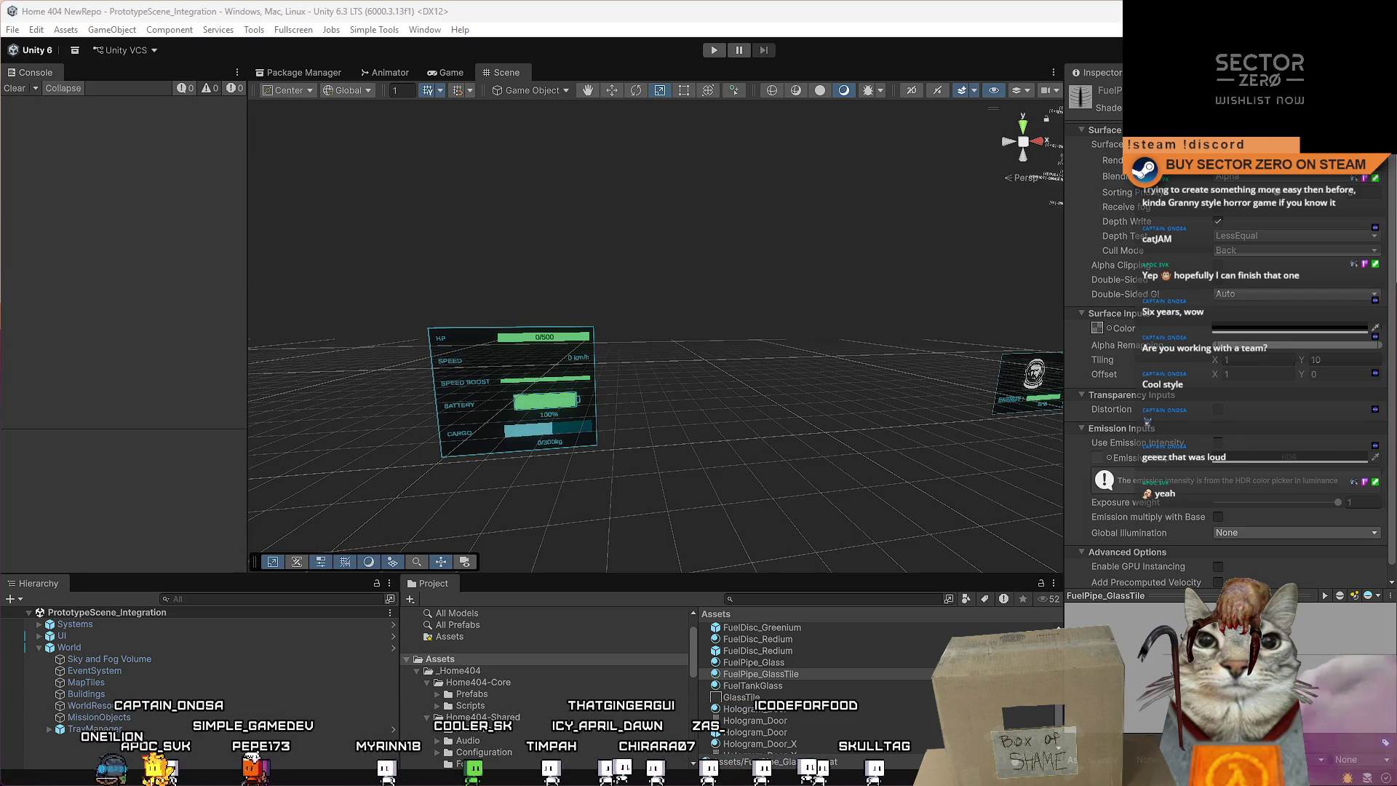
# Switch to Visual Studio and place the caret inside UpdateFuelPipeVisuals in DriftFuelConsole.cs.
pyautogui.hotkey('alt', 'Tab')
pyautogui.click(448, 379)
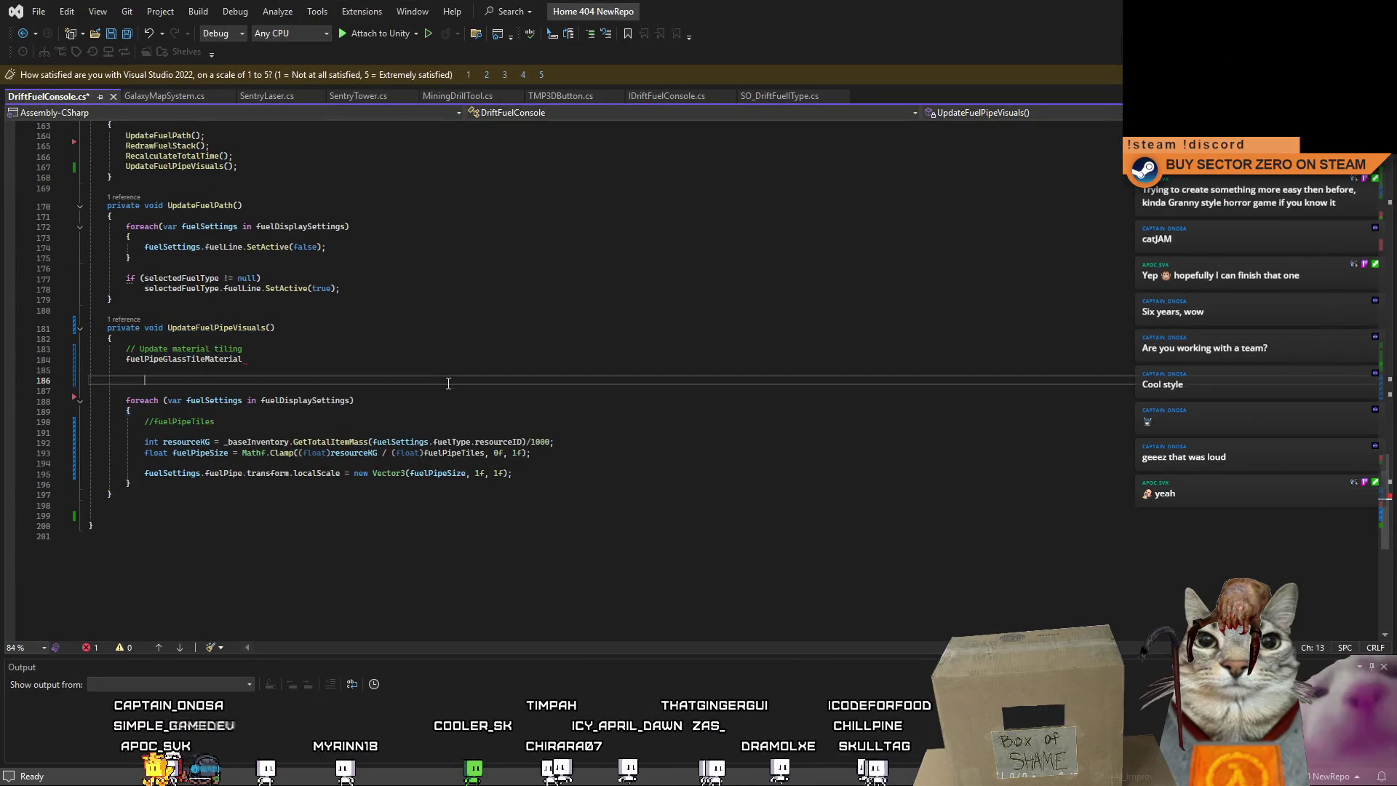
# Add fuelPipeGlassTileMaterial.SetTextureScale("_UnlitColorMap", new Vector2(1f, fuelPipeTiles)) to UpdateFuelPipeVisuals.
pyautogui.moveTo(1385, 483); pyautogui.dragTo(1389, 480)
pyautogui.doubleClick(252, 290)
pyautogui.click(412, 400)
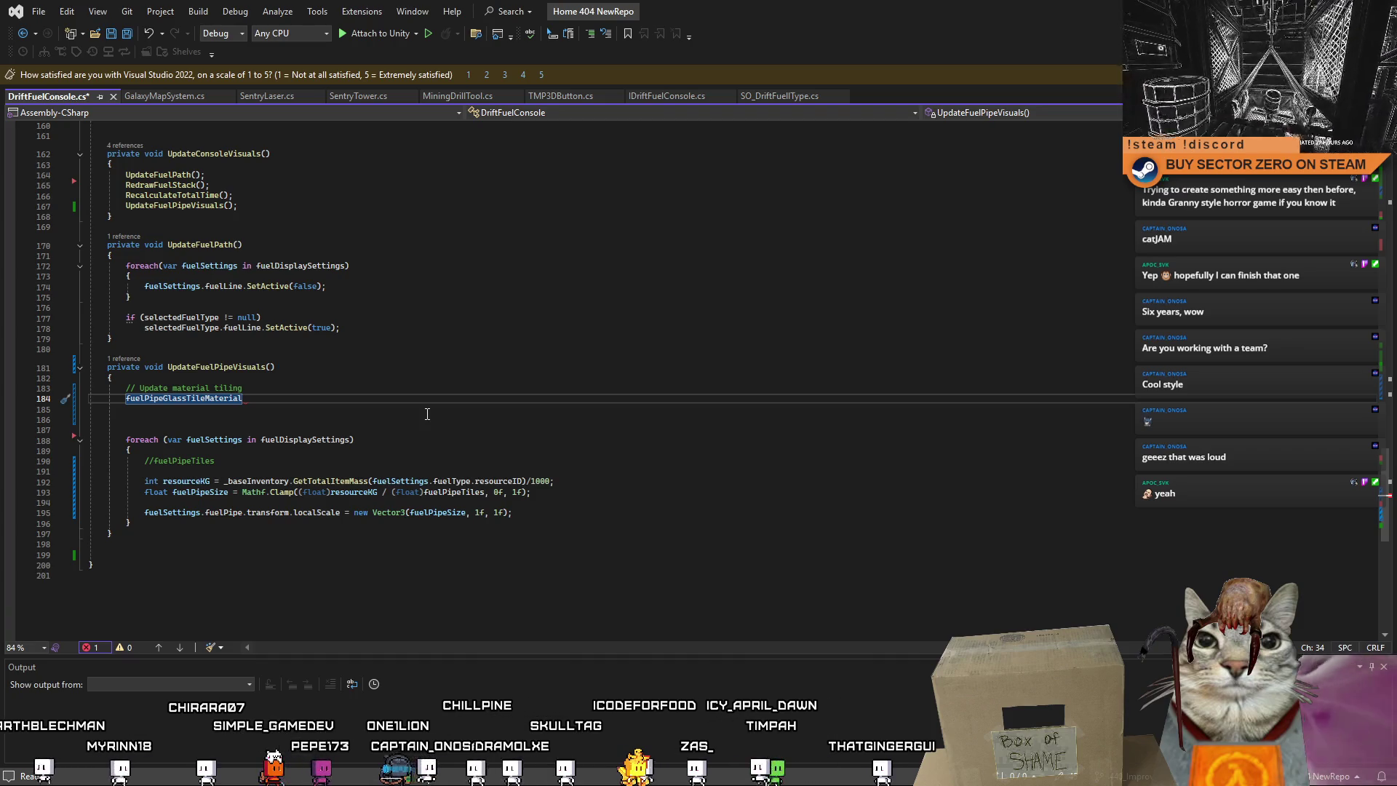
pyautogui.click(396, 402)
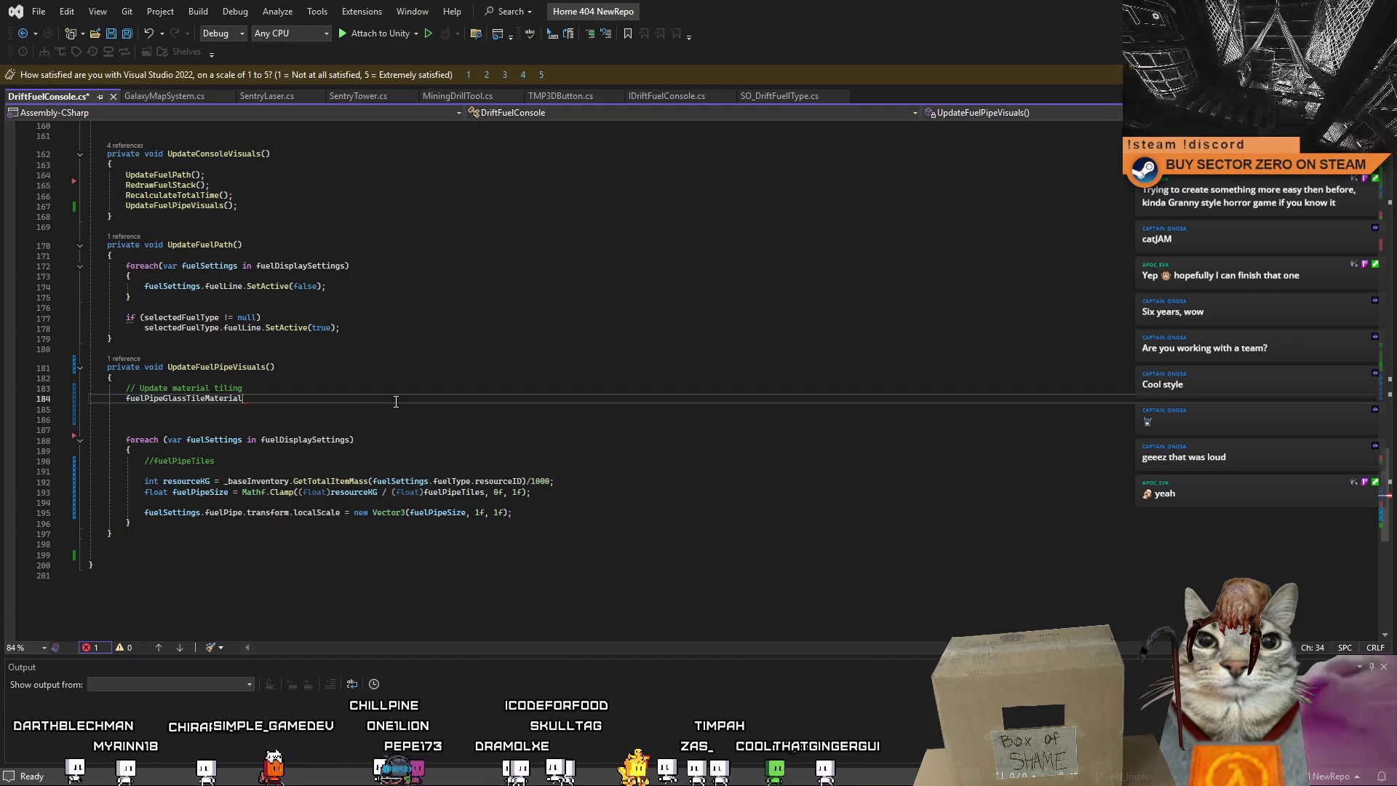
pyautogui.click(417, 393)
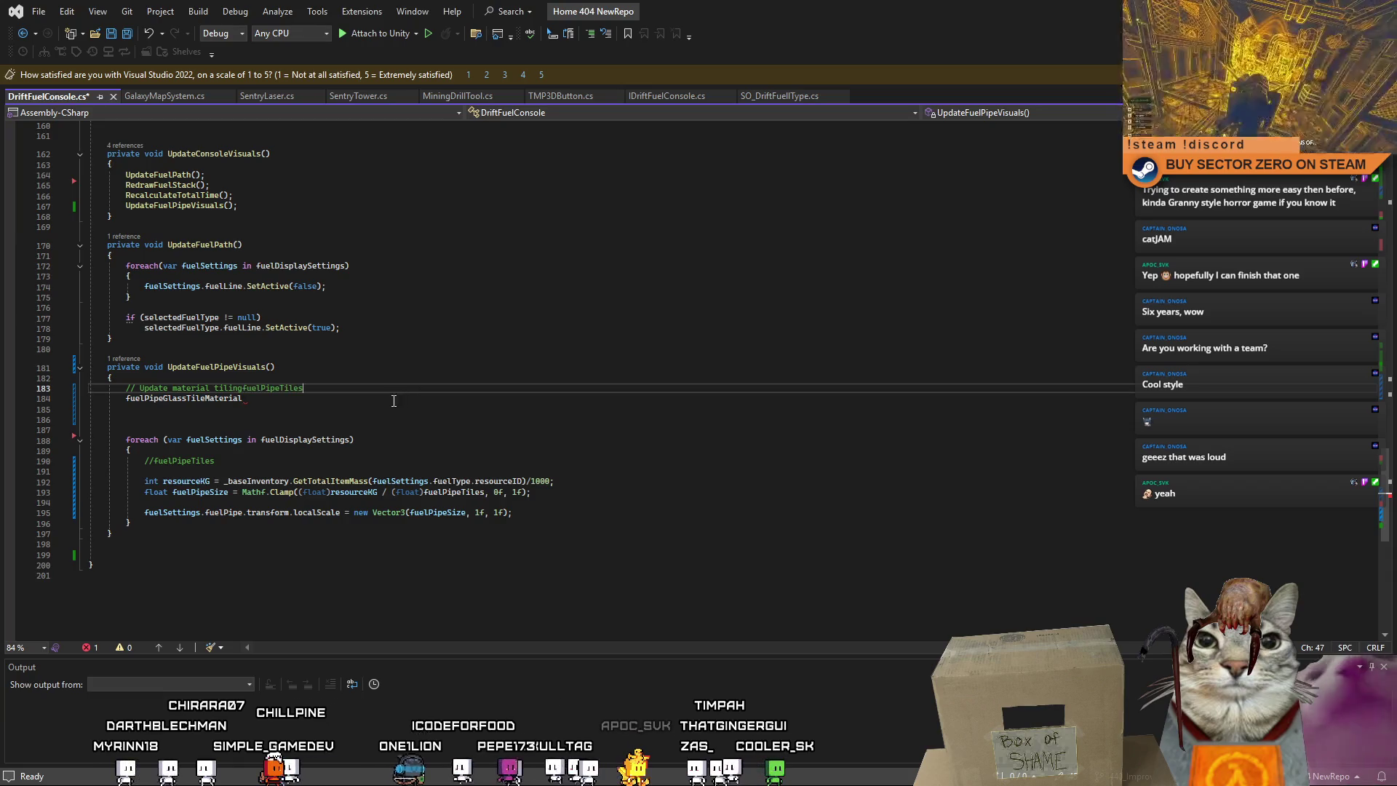
pyautogui.moveTo(245, 388); pyautogui.dragTo(303, 388)
pyautogui.press('Delete')
pyautogui.click(248, 409)
pyautogui.write('FuelPipeTiles')
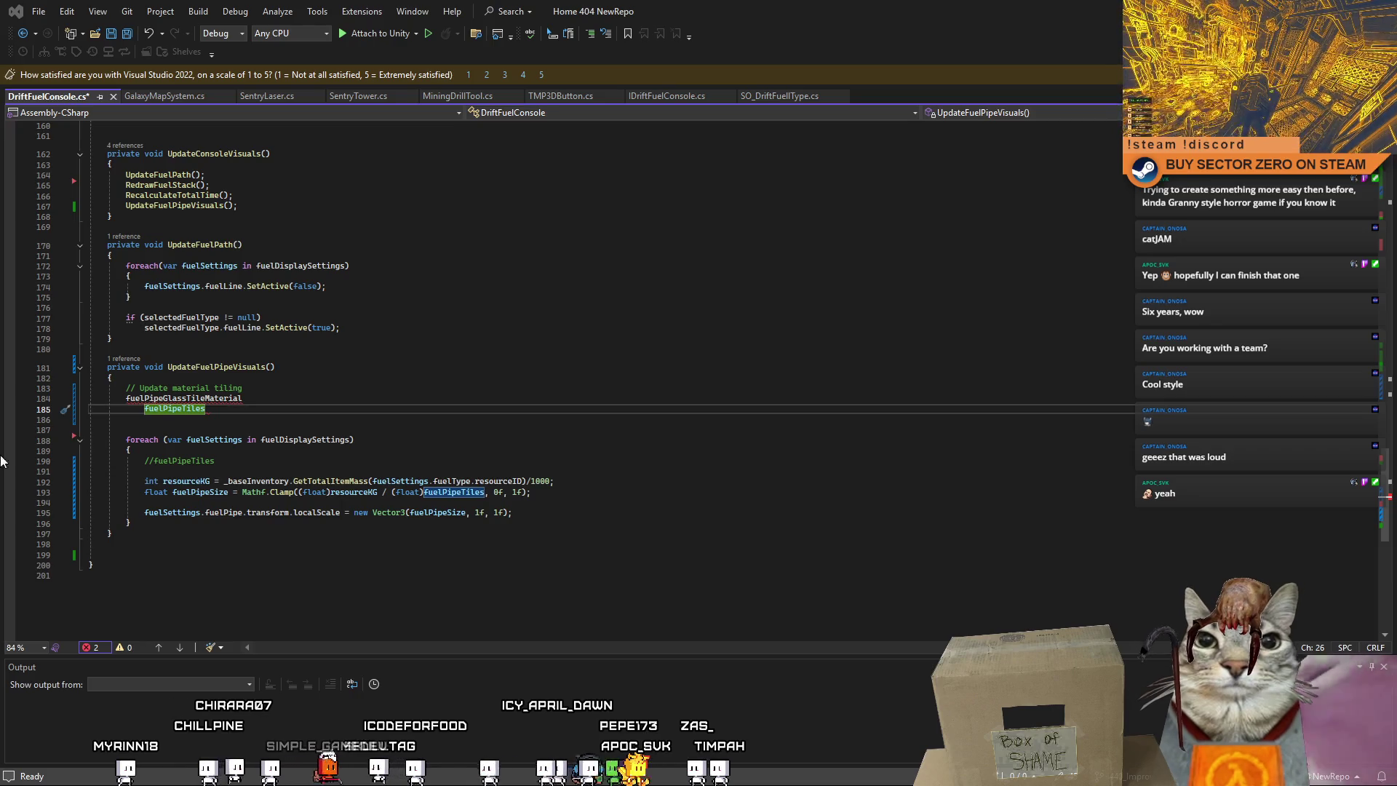
pyautogui.doubleClick(131, 399)
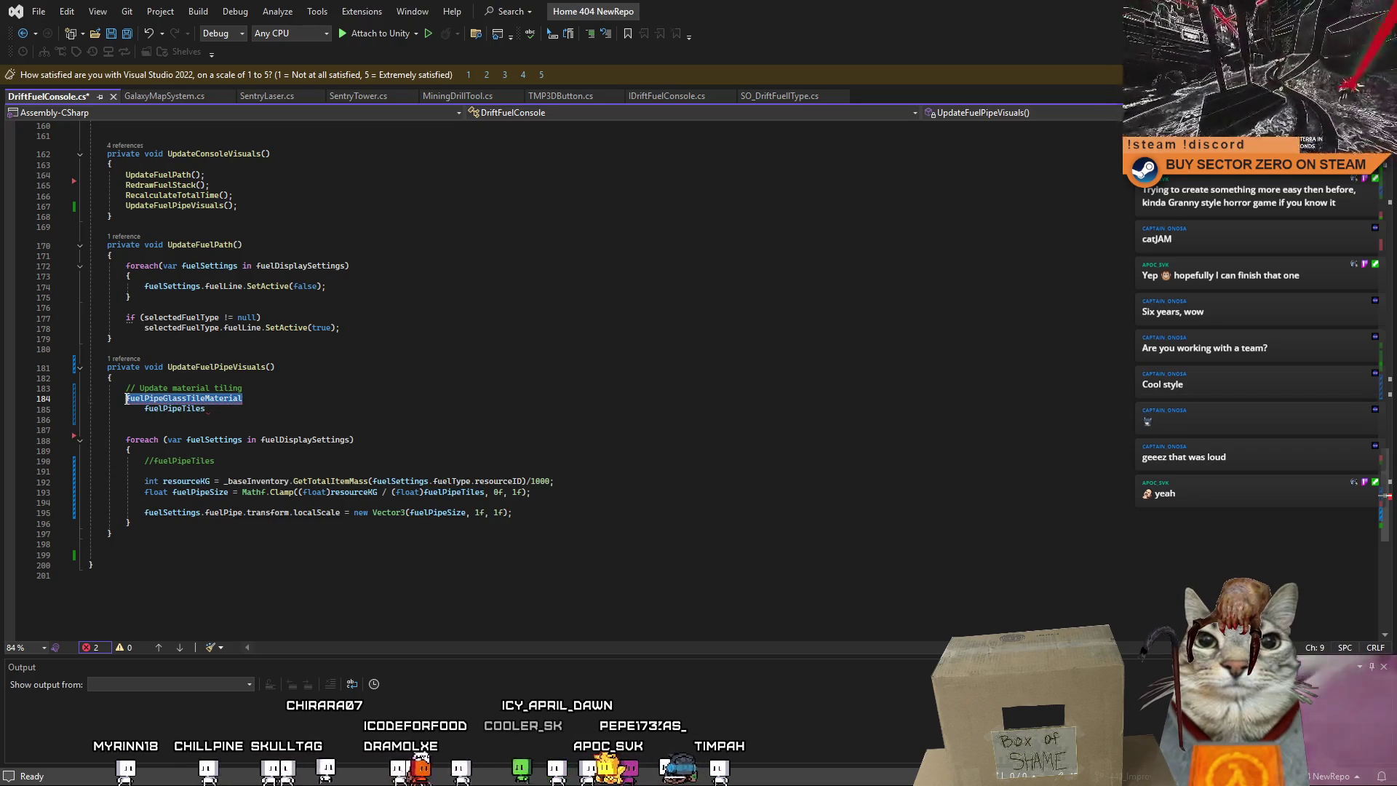
pyautogui.write('fuelPipeGlassTileMaterial.SetTextureScale("_UnlitColorMap", new Vector2(1f, 10f));')
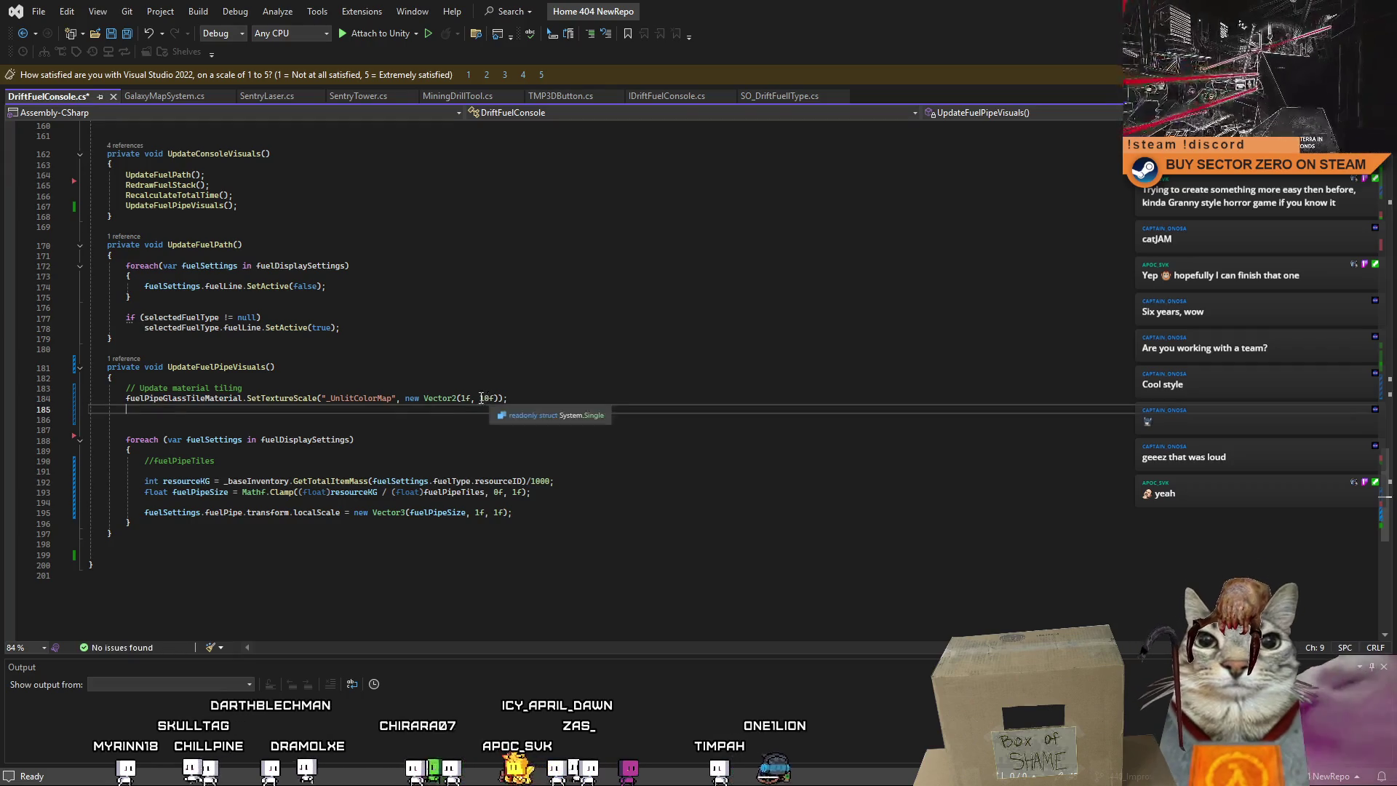
pyautogui.doubleClick(485, 398)
pyautogui.write('fuelPipeTiles')
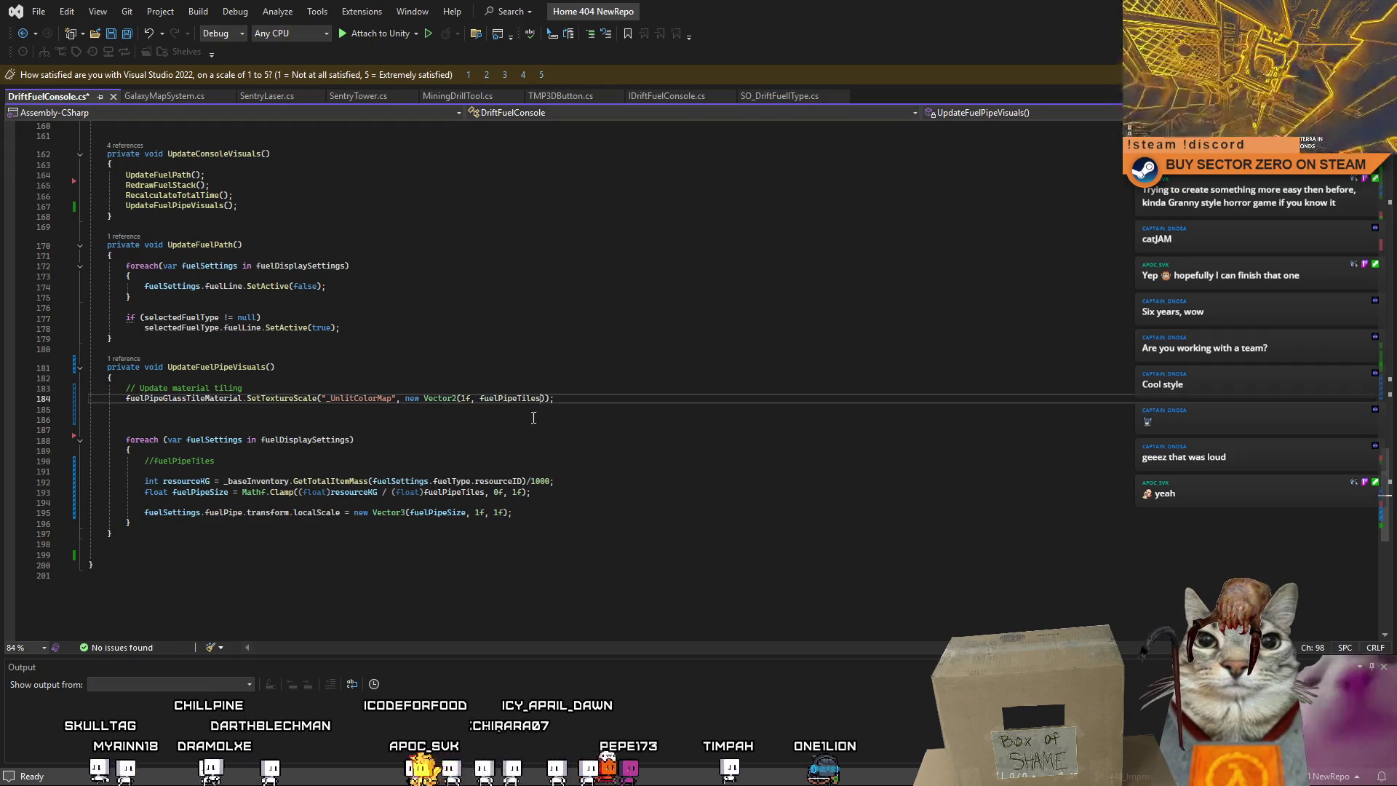
# Save the script and delete the two empty lines below the new statement.
pyautogui.hotkey('ctrl', 's')
pyautogui.moveTo(91, 430); pyautogui.dragTo(42, 414)
pyautogui.press('Delete')
# Look over the rest of UpdateFuelPipeVisuals, then return to Unity.
pyautogui.click(762, 468)
pyautogui.click(778, 591)
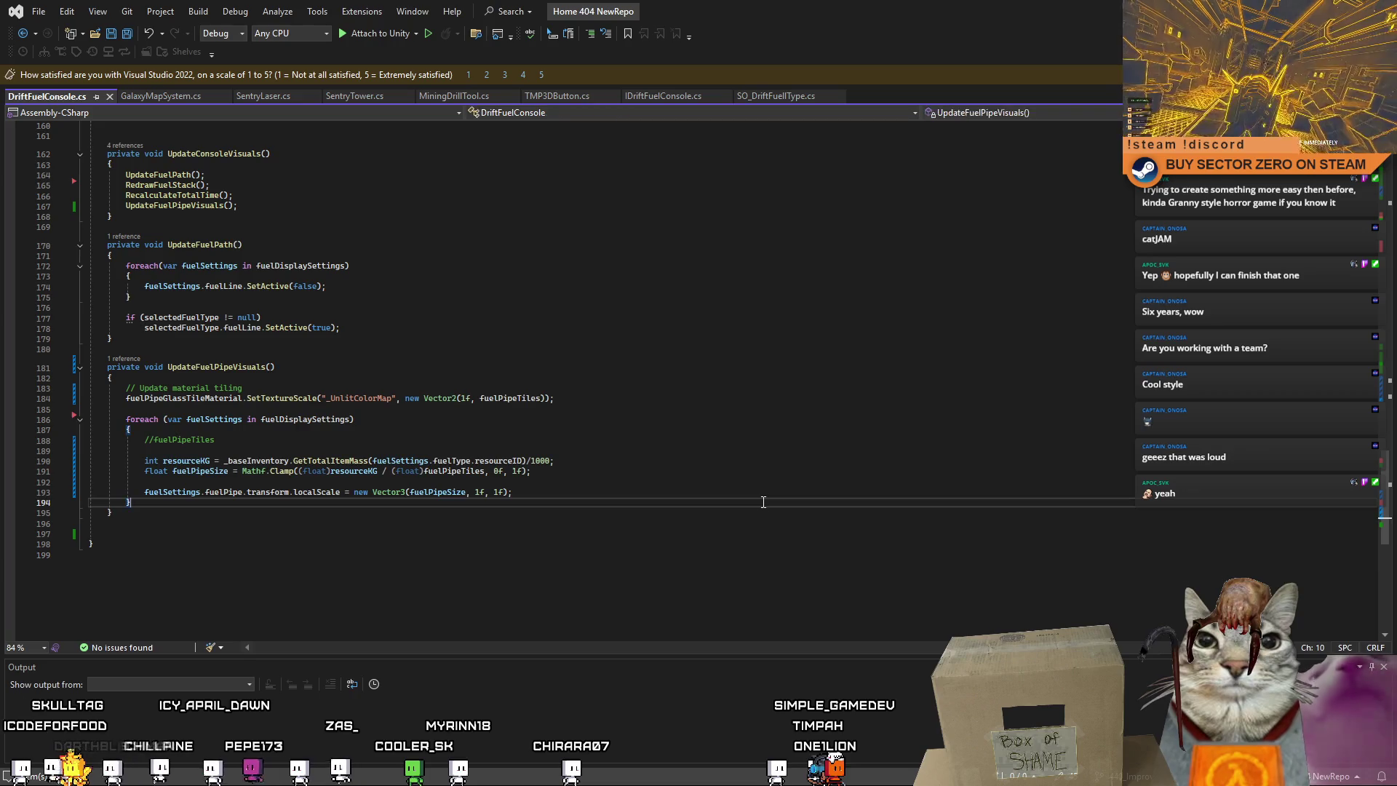
pyautogui.click(821, 495)
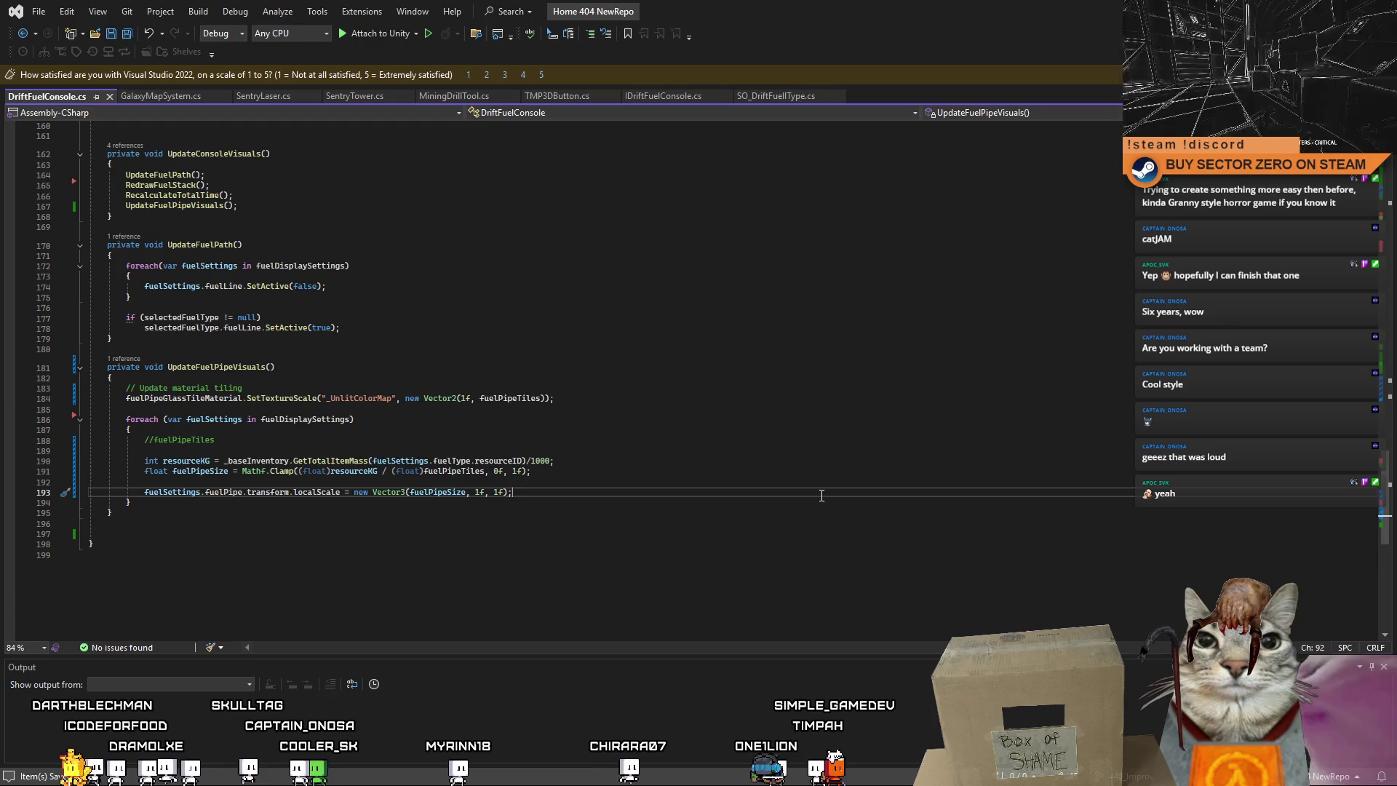
pyautogui.press('Up')
pyautogui.press('Up')
pyautogui.press('Up')
pyautogui.press('Down')
pyautogui.press('Down')
pyautogui.press('Down')
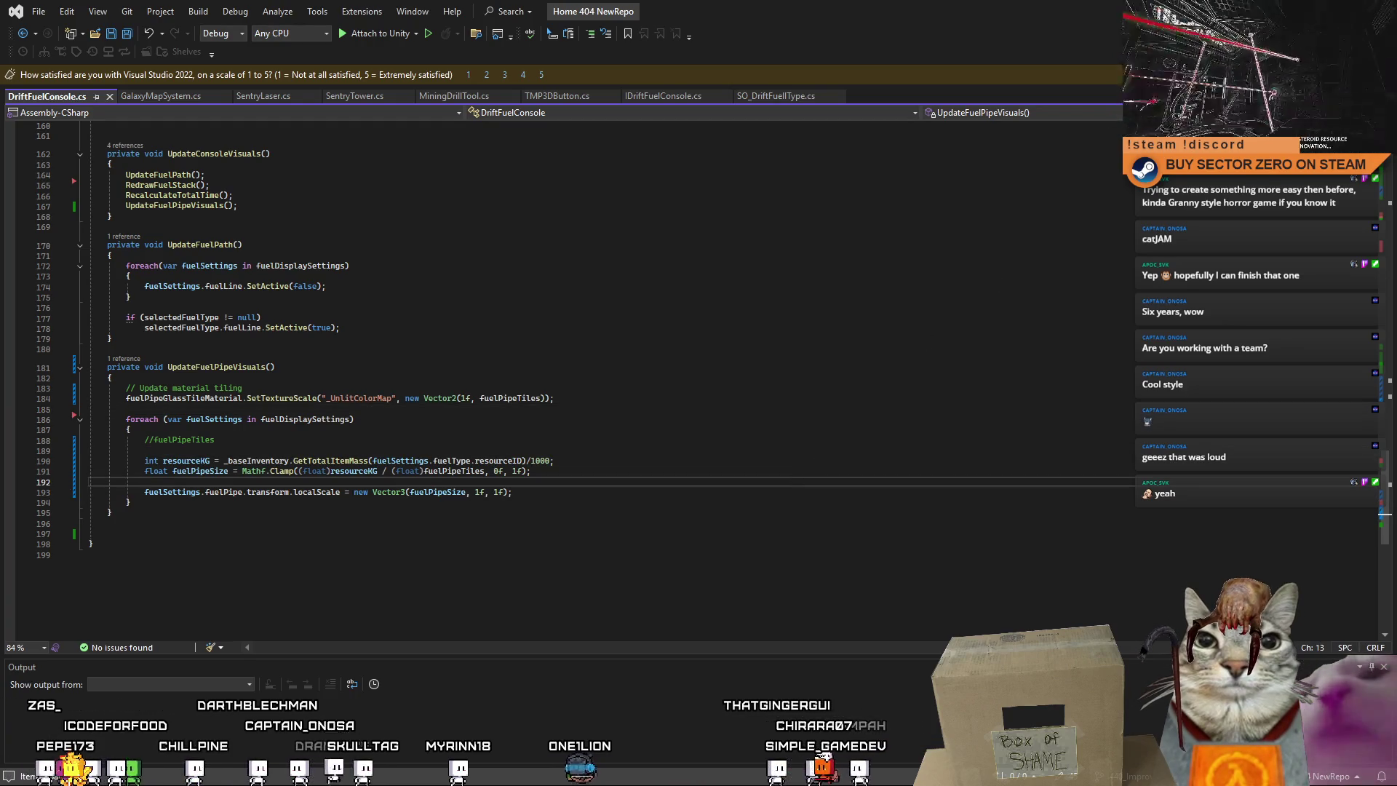
pyautogui.hotkey('alt', 'Tab')
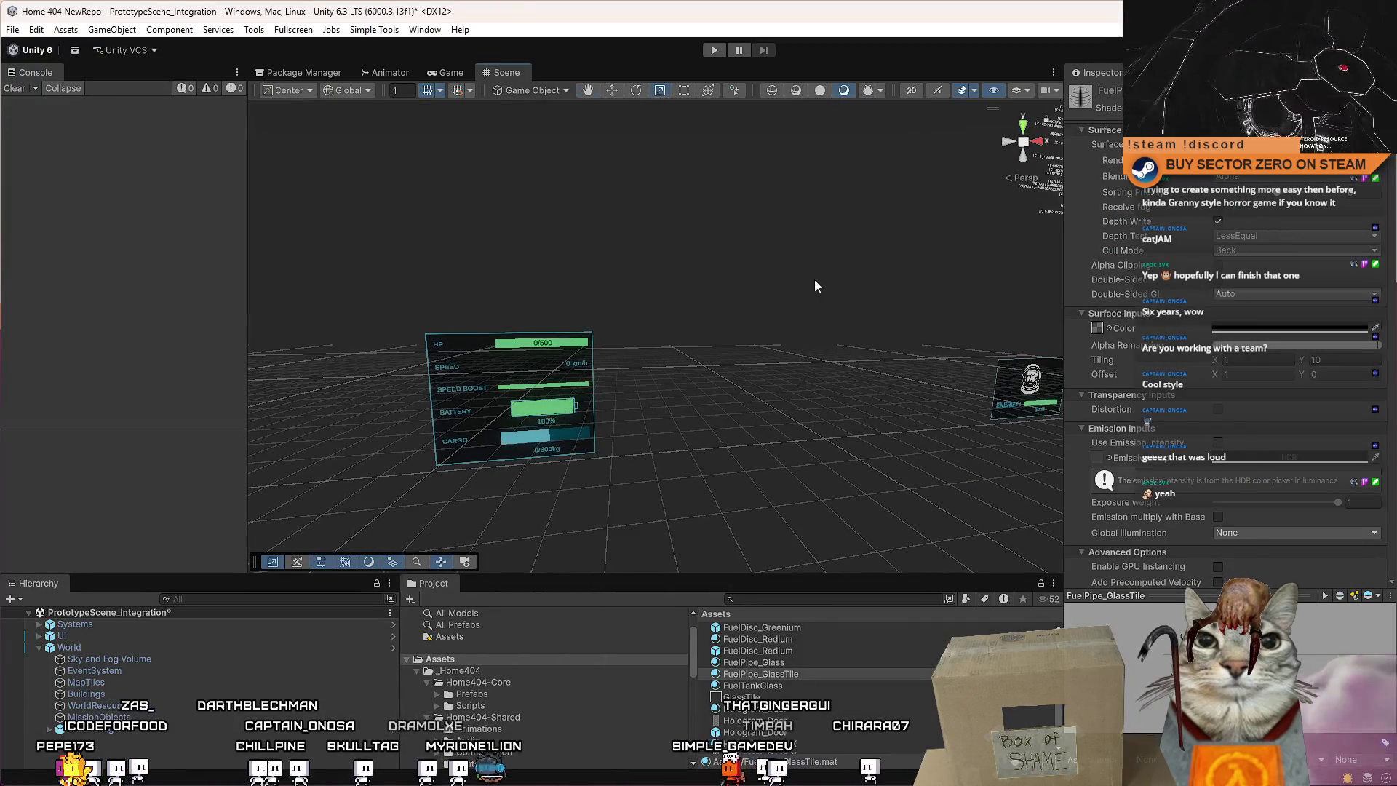
# Save the scene and run a brief play test, which logs an UnassignedReferenceException.
pyautogui.hotkey('ctrl', 's')
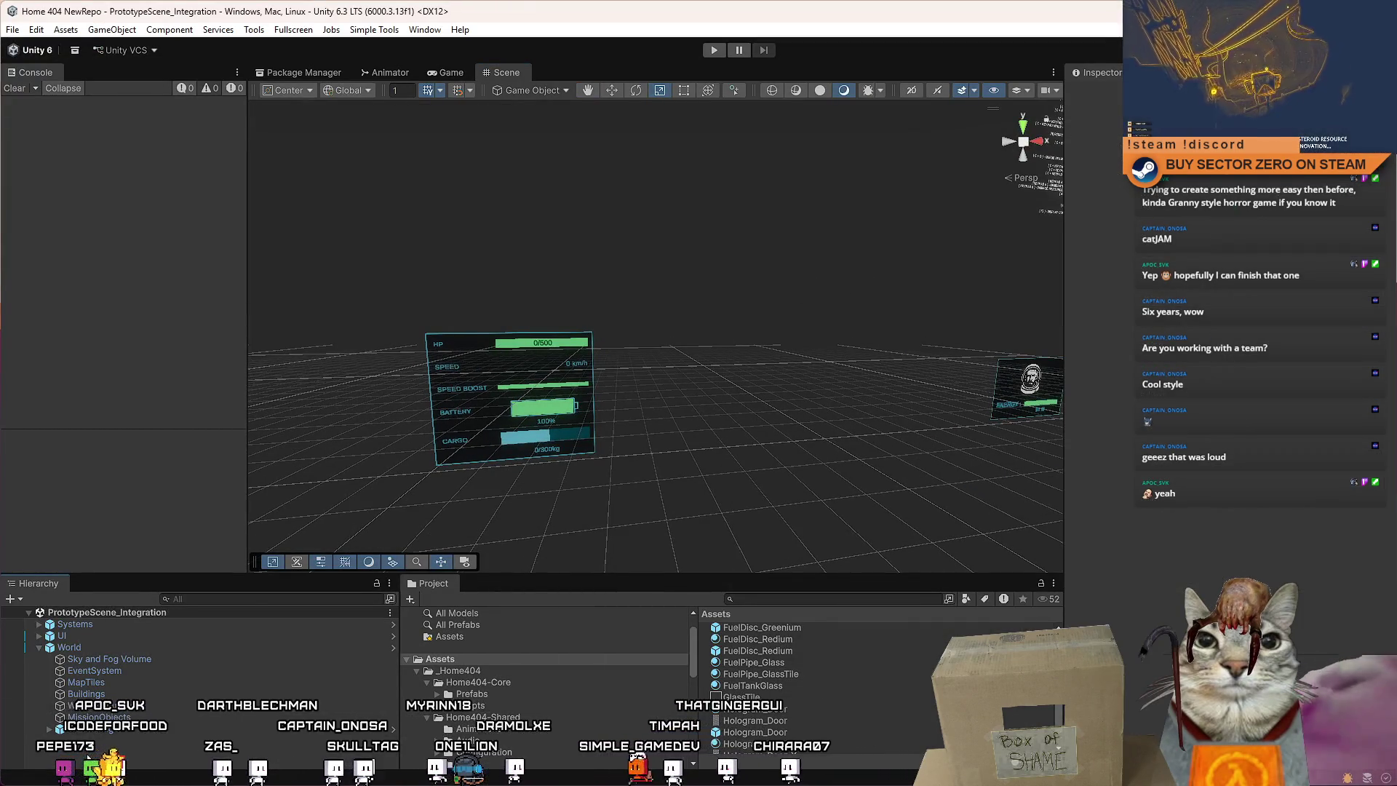
pyautogui.click(715, 53)
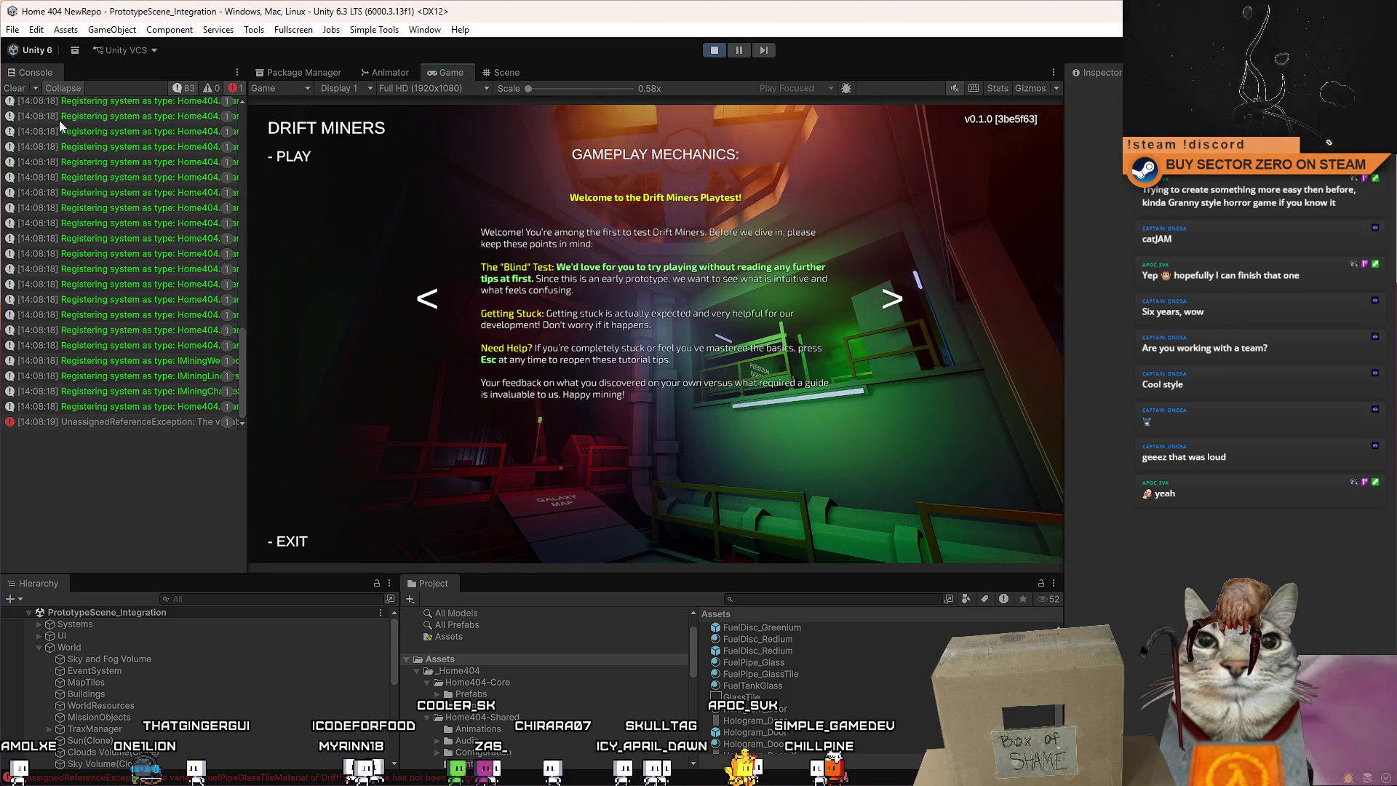
pyautogui.click(714, 49)
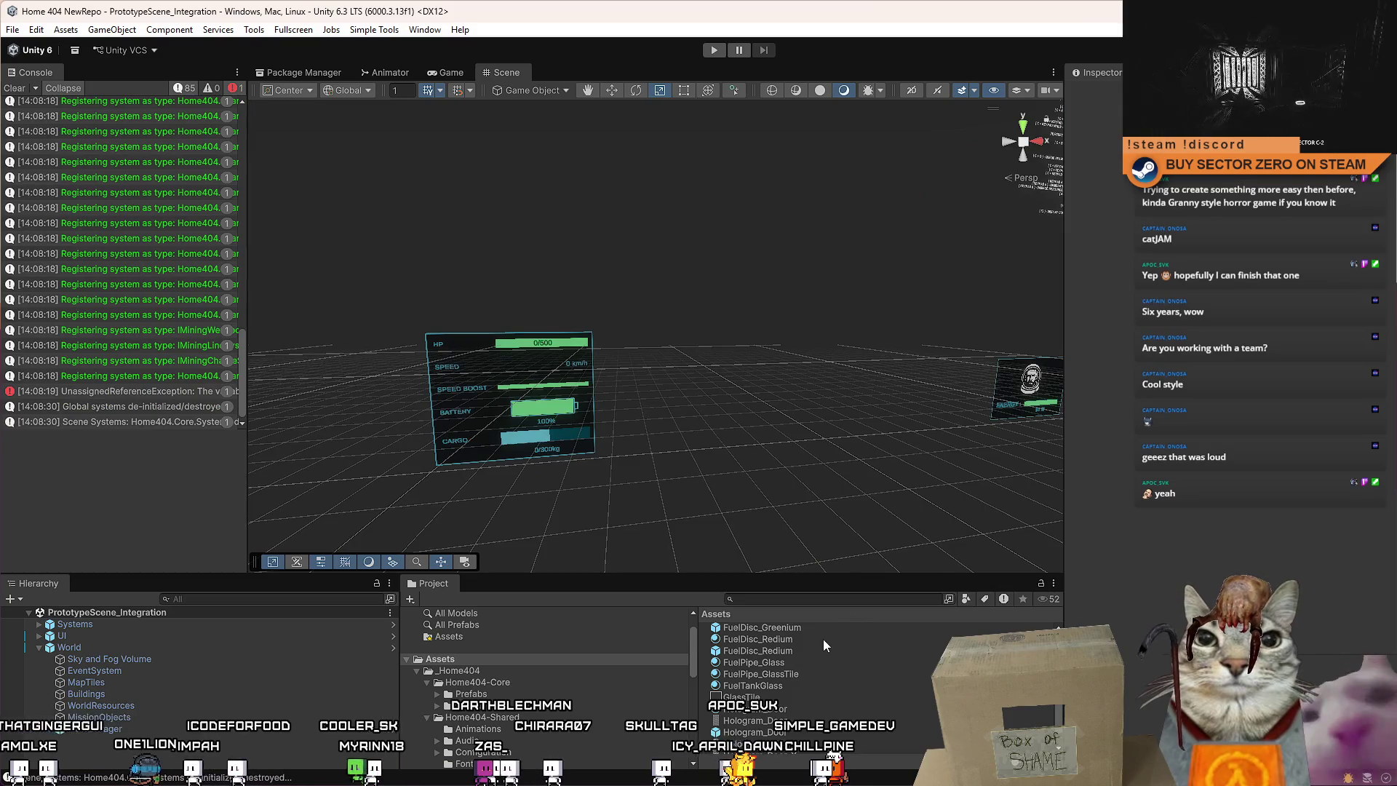
pyautogui.scroll(3)
# Assign FuelPipe_GlassTile as the DriftFuelConsole prefab's Fuel Pipe Glass Tile Material, then enter Play mode.
pyautogui.scroll(3)
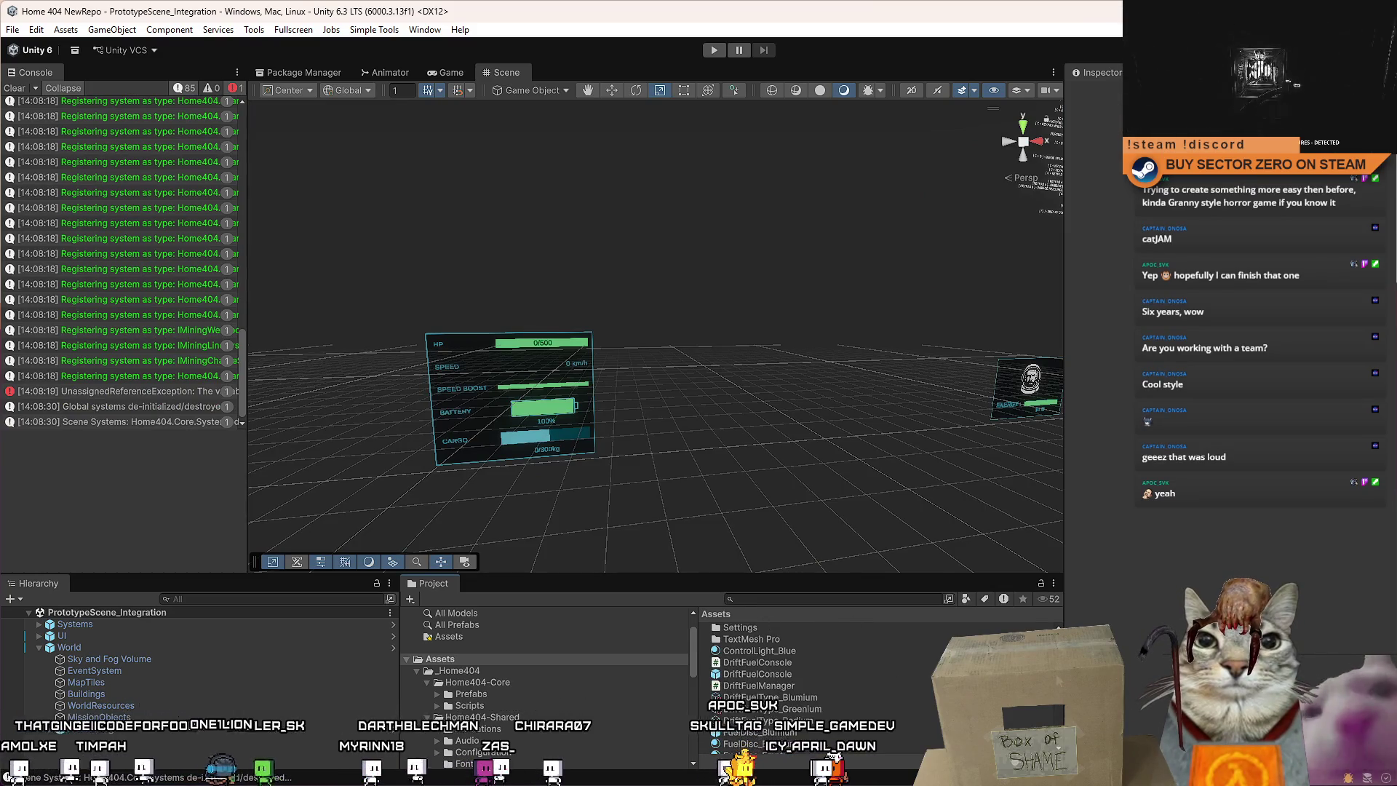
pyautogui.click(796, 676)
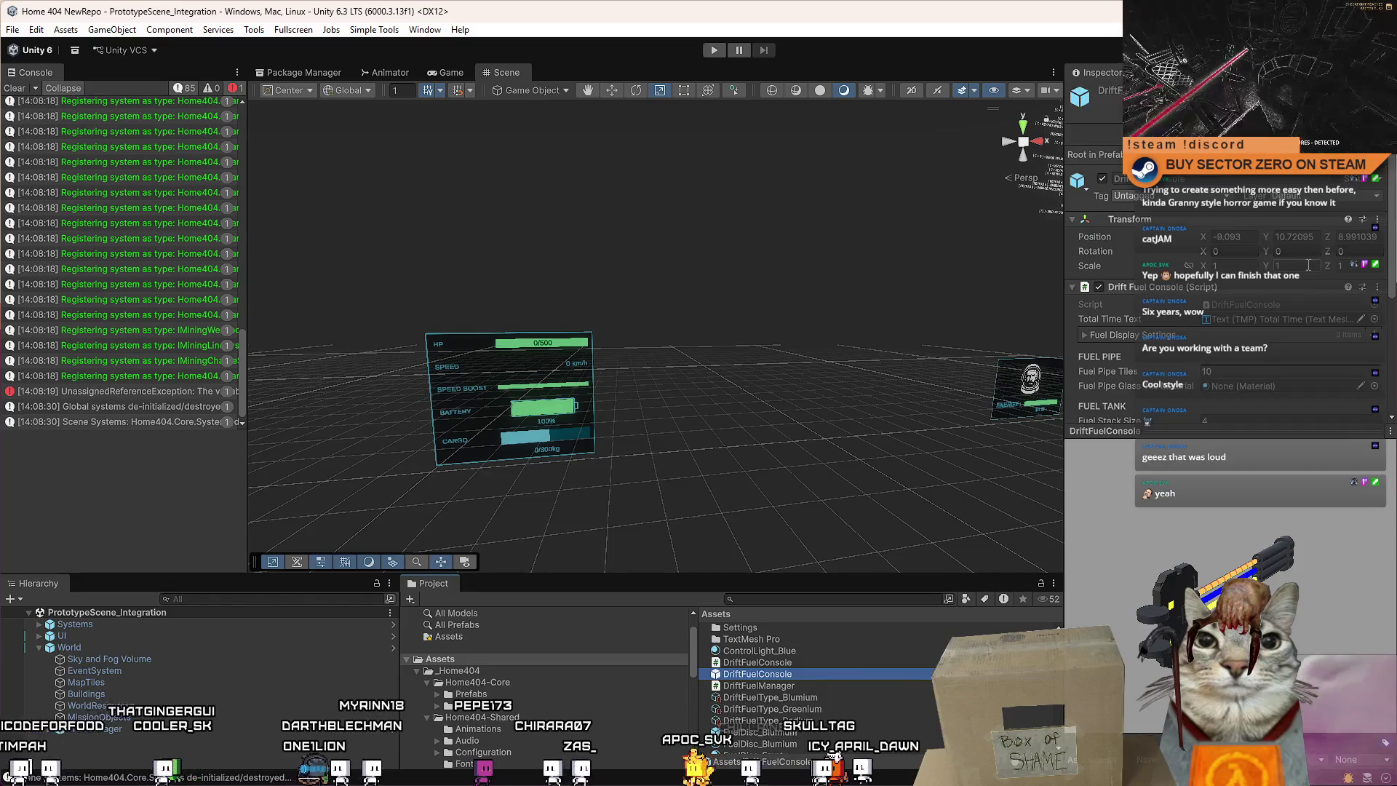
pyautogui.moveTo(1393, 258); pyautogui.dragTo(1394, 329)
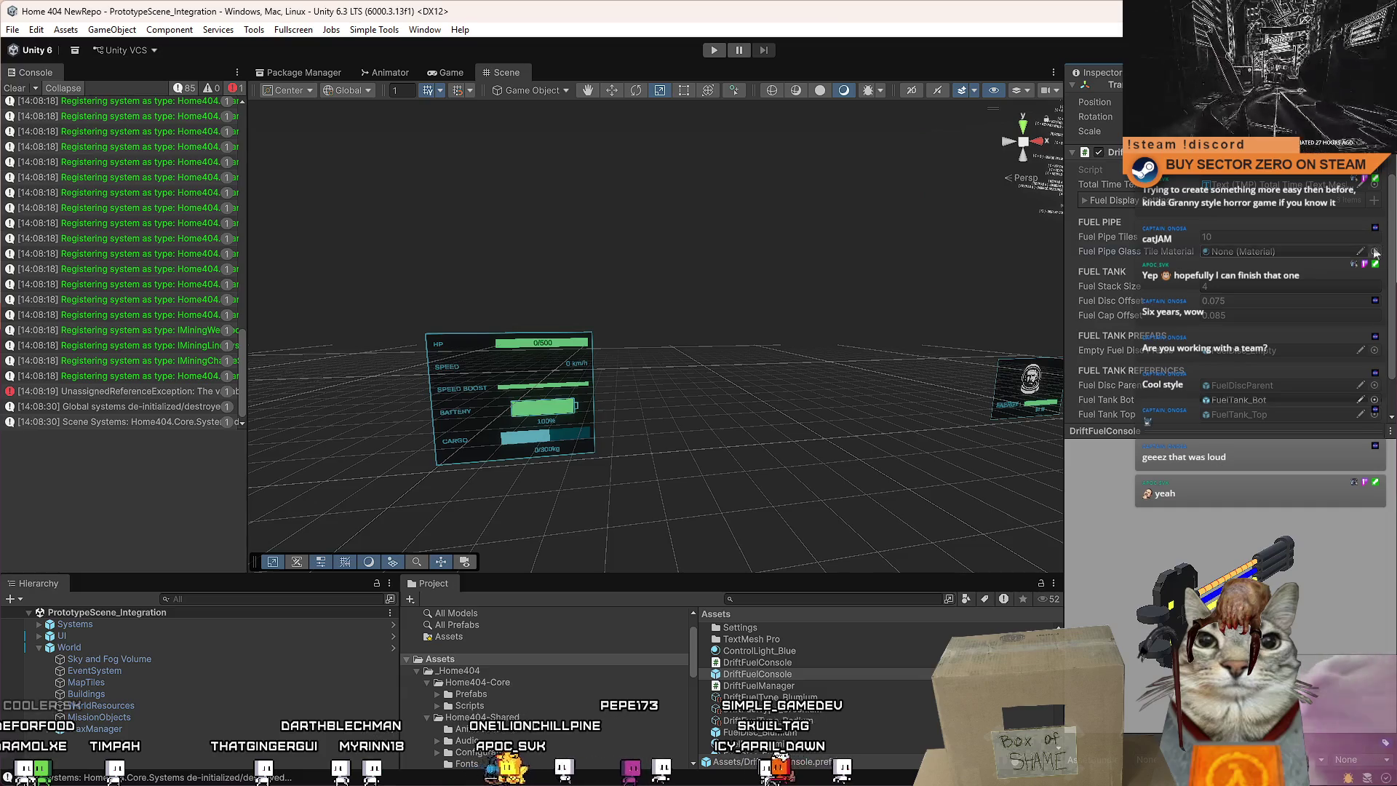
pyautogui.click(1375, 252)
pyautogui.write('glas')
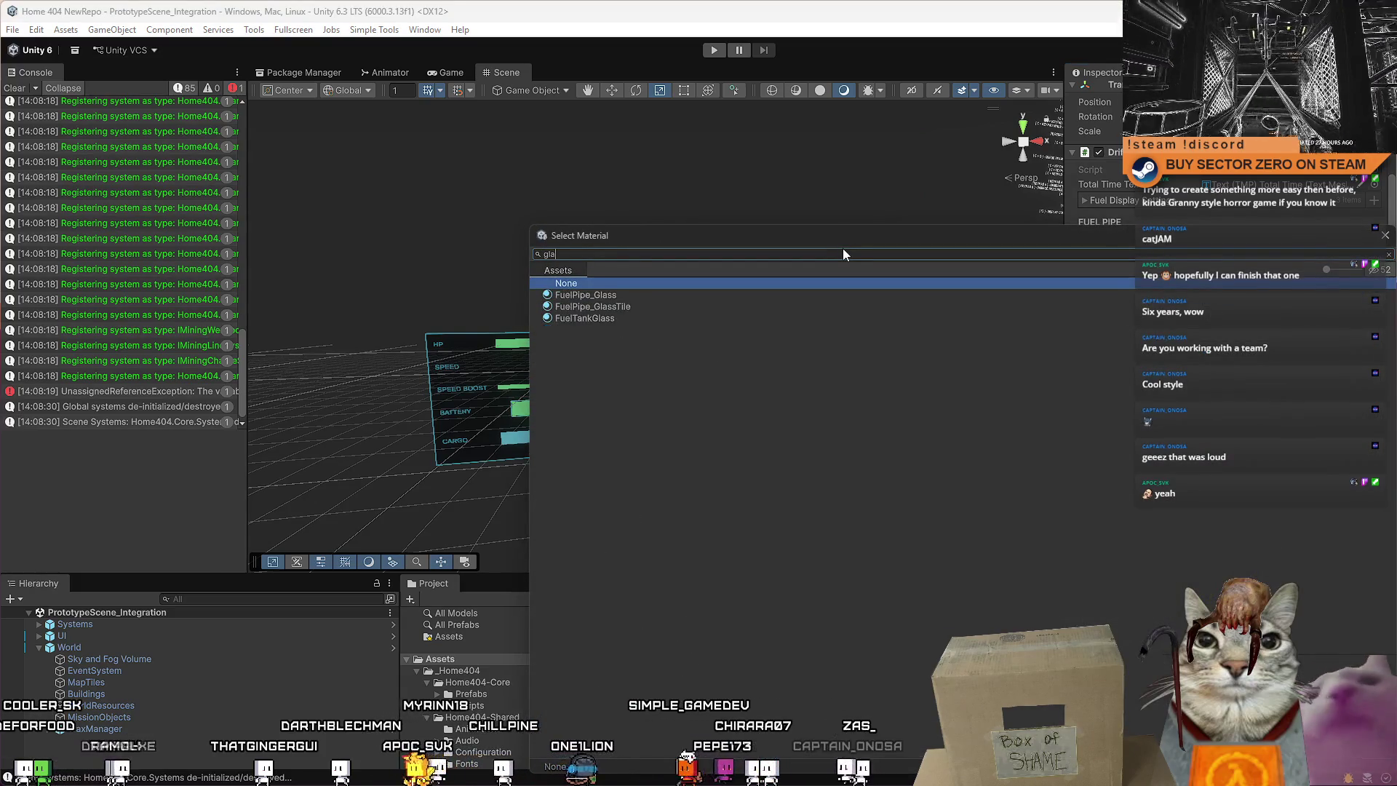
pyautogui.doubleClick(691, 309)
pyautogui.moveTo(830, 339); pyautogui.dragTo(757, 276)
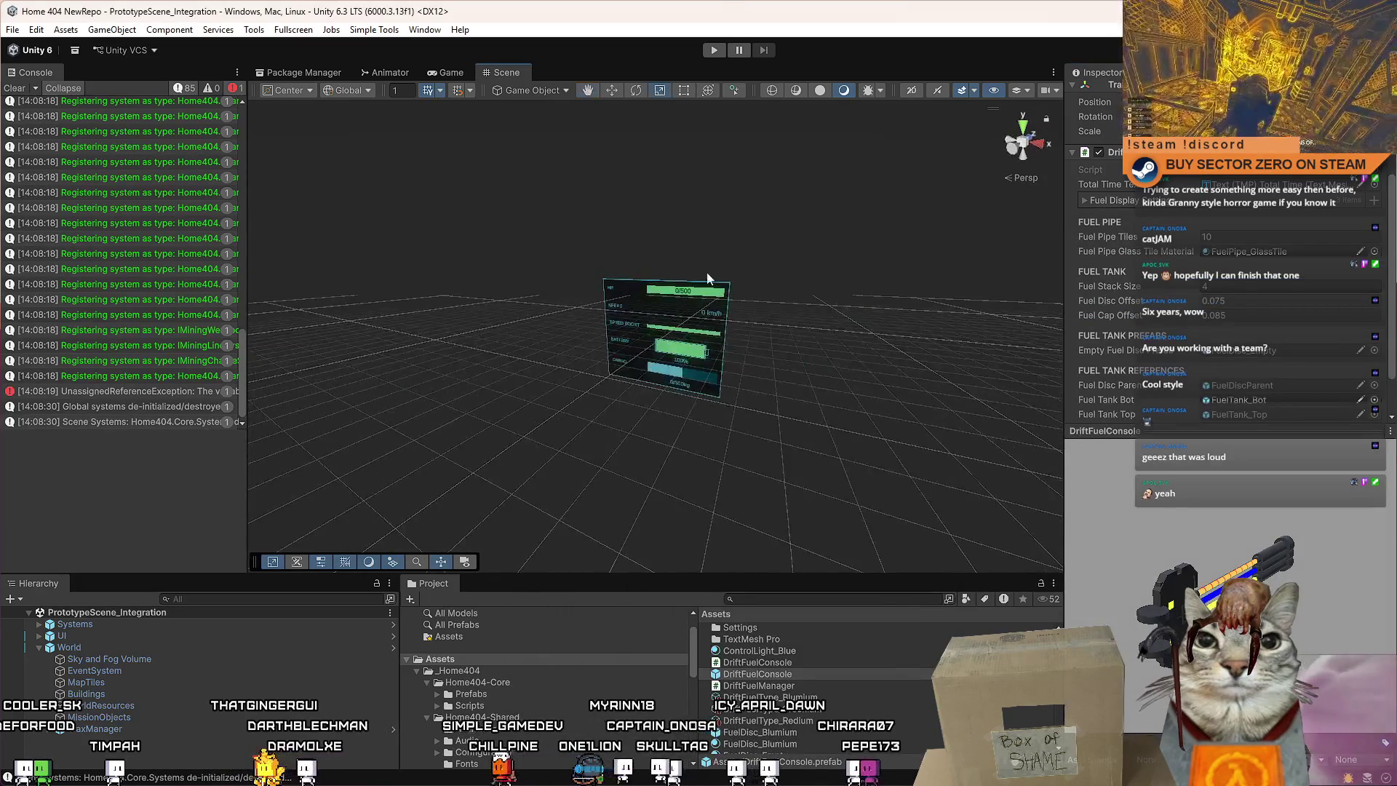
pyautogui.click(715, 51)
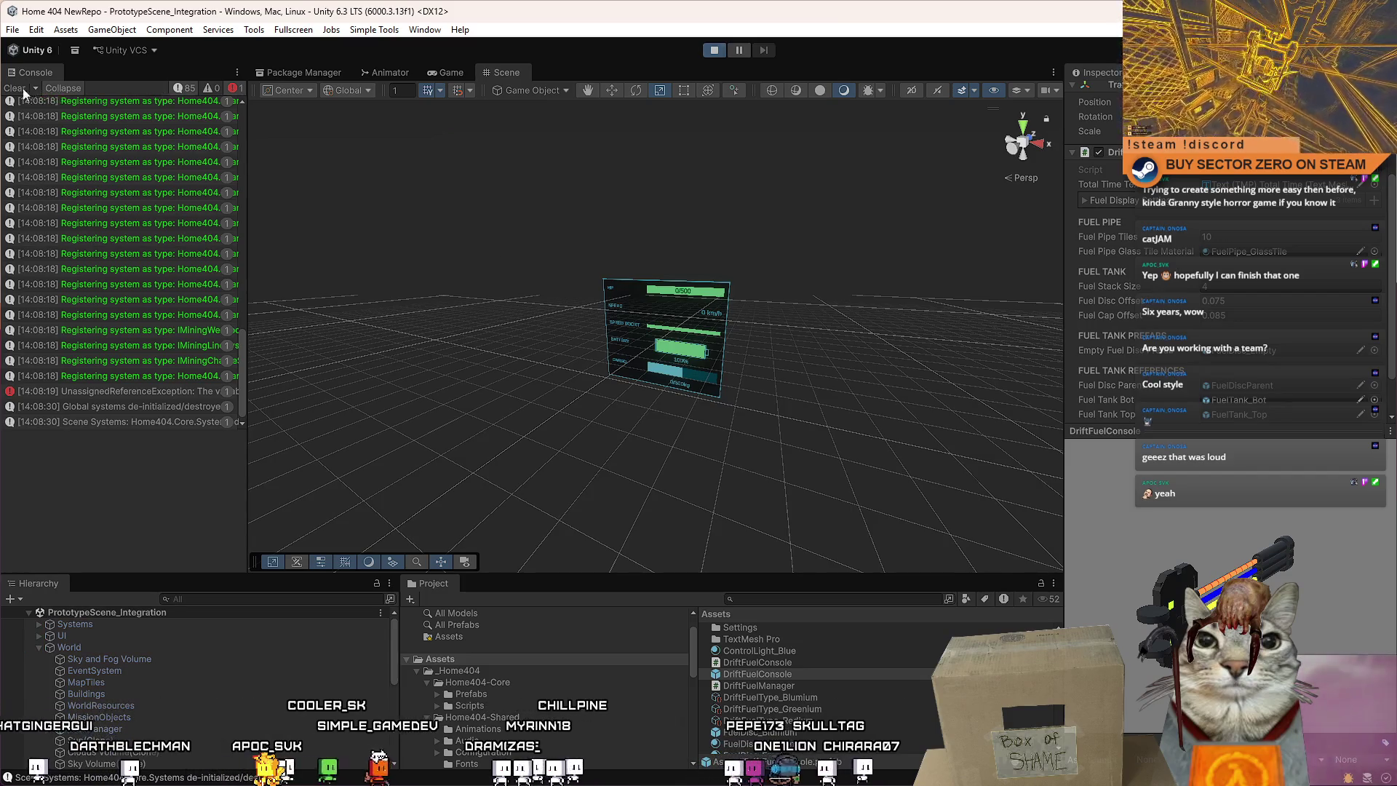
# Start the game, walk to the fuel console, and raise its fuel timer to 18 min.
pyautogui.click(26, 90)
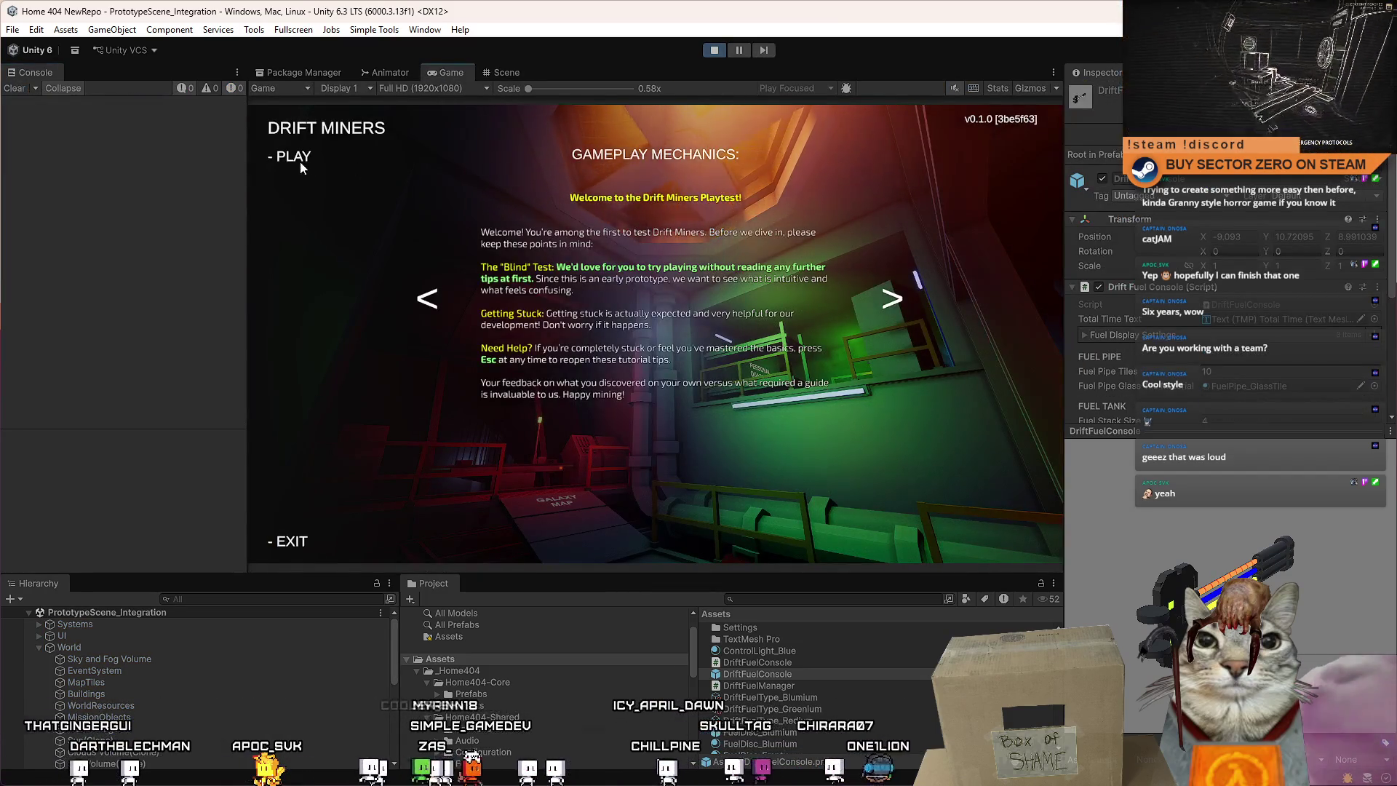
pyautogui.click(301, 164)
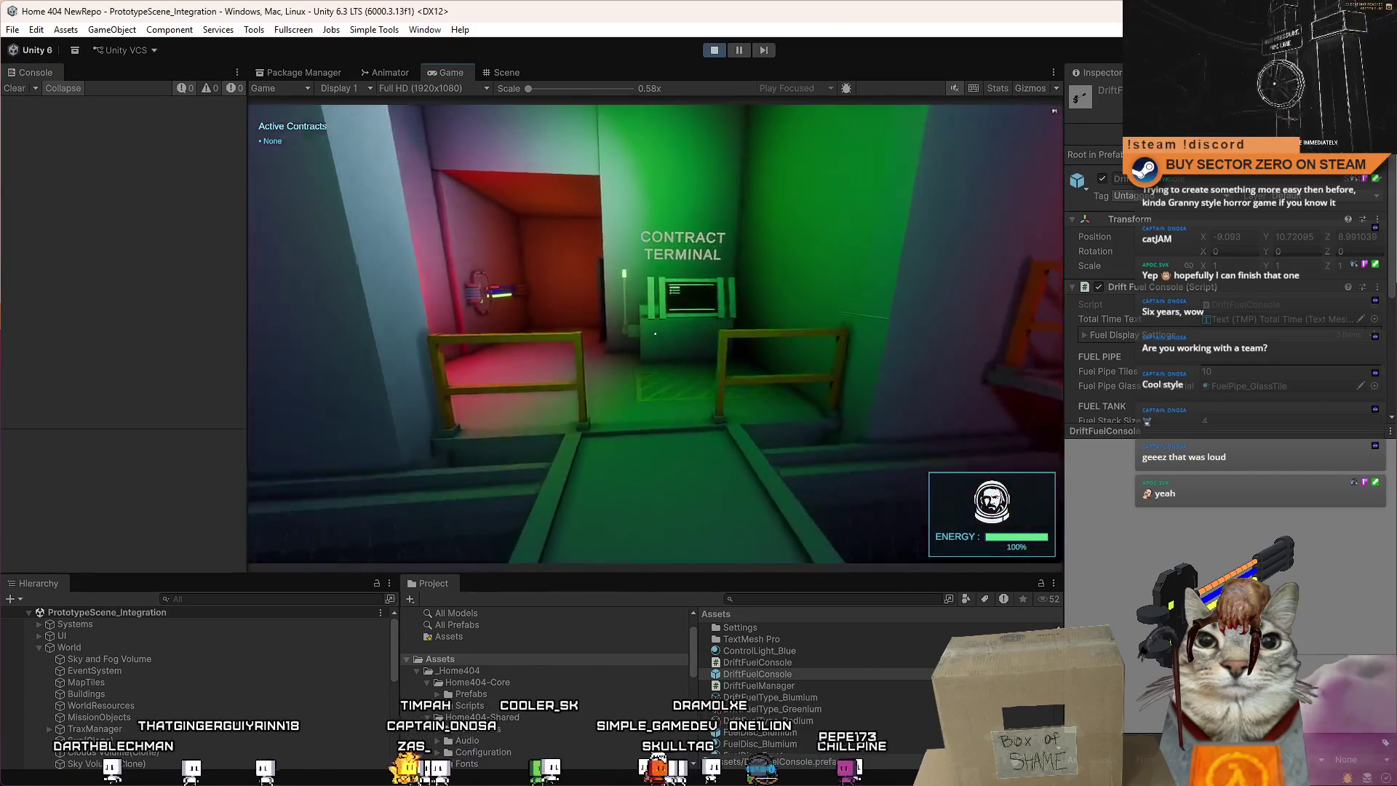
pyautogui.press('w')
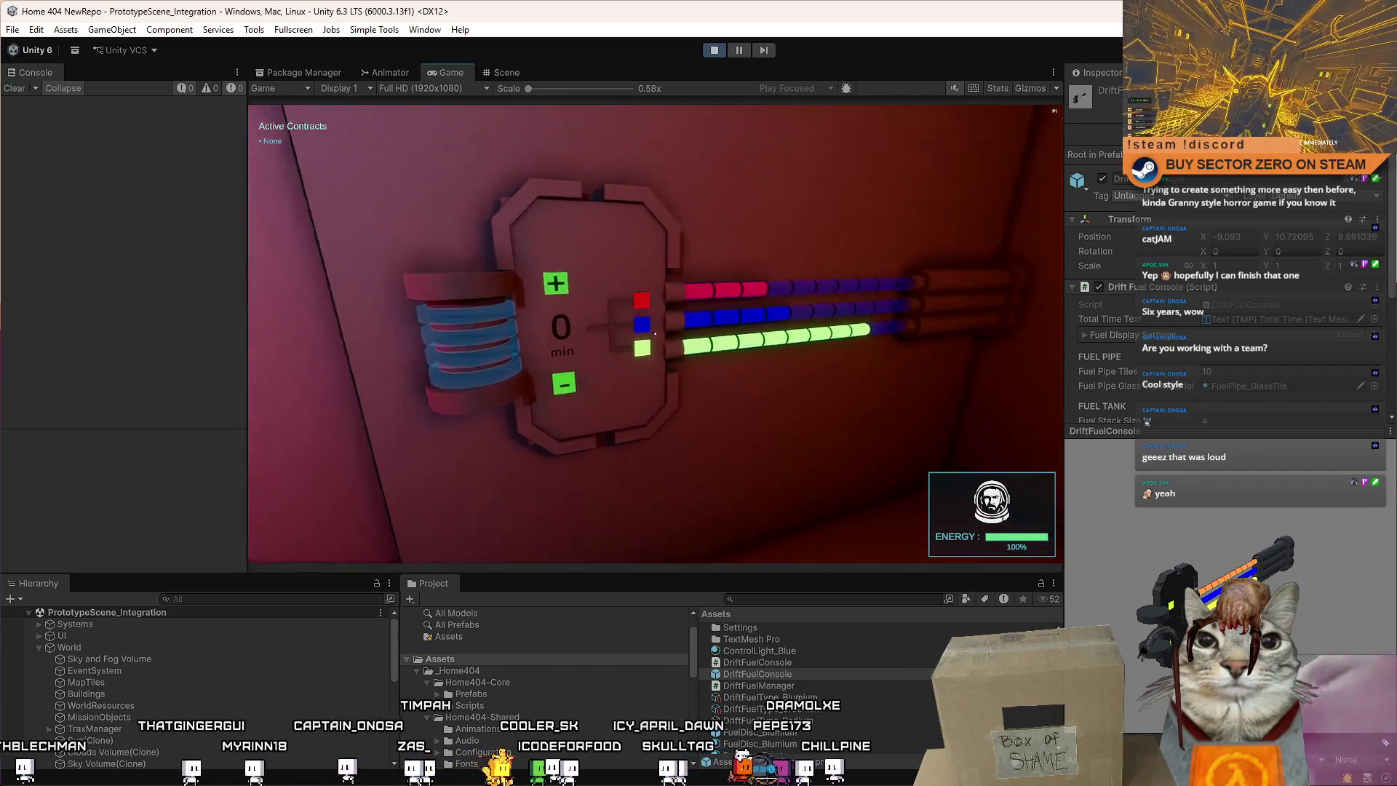
pyautogui.press('s')
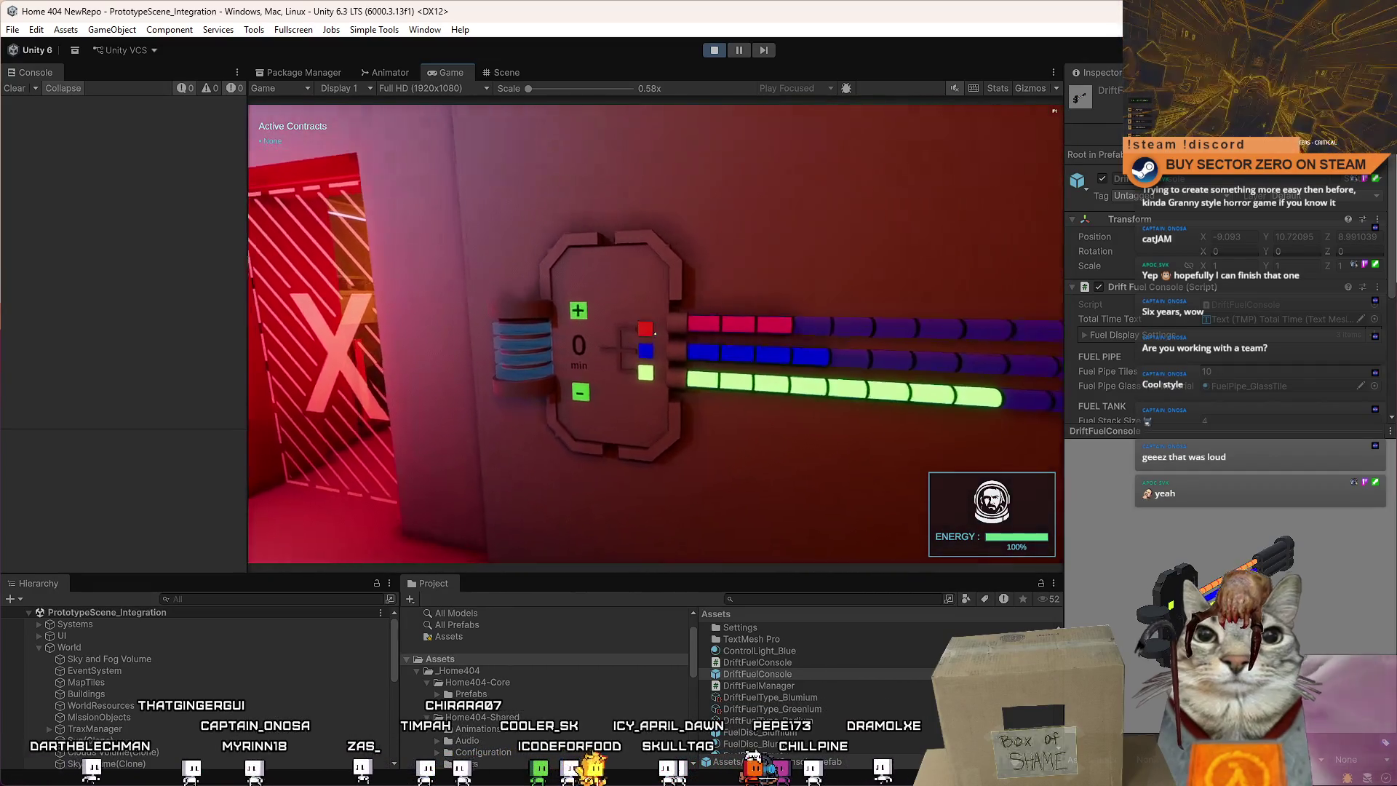
pyautogui.click(649, 327)
pyautogui.click(650, 327)
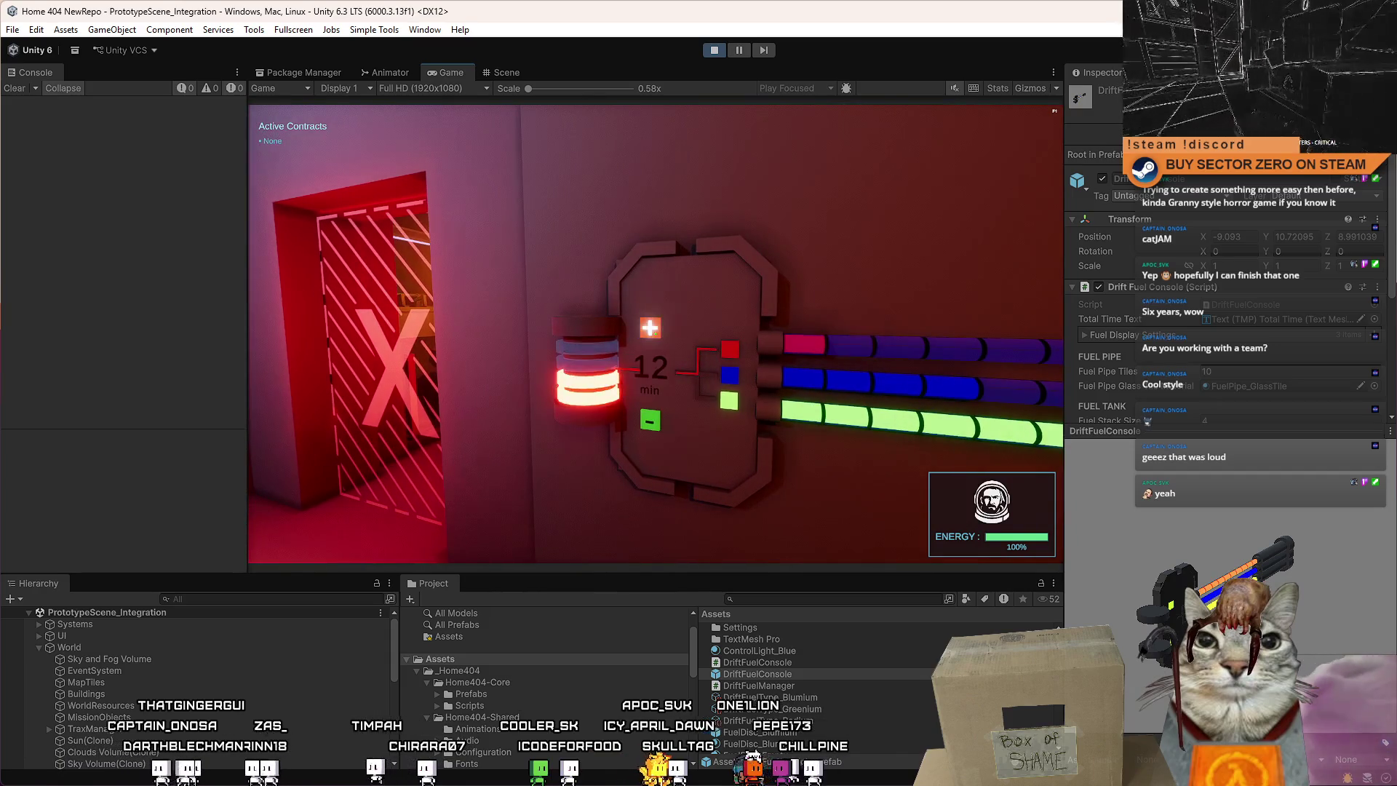
pyautogui.click(651, 331)
pyautogui.click(651, 331)
pyautogui.click(652, 331)
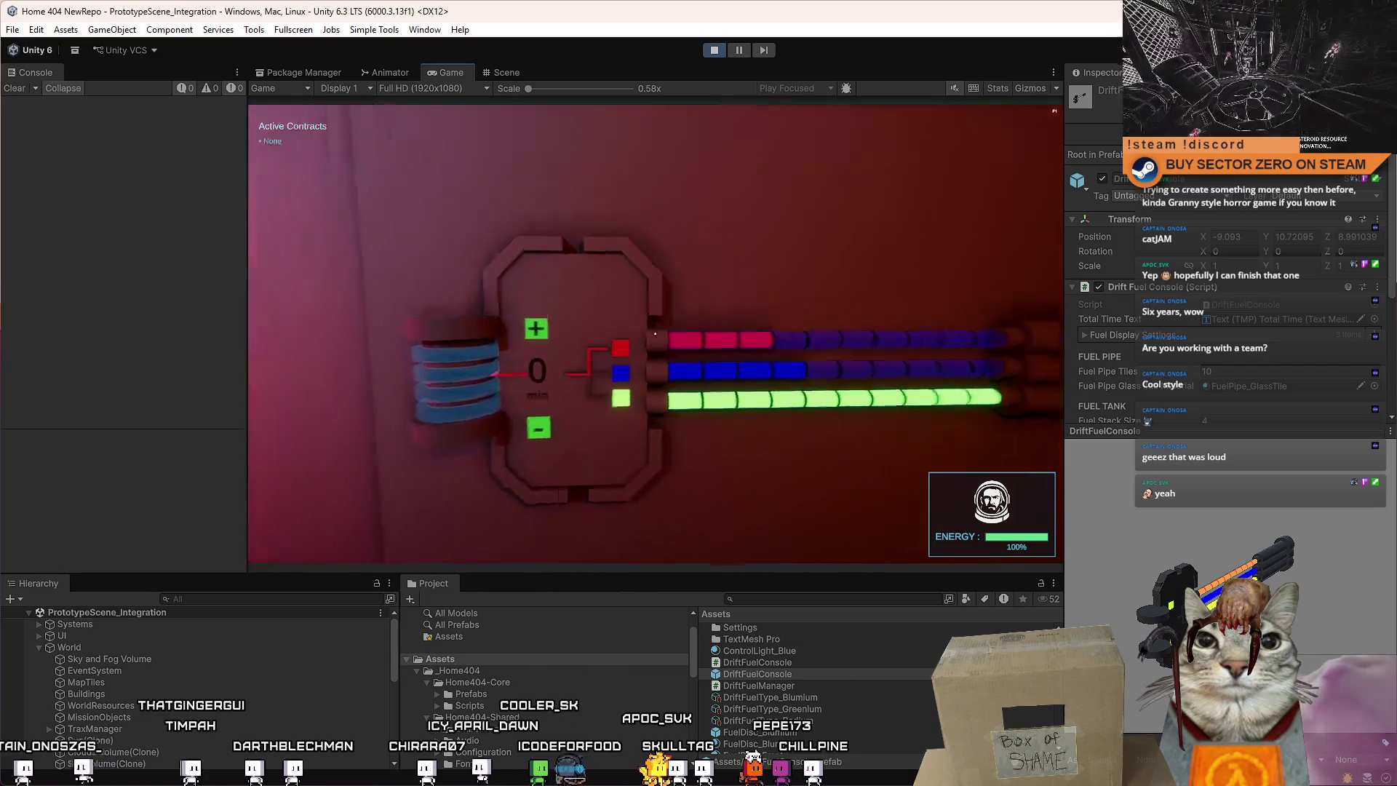
# Free the cursor, switch to the Scene view, and select a Hangar_Part object.
pyautogui.press('Escape')
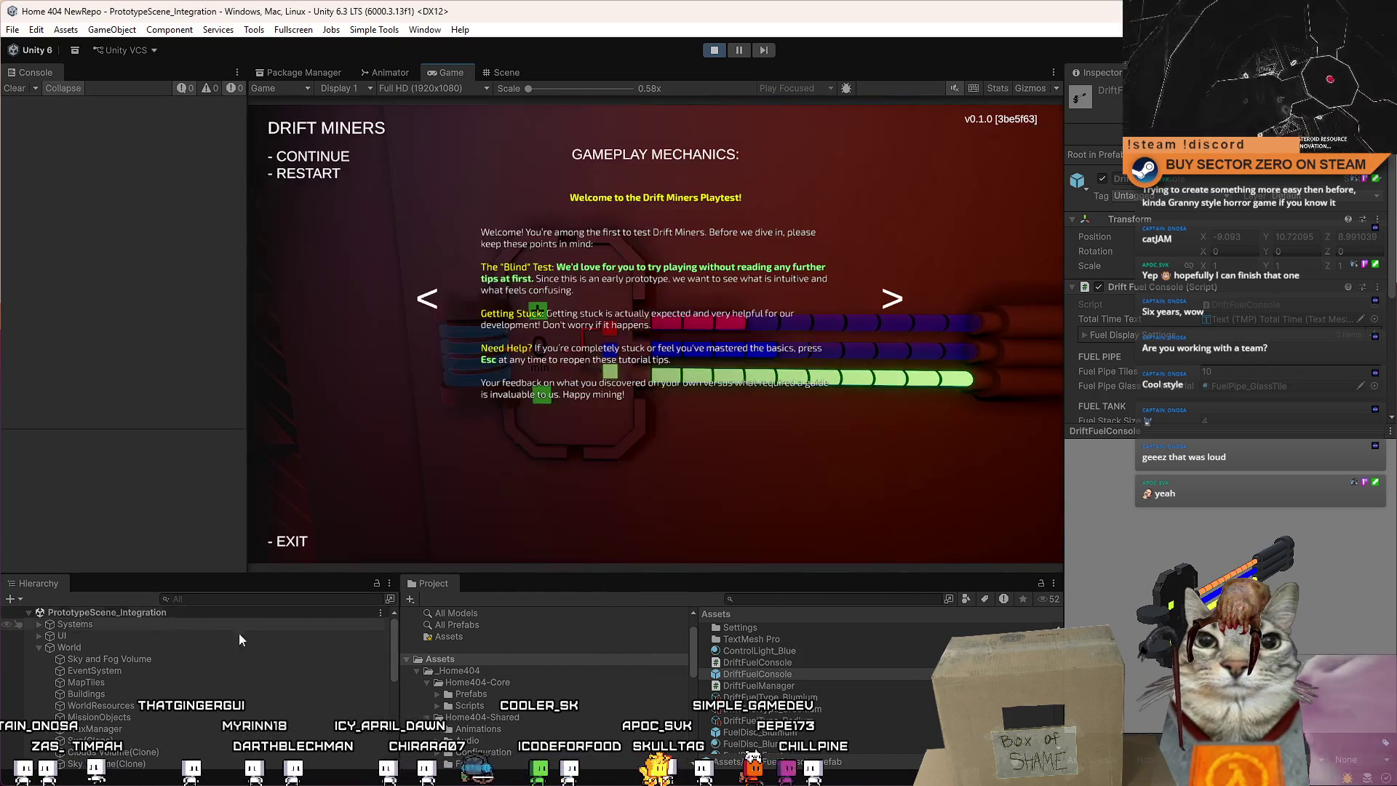
pyautogui.press('Escape')
pyautogui.press('Escape')
pyautogui.press('Escape')
pyautogui.click(502, 72)
pyautogui.click(456, 67)
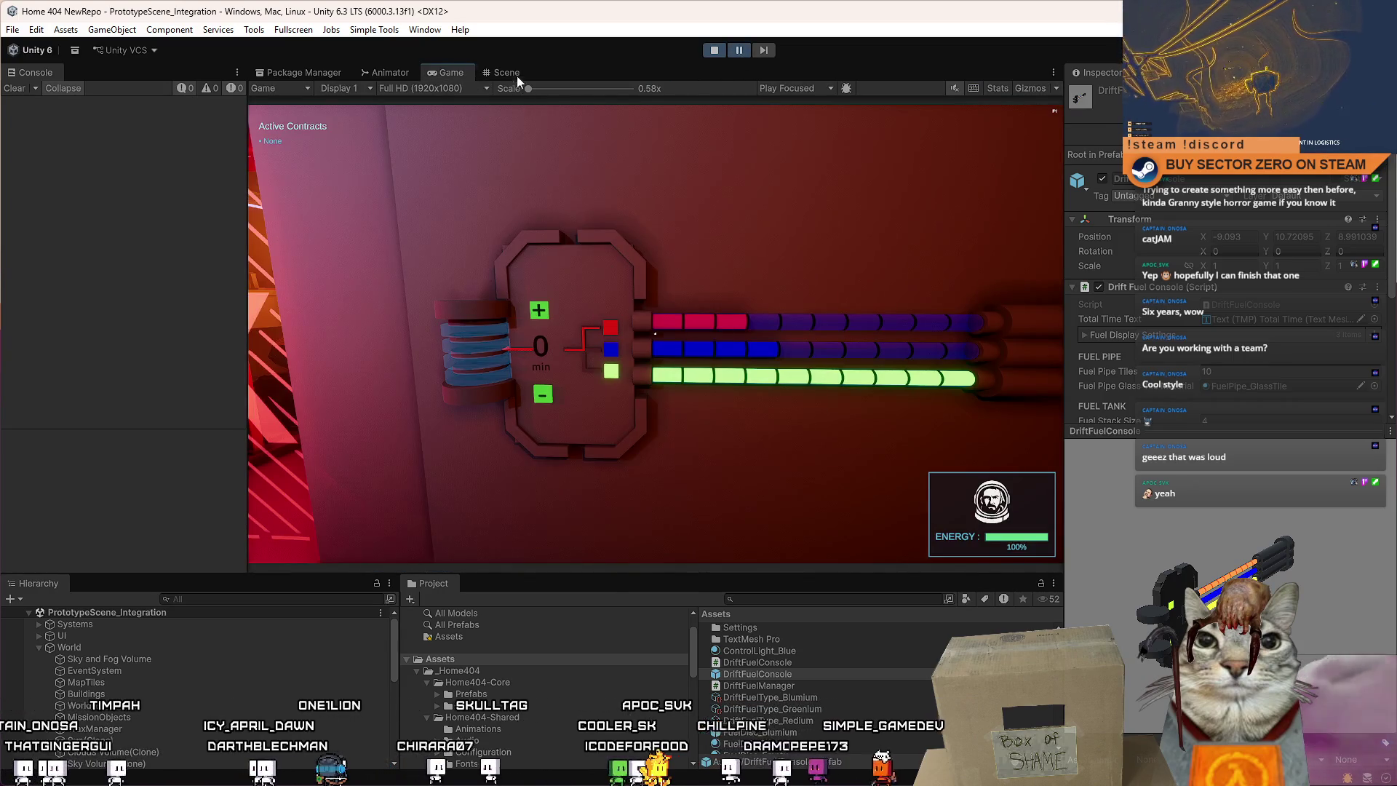
pyautogui.click(510, 73)
pyautogui.click(595, 341)
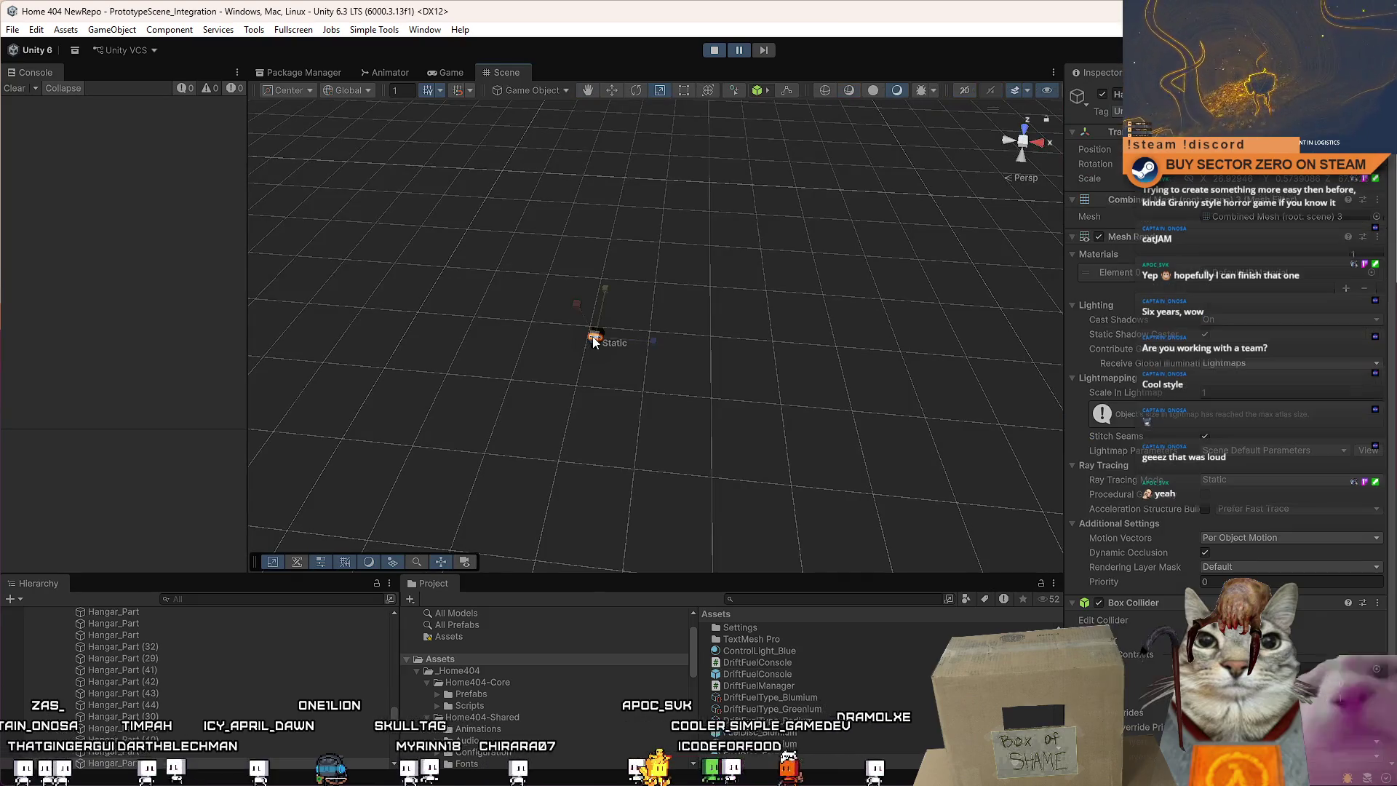
# Orbit up to the console wall and select the GateFuelControlPanel object.
pyautogui.press('f')
pyautogui.moveTo(711, 396); pyautogui.dragTo(76, 160)
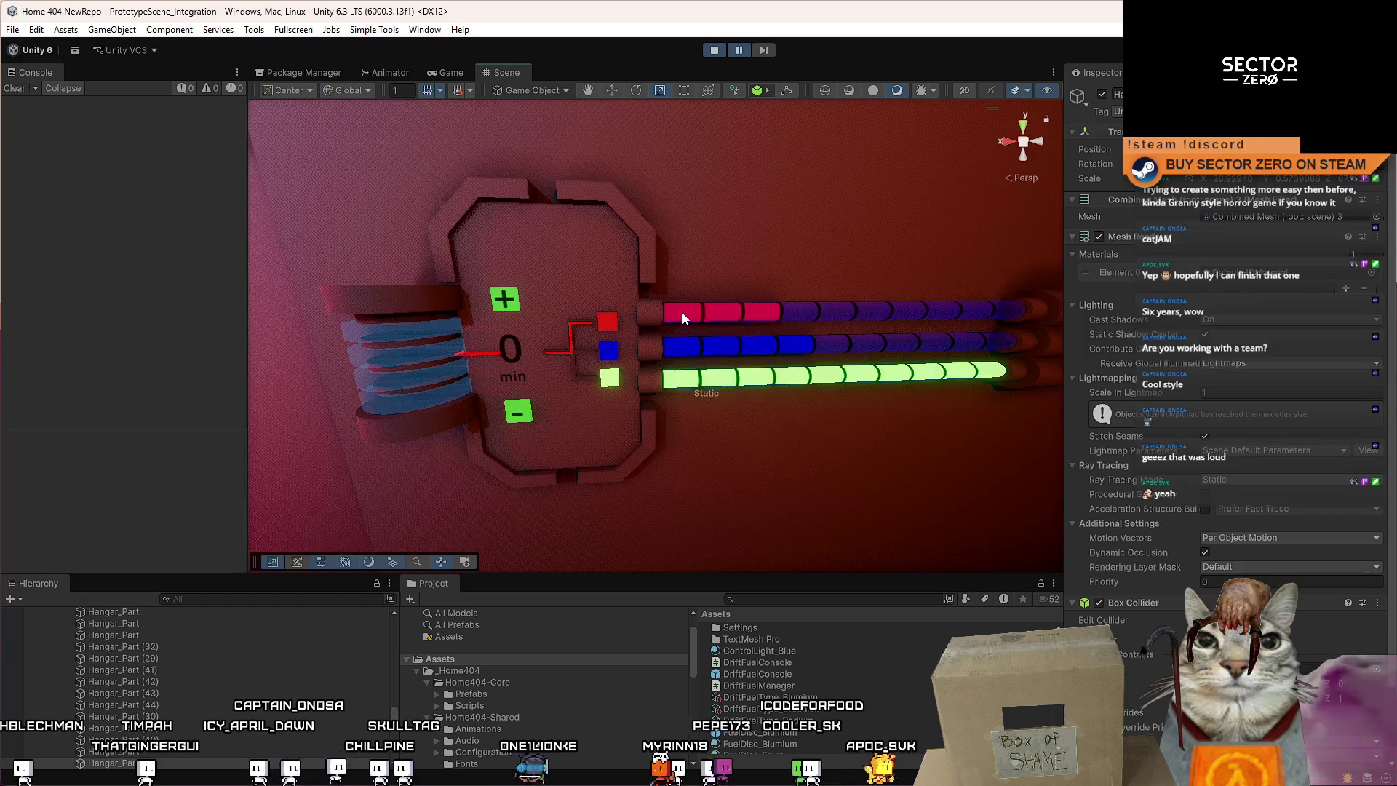
pyautogui.click(608, 260)
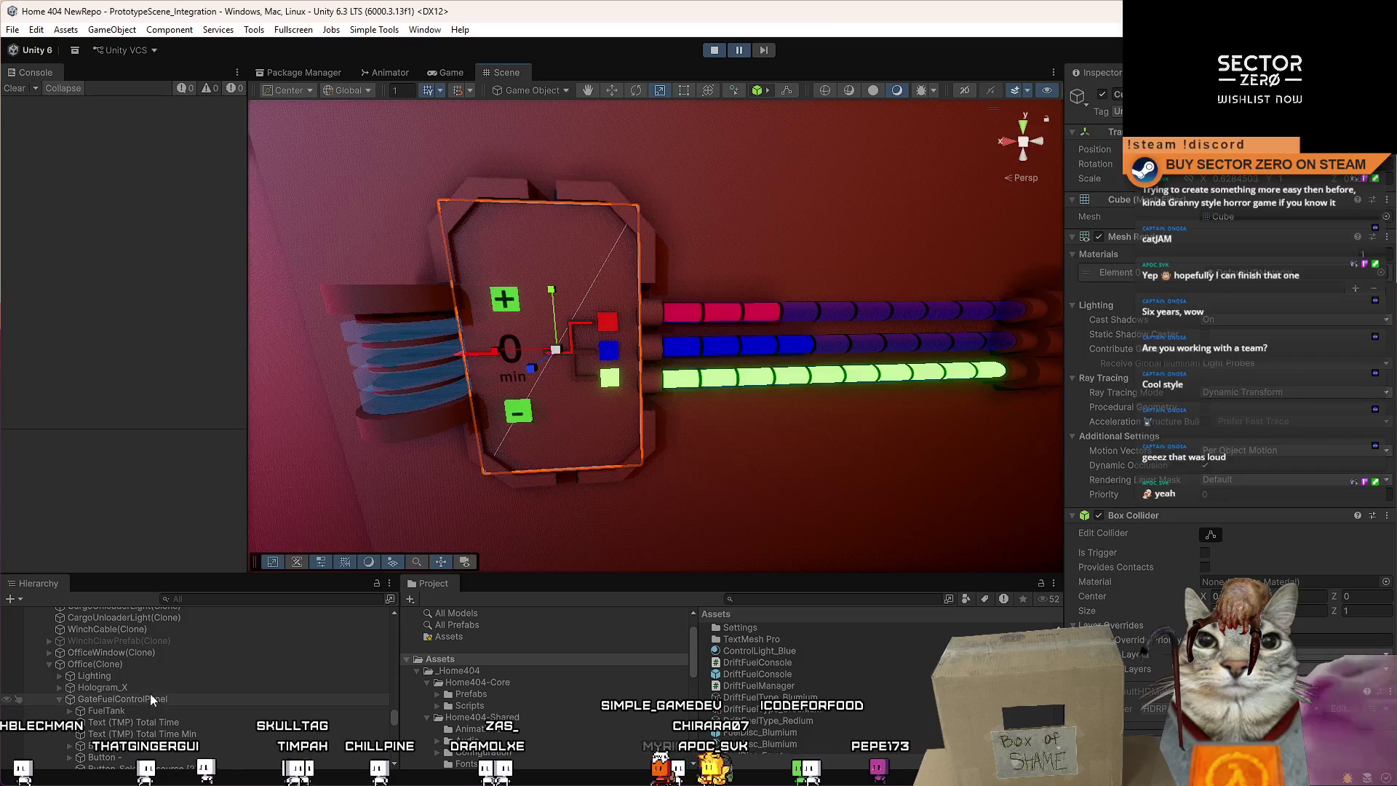
pyautogui.click(134, 663)
pyautogui.click(623, 274)
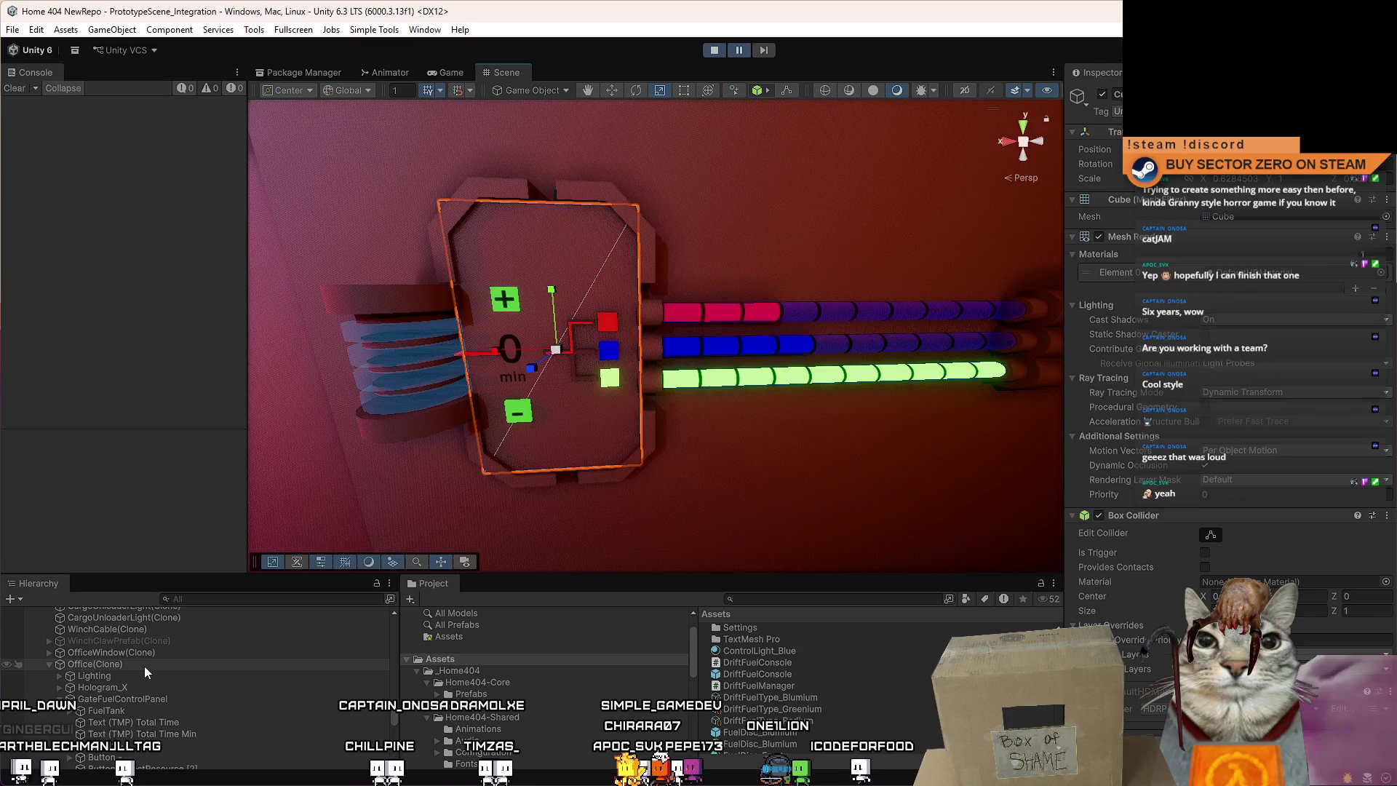
pyautogui.click(144, 666)
# Frame the fuel control panel and set Fuel Pipe Tiles to 20.
pyautogui.press('f')
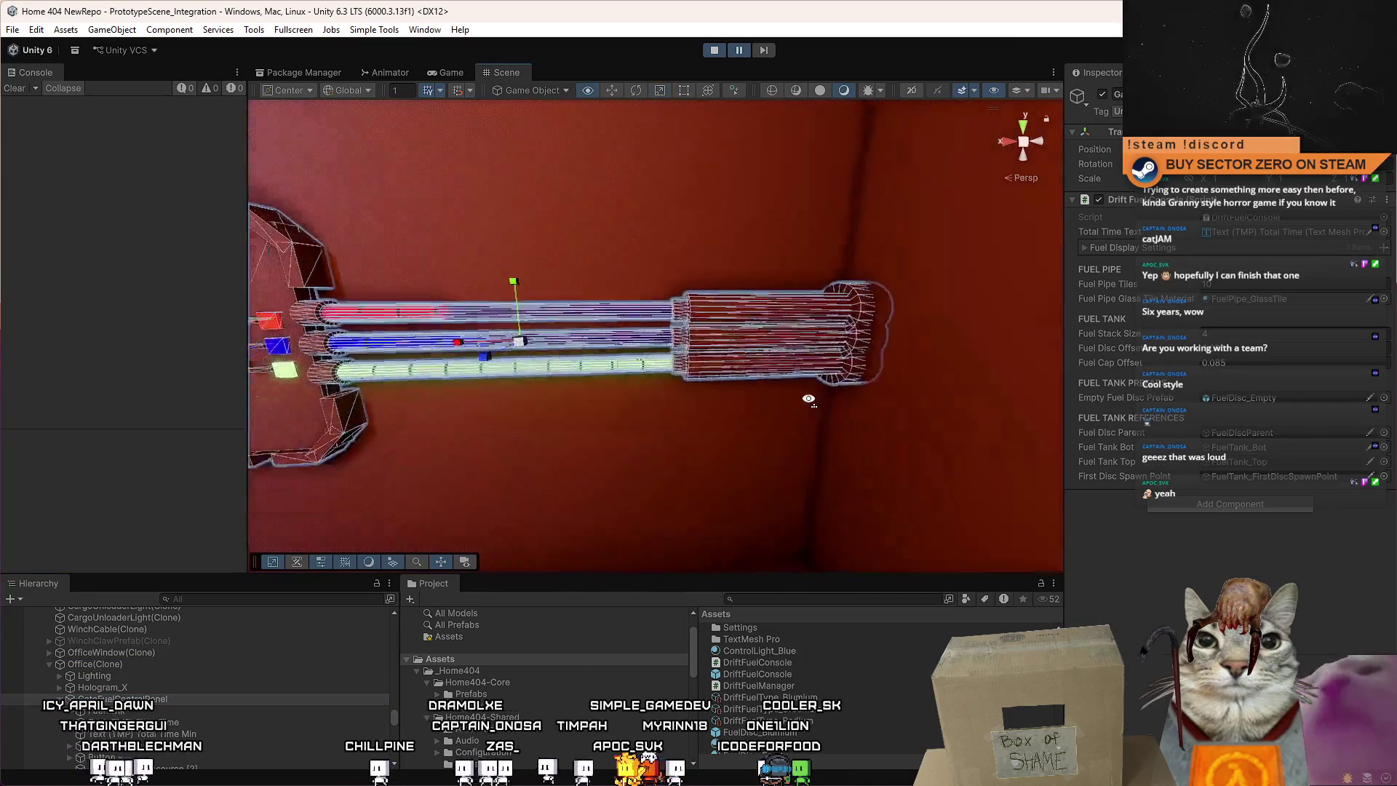
pyautogui.moveTo(783, 401); pyautogui.dragTo(809, 396)
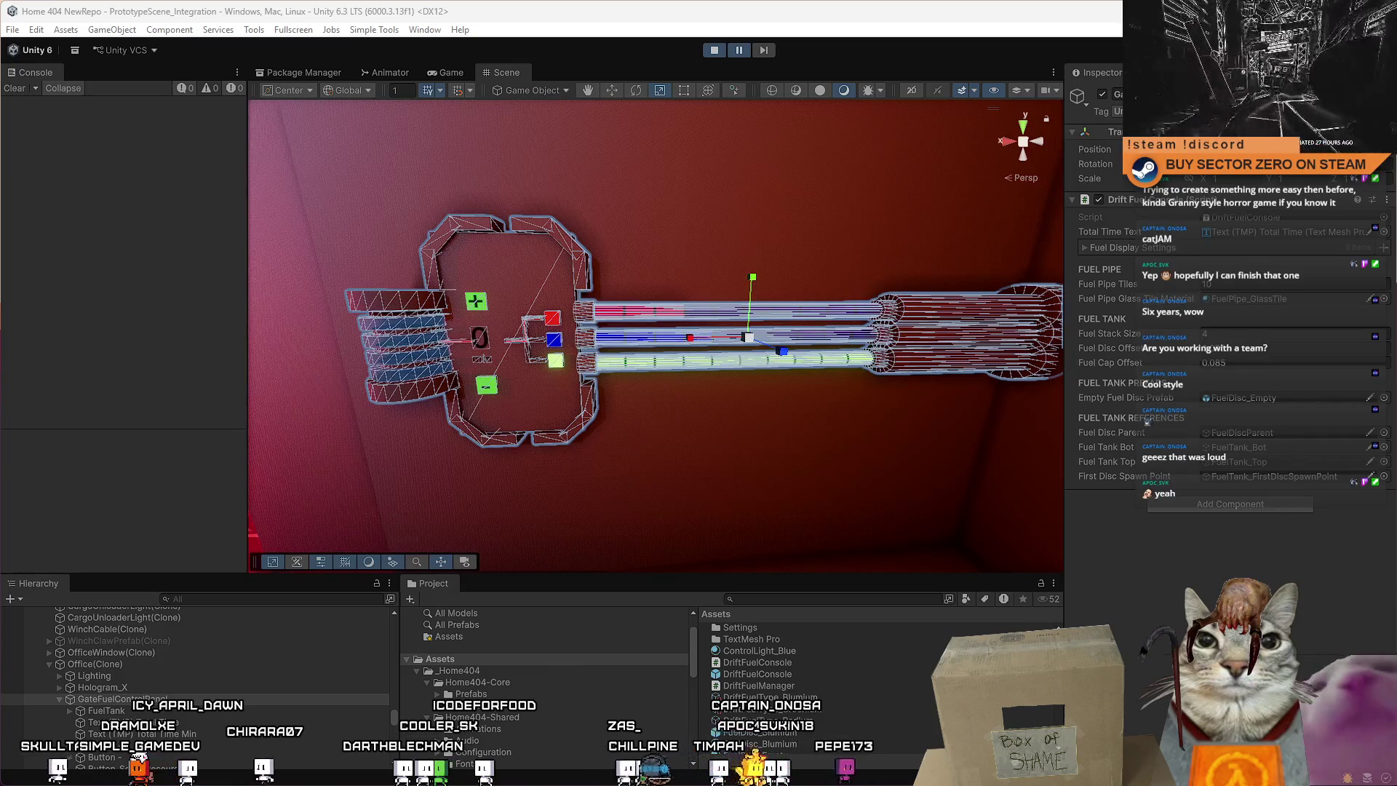
pyautogui.moveTo(816, 220); pyautogui.dragTo(718, 248)
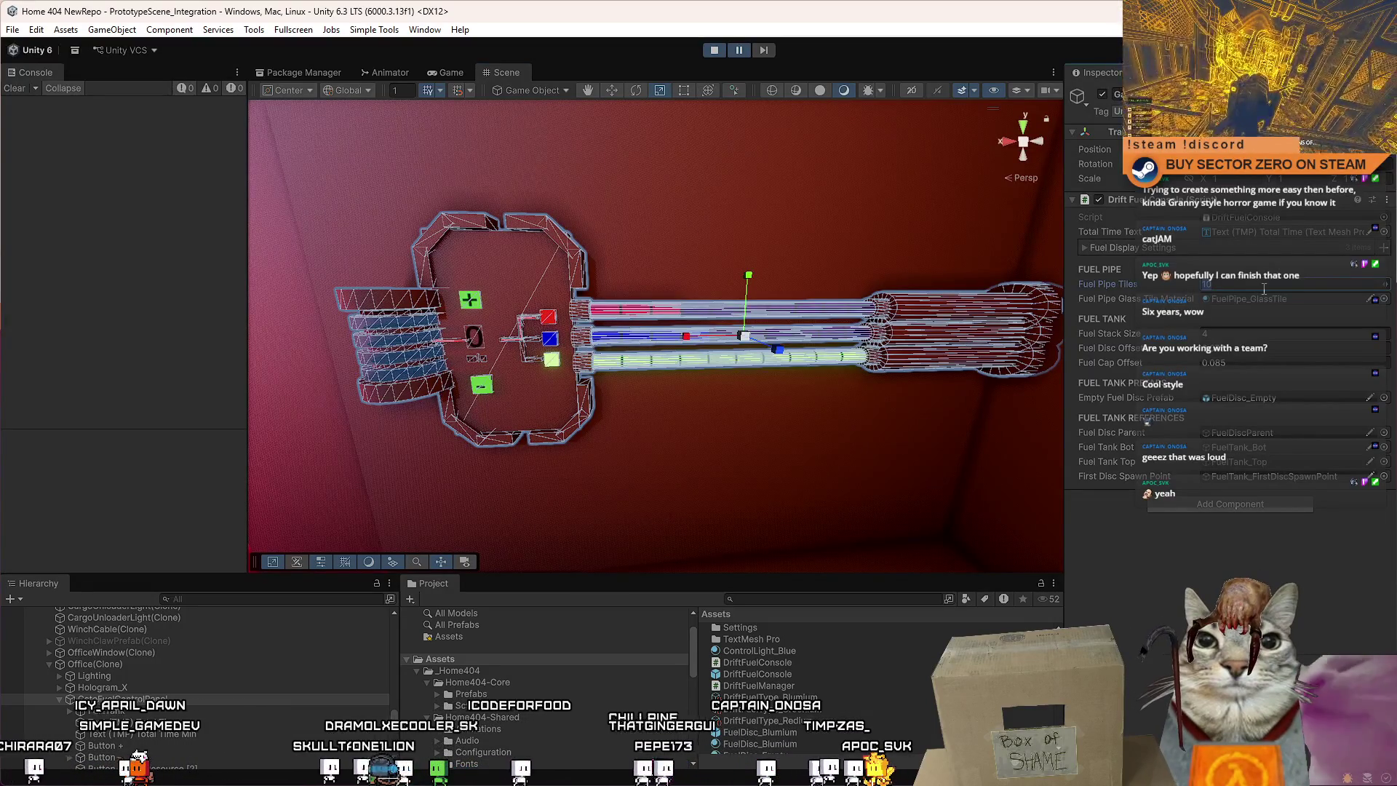
pyautogui.write('0')
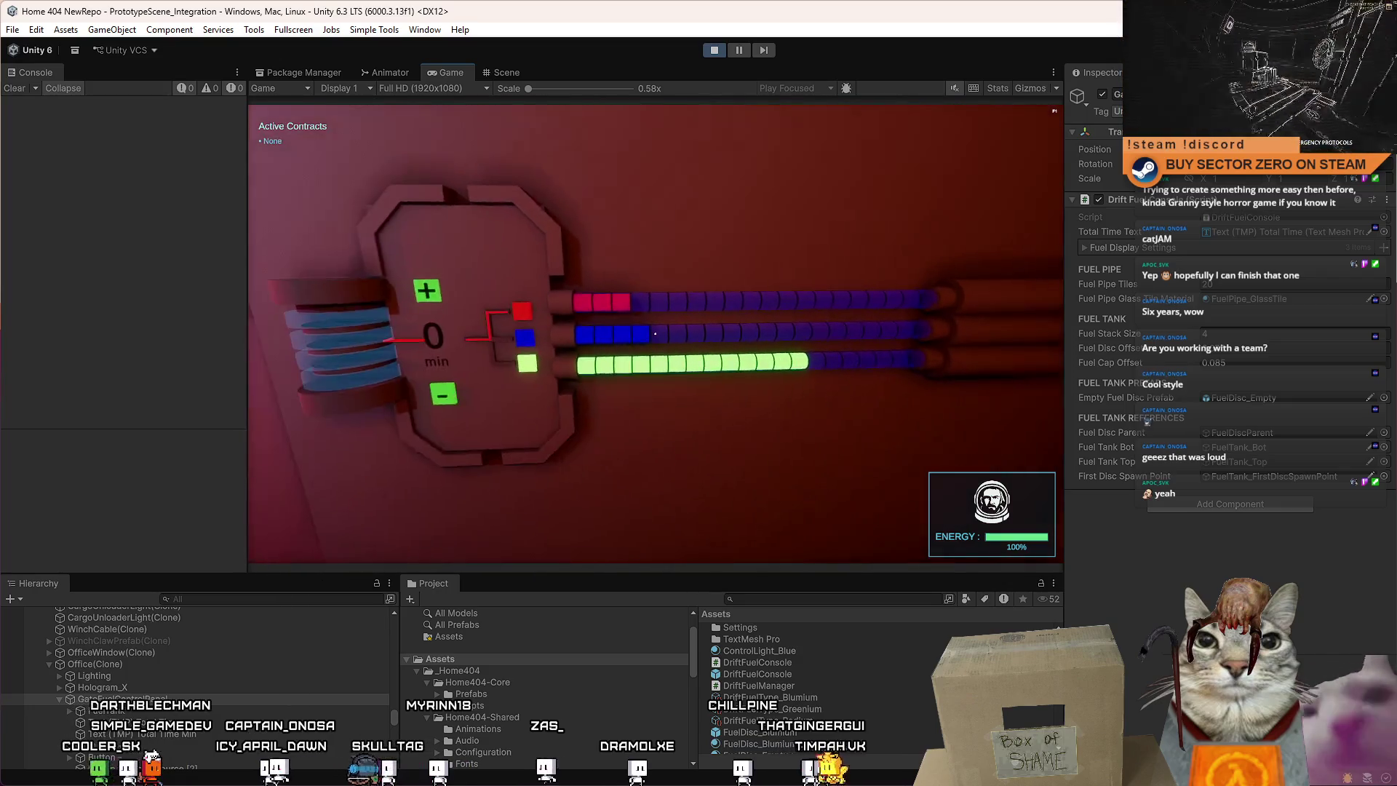
# Edit Fuel Pipe Tiles during play and walk along the fuel pipes to inspect them.
pyautogui.press('Escape')
pyautogui.click(1251, 286)
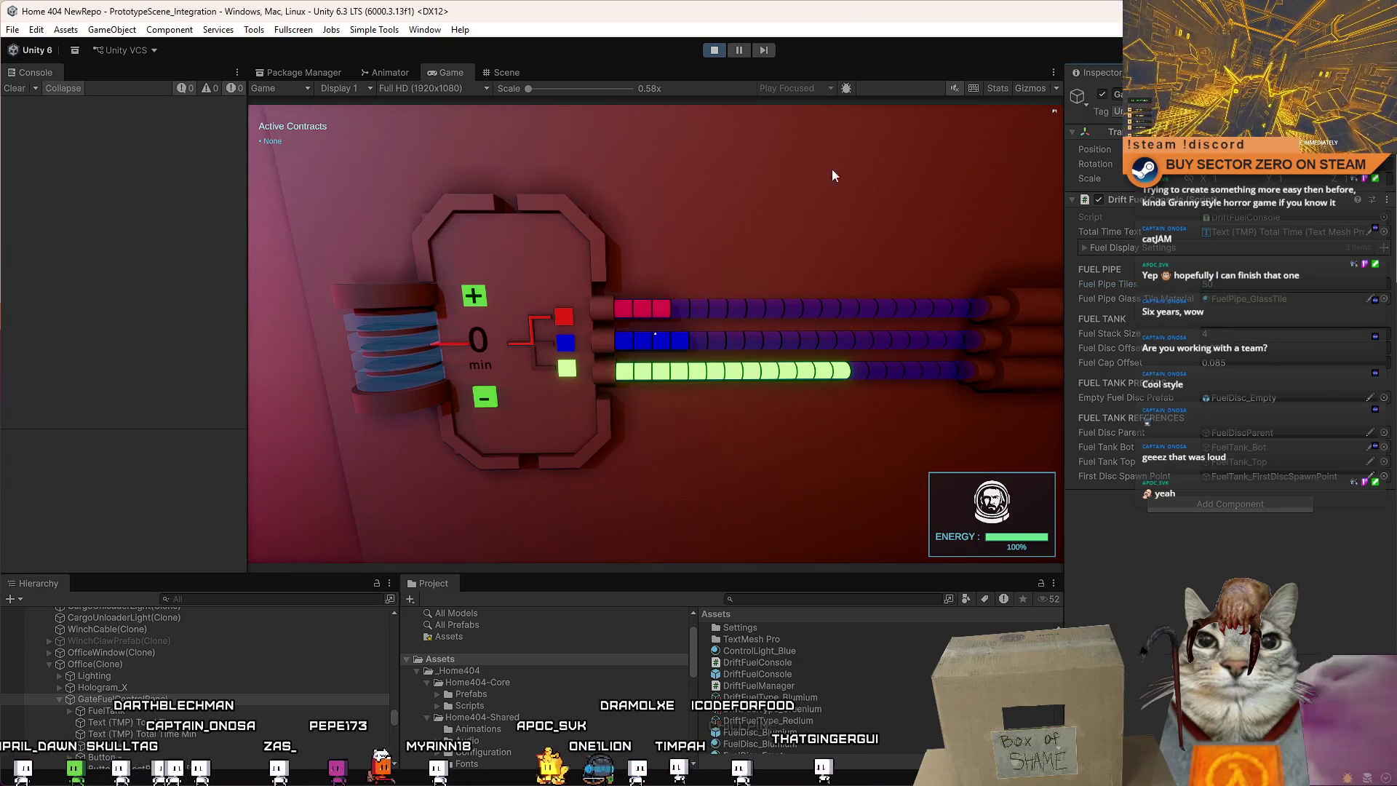
pyautogui.click(832, 177)
pyautogui.press('d')
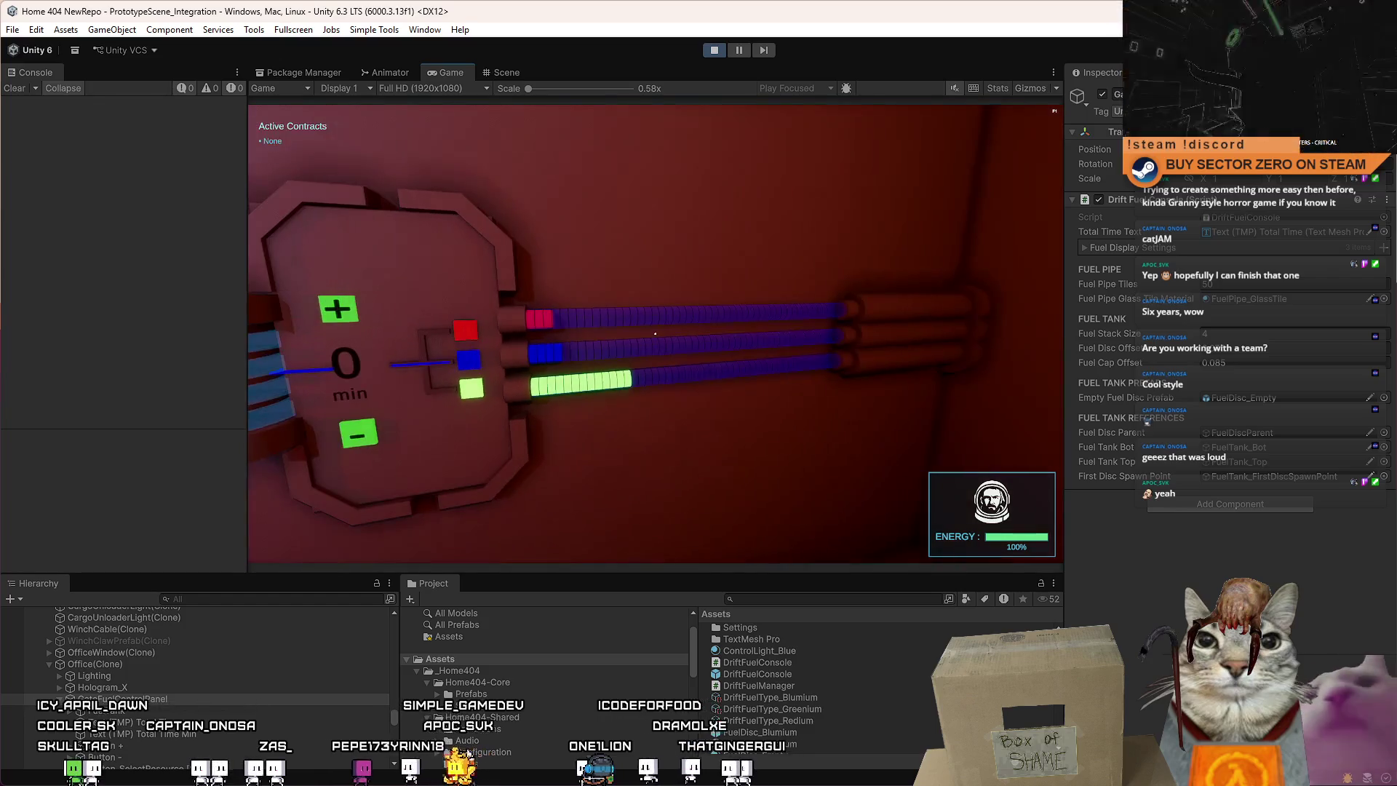
pyautogui.press('a')
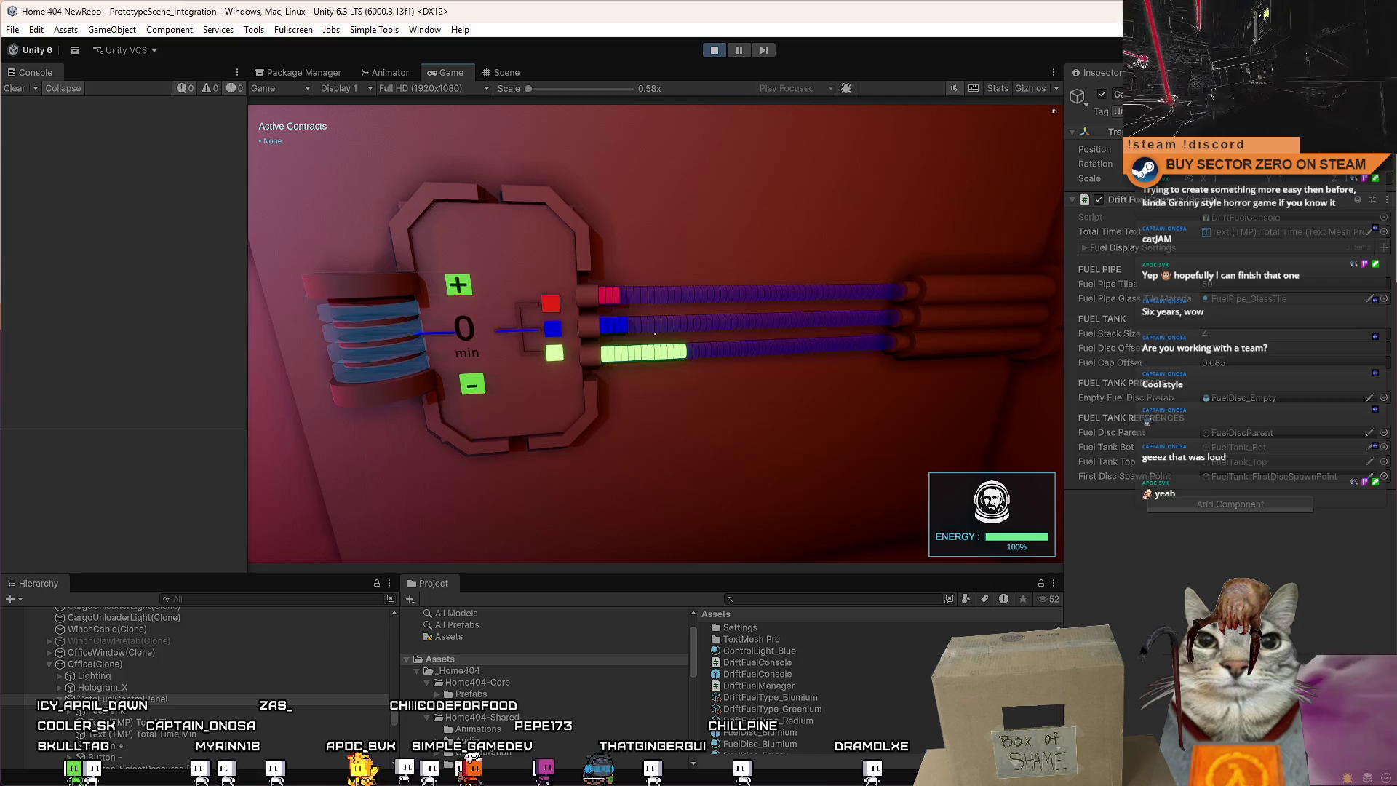
pyautogui.press('a')
pyautogui.press('a')
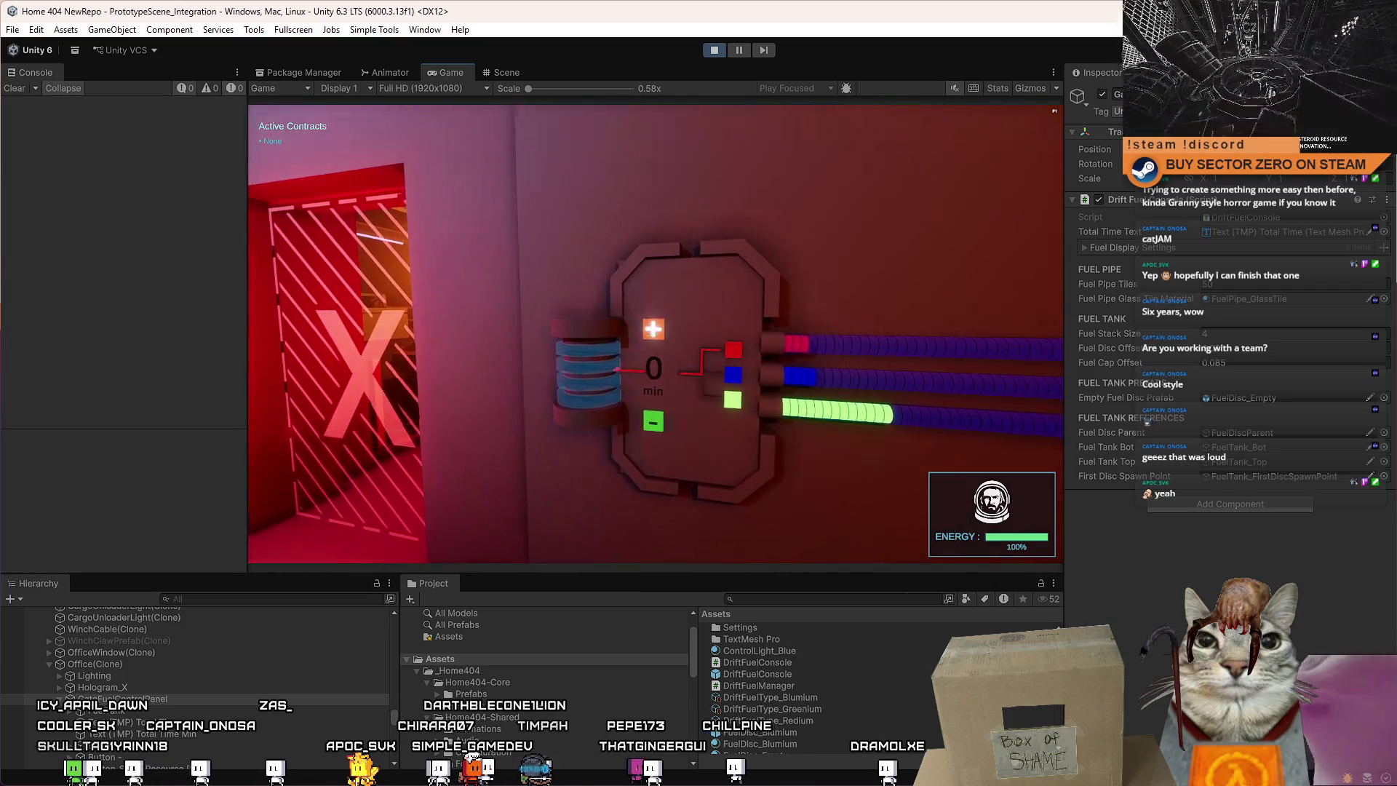
pyautogui.press('d')
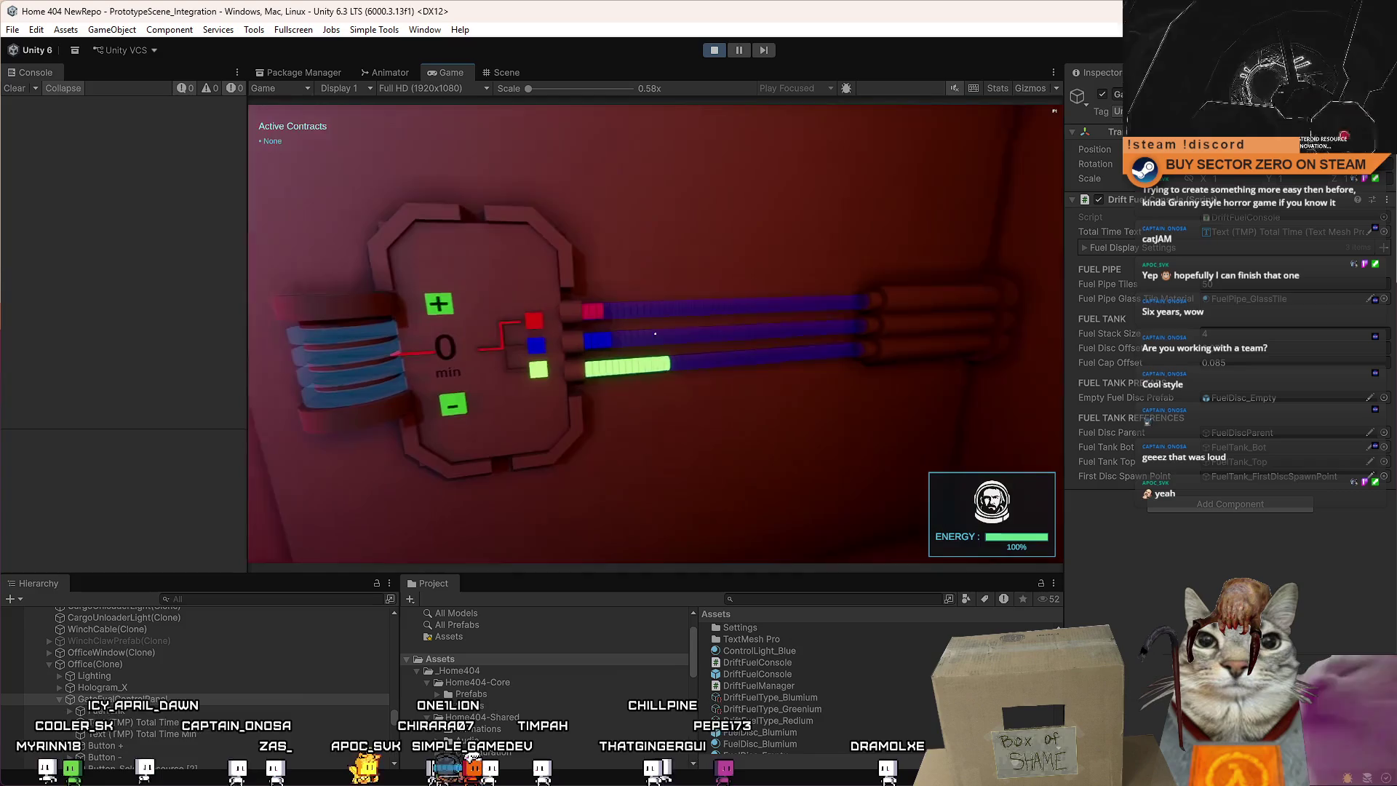
pyautogui.press('Escape')
pyautogui.press('Escape')
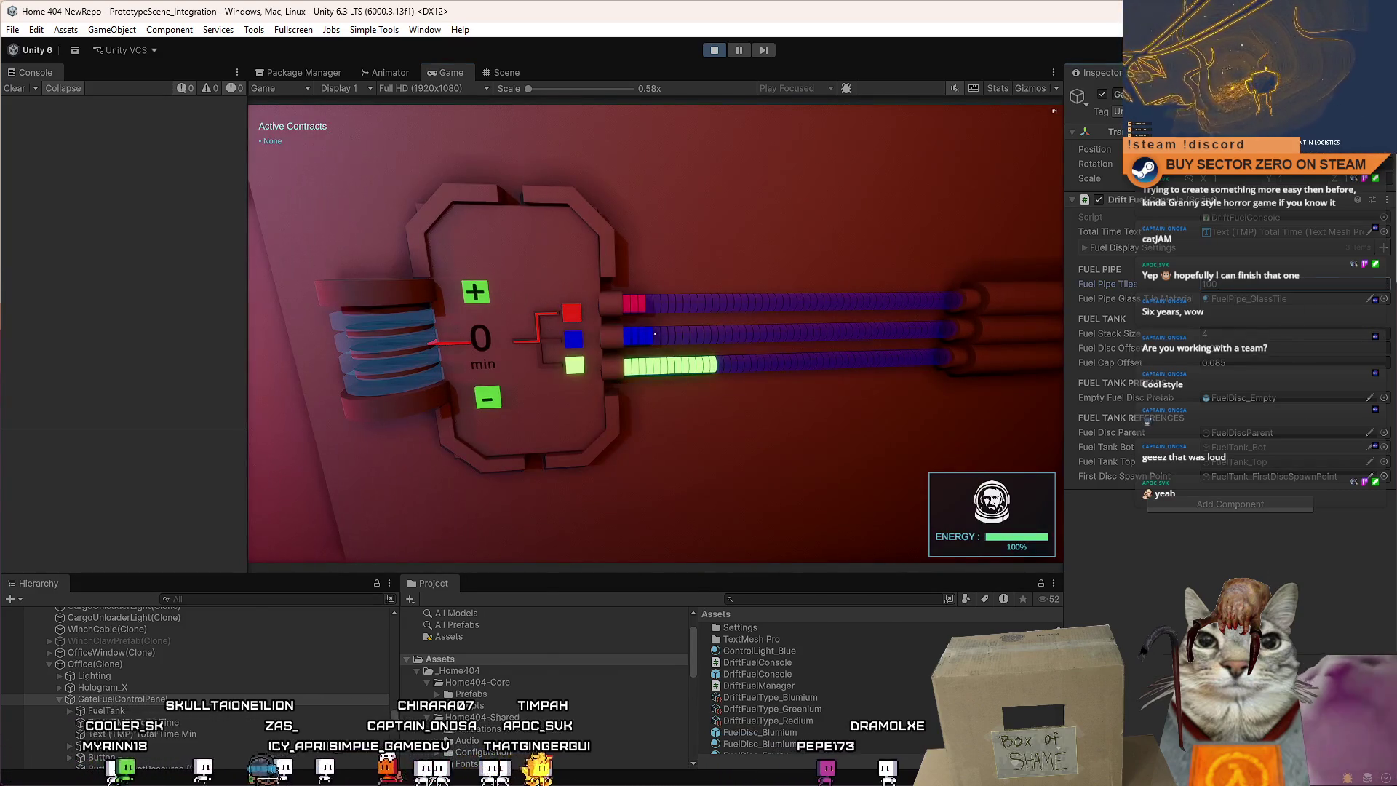
pyautogui.press('a')
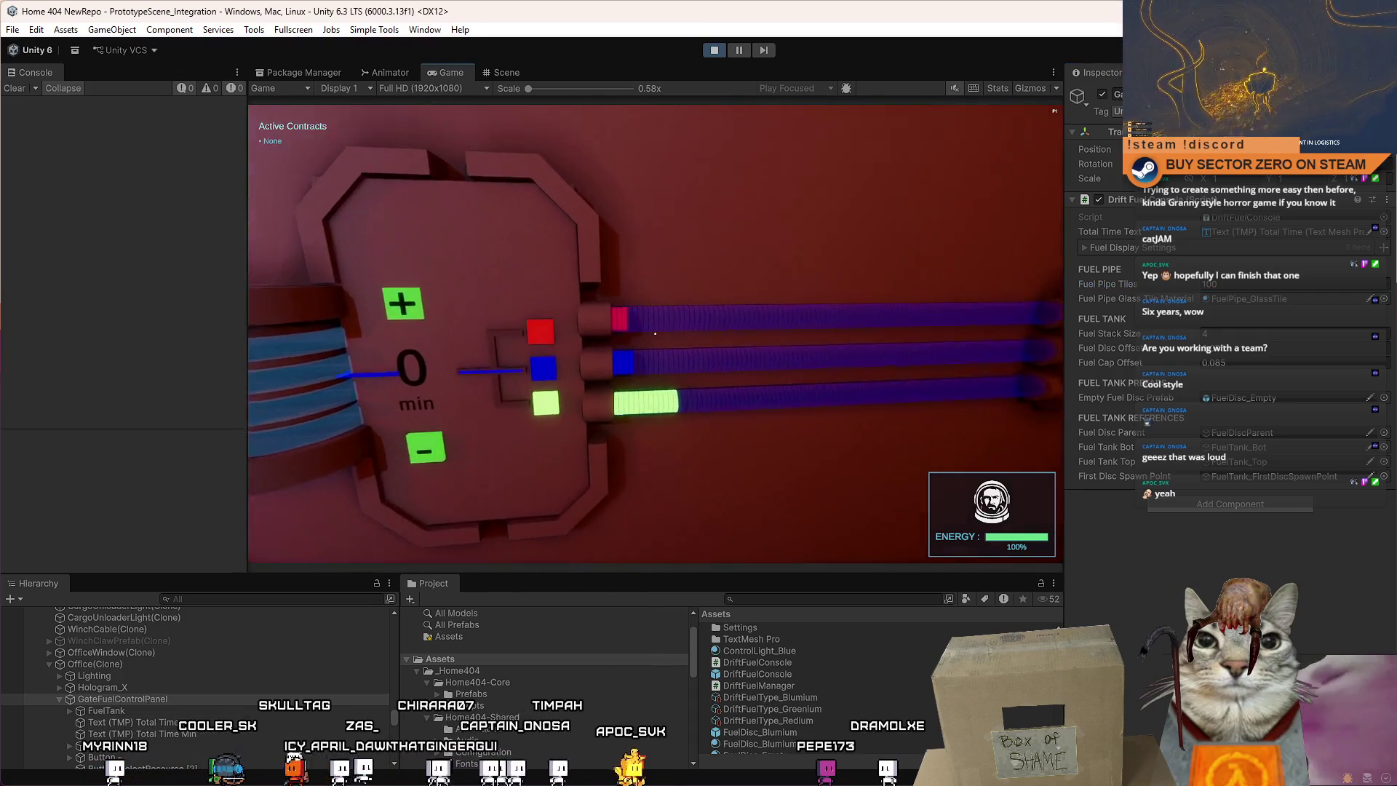
pyautogui.press('d')
pyautogui.press('d')
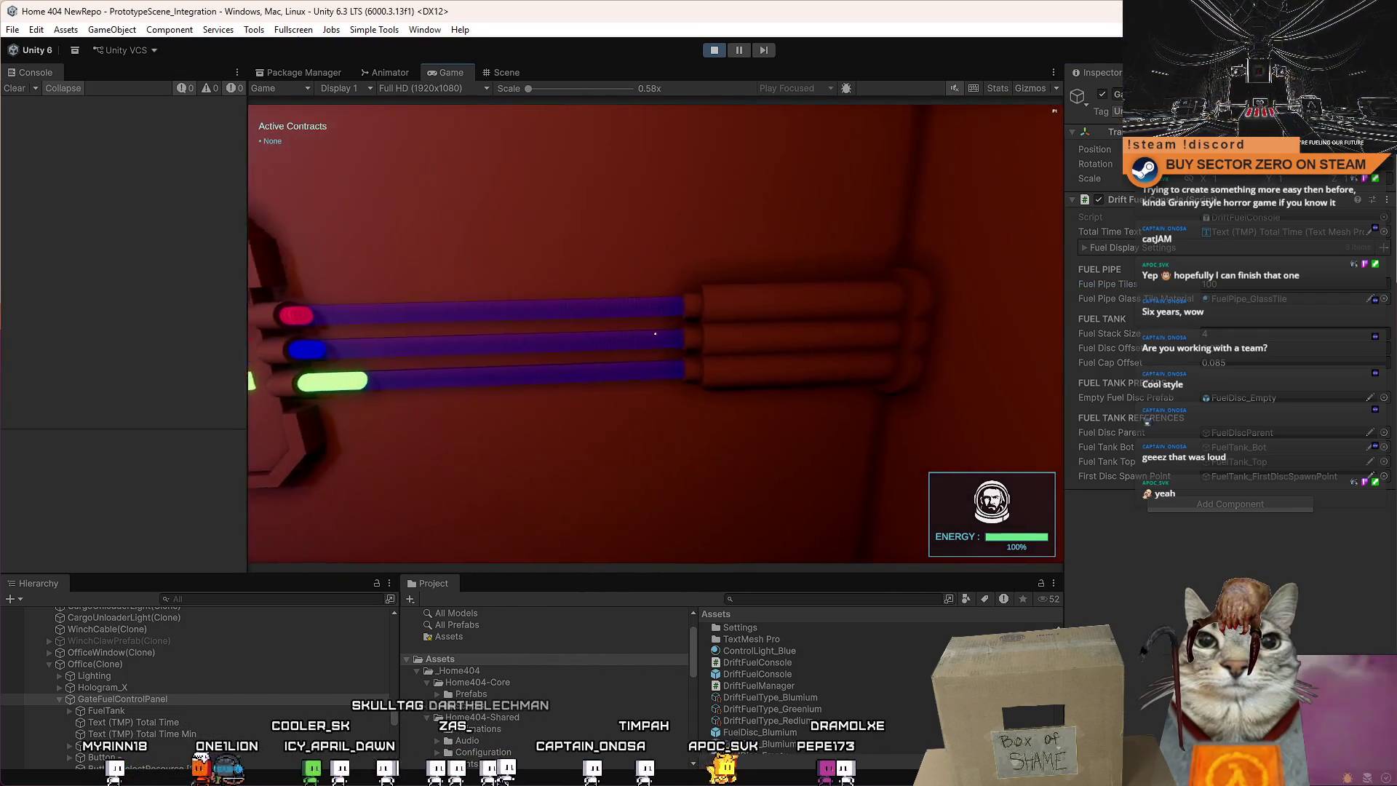
pyautogui.press('a')
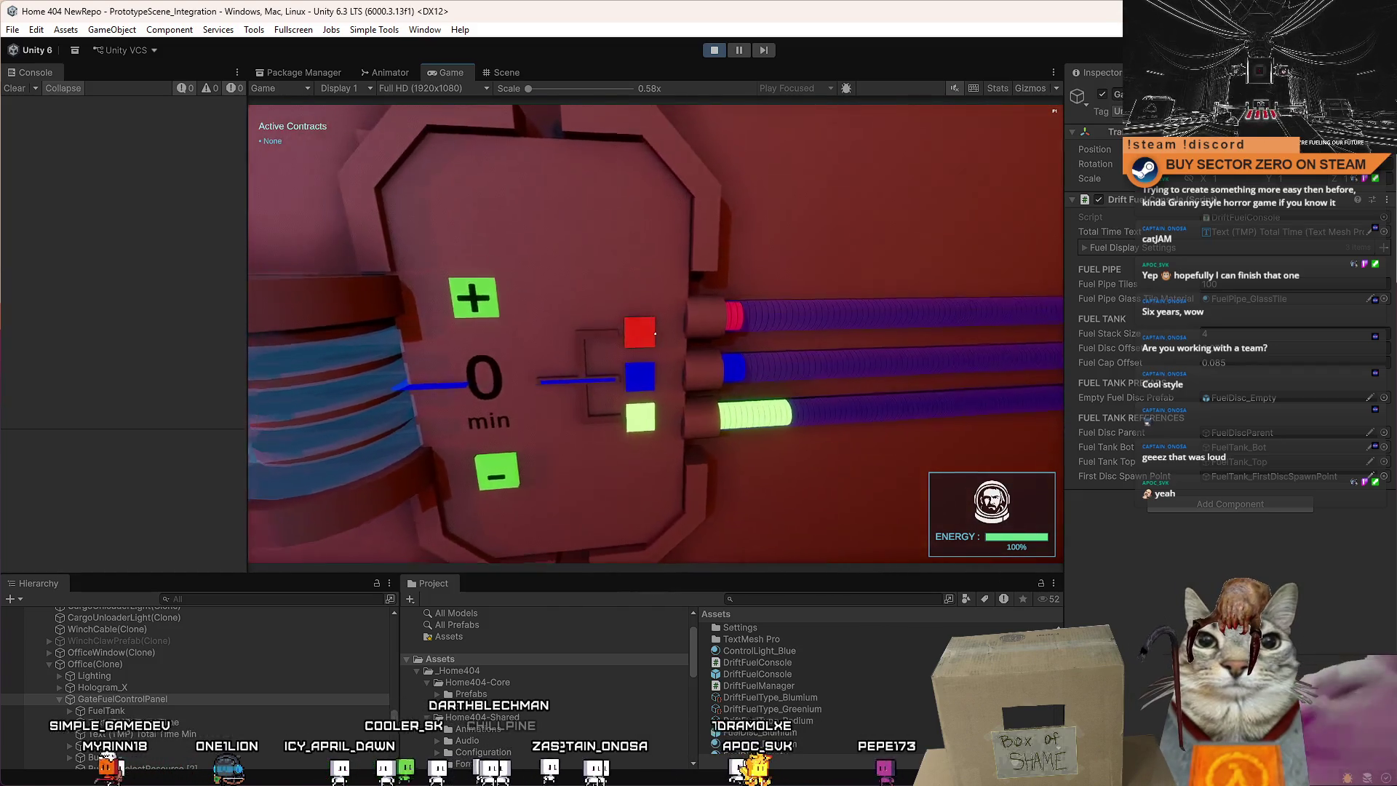
# Lower the fuel timer from 8 to 6 min and reselect the Fuel Pipe Tiles value.
pyautogui.moveTo(654, 334)
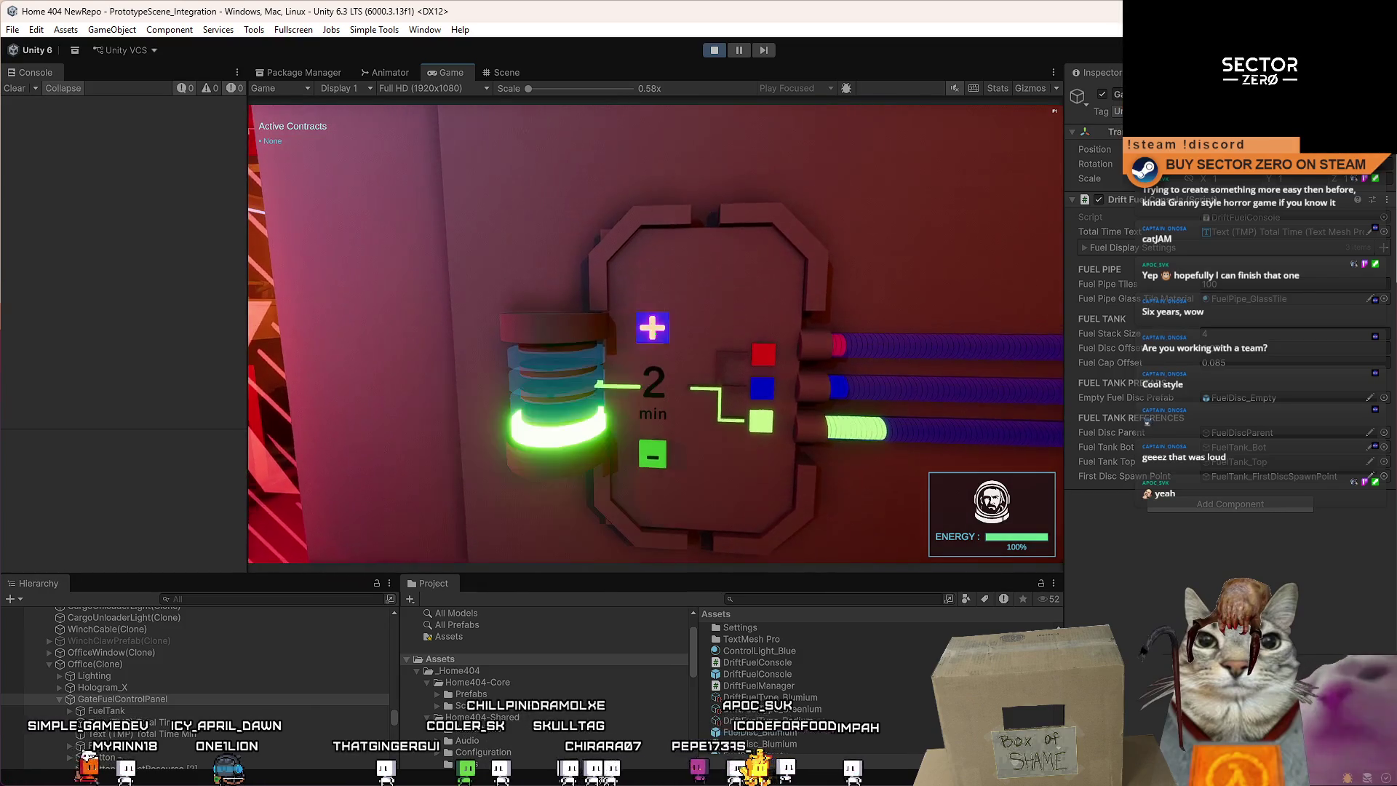
pyautogui.click(656, 334)
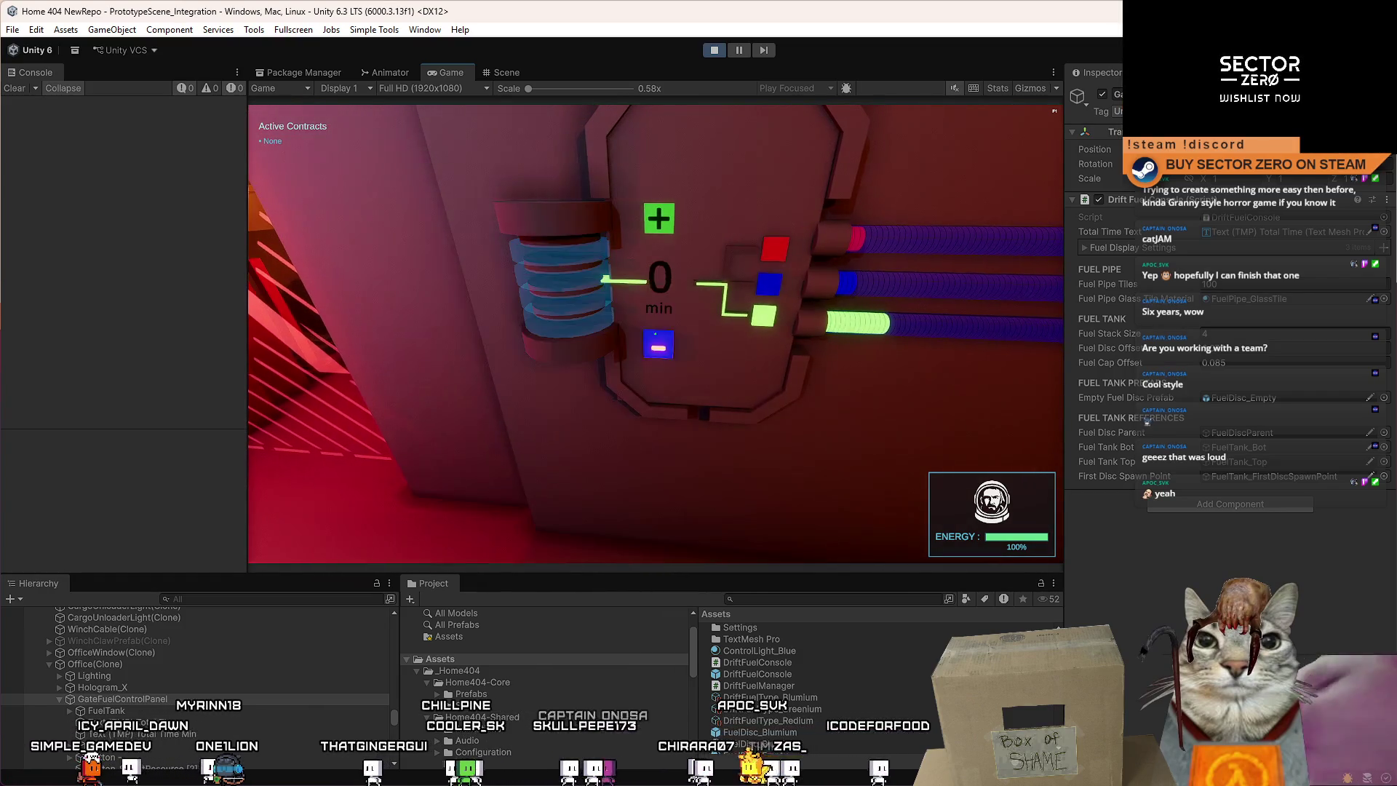
pyautogui.press('Escape')
pyautogui.click(1273, 284)
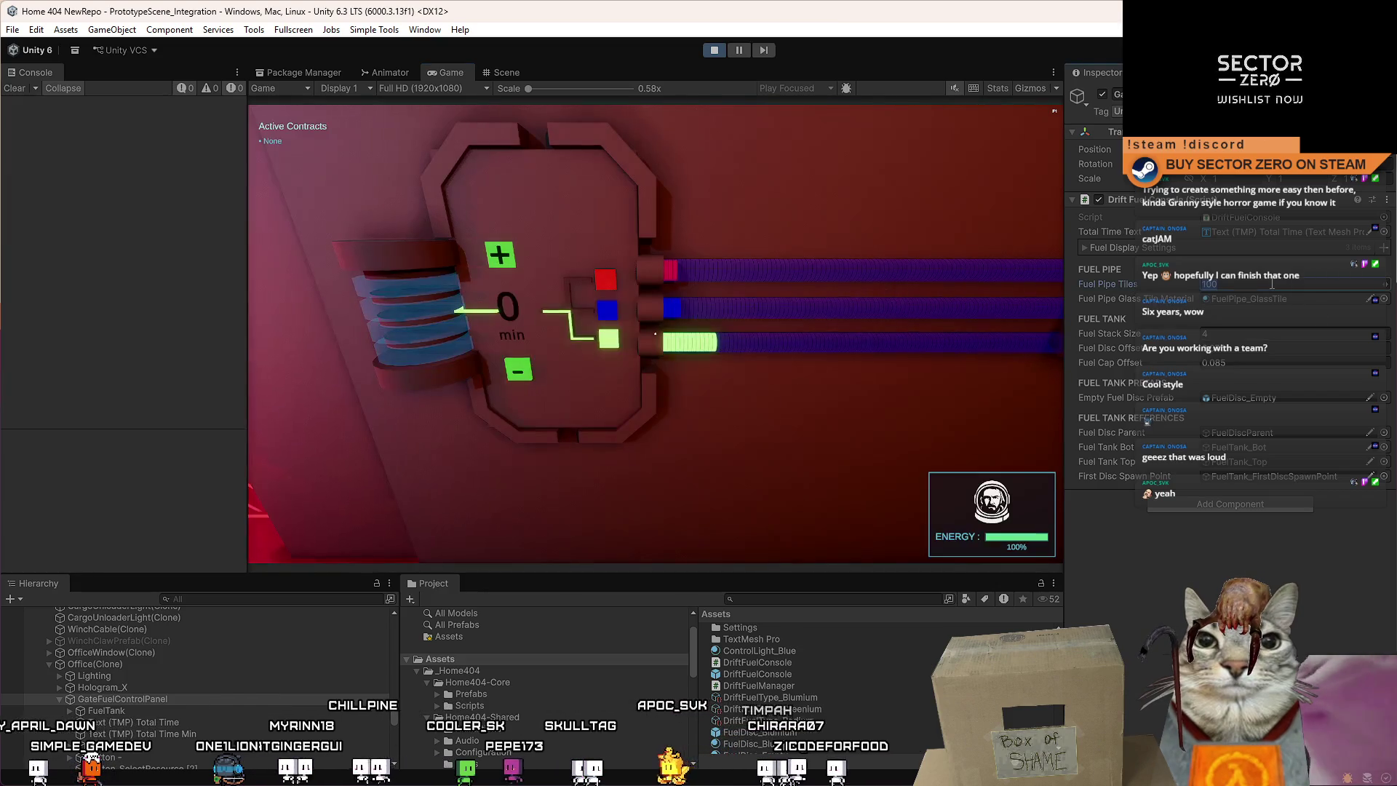
pyautogui.click(728, 328)
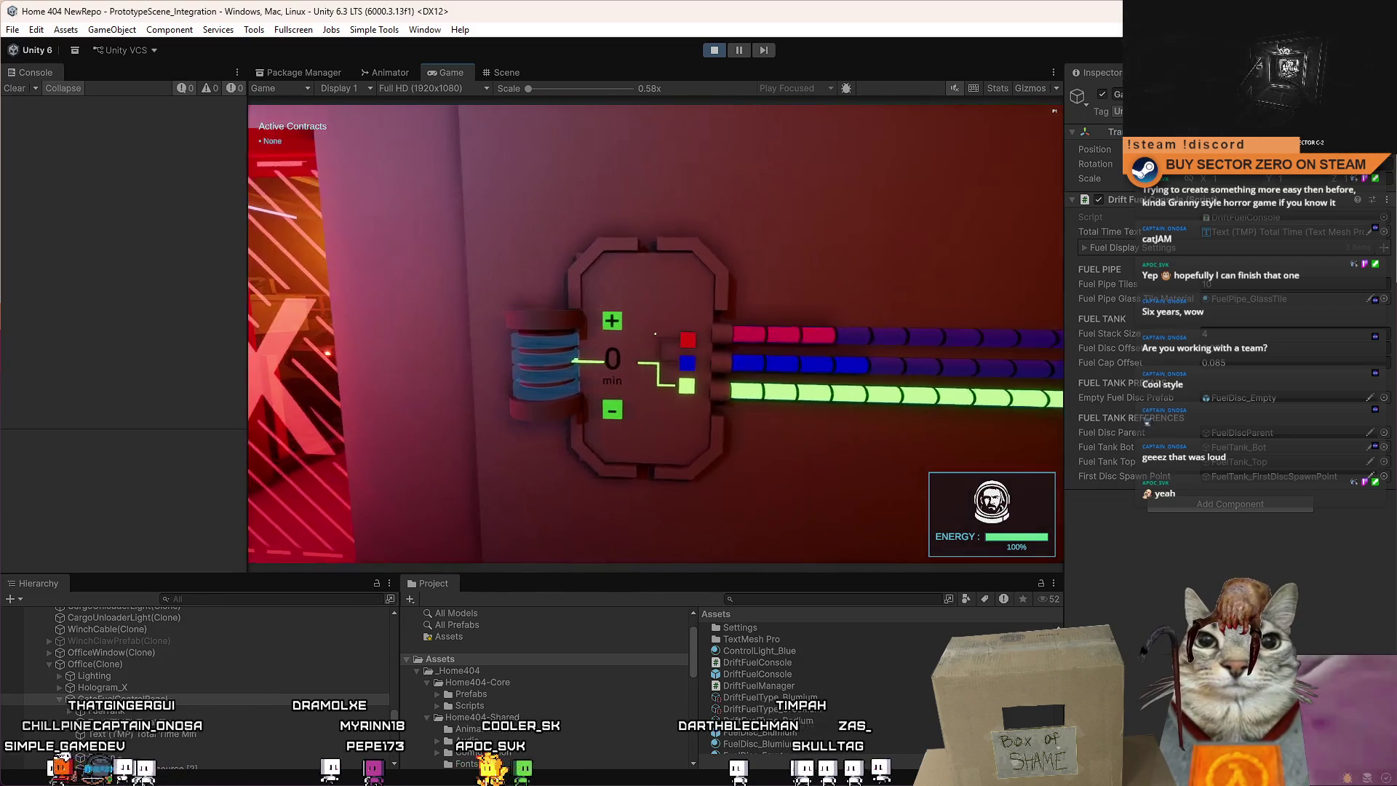
# Adjust the fuel counter with + and − until it reads 2 min, then pause.
pyautogui.click(655, 334)
pyautogui.click(655, 333)
pyautogui.click(656, 334)
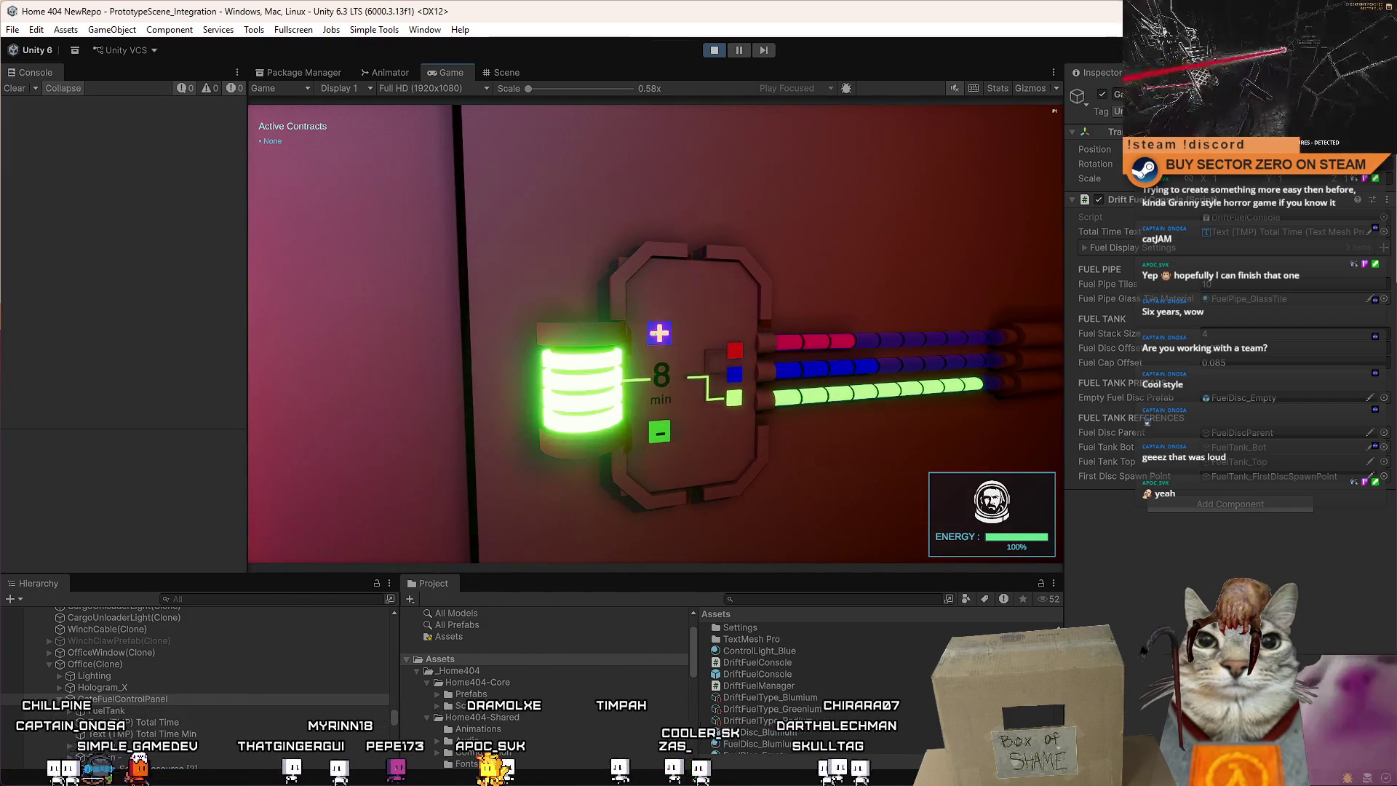
pyautogui.click(655, 333)
pyautogui.click(656, 333)
pyautogui.click(656, 333)
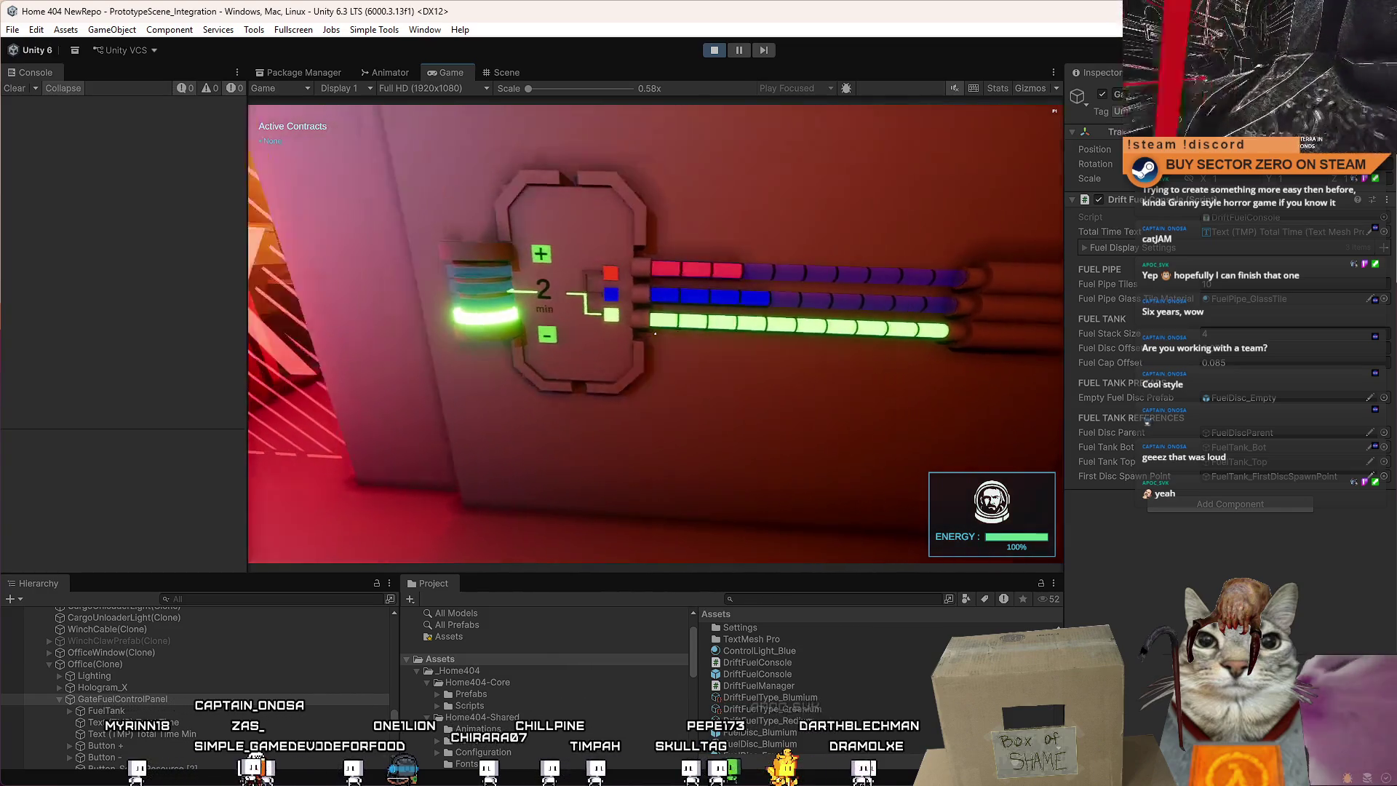
pyautogui.press('Escape')
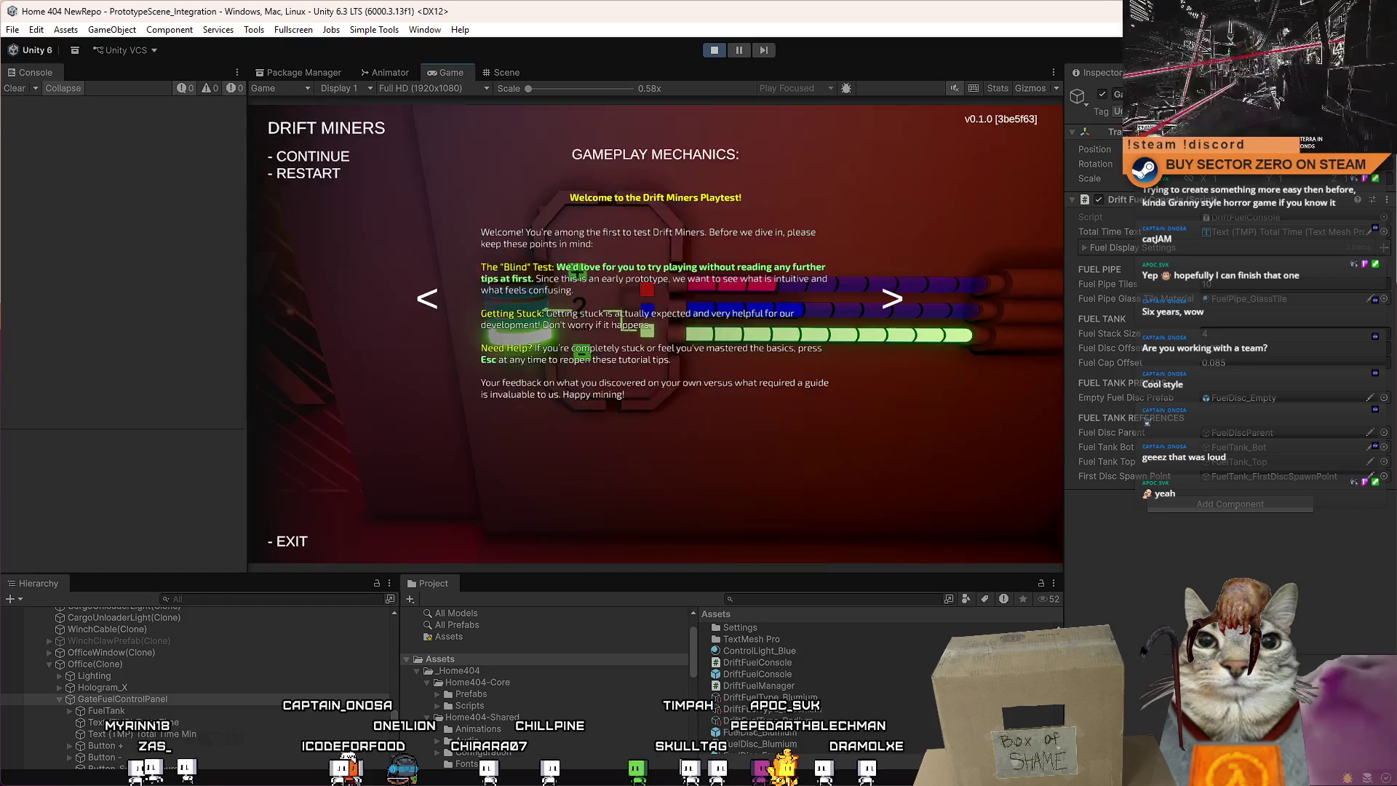
# Walk toward and away from the fuel console to view it with the red X gate.
pyautogui.press('Escape')
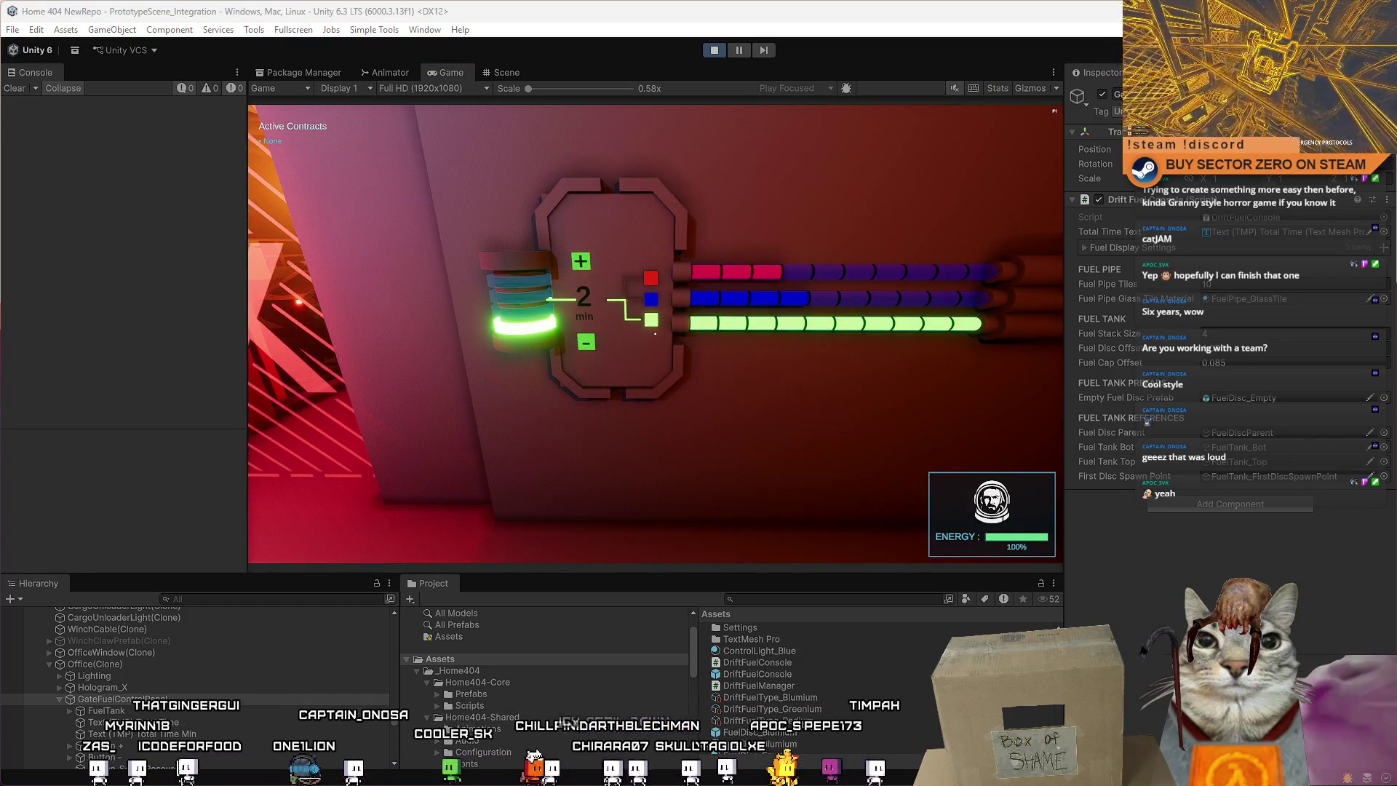
pyautogui.press('s')
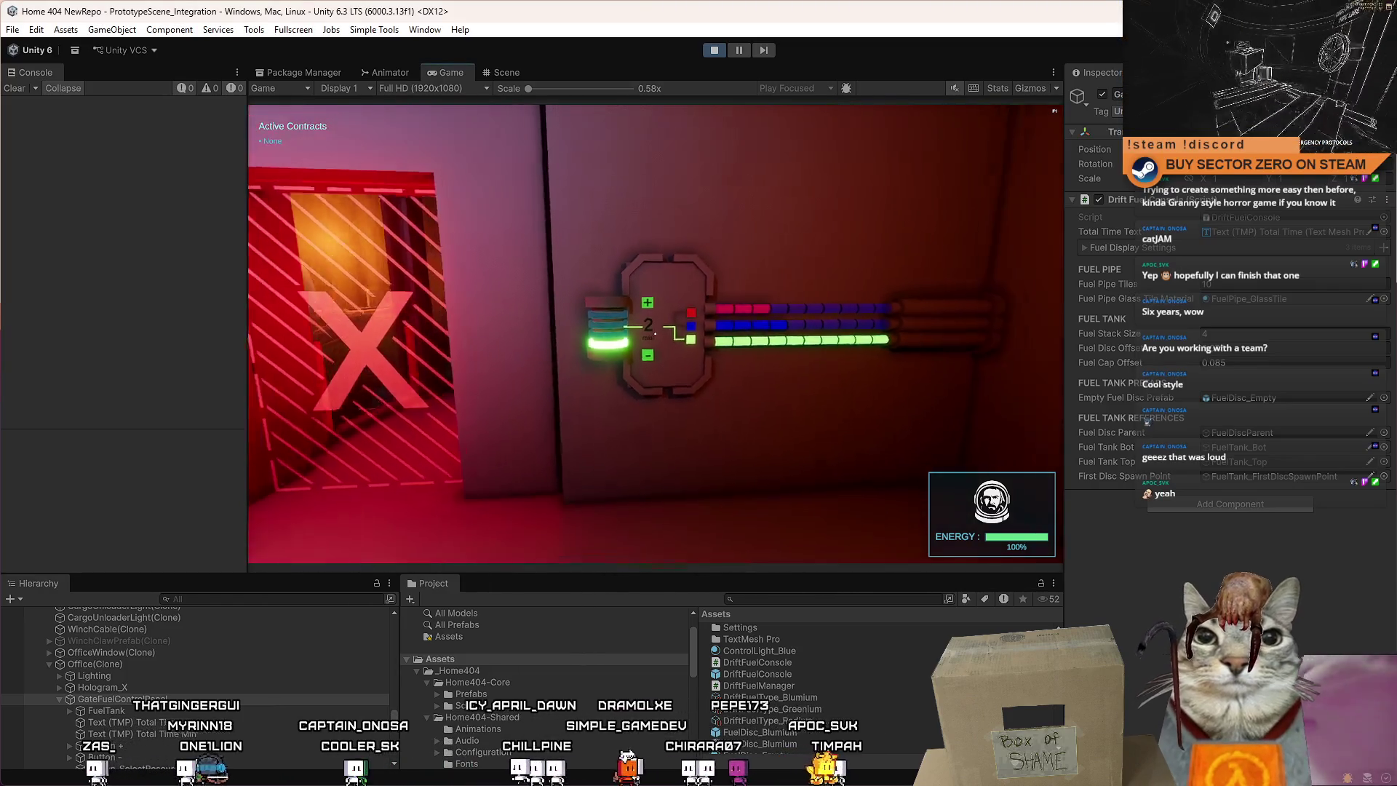
pyautogui.press('w')
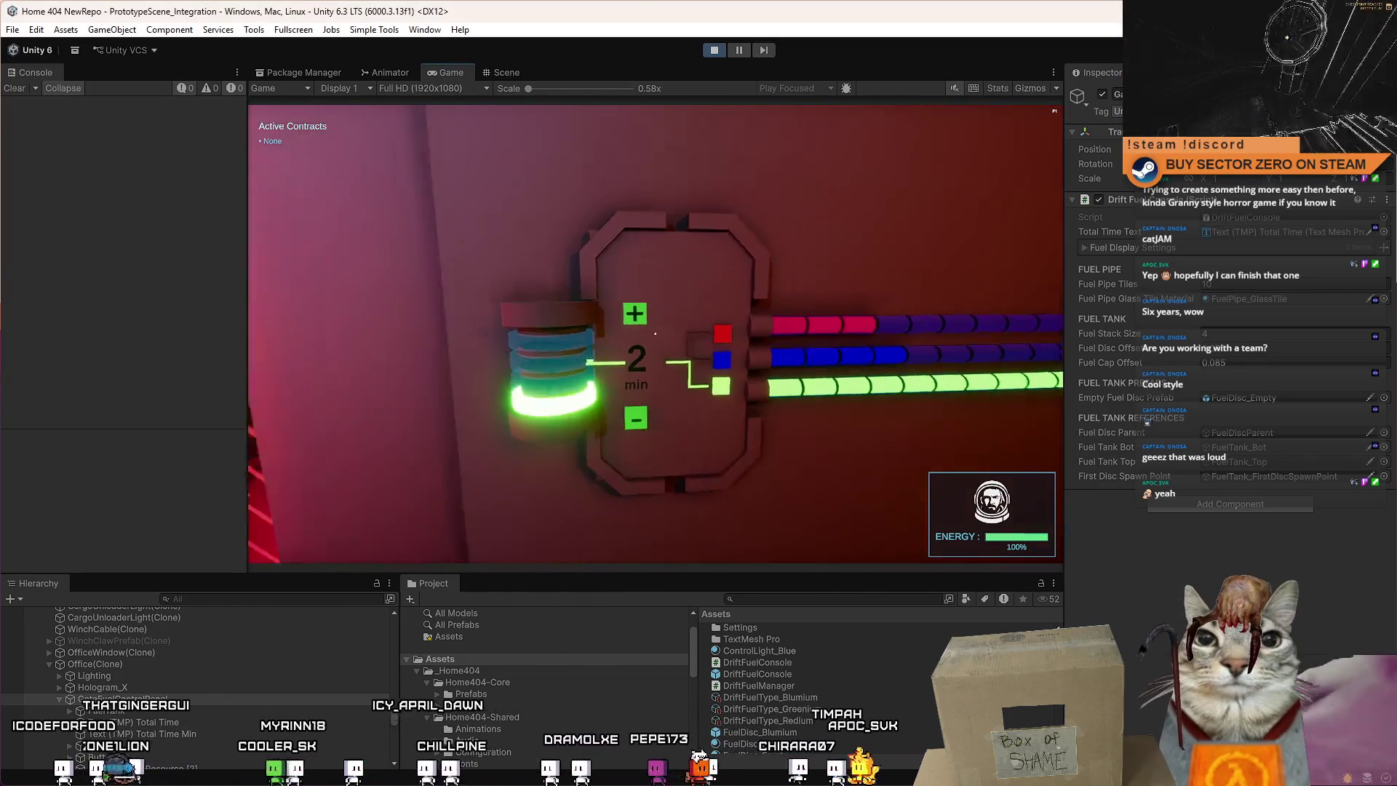
pyautogui.press('s')
pyautogui.press('w')
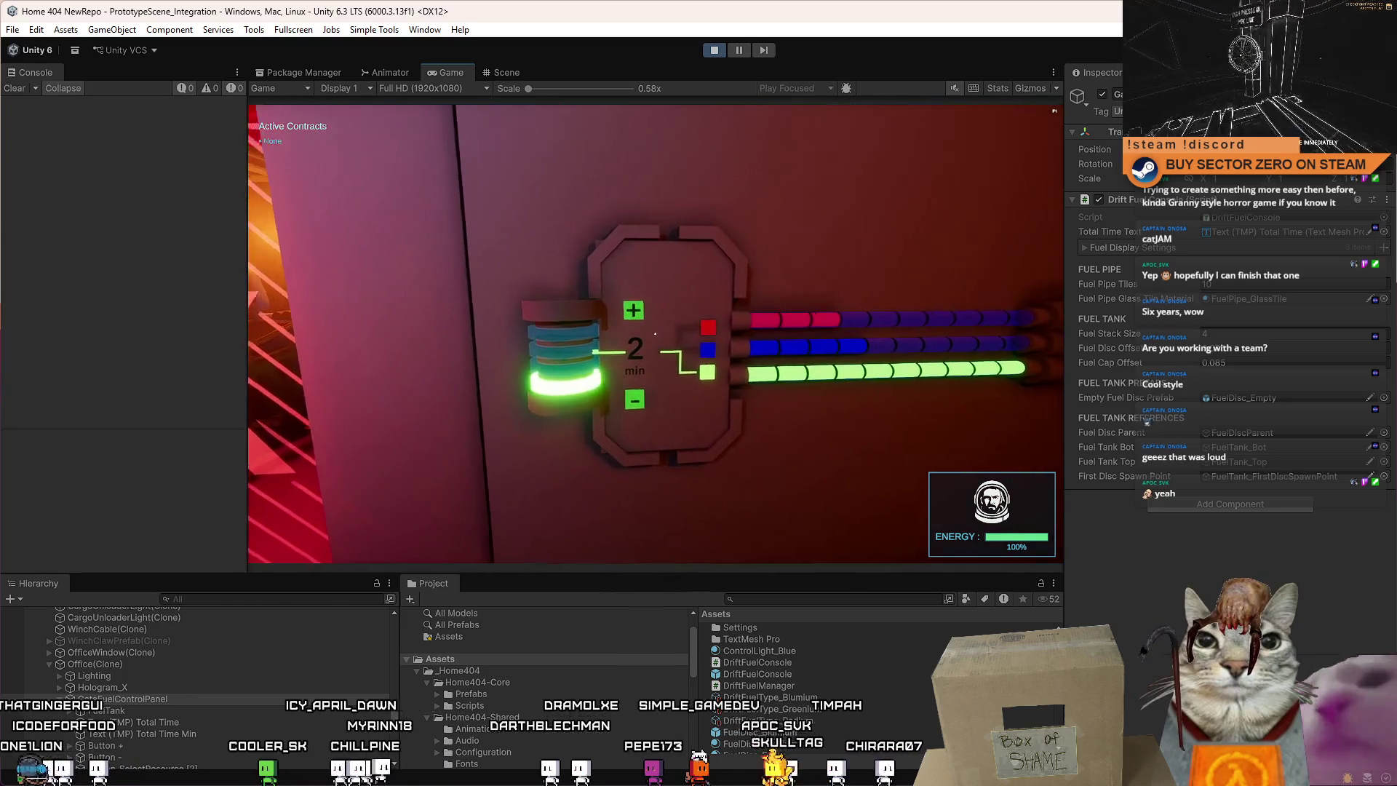
pyautogui.press('s')
pyautogui.press('w')
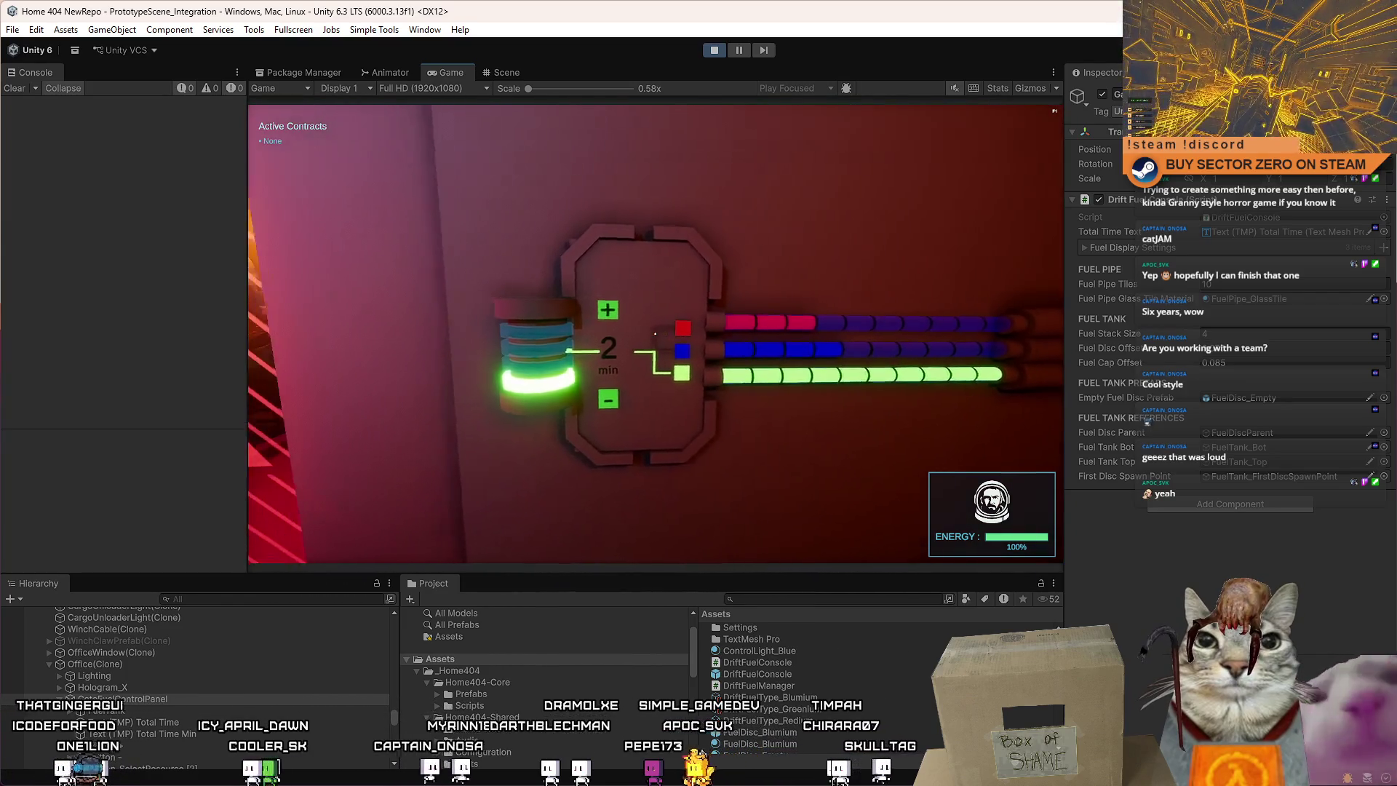
pyautogui.press('s')
pyautogui.press('w')
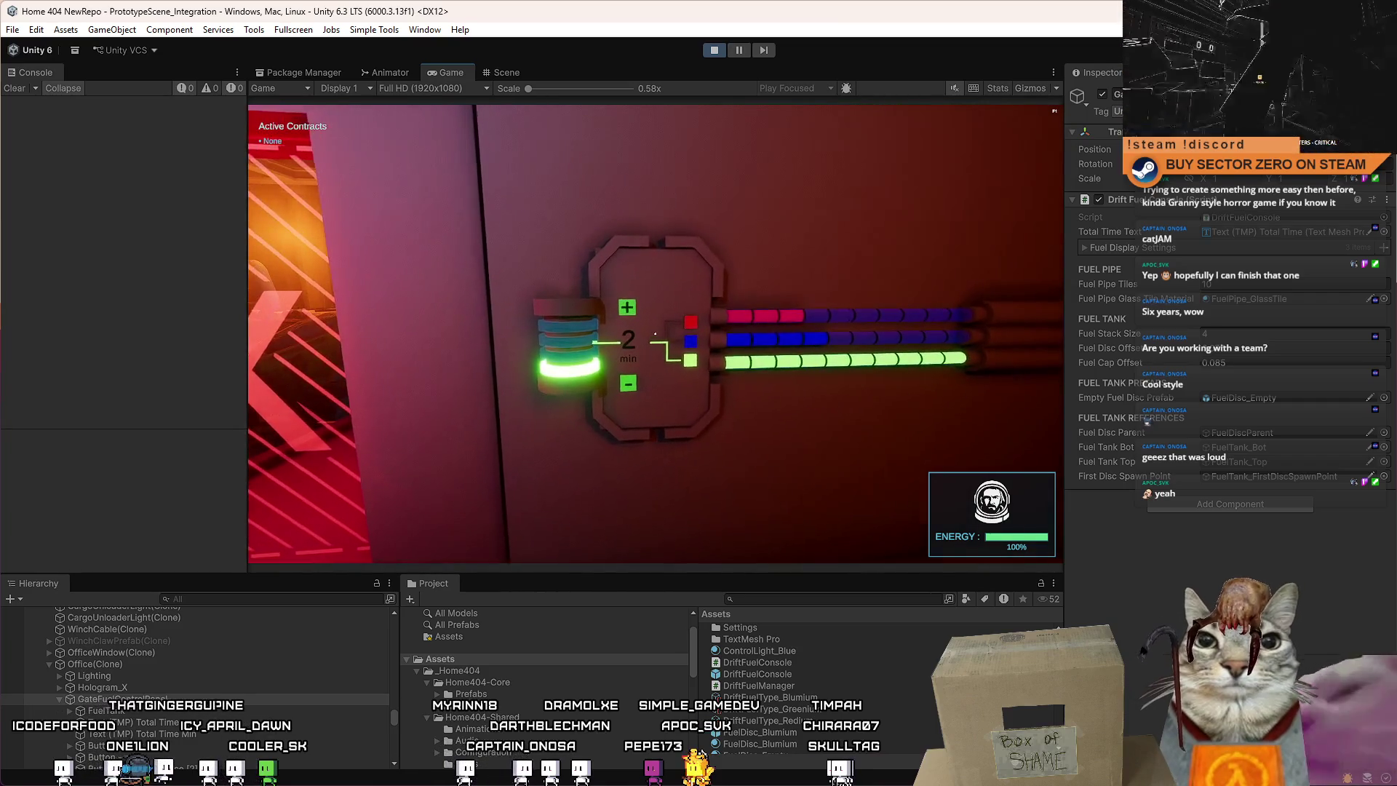
# Pause the game, switch to the Scene view, and select the hangar wall.
pyautogui.press('Escape')
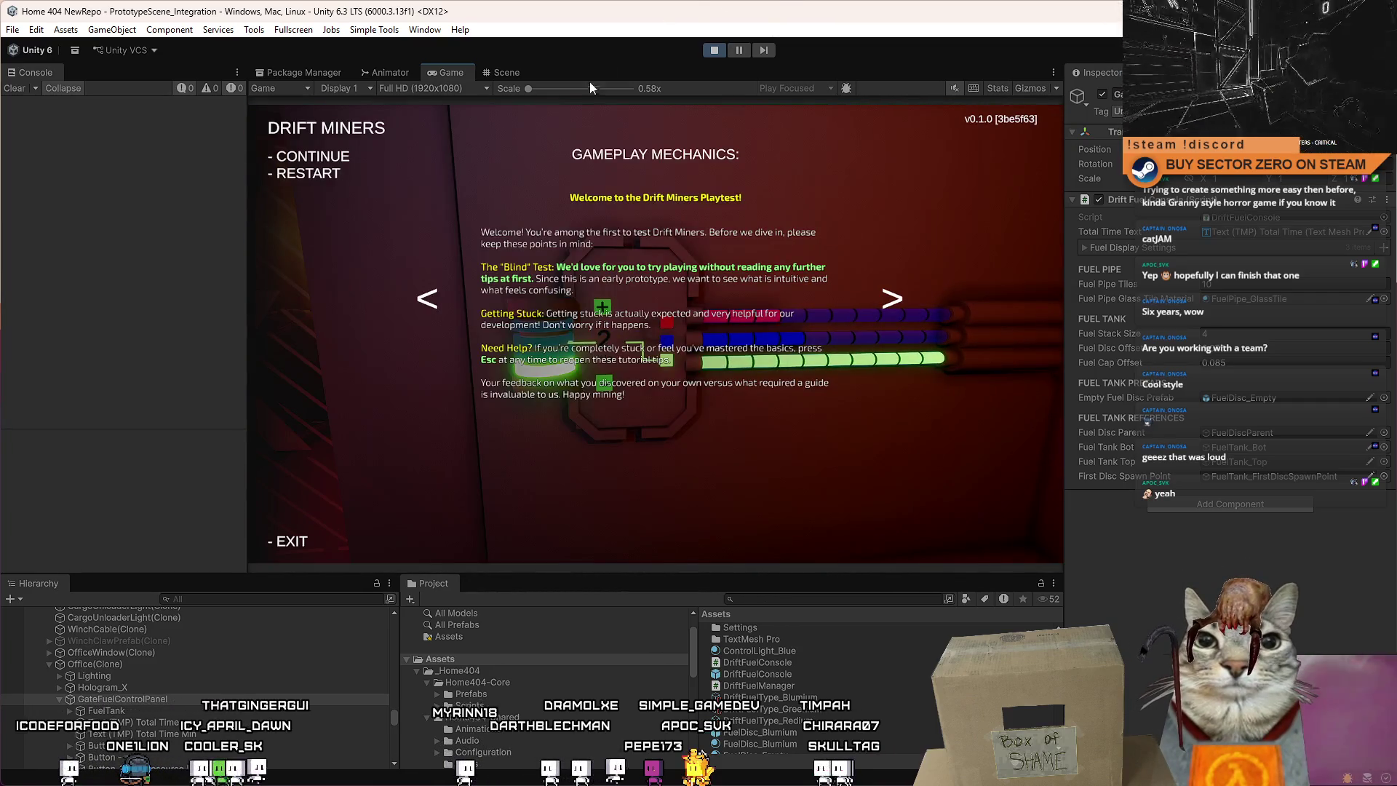
pyautogui.click(506, 72)
pyautogui.scroll(-3)
pyautogui.scroll(3)
pyautogui.click(731, 217)
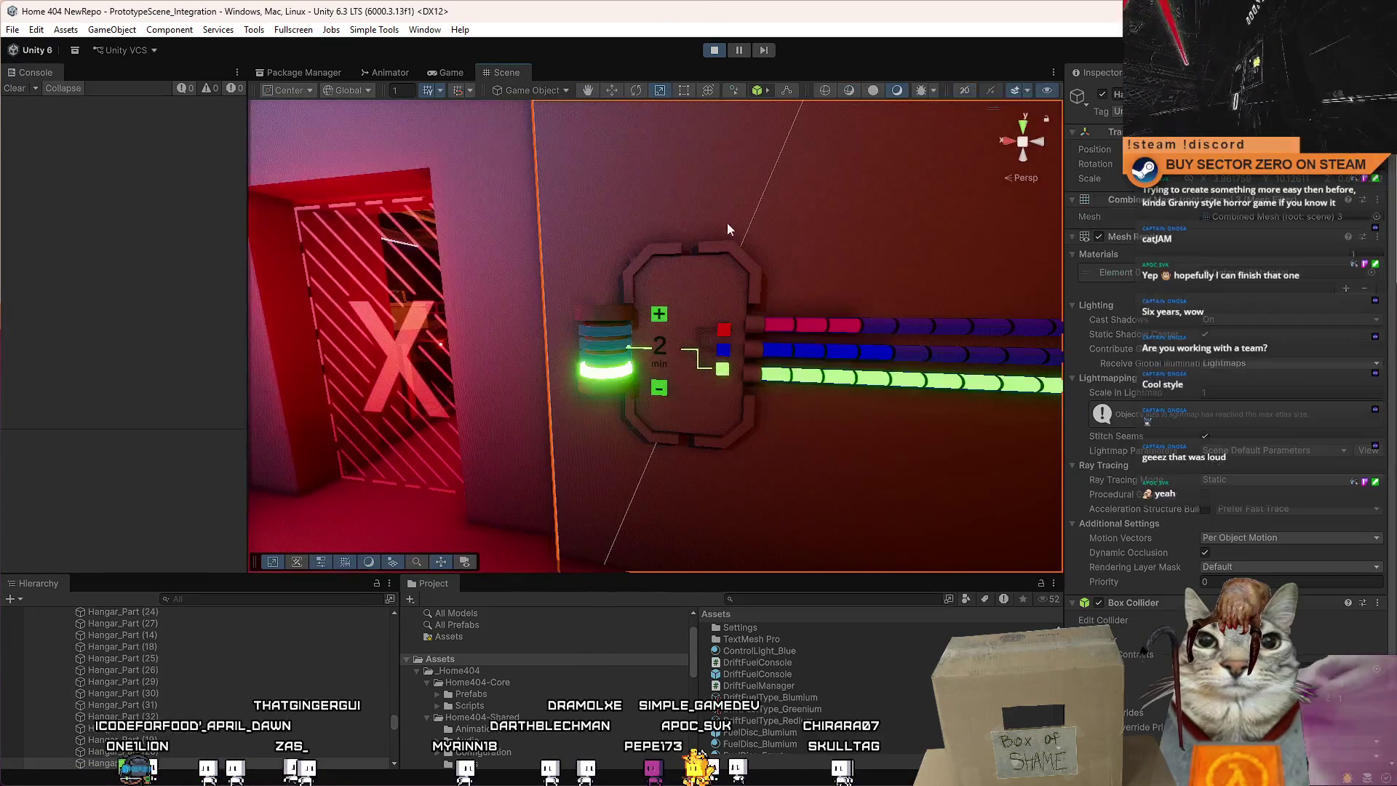
# Rescale the console backing panel cube's height with the scale tool.
pyautogui.click(699, 291)
pyautogui.press('f')
pyautogui.press('r')
pyautogui.moveTo(590, 293); pyautogui.dragTo(634, 367)
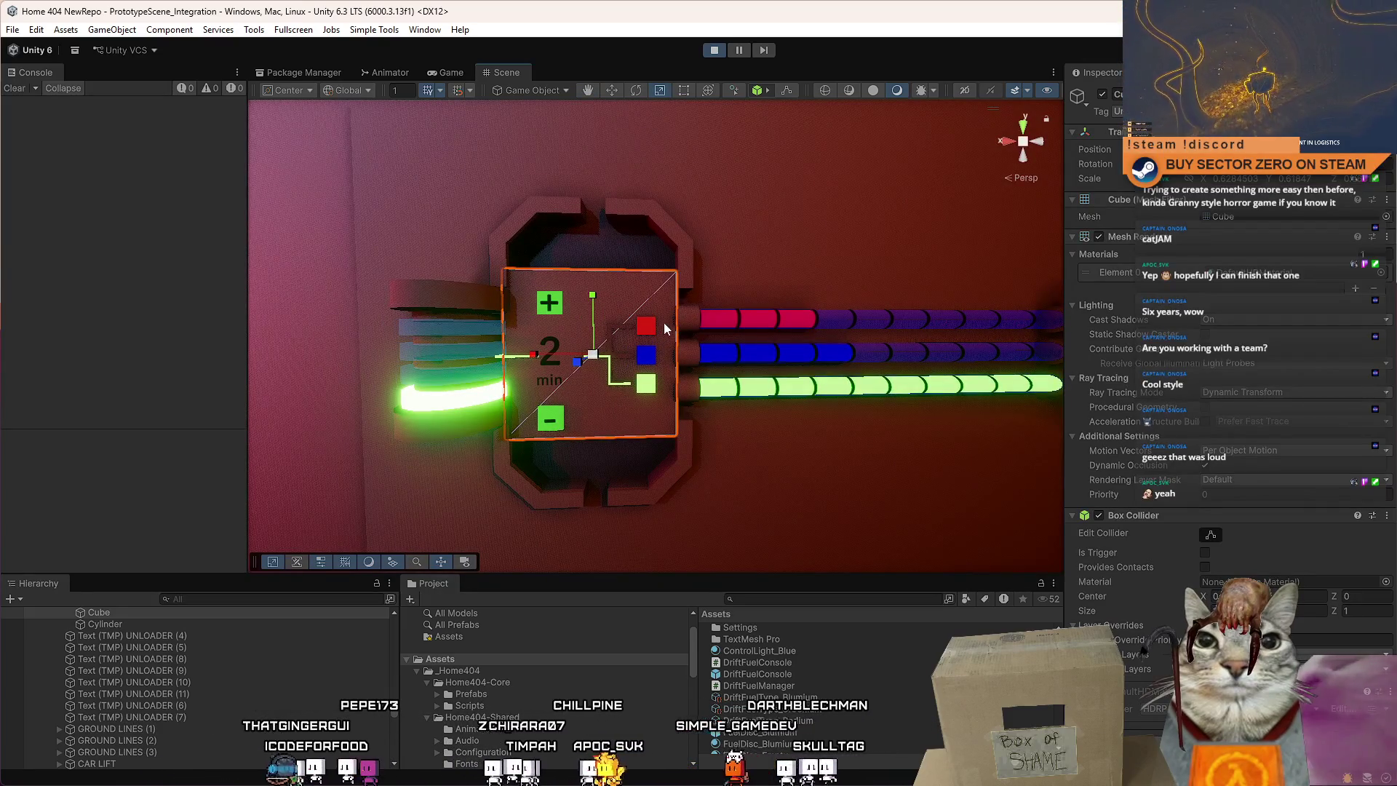
pyautogui.moveTo(593, 289); pyautogui.dragTo(712, 400)
# Duplicate the CONTRACT TERMINAL sign, rotate it to Y -180, and move it above the console.
pyautogui.click(648, 285)
pyautogui.hotkey('ctrl', 'd')
pyautogui.press('f')
pyautogui.moveTo(793, 313); pyautogui.dragTo(775, 318)
pyautogui.press('e')
pyautogui.press('w')
pyautogui.press('f')
pyautogui.moveTo(678, 296); pyautogui.dragTo(901, 257)
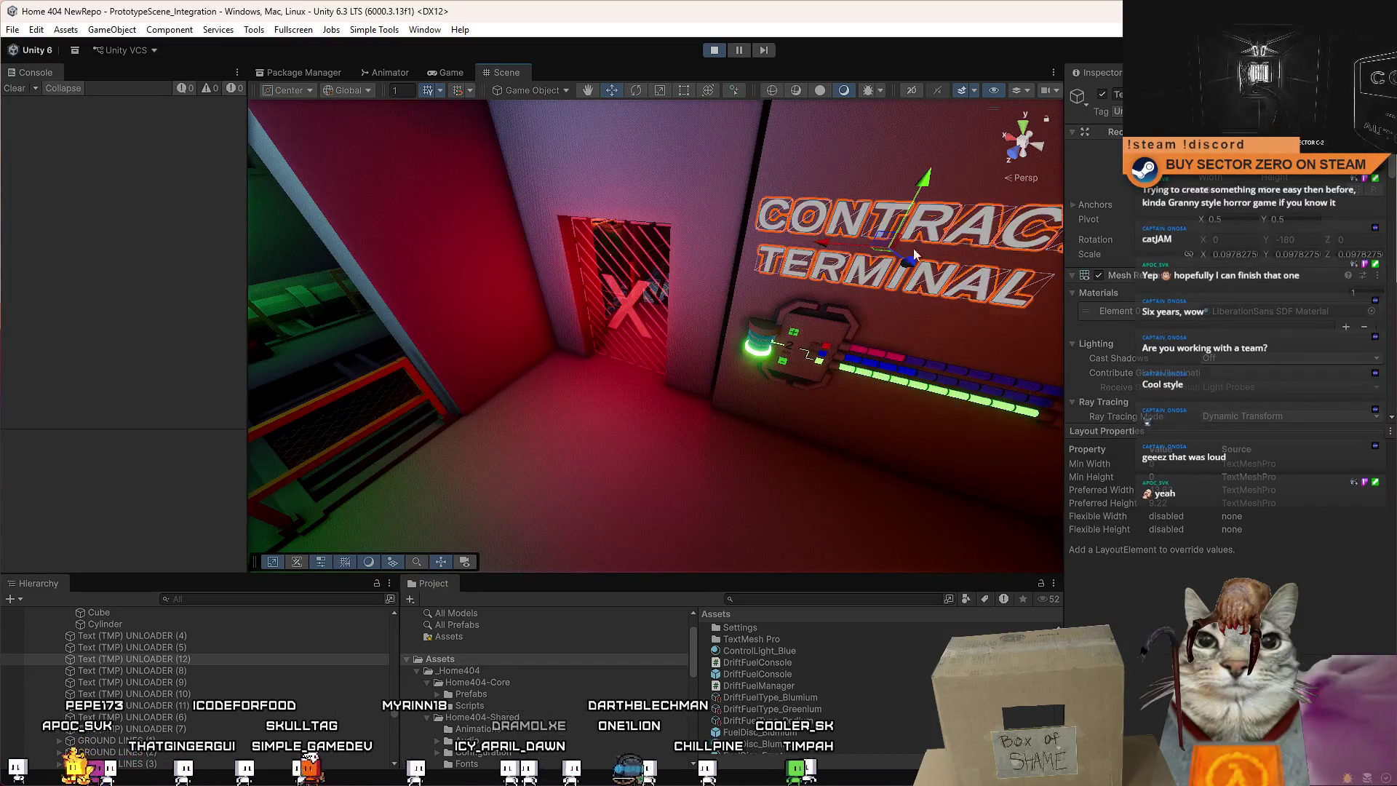
pyautogui.press('f')
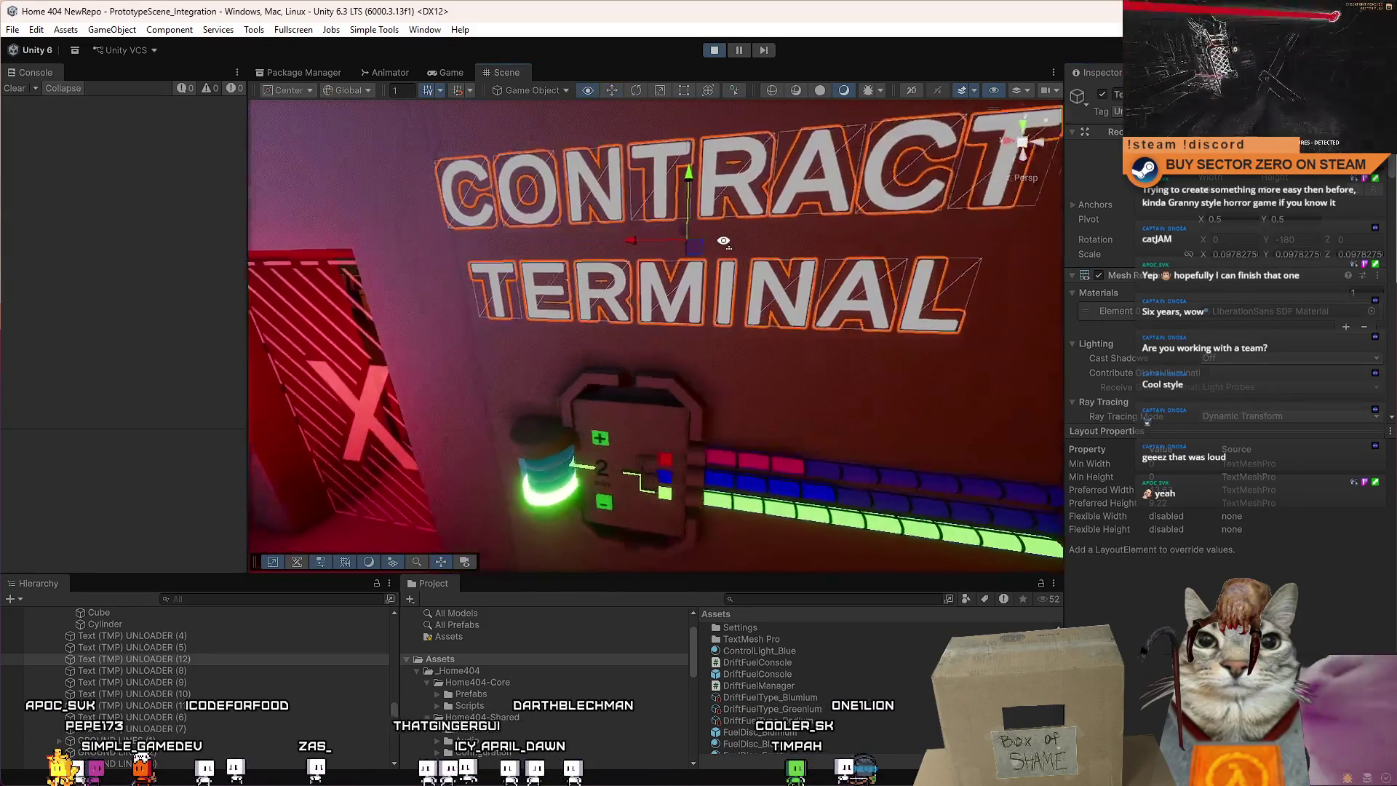
# Orbit around the wall sign and select the CONTRACT TERMINAL text, scrolling to its Text Input field.
pyautogui.scroll(-3)
pyautogui.scroll(-3)
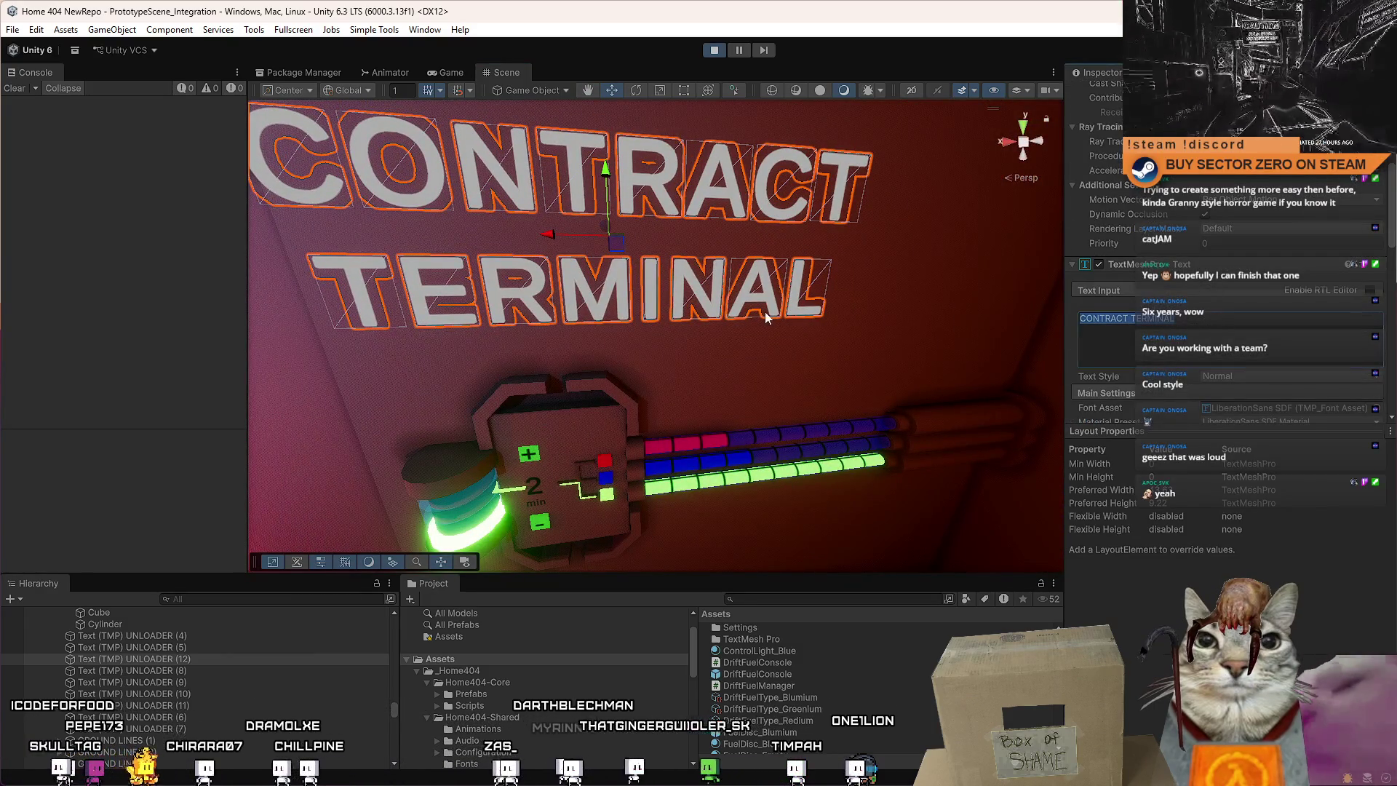
pyautogui.moveTo(843, 295); pyautogui.dragTo(661, 304)
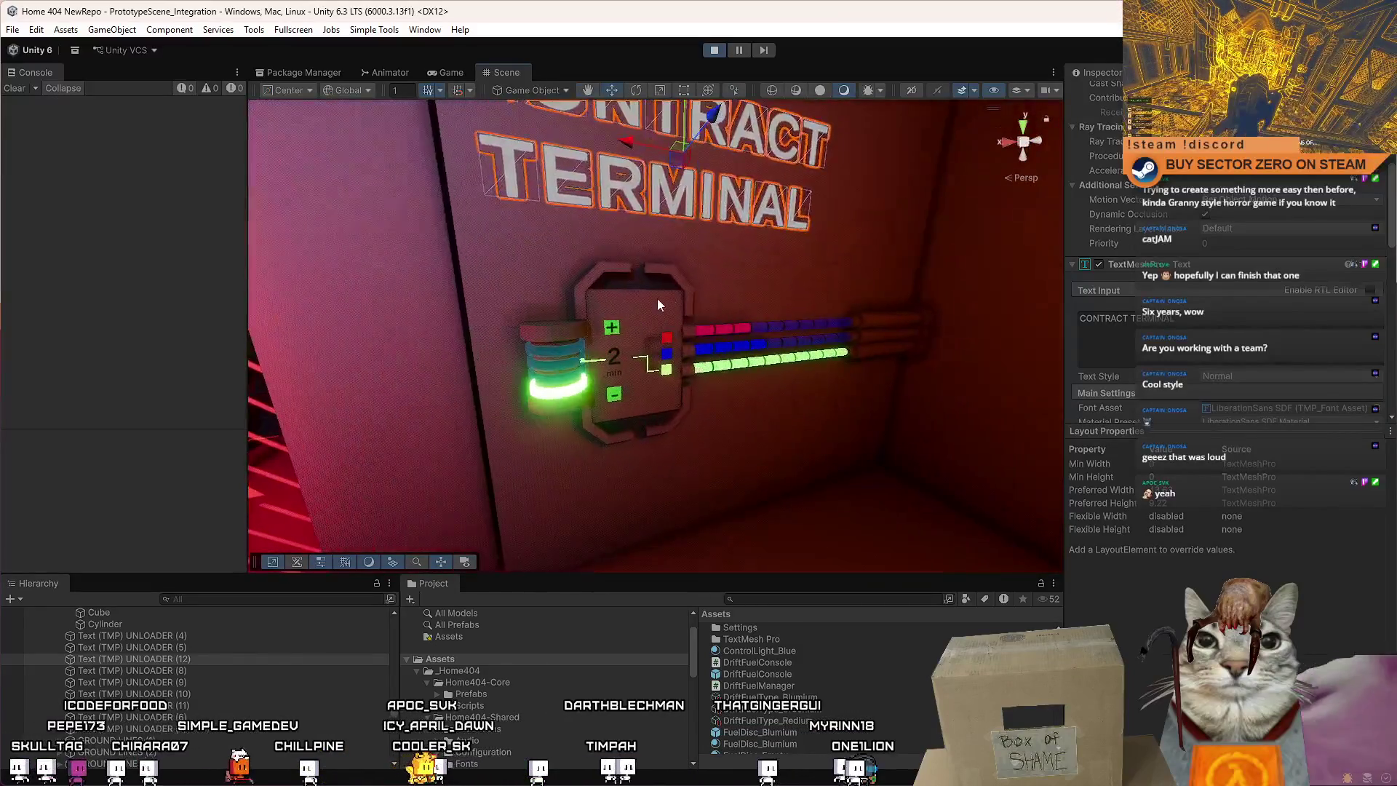
pyautogui.click(662, 301)
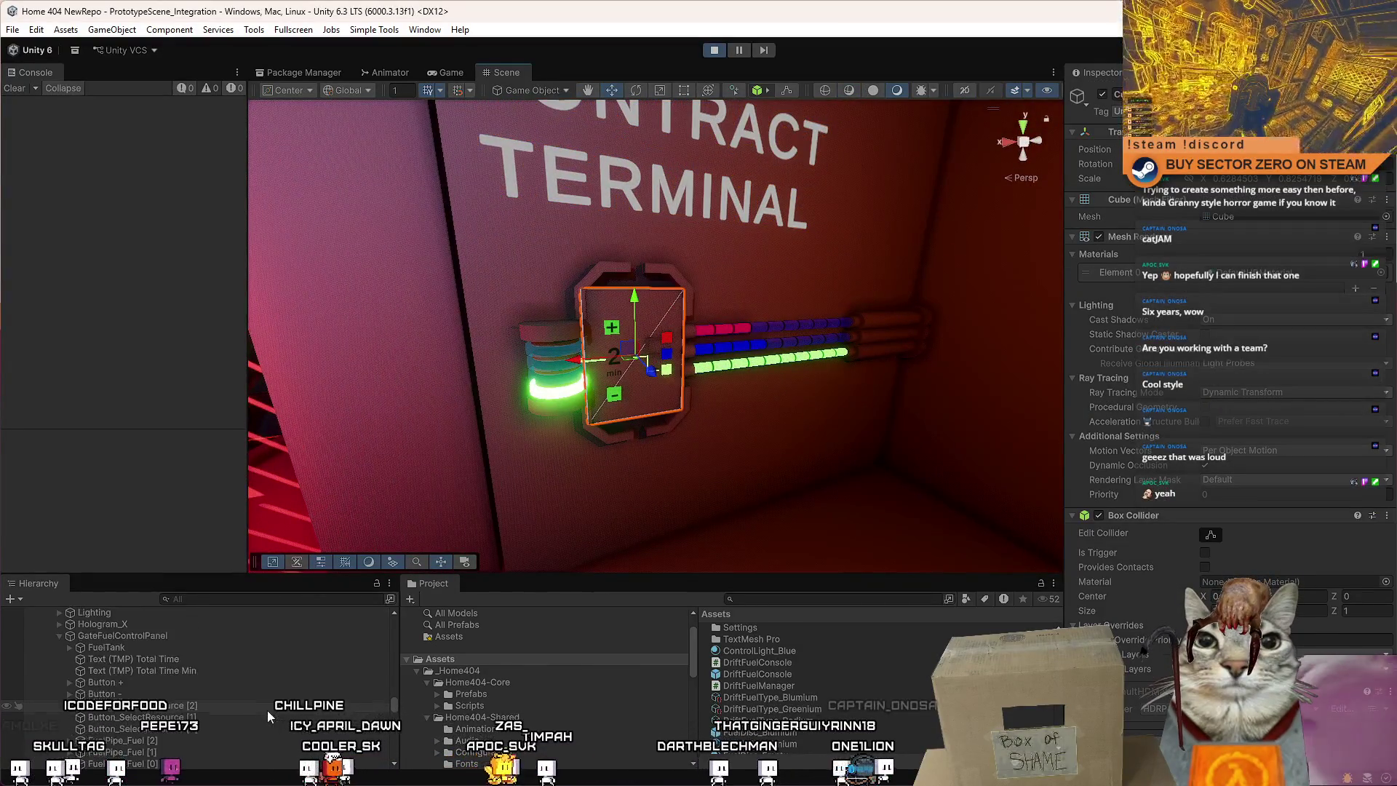
pyautogui.scroll(3)
pyautogui.moveTo(772, 397); pyautogui.dragTo(677, 306)
pyautogui.click(676, 306)
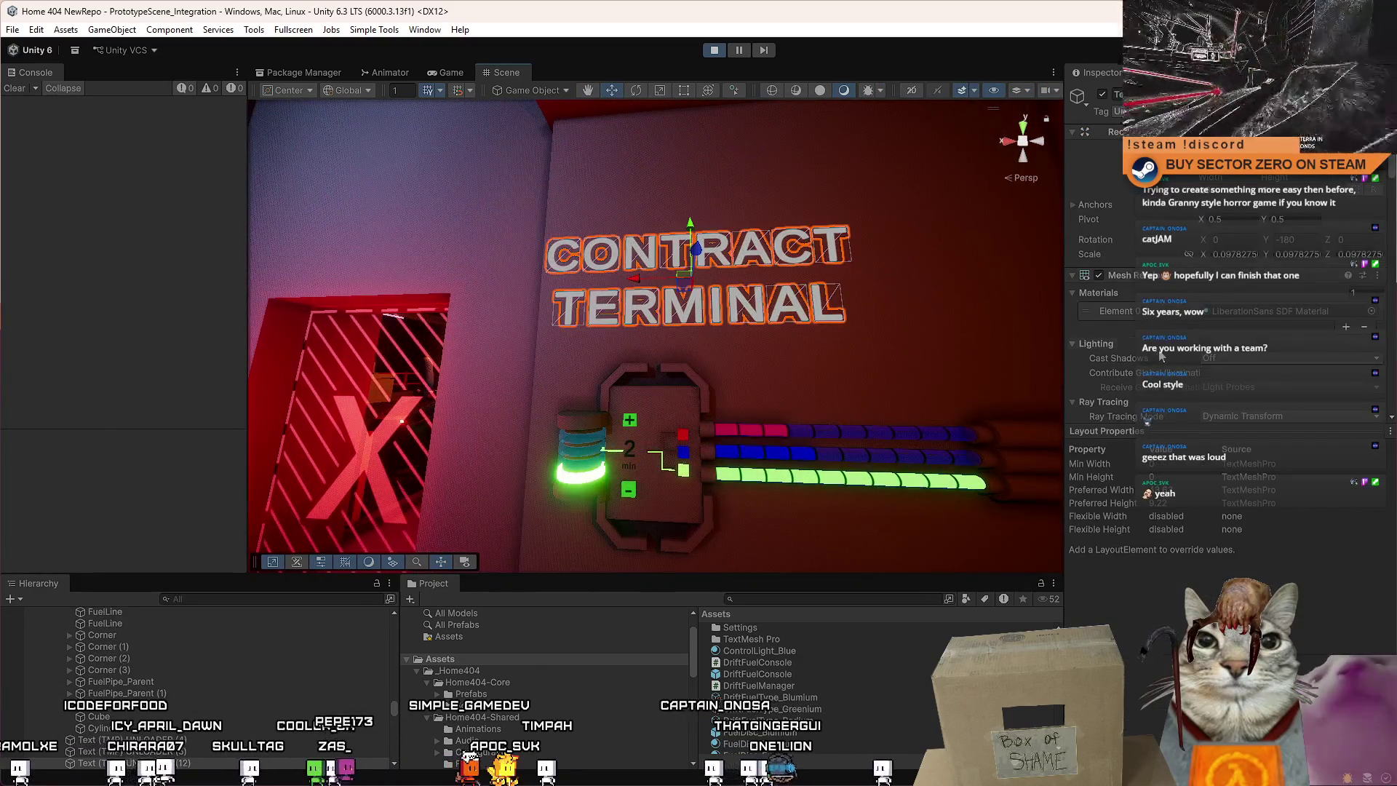
pyautogui.scroll(-3)
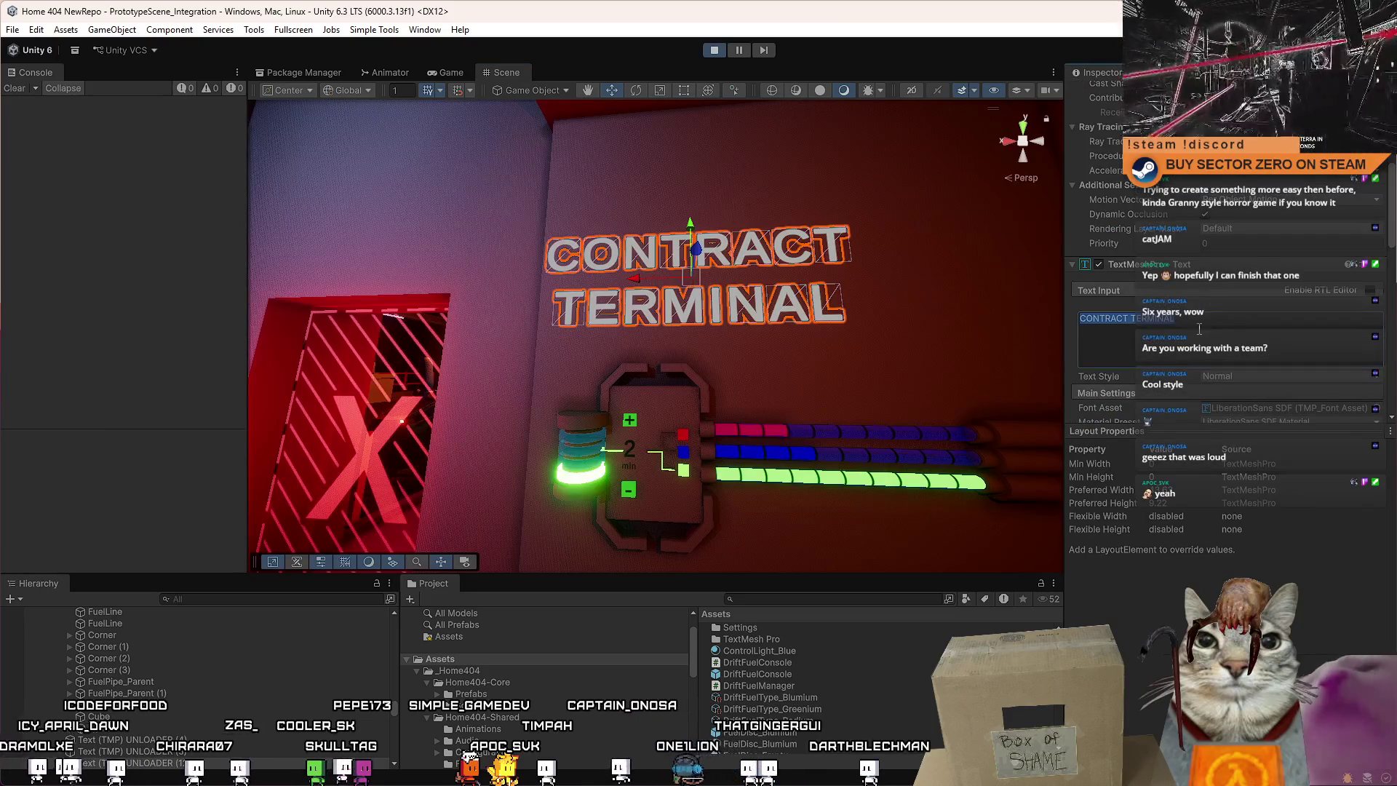
# Retype the sign text as DRIFT-FUEL CONTROL PANEL, dropping the S from CONTROLS and adding the hyphen.
pyautogui.write('FUEL')
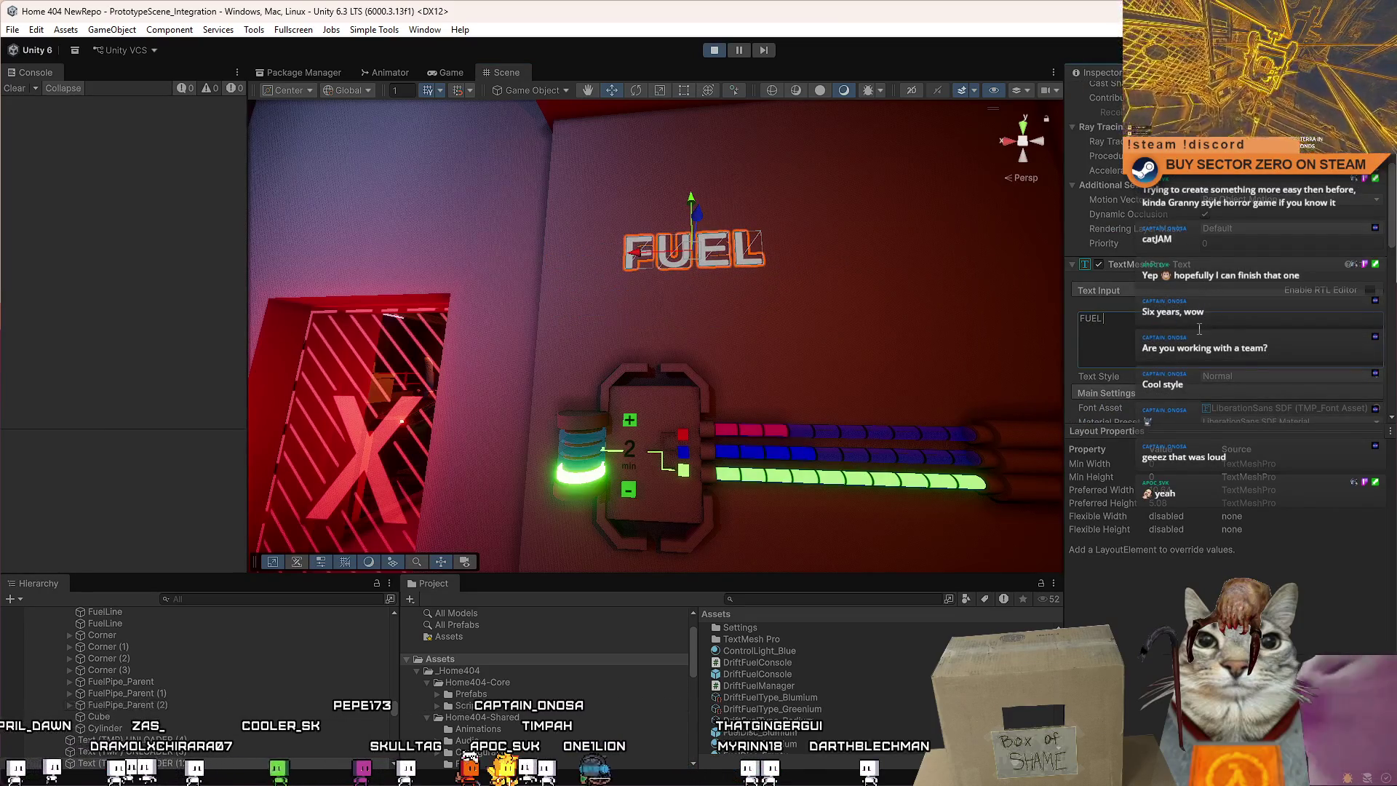
pyautogui.write(' CO')
pyautogui.write('NTROL')
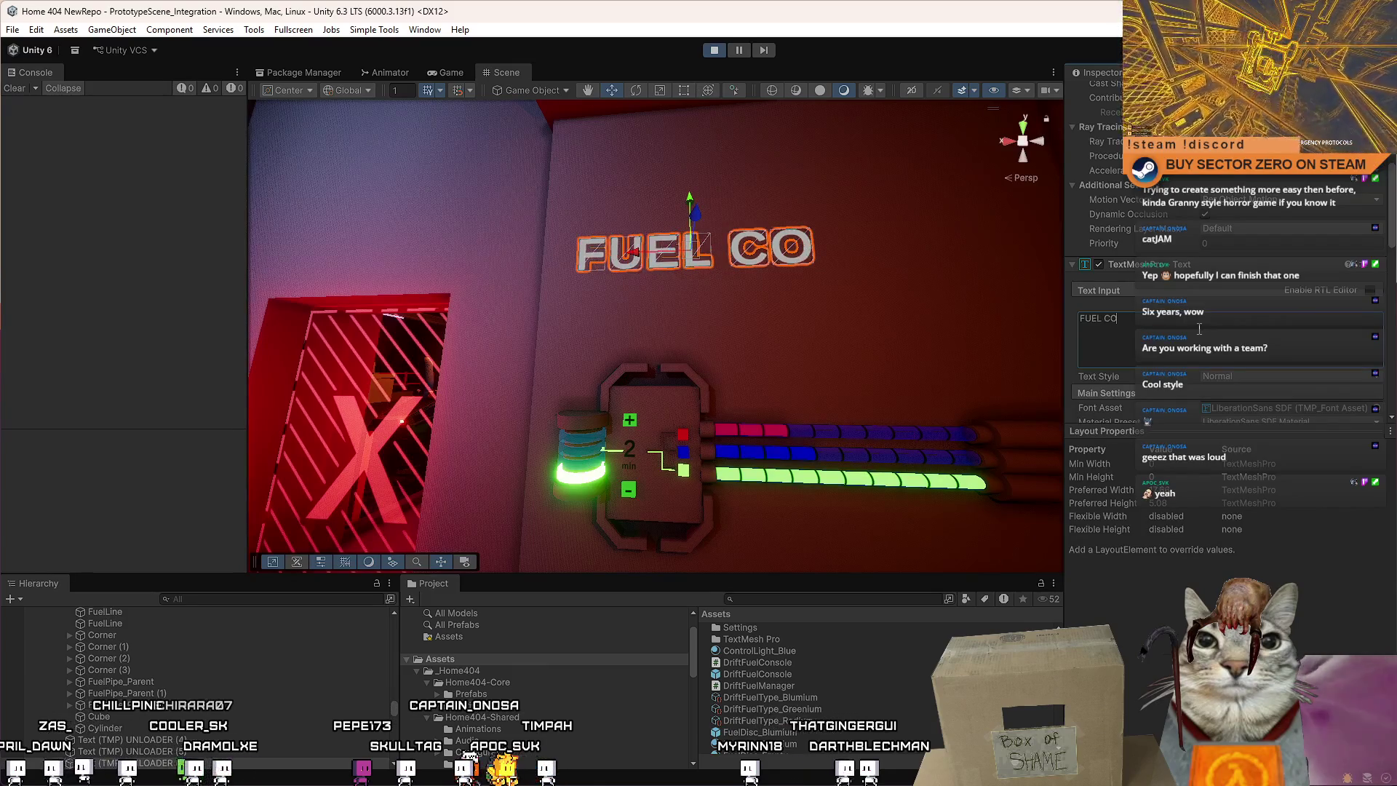
pyautogui.write(' PANEL')
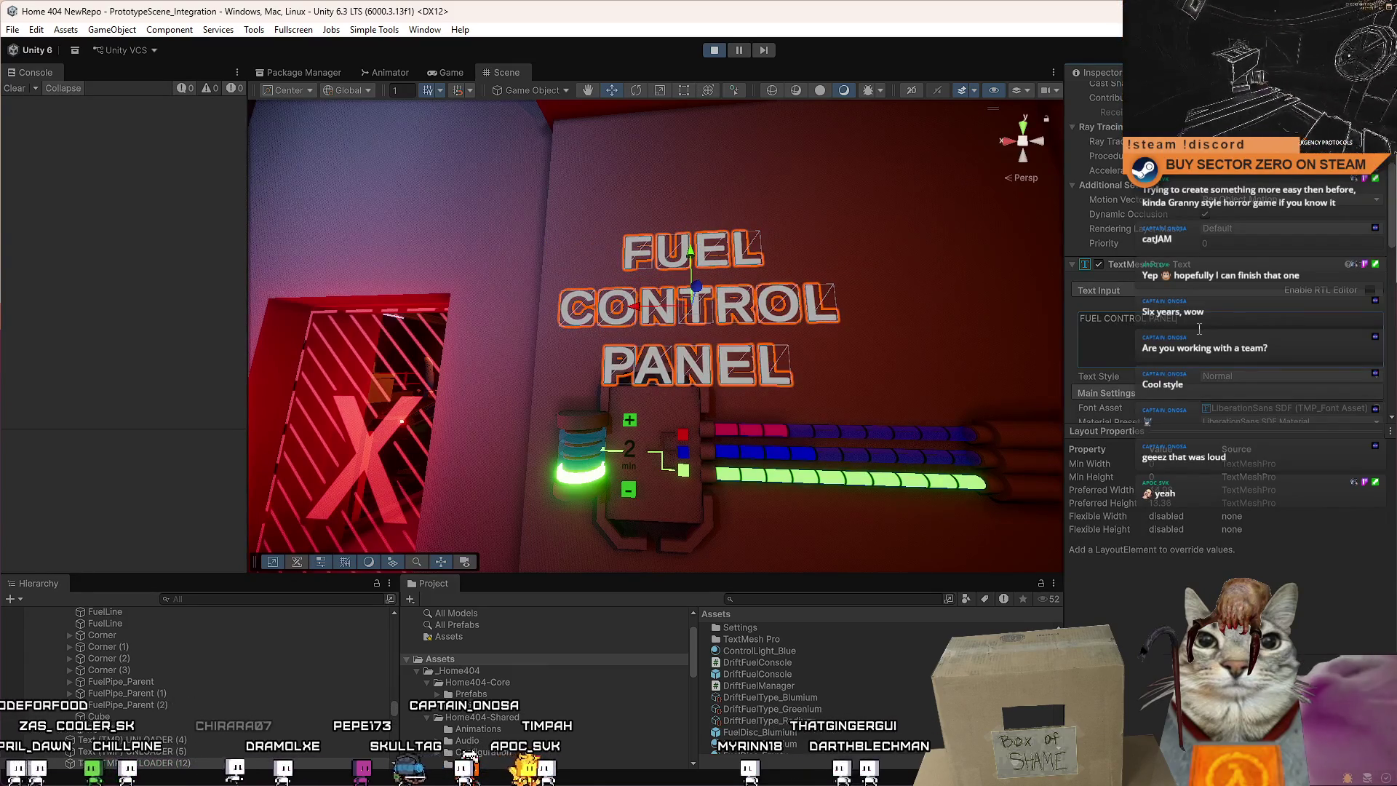
pyautogui.press('BackSpace')
pyautogui.press('BackSpace')
pyautogui.press('BackSpace')
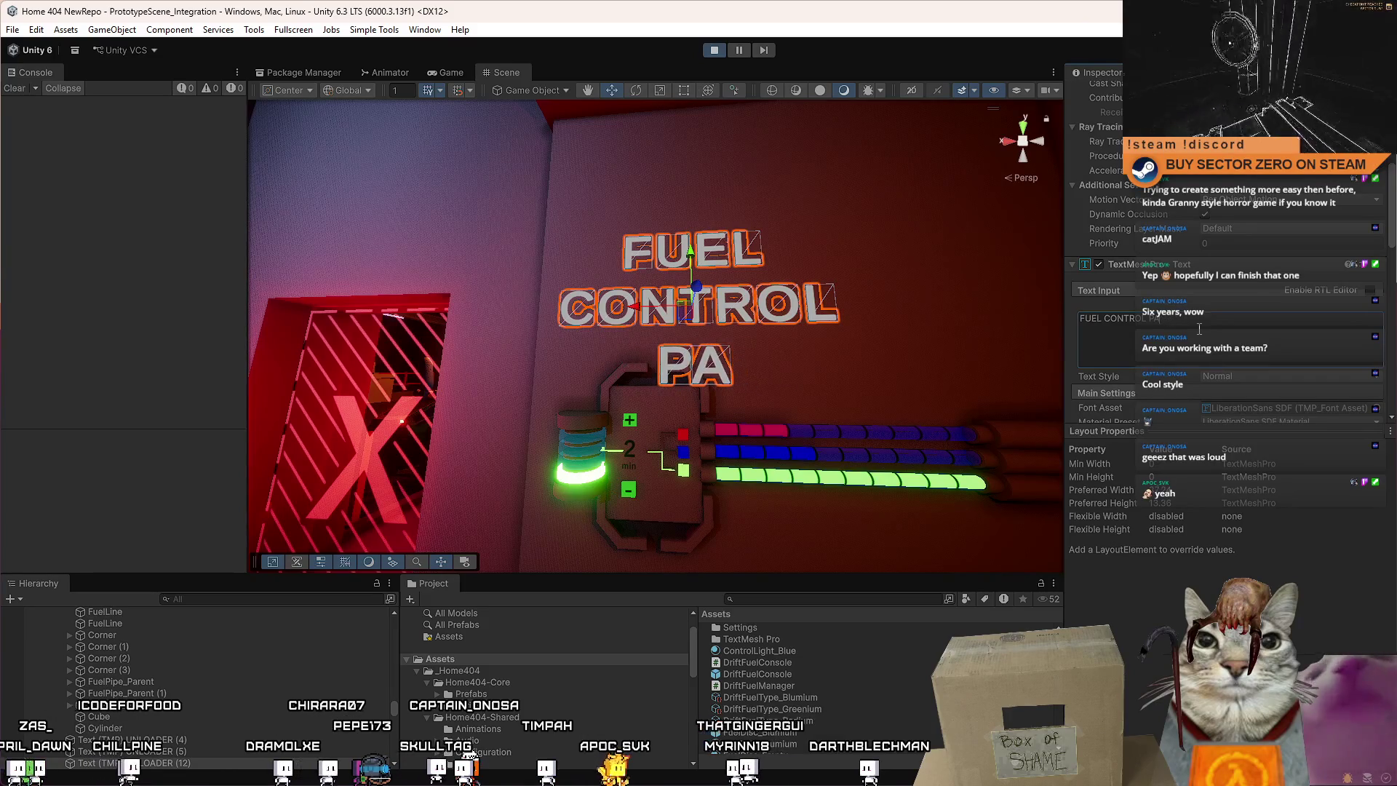
pyautogui.press('BackSpace')
pyautogui.press('BackSpace')
pyautogui.press('BackSpace')
pyautogui.write('DRIF')
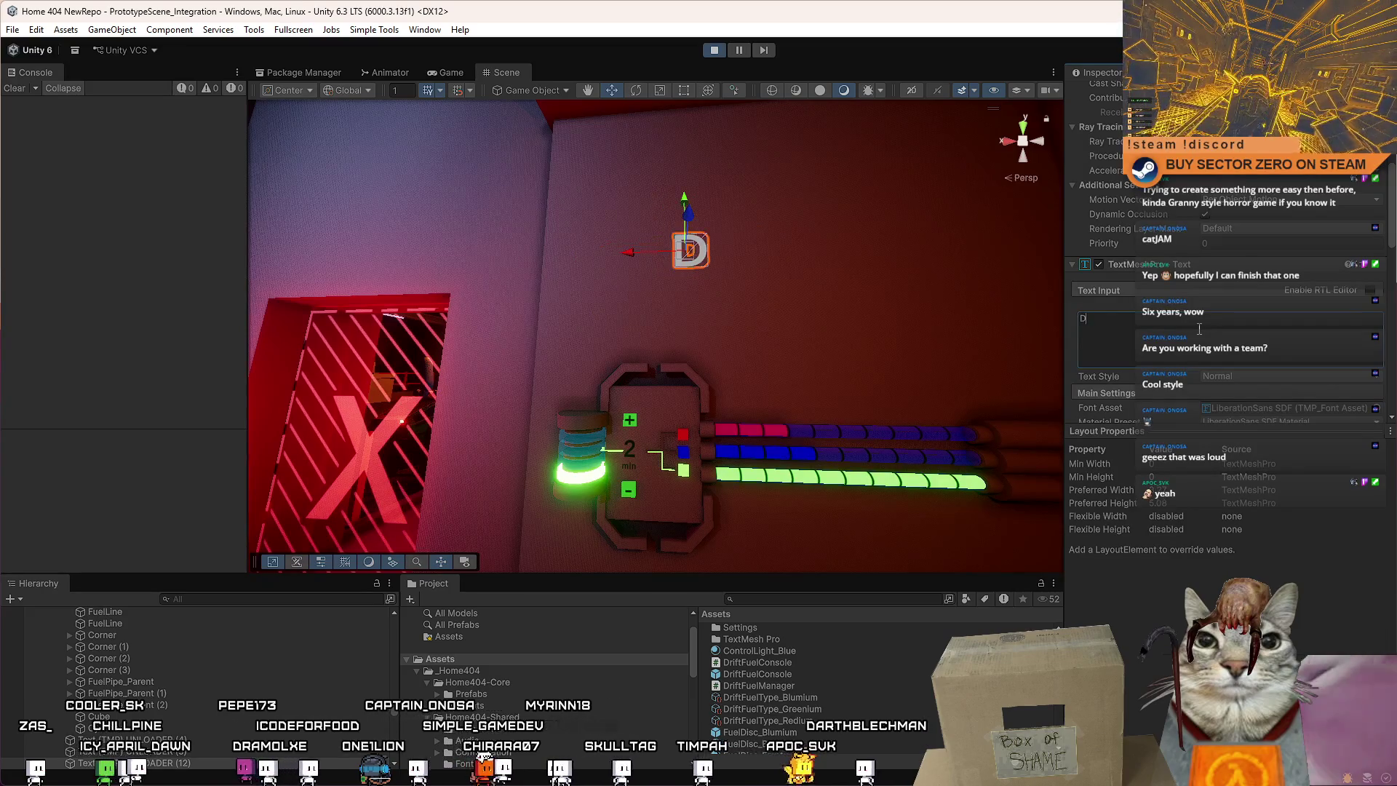
pyautogui.write('T FUEL')
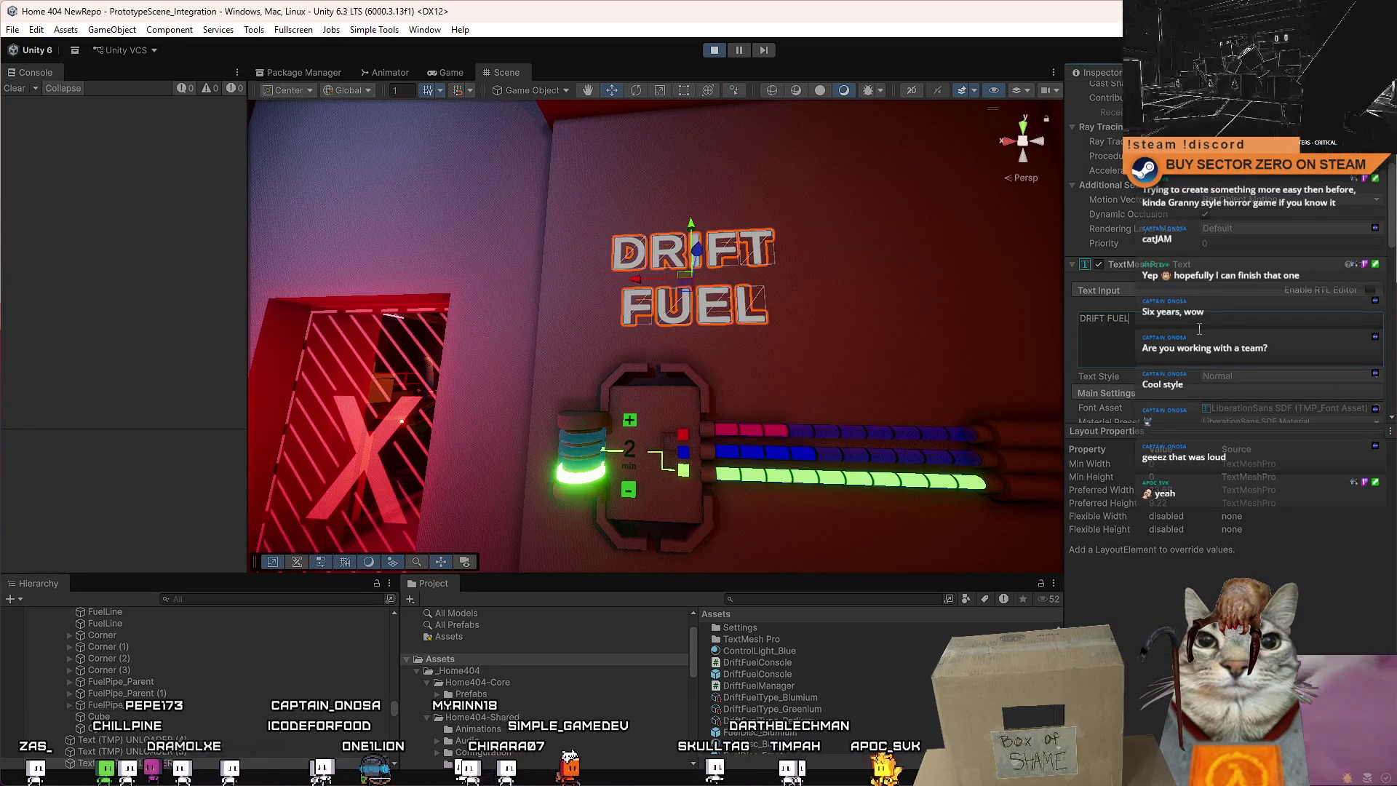
pyautogui.write(' CONTROLS')
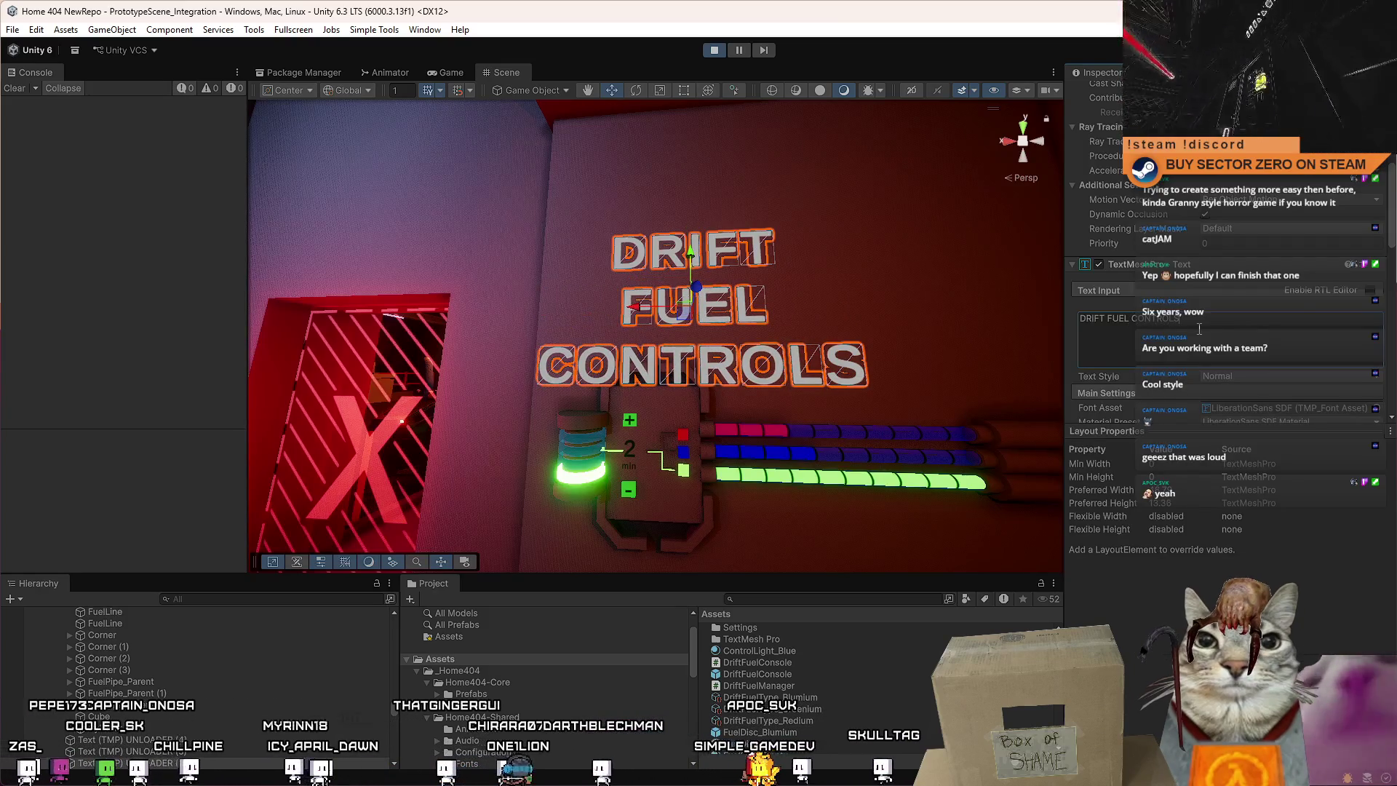
pyautogui.press('BackSpace')
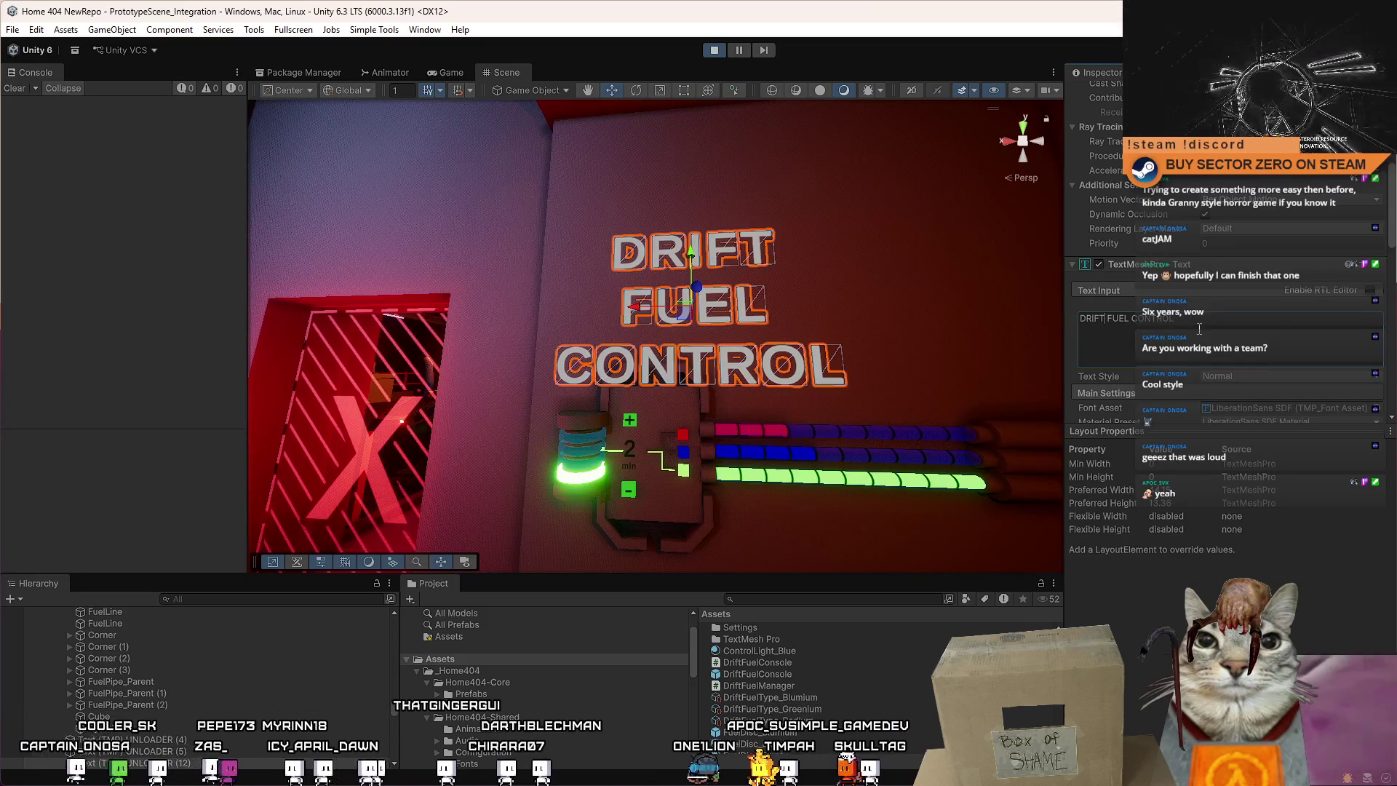
pyautogui.write('-')
pyautogui.press('Delete')
pyautogui.write('PANEL')
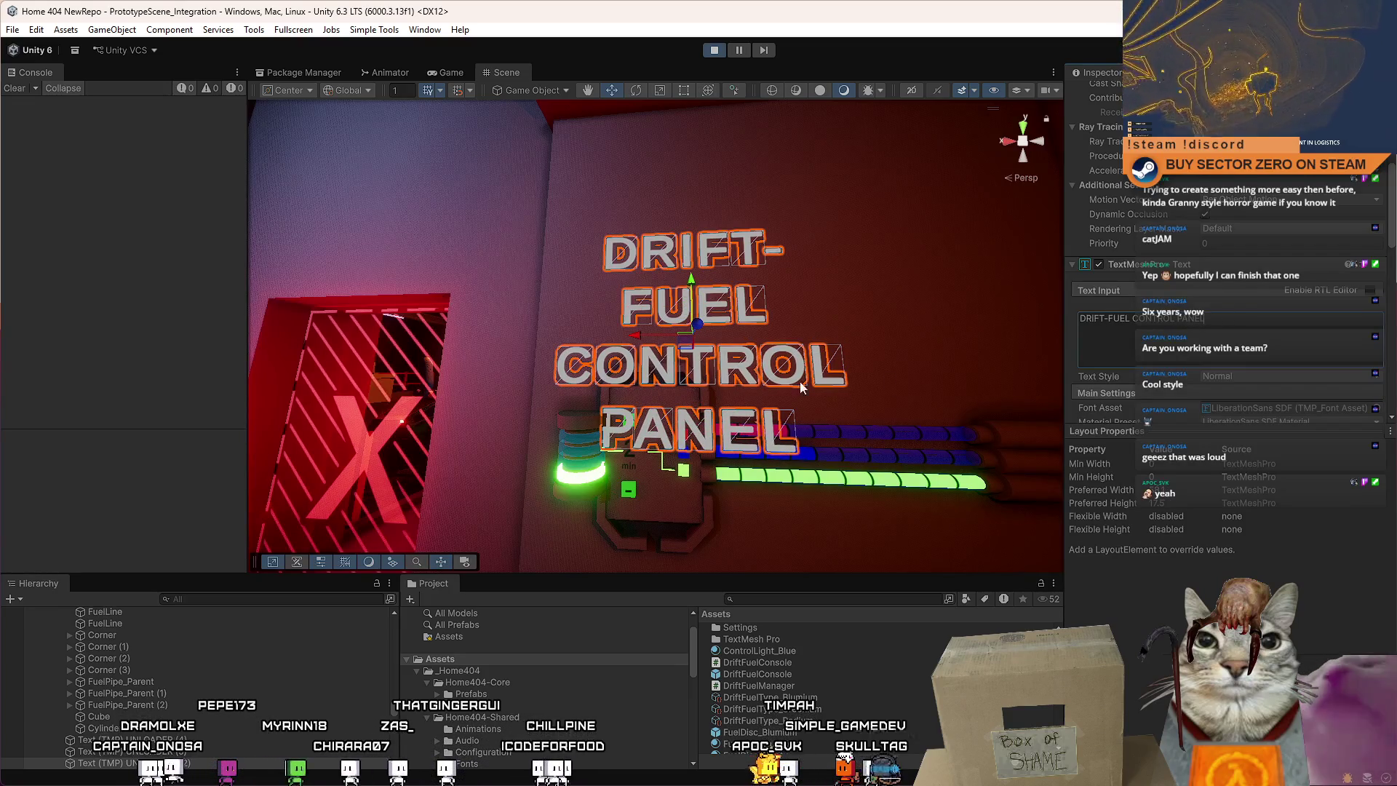
pyautogui.scroll(-3)
pyautogui.scroll(-3)
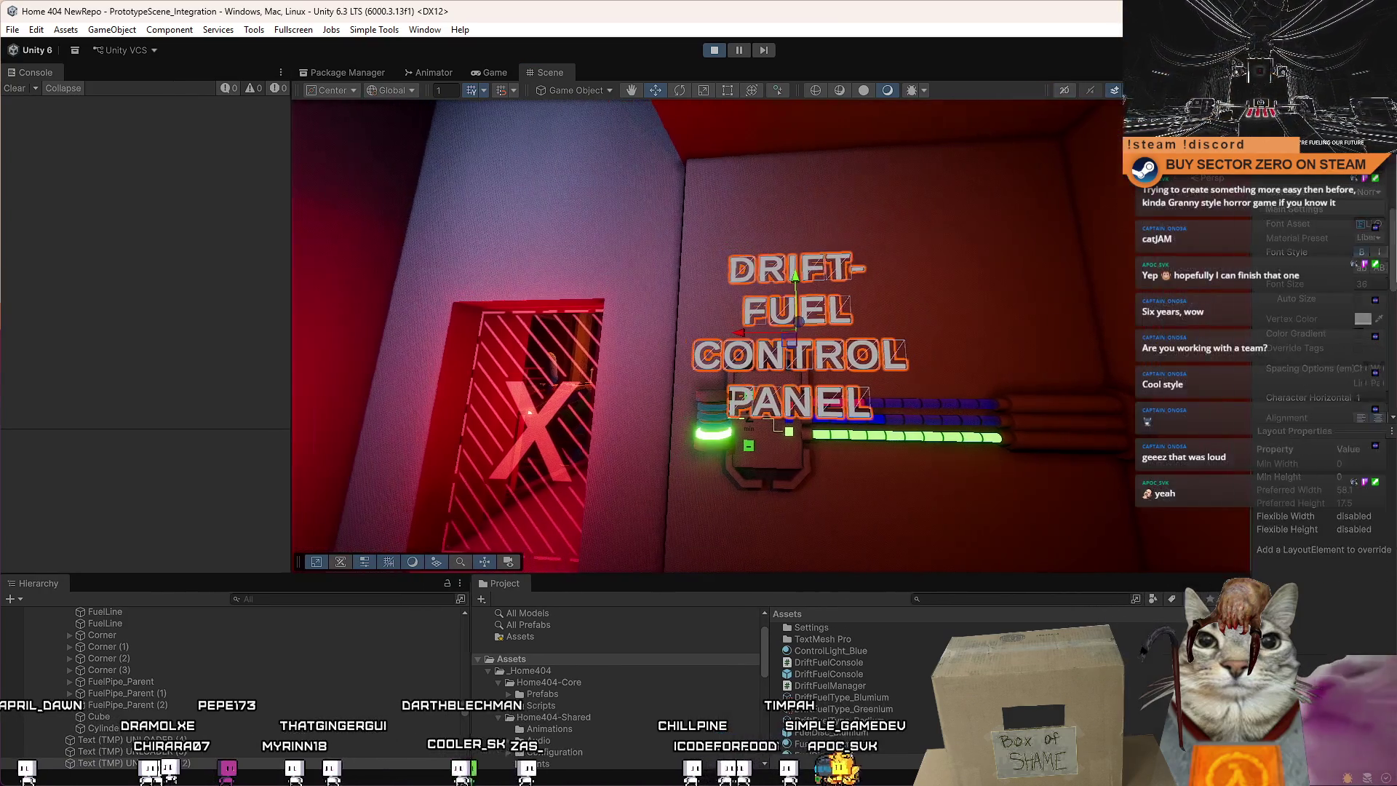
# Widen the sign's text box to two lines and edit the title to DRIFT FUEL CONTROLS.
pyautogui.moveTo(929, 287); pyautogui.dragTo(1032, 360)
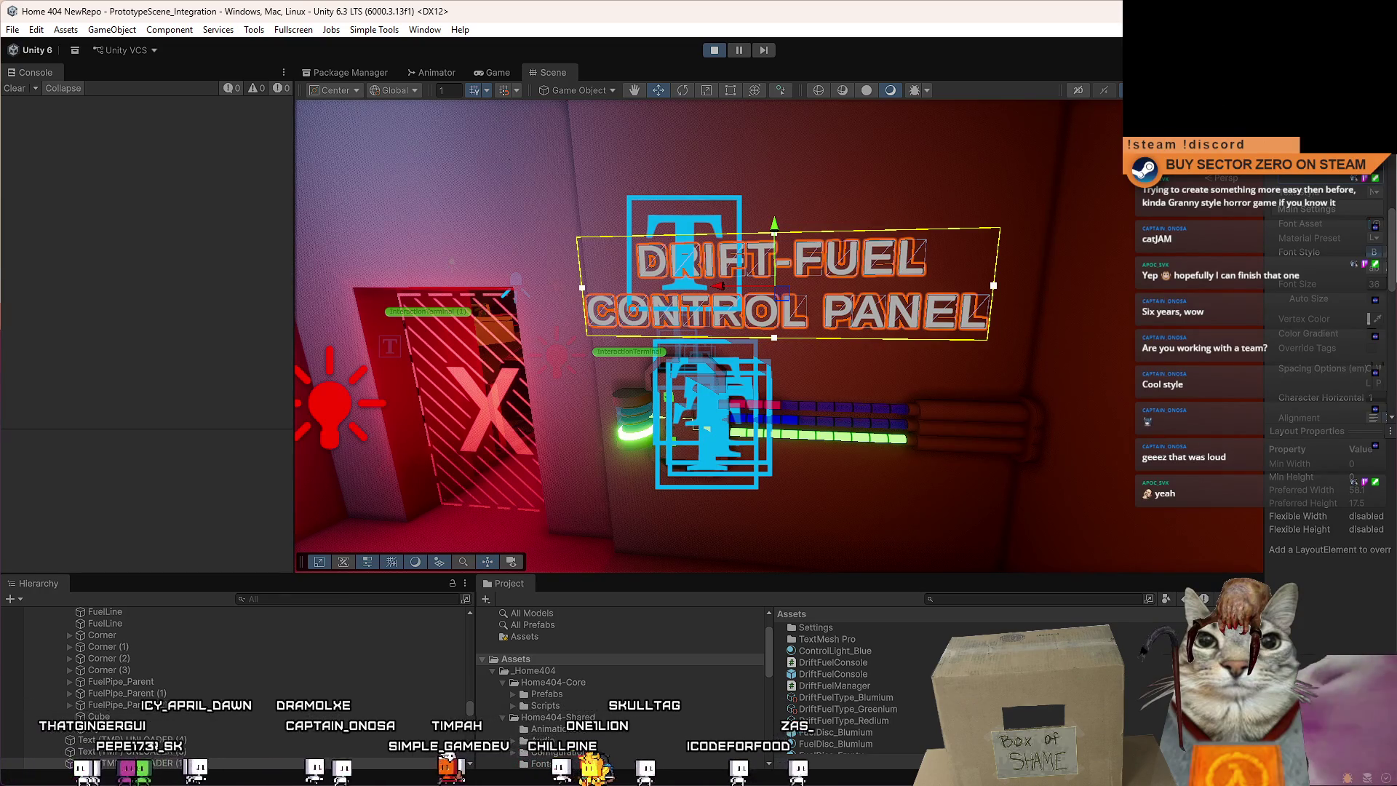
pyautogui.press('BackSpace')
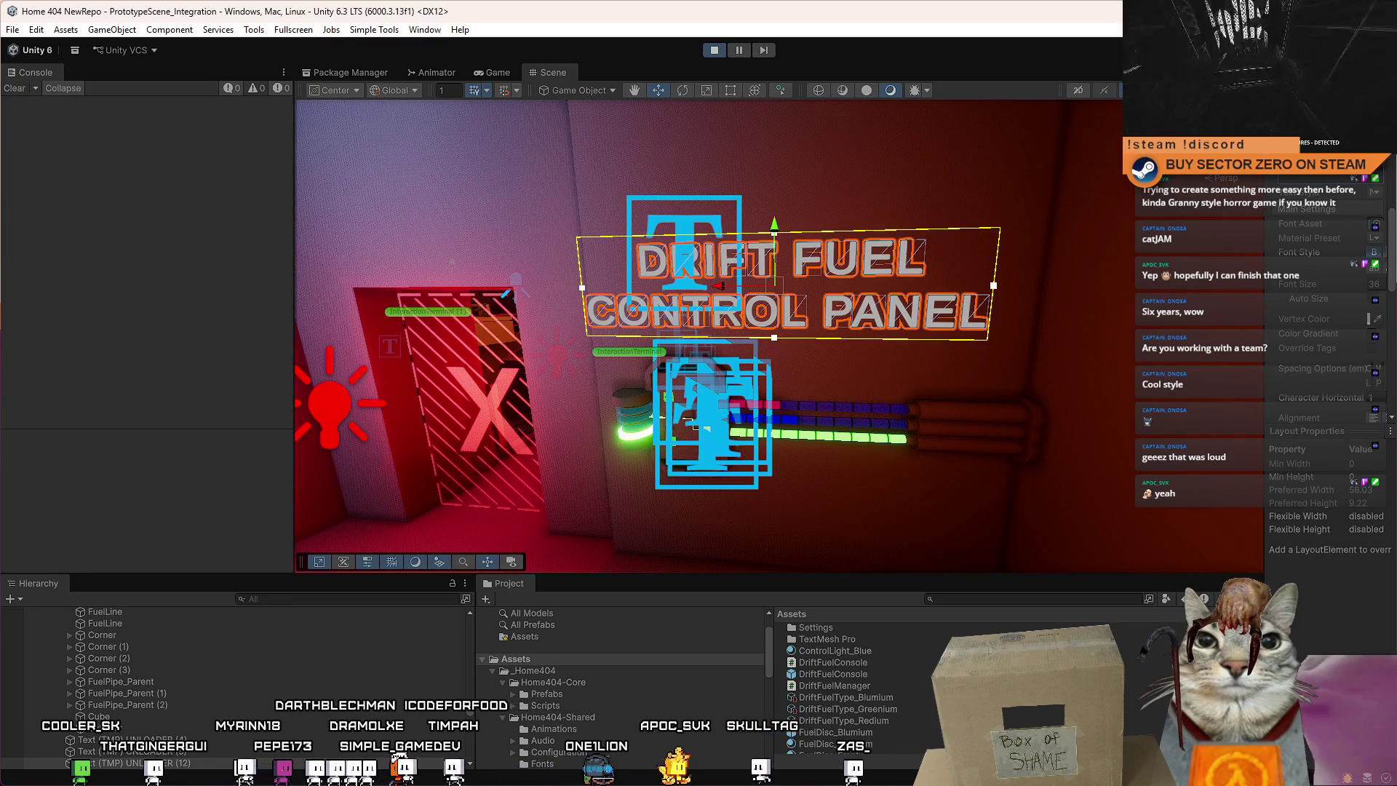
pyautogui.write('S')
pyautogui.press('BackSpace')
pyautogui.write('CONT')
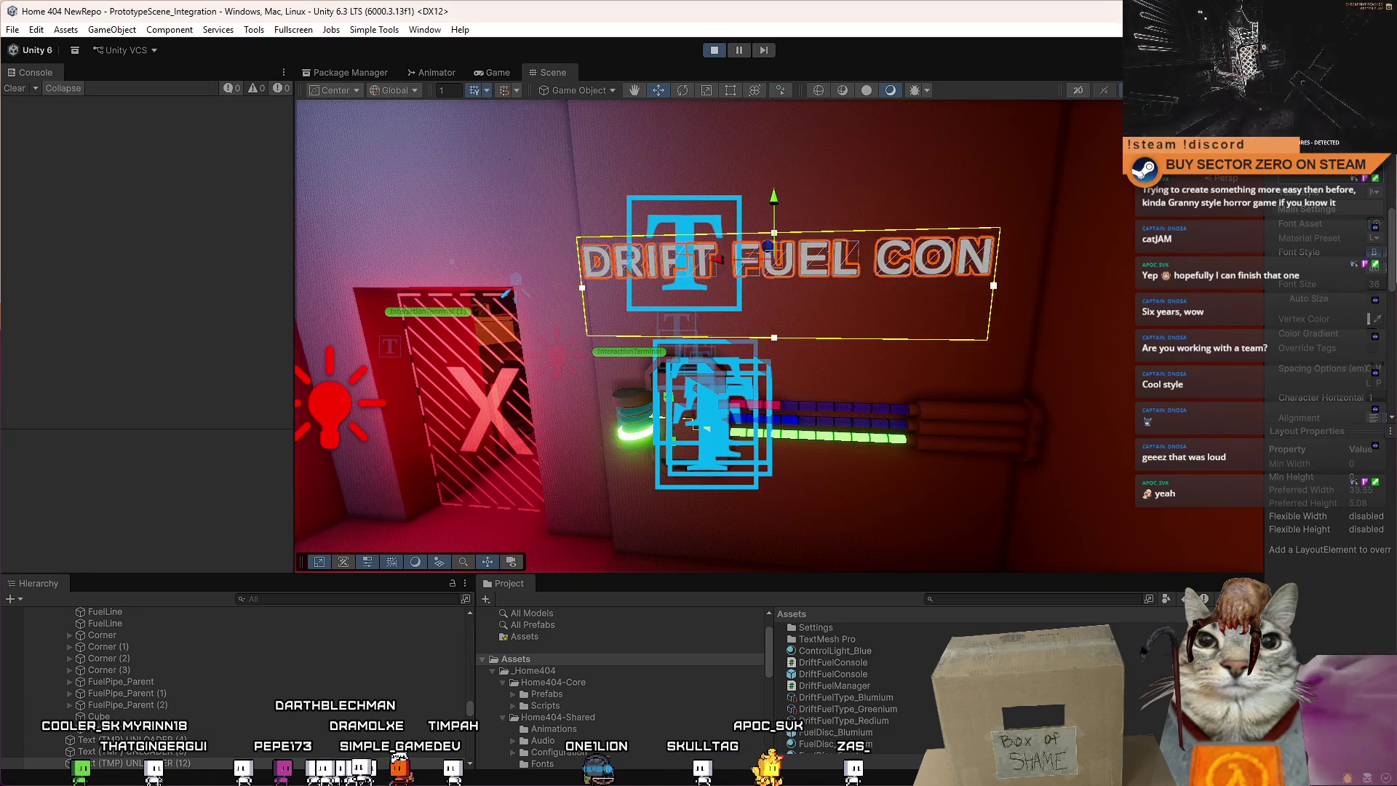
pyautogui.write('ROLS')
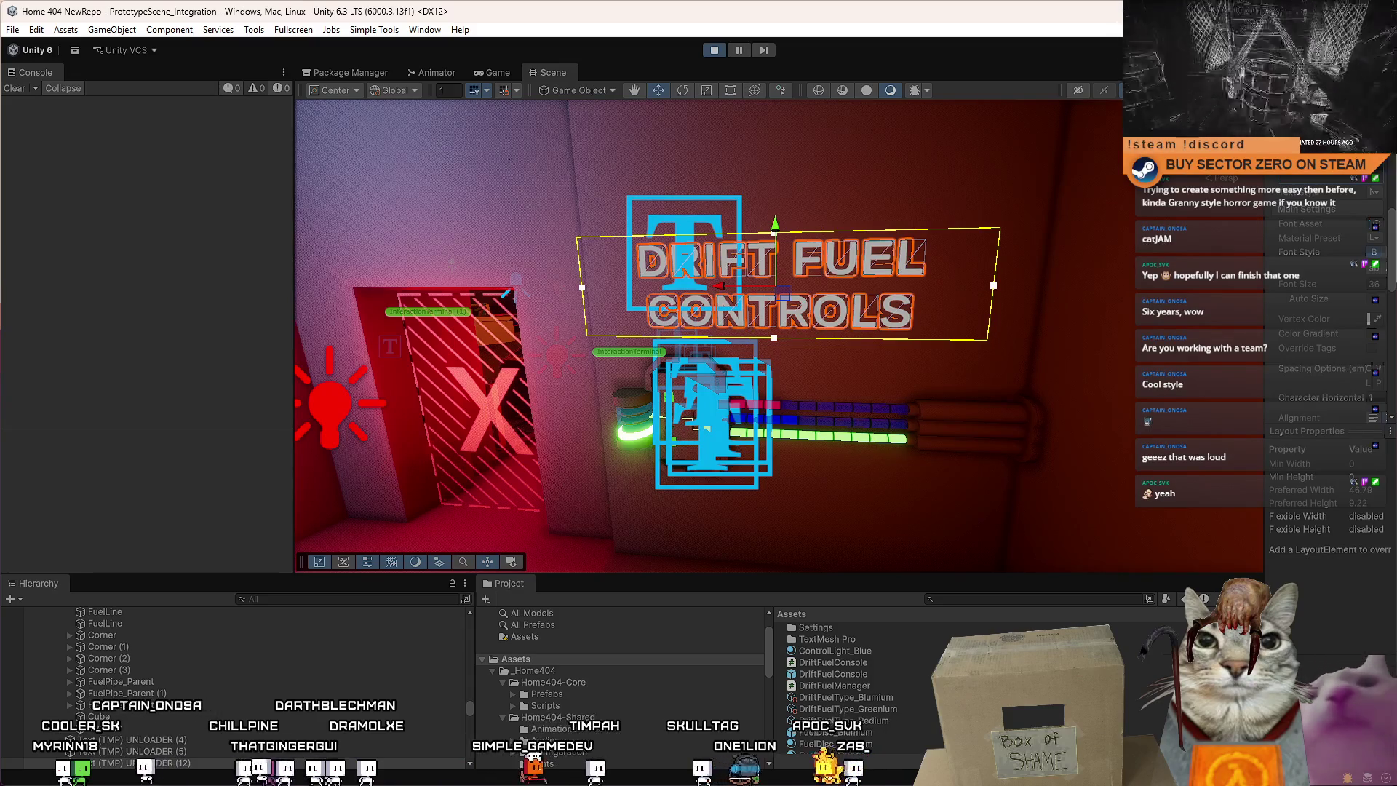
pyautogui.press('BackSpace')
pyautogui.write('-')
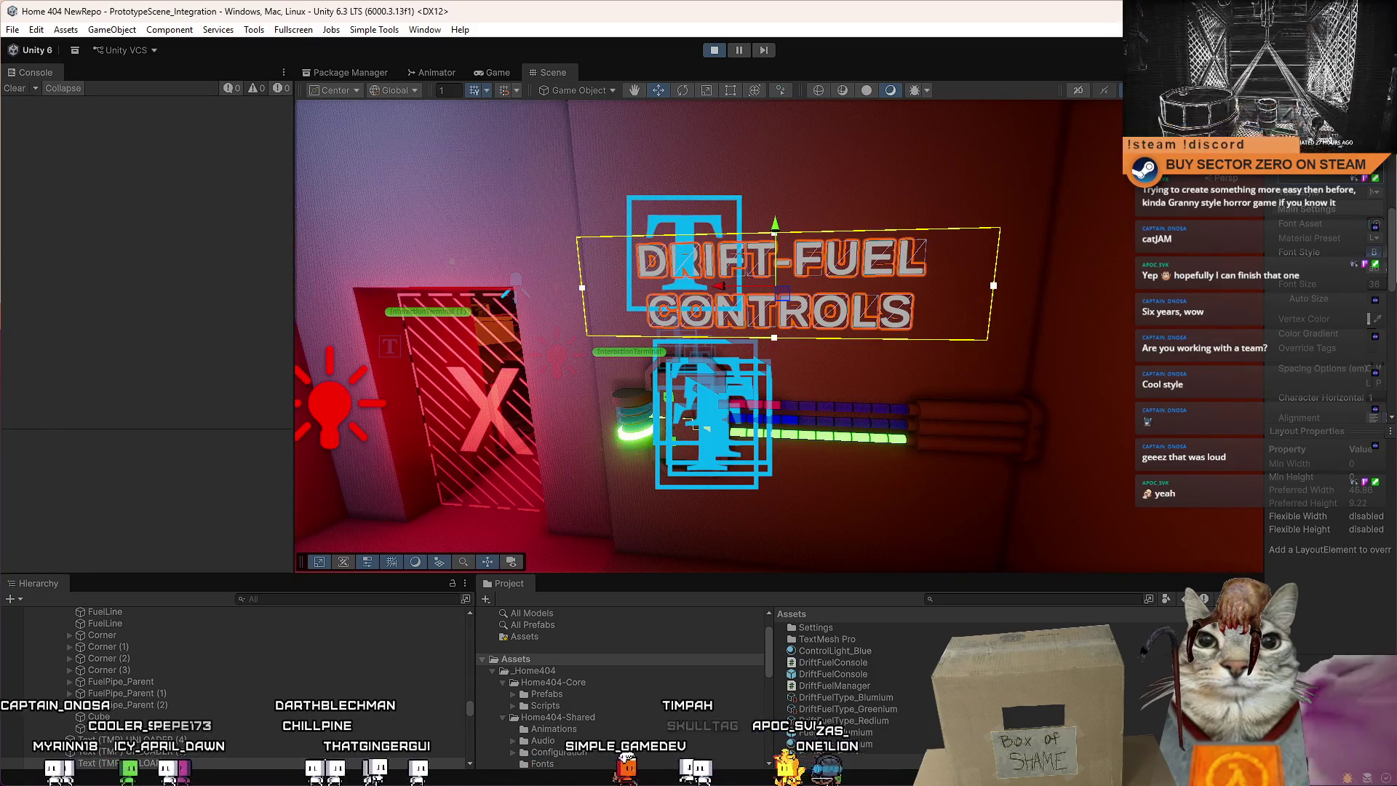
# With the Move tool, select the DRIFT FUEL CONTROLS sign to reposition it above the console.
pyautogui.moveTo(744, 284); pyautogui.dragTo(733, 301)
pyautogui.press('t')
pyautogui.press('w')
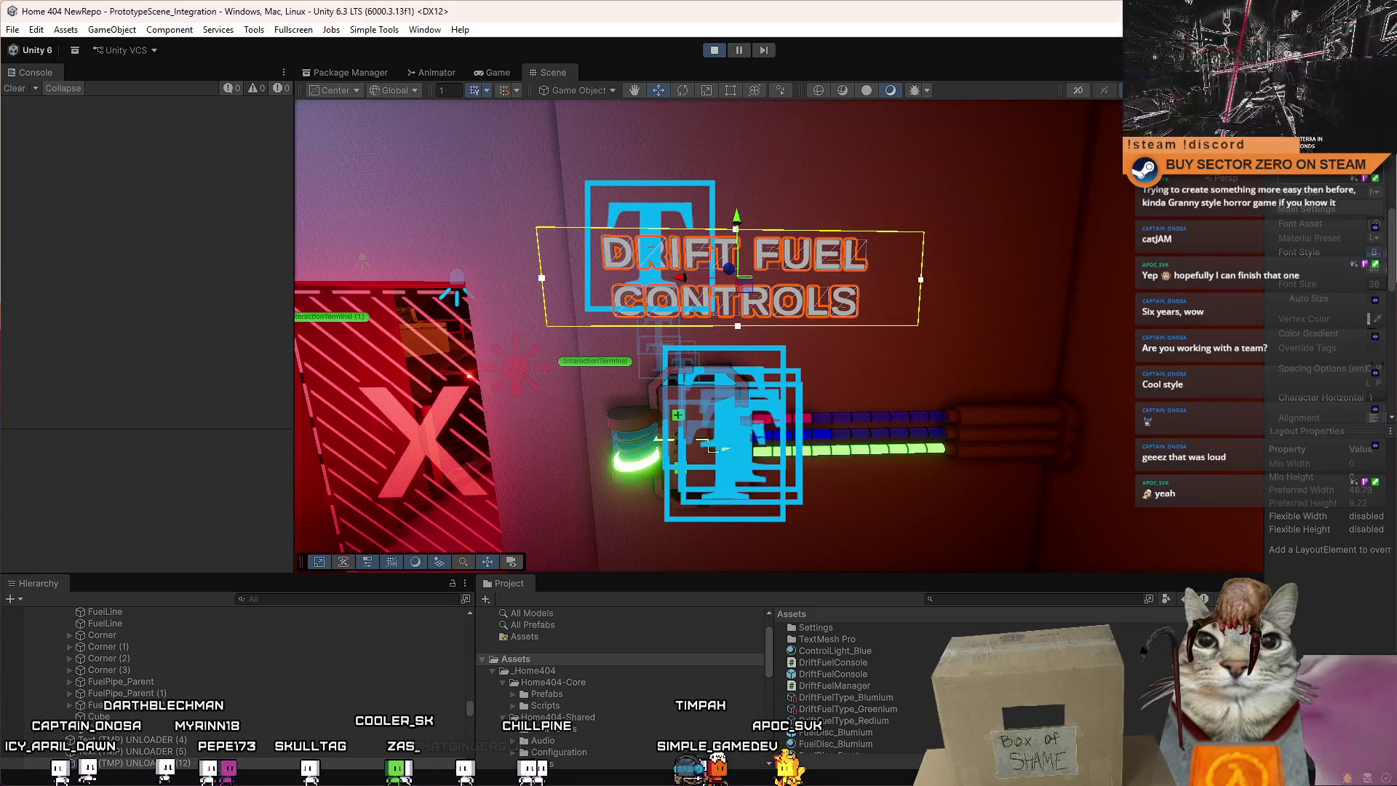
pyautogui.moveTo(873, 219); pyautogui.dragTo(774, 273)
pyautogui.click(844, 697)
pyautogui.moveTo(897, 395); pyautogui.dragTo(841, 283)
pyautogui.click(784, 265)
pyautogui.moveTo(1012, 282); pyautogui.dragTo(705, 302)
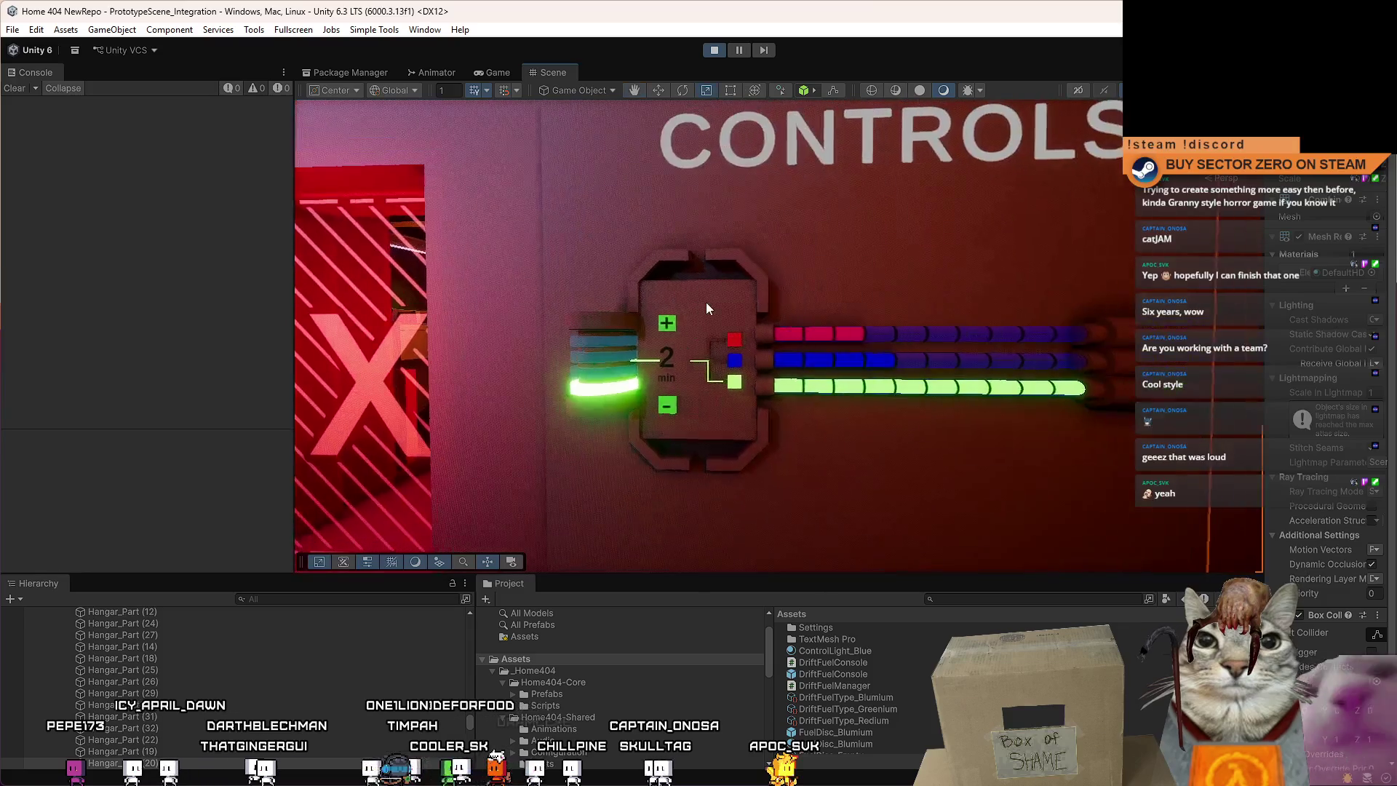
# Frame the console's front panel and scale it shorter from the top and about half as wide.
pyautogui.click(705, 303)
pyautogui.press('f')
pyautogui.moveTo(786, 328); pyautogui.dragTo(789, 329)
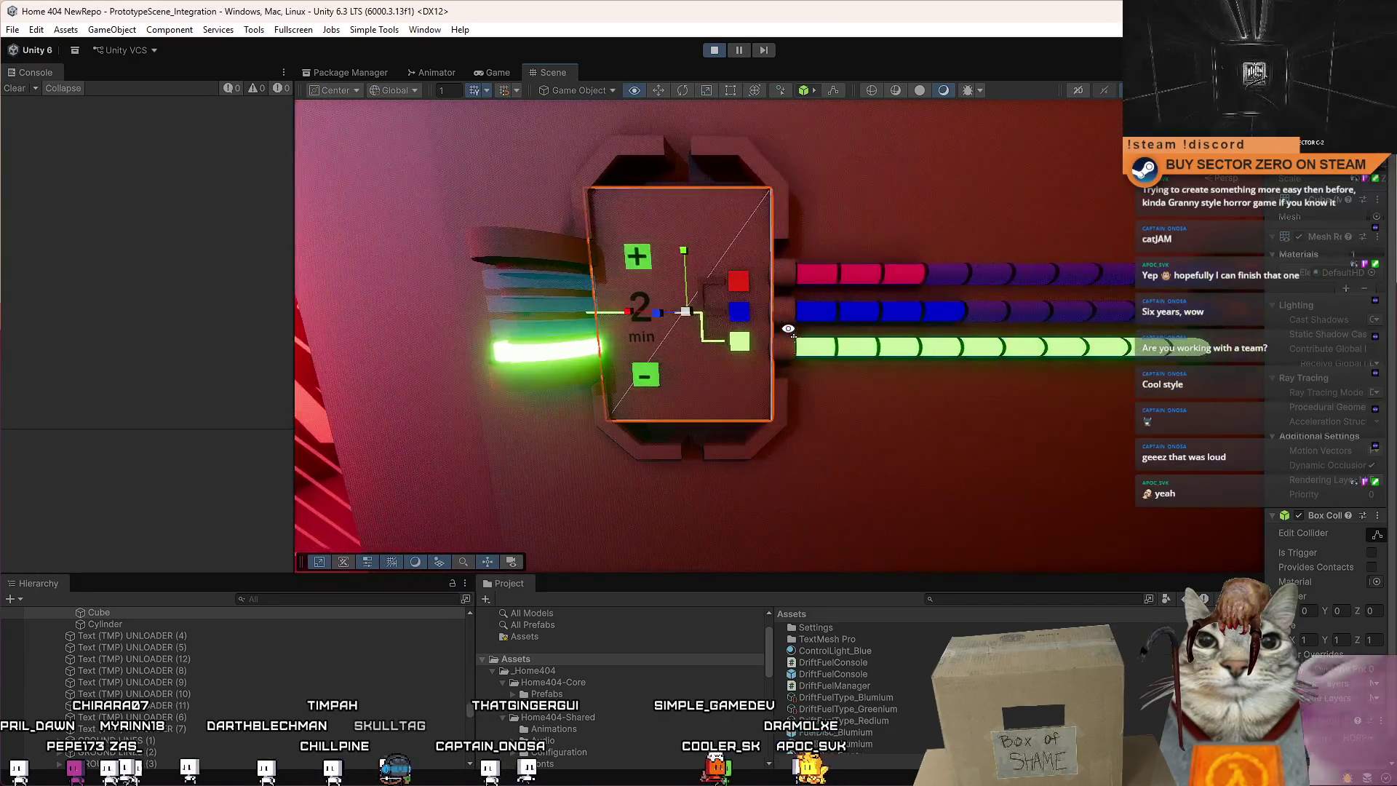
pyautogui.moveTo(684, 259); pyautogui.dragTo(683, 272)
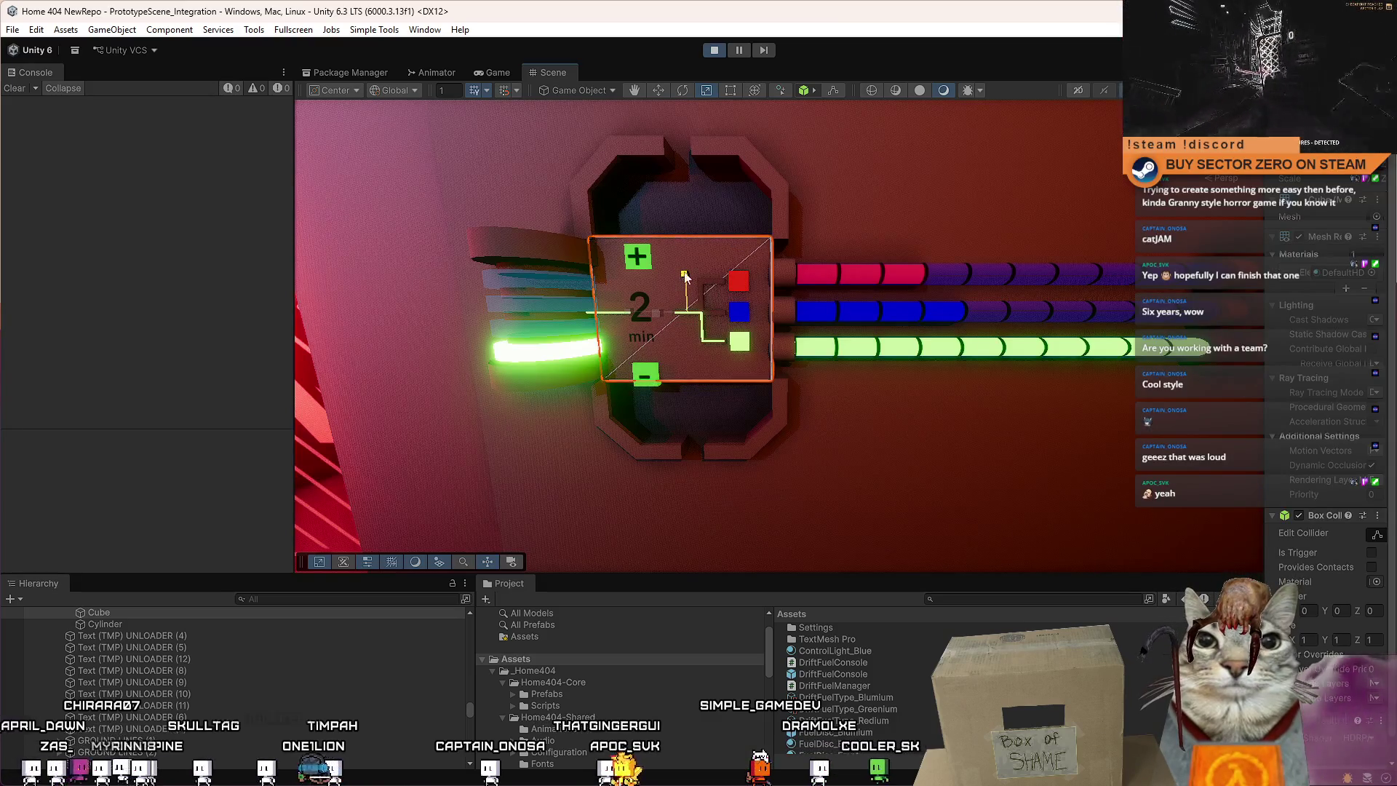
pyautogui.moveTo(628, 312); pyautogui.dragTo(660, 318)
pyautogui.scroll(3)
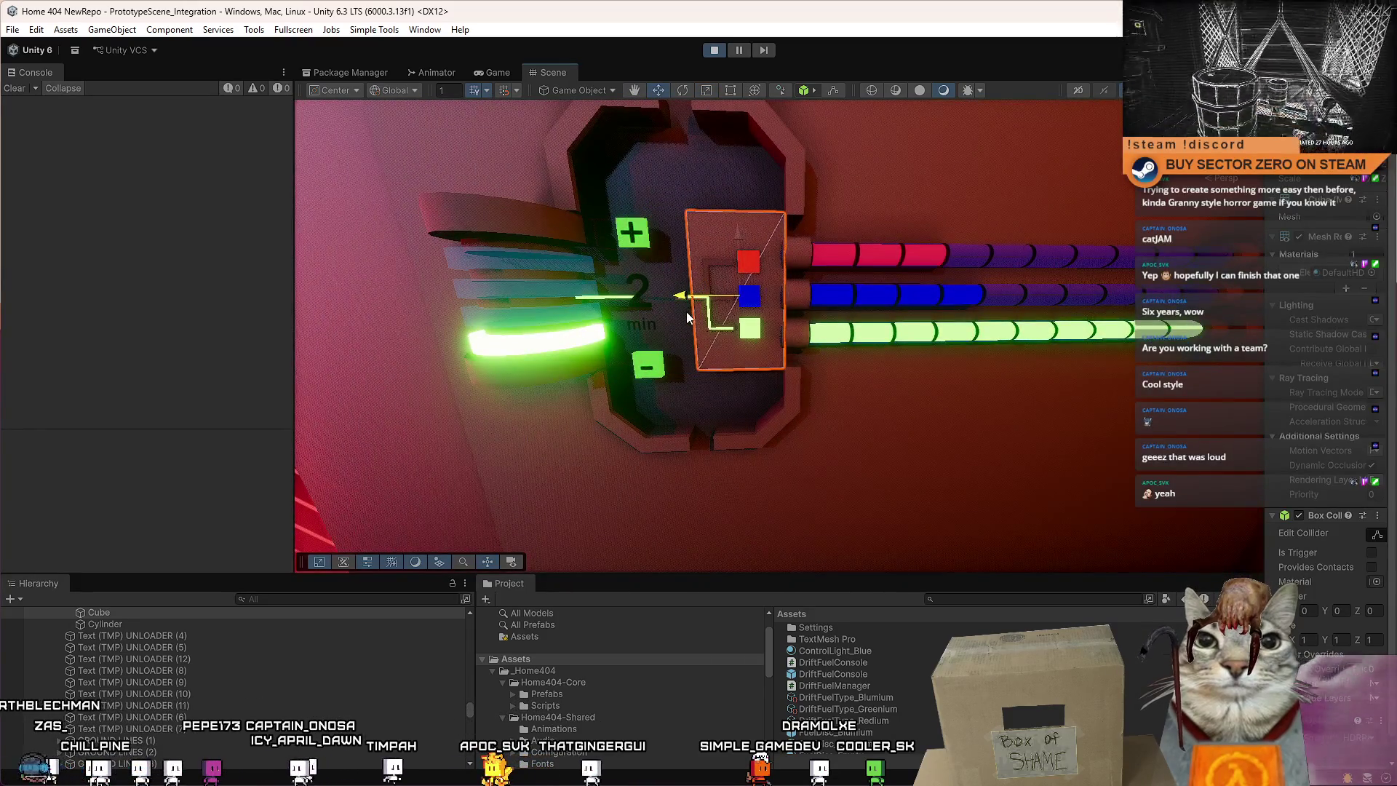
pyautogui.moveTo(684, 312); pyautogui.dragTo(673, 322)
# Return to the Move tool and select the whole FuelTank.
pyautogui.press('w')
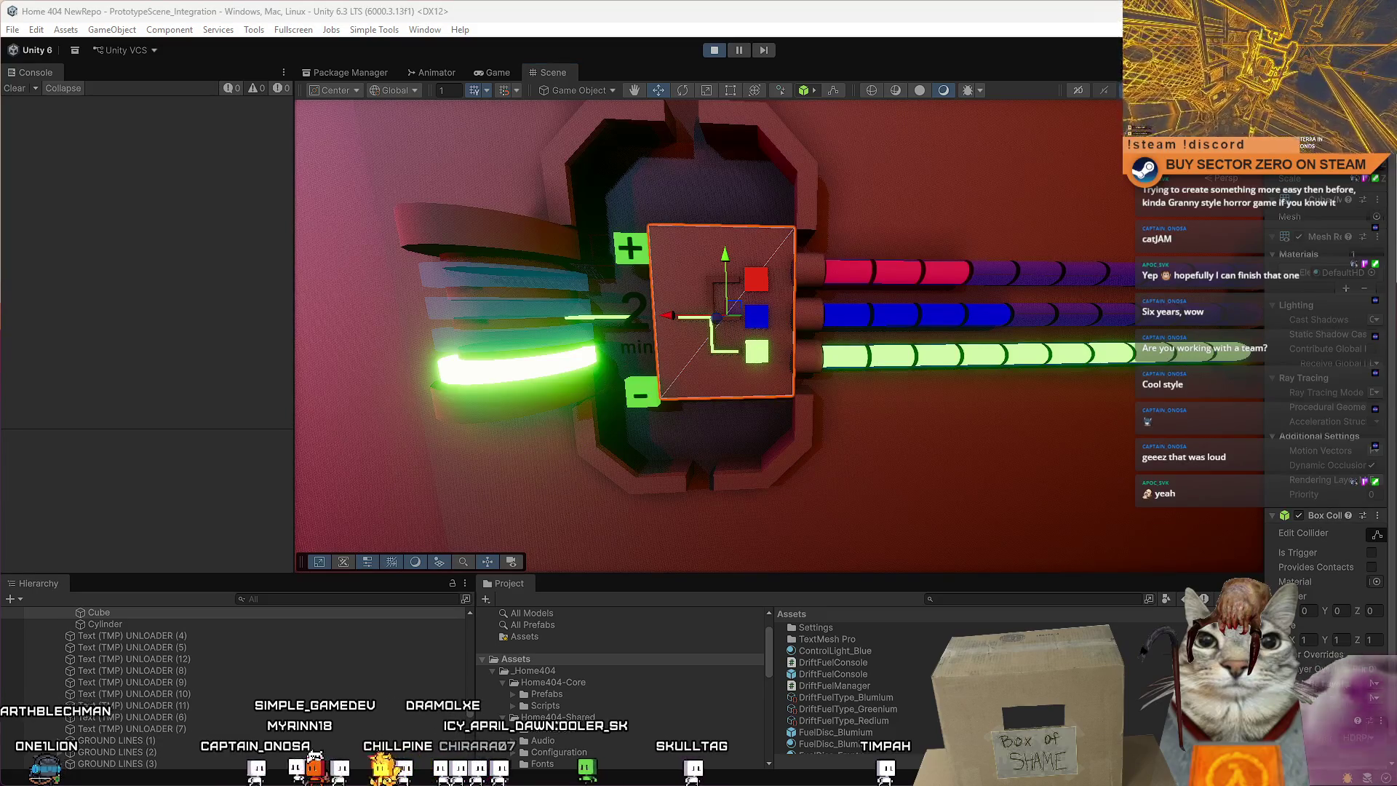
pyautogui.moveTo(710, 326); pyautogui.dragTo(683, 234)
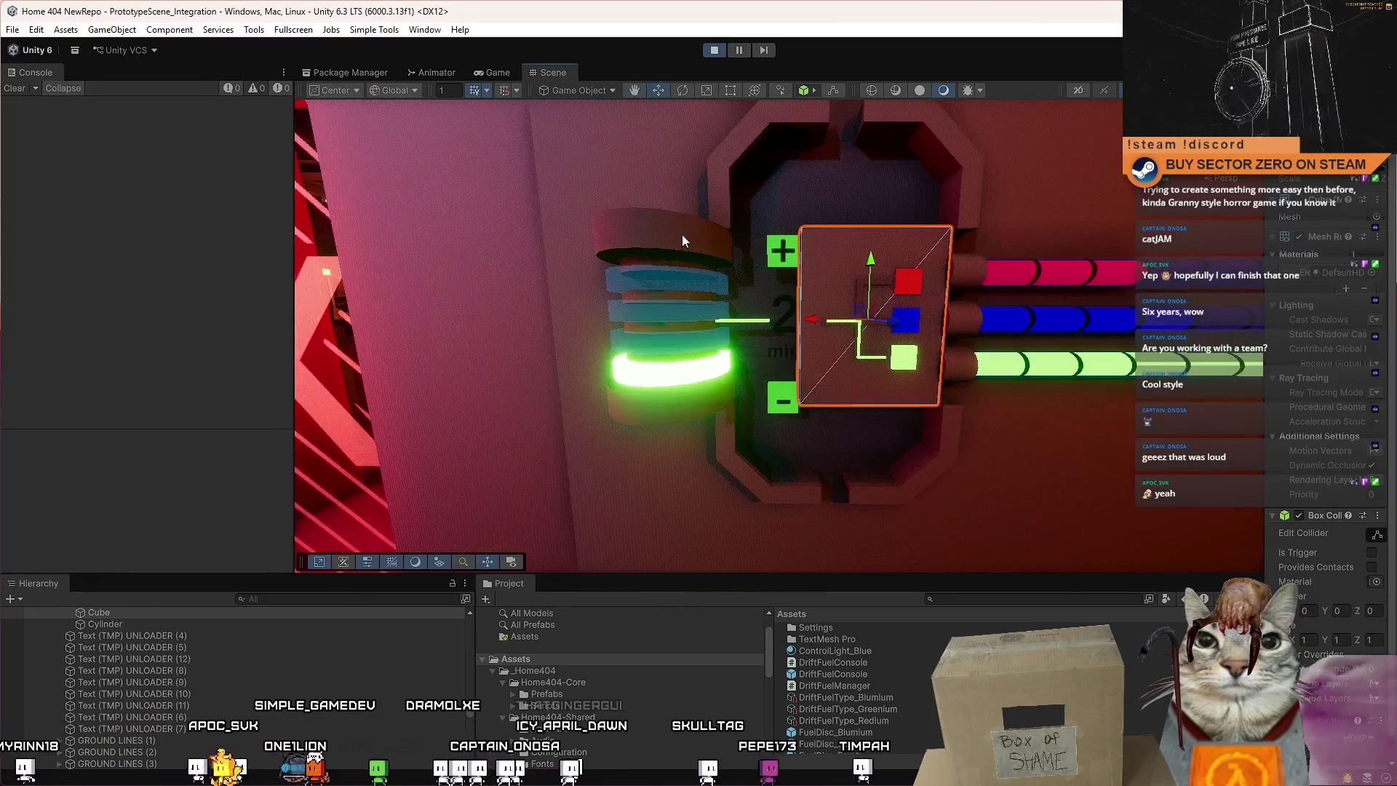
pyautogui.click(682, 235)
pyautogui.click(144, 631)
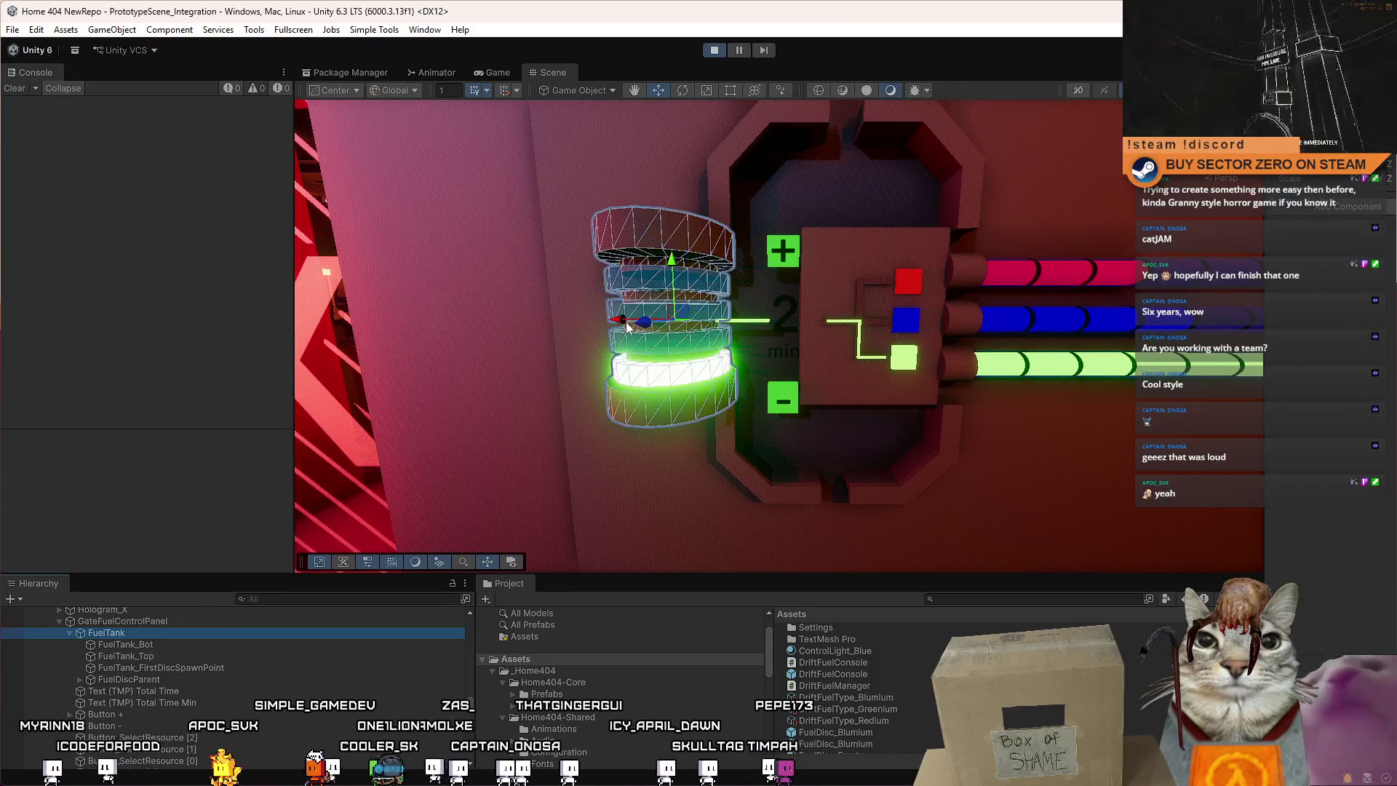
pyautogui.press('f')
pyautogui.moveTo(627, 325); pyautogui.dragTo(644, 347)
pyautogui.click(858, 340)
pyautogui.scroll(3)
pyautogui.scroll(-3)
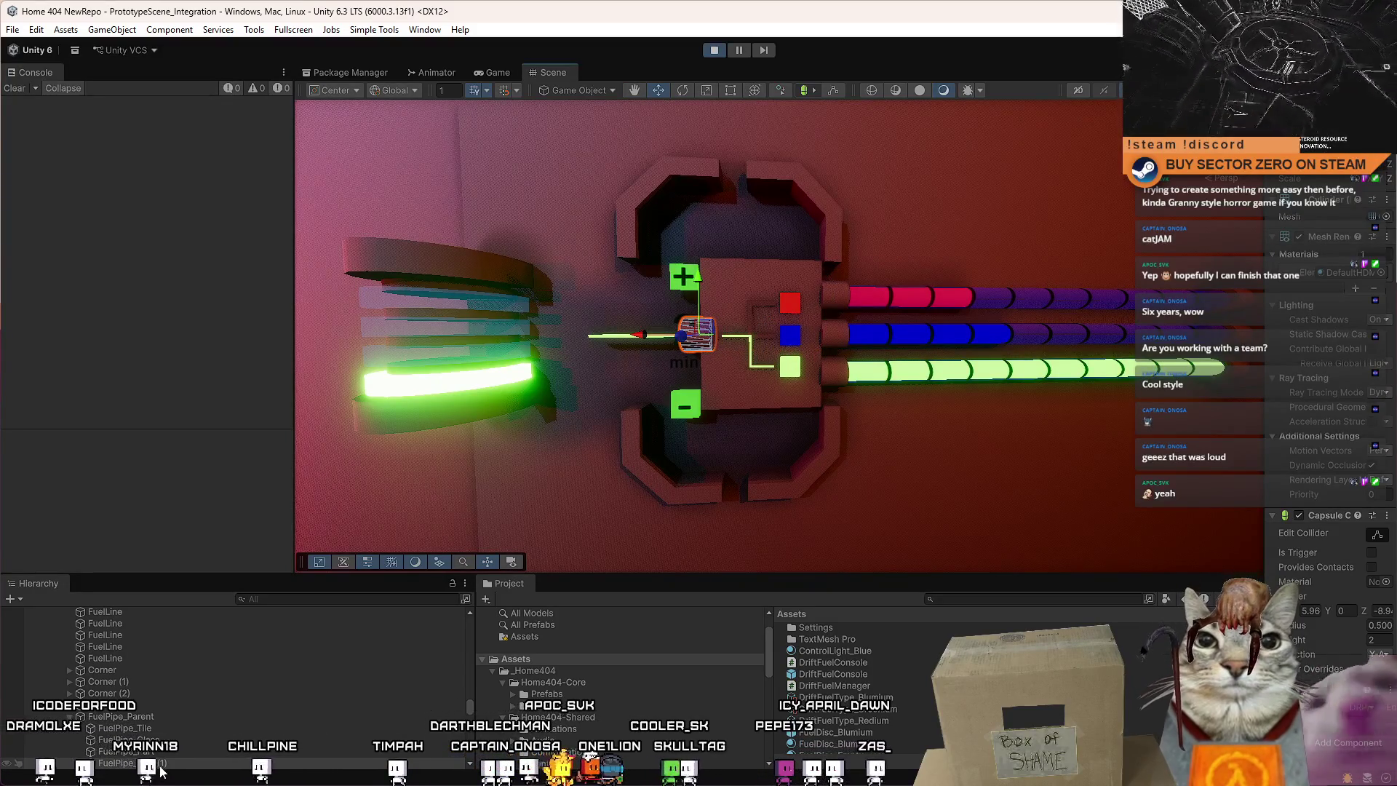
pyautogui.doubleClick(154, 701)
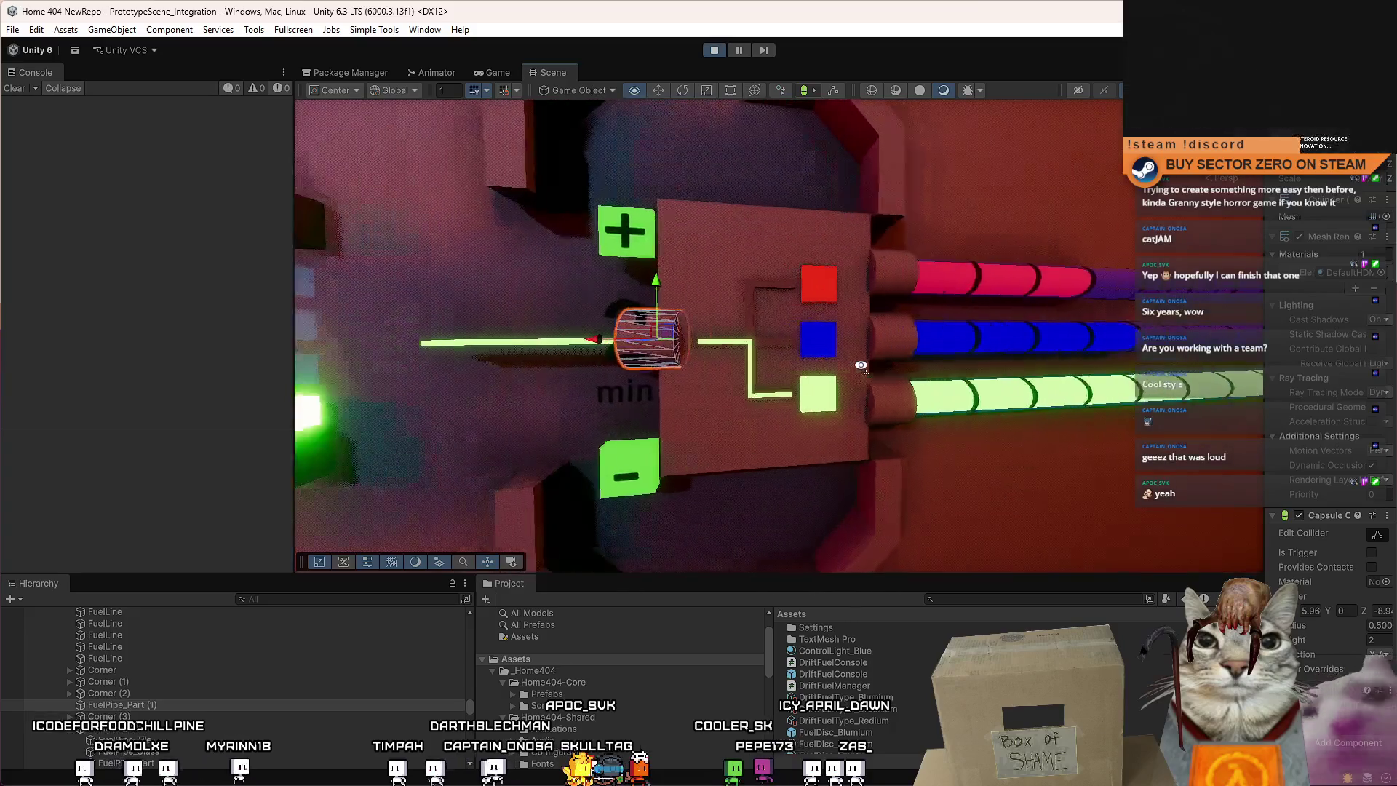
pyautogui.moveTo(664, 339); pyautogui.dragTo(832, 339)
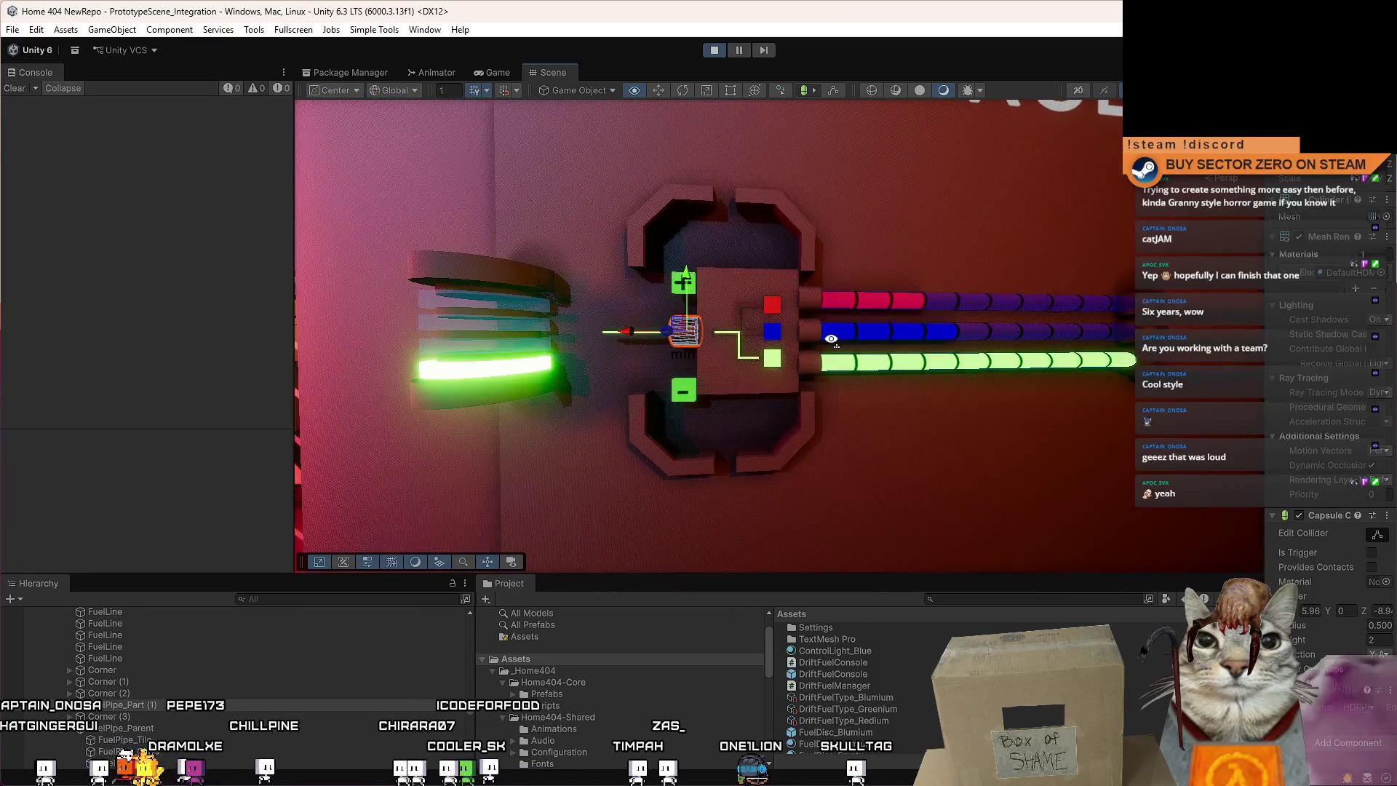
pyautogui.scroll(-3)
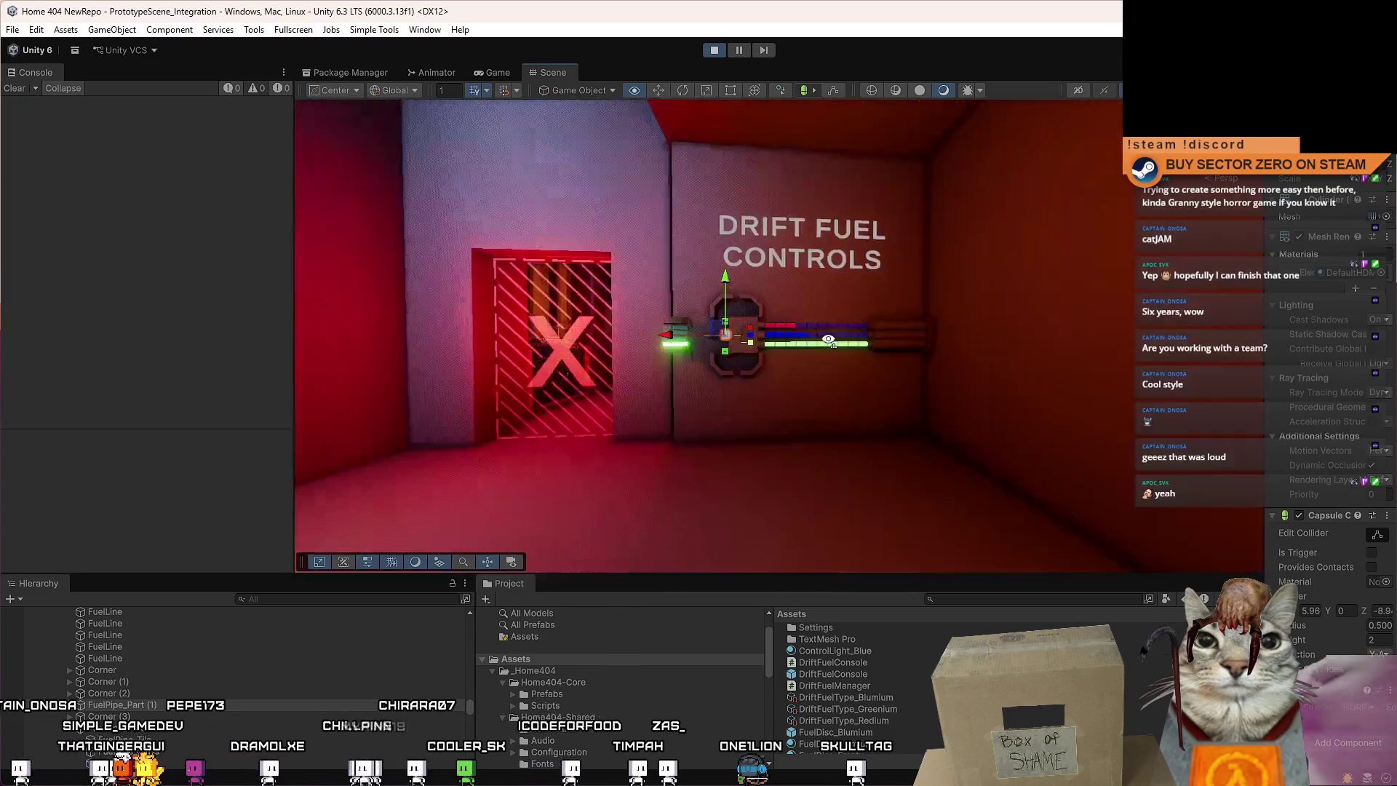
pyautogui.scroll(3)
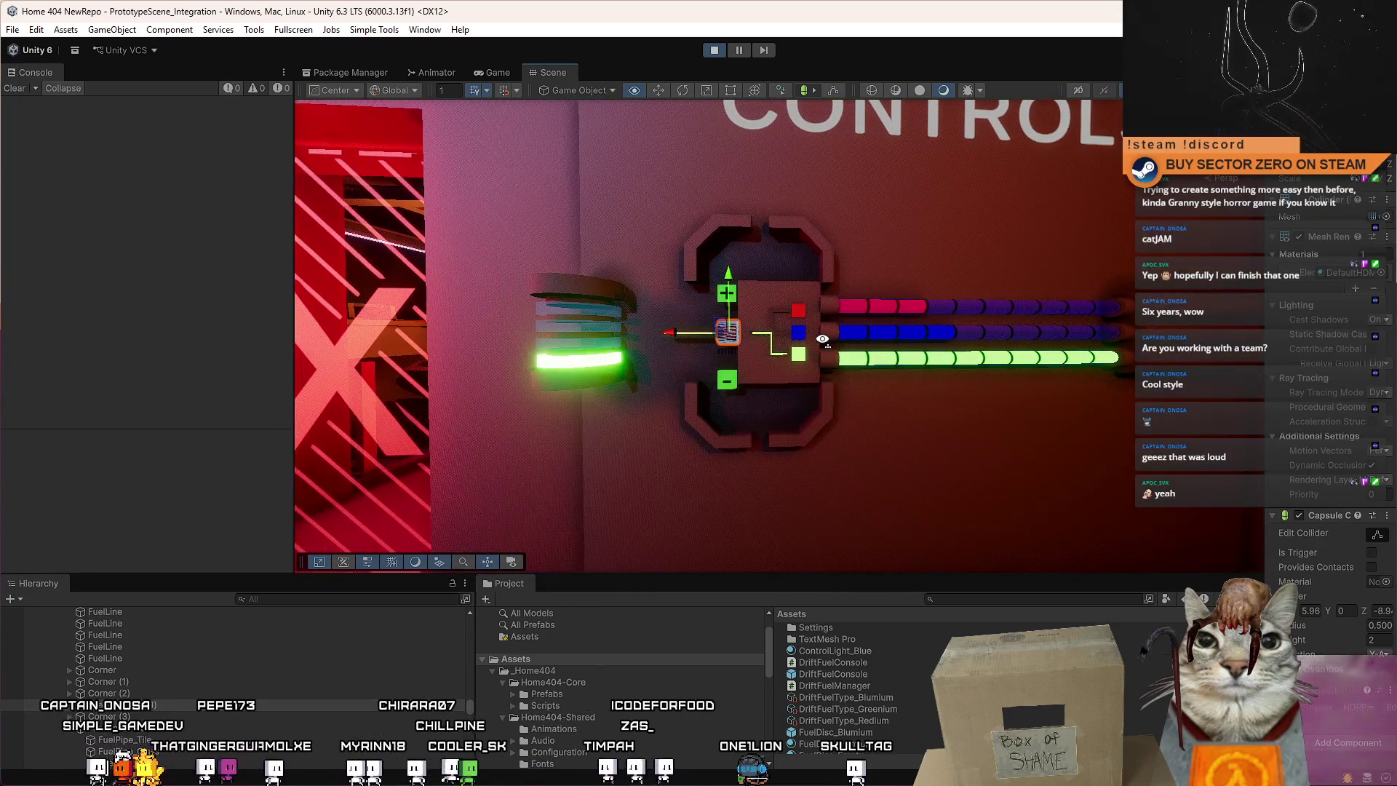
pyautogui.scroll(3)
pyautogui.scroll(-3)
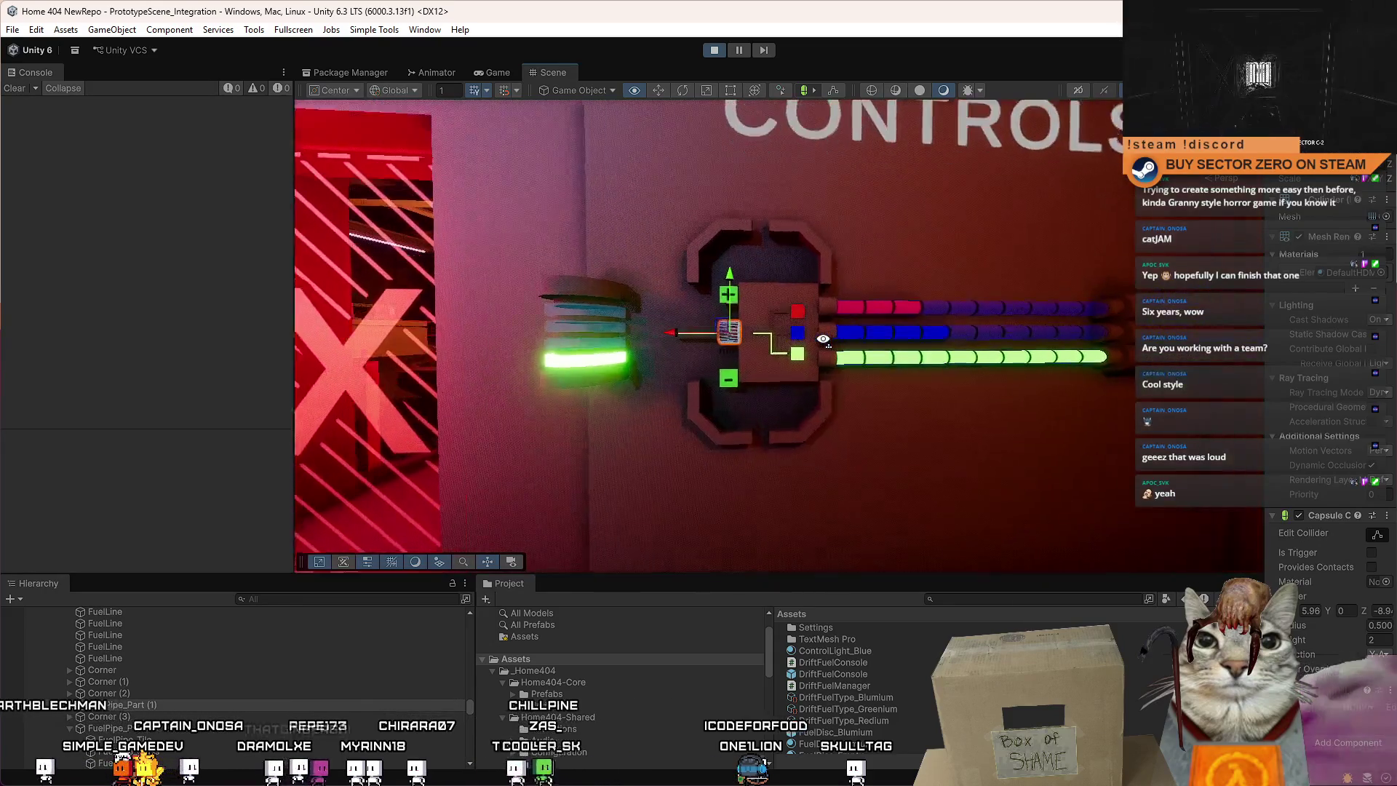
pyautogui.scroll(3)
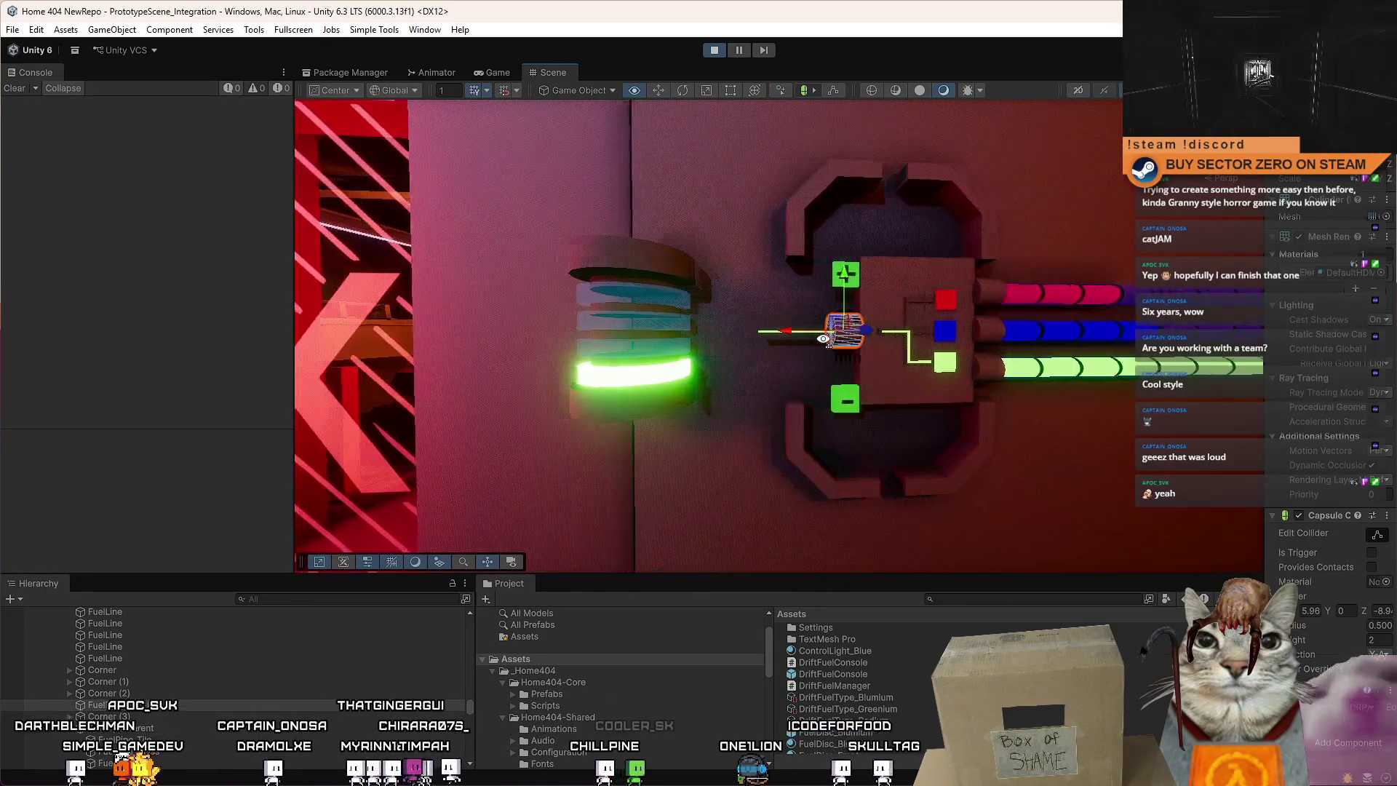
pyautogui.press('a')
pyautogui.press('d')
pyautogui.press('a')
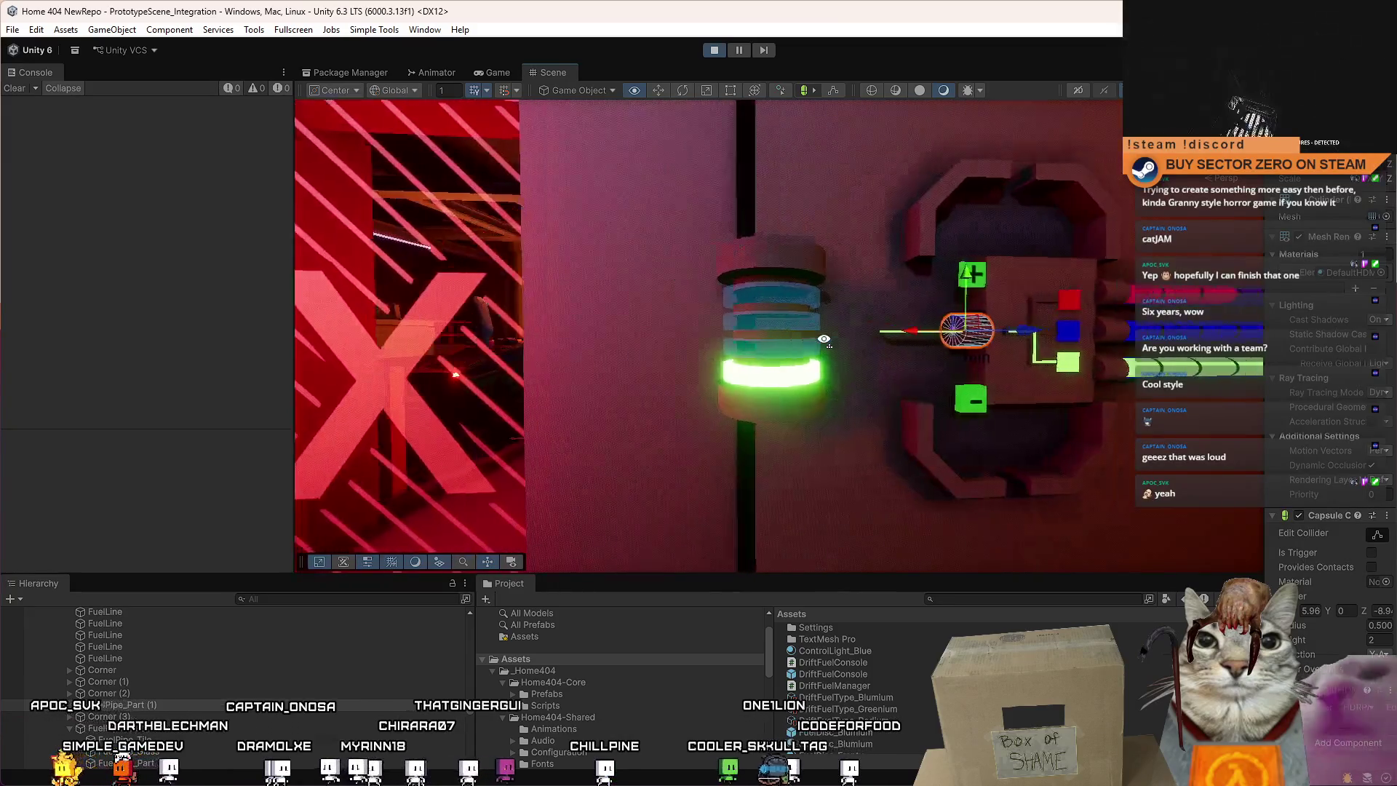
pyautogui.press('d')
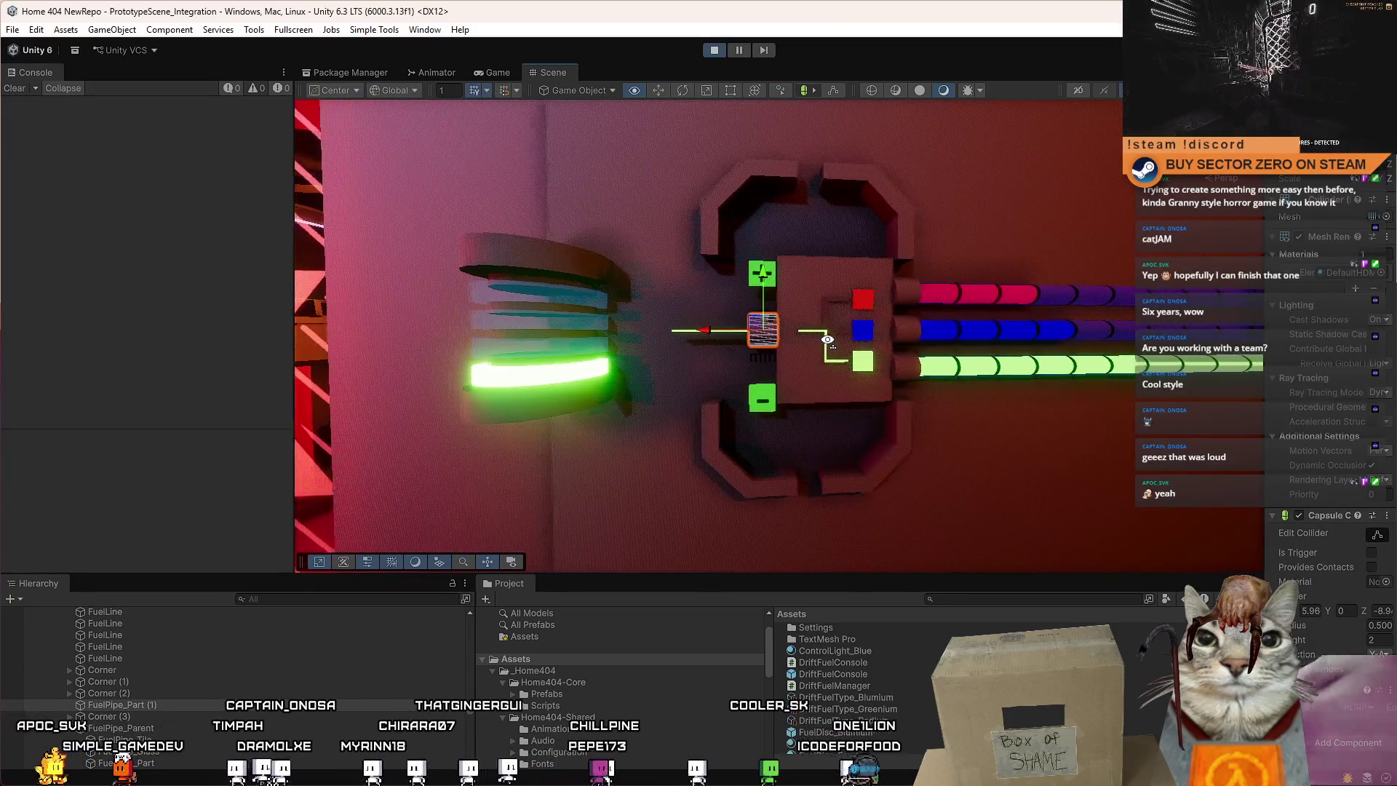
pyautogui.press('d')
pyautogui.press('a')
pyautogui.press('a')
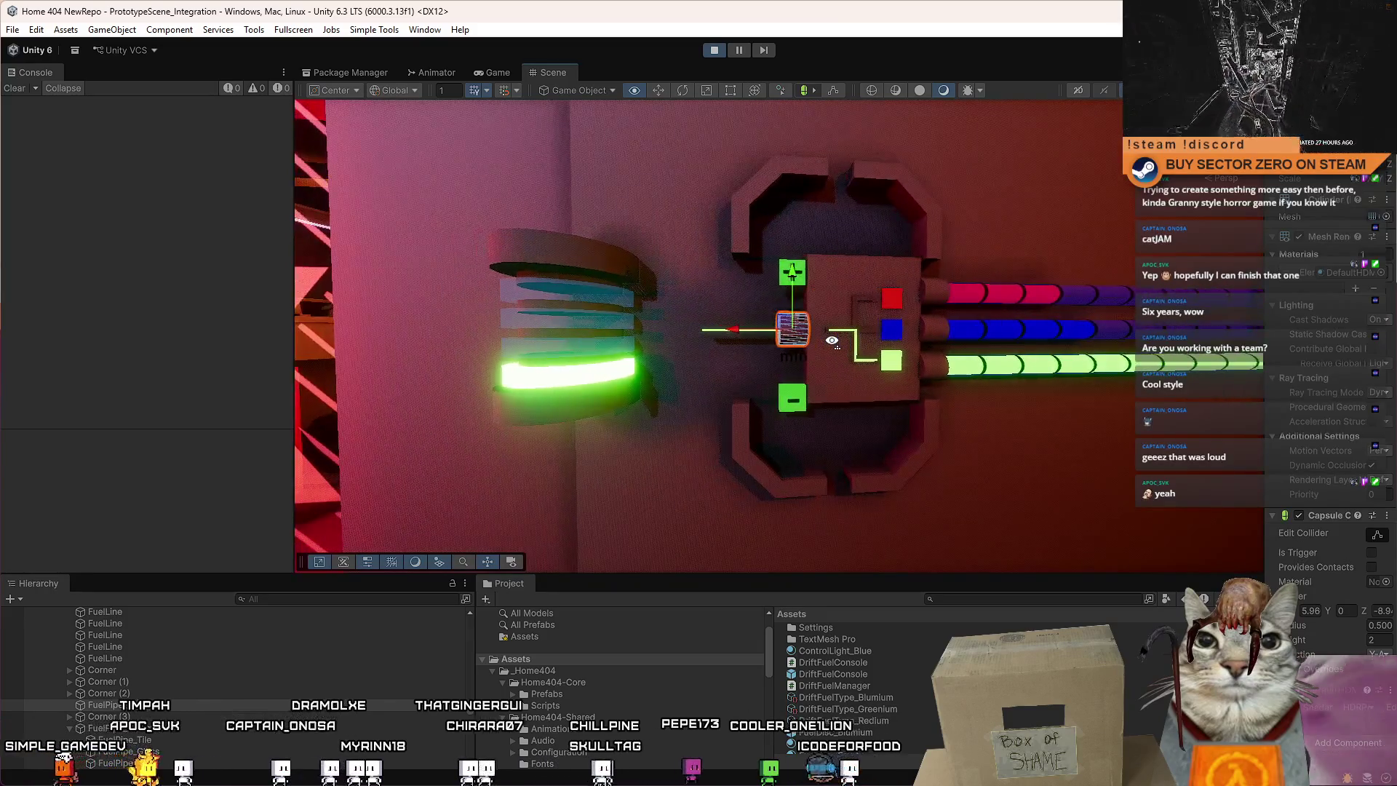
pyautogui.press('d')
pyautogui.press('a')
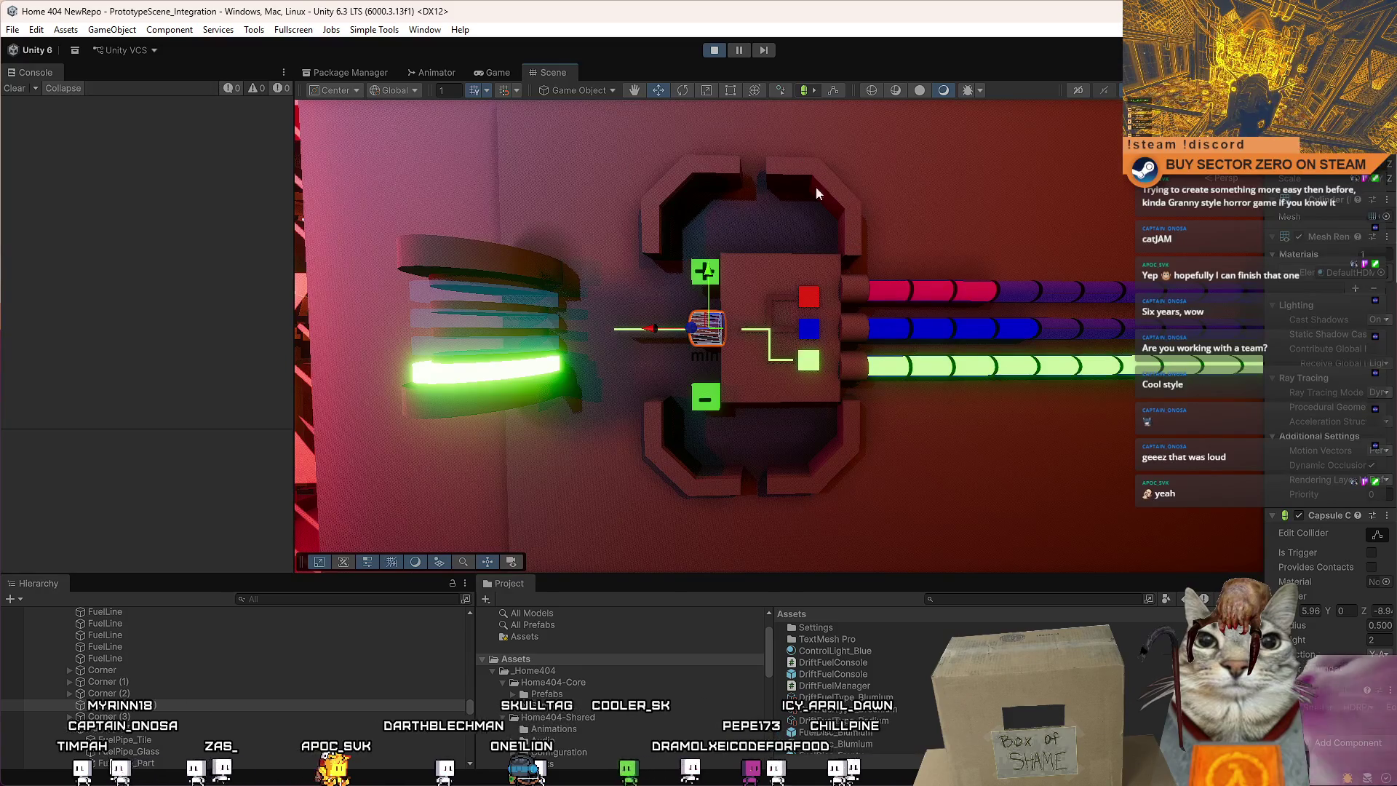
pyautogui.press('s')
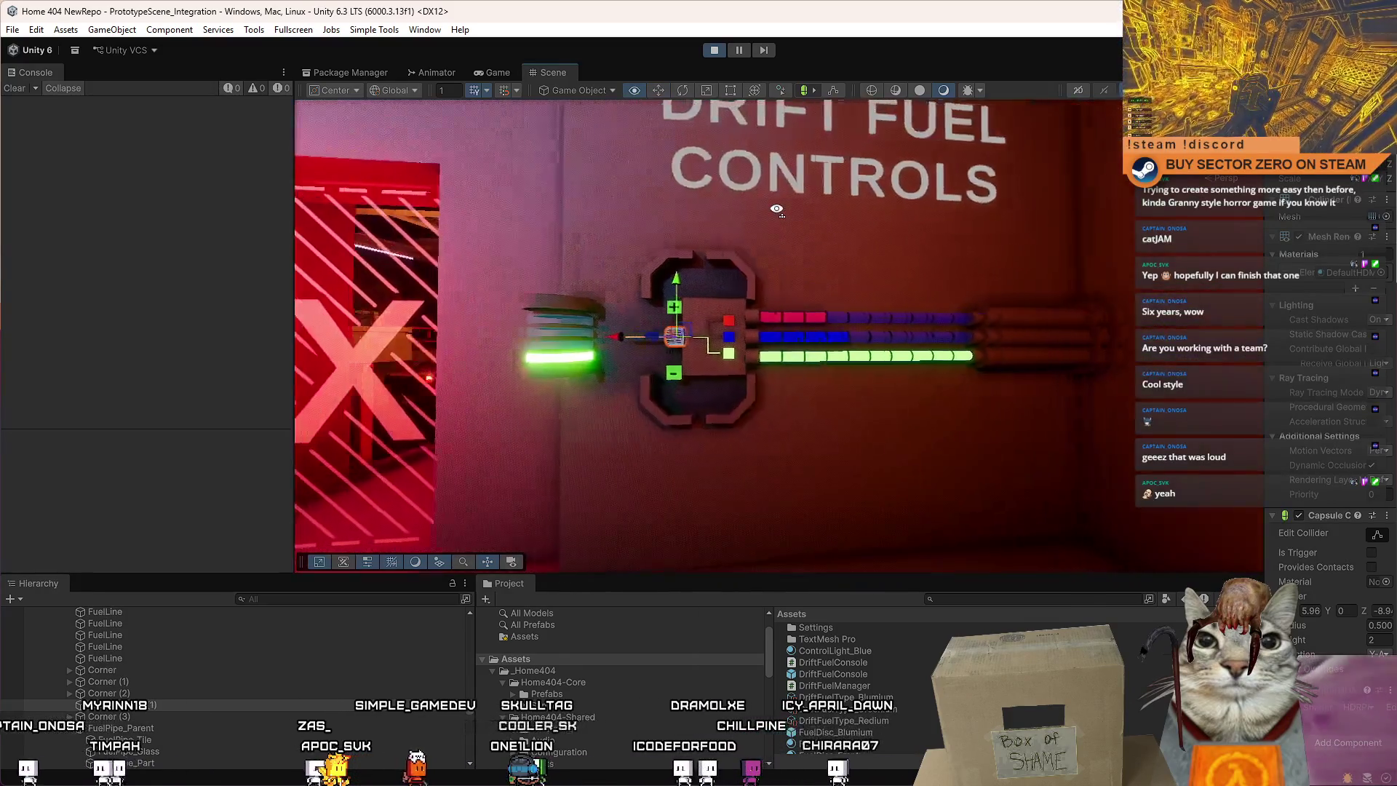
pyautogui.press('w')
pyautogui.press('s')
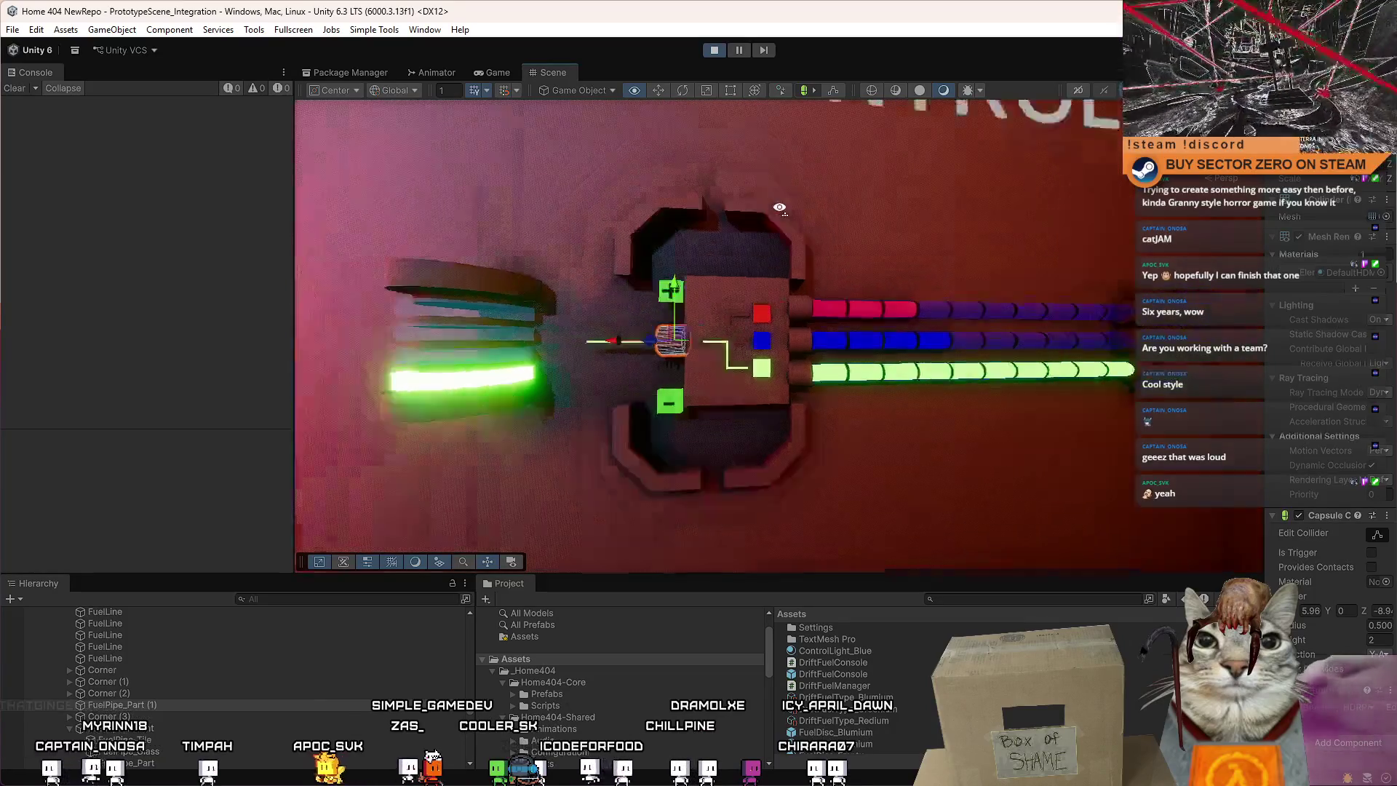
pyautogui.press('w')
pyautogui.click(782, 349)
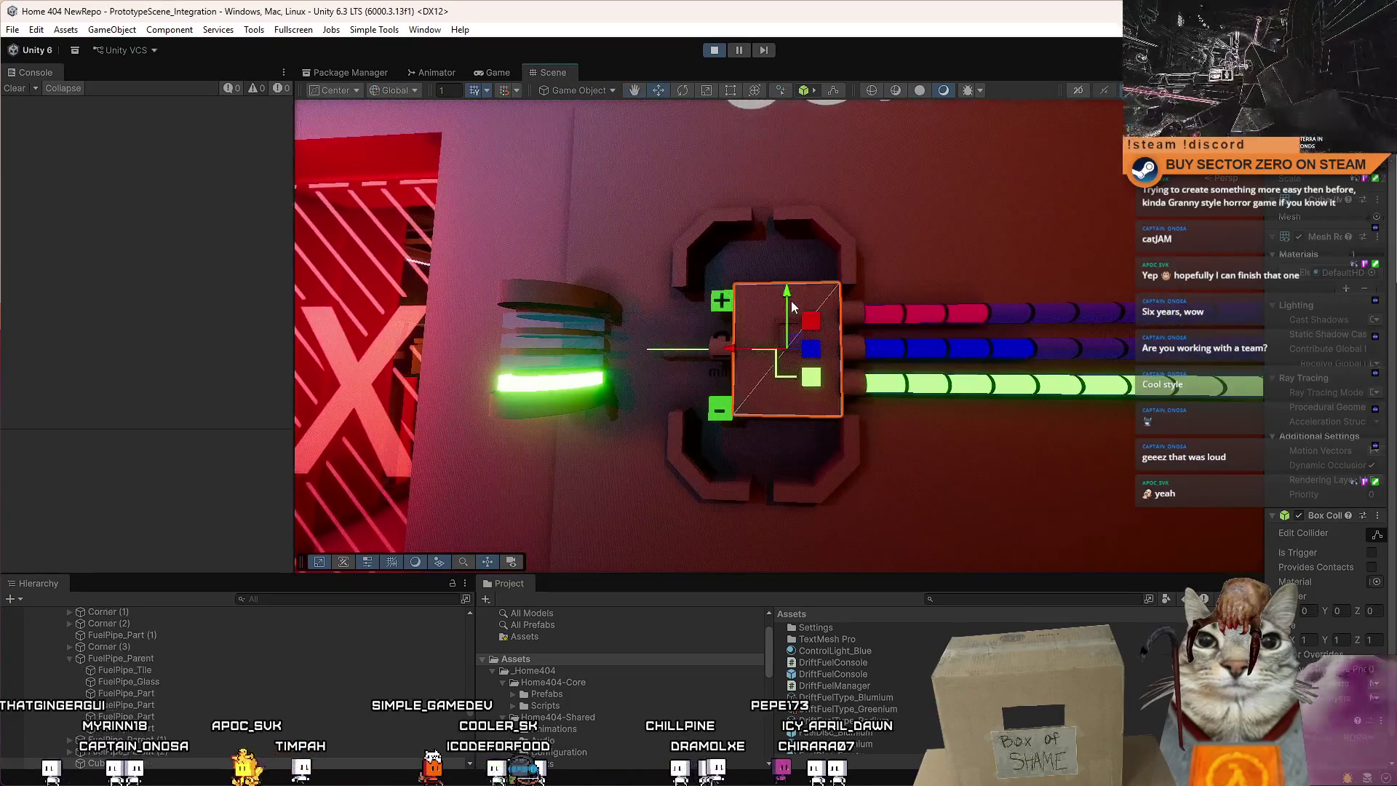
# Fly the view back and forth between the control panel, the CONTROLS sign and the door.
pyautogui.press('w')
pyautogui.press('a')
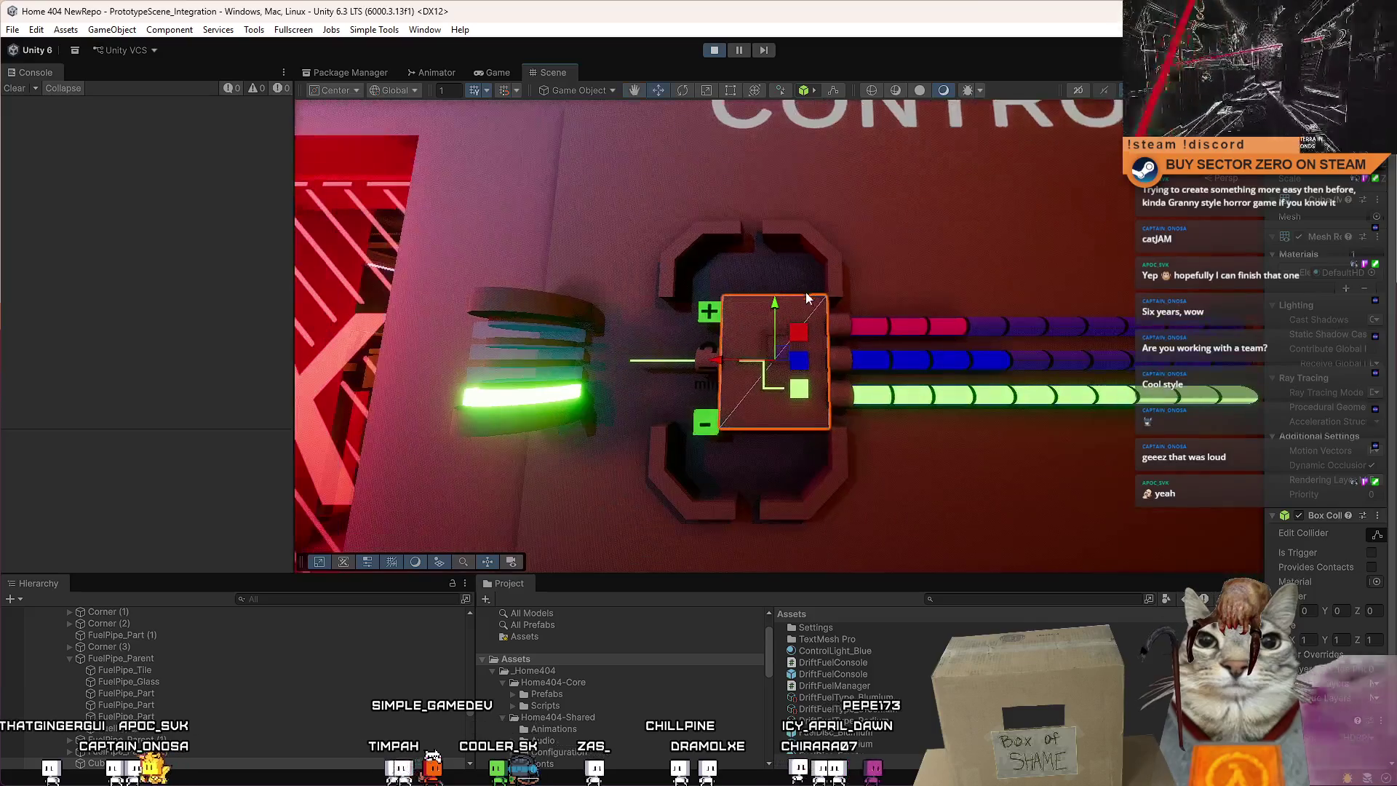
pyautogui.press('s')
pyautogui.press('w')
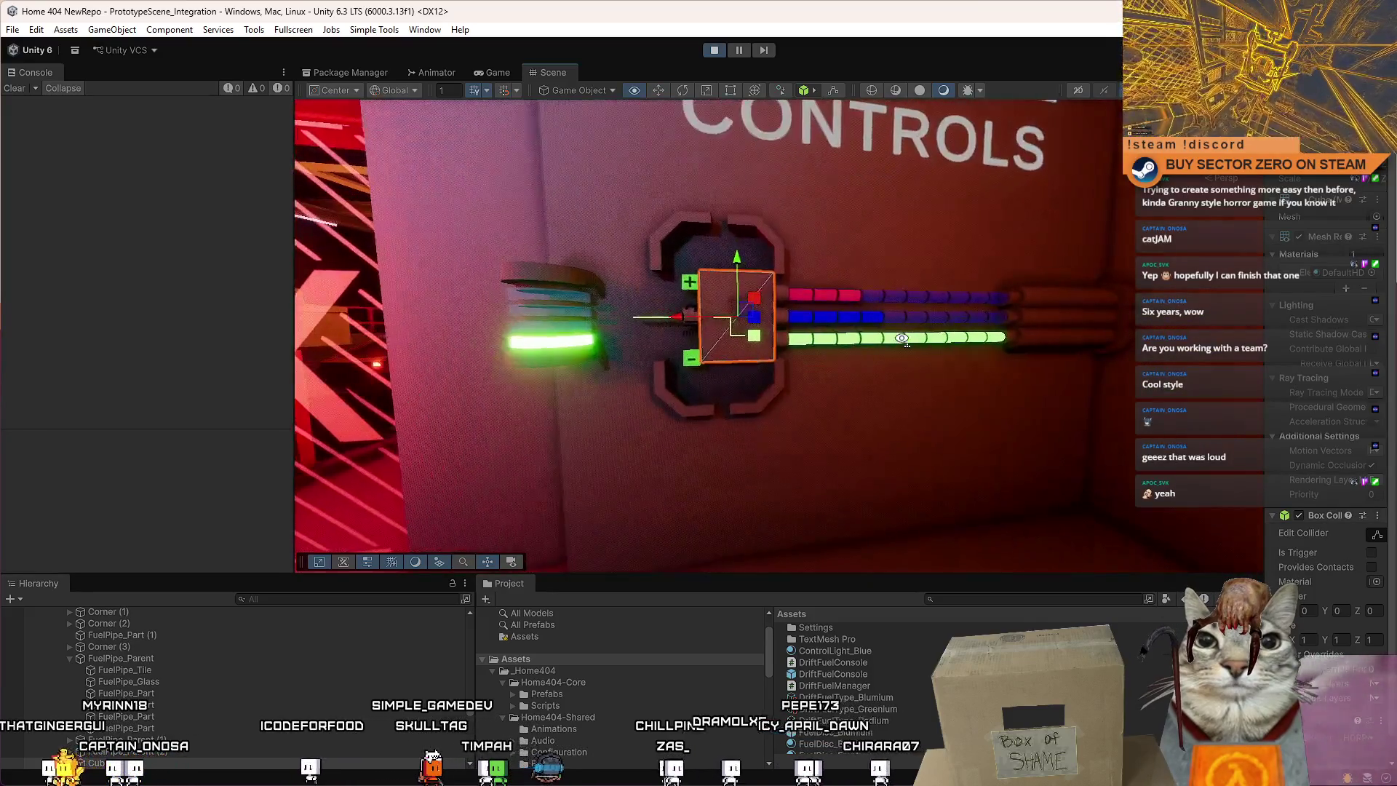
pyautogui.press('w')
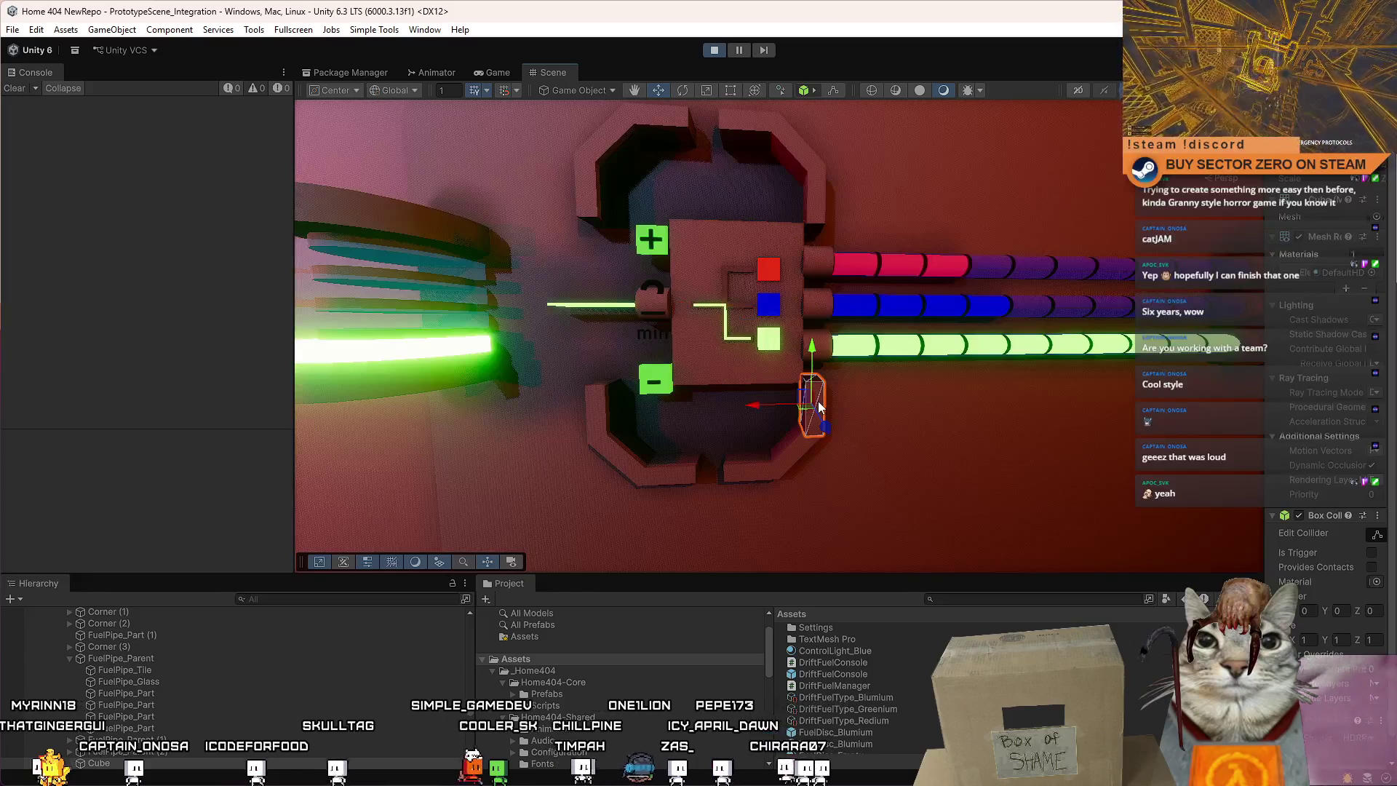
pyautogui.press('s')
pyautogui.press('w')
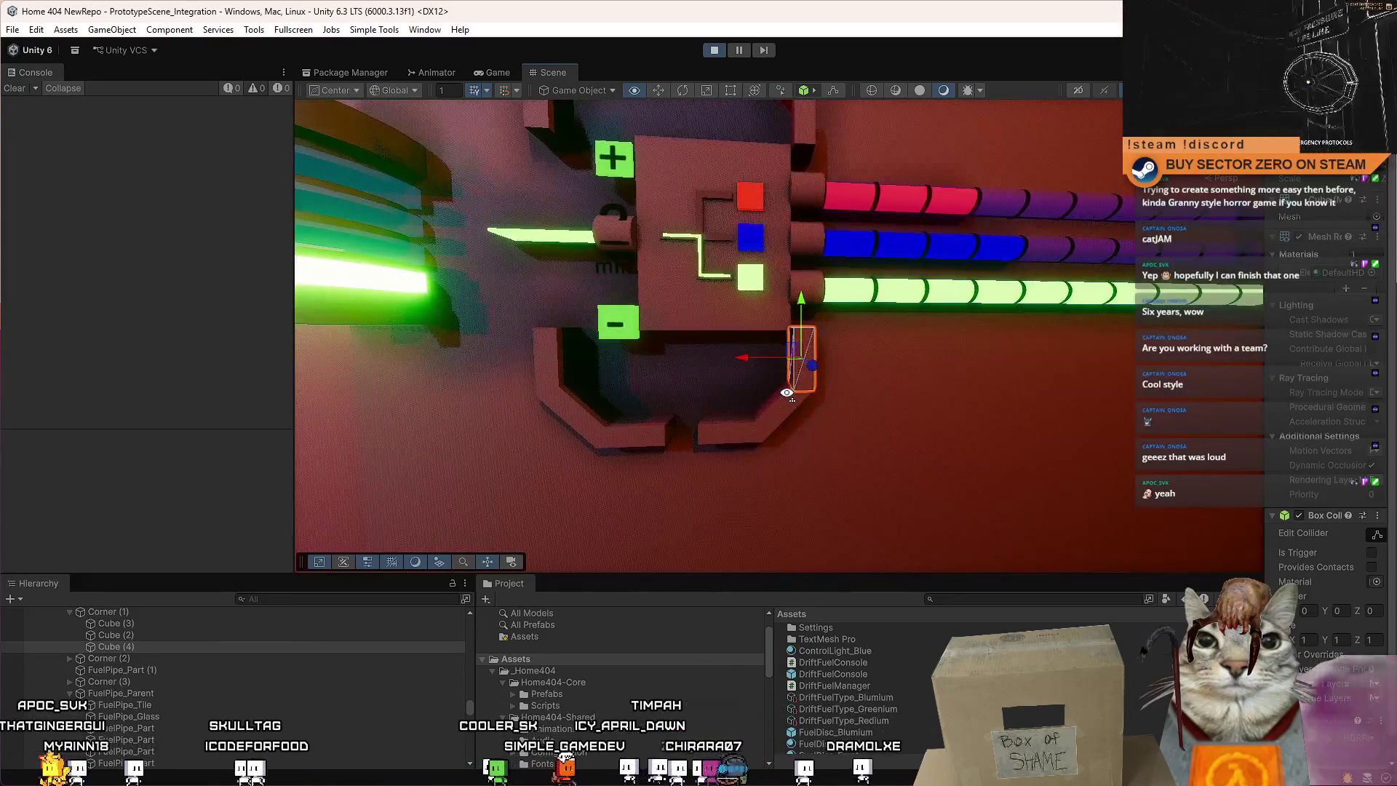
pyautogui.press('s')
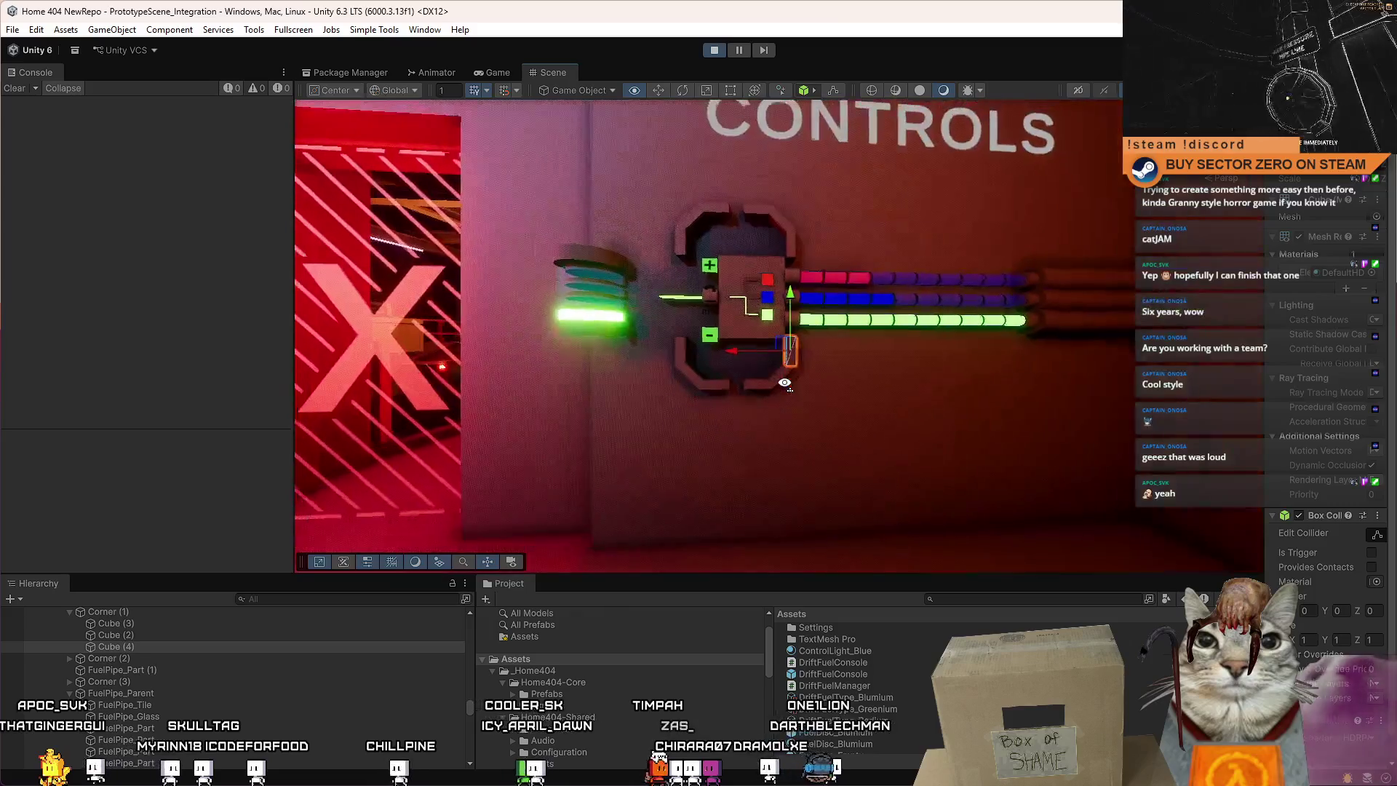
pyautogui.press('w')
pyautogui.press('w')
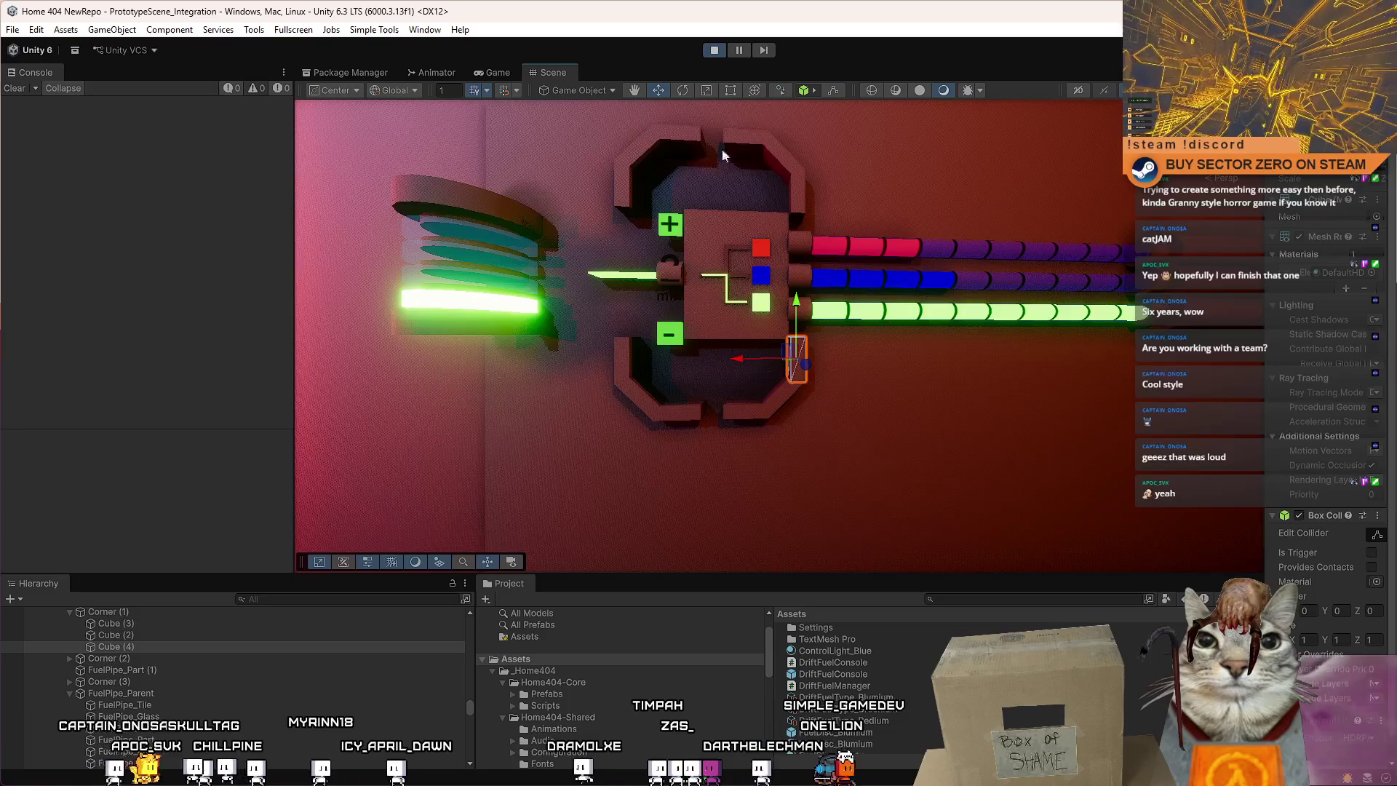
pyautogui.press('s')
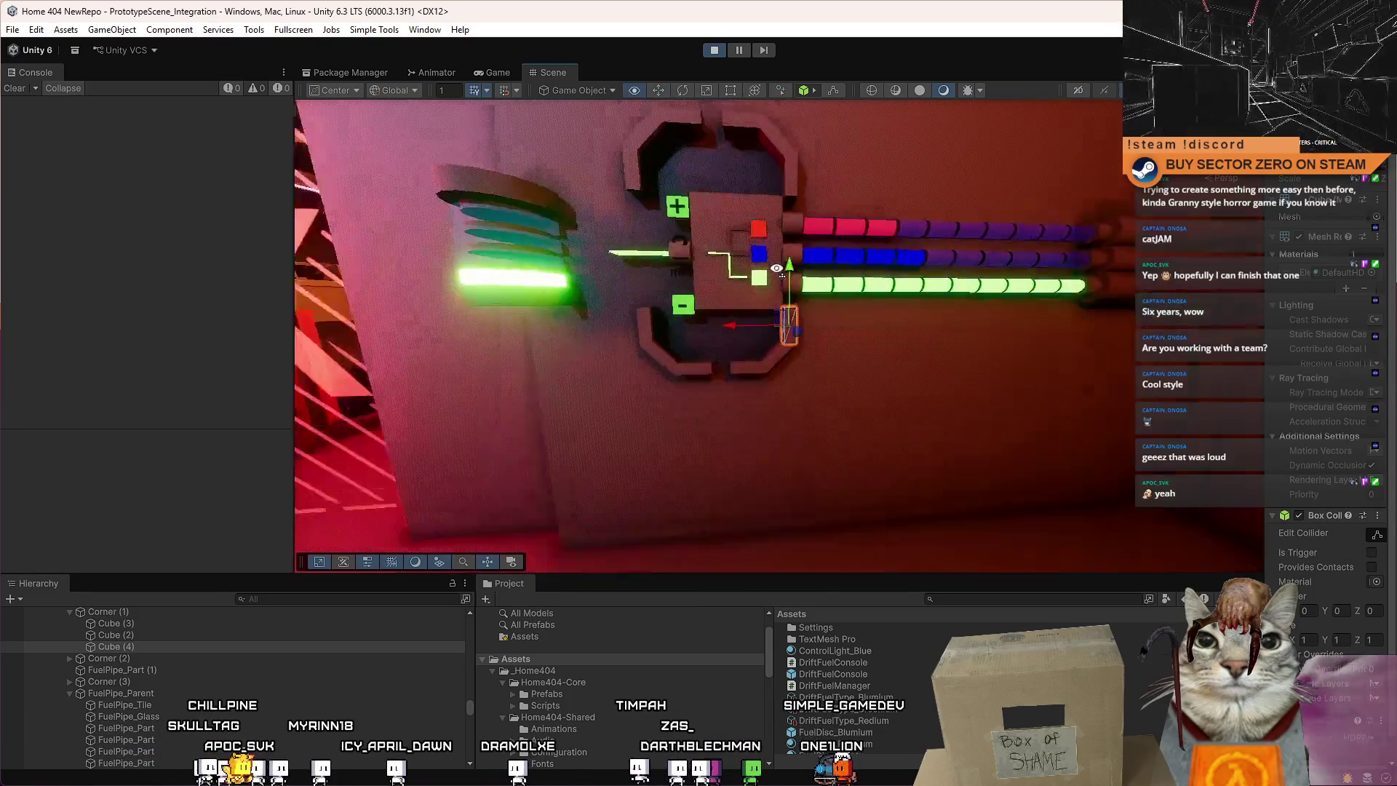
pyautogui.press('w')
pyautogui.press('w')
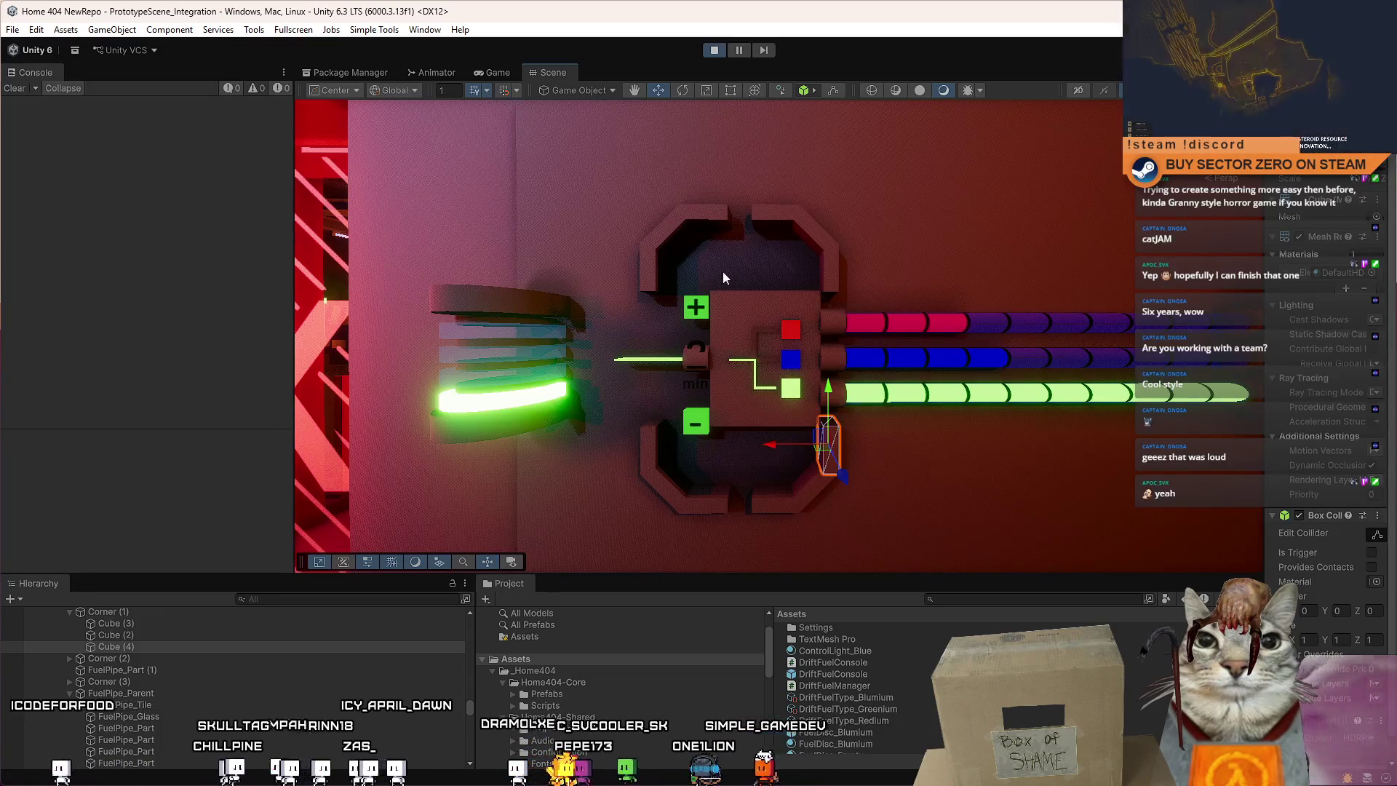
# Select the top corner piece Cube (4) and lower it slightly.
pyautogui.click(763, 358)
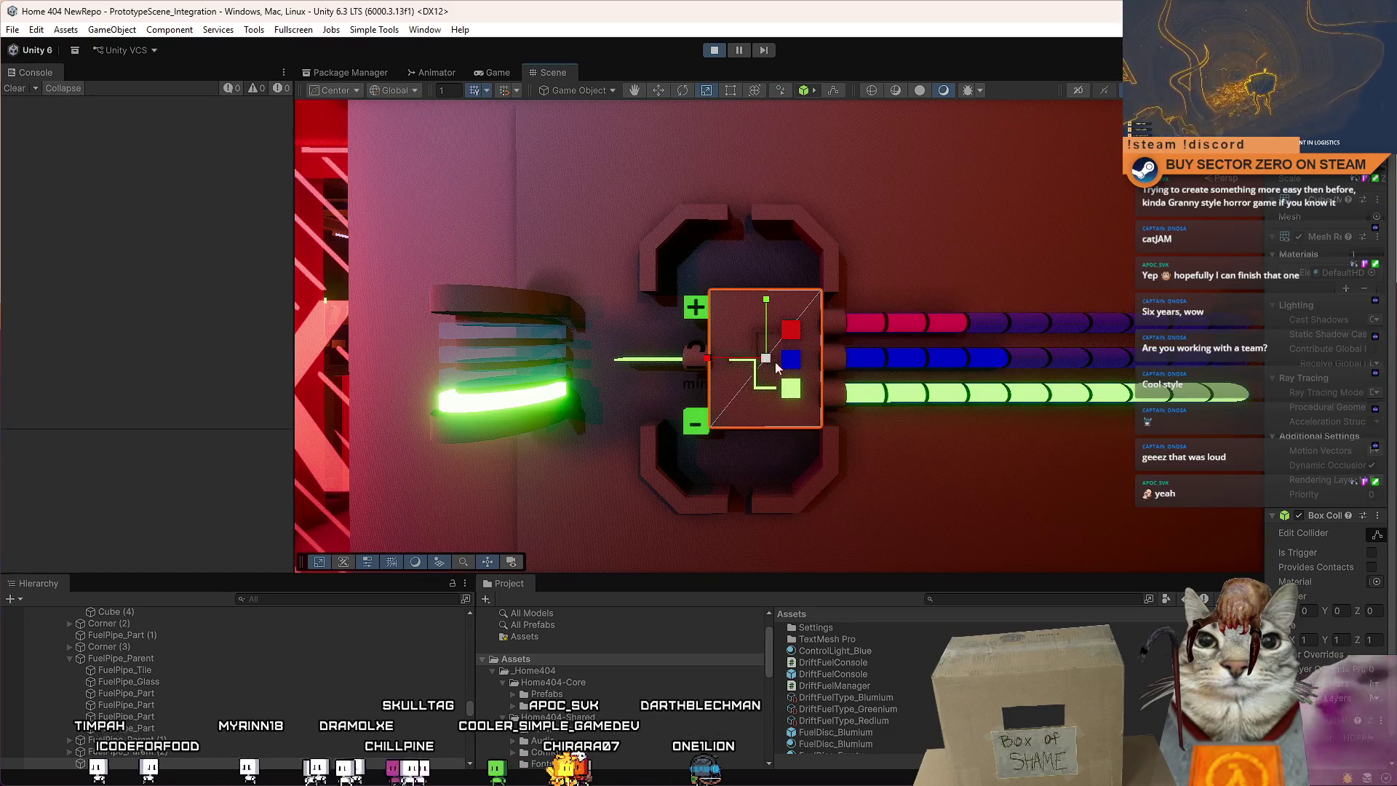
pyautogui.scroll(-3)
pyautogui.moveTo(741, 227); pyautogui.dragTo(759, 277)
pyautogui.scroll(-3)
pyautogui.scroll(3)
pyautogui.scroll(3)
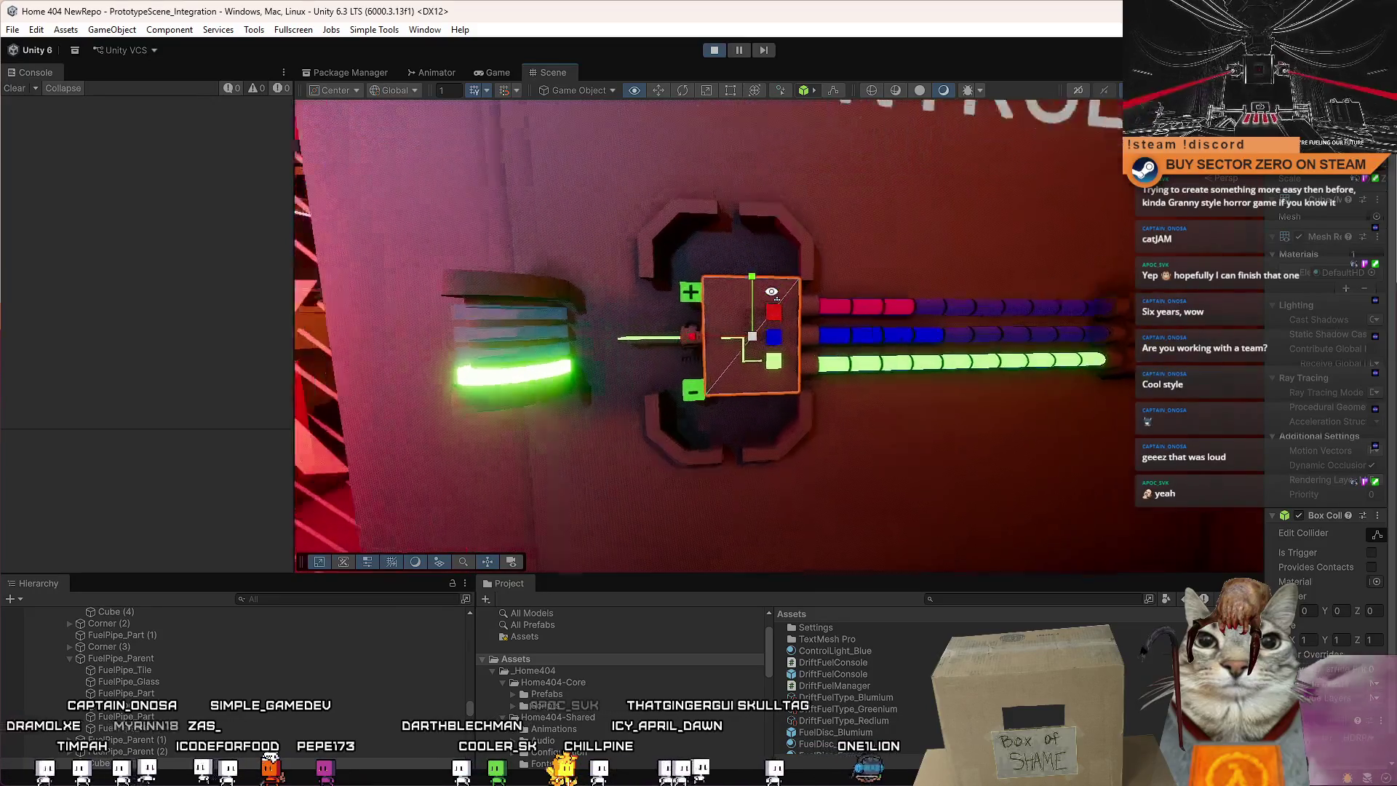
pyautogui.click(675, 338)
pyautogui.moveTo(727, 304); pyautogui.dragTo(707, 271)
pyautogui.scroll(-3)
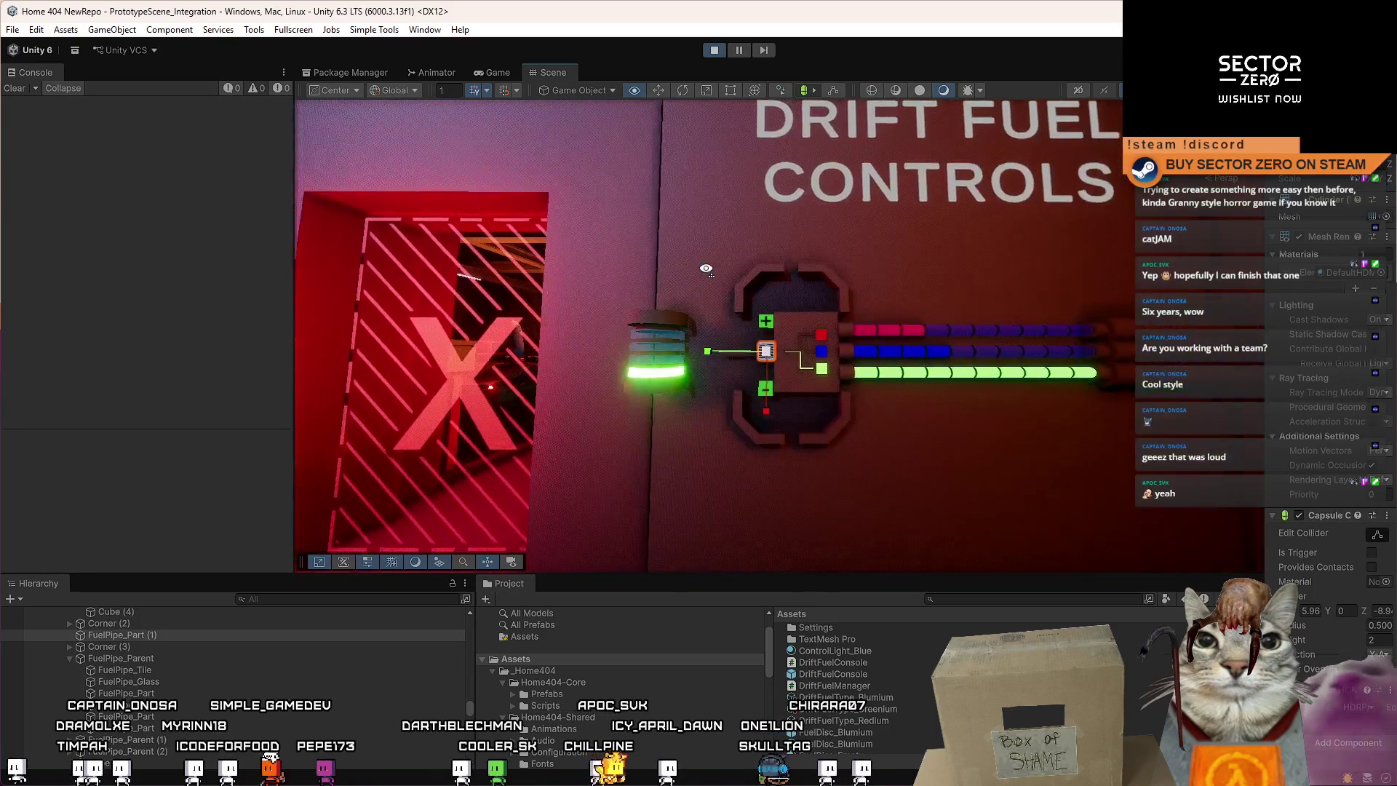
pyautogui.scroll(3)
pyautogui.click(840, 242)
pyautogui.scroll(3)
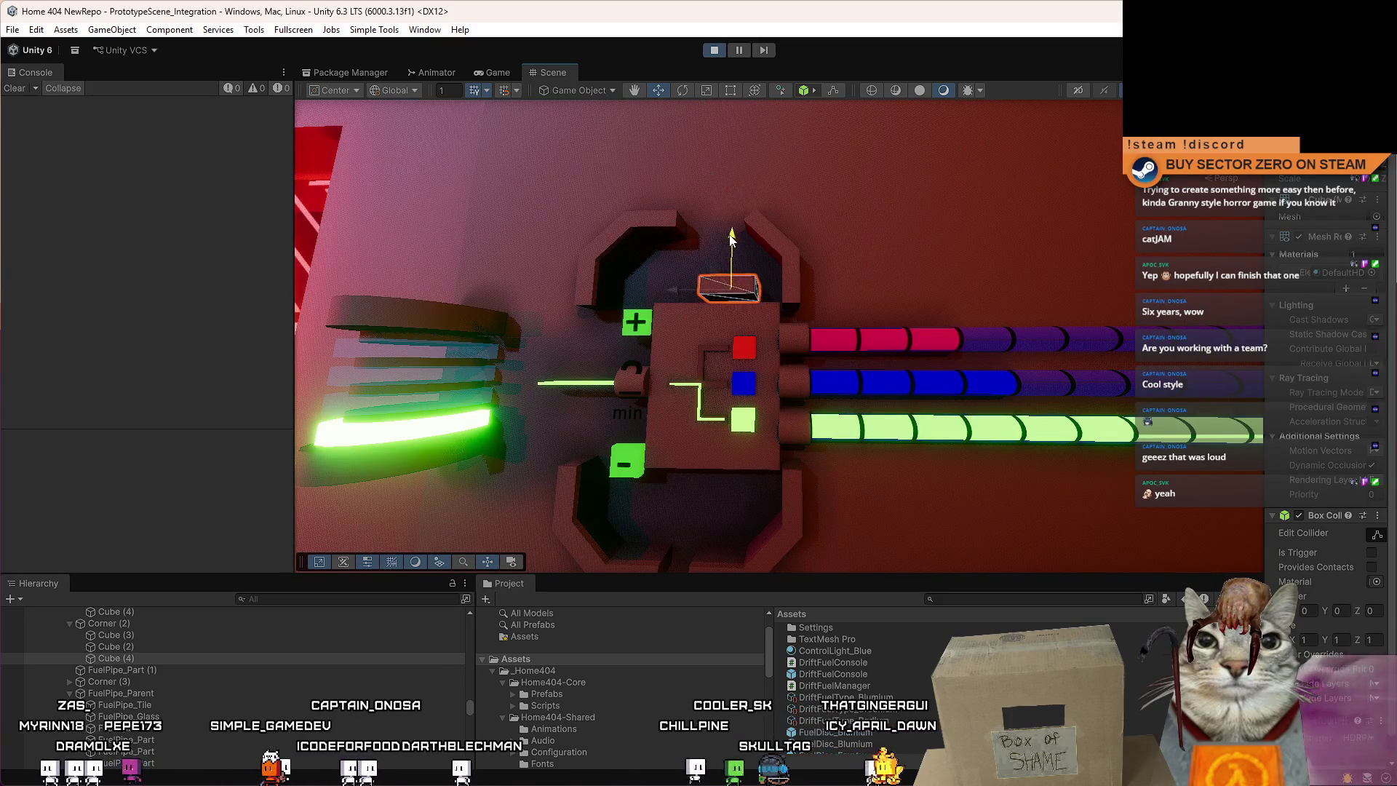
pyautogui.moveTo(733, 240); pyautogui.dragTo(720, 256)
pyautogui.scroll(3)
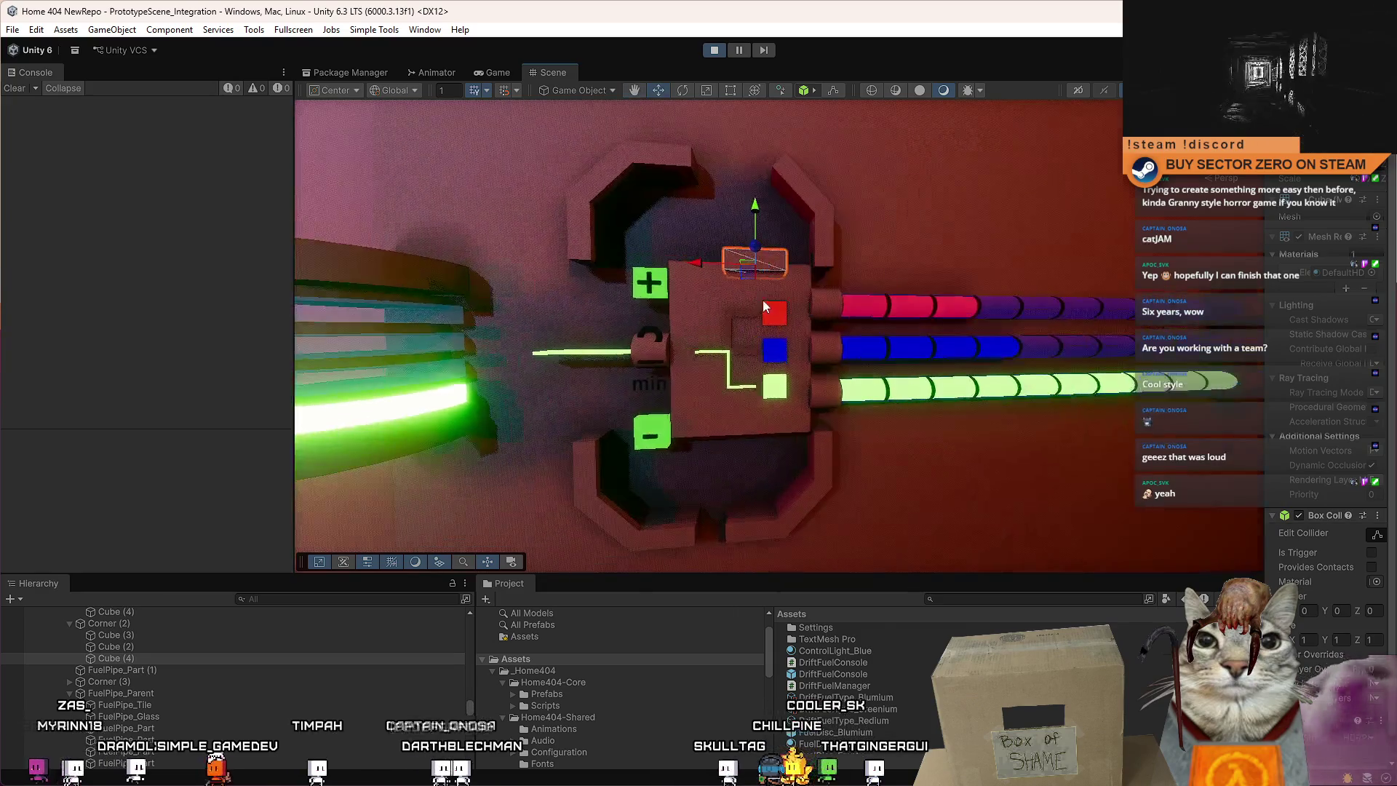
# Widen Cube (4) across the panel's top, then duplicate it and move the copy below the panel.
pyautogui.press('r')
pyautogui.moveTo(652, 270); pyautogui.dragTo(637, 266)
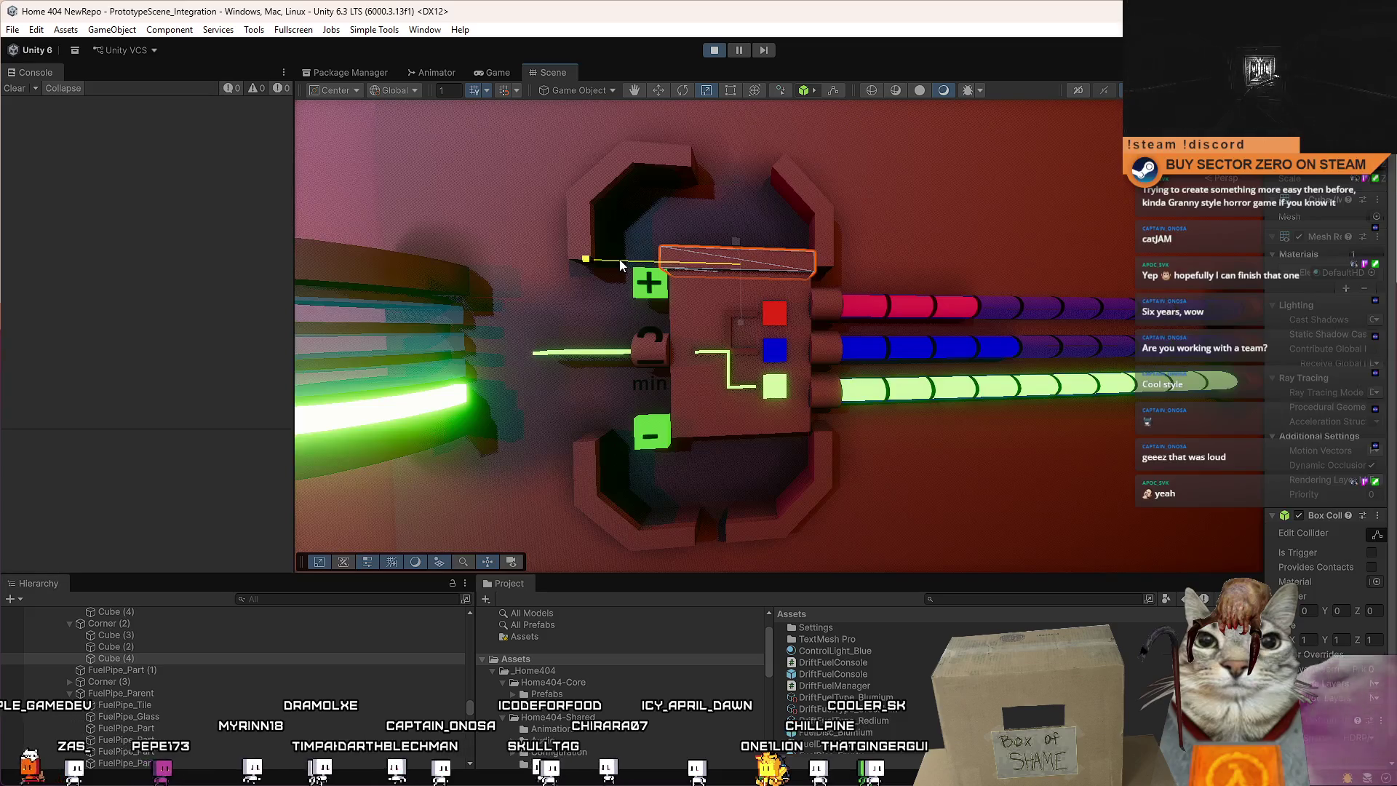
pyautogui.press('w')
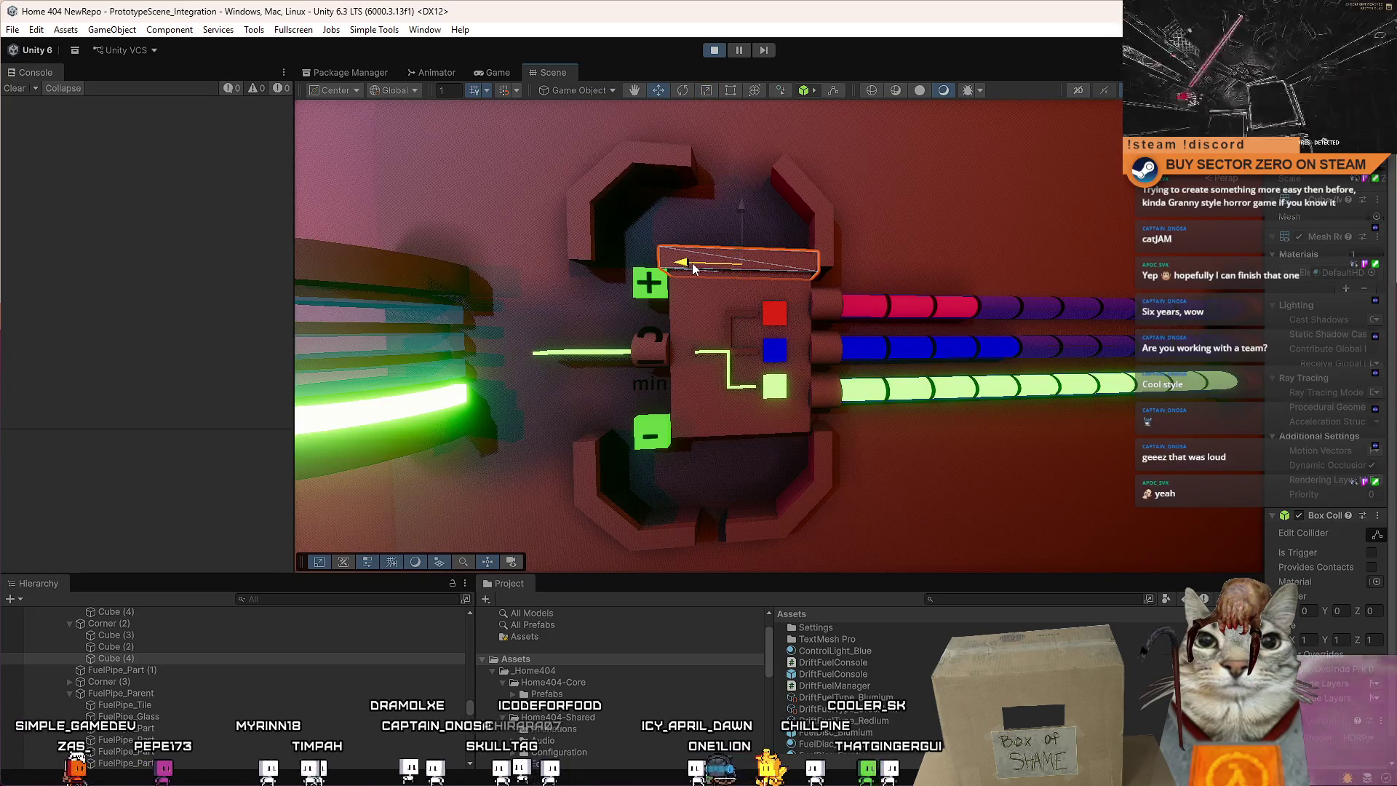
pyautogui.hotkey('ctrl', 'd')
pyautogui.moveTo(741, 211); pyautogui.dragTo(742, 360)
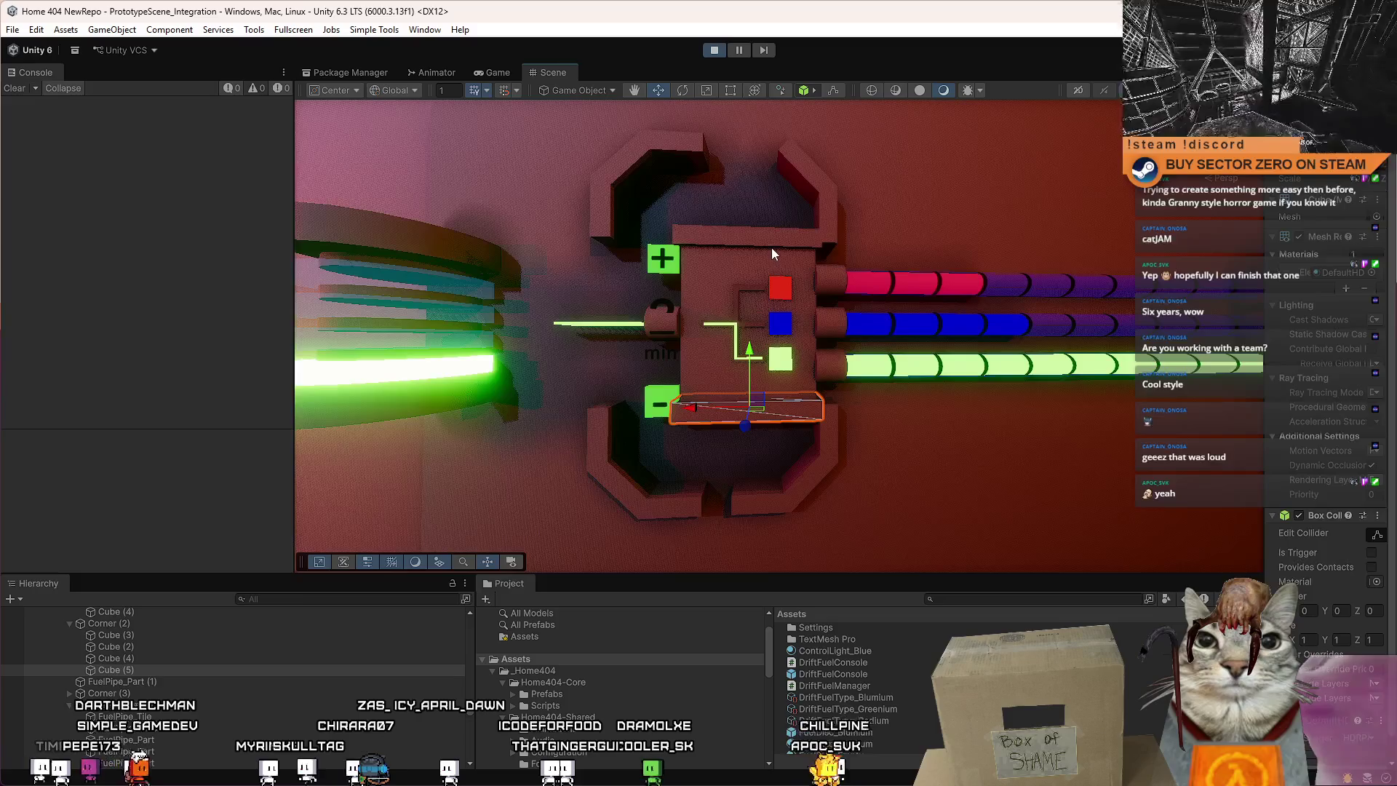
pyautogui.moveTo(776, 248); pyautogui.dragTo(775, 267)
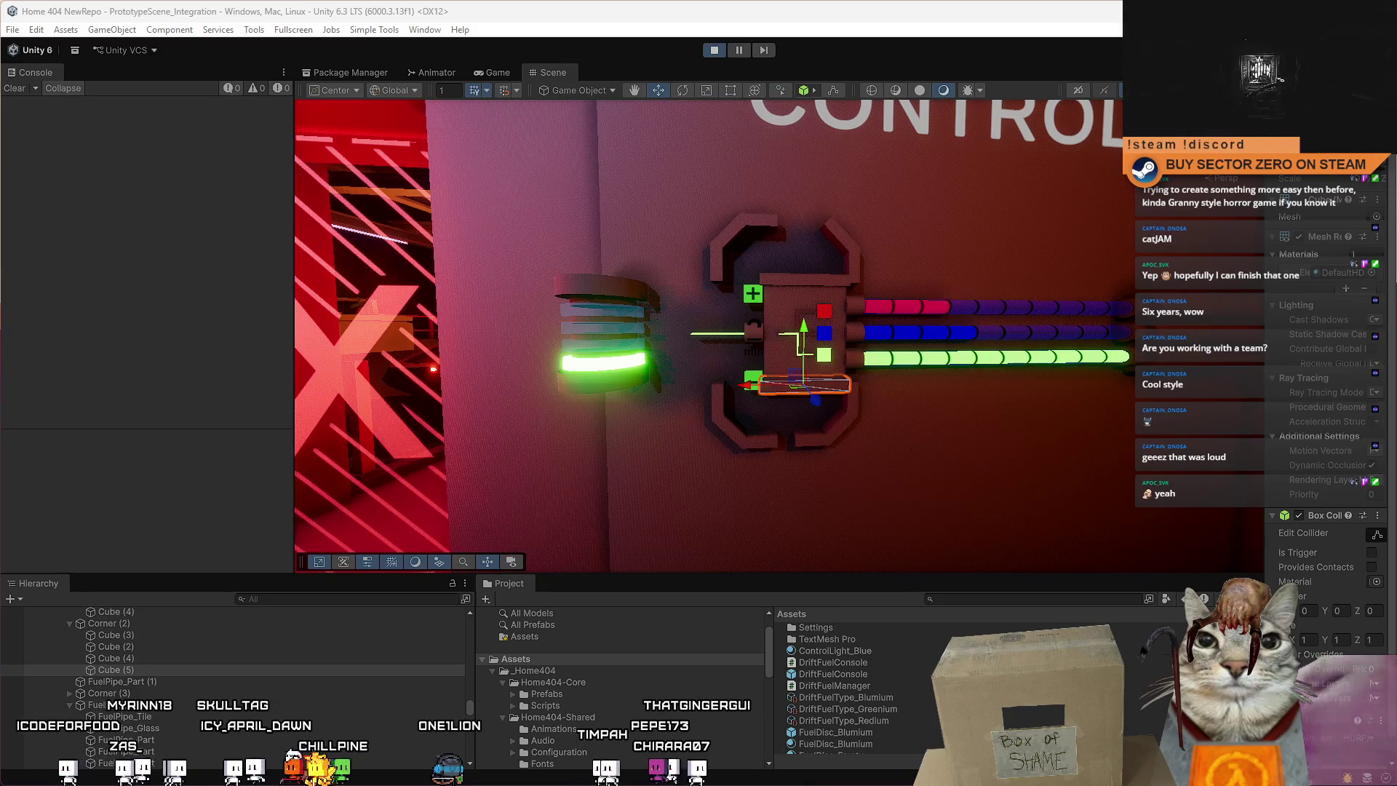
# Switch to the Firefox window showing the console reference sketch with Alt+Tab.
pyautogui.hotkey('alt', 'Tab')
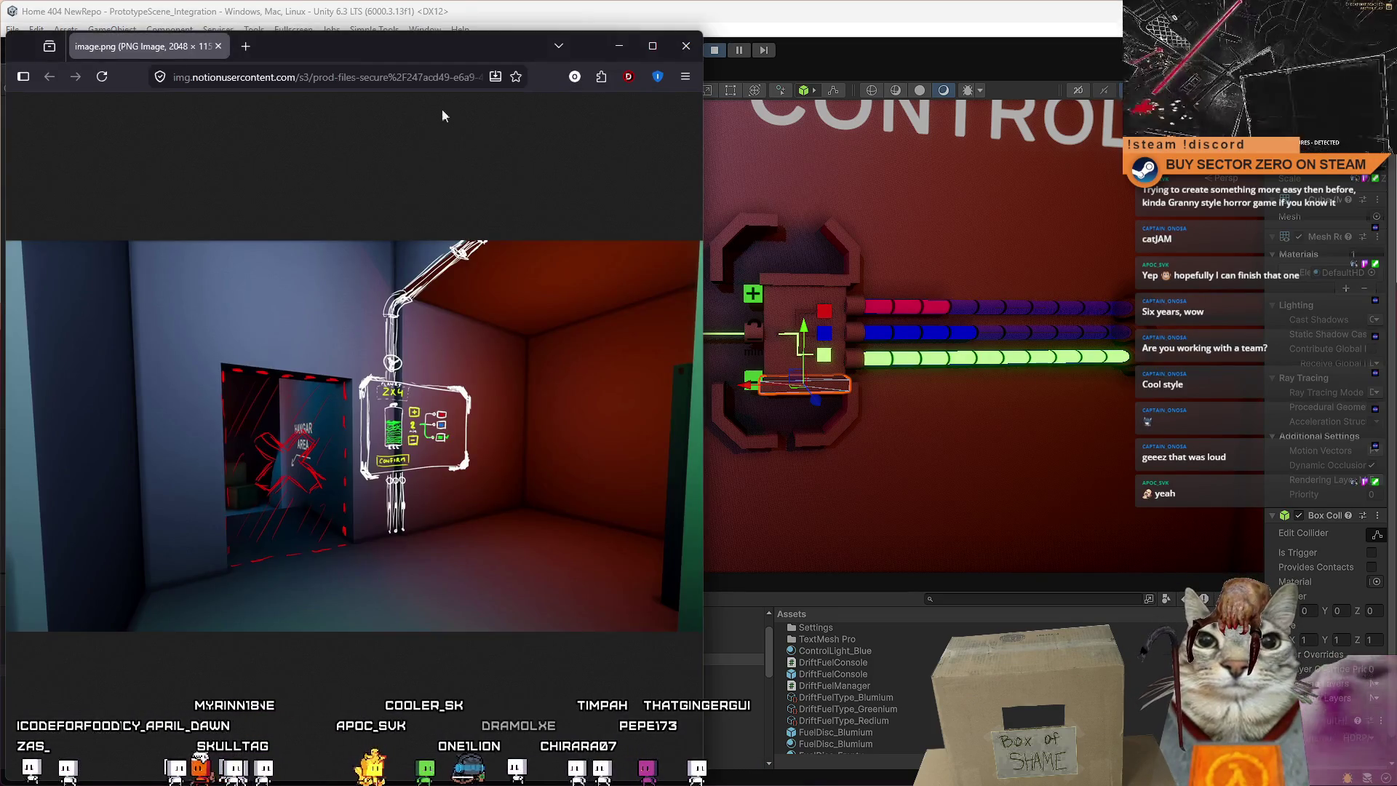
# Move the sketch window over the editor, review it, then minimize Firefox to return to Unity.
pyautogui.moveTo(476, 48); pyautogui.dragTo(437, 69)
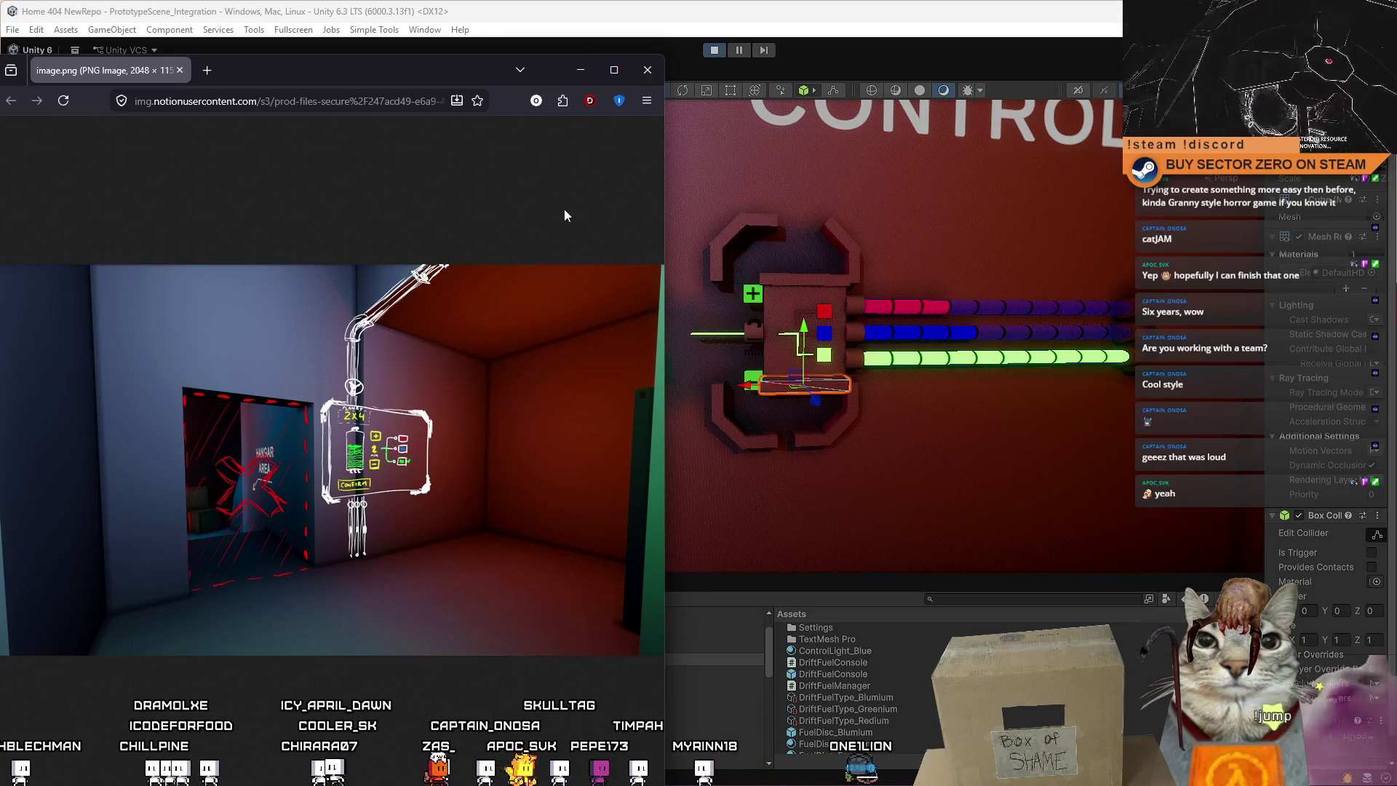
pyautogui.click(583, 77)
pyautogui.scroll(3)
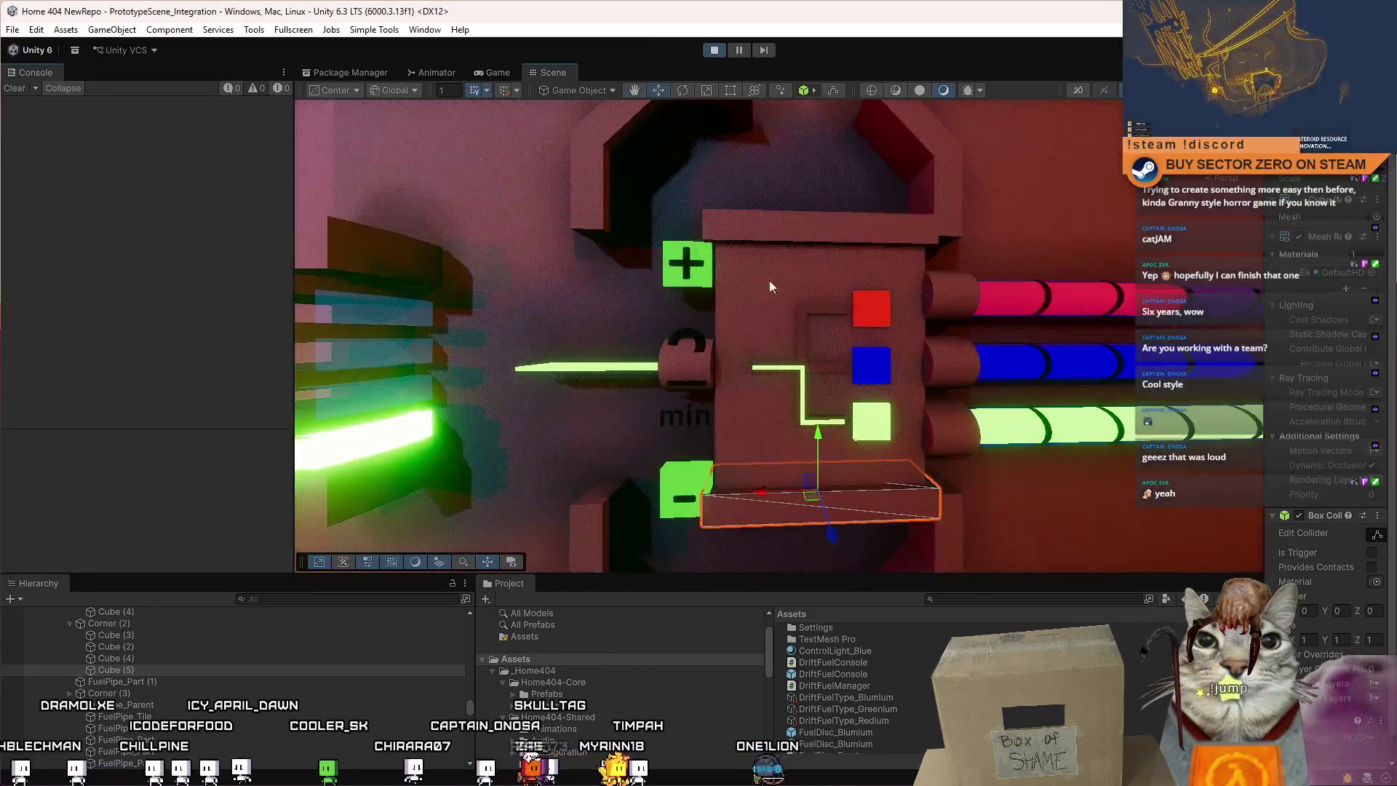
# Select the left pipe piece, briefly switching between the Scale and Move tools.
pyautogui.scroll(-3)
pyautogui.moveTo(803, 444); pyautogui.dragTo(696, 347)
pyautogui.click(567, 367)
pyautogui.press('r')
pyautogui.press('w')
# Select Button + and shift it left along the timer panel, then select the time text.
pyautogui.click(790, 275)
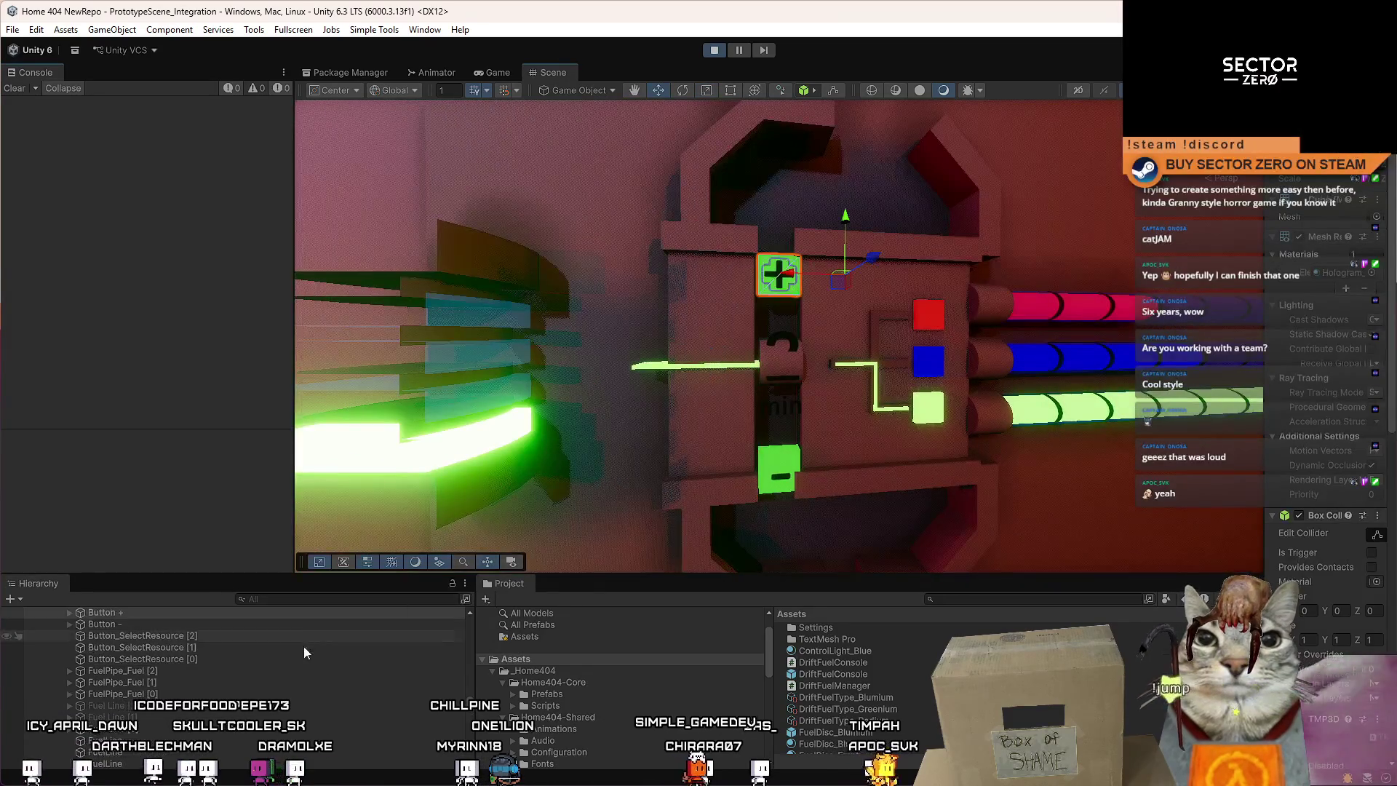
pyautogui.click(207, 701)
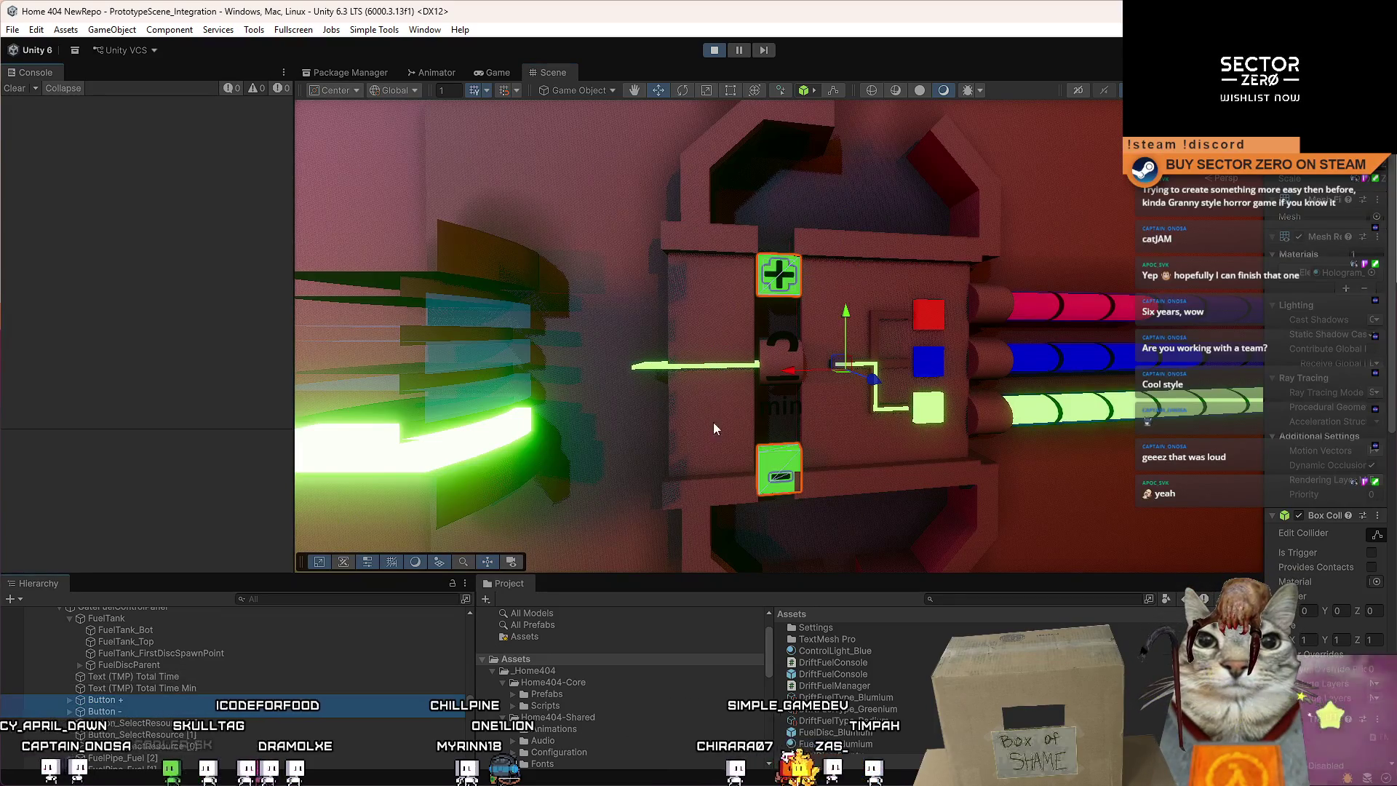
pyautogui.moveTo(788, 370); pyautogui.dragTo(728, 374)
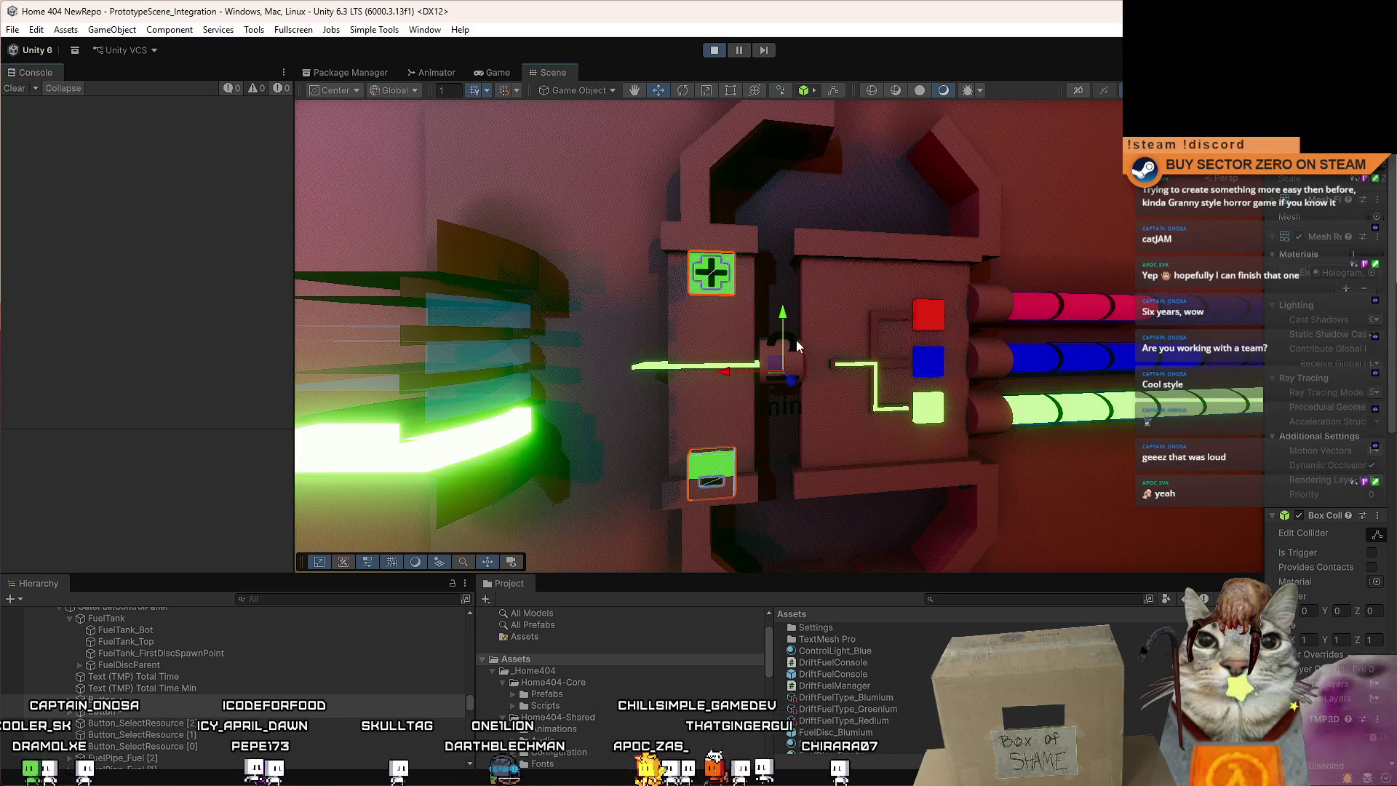
pyautogui.click(786, 368)
pyautogui.moveTo(786, 369); pyautogui.dragTo(792, 412)
pyautogui.click(785, 413)
# Move Text (TMP) Total Time and Total Time Min left onto the timer panel, then frame the number panel.
pyautogui.press('f')
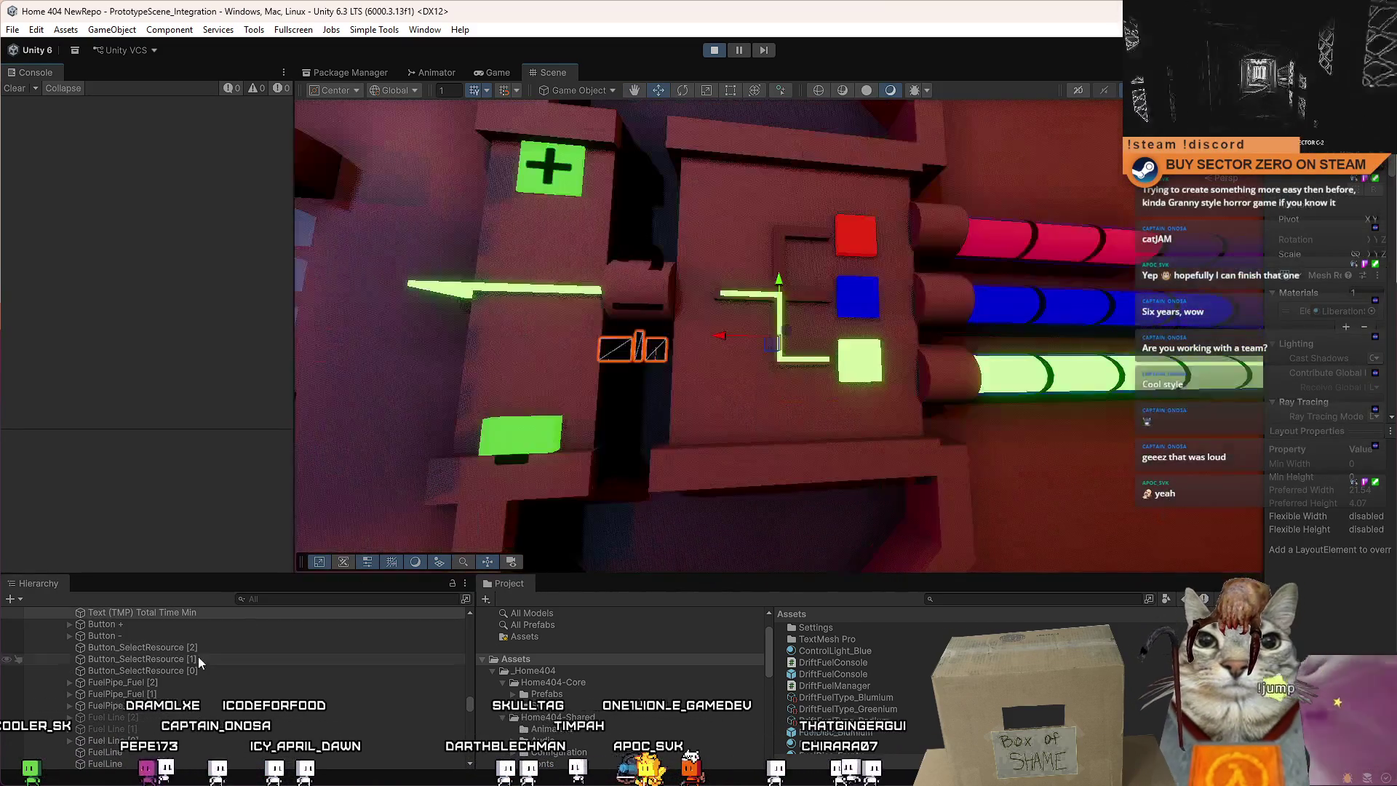
pyautogui.click(198, 645)
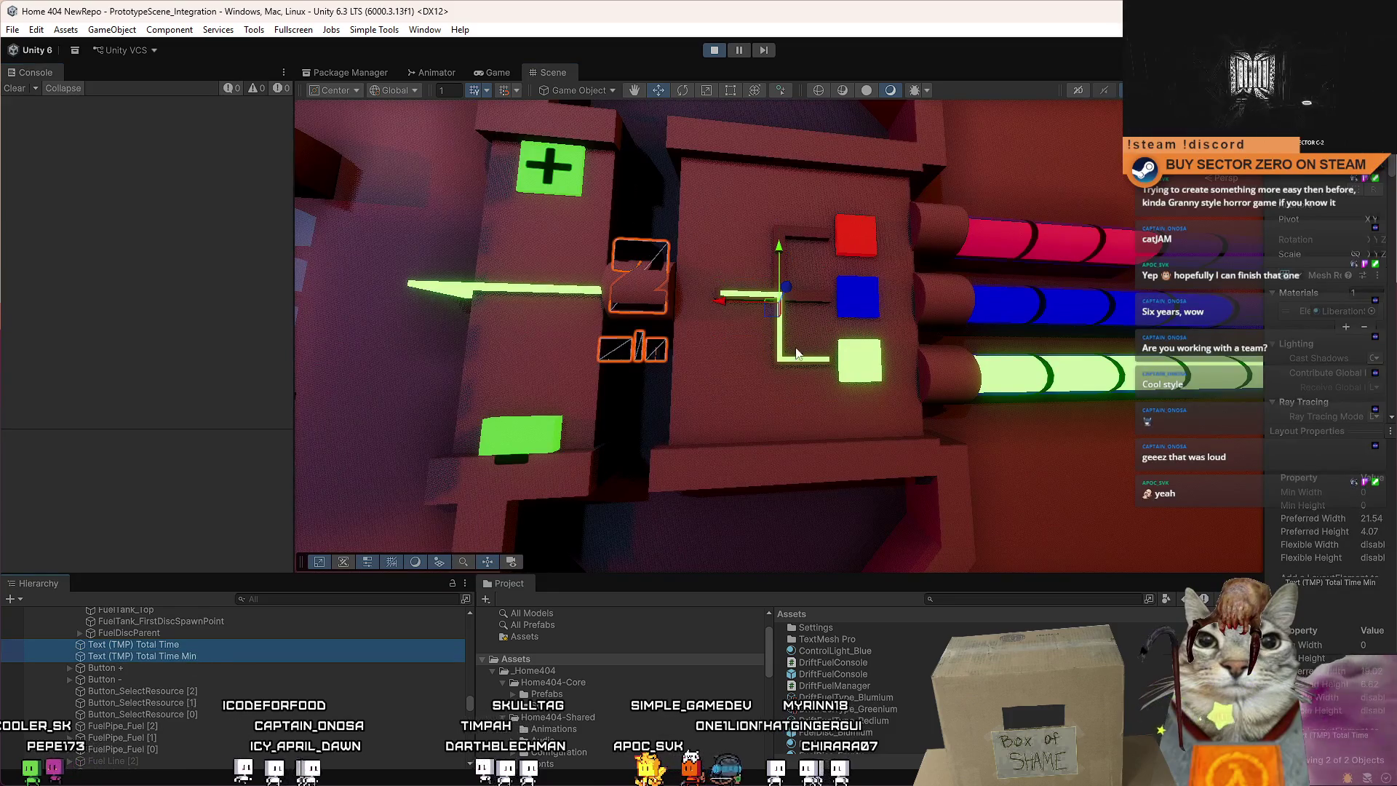
pyautogui.moveTo(720, 349); pyautogui.dragTo(749, 358)
pyautogui.press('f')
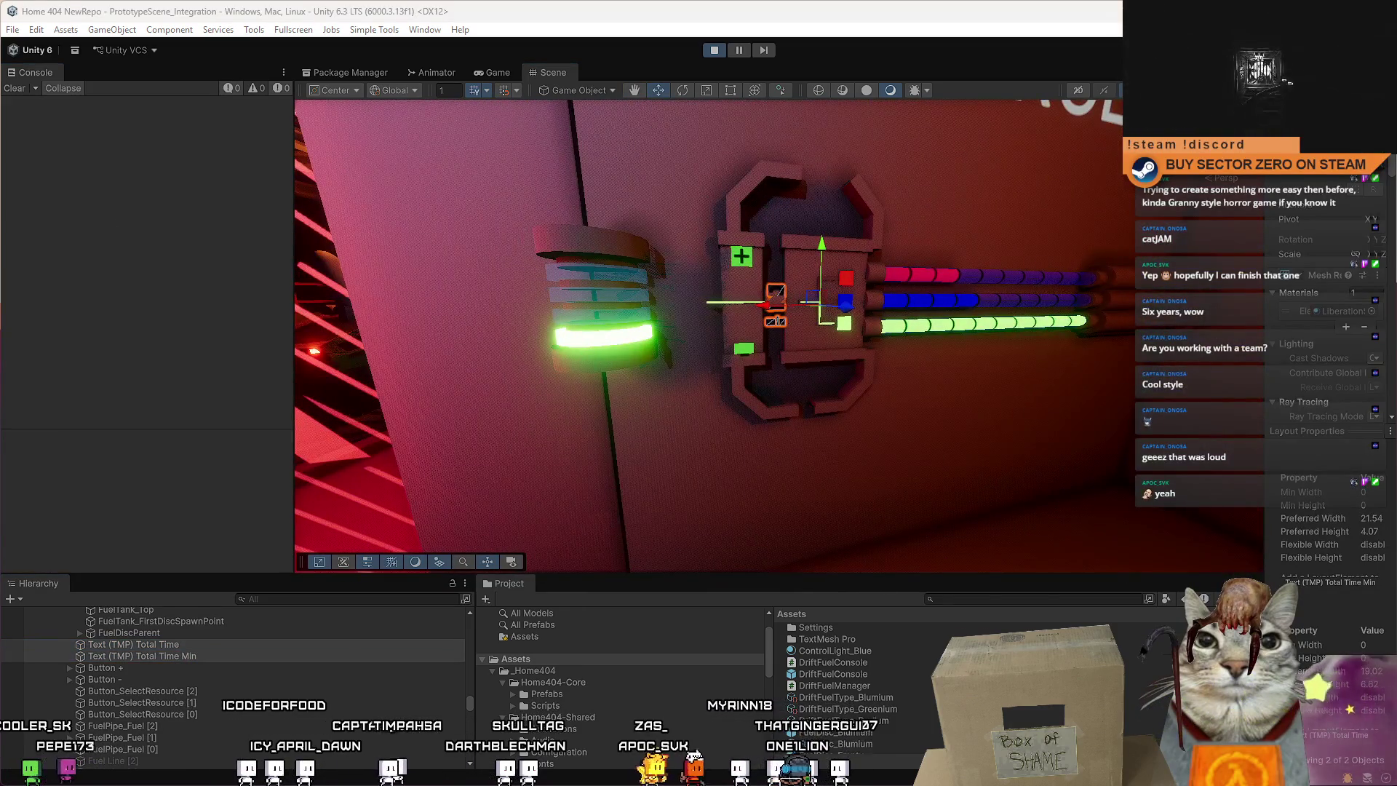
pyautogui.scroll(3)
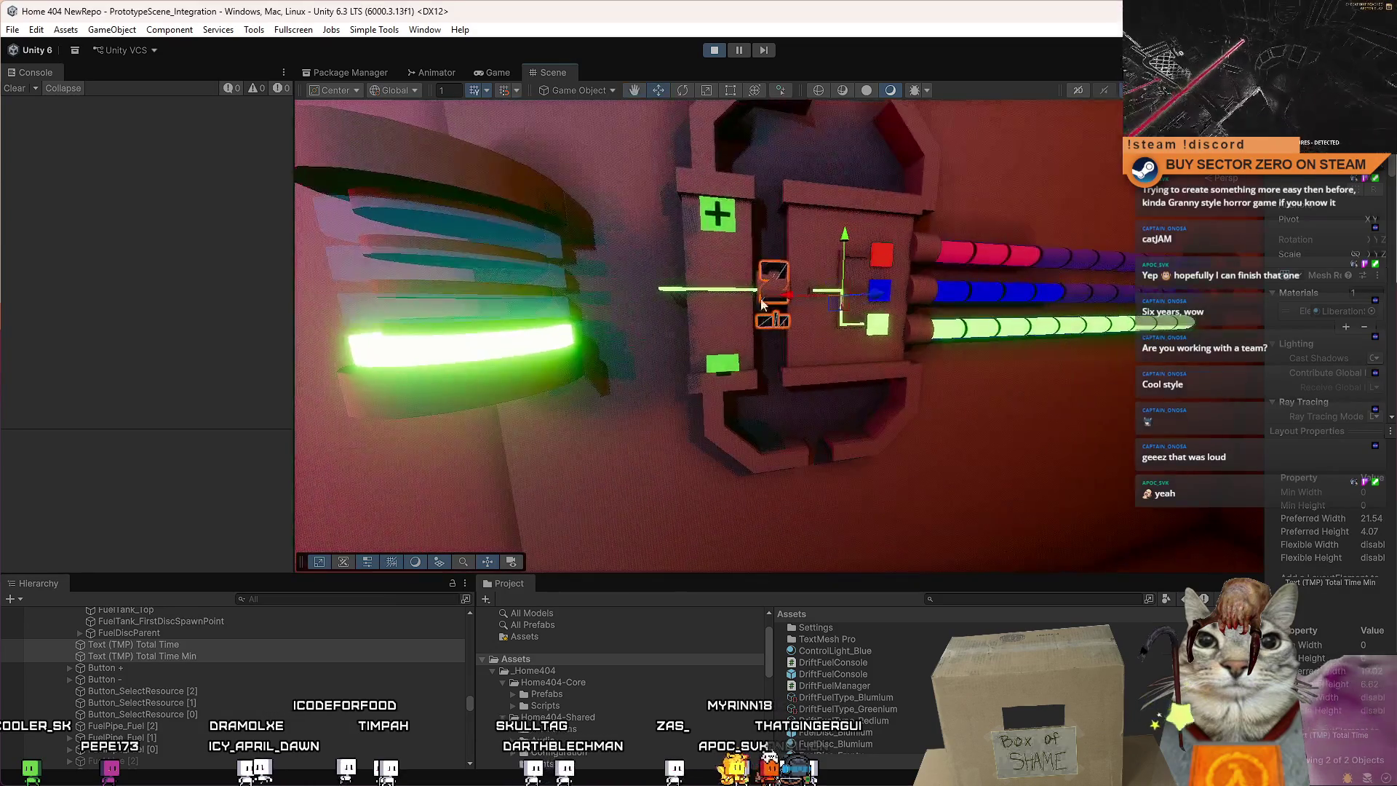
pyautogui.moveTo(780, 301); pyautogui.dragTo(729, 302)
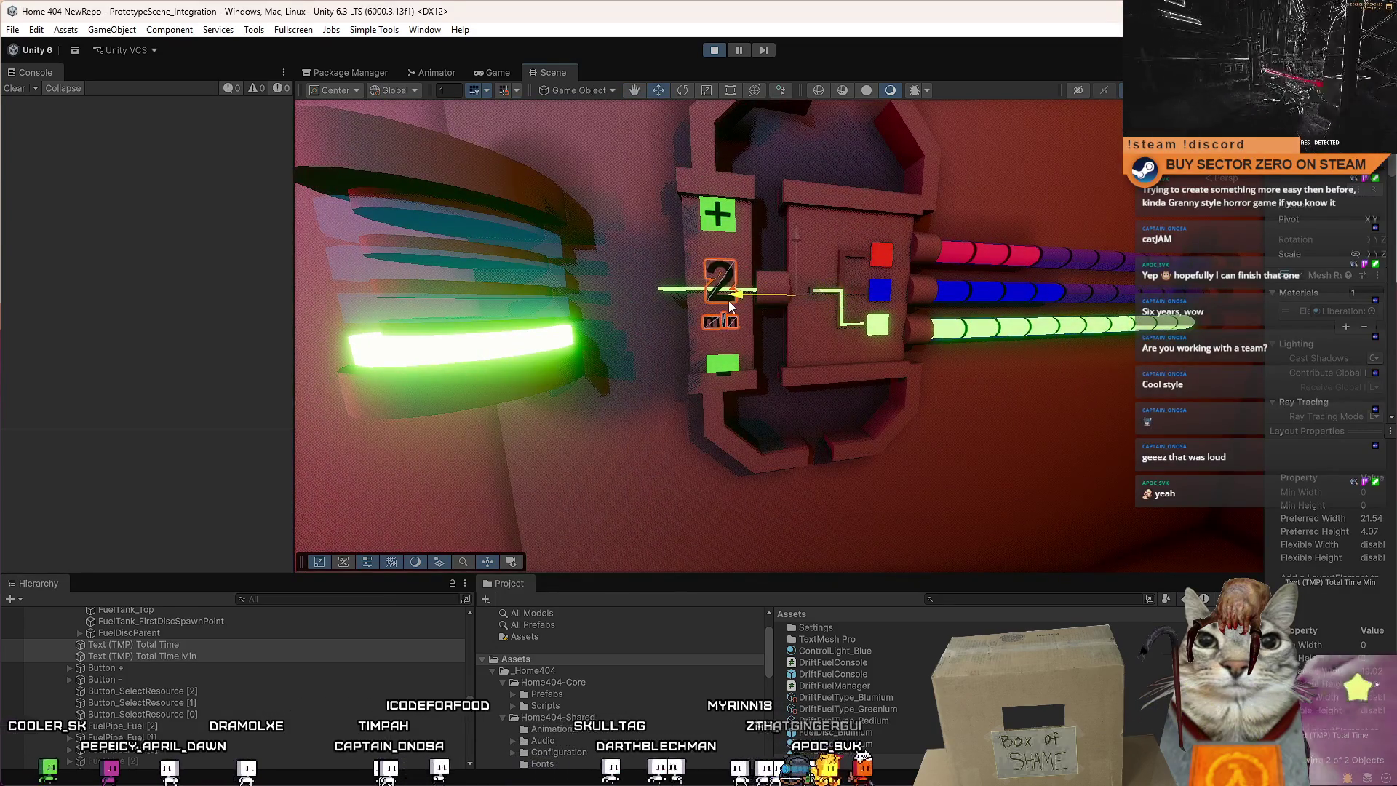
pyautogui.moveTo(737, 390); pyautogui.dragTo(735, 329)
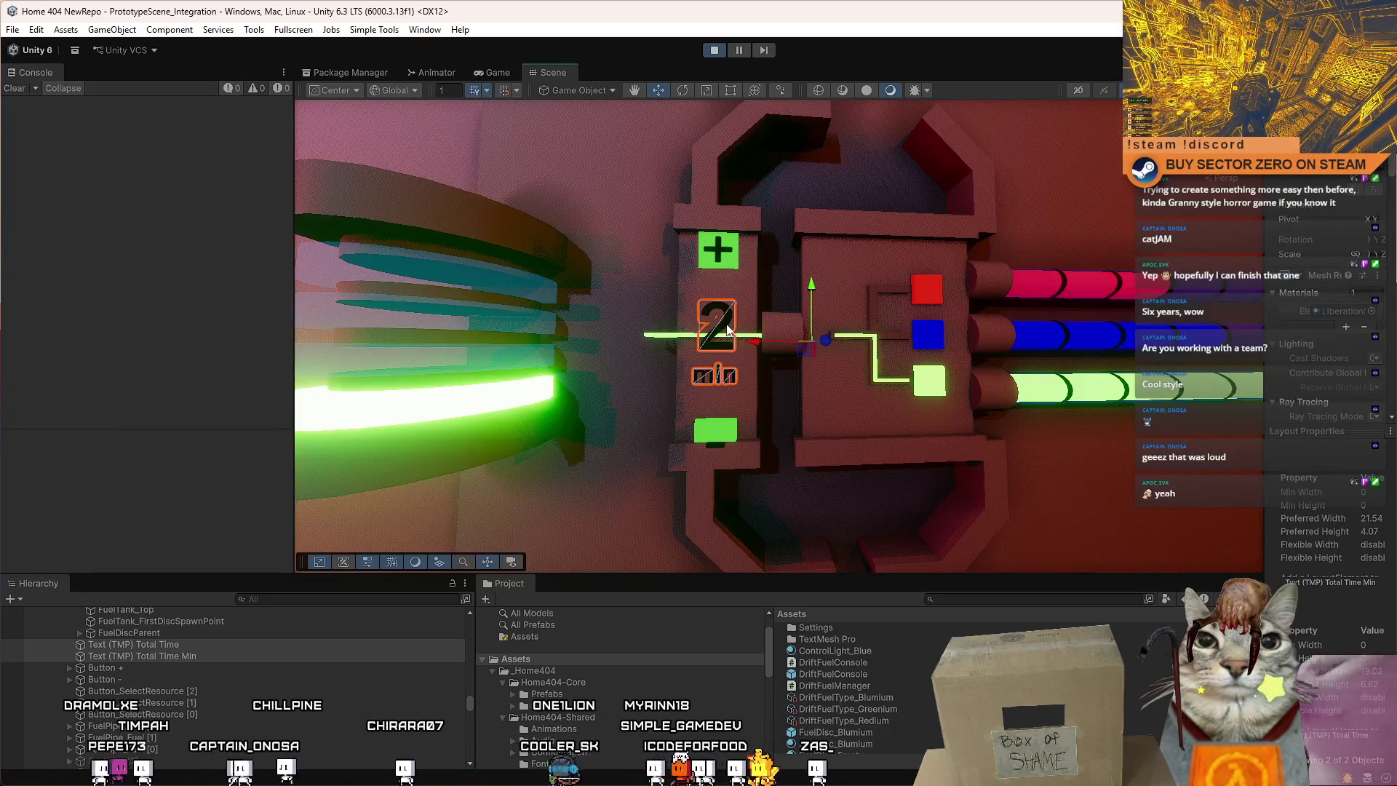
pyautogui.click(742, 286)
pyautogui.press('f')
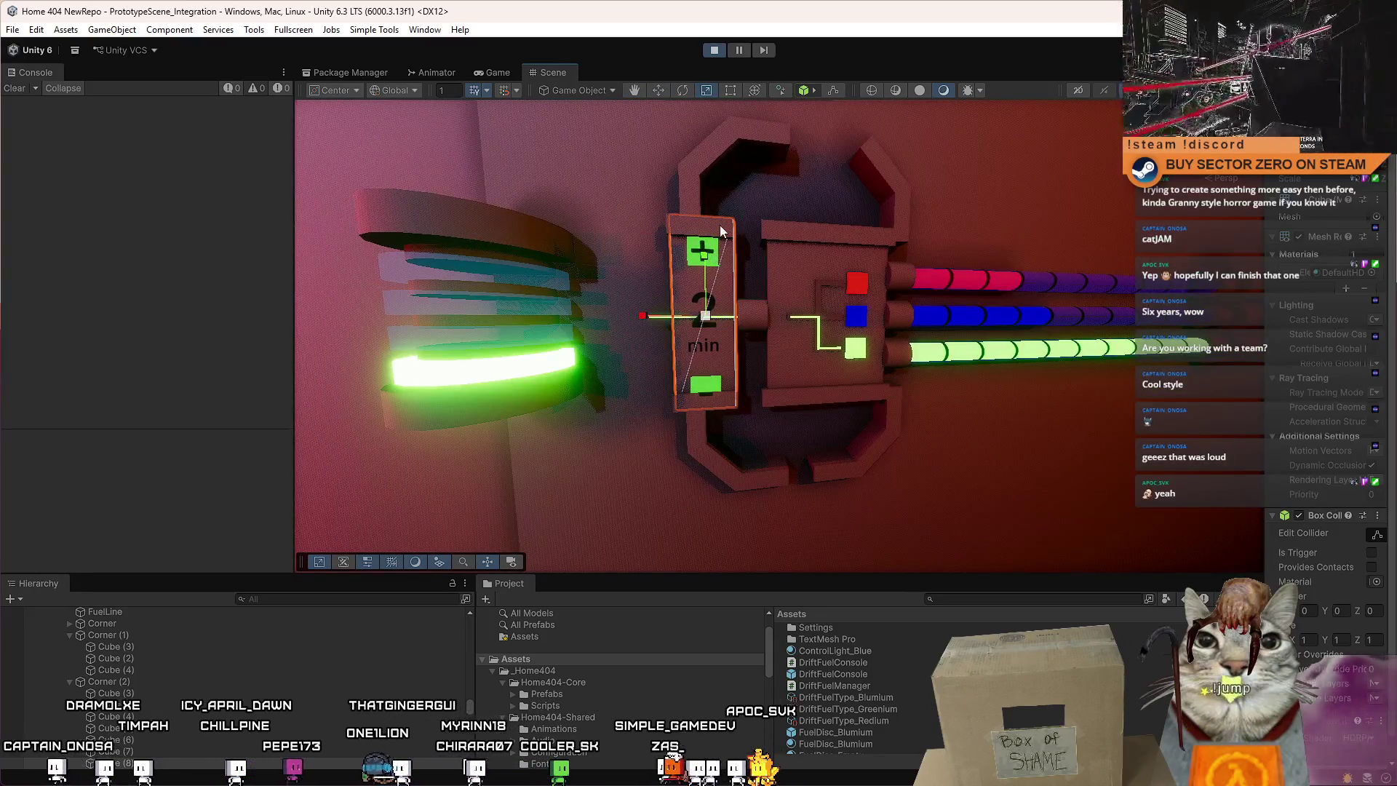
# Raise the panel's thin top piece and lower its bottom piece to spread them apart.
pyautogui.click(703, 214)
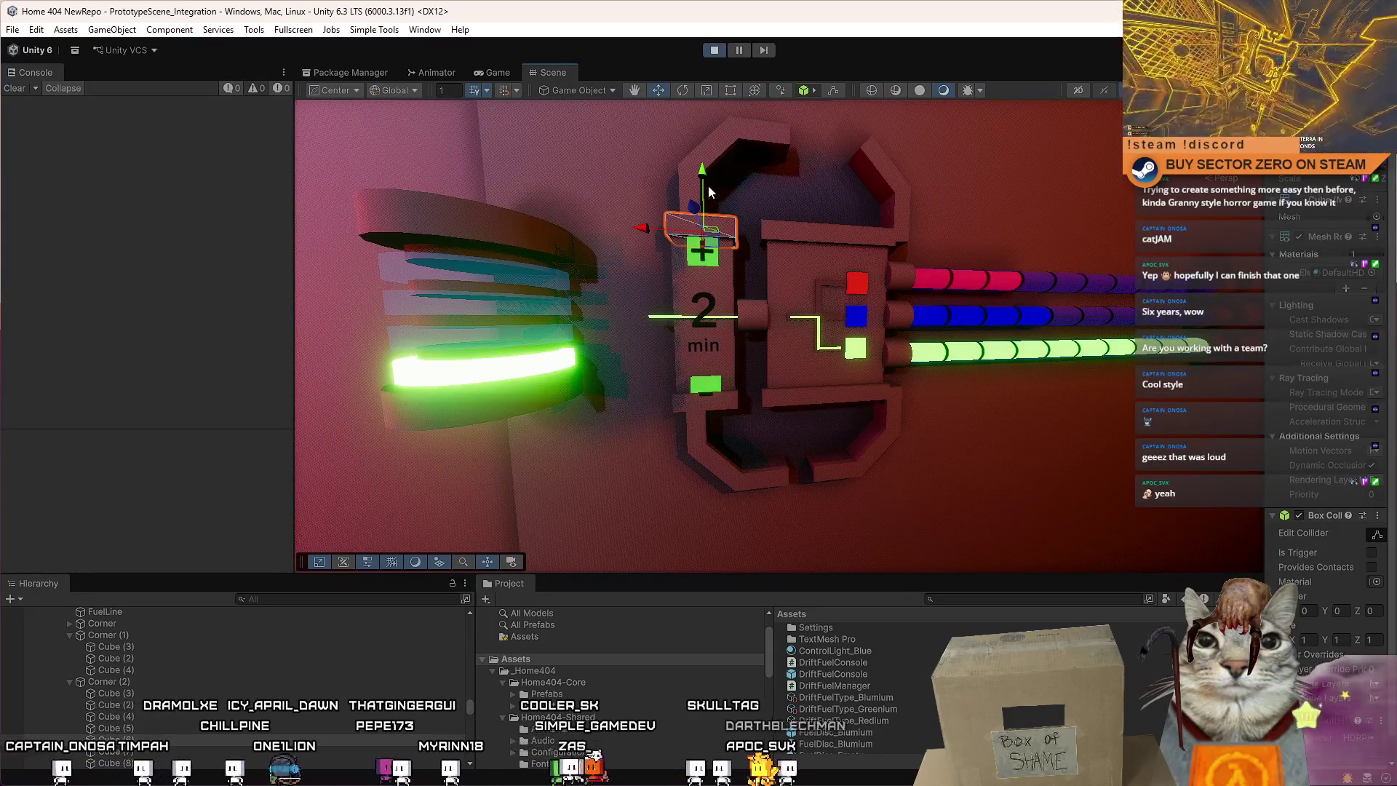
pyautogui.moveTo(709, 188); pyautogui.dragTo(704, 155)
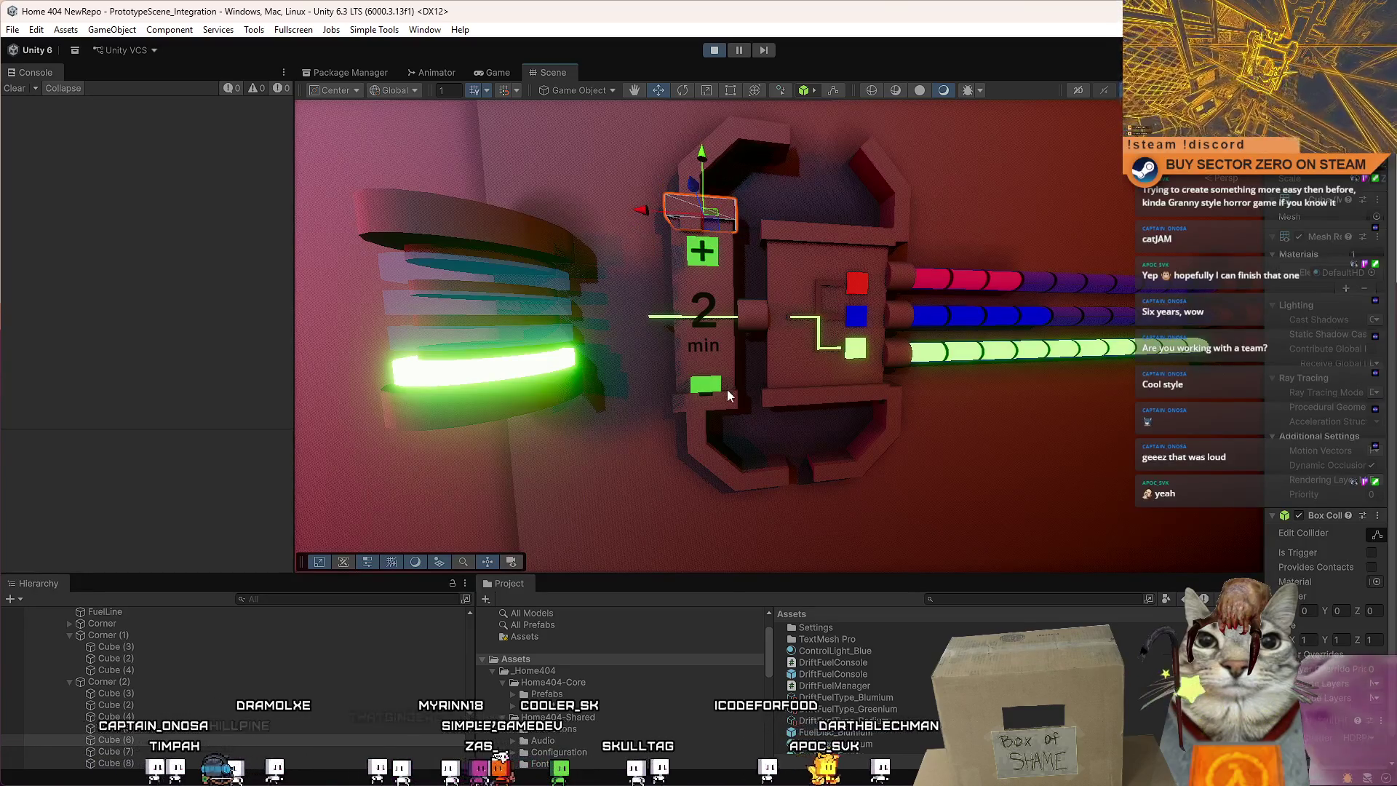
pyautogui.click(728, 393)
pyautogui.moveTo(712, 366); pyautogui.dragTo(676, 437)
pyautogui.scroll(3)
pyautogui.click(680, 146)
pyautogui.moveTo(680, 146); pyautogui.dragTo(730, 207)
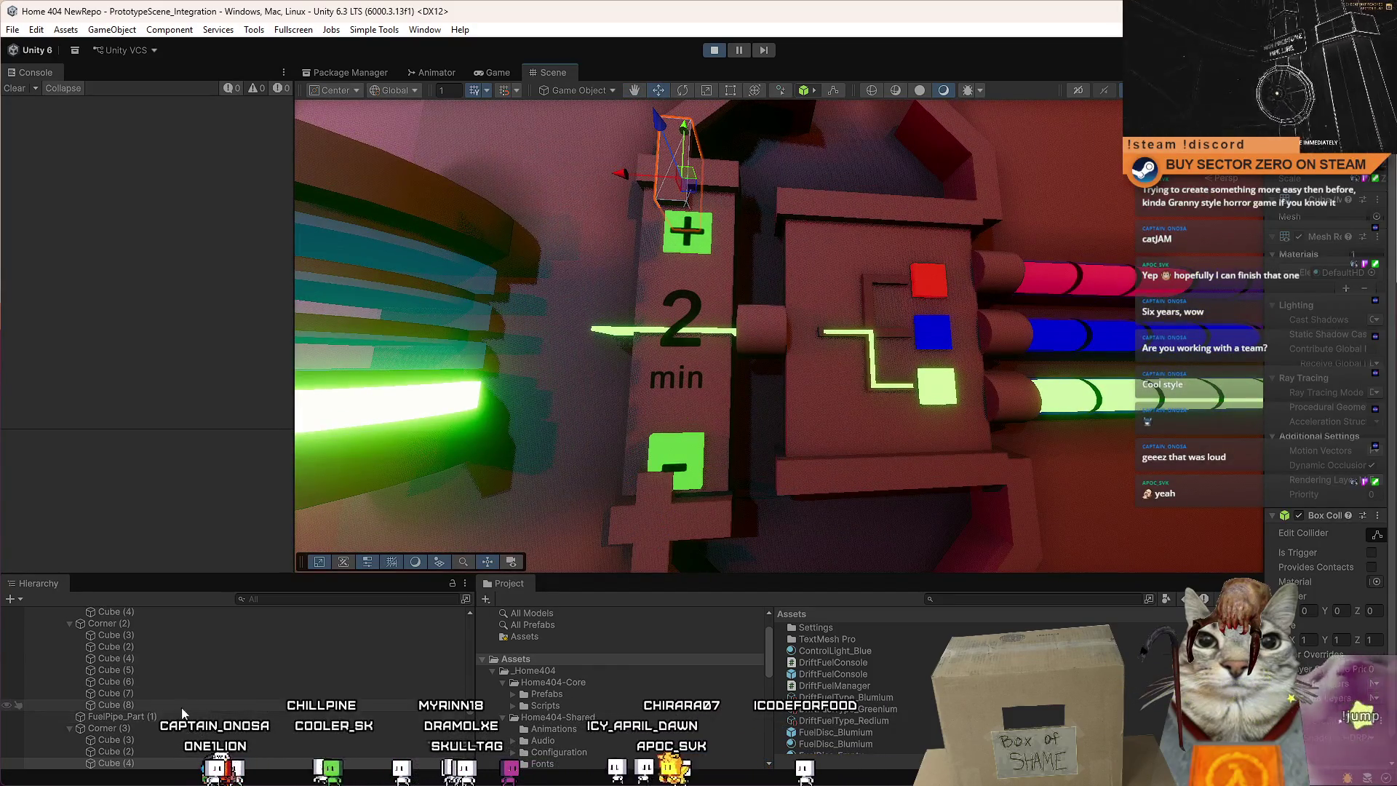
# Move Corner (3) above the timer panel and the lower corner brace below it.
pyautogui.doubleClick(139, 731)
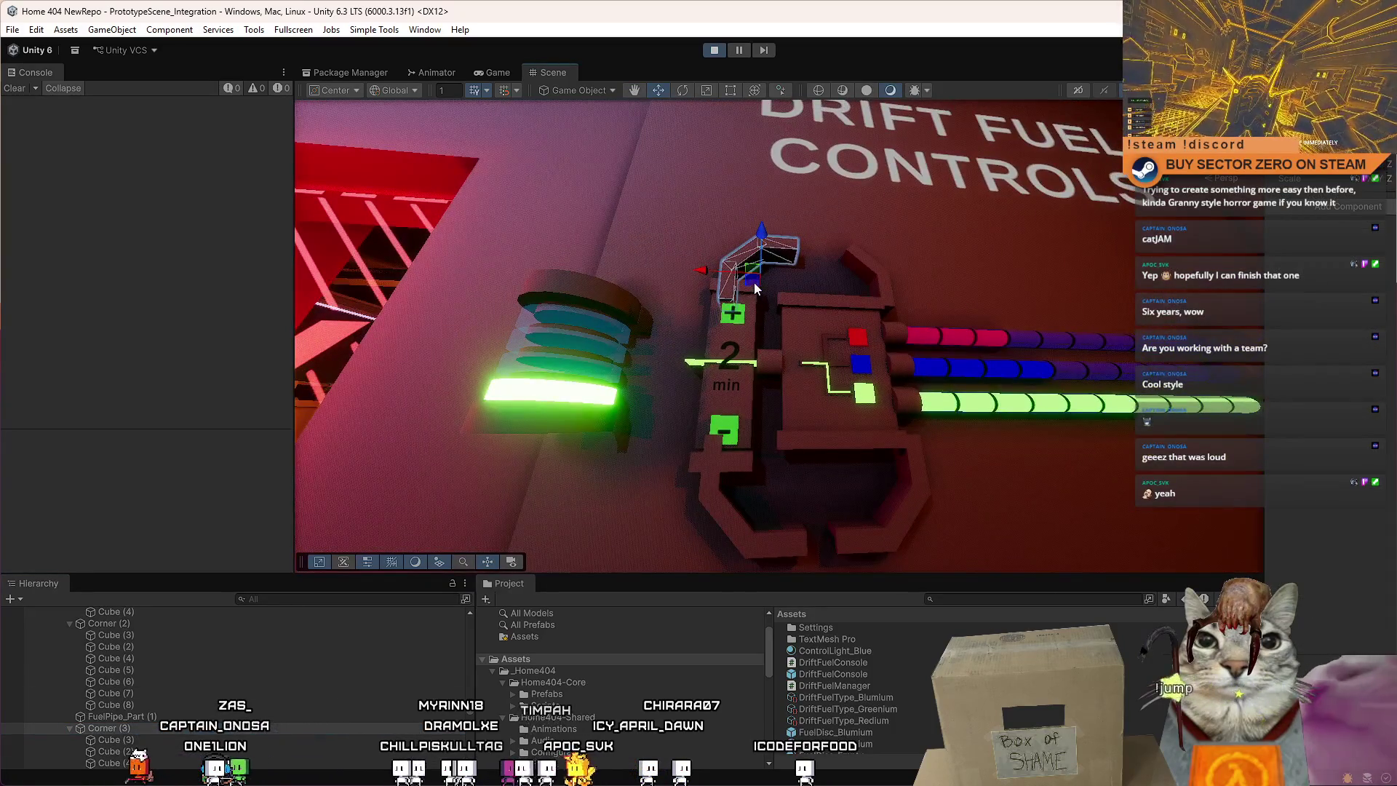
pyautogui.moveTo(744, 275); pyautogui.dragTo(747, 240)
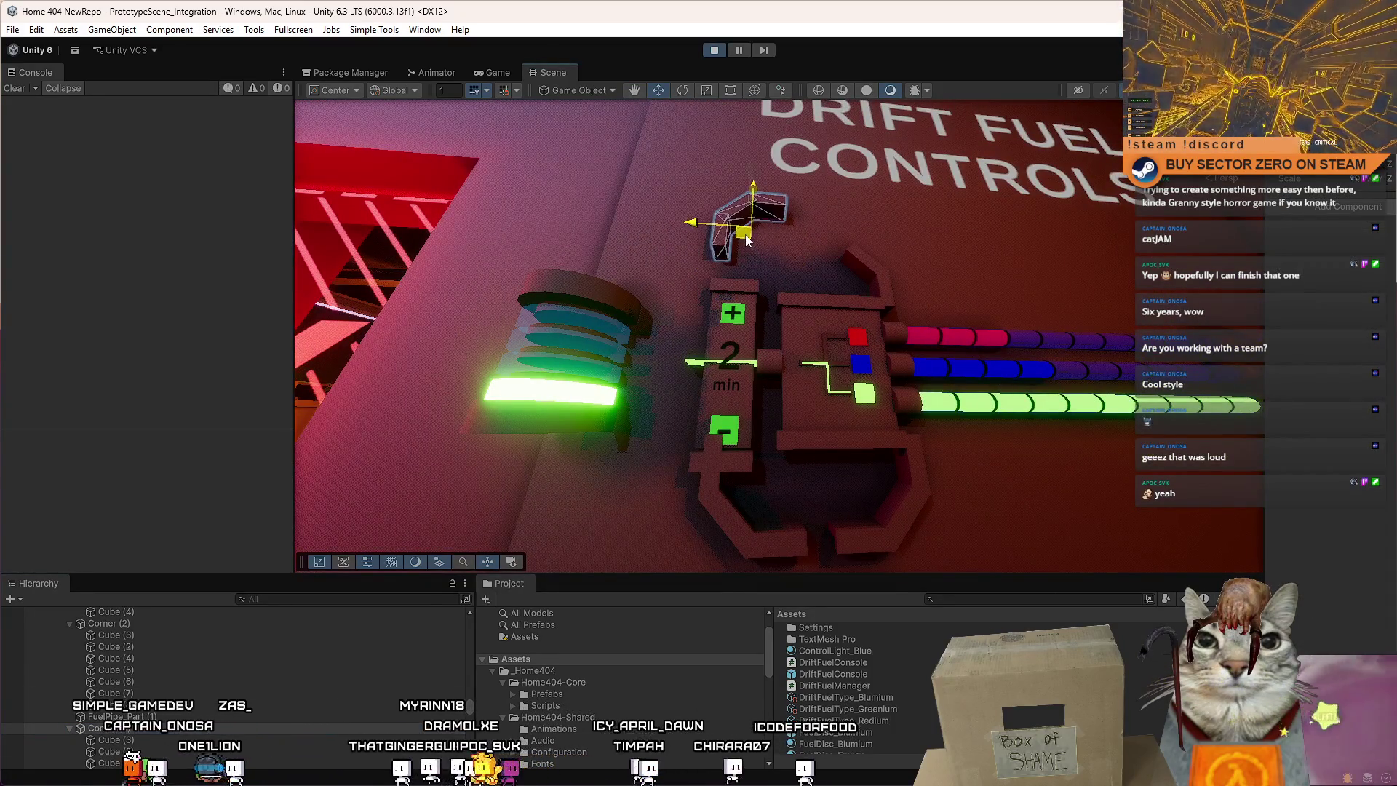
pyautogui.click(712, 511)
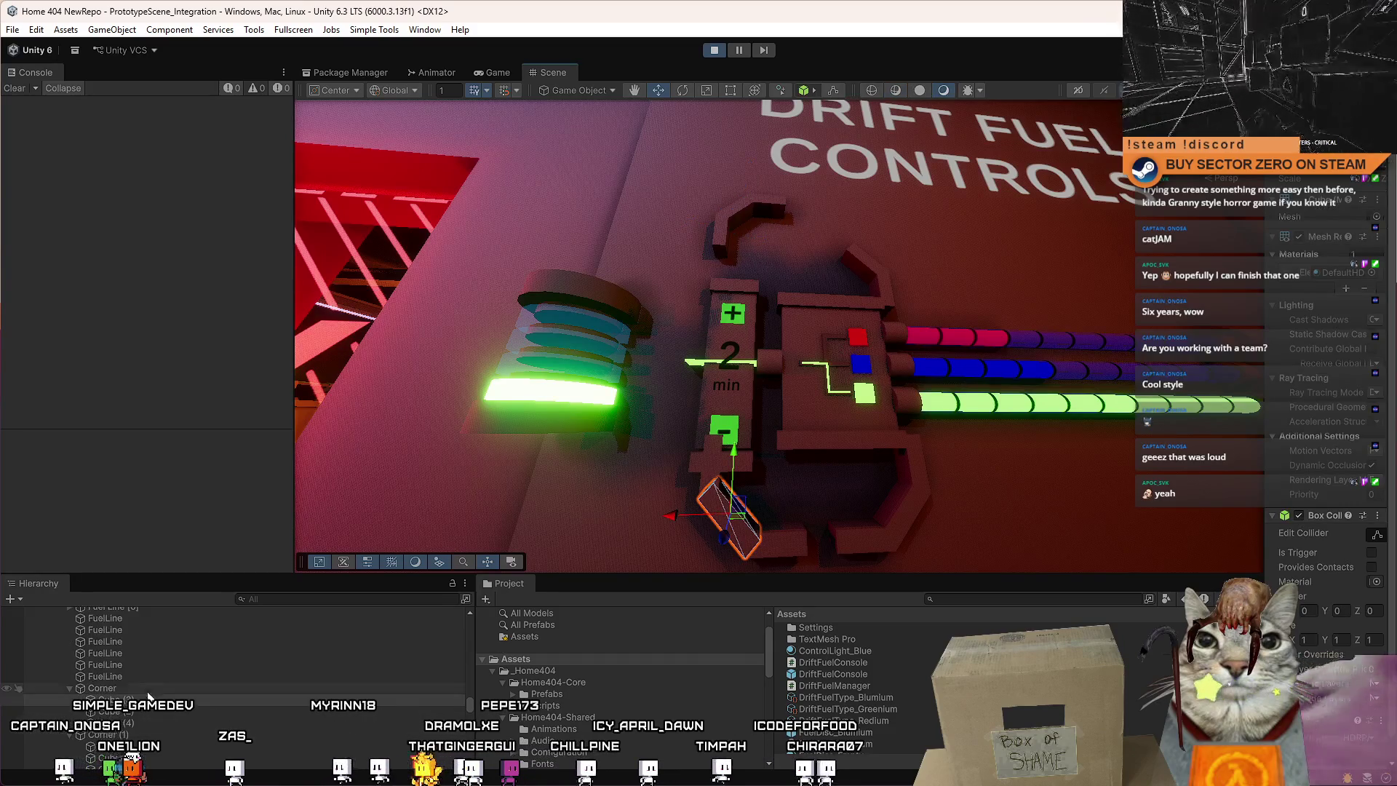
pyautogui.moveTo(764, 489); pyautogui.dragTo(836, 488)
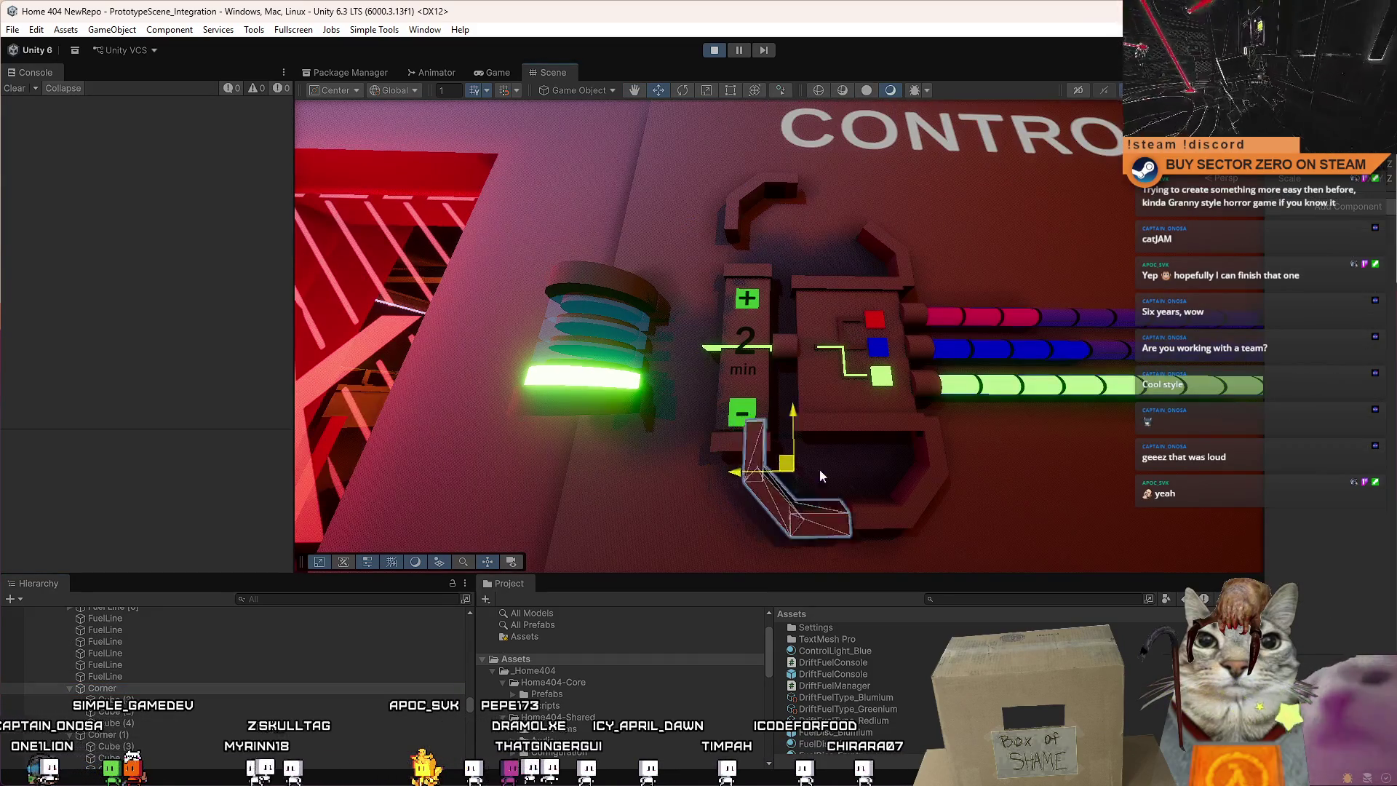
pyautogui.moveTo(939, 509); pyautogui.dragTo(670, 312)
pyautogui.click(733, 302)
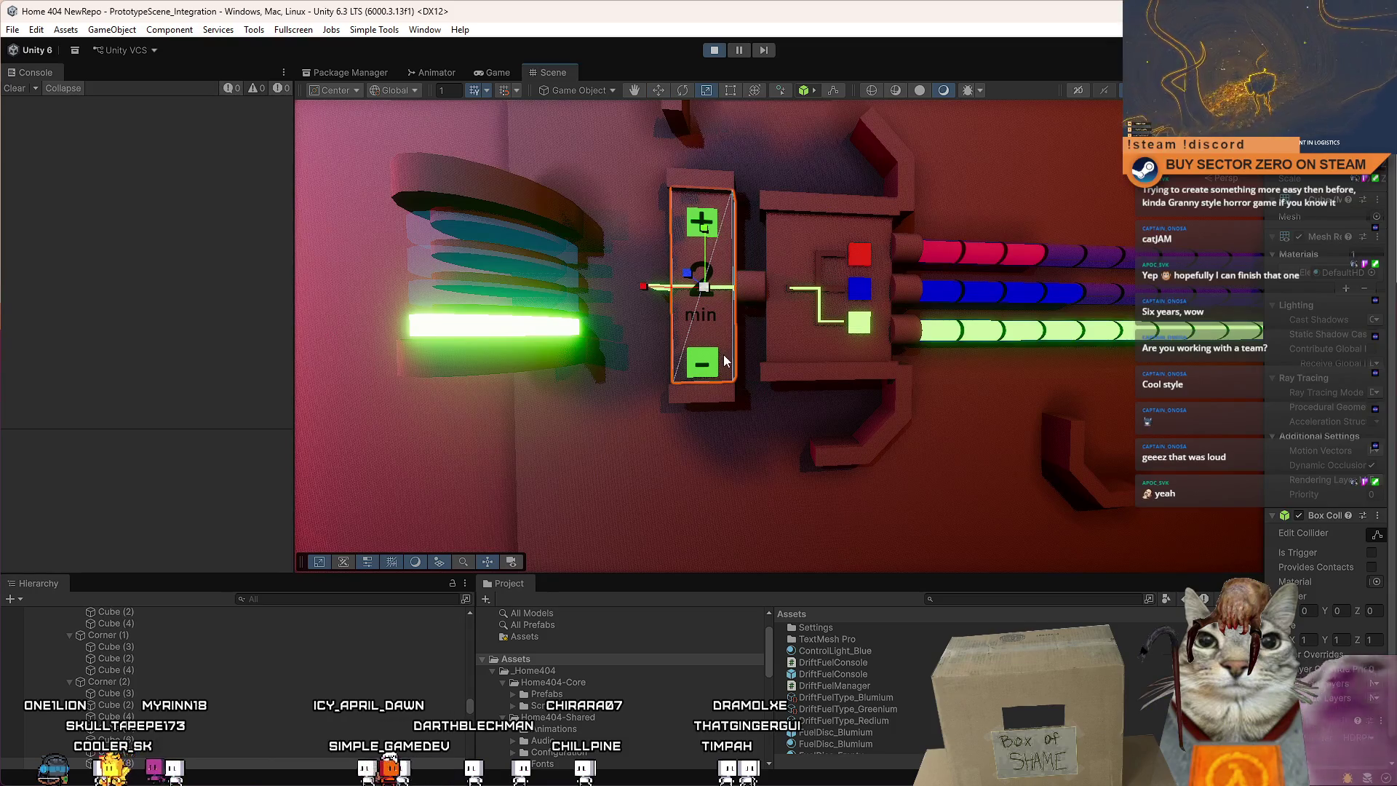
# Adjust the small piece below the minus button, then select the minus button.
pyautogui.click(718, 395)
pyautogui.moveTo(706, 334); pyautogui.dragTo(708, 333)
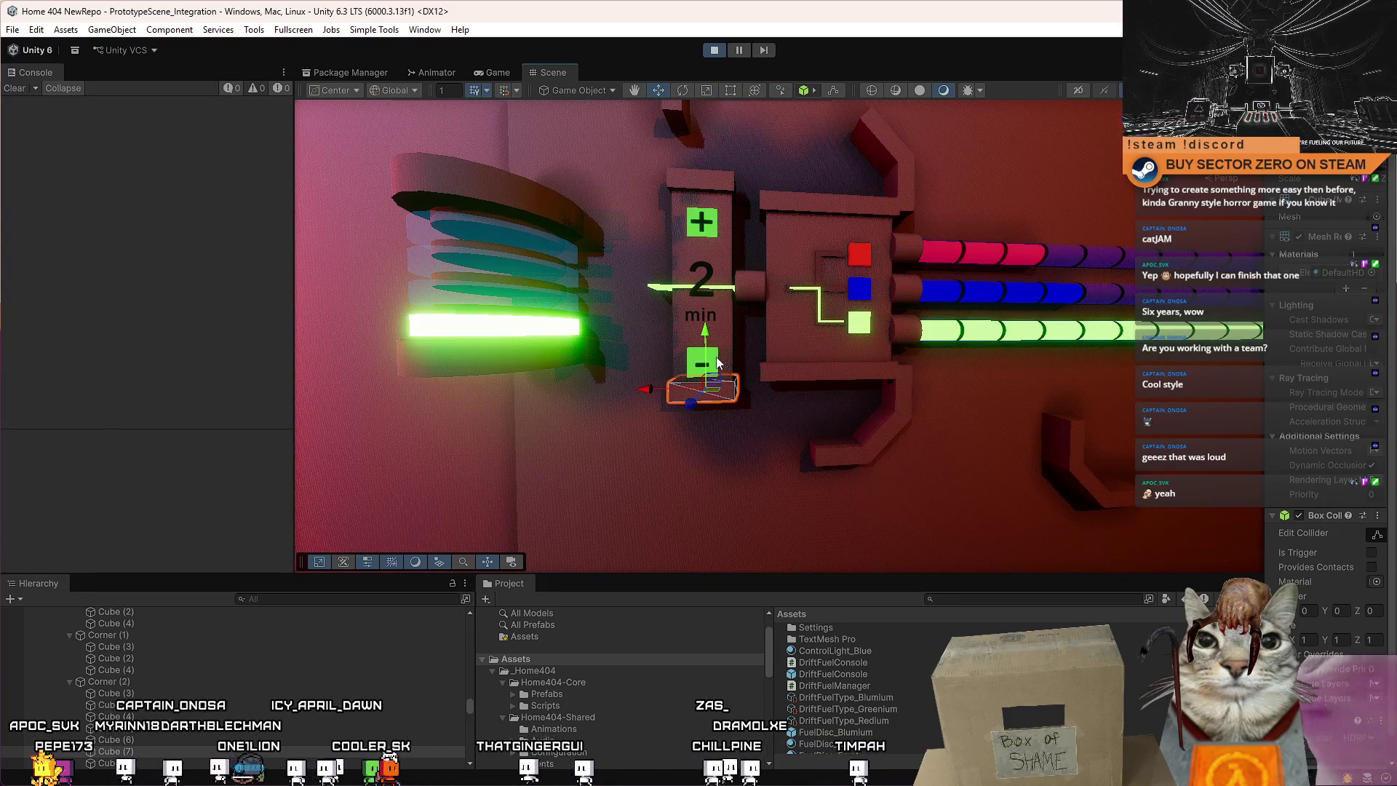
pyautogui.click(703, 360)
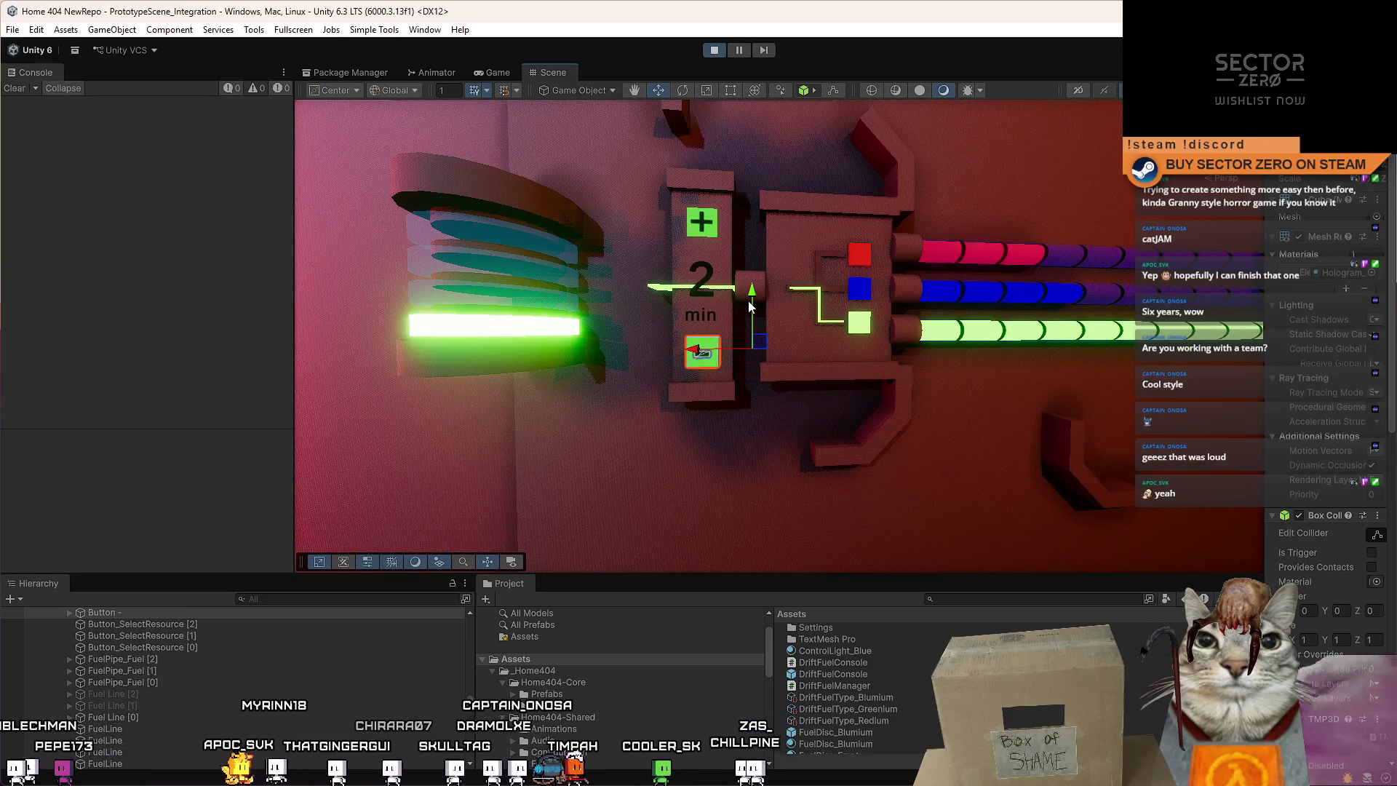
# Nudge the 2 and min time texts slightly upward together.
pyautogui.click(702, 292)
pyautogui.click(182, 624)
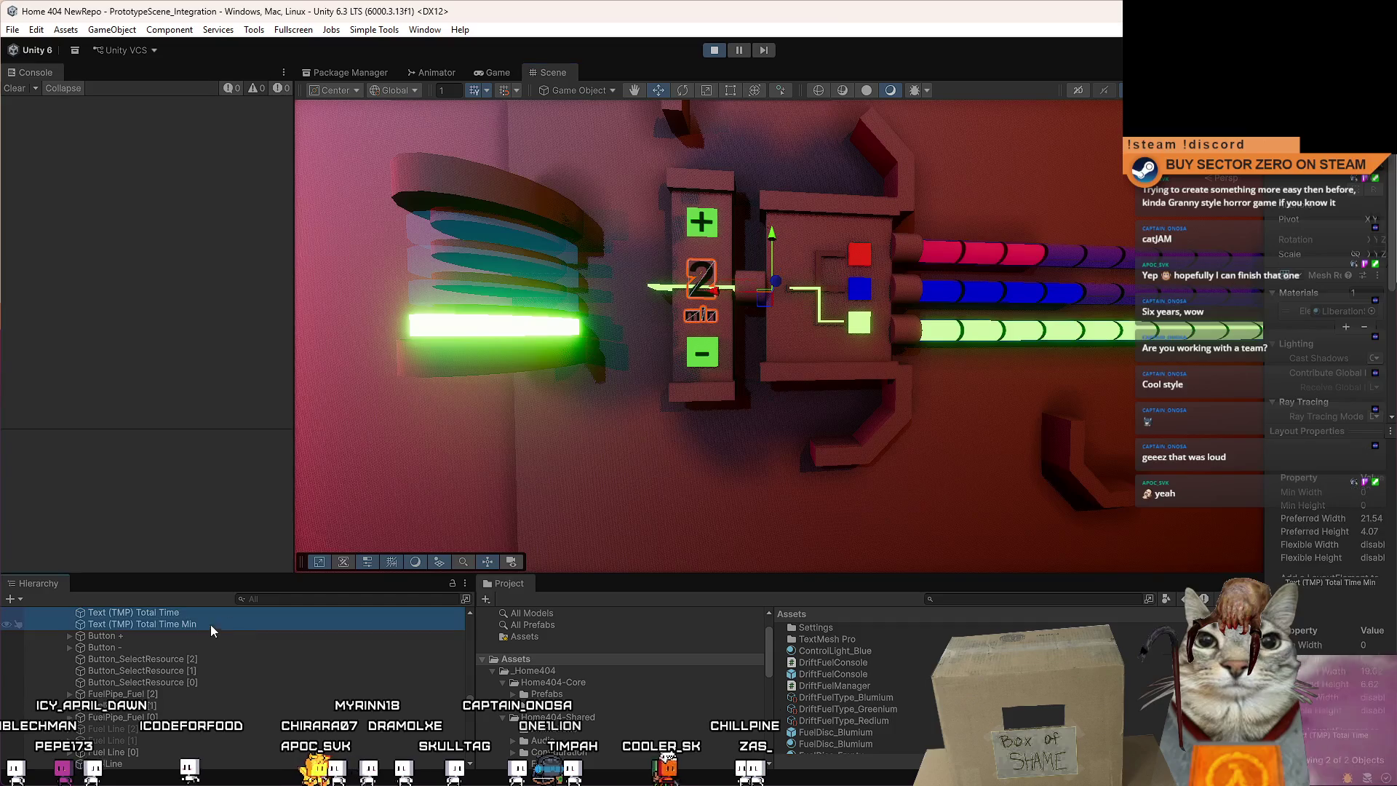
pyautogui.moveTo(773, 233); pyautogui.dragTo(780, 229)
pyautogui.click(791, 348)
pyautogui.scroll(-3)
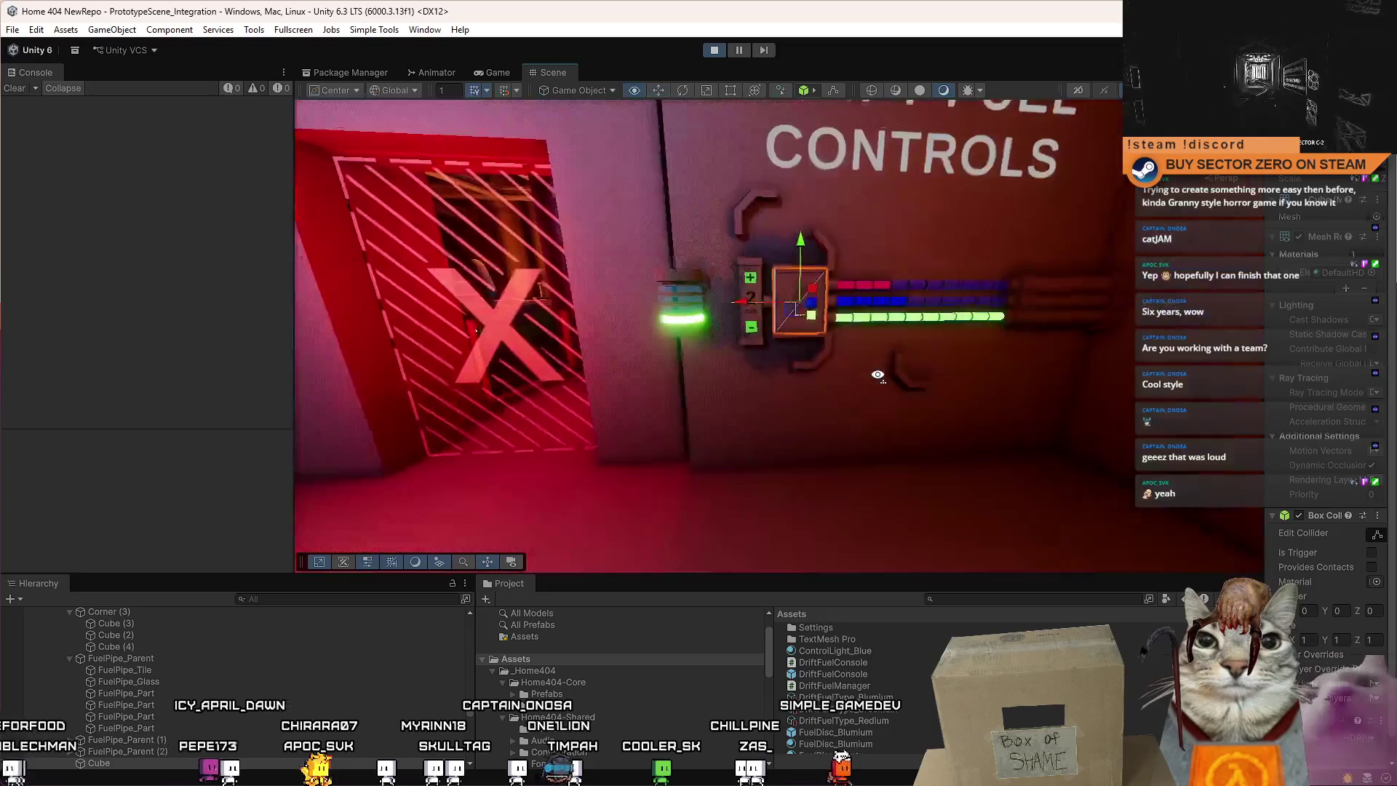
# Select the Corner (1) brace and move it down below the control box.
pyautogui.scroll(3)
pyautogui.click(741, 270)
pyautogui.scroll(-3)
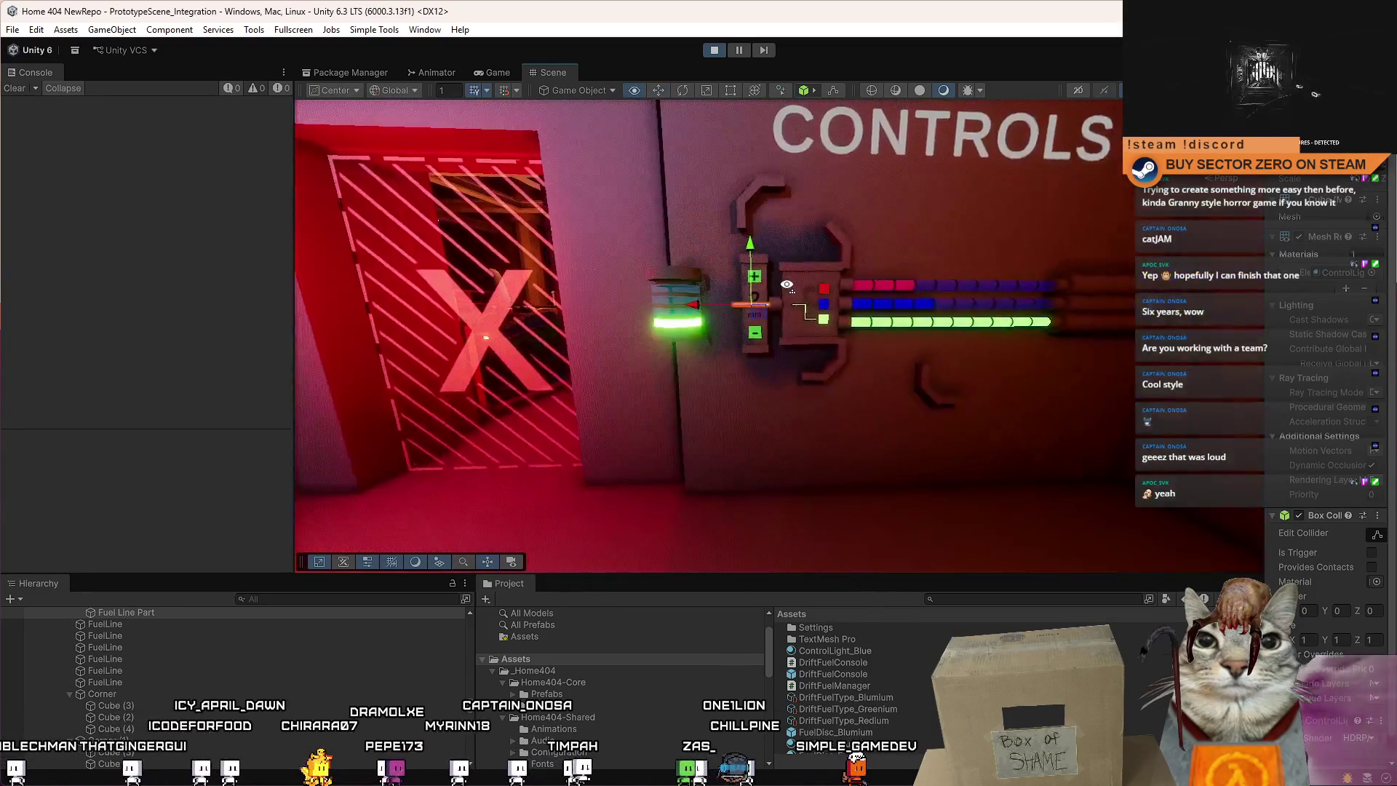
pyautogui.scroll(3)
pyautogui.moveTo(784, 280); pyautogui.dragTo(791, 275)
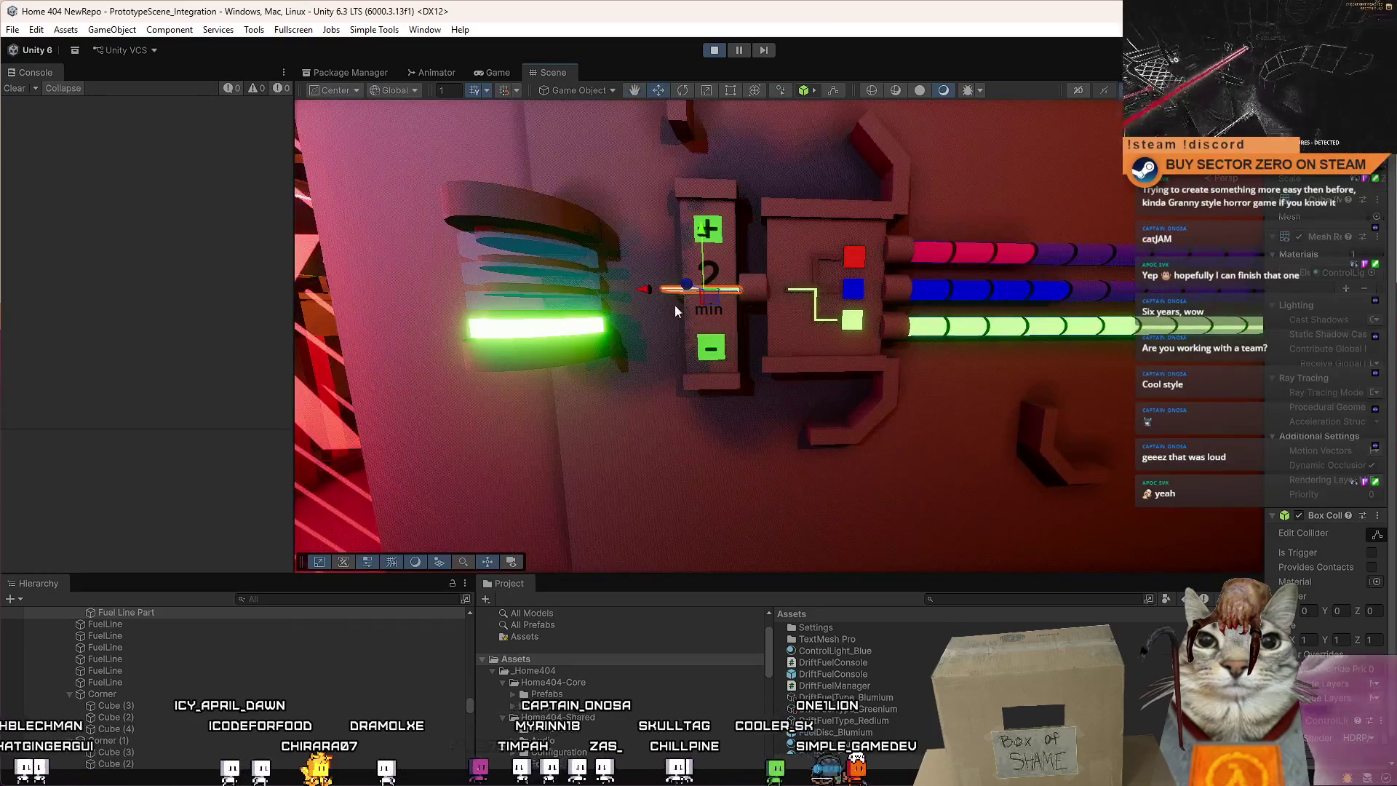
pyautogui.click(758, 290)
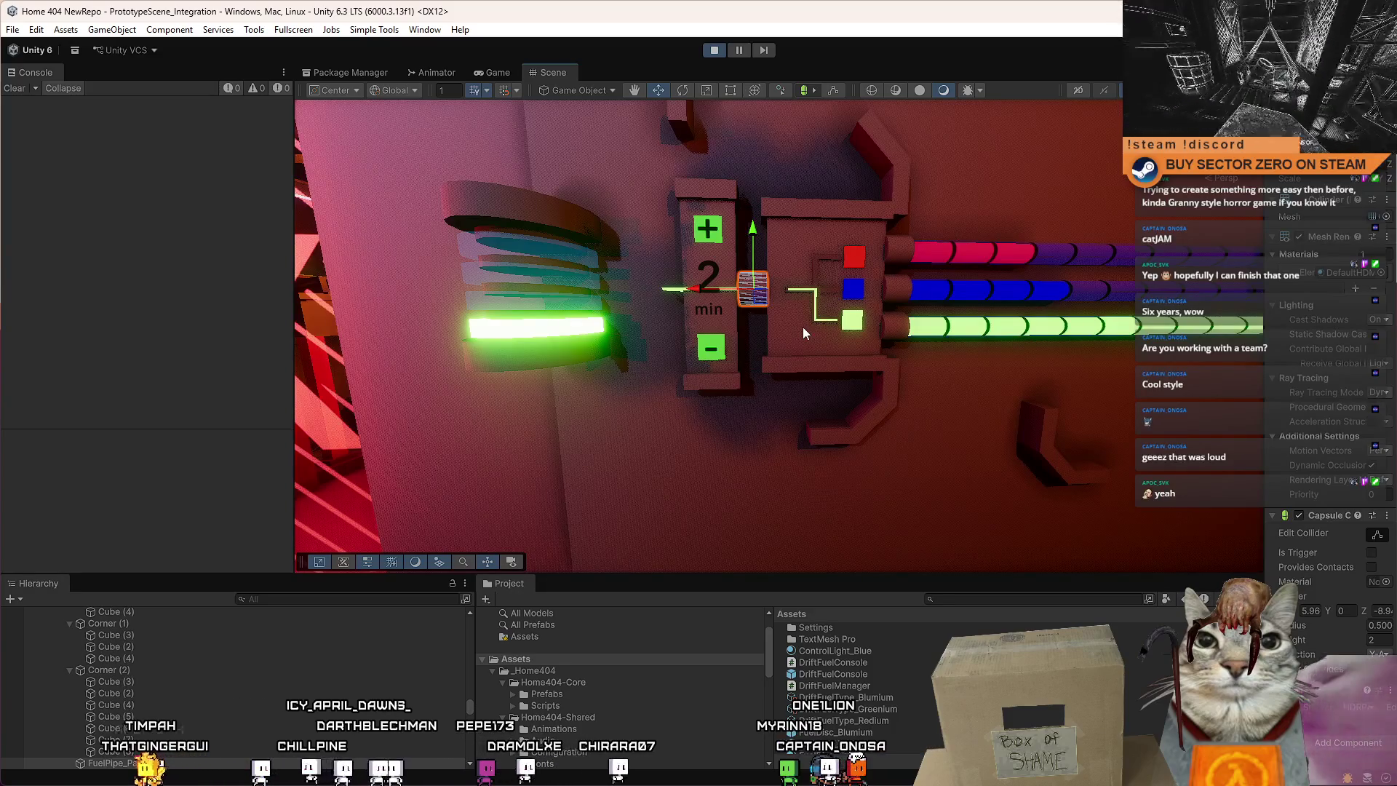
pyautogui.scroll(-3)
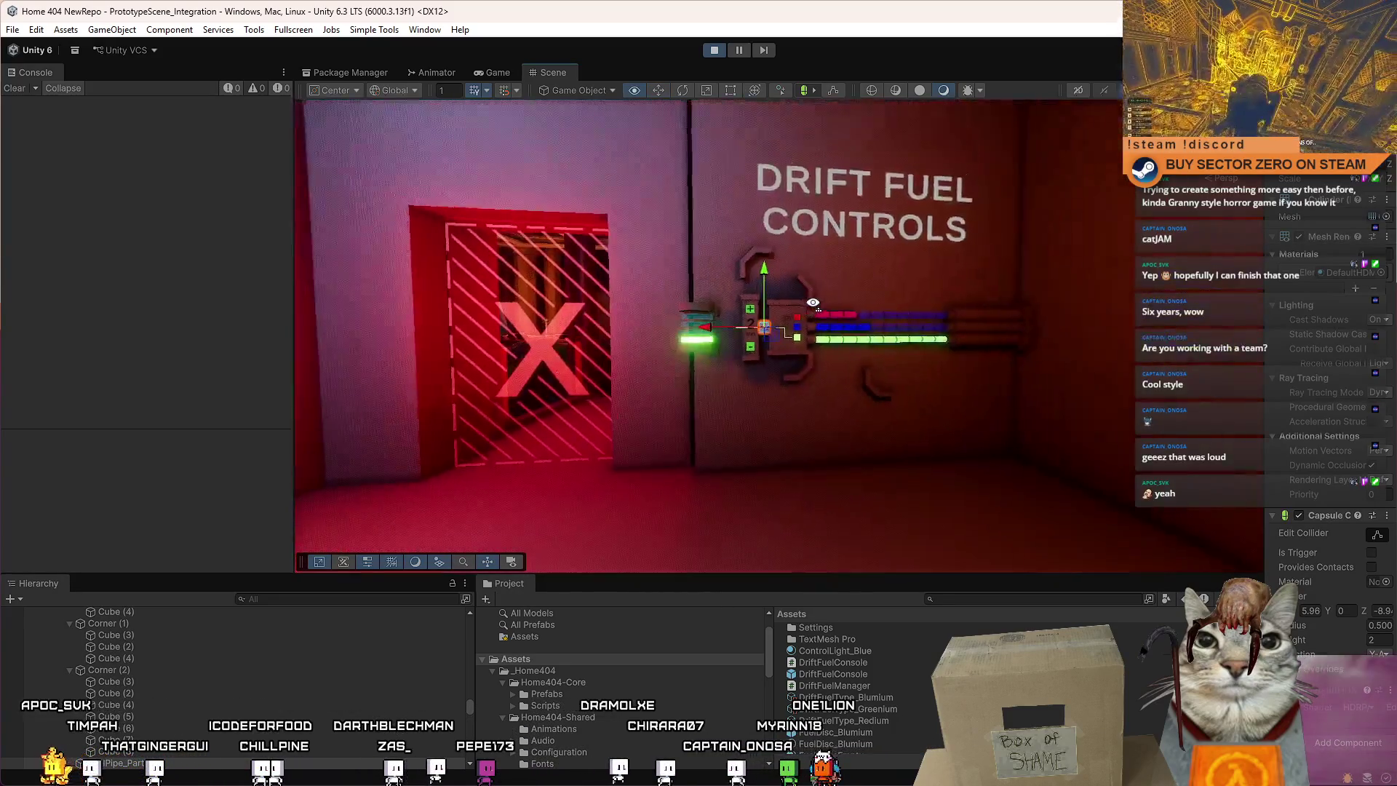
pyautogui.scroll(3)
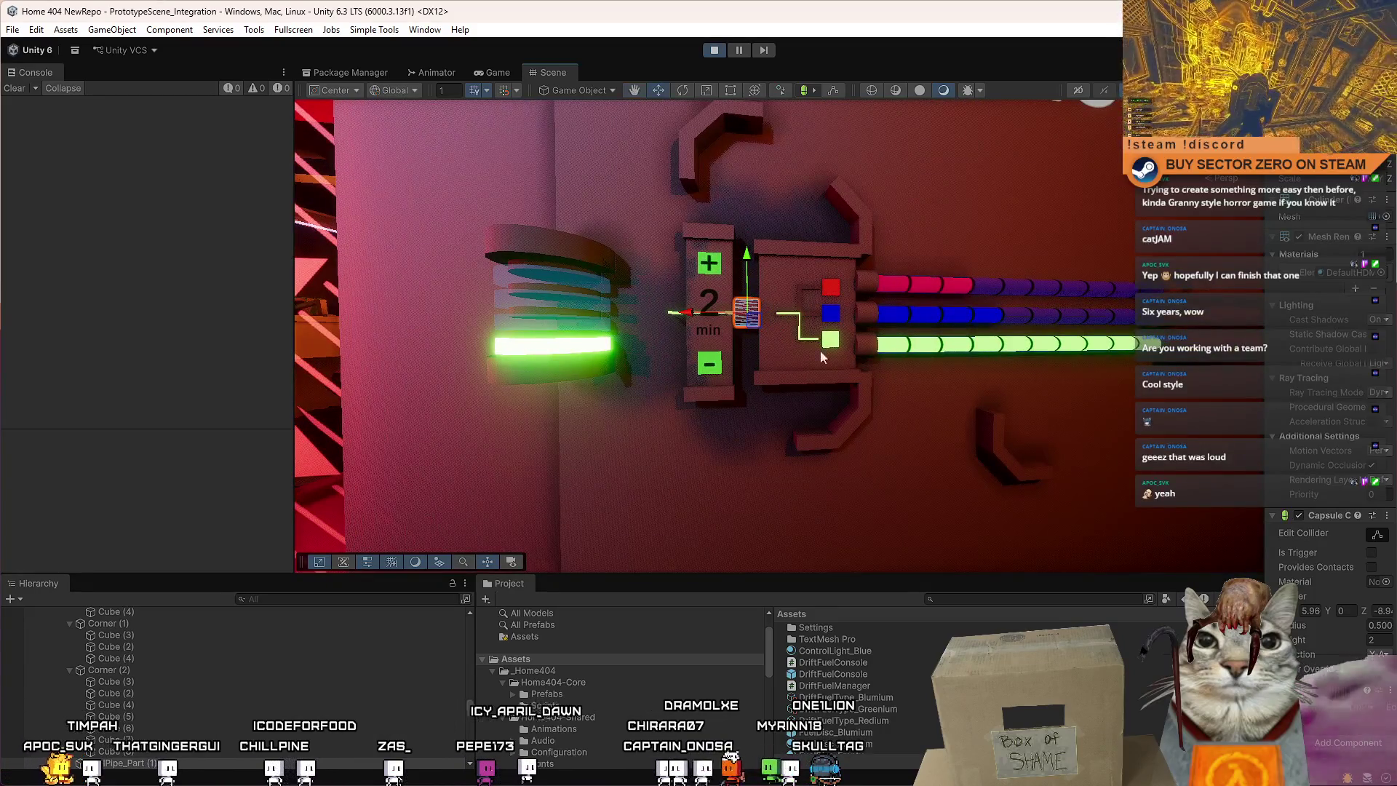
pyautogui.click(848, 426)
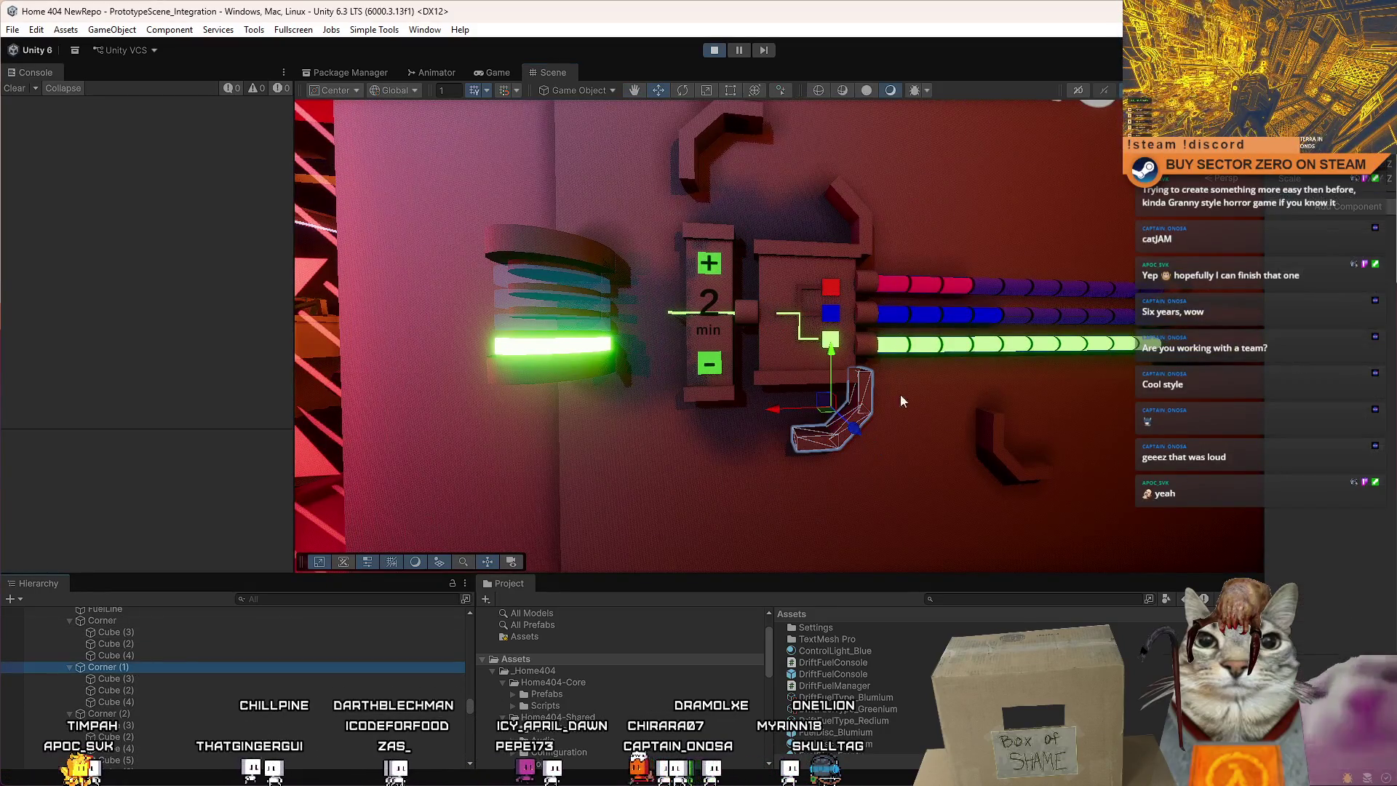
pyautogui.moveTo(833, 411); pyautogui.dragTo(961, 532)
# Select the Corner (2) brace's cube and angled pieces near the top of the controls.
pyautogui.click(844, 202)
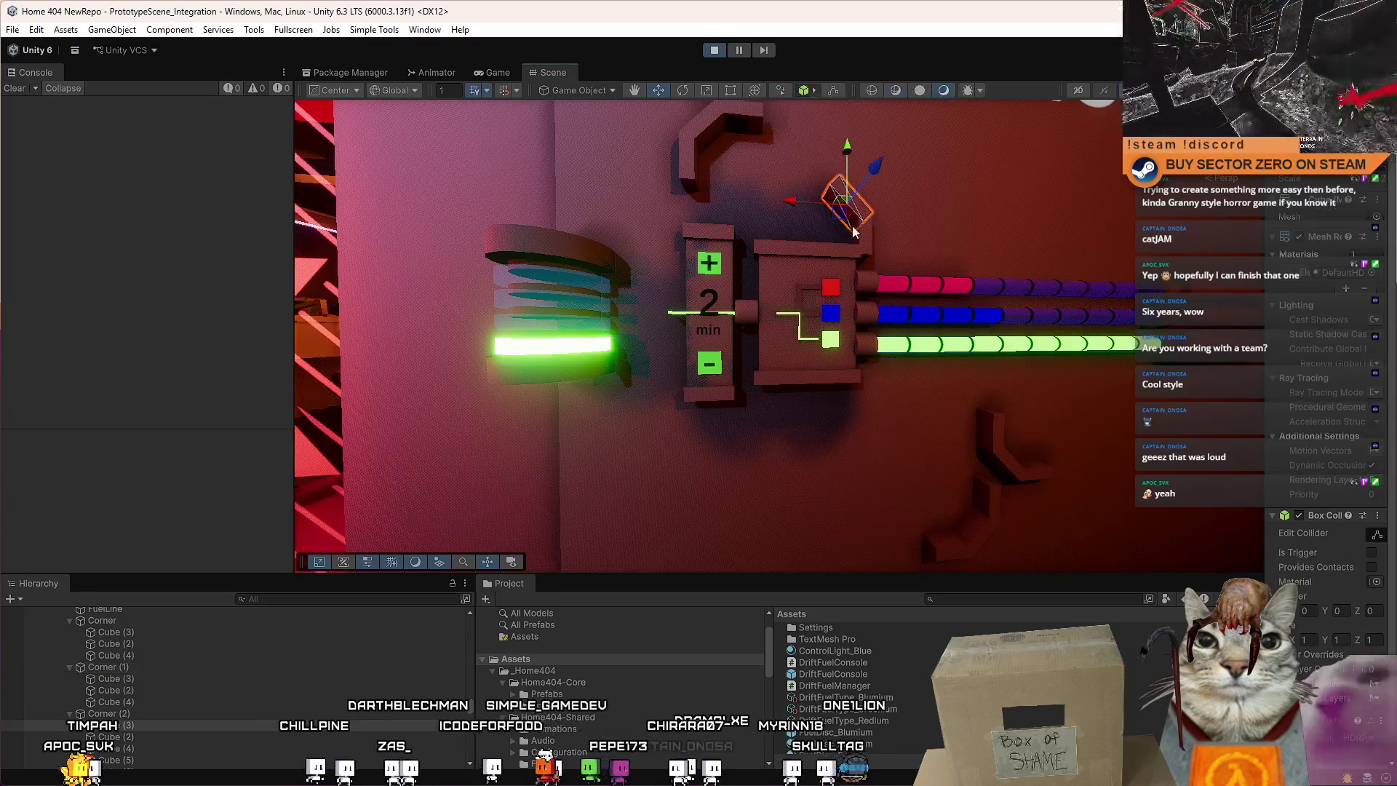
pyautogui.click(768, 313)
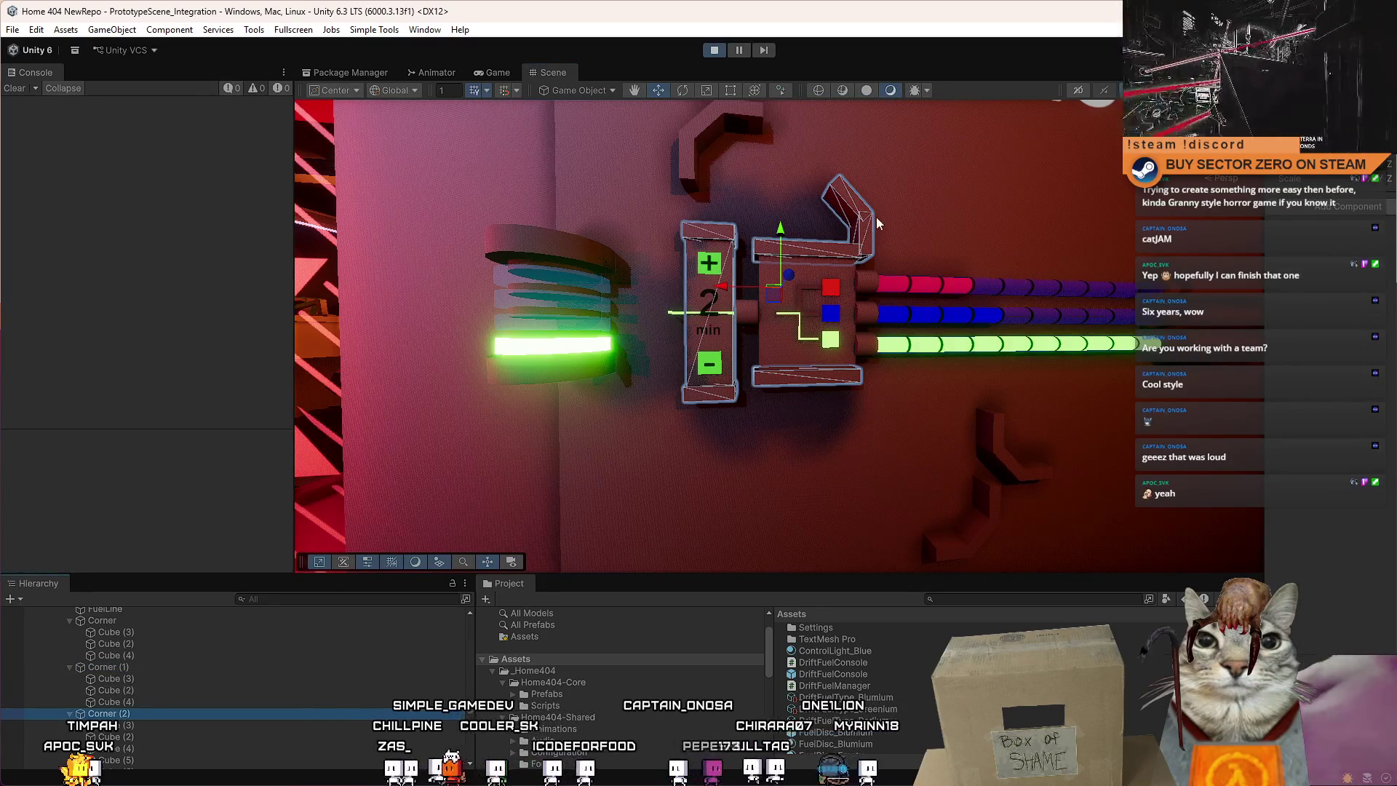
pyautogui.click(860, 225)
pyautogui.click(841, 194)
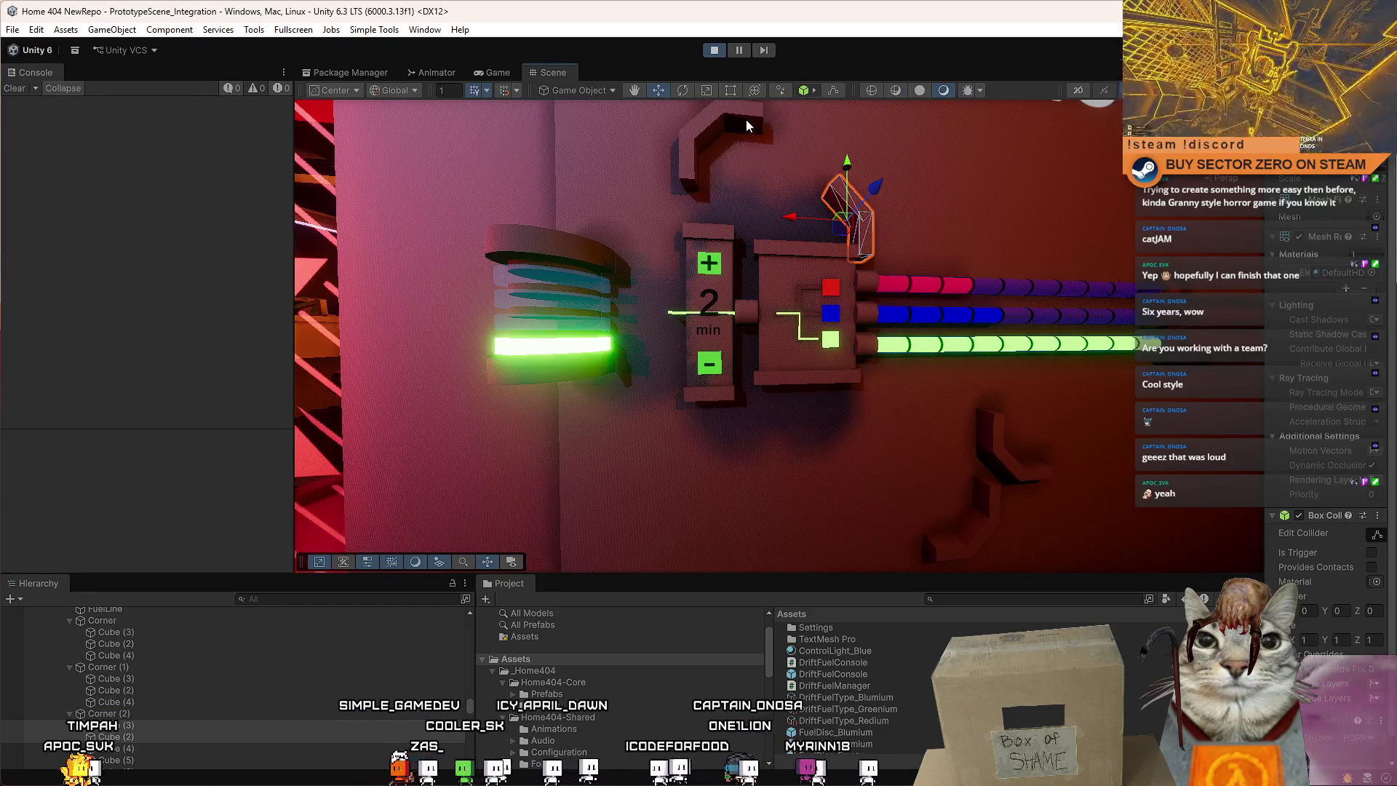
pyautogui.click(746, 125)
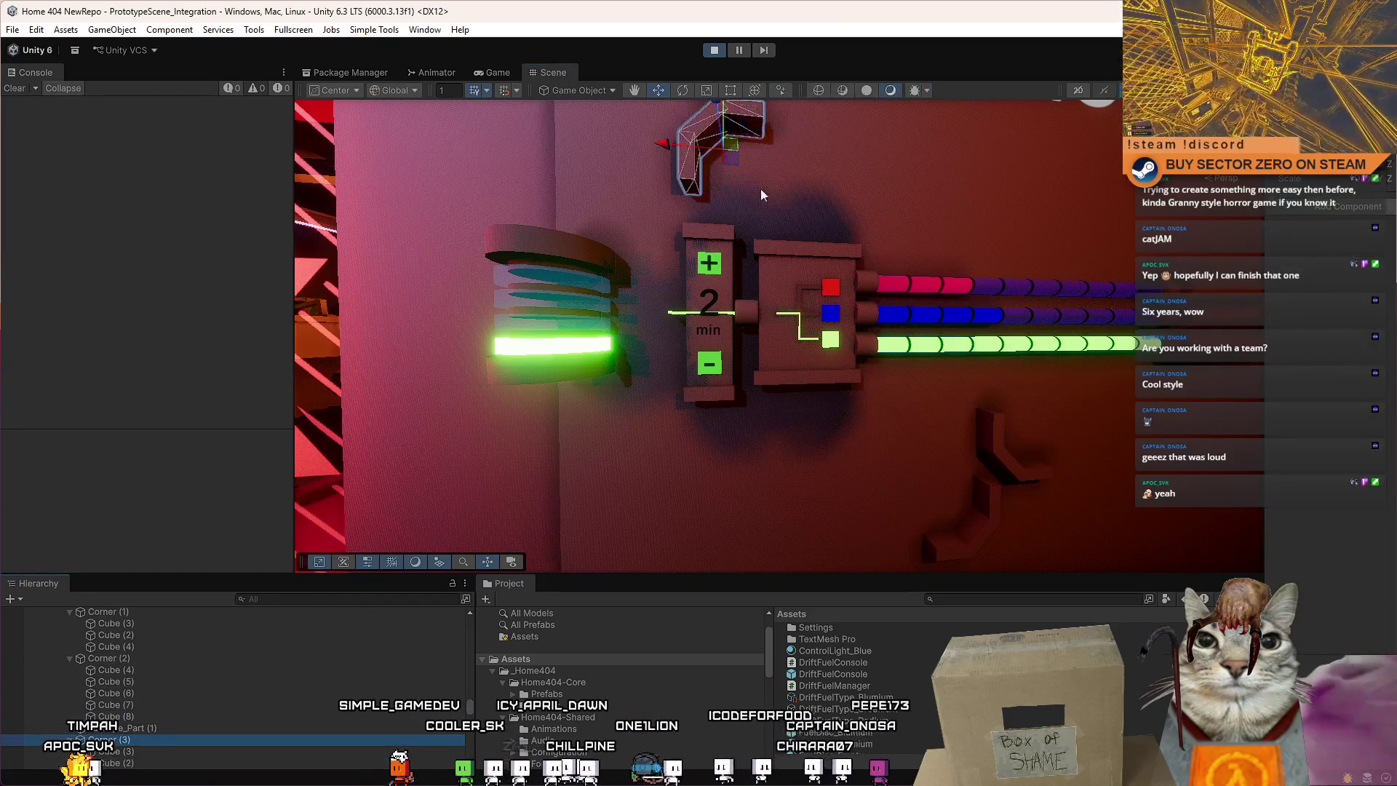
pyautogui.scroll(-3)
pyautogui.scroll(3)
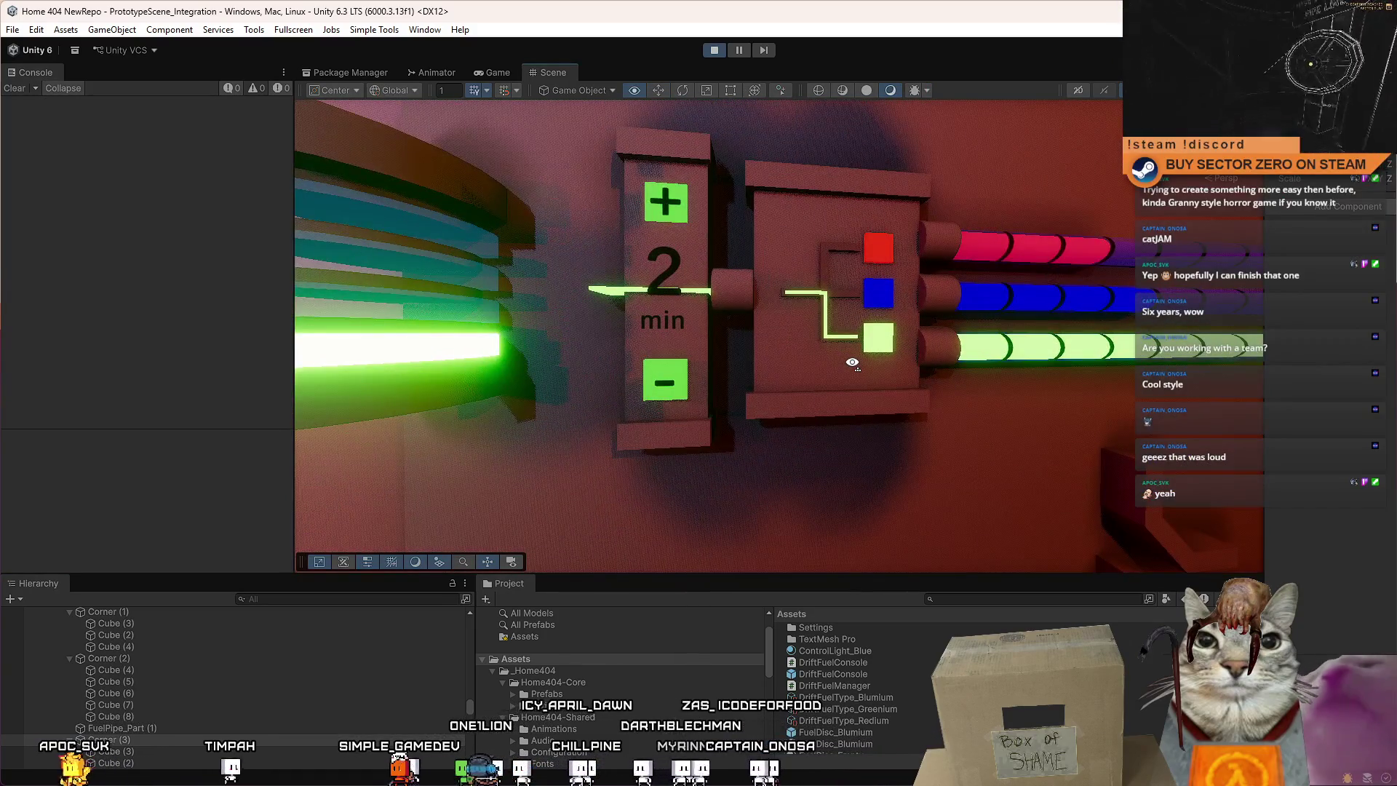
pyautogui.scroll(-3)
pyautogui.scroll(3)
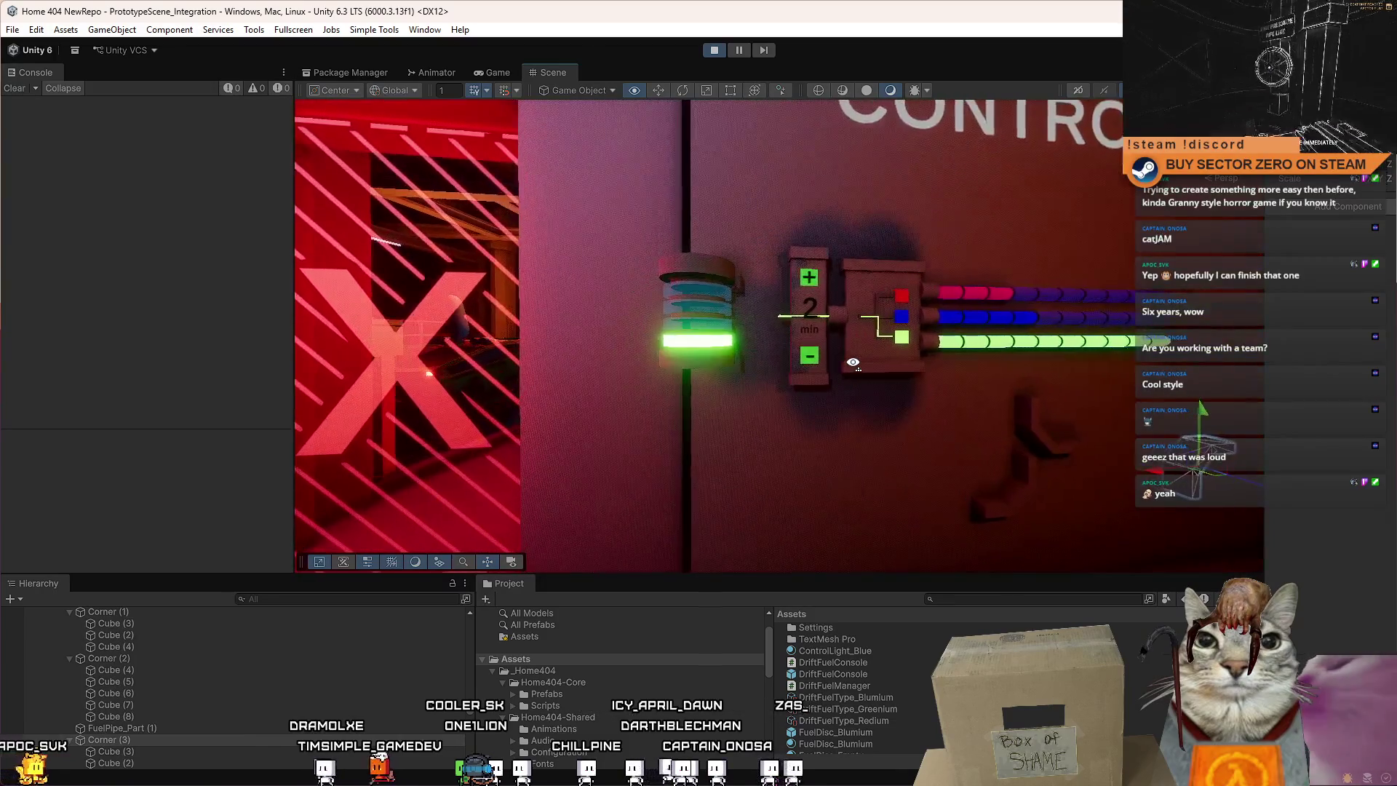
# Select the whole FuelTank group and orbit to a frontal view of tank and panel.
pyautogui.click(716, 346)
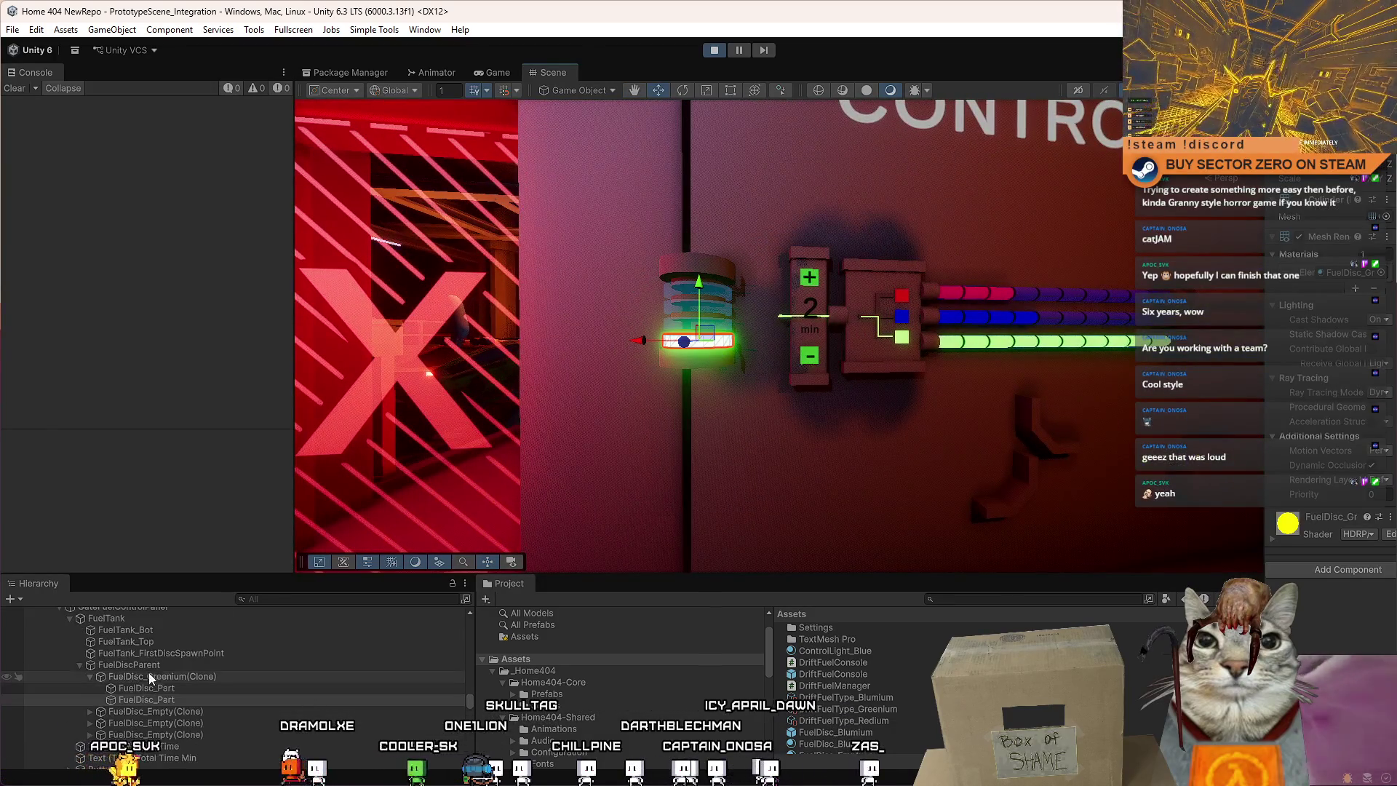
pyautogui.click(152, 666)
pyautogui.scroll(3)
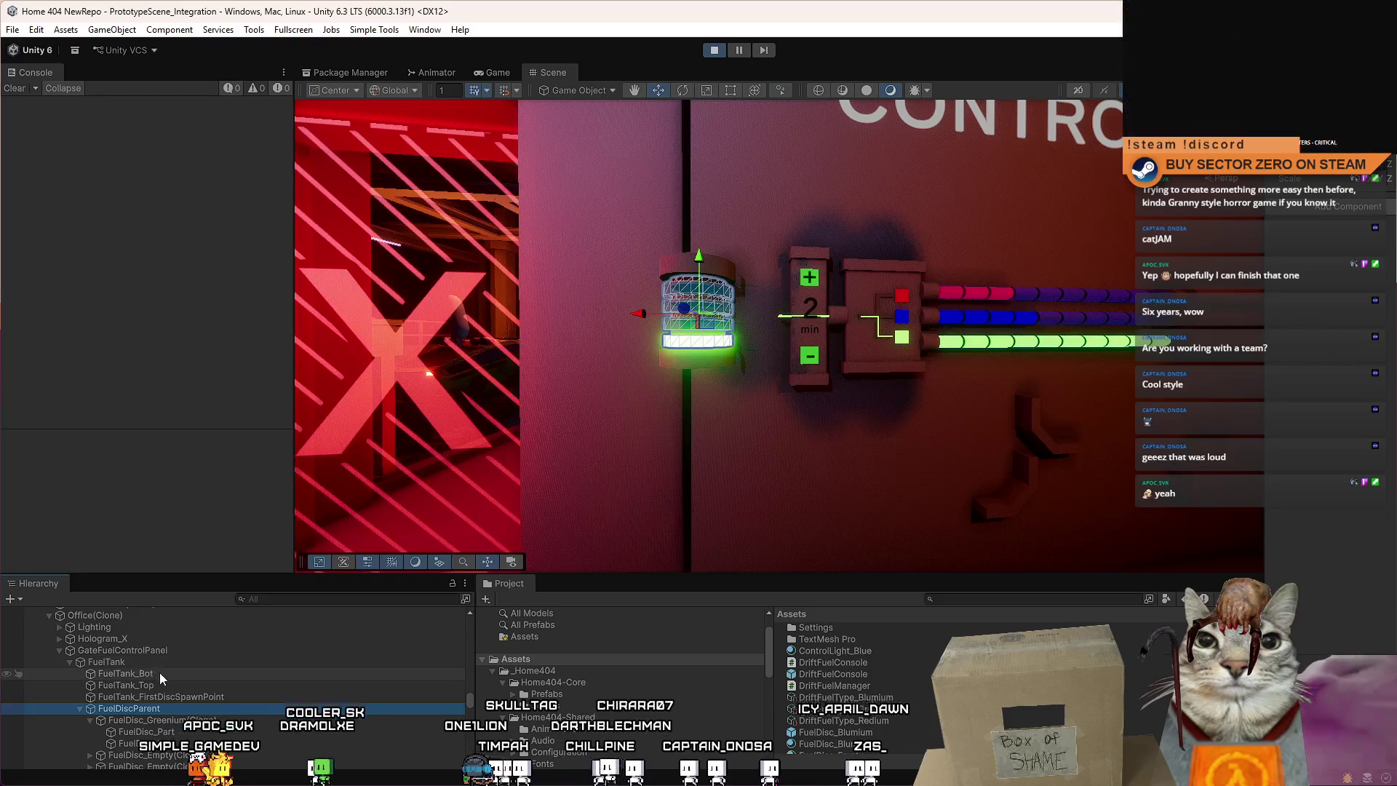
pyautogui.click(168, 663)
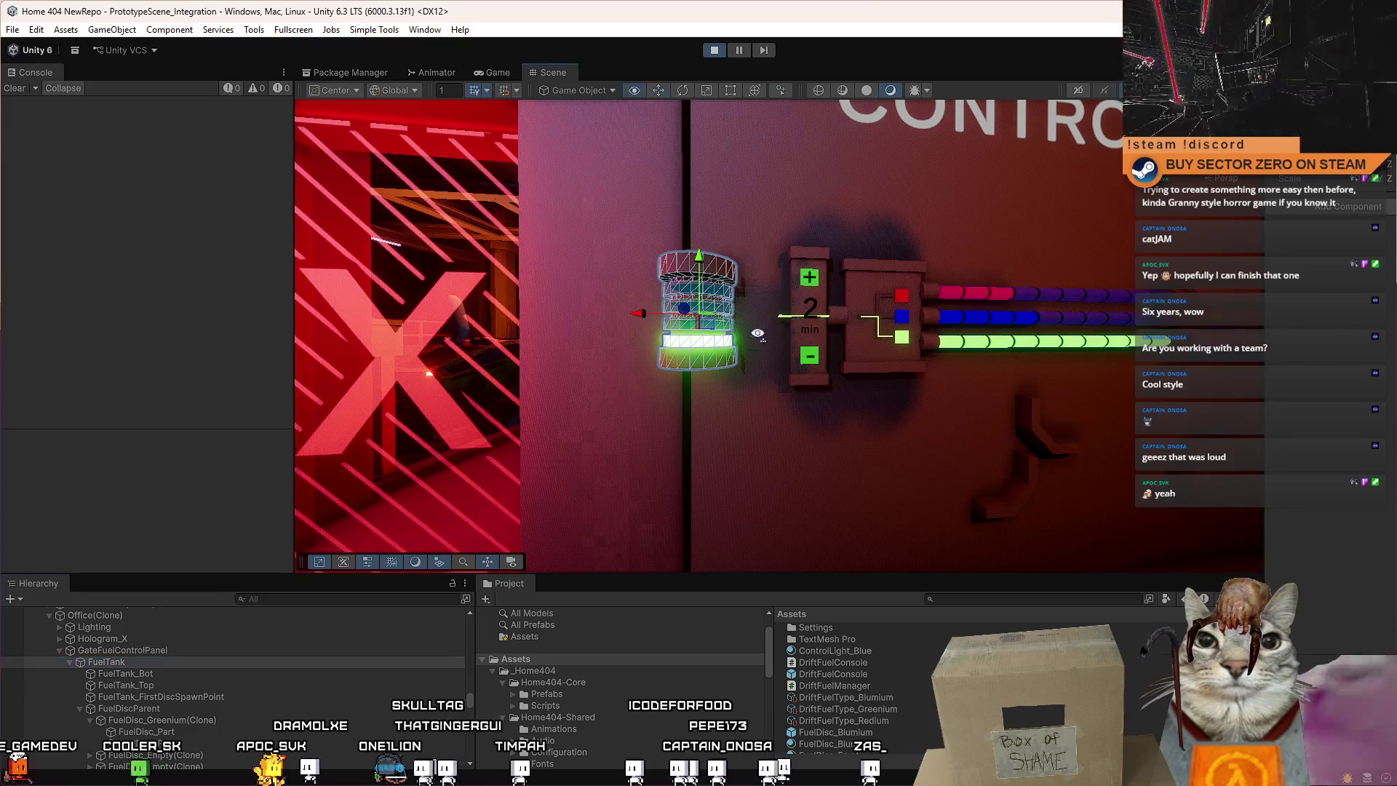
pyautogui.scroll(-3)
pyautogui.scroll(3)
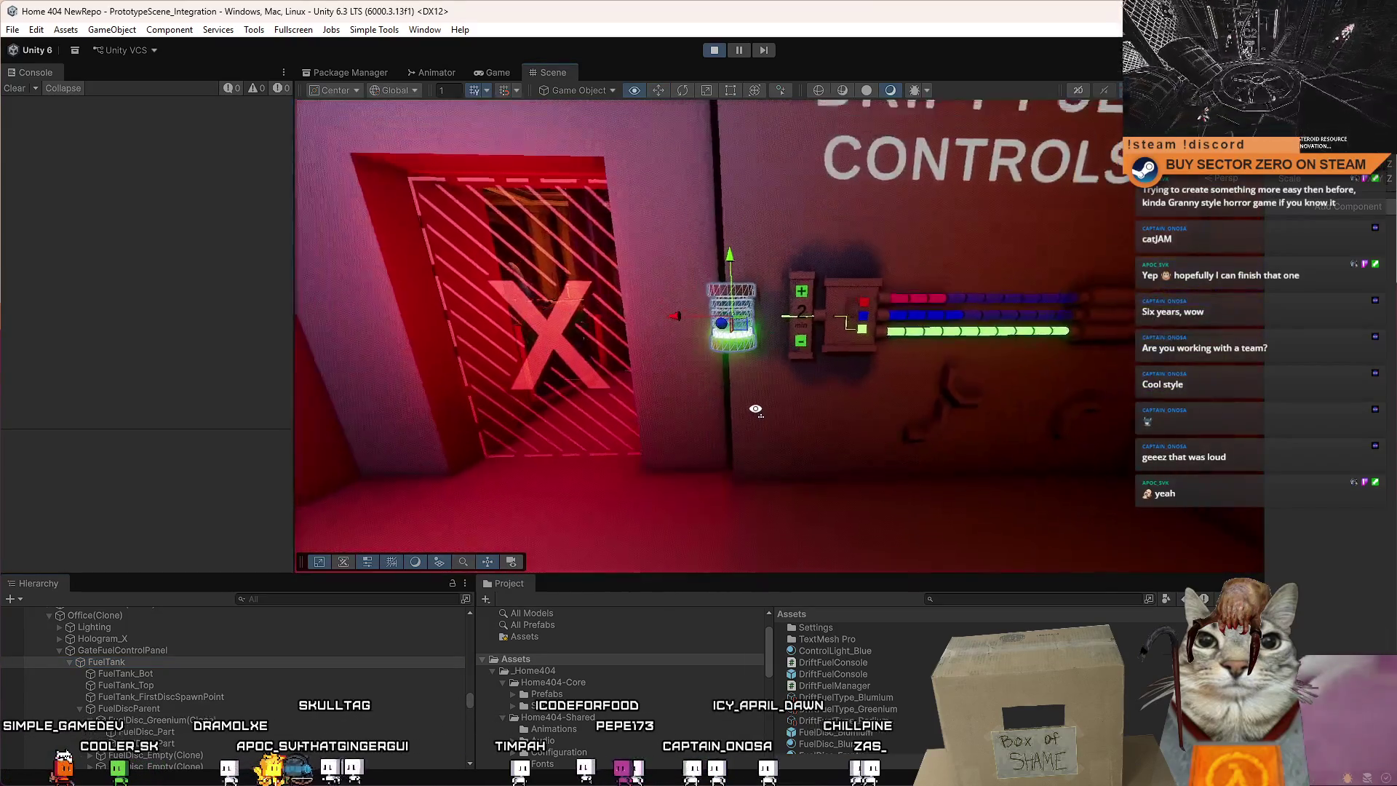
pyautogui.moveTo(756, 404); pyautogui.dragTo(700, 331)
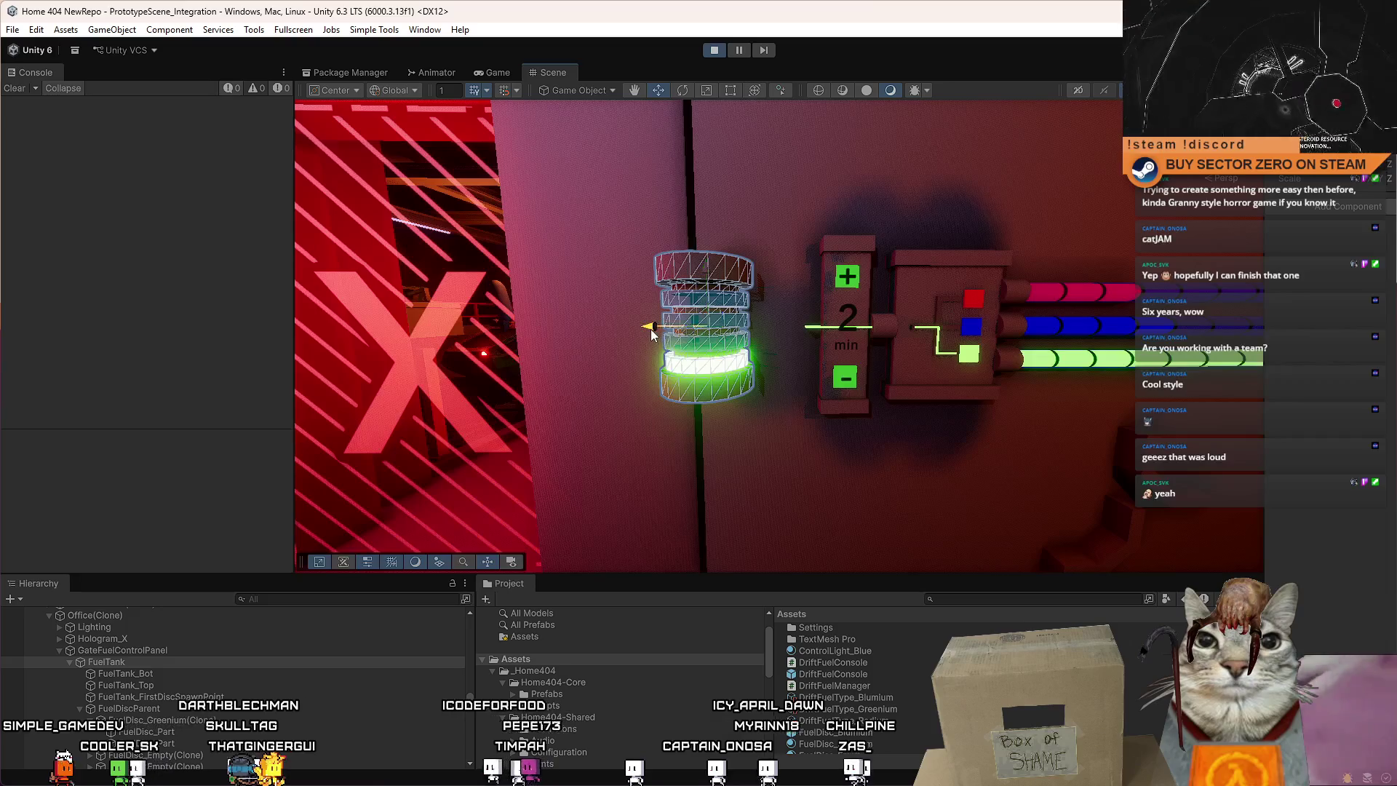
pyautogui.moveTo(700, 331); pyautogui.dragTo(675, 259)
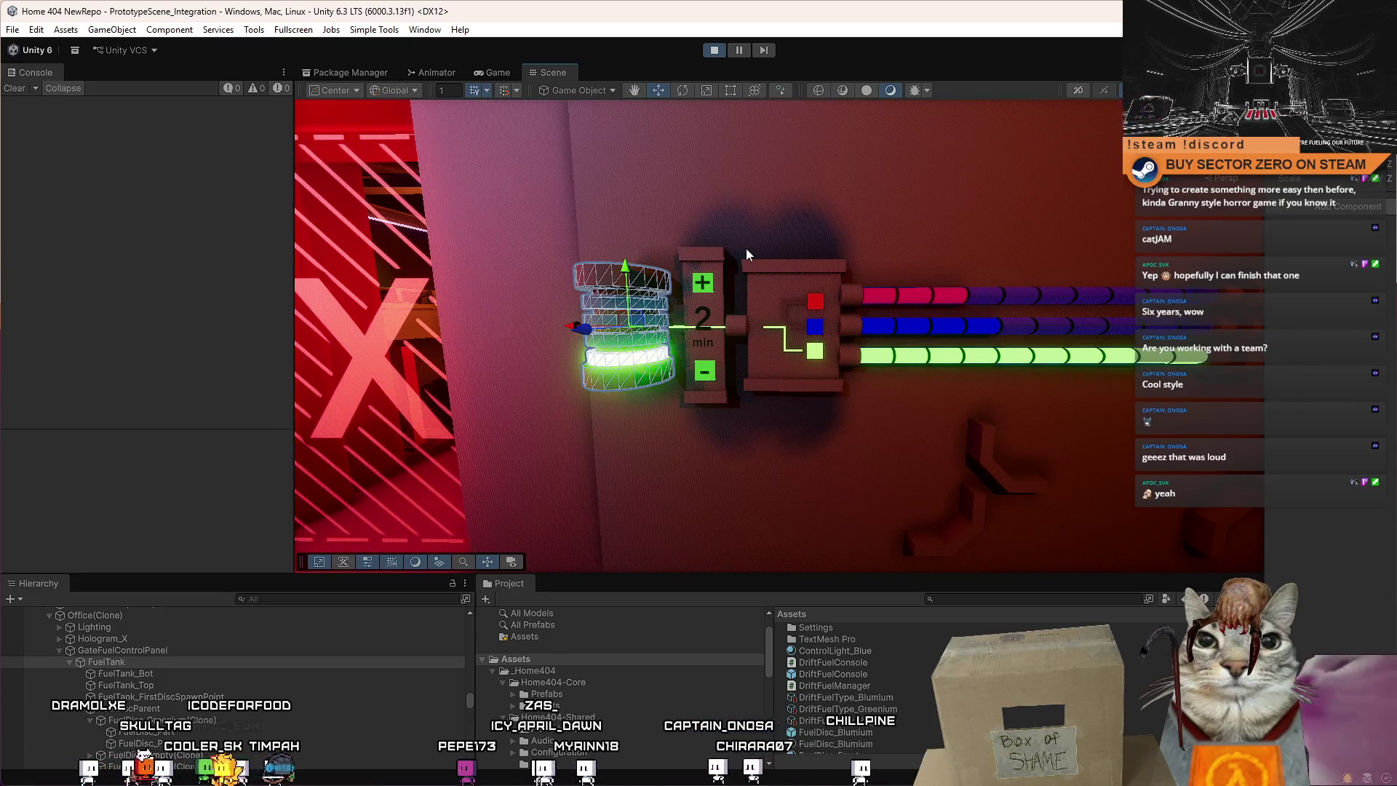
pyautogui.moveTo(747, 252); pyautogui.dragTo(607, 326)
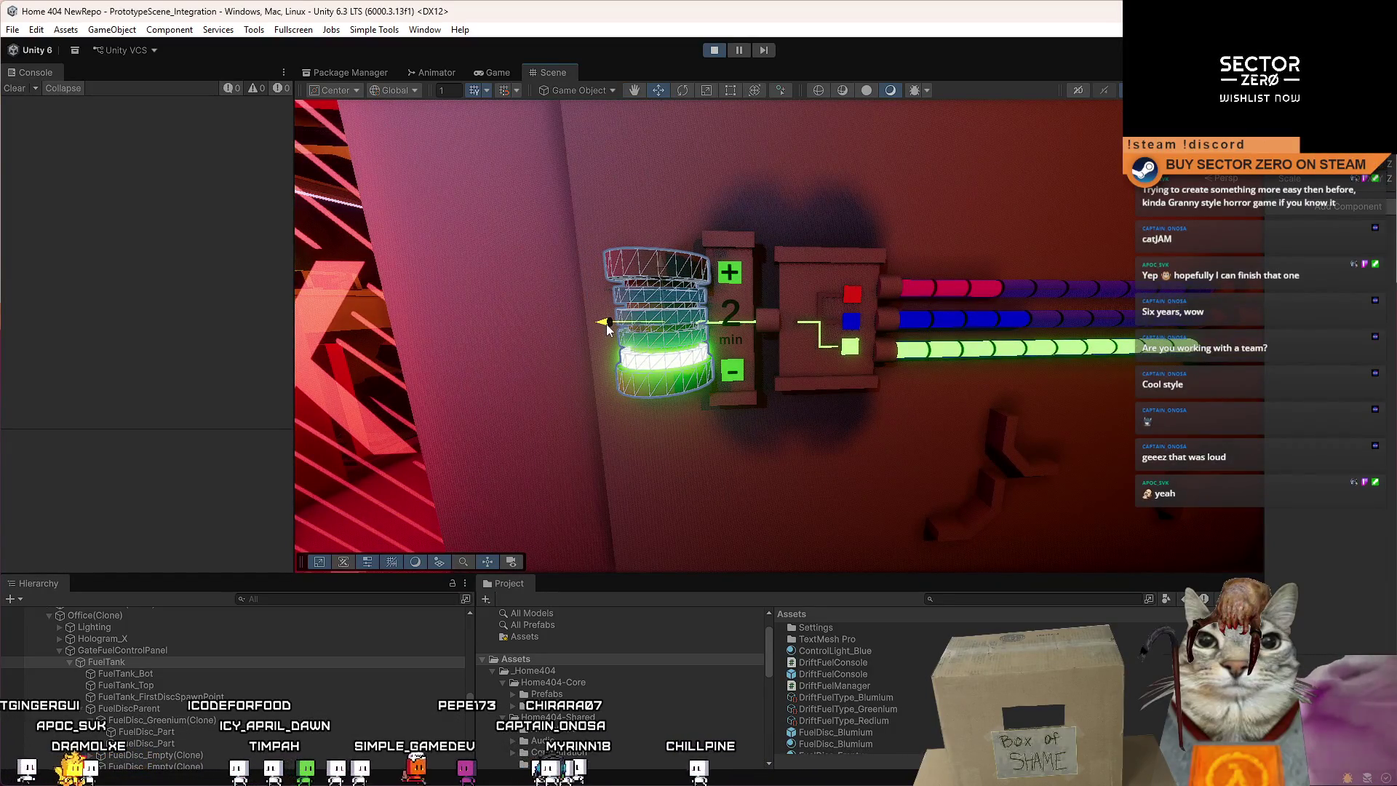
# Slide the fuel tank along X until it sits snugly against the +/- panel.
pyautogui.moveTo(608, 327); pyautogui.dragTo(575, 322)
pyautogui.scroll(-3)
pyautogui.moveTo(800, 327); pyautogui.dragTo(784, 231)
pyautogui.scroll(3)
pyautogui.scroll(-3)
pyautogui.scroll(3)
pyautogui.scroll(-3)
pyautogui.scroll(3)
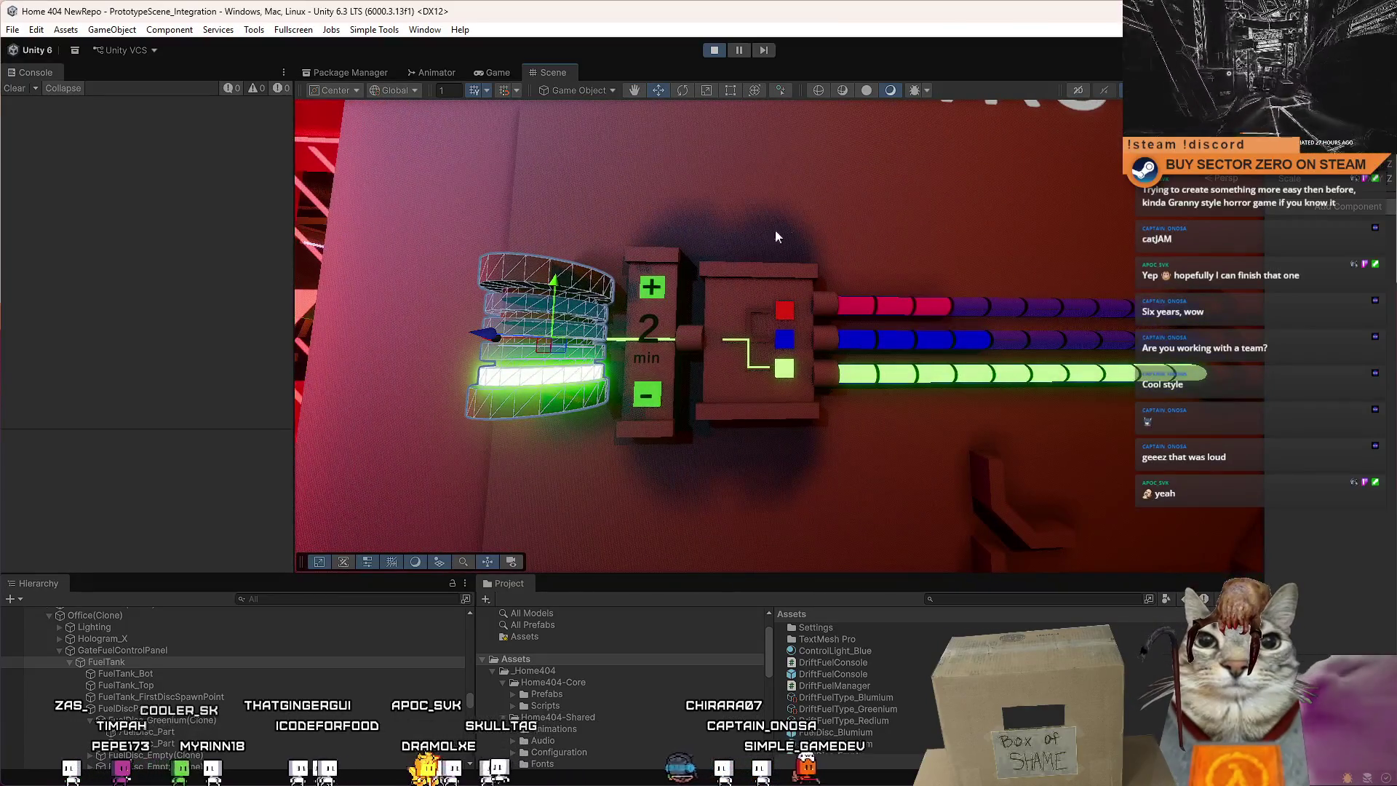
pyautogui.moveTo(713, 285); pyautogui.dragTo(728, 393)
pyautogui.scroll(-3)
pyautogui.scroll(3)
pyautogui.scroll(3)
pyautogui.moveTo(644, 348); pyautogui.dragTo(674, 346)
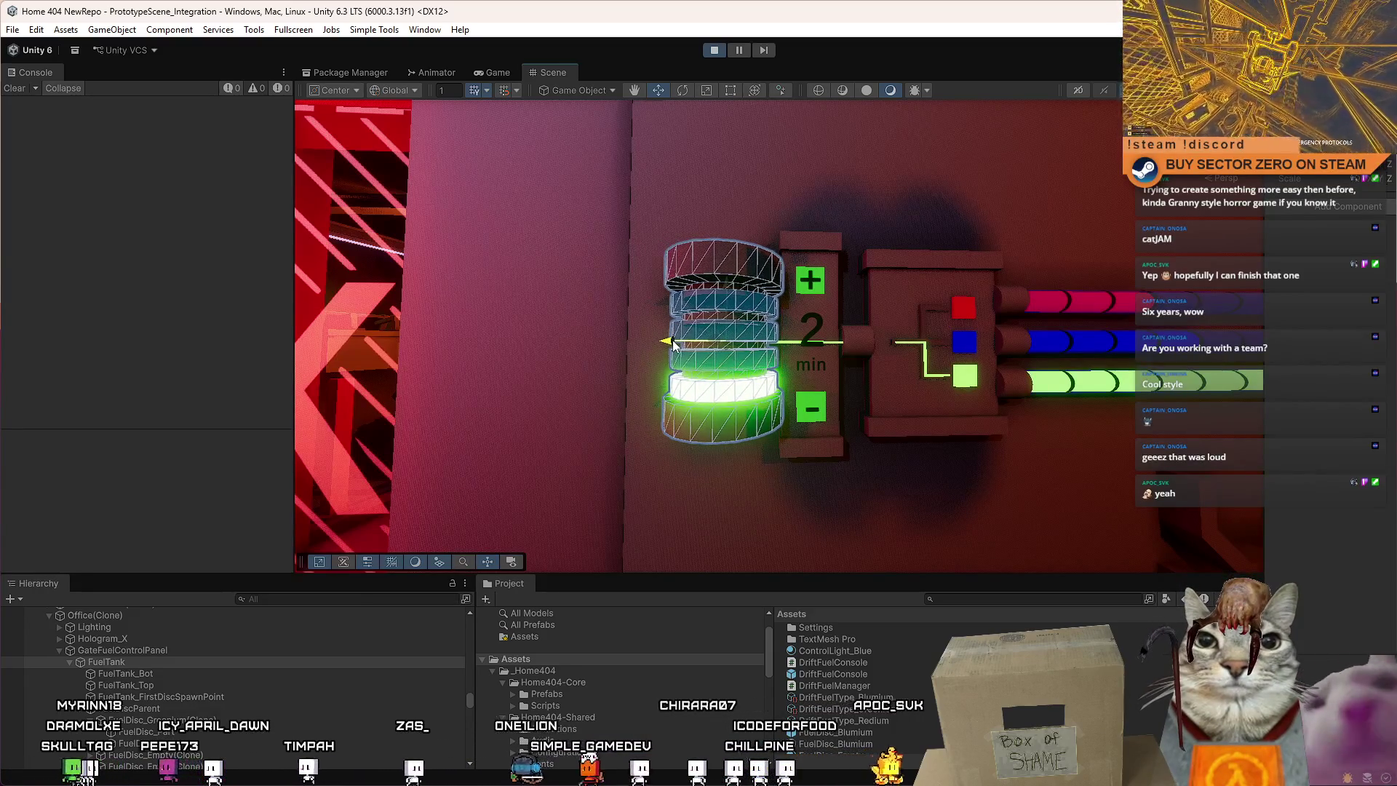
# Select the junction box and then the fuel line on the console.
pyautogui.moveTo(854, 364); pyautogui.dragTo(677, 348)
pyautogui.click(853, 386)
pyautogui.click(677, 348)
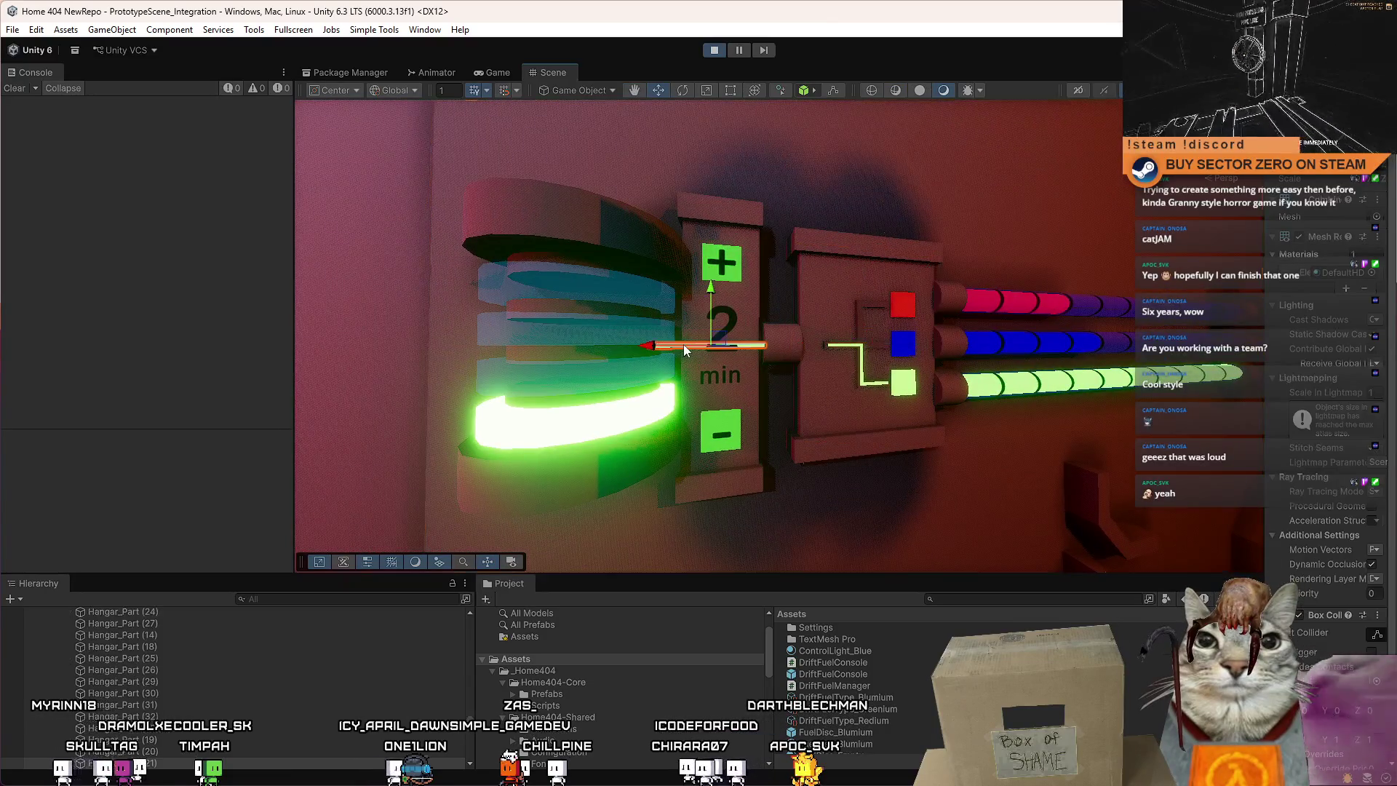
pyautogui.moveTo(810, 380); pyautogui.dragTo(743, 305)
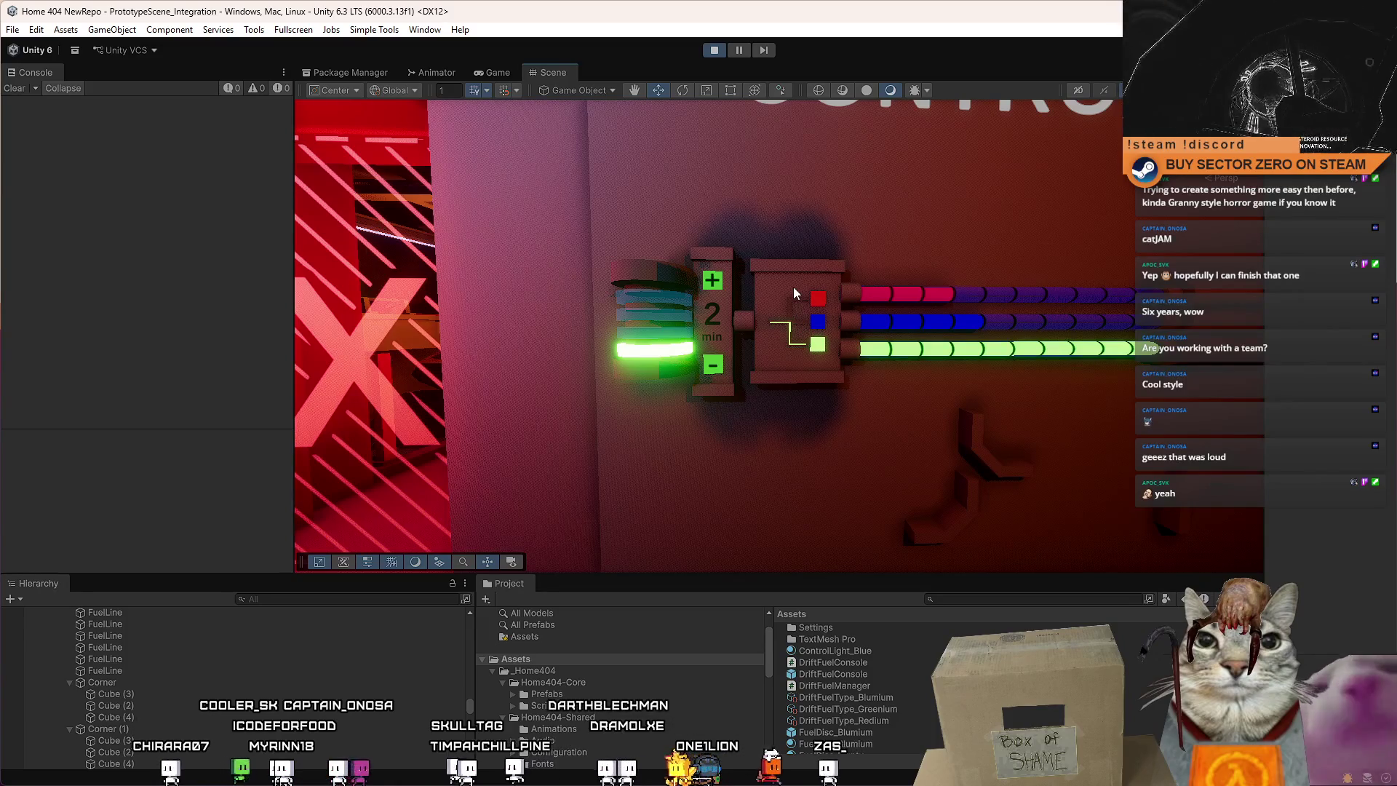
# Select the whole +/- panel assembly and slide it right along X.
pyautogui.click(753, 318)
pyautogui.press('f')
pyautogui.click(771, 421)
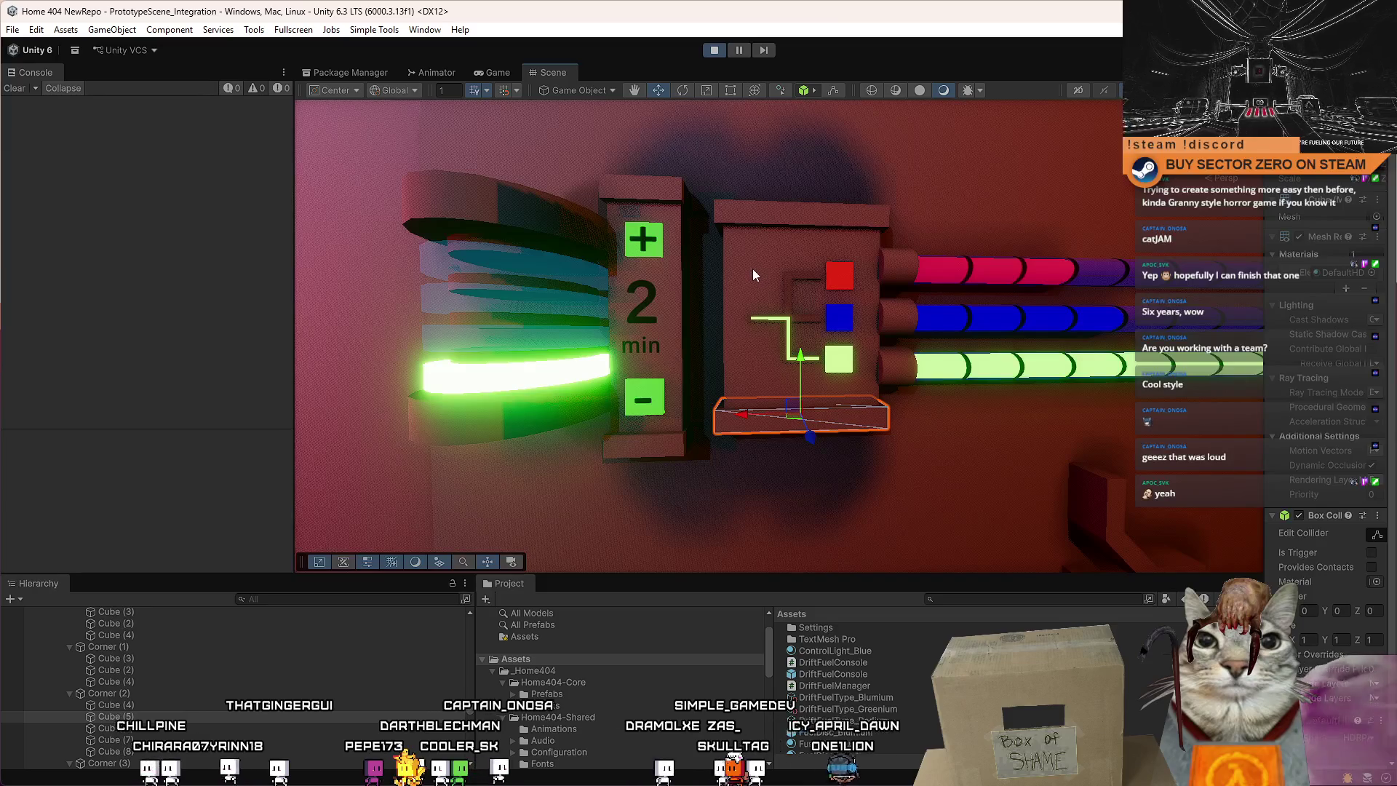
pyautogui.click(766, 220)
pyautogui.click(679, 282)
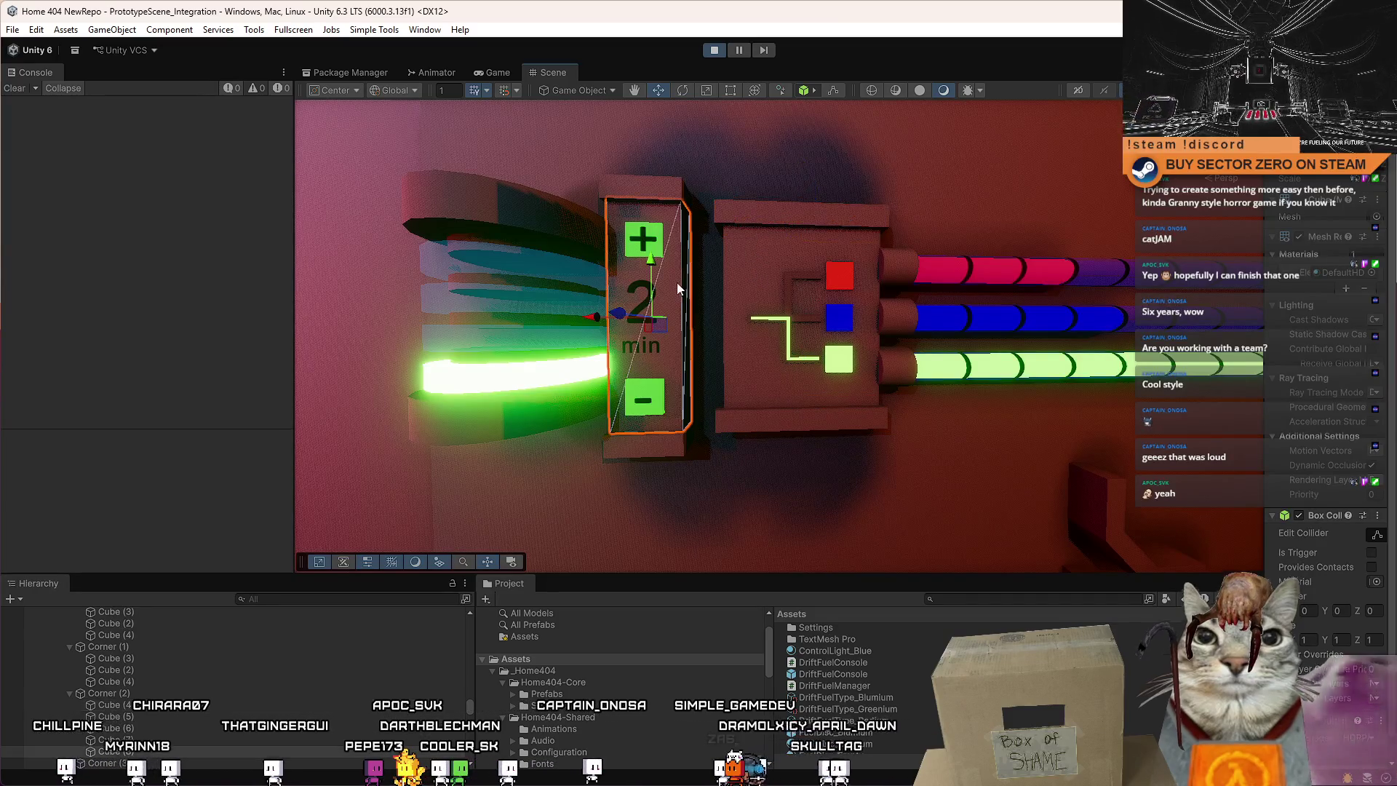
pyautogui.click(696, 439)
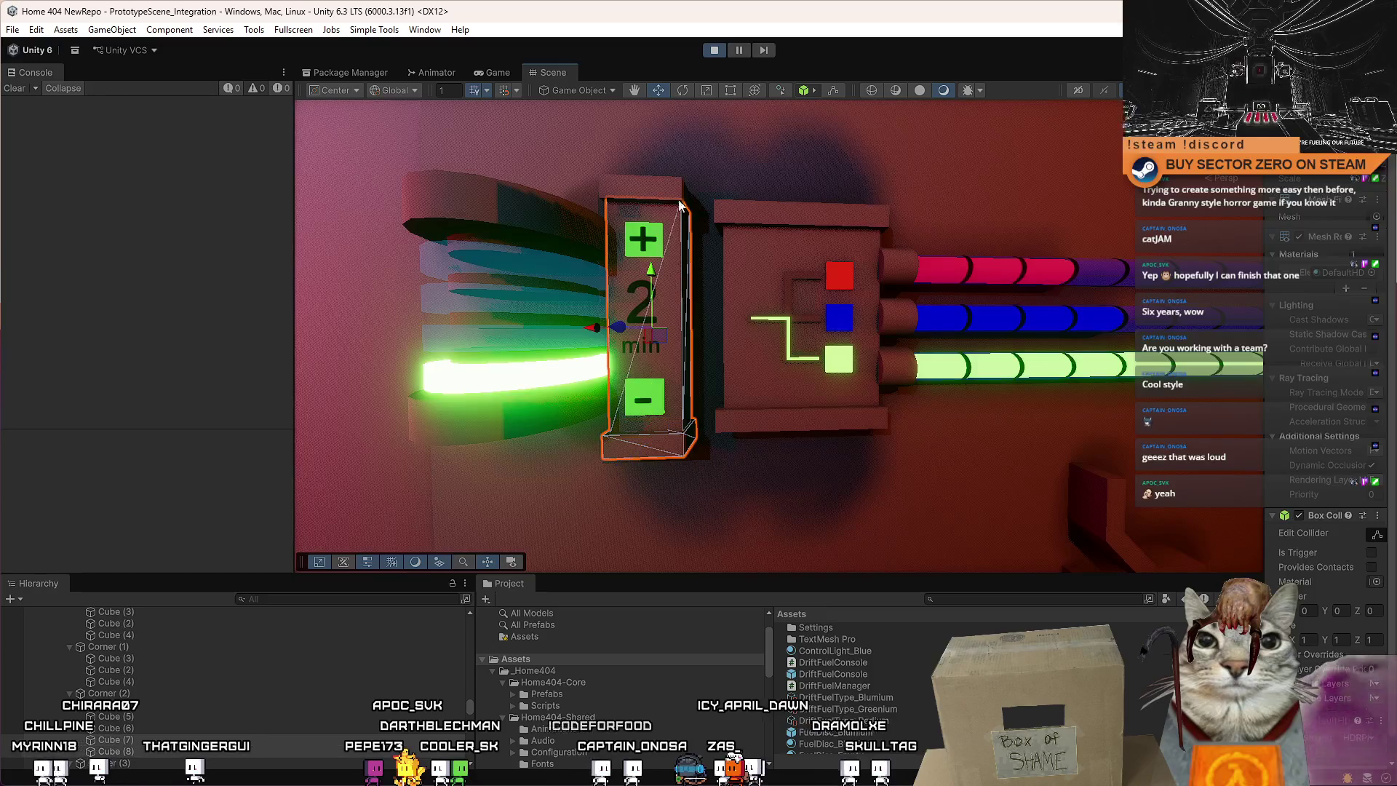
pyautogui.moveTo(595, 325); pyautogui.dragTo(624, 321)
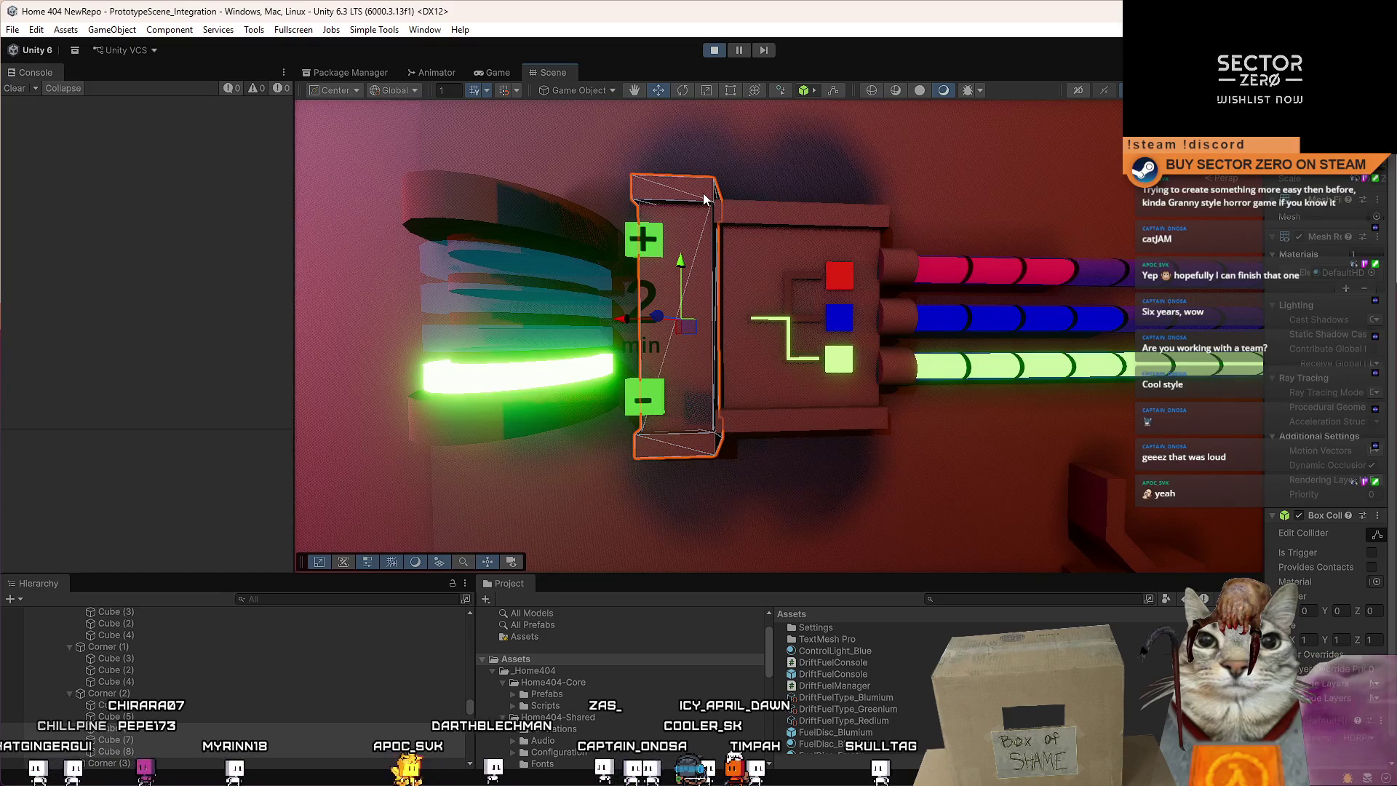
# Scale the top and bottom caps wider along X to span the panel.
pyautogui.click(697, 192)
pyautogui.press('r')
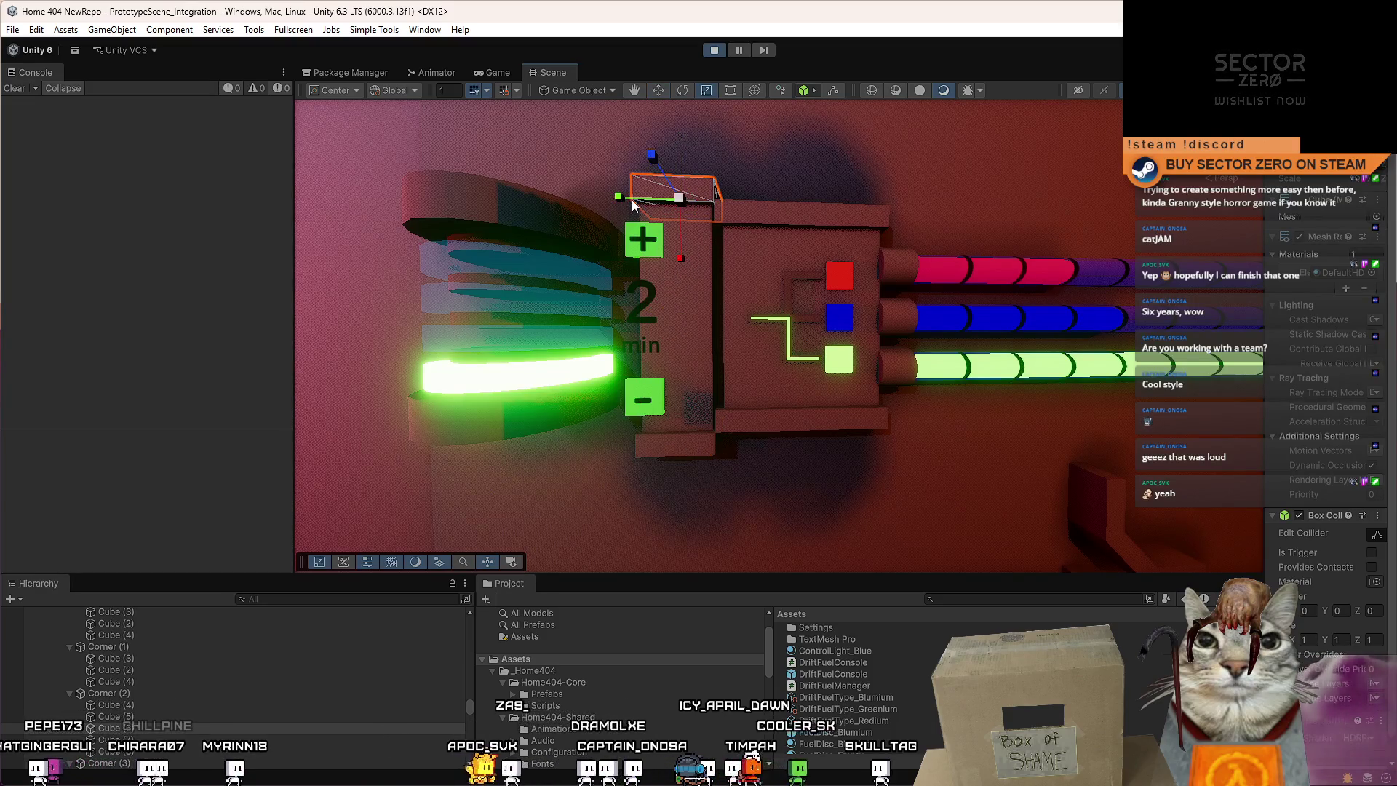
pyautogui.moveTo(630, 199); pyautogui.dragTo(603, 203)
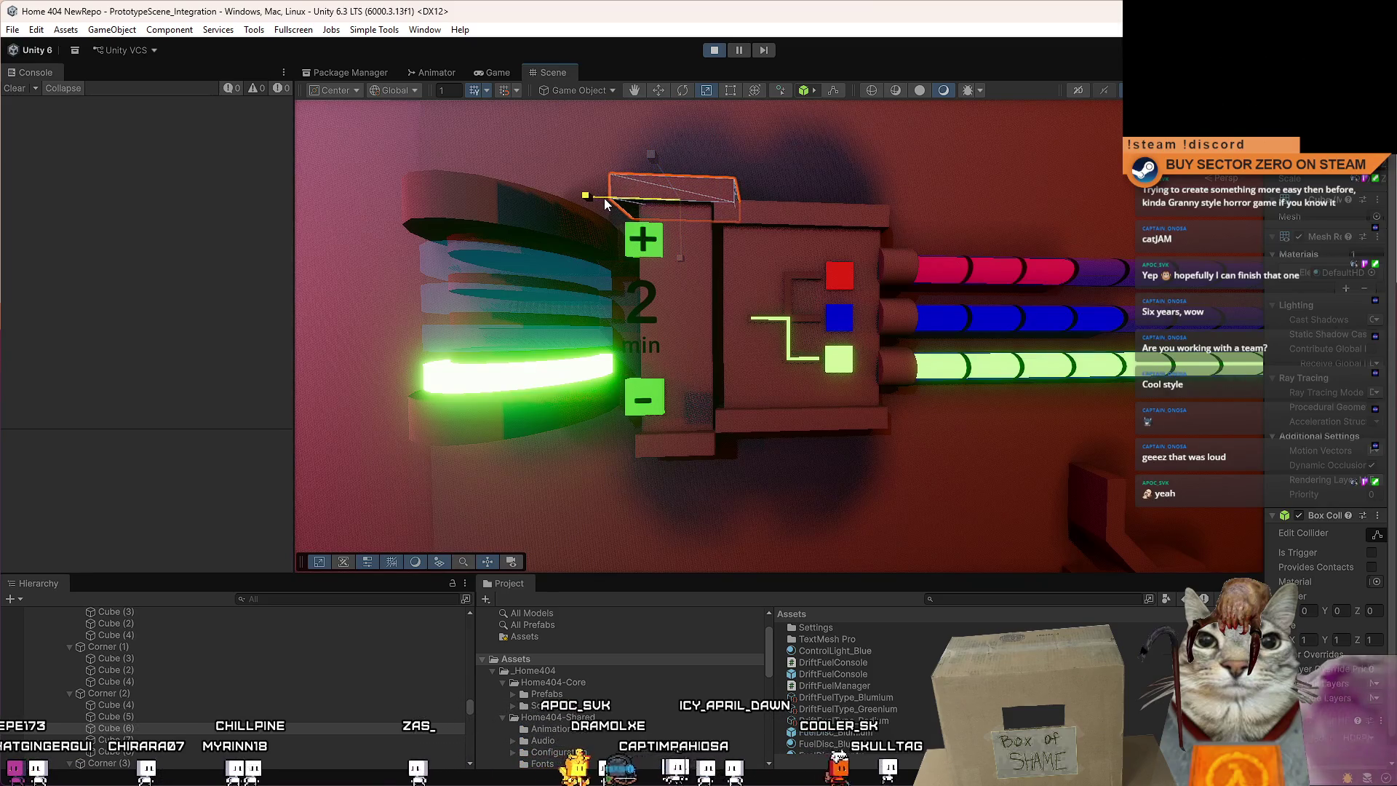
pyautogui.hotkey('ctrl', 'z')
pyautogui.click(688, 439)
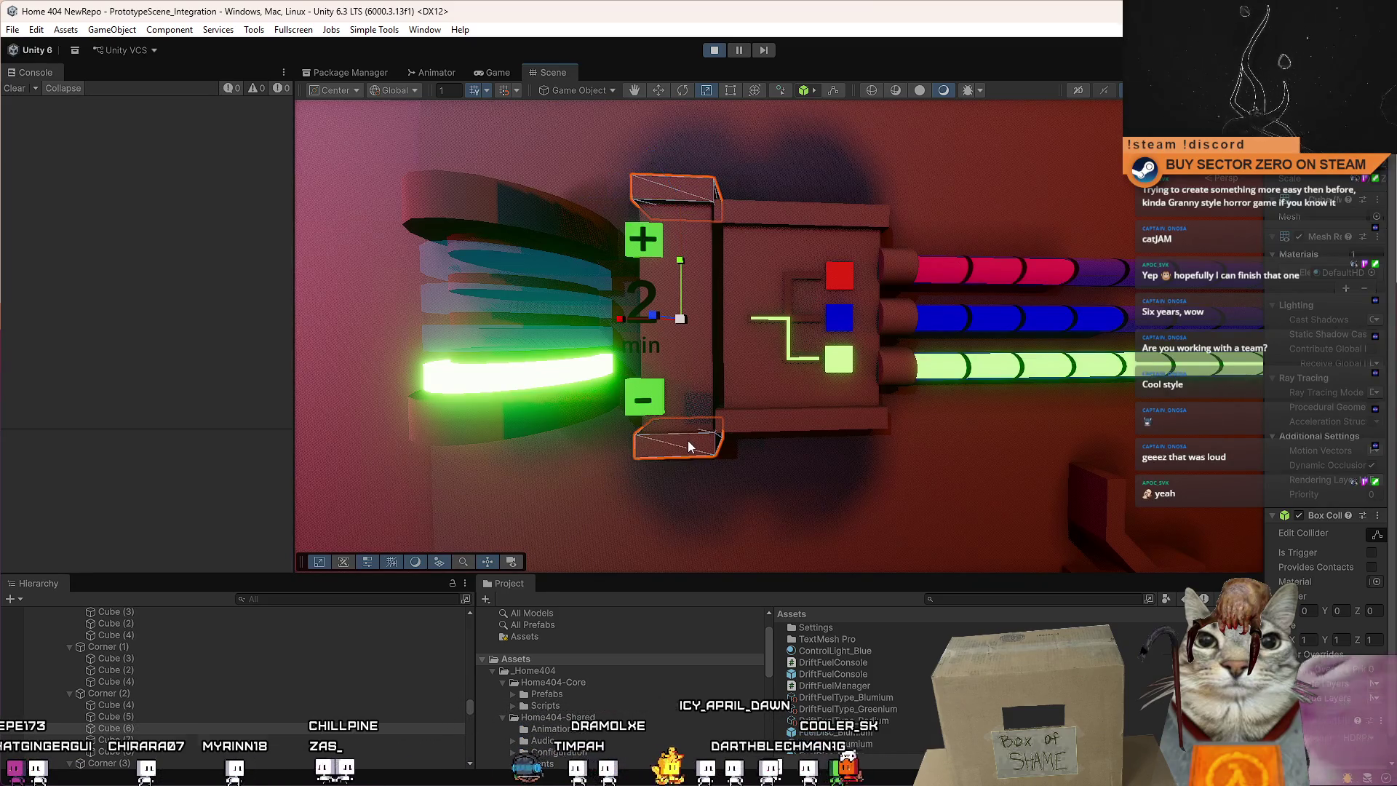
pyautogui.moveTo(616, 320); pyautogui.dragTo(584, 326)
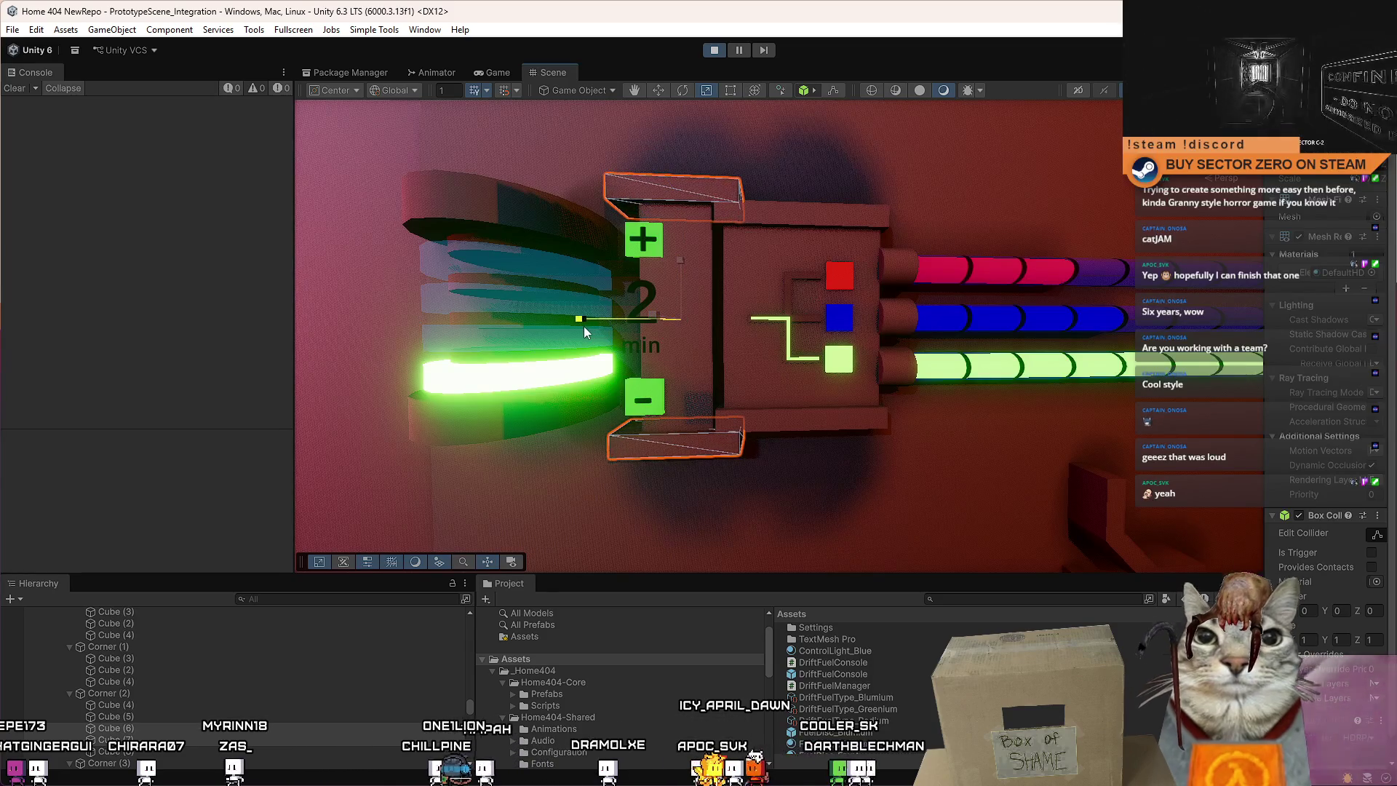
# Add the middle plate, shift the pieces slightly right, and narrow them a little.
pyautogui.click(703, 374)
pyautogui.press('w')
pyautogui.moveTo(625, 320); pyautogui.dragTo(630, 319)
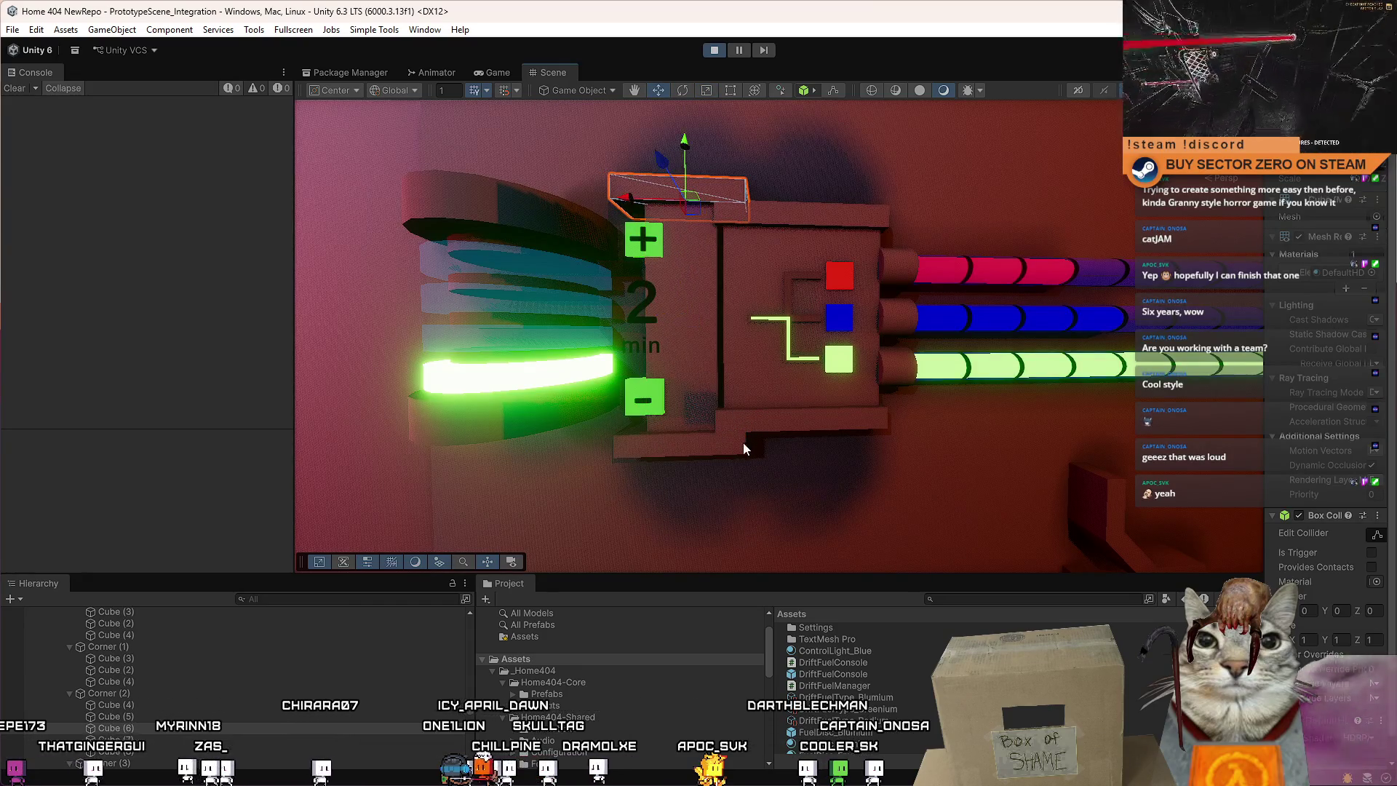
pyautogui.moveTo(712, 377); pyautogui.dragTo(731, 408)
pyautogui.press('r')
pyautogui.moveTo(667, 308); pyautogui.dragTo(652, 308)
pyautogui.click(740, 282)
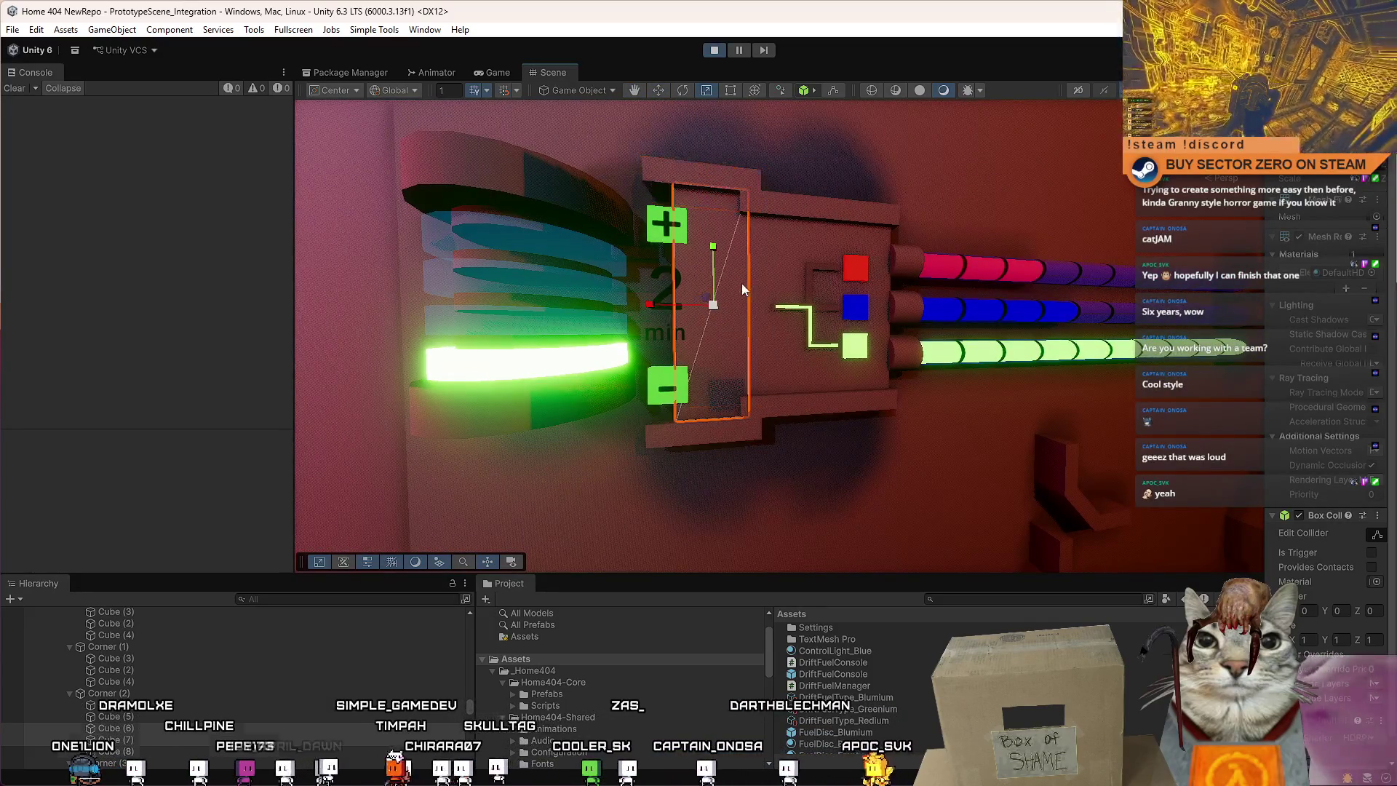
# Undo the last two panel changes, then select and frame the inner console panel.
pyautogui.scroll(-3)
pyautogui.scroll(3)
pyautogui.scroll(-3)
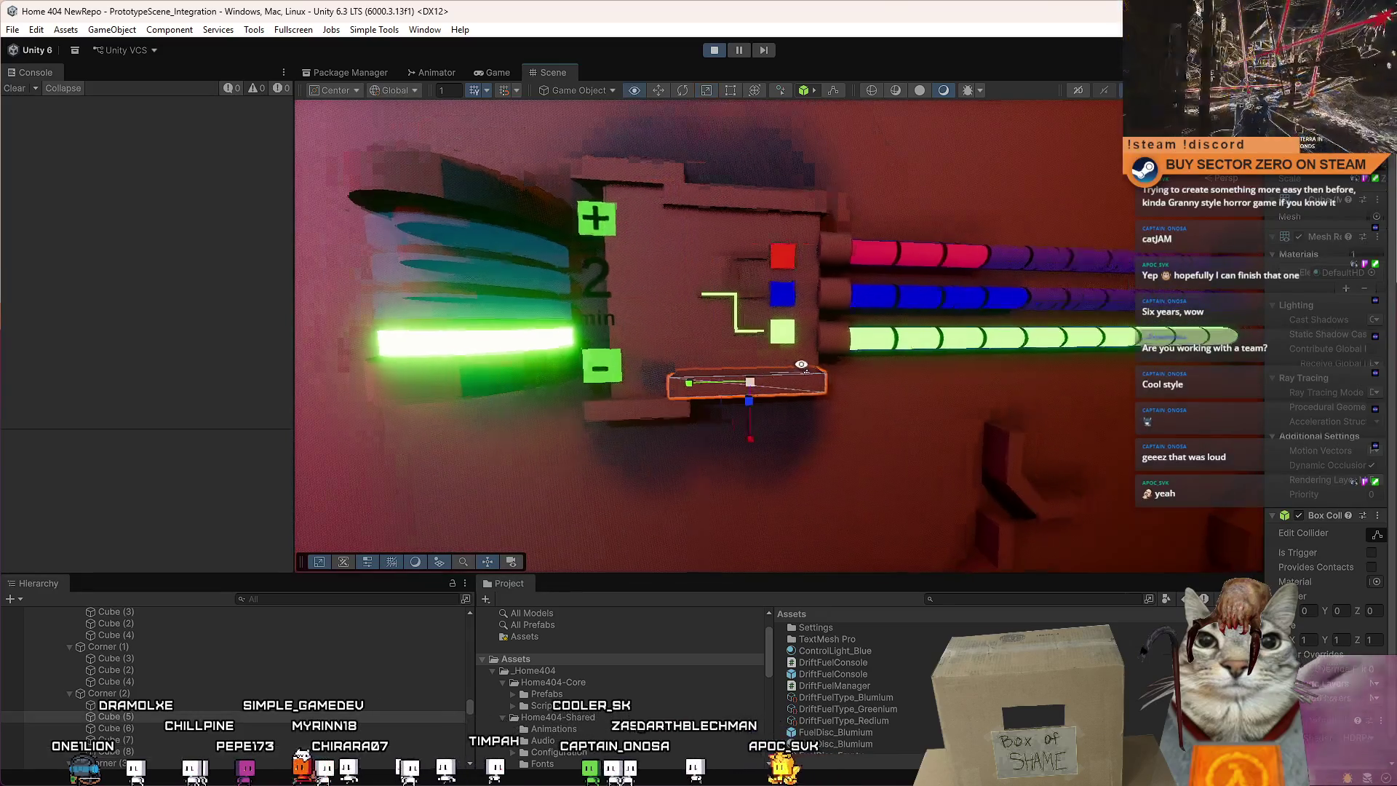
pyautogui.scroll(3)
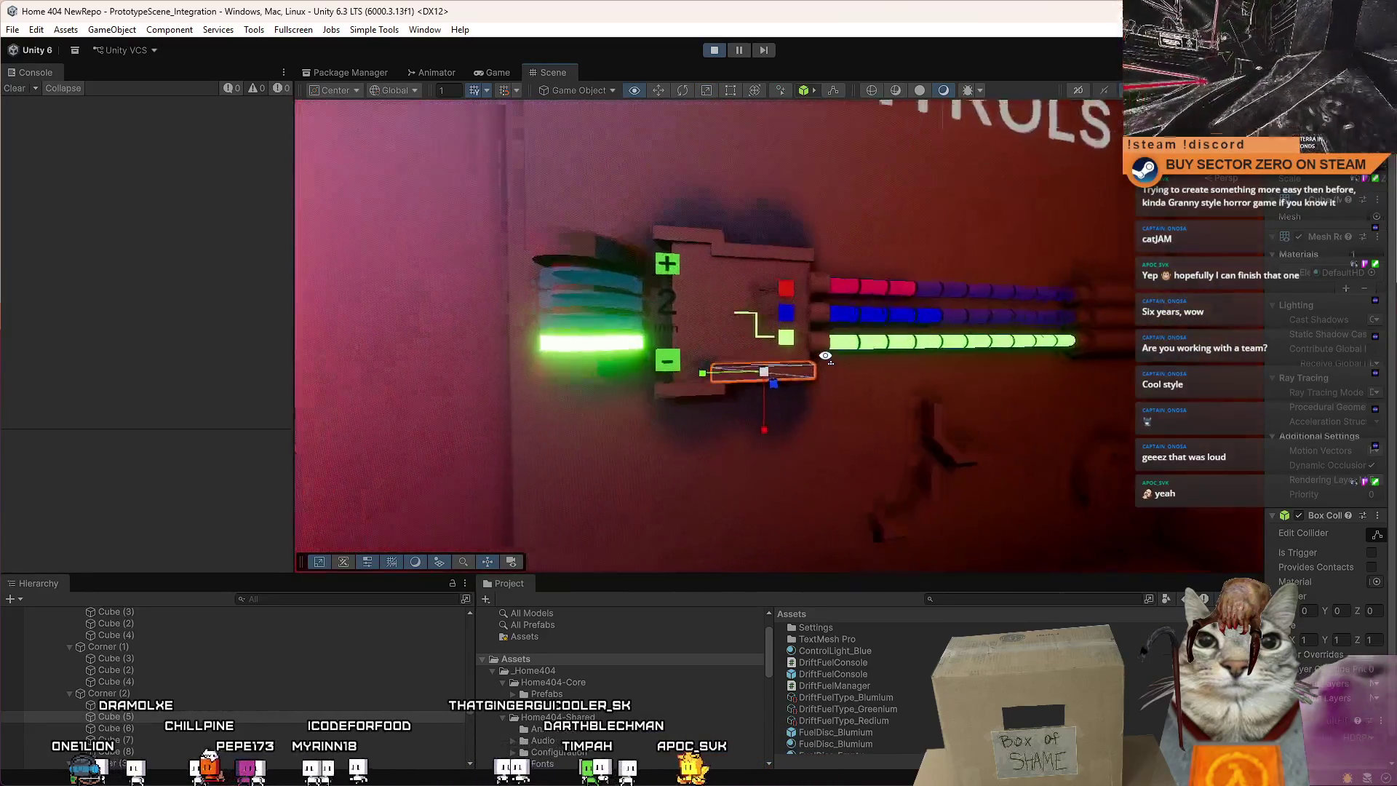
pyautogui.hotkey('ctrl', 'z')
pyautogui.hotkey('ctrl', 'z')
pyautogui.hotkey('ctrl', 'z')
pyautogui.hotkey('ctrl', 'z')
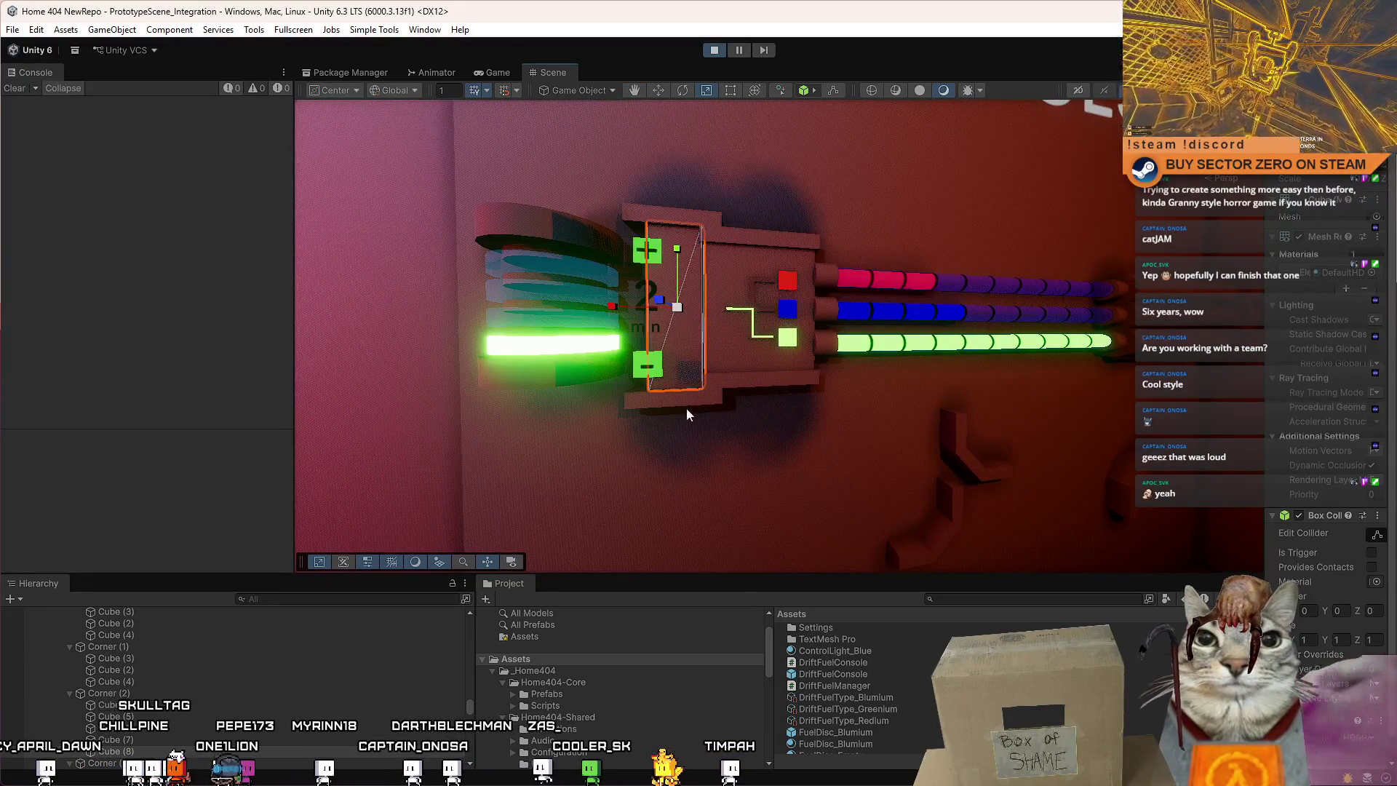
pyautogui.hotkey('ctrl', 'z')
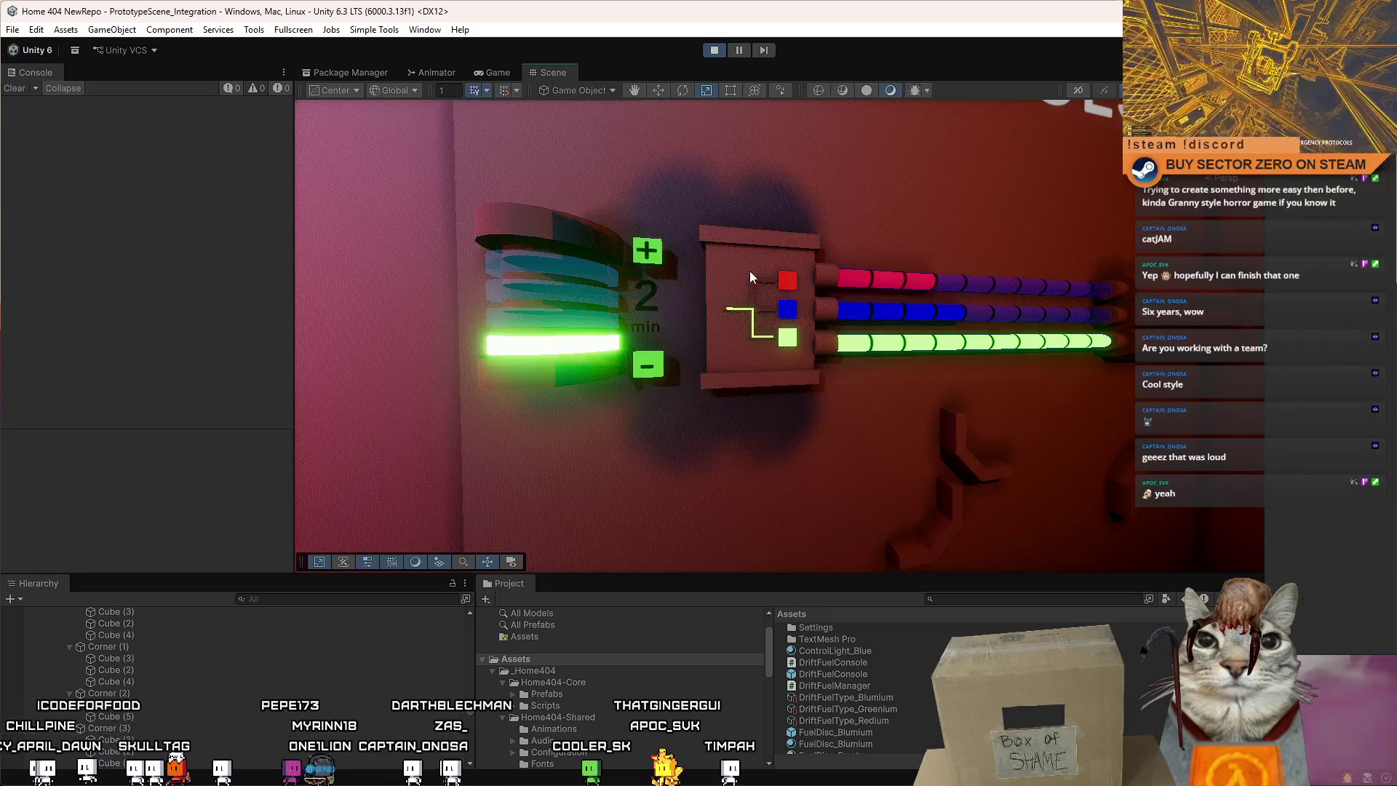
pyautogui.click(751, 275)
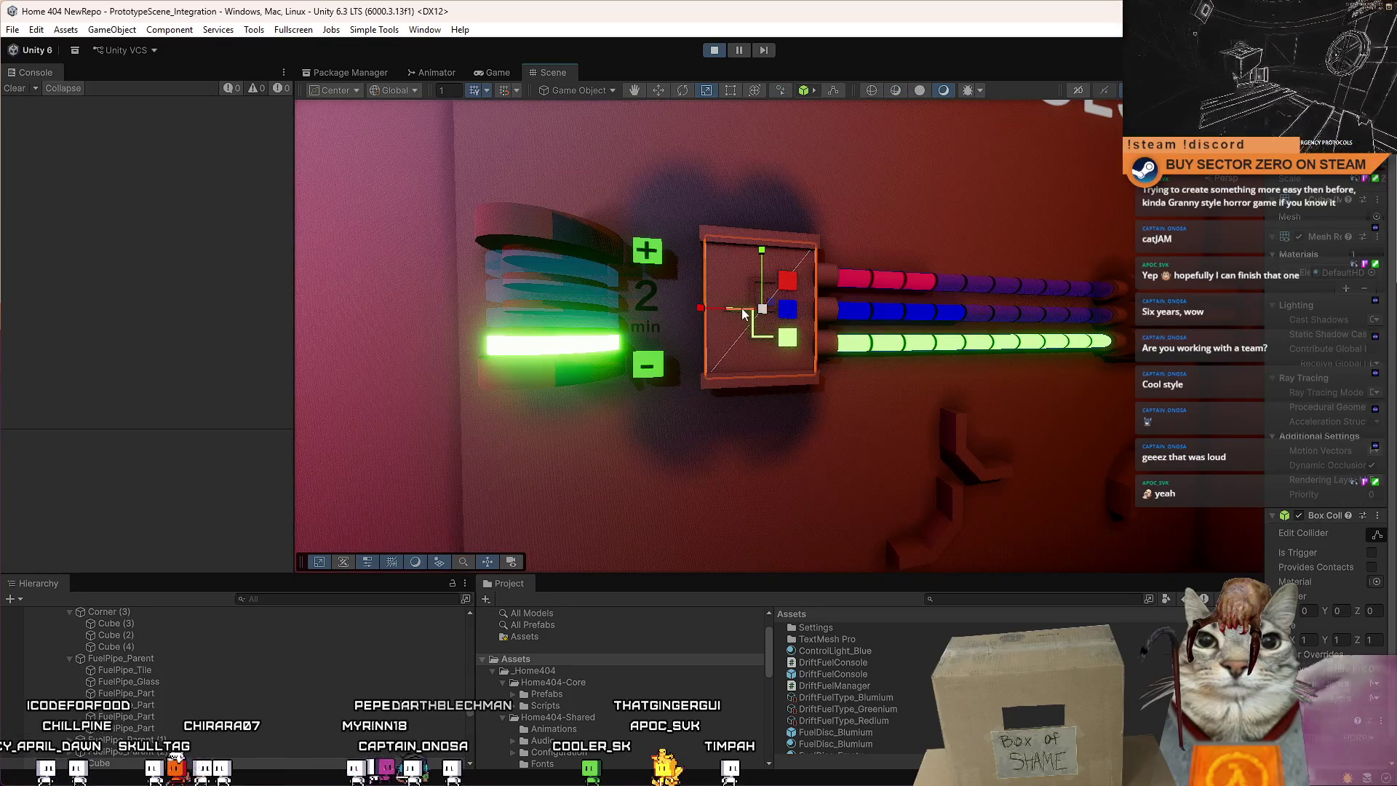
pyautogui.moveTo(746, 318); pyautogui.dragTo(795, 306)
pyautogui.press('f')
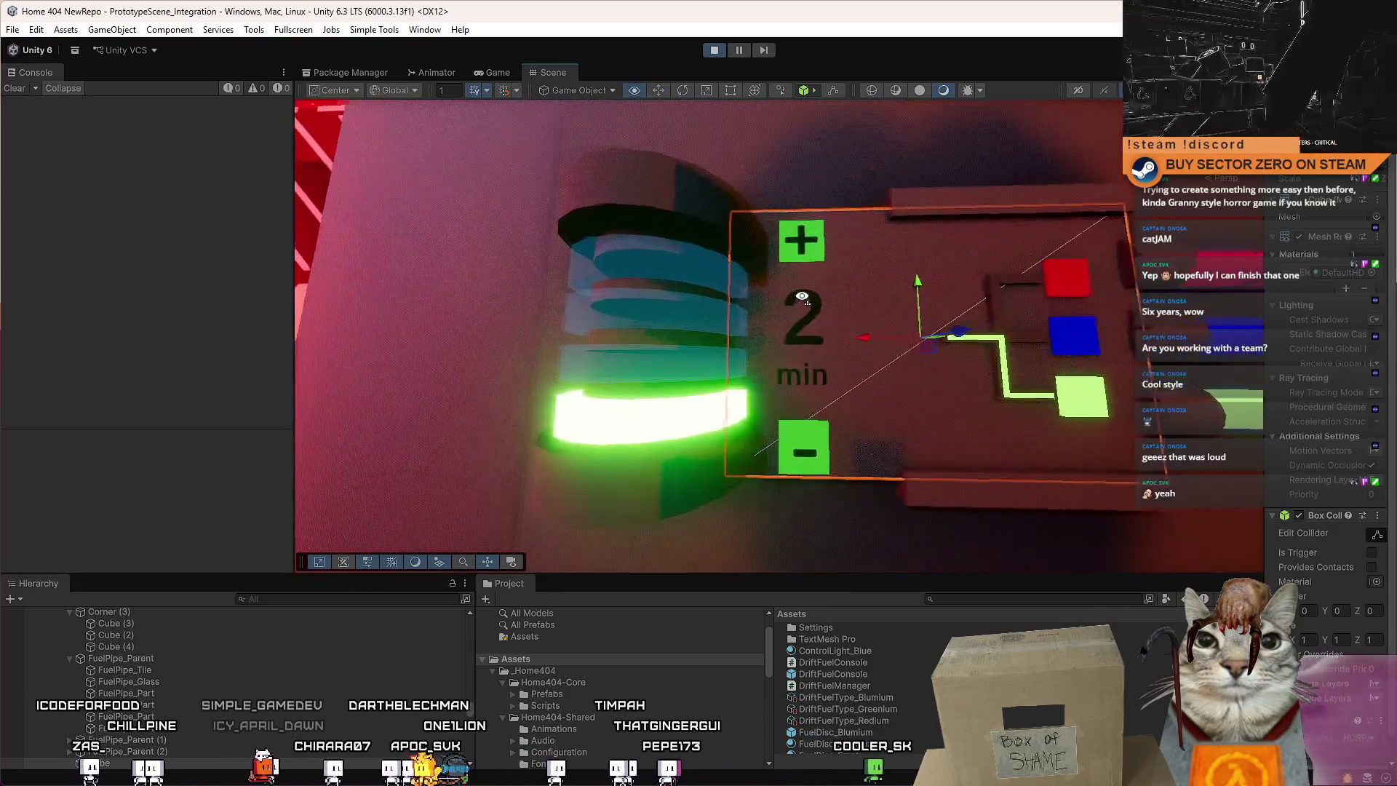
# Shift the + and - buttons and Total Time texts right together.
pyautogui.click(649, 220)
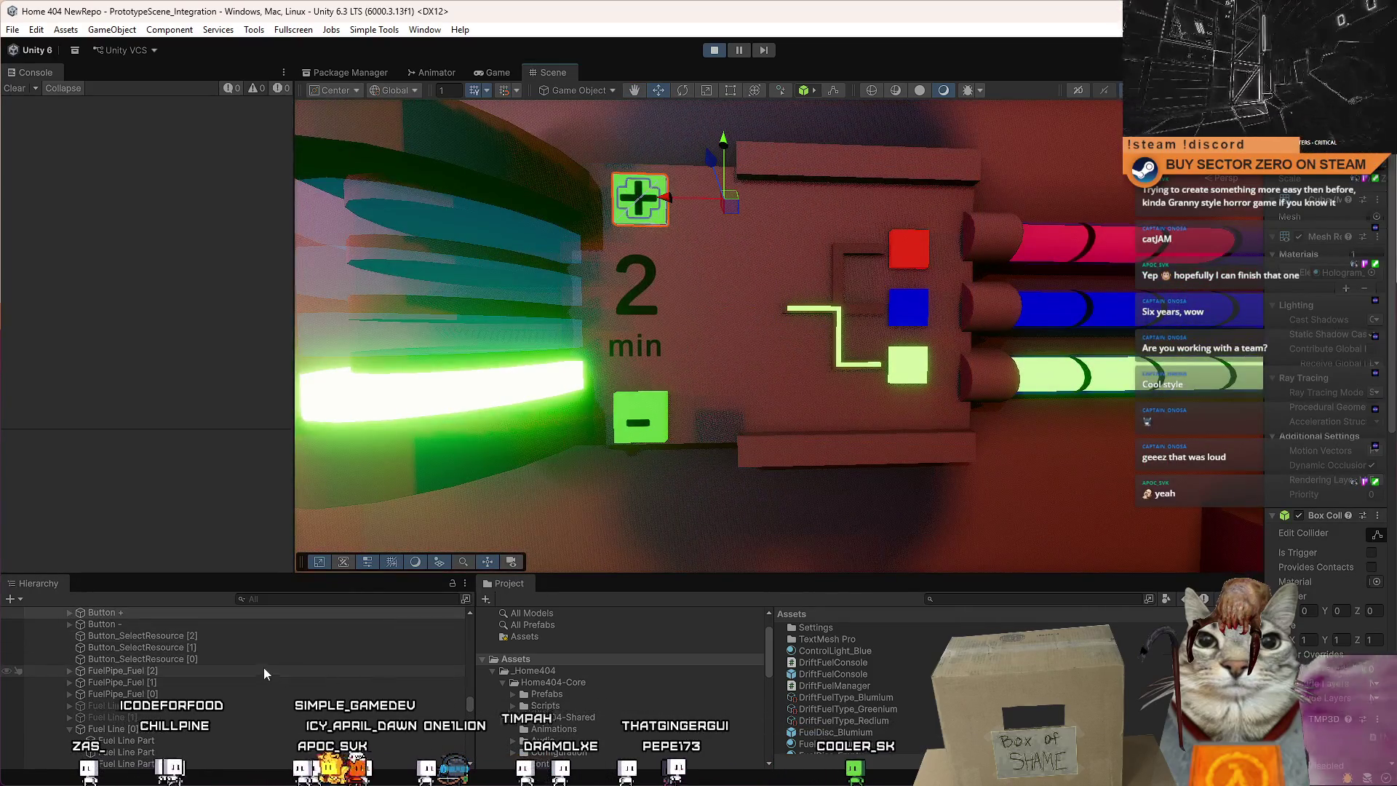
pyautogui.click(154, 624)
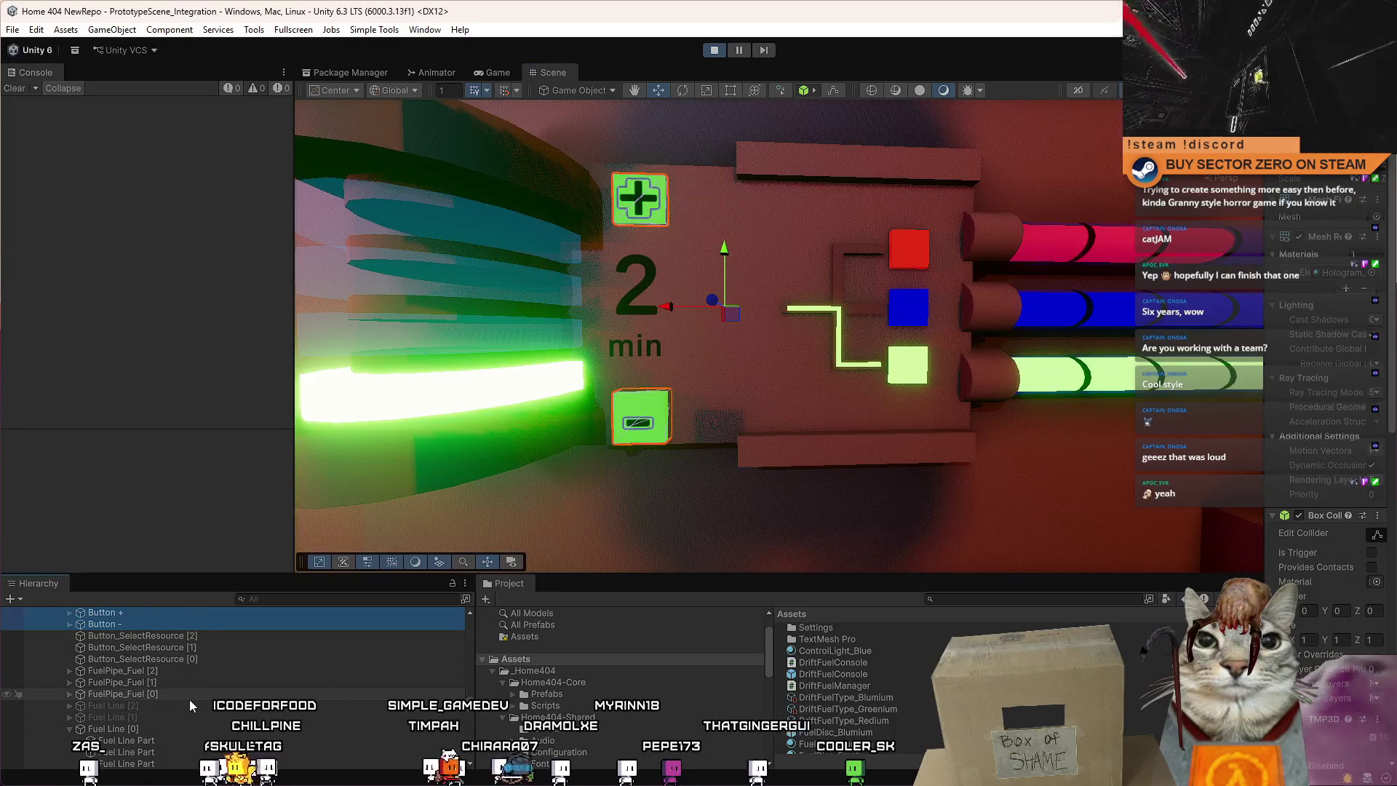
pyautogui.scroll(3)
pyautogui.click(195, 679)
pyautogui.click(195, 687)
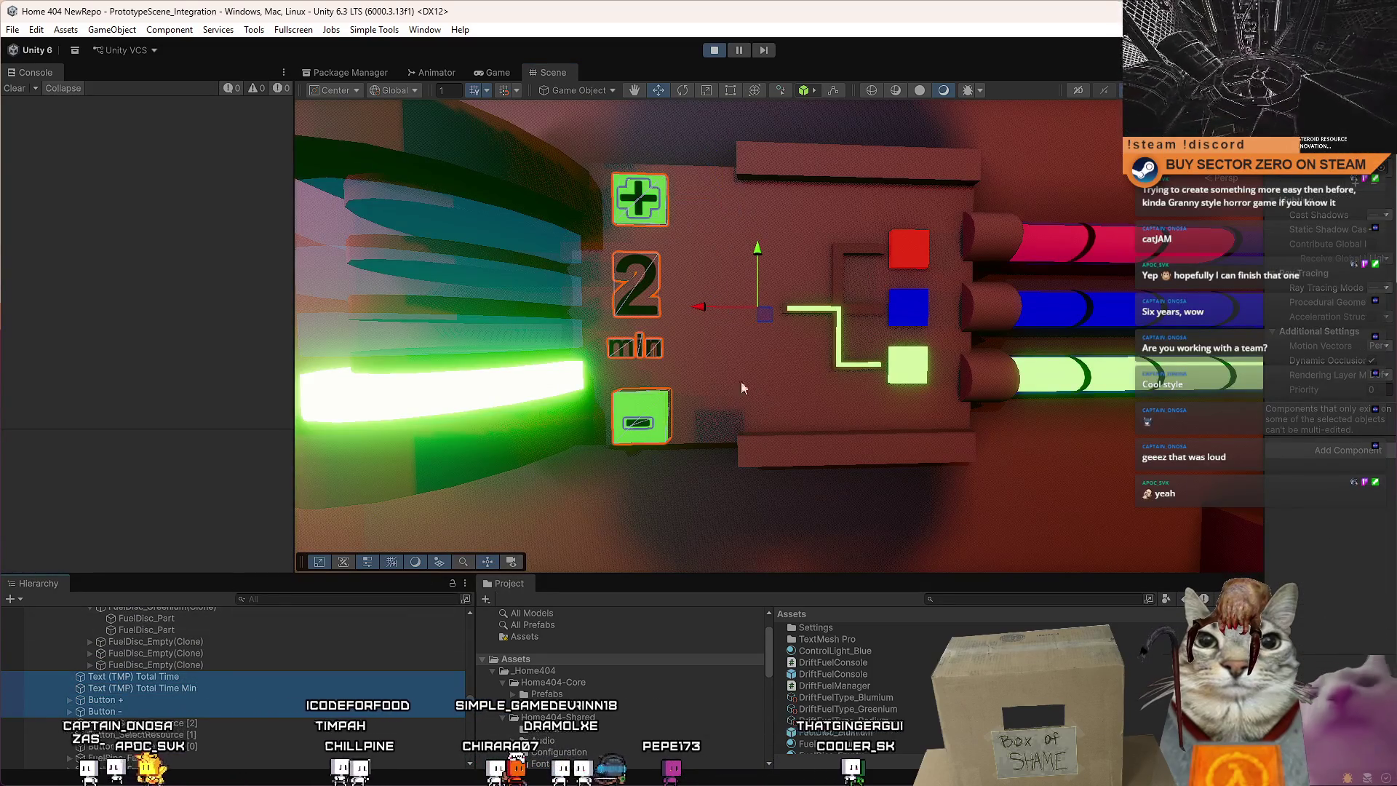
pyautogui.moveTo(706, 309); pyautogui.dragTo(767, 312)
pyautogui.press('r')
pyautogui.press('w')
# Add the top bar and widen both bars along X.
pyautogui.moveTo(848, 340); pyautogui.dragTo(814, 223)
pyautogui.click(814, 222)
pyautogui.press('r')
pyautogui.moveTo(727, 322); pyautogui.dragTo(705, 325)
pyautogui.press('w')
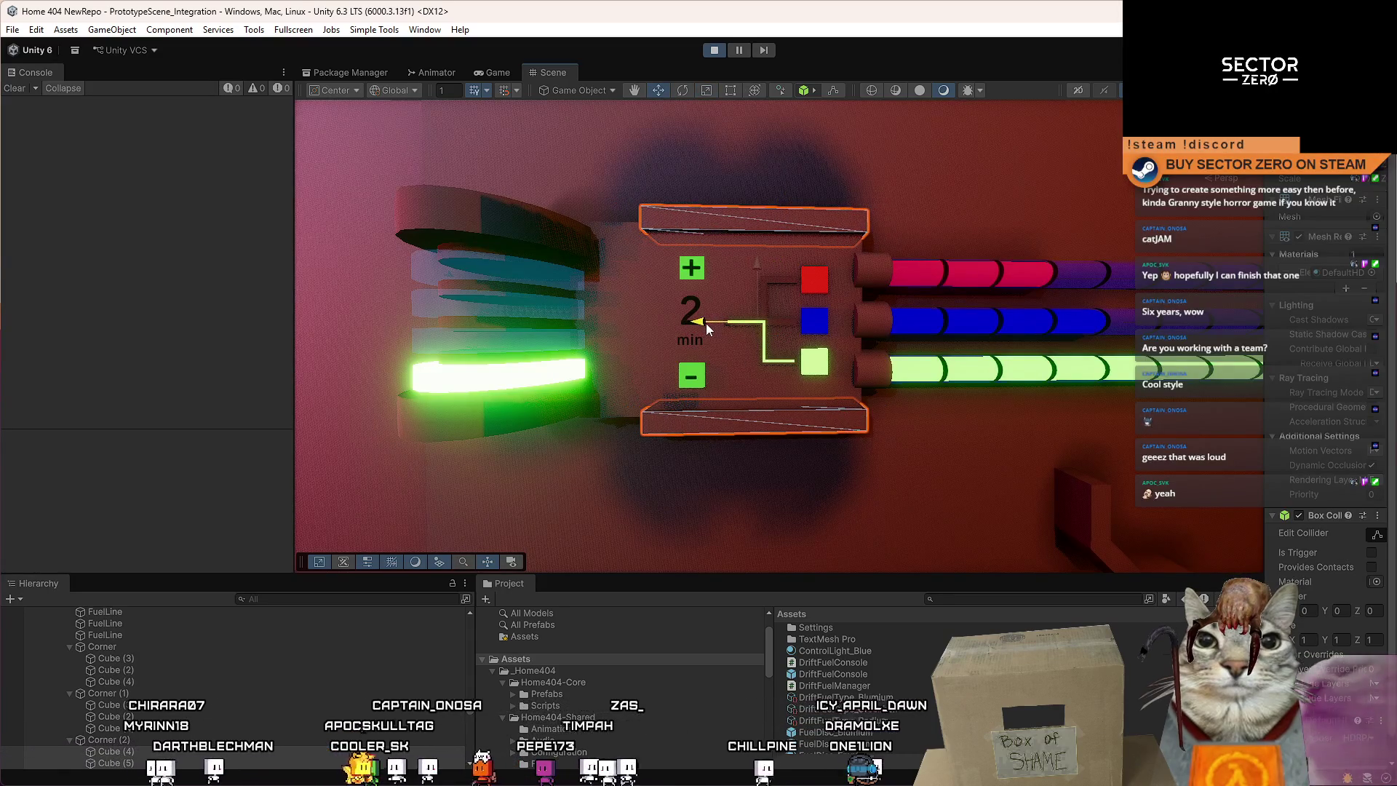
# Scale the panel base along X to line it up with its backplate, then frame the wall.
pyautogui.click(706, 323)
pyautogui.press('f')
pyautogui.press('r')
pyautogui.scroll(-3)
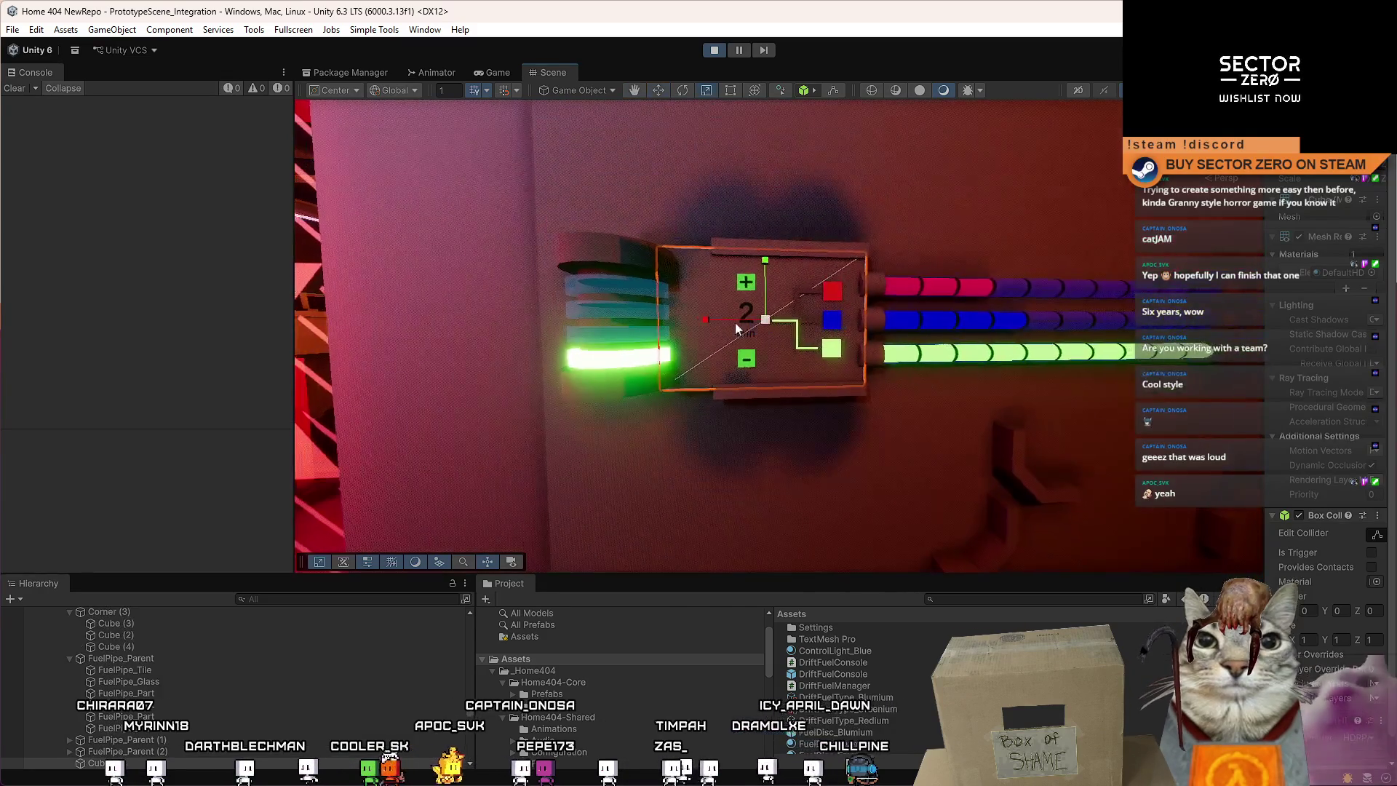
pyautogui.moveTo(720, 321); pyautogui.dragTo(740, 321)
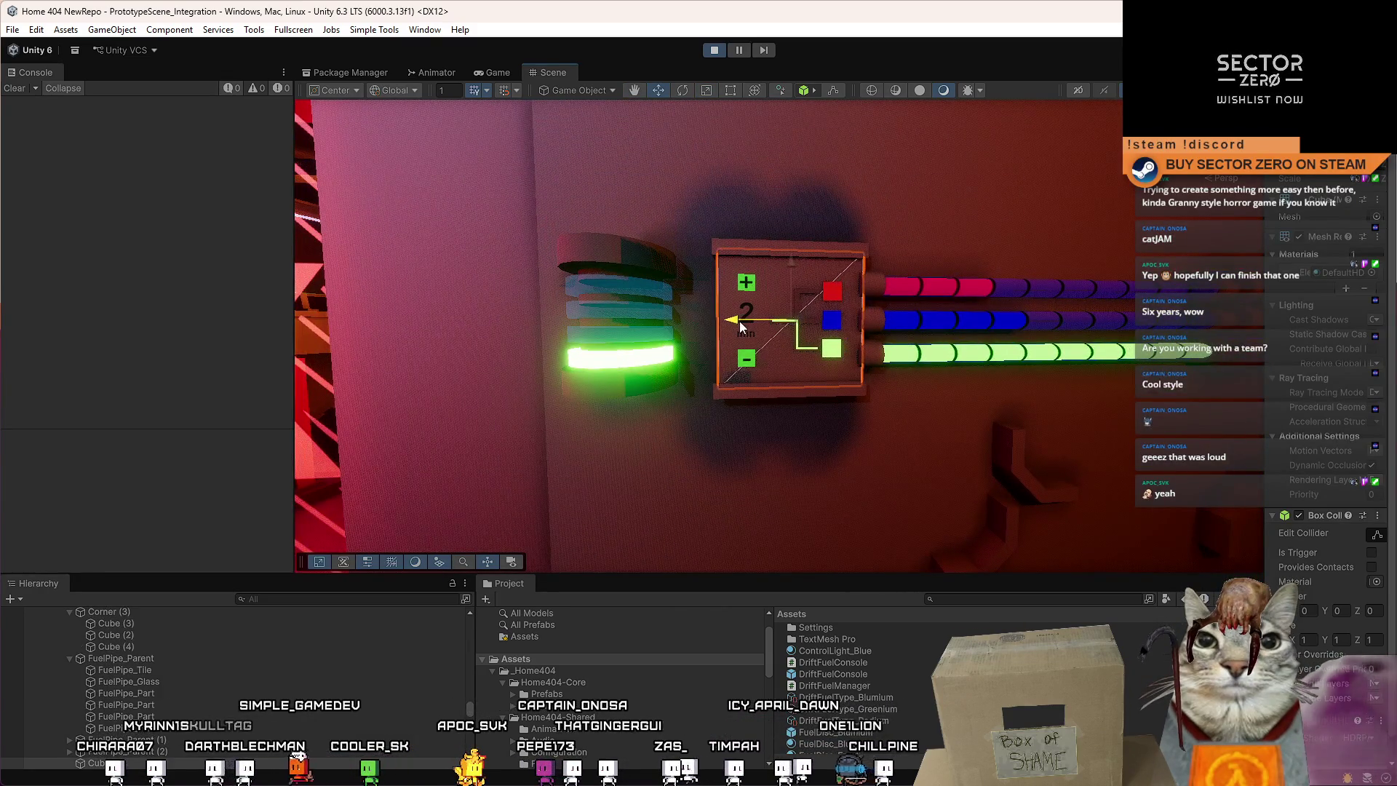
pyautogui.click(891, 444)
pyautogui.press('f')
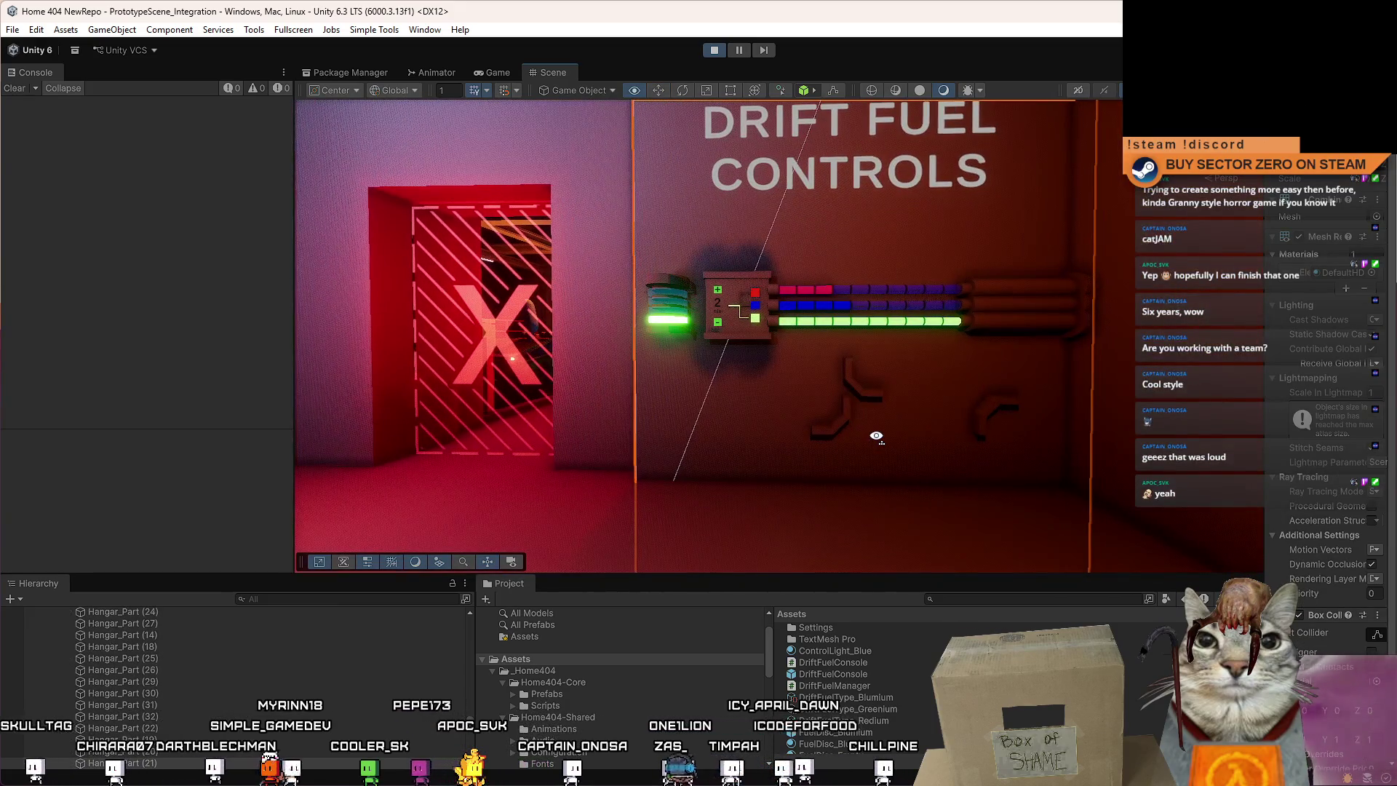
# Move the DRIFT FUEL CONTROLS text down and right toward the console.
pyautogui.moveTo(876, 436); pyautogui.dragTo(891, 399)
pyautogui.press('d')
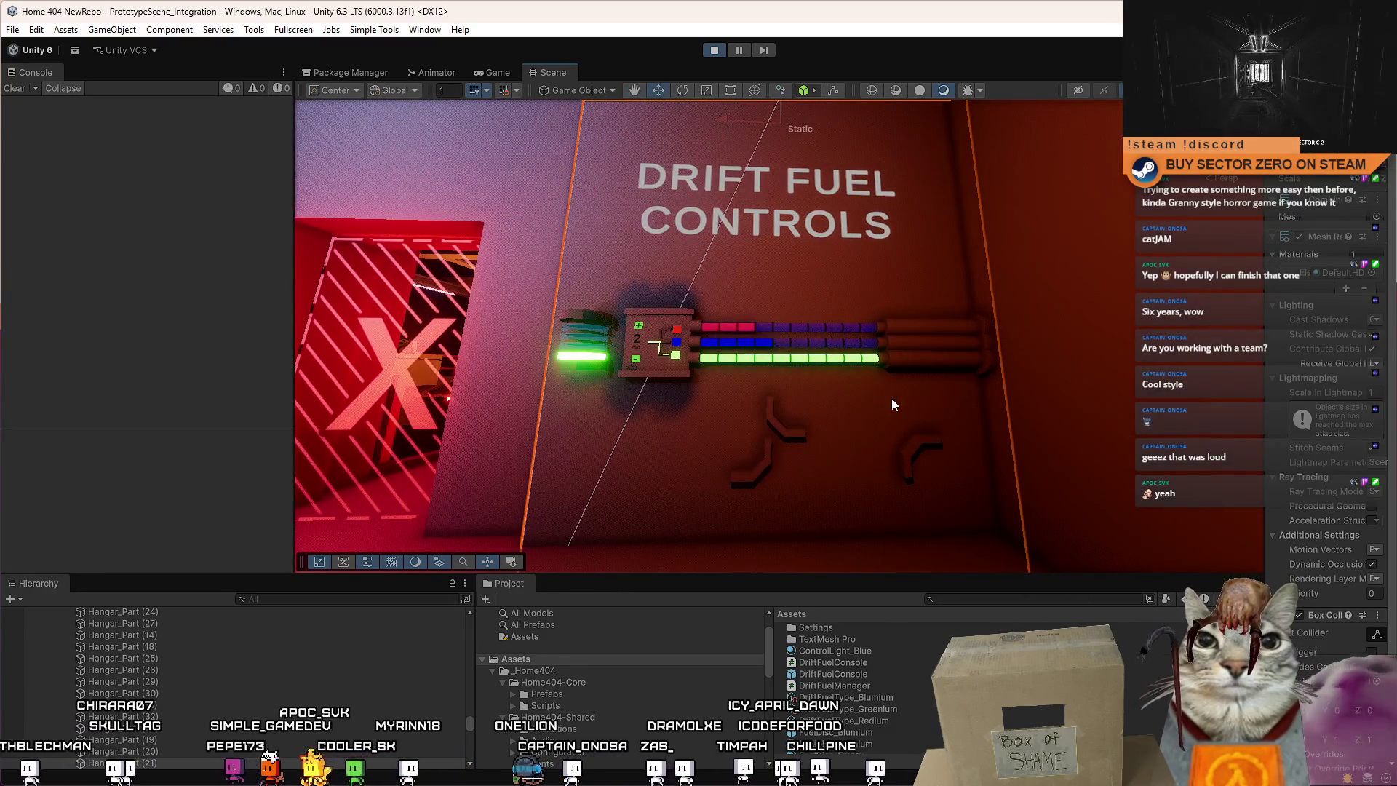
pyautogui.press('Right')
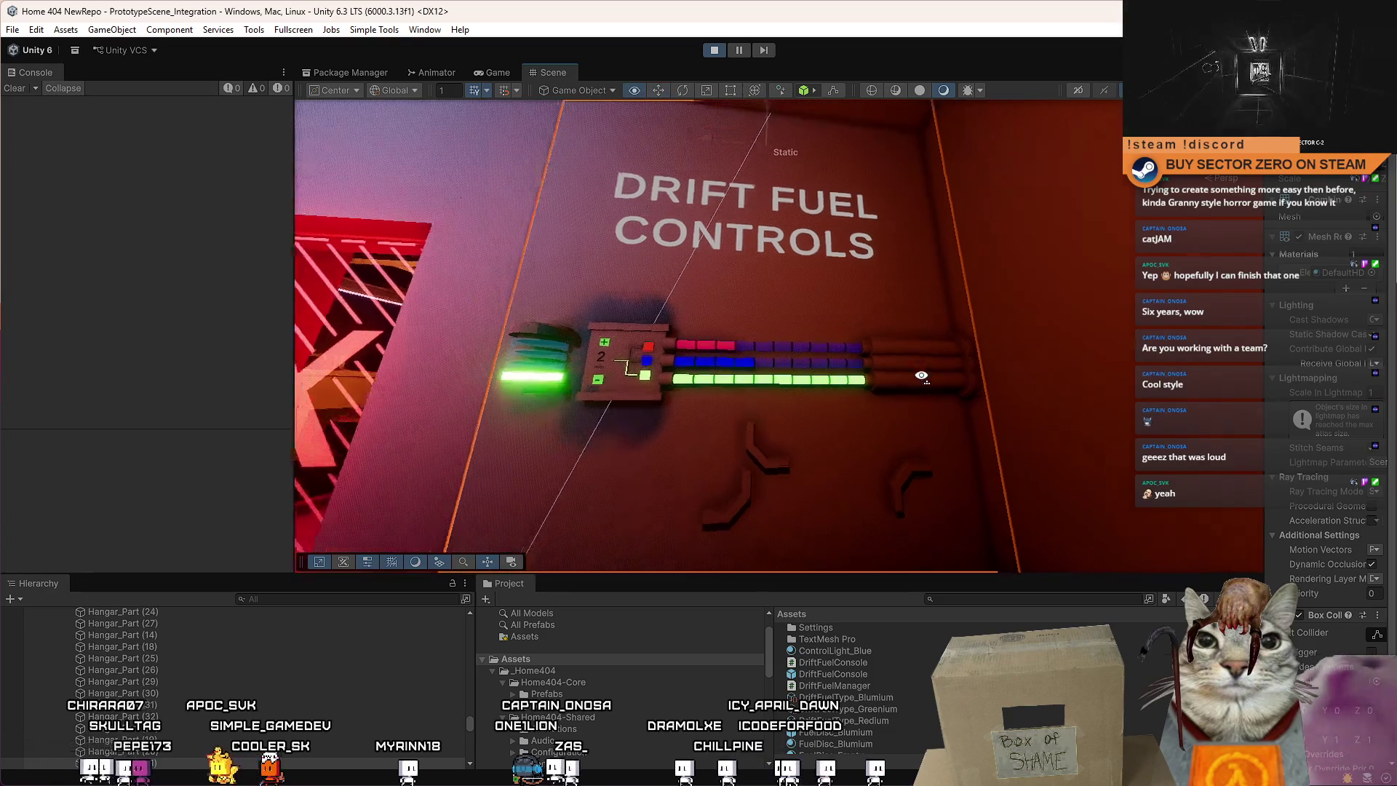
pyautogui.press('Up')
pyautogui.moveTo(927, 318); pyautogui.dragTo(831, 286)
pyautogui.click(801, 277)
pyautogui.moveTo(720, 238); pyautogui.dragTo(748, 279)
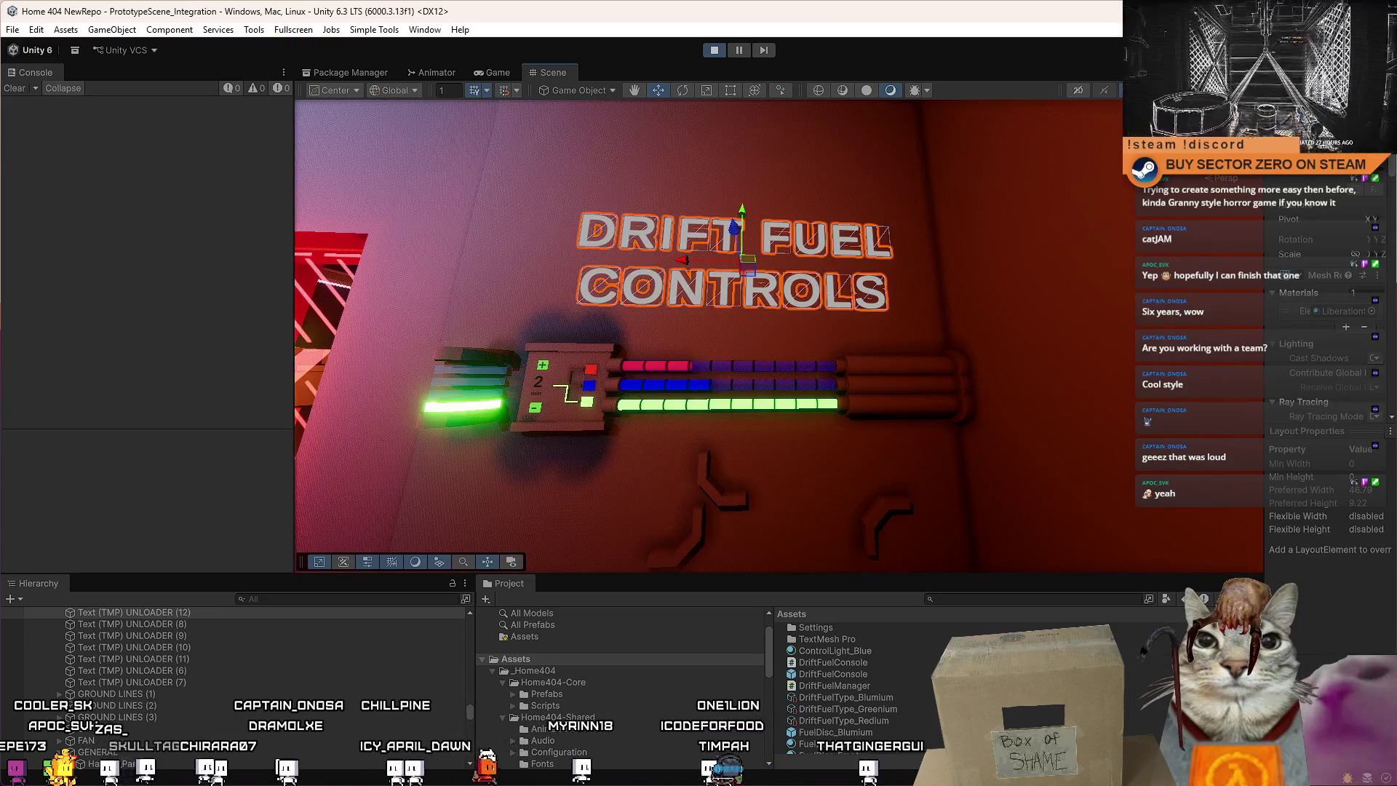
# Nudge the sign slightly right, then select a blue fuel pipe segment on the console.
pyautogui.press('s')
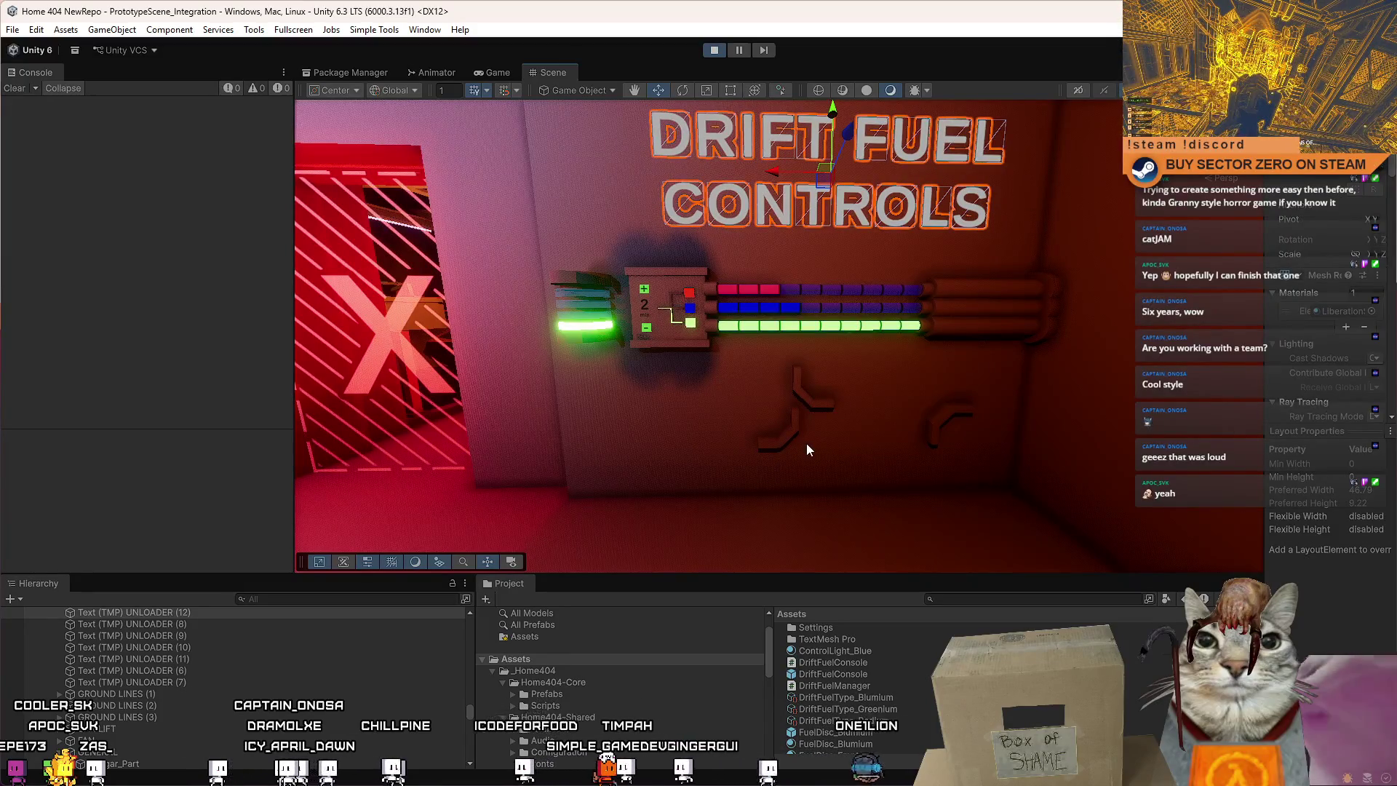
pyautogui.press('s')
pyautogui.moveTo(773, 268); pyautogui.dragTo(773, 269)
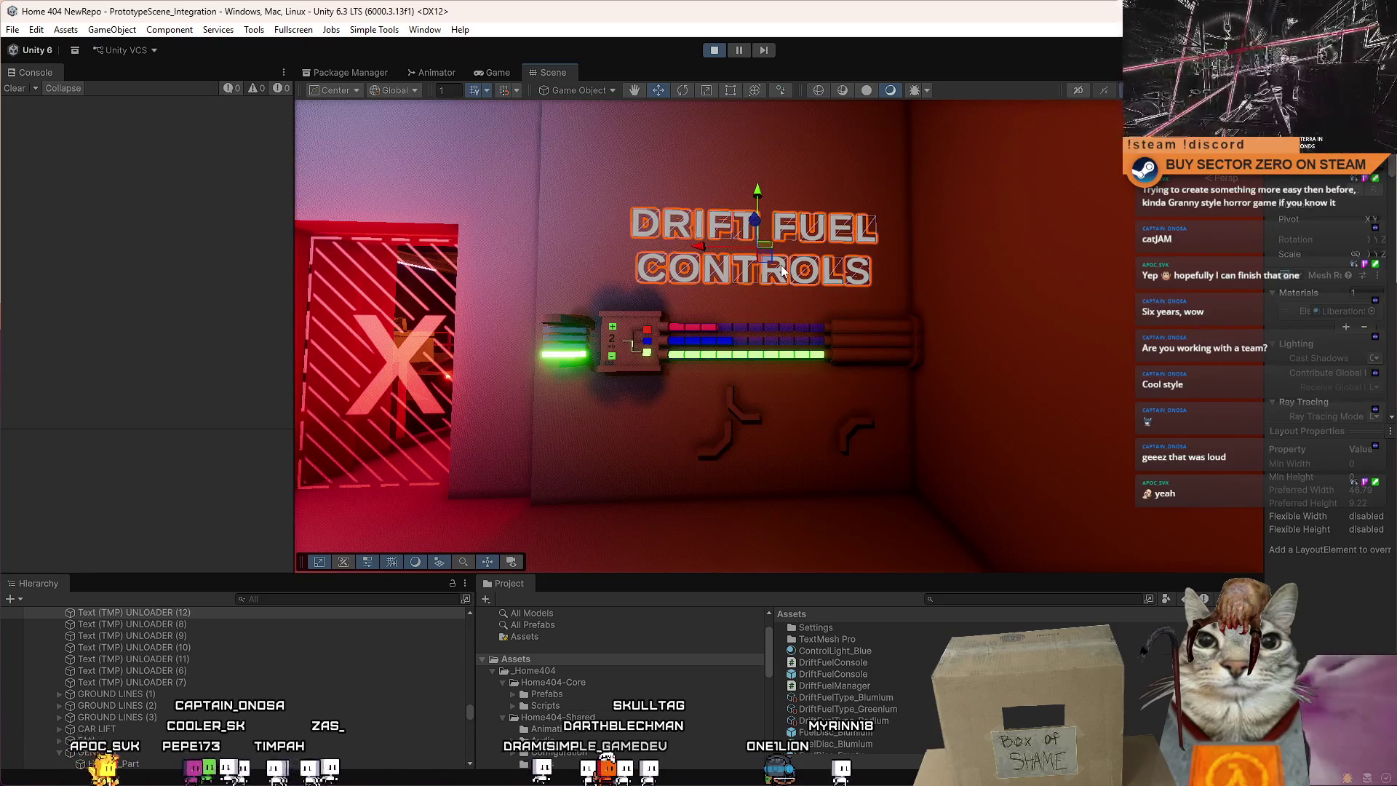
pyautogui.moveTo(729, 290); pyautogui.dragTo(655, 334)
pyautogui.click(855, 286)
pyautogui.scroll(-3)
# Duplicate the fuel pipe segment and scale the copy into a short connector.
pyautogui.scroll(3)
pyautogui.hotkey('ctrl', 'd')
pyautogui.scroll(3)
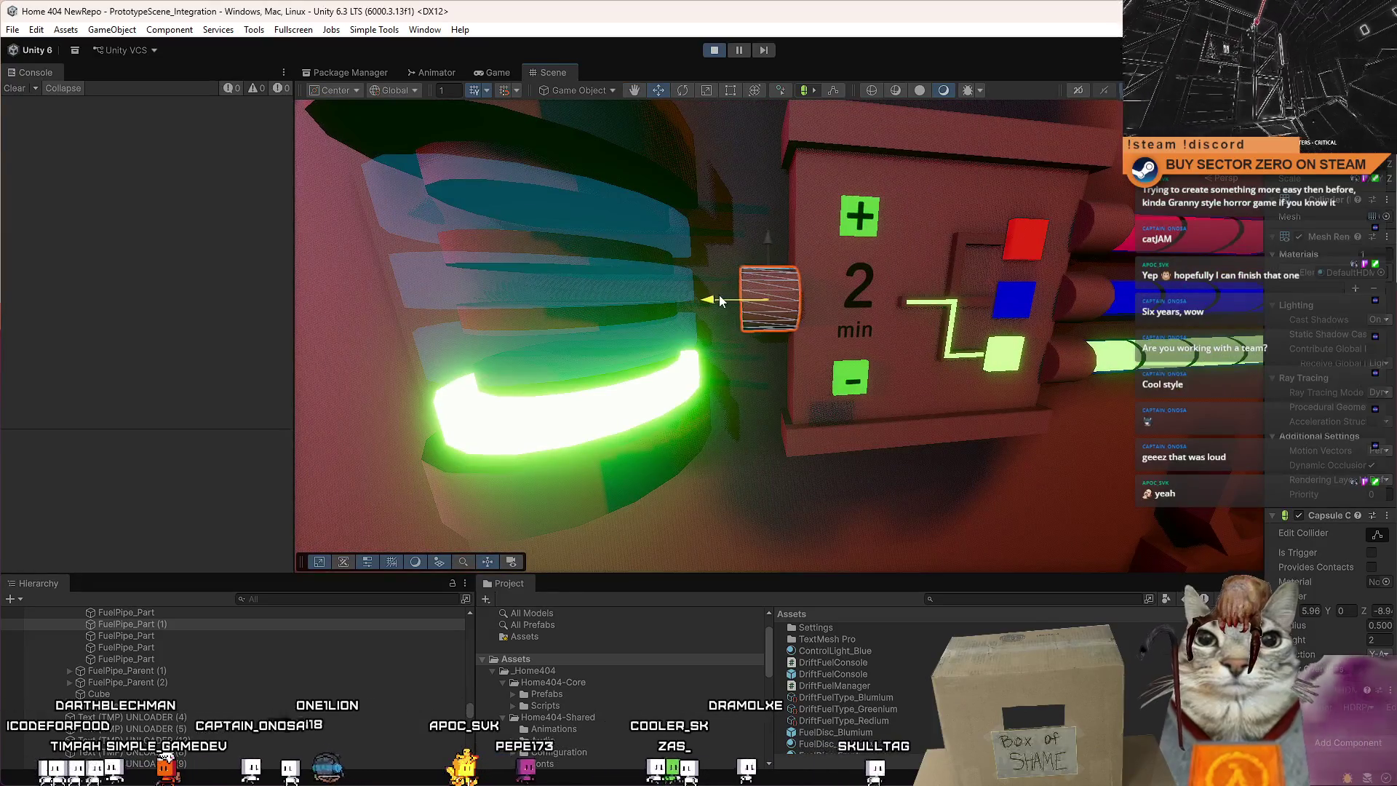
pyautogui.moveTo(717, 296); pyautogui.dragTo(707, 305)
pyautogui.hotkey('ctrl', 'd')
pyautogui.press('r')
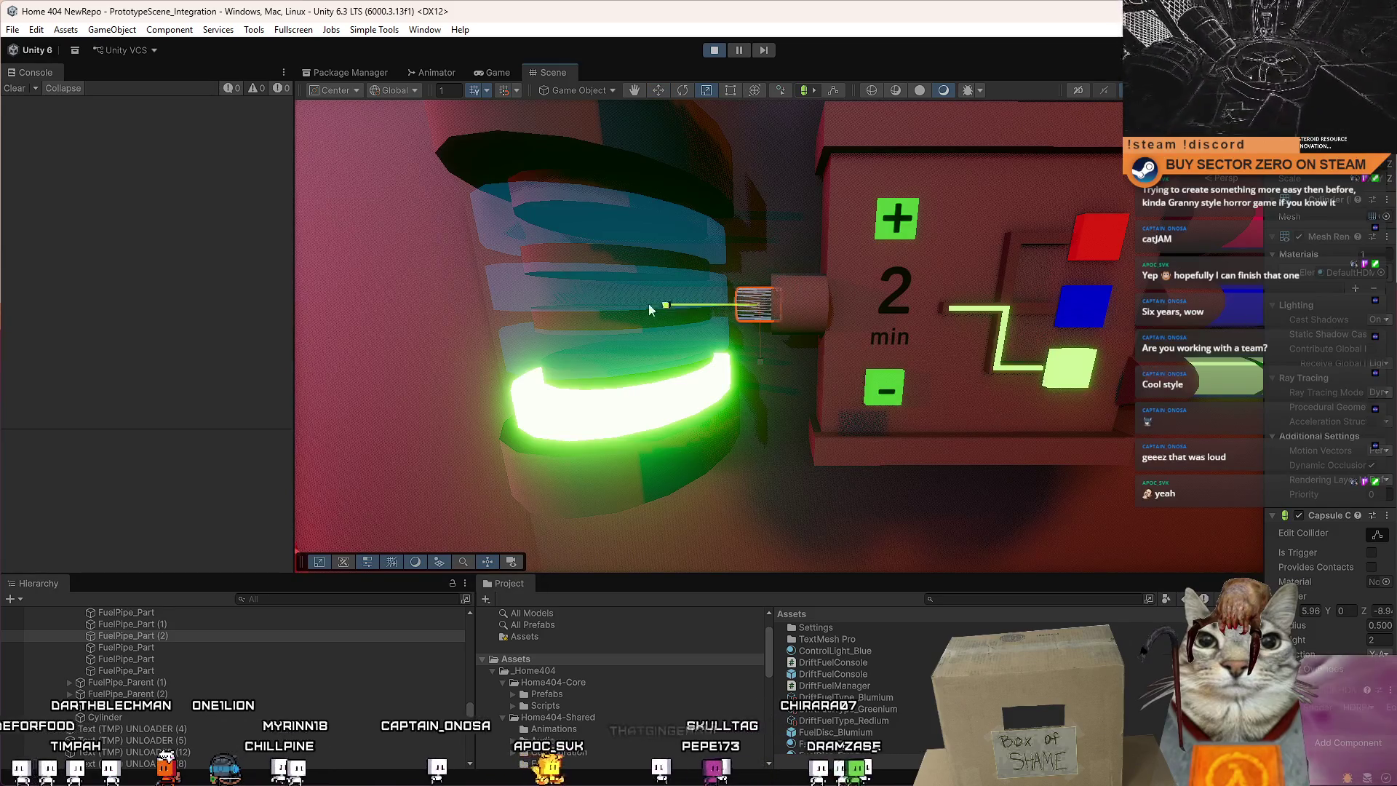
pyautogui.moveTo(781, 312); pyautogui.dragTo(741, 323)
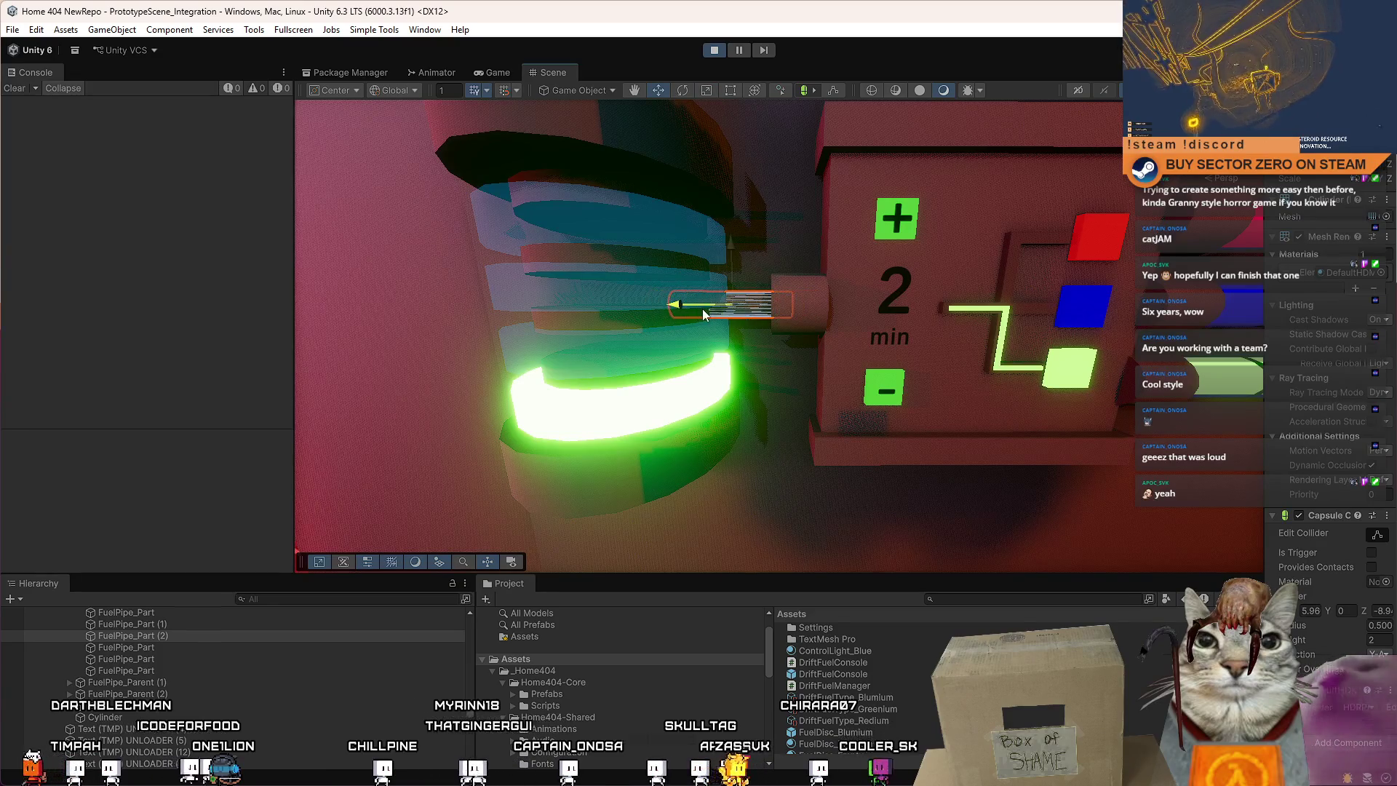
# Select the fuel console, then the wall behind it from a frontal view.
pyautogui.click(858, 285)
pyautogui.scroll(-3)
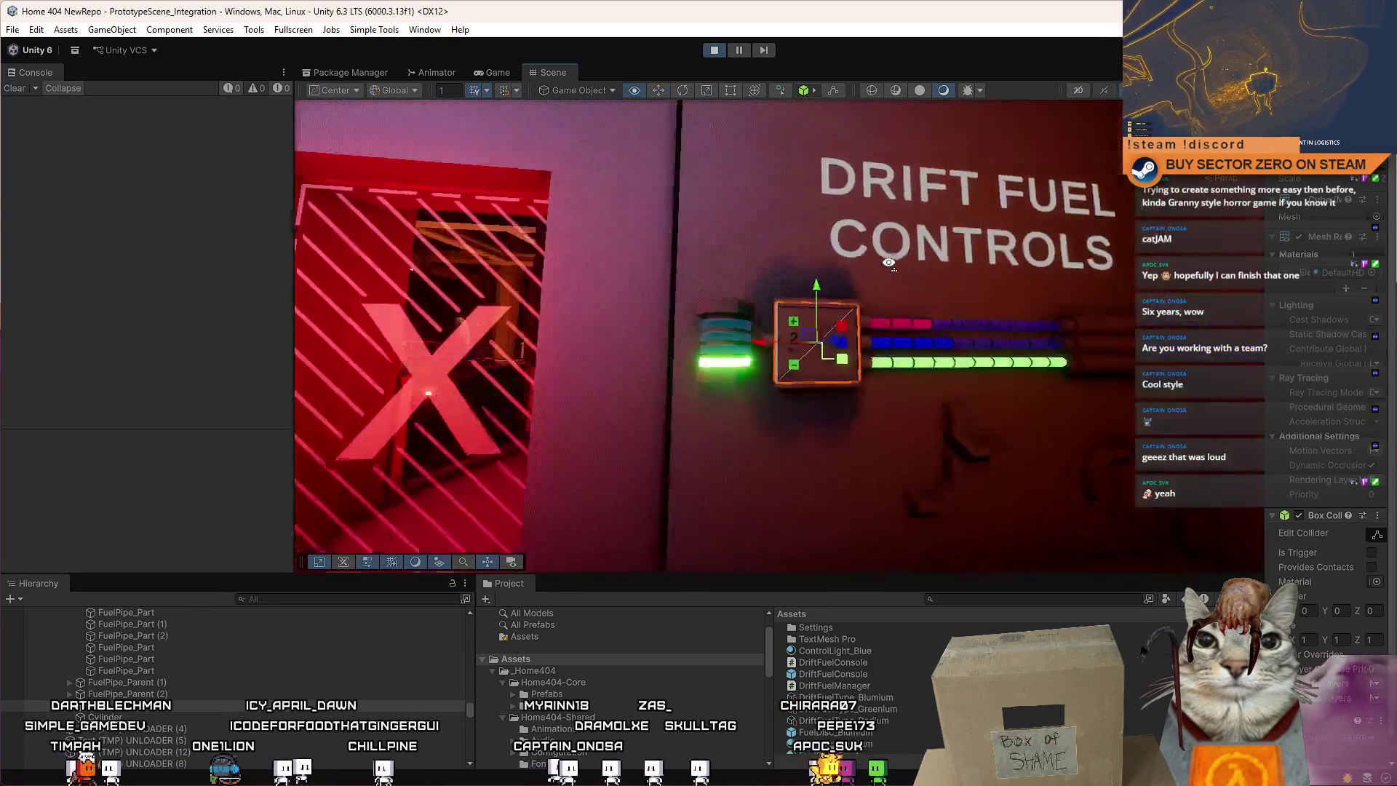
pyautogui.scroll(3)
pyautogui.moveTo(873, 322); pyautogui.dragTo(797, 392)
pyautogui.click(813, 395)
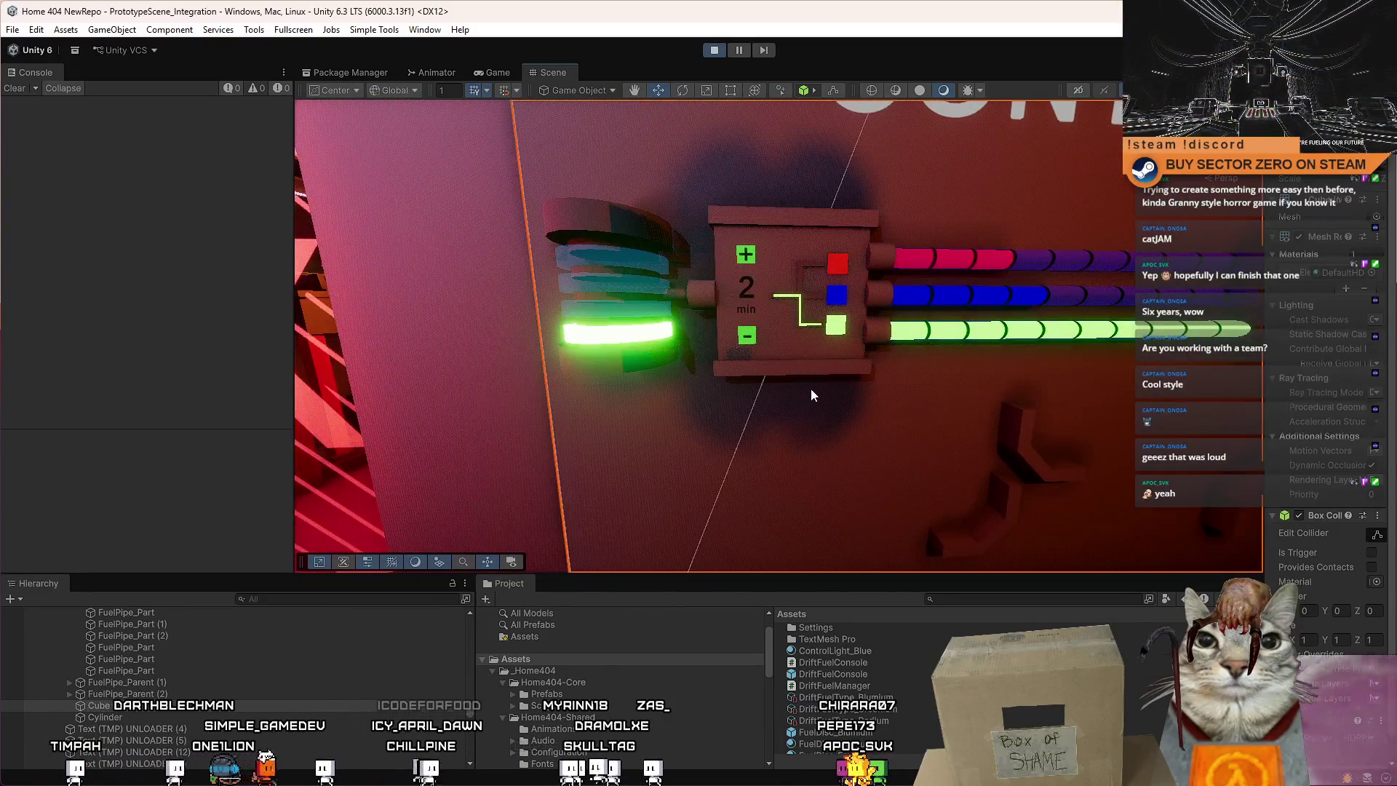
pyautogui.scroll(-3)
pyautogui.scroll(3)
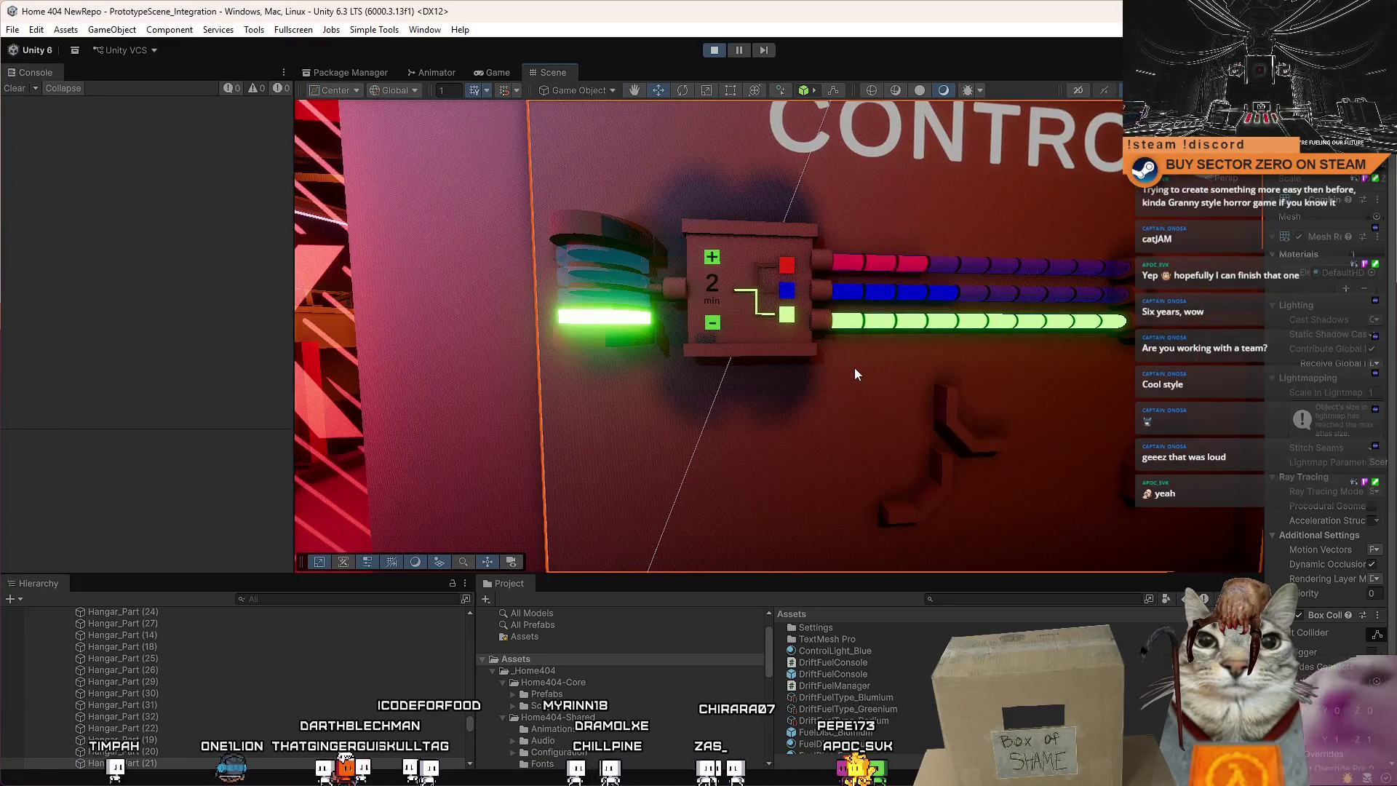
# Move the Corner brace up against the fuel control box at its lower-left edge.
pyautogui.click(960, 438)
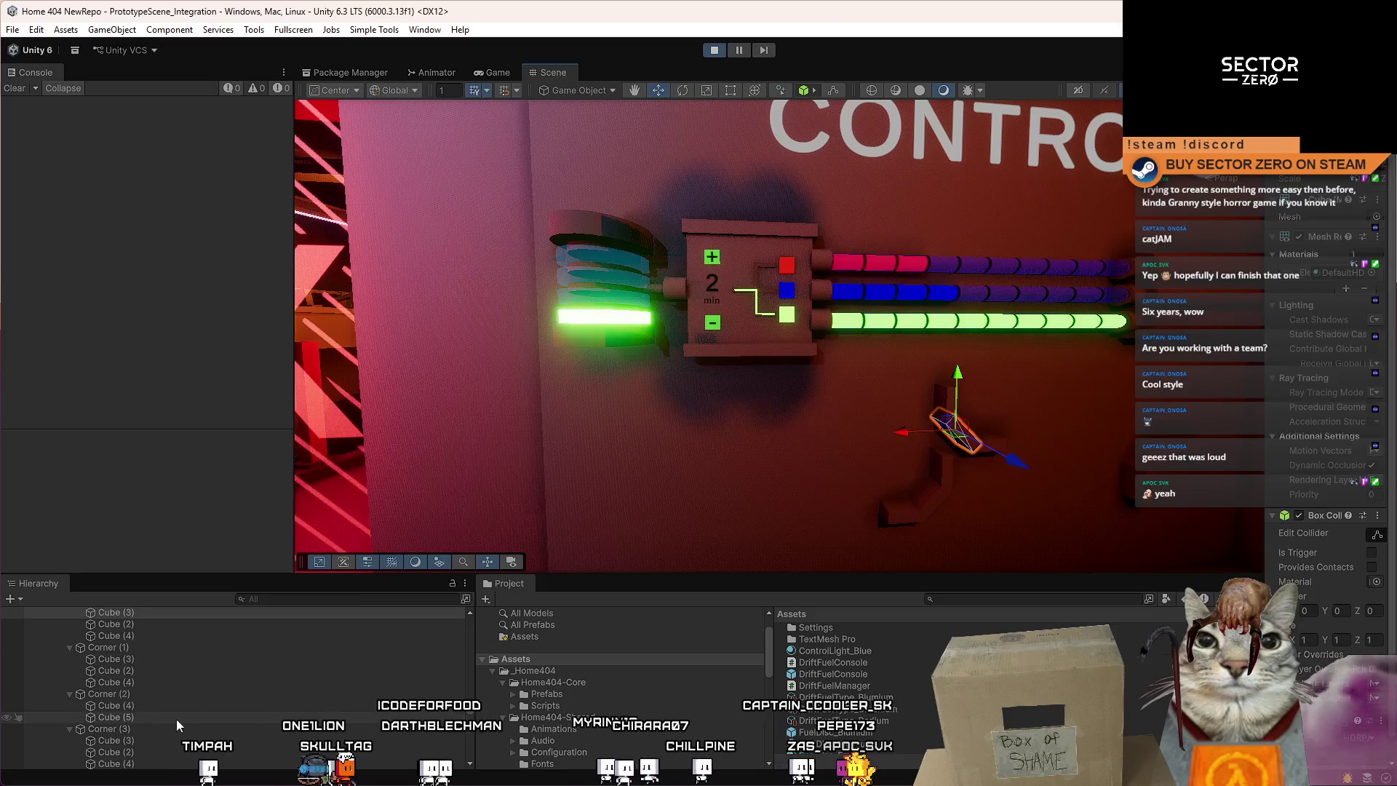
pyautogui.scroll(3)
pyautogui.click(146, 687)
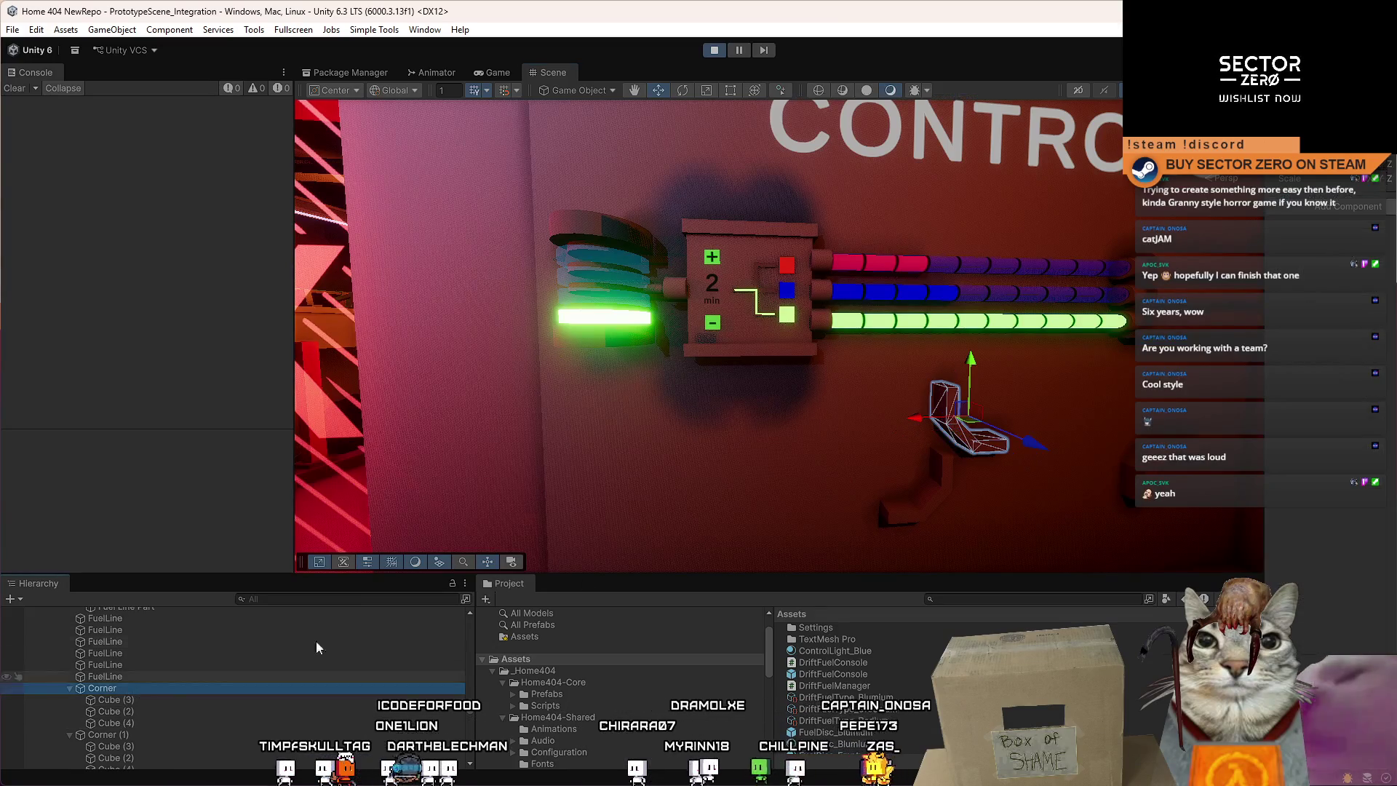
pyautogui.moveTo(968, 415); pyautogui.dragTo(715, 391)
pyautogui.press('r')
pyautogui.press('w')
pyautogui.press('f')
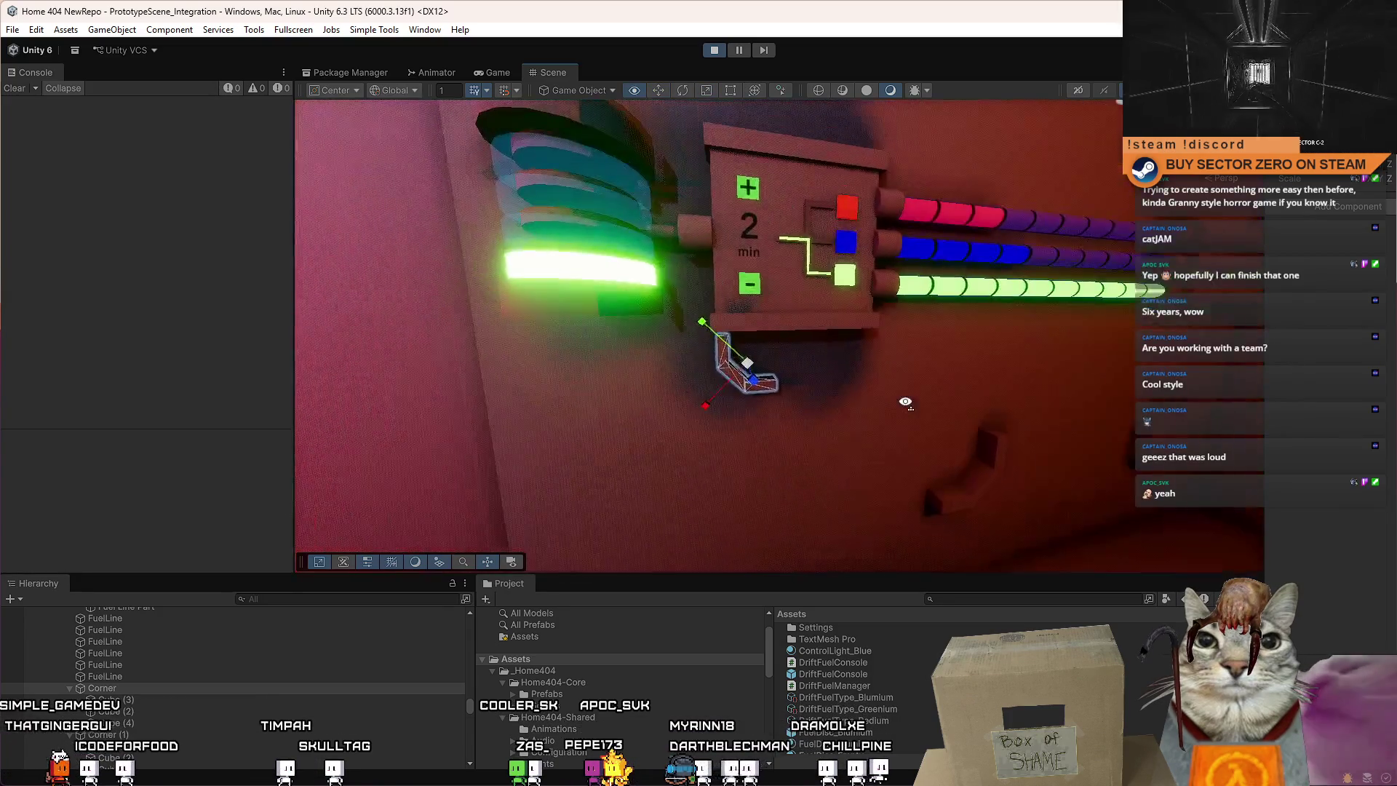
pyautogui.moveTo(760, 370); pyautogui.dragTo(724, 315)
pyautogui.click(835, 317)
pyautogui.scroll(-3)
pyautogui.click(119, 650)
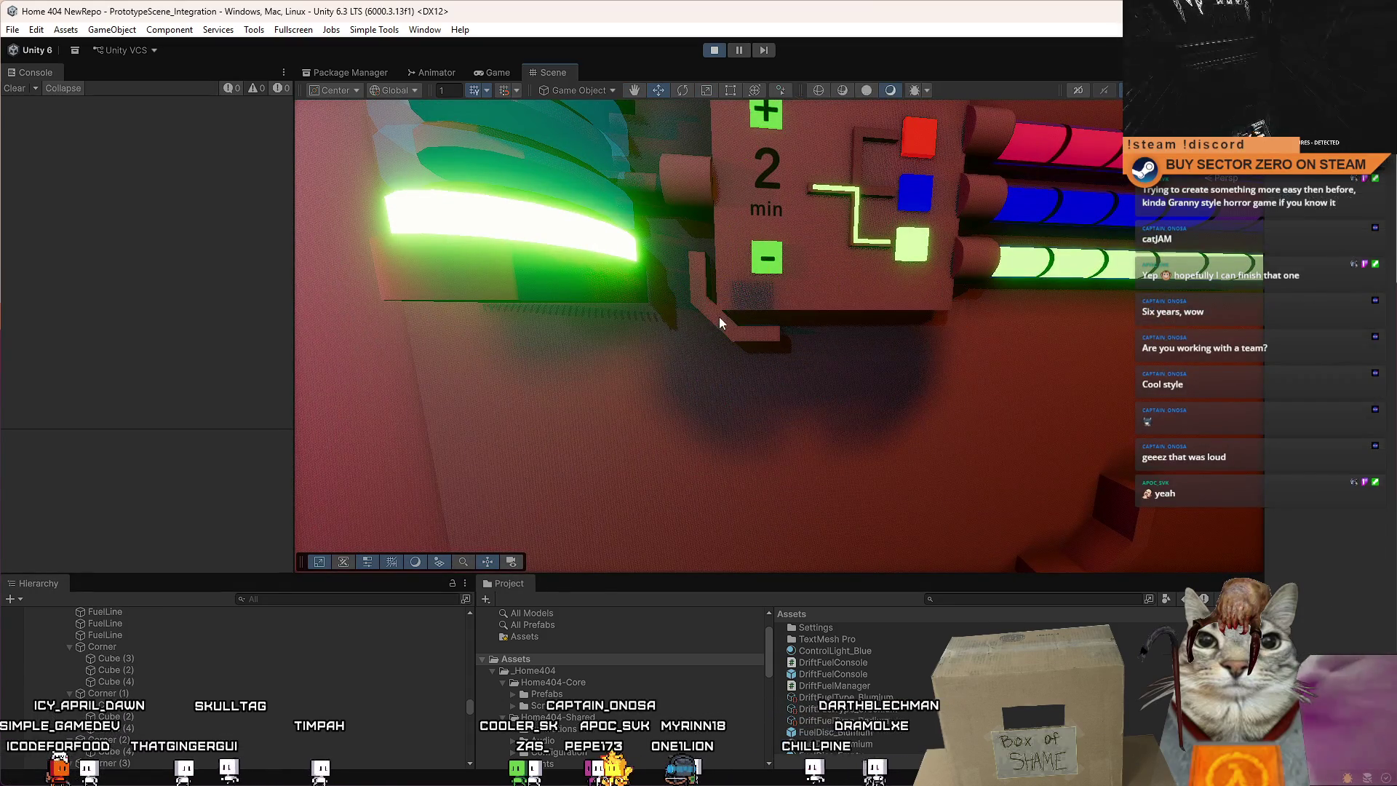
pyautogui.moveTo(732, 327); pyautogui.dragTo(885, 237)
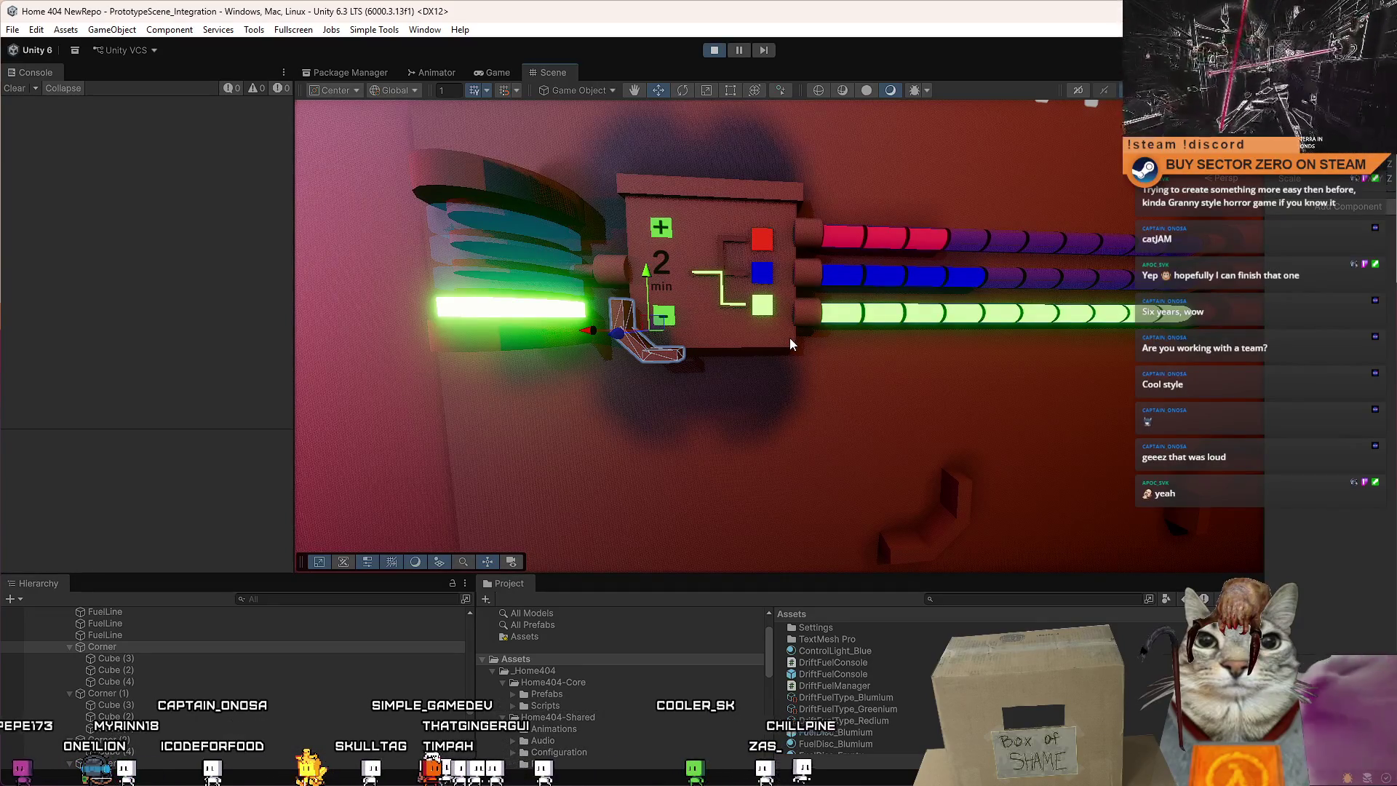
pyautogui.press('Left')
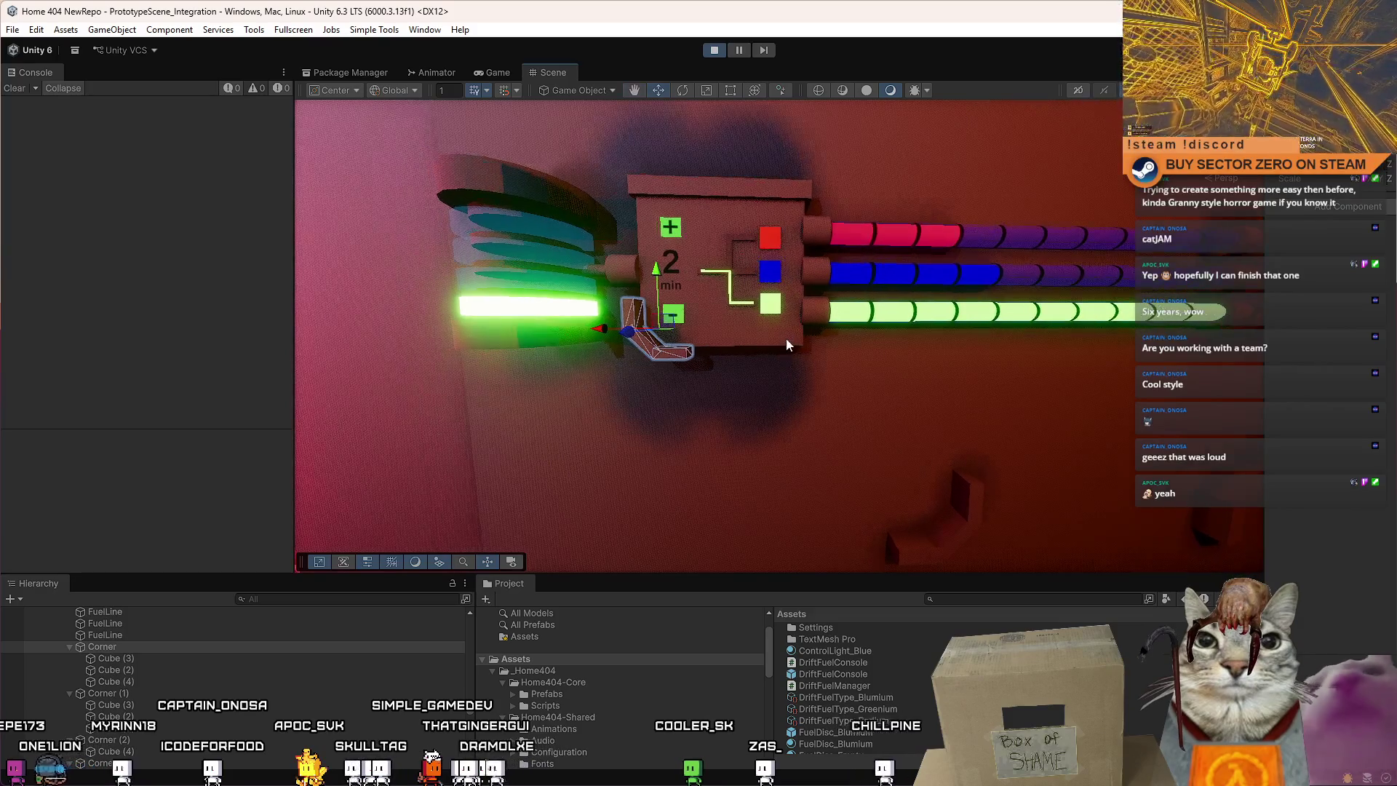
# Duplicate the brace as Corner (4), rotate it, and raise it to the box's top-left.
pyautogui.hotkey('ctrl', 'd')
pyautogui.press('e')
pyautogui.moveTo(694, 289); pyautogui.dragTo(652, 153)
pyautogui.press('w')
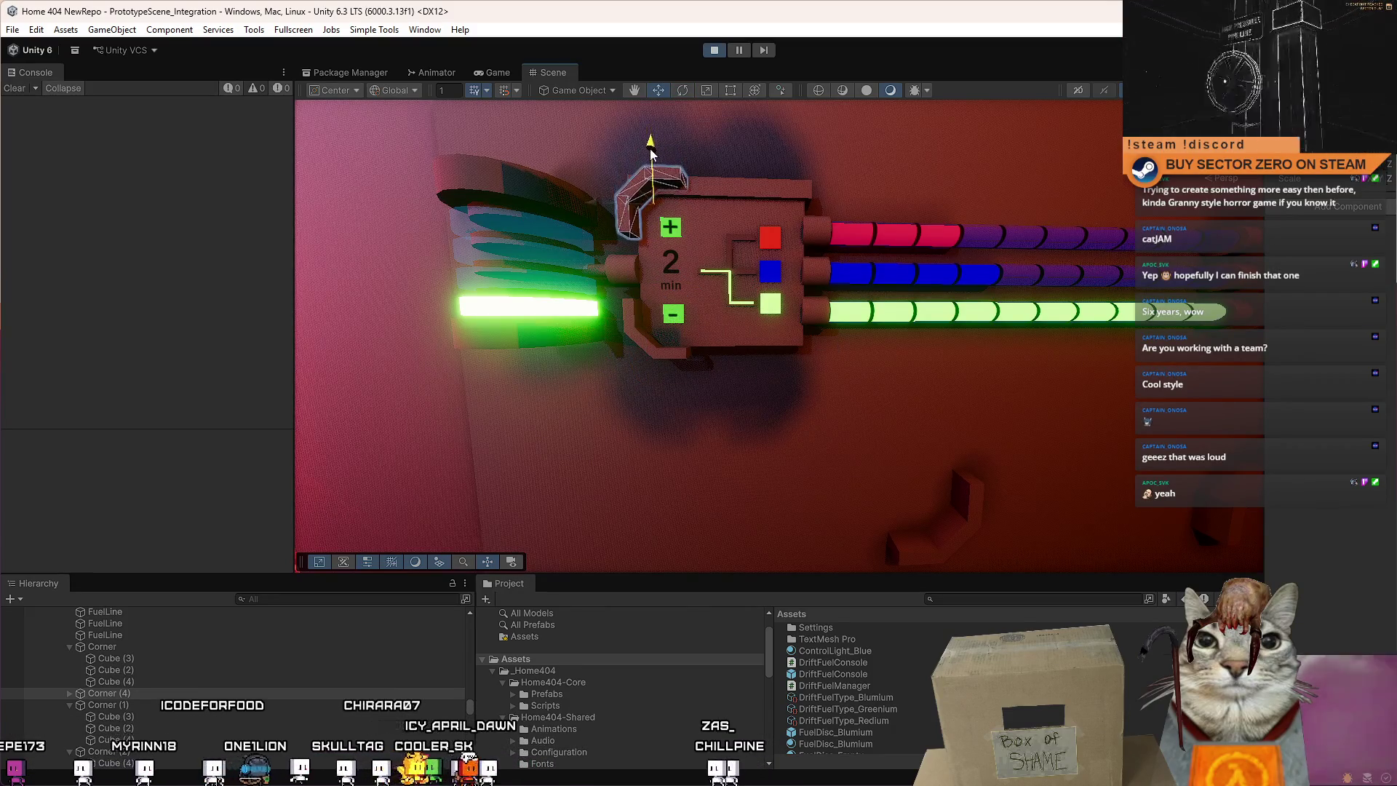
pyautogui.click(751, 187)
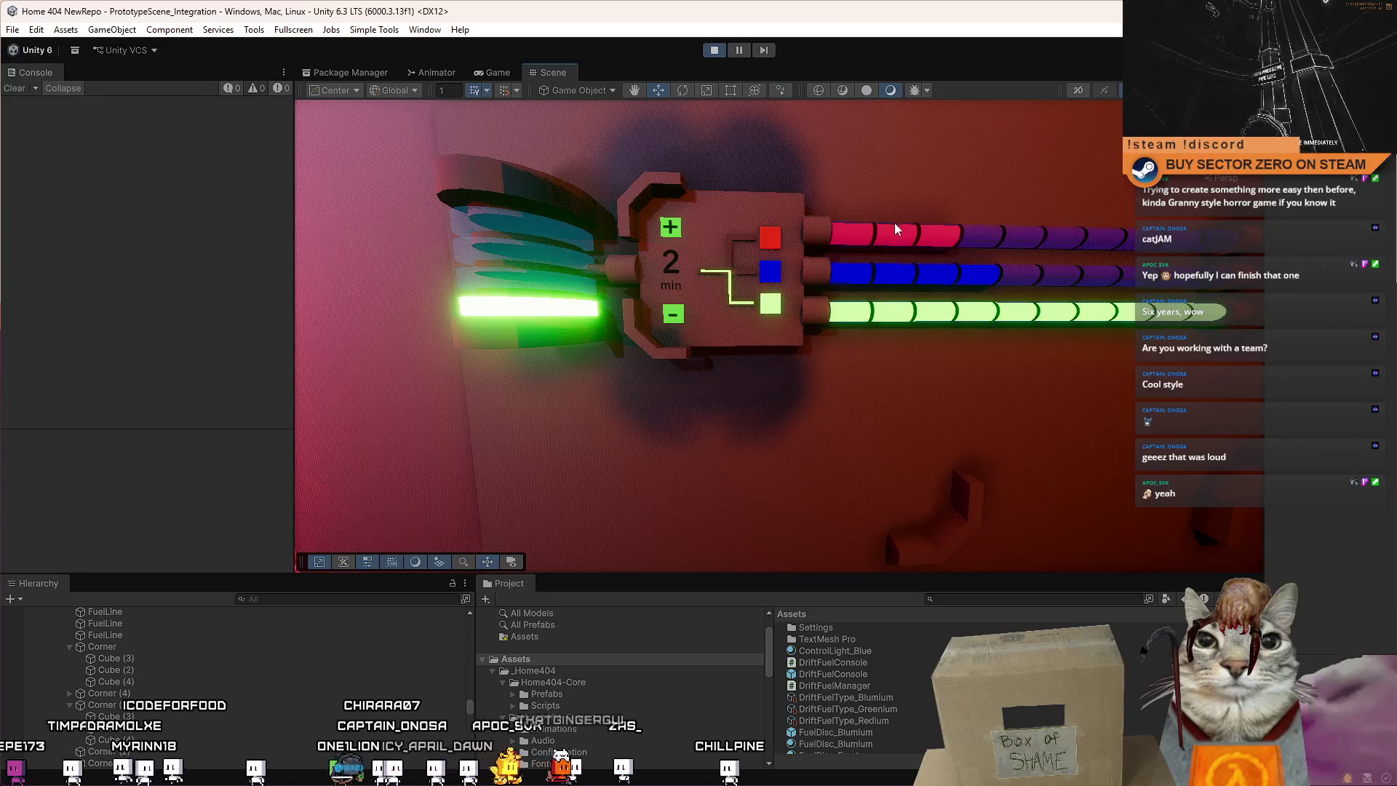
pyautogui.scroll(-3)
pyautogui.scroll(3)
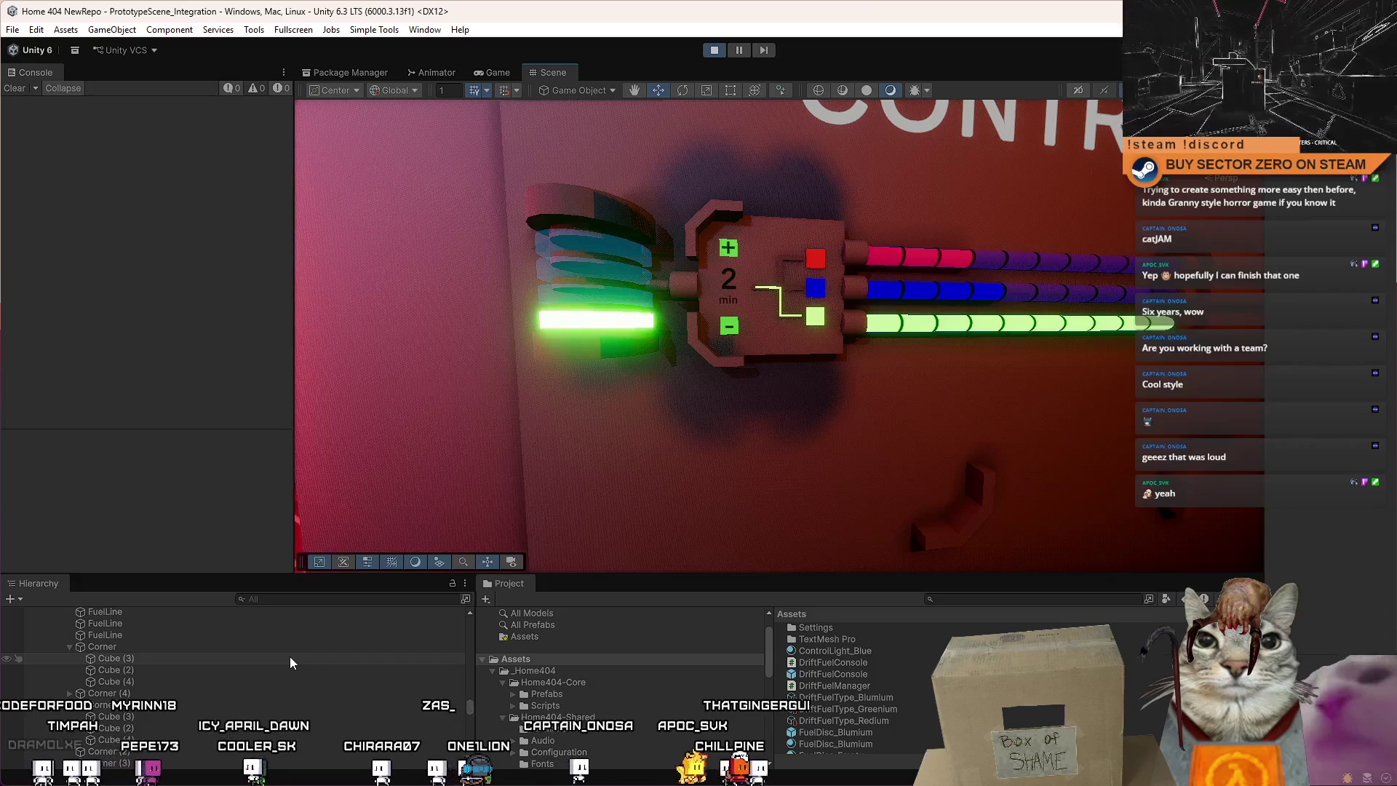
pyautogui.click(158, 694)
pyautogui.moveTo(715, 283); pyautogui.dragTo(714, 171)
pyautogui.moveTo(792, 362); pyautogui.dragTo(782, 361)
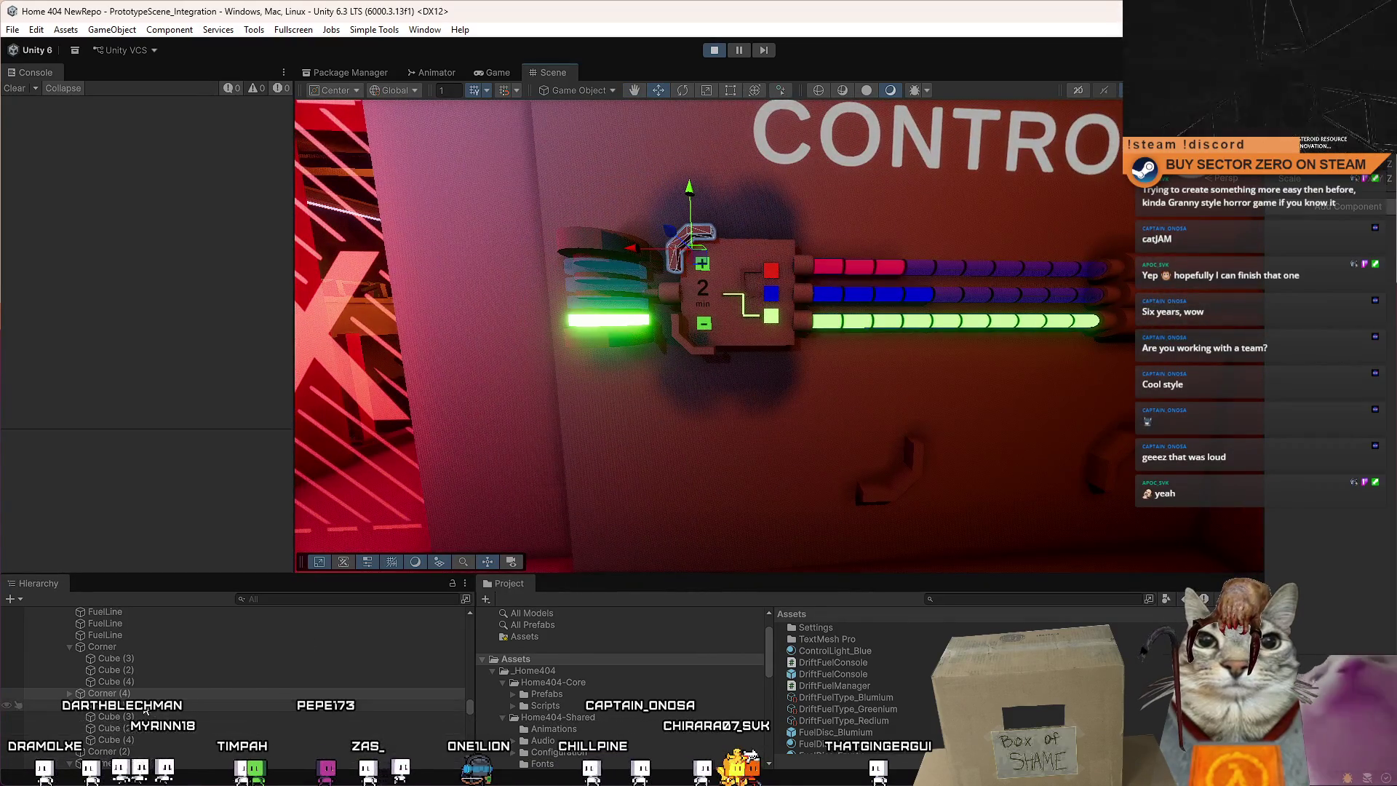
# Select Corner (4), the upper corner brace on the control box.
pyautogui.click(146, 706)
pyautogui.press('Down')
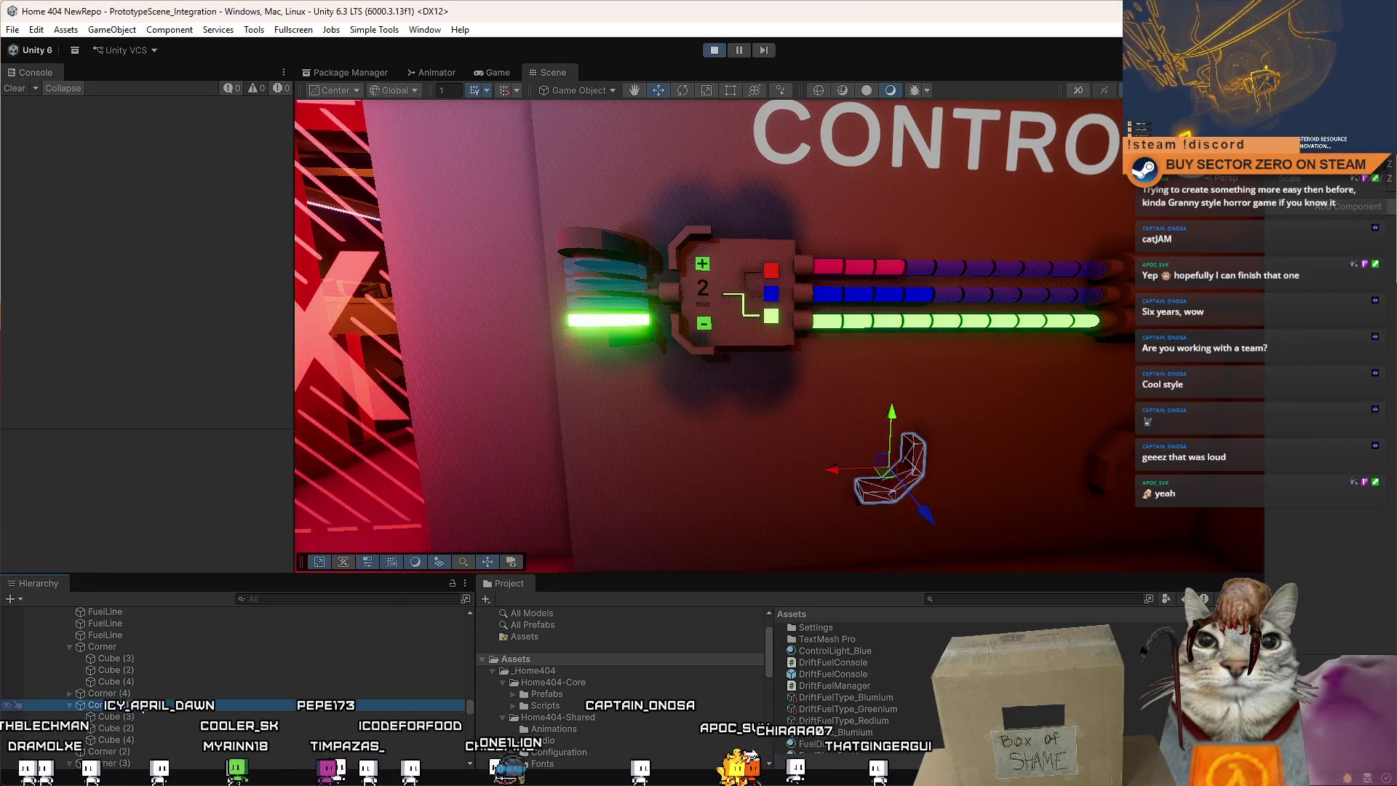
pyautogui.press('Up')
pyautogui.press('Down')
pyautogui.click(1125, 452)
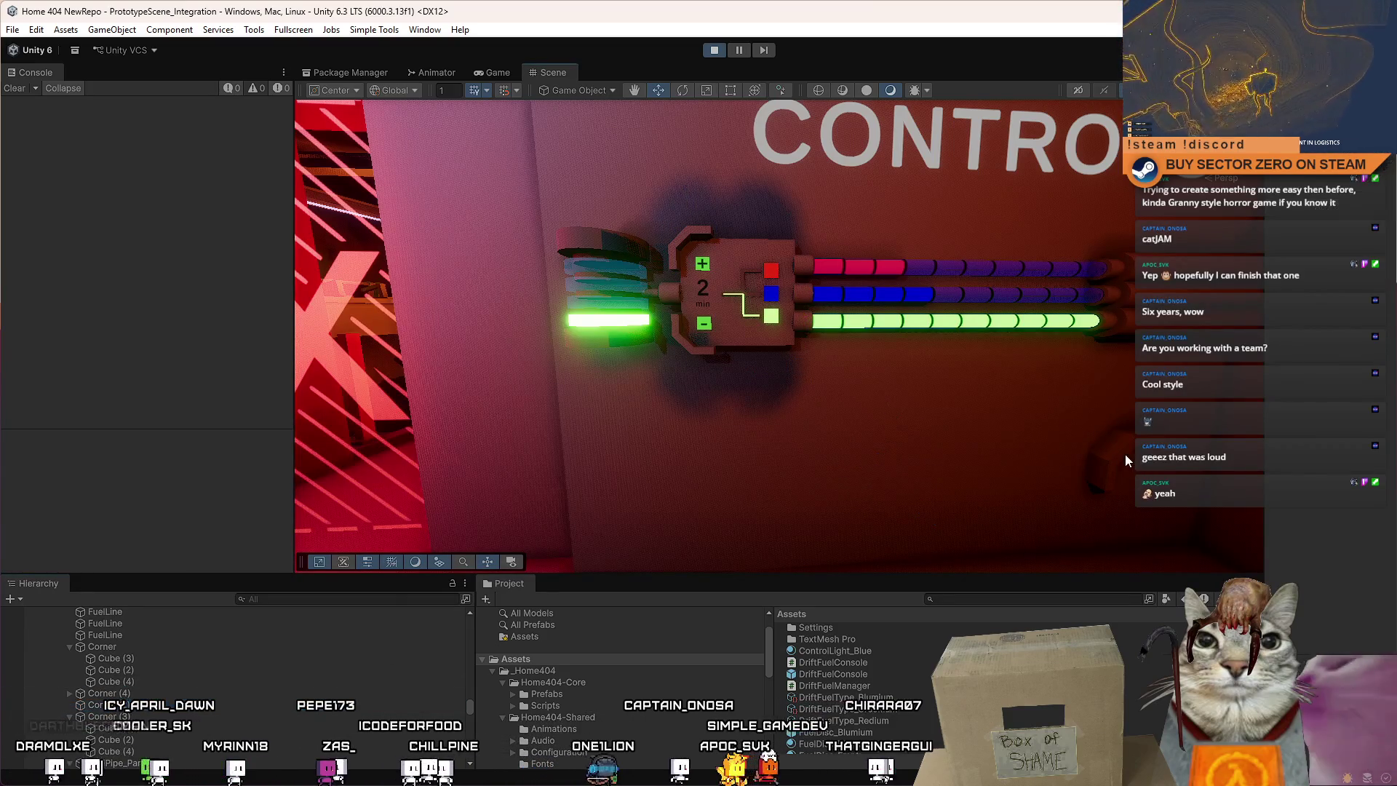
pyautogui.click(732, 206)
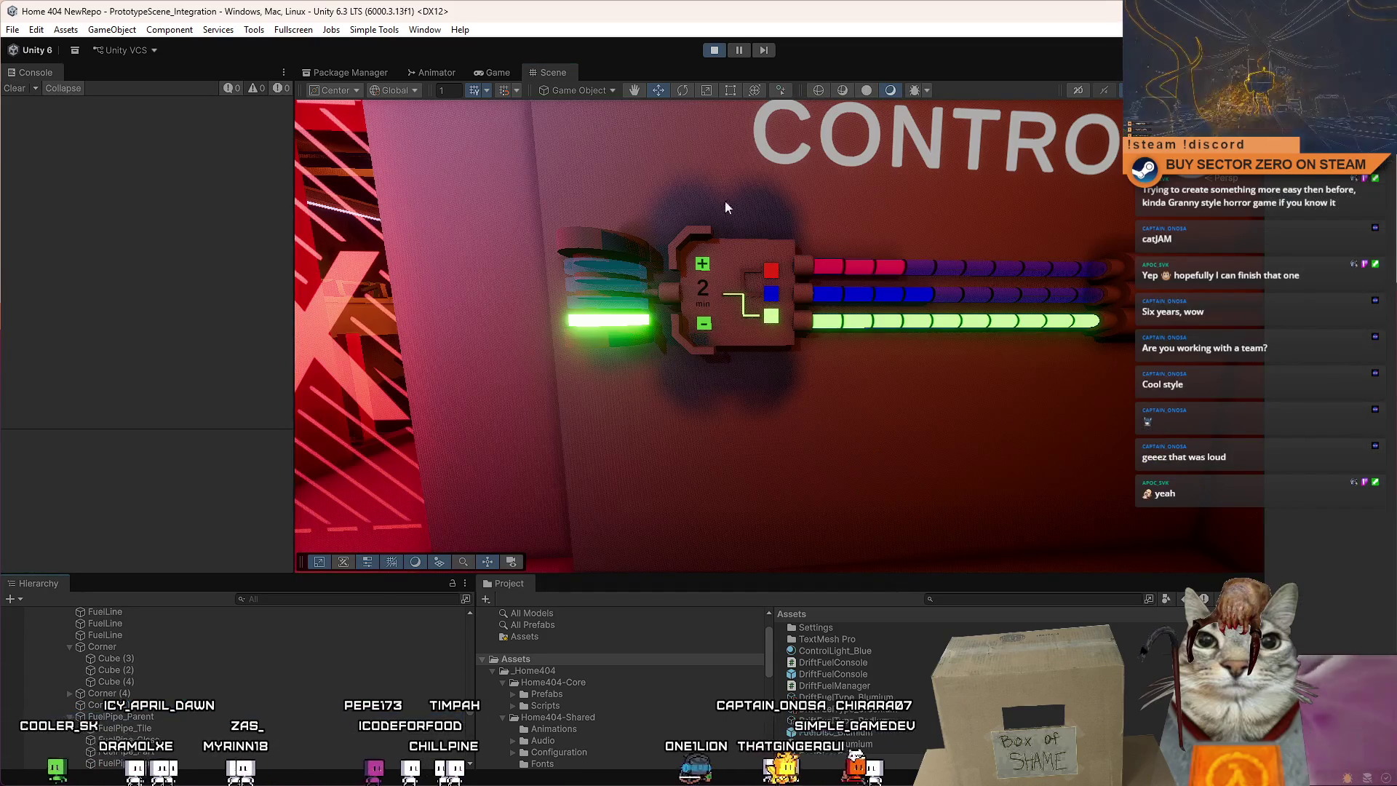
pyautogui.click(692, 237)
# Rotate Corner (4) over the timer panel's upper-left corner and widen the Inspector panel.
pyautogui.moveTo(692, 237); pyautogui.dragTo(837, 237)
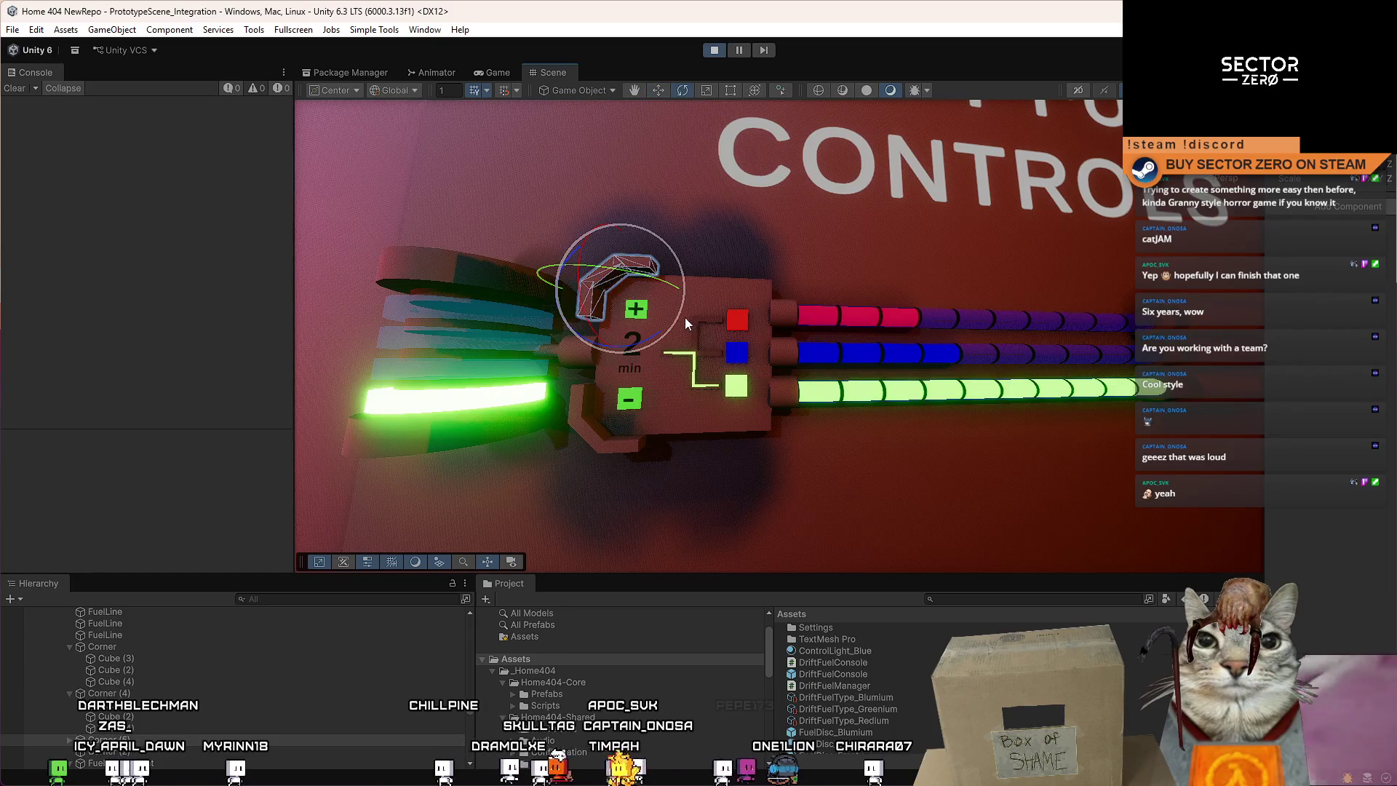
pyautogui.moveTo(644, 335); pyautogui.dragTo(601, 387)
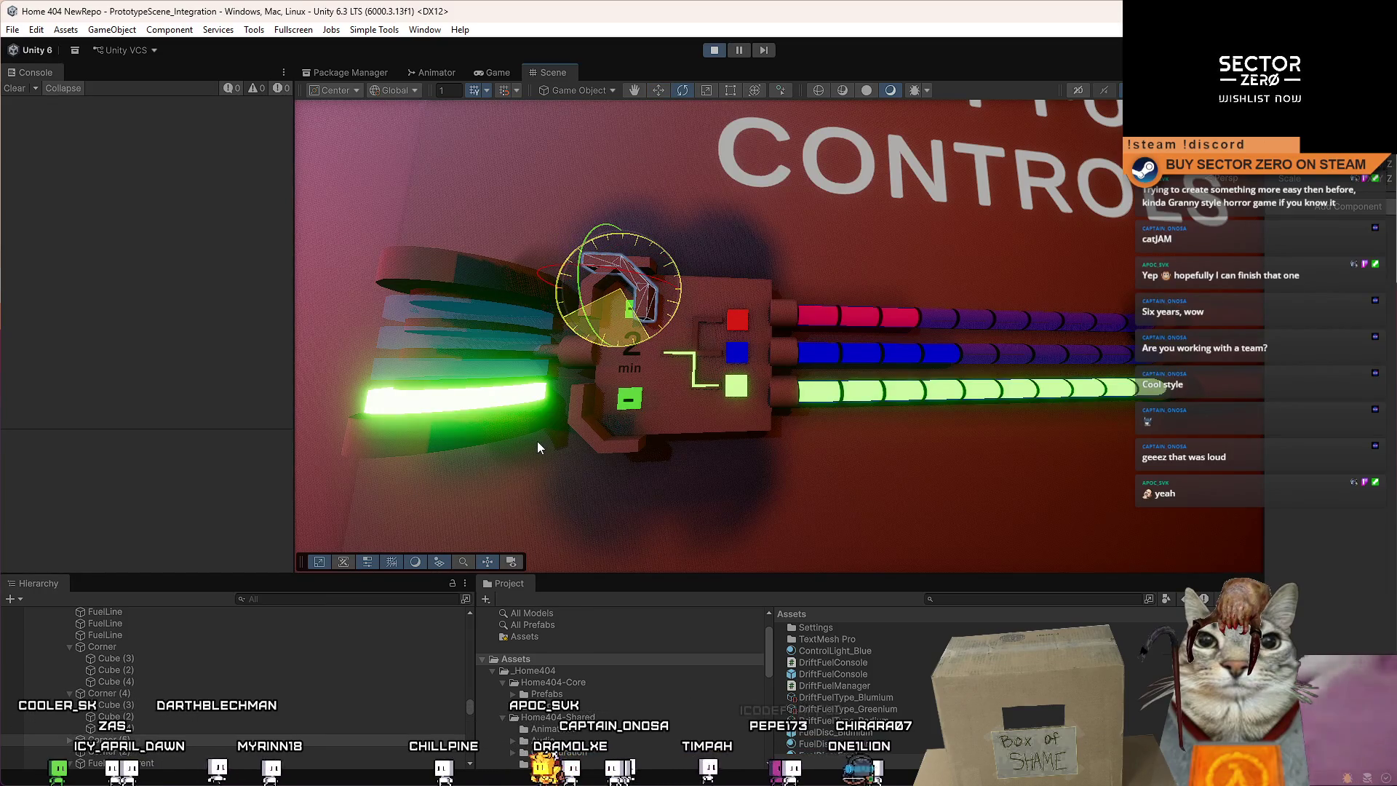
pyautogui.moveTo(538, 441); pyautogui.dragTo(547, 435)
pyautogui.press('w')
pyautogui.moveTo(722, 281); pyautogui.dragTo(1039, 266)
pyautogui.moveTo(1263, 183); pyautogui.dragTo(1175, 183)
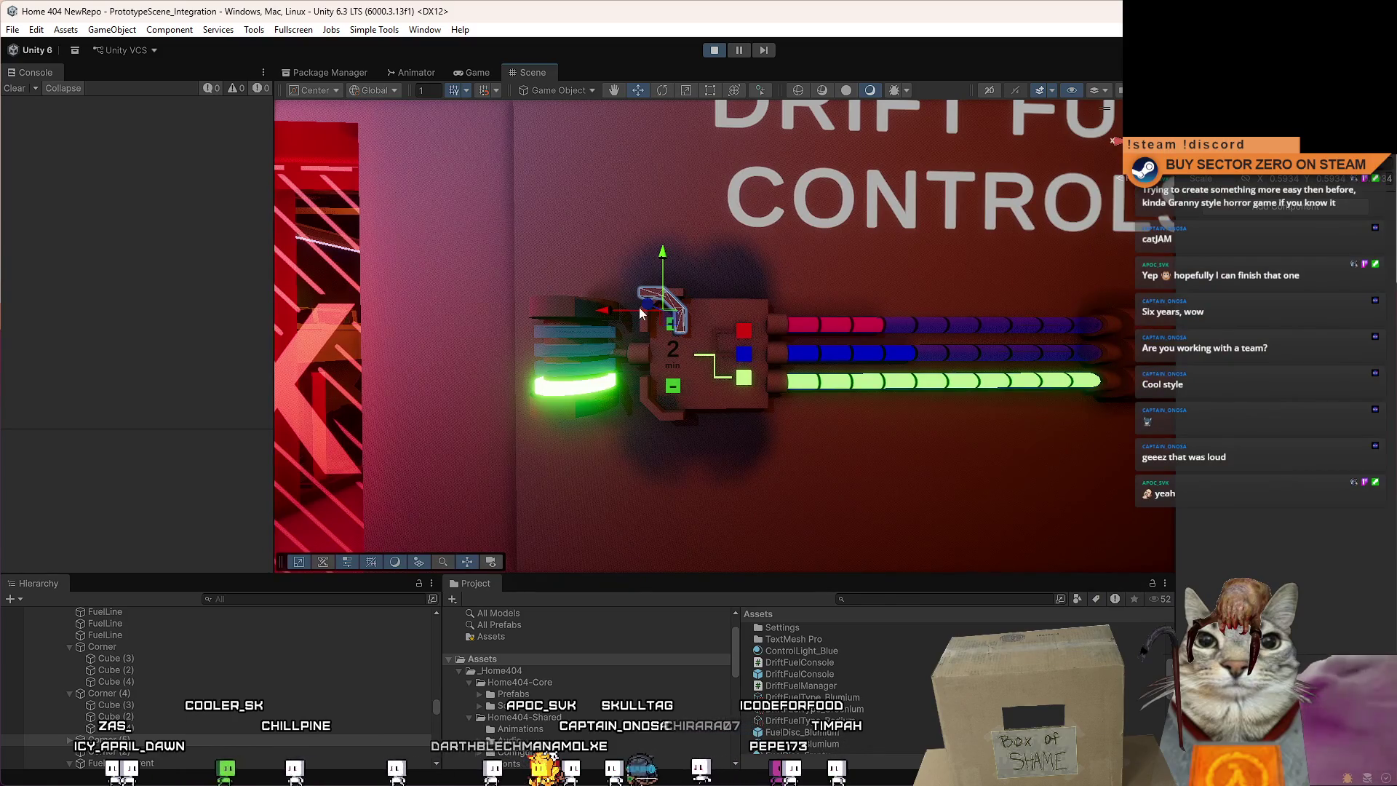
# Slide the bent corner brace sideways along X toward the panel's lower-right corner.
pyautogui.moveTo(649, 318); pyautogui.dragTo(760, 310)
pyautogui.press('f')
pyautogui.scroll(3)
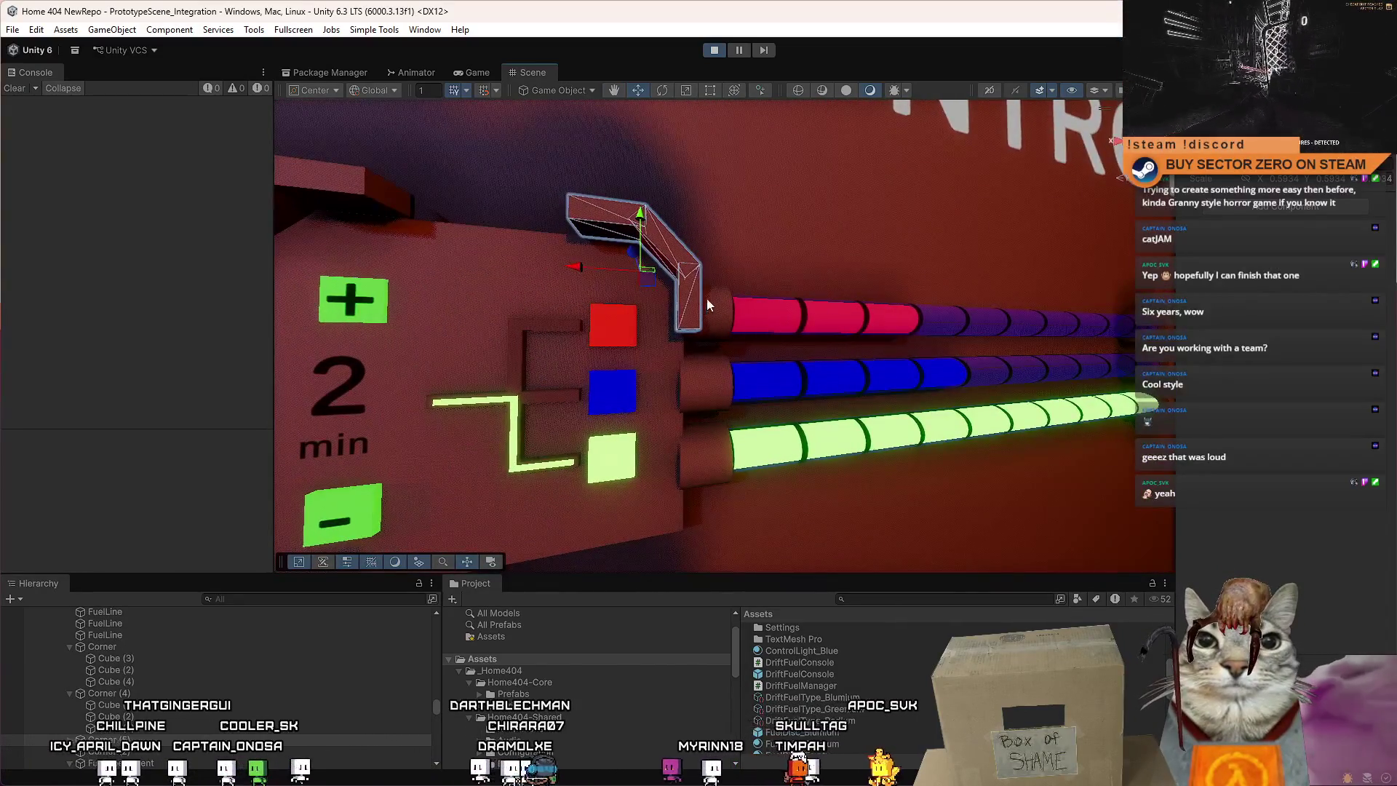
pyautogui.moveTo(721, 412); pyautogui.dragTo(690, 353)
pyautogui.scroll(3)
pyautogui.scroll(-3)
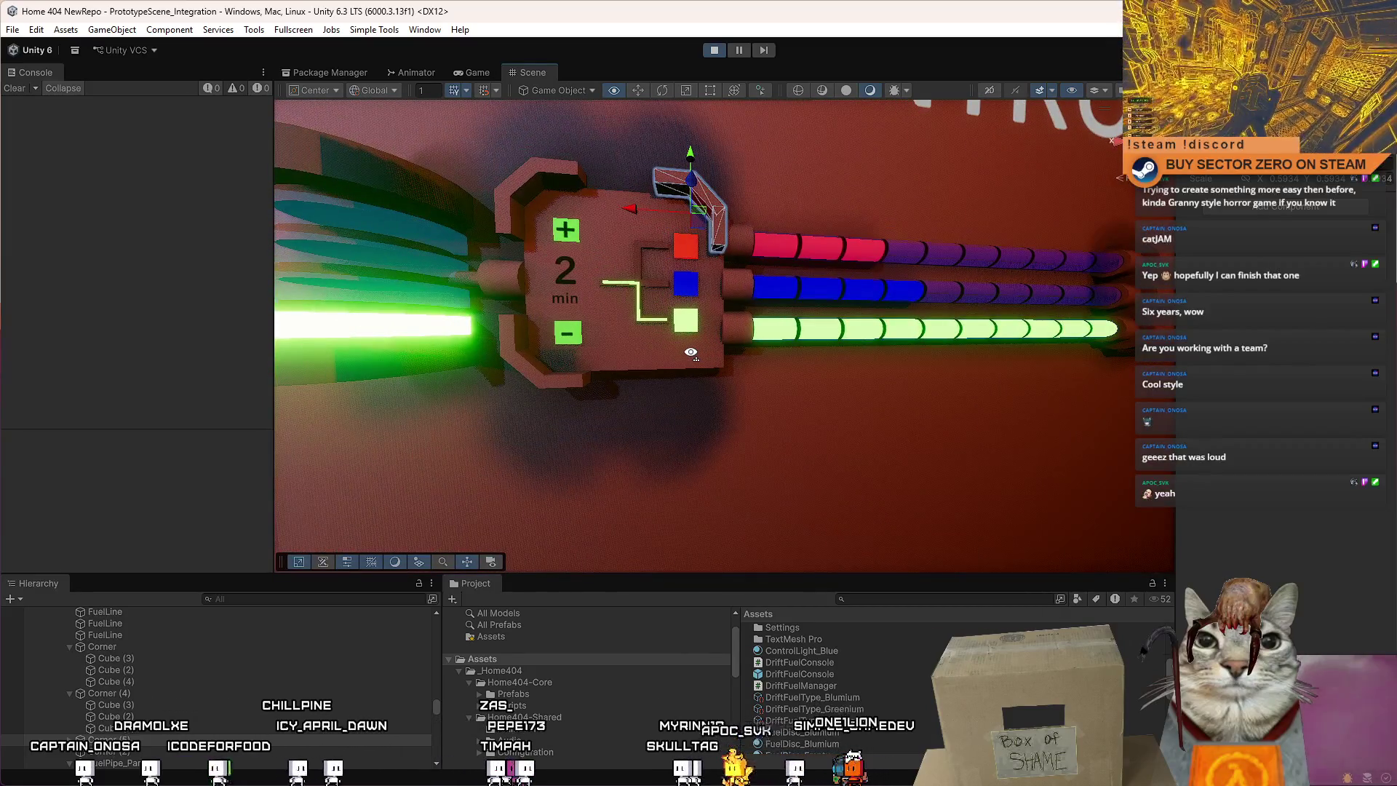
pyautogui.scroll(-3)
pyautogui.scroll(3)
pyautogui.moveTo(612, 309); pyautogui.dragTo(728, 306)
pyautogui.scroll(-3)
# Raise the corner brace on Y so it tucks against the panel beside the green square.
pyautogui.press('e')
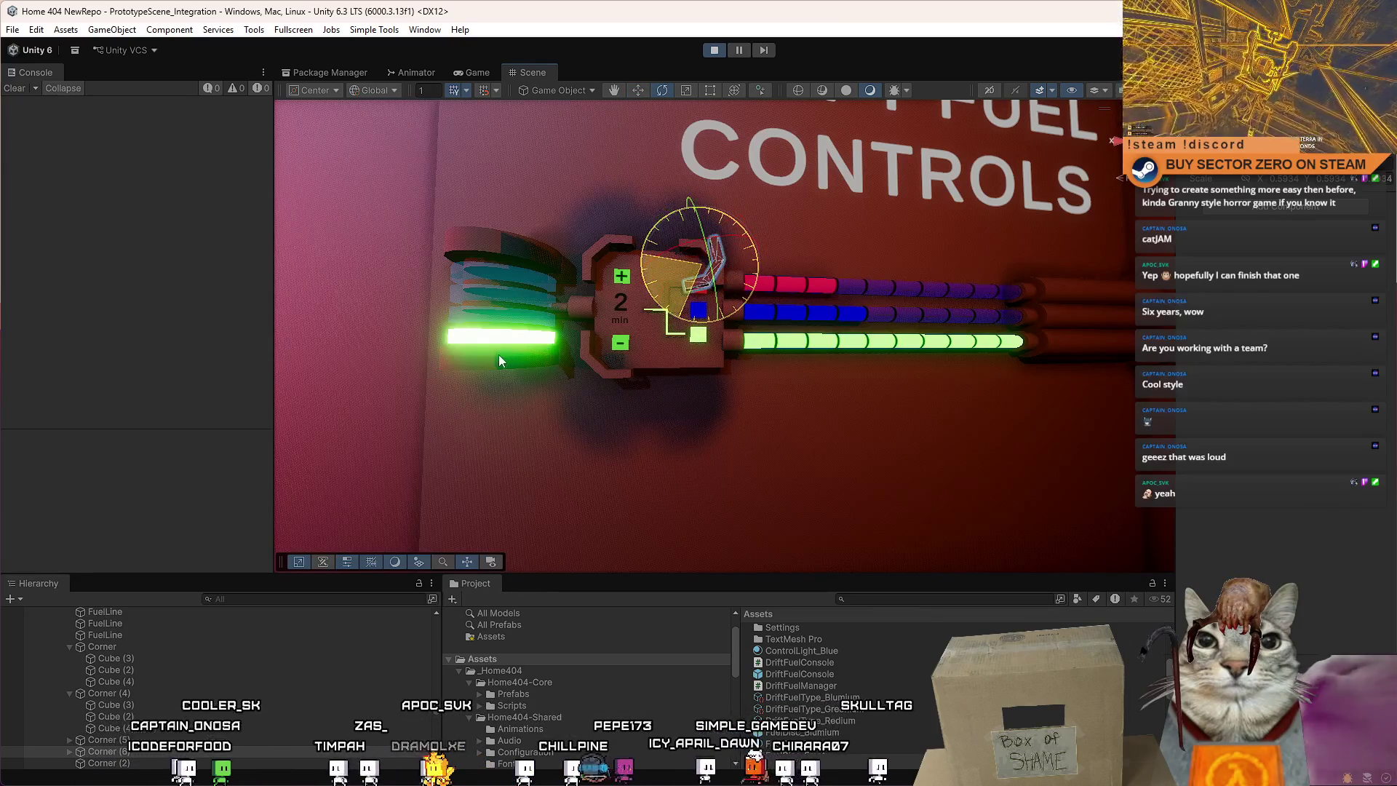
pyautogui.press('w')
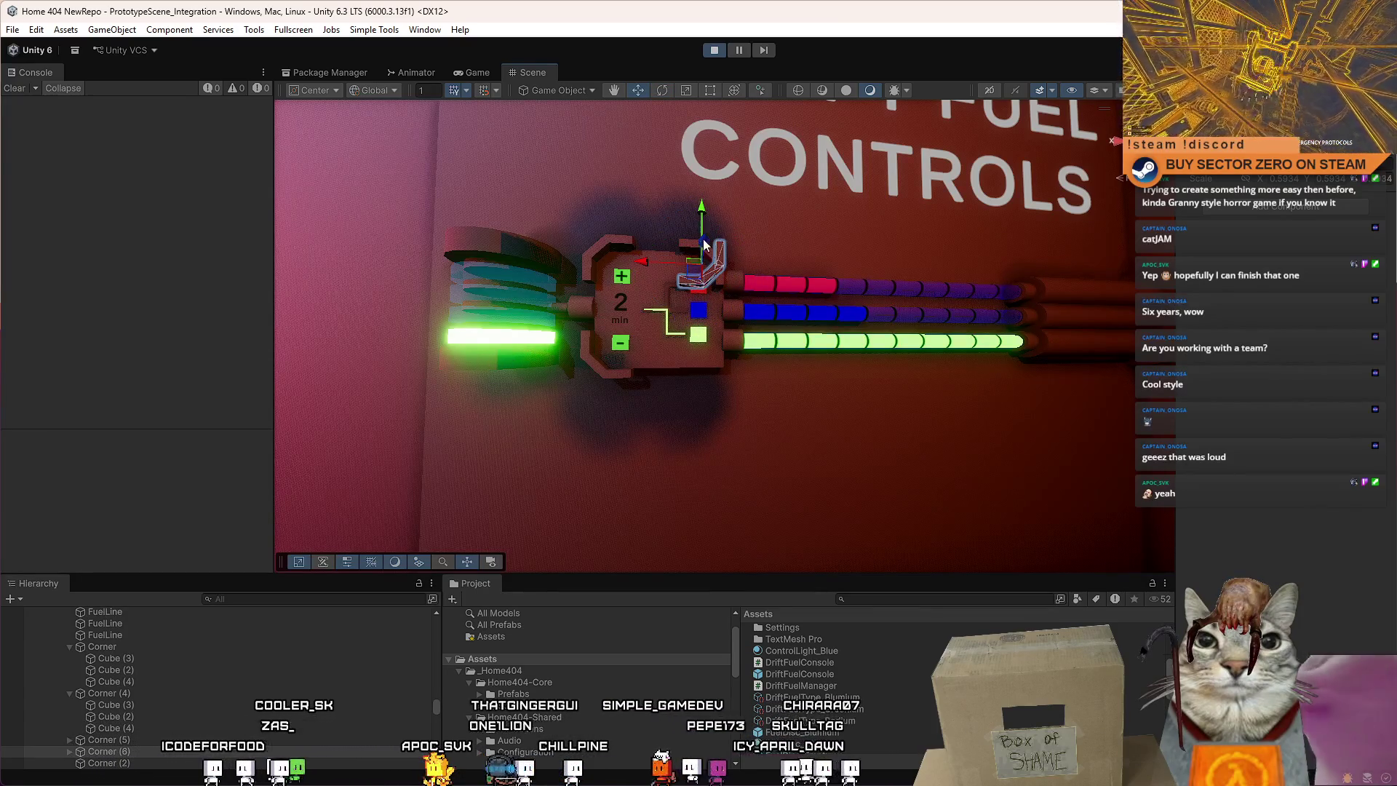
pyautogui.scroll(3)
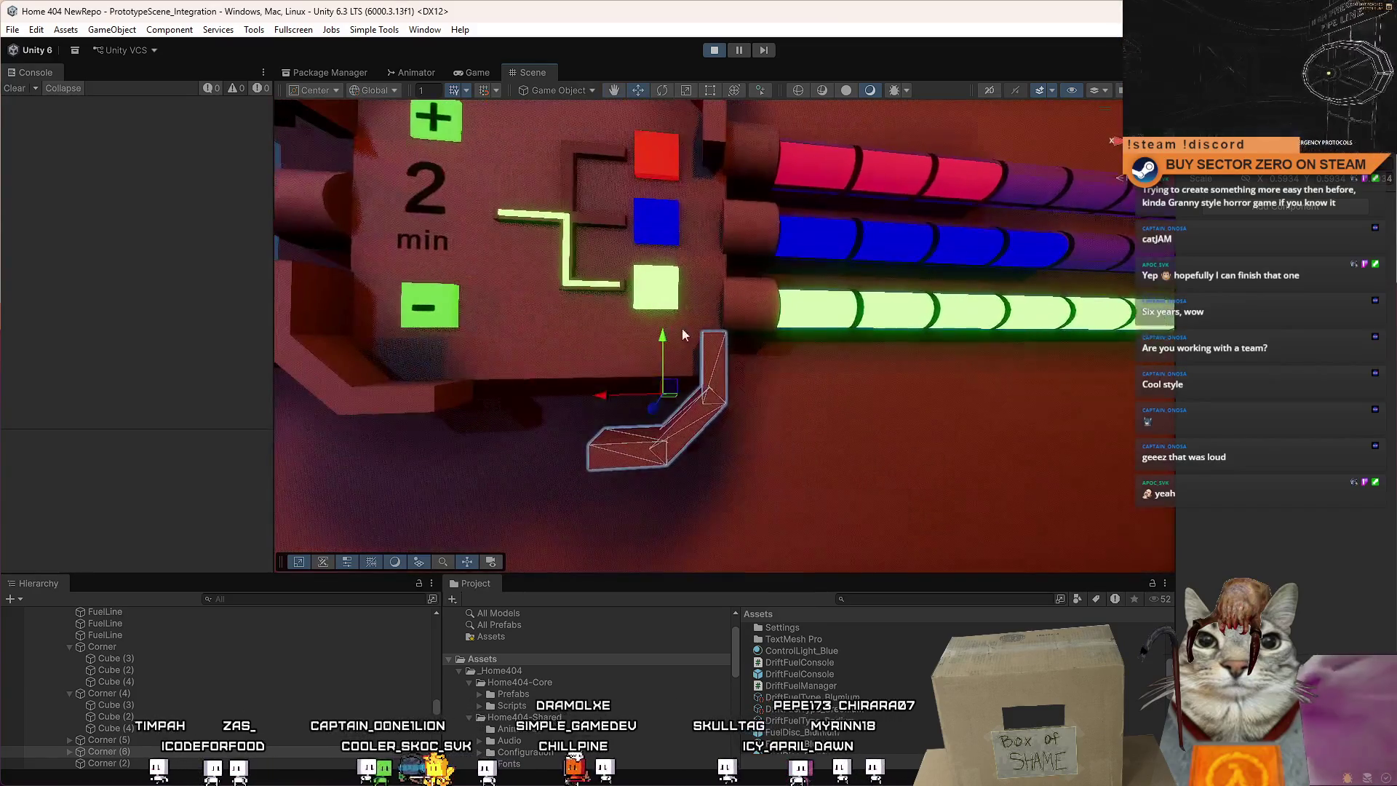
pyautogui.moveTo(668, 295); pyautogui.dragTo(673, 278)
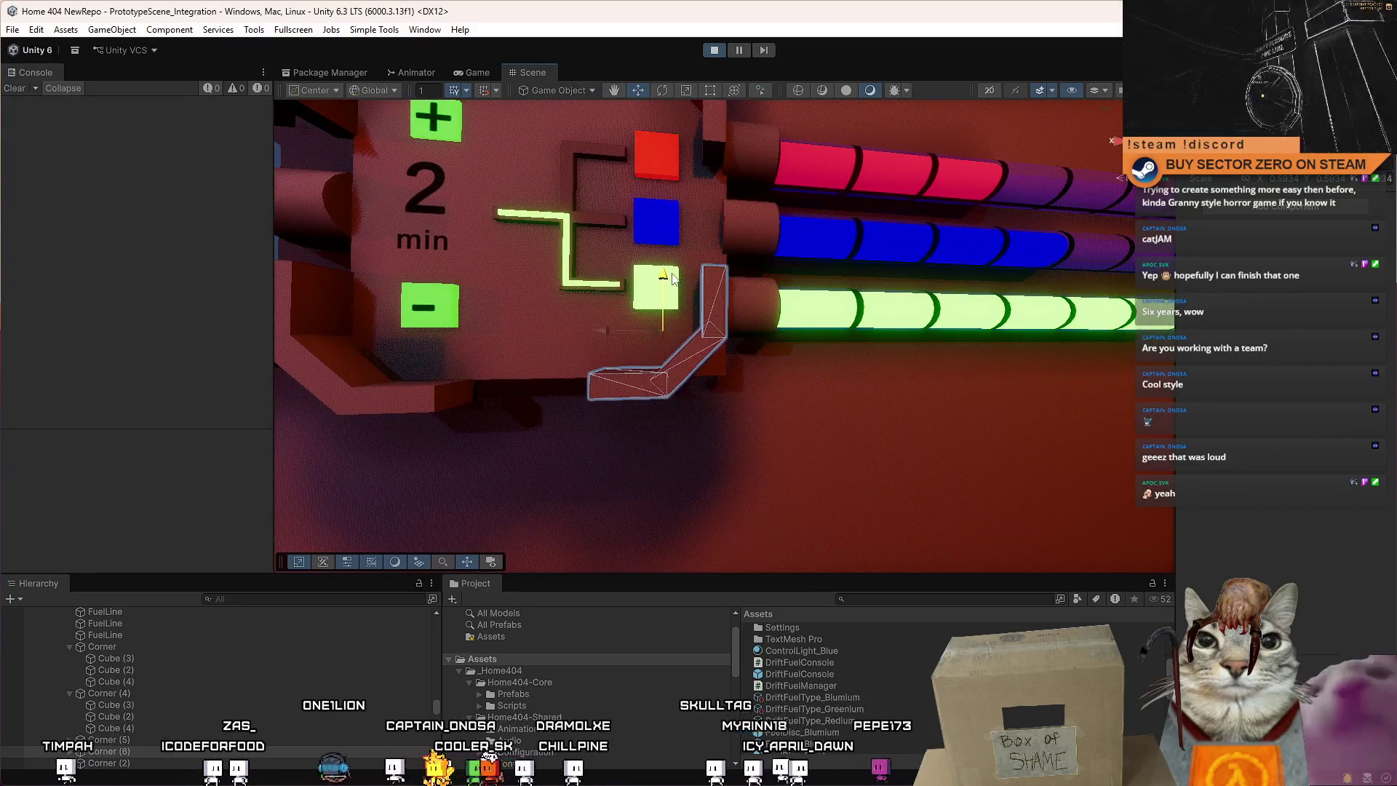
pyautogui.scroll(-3)
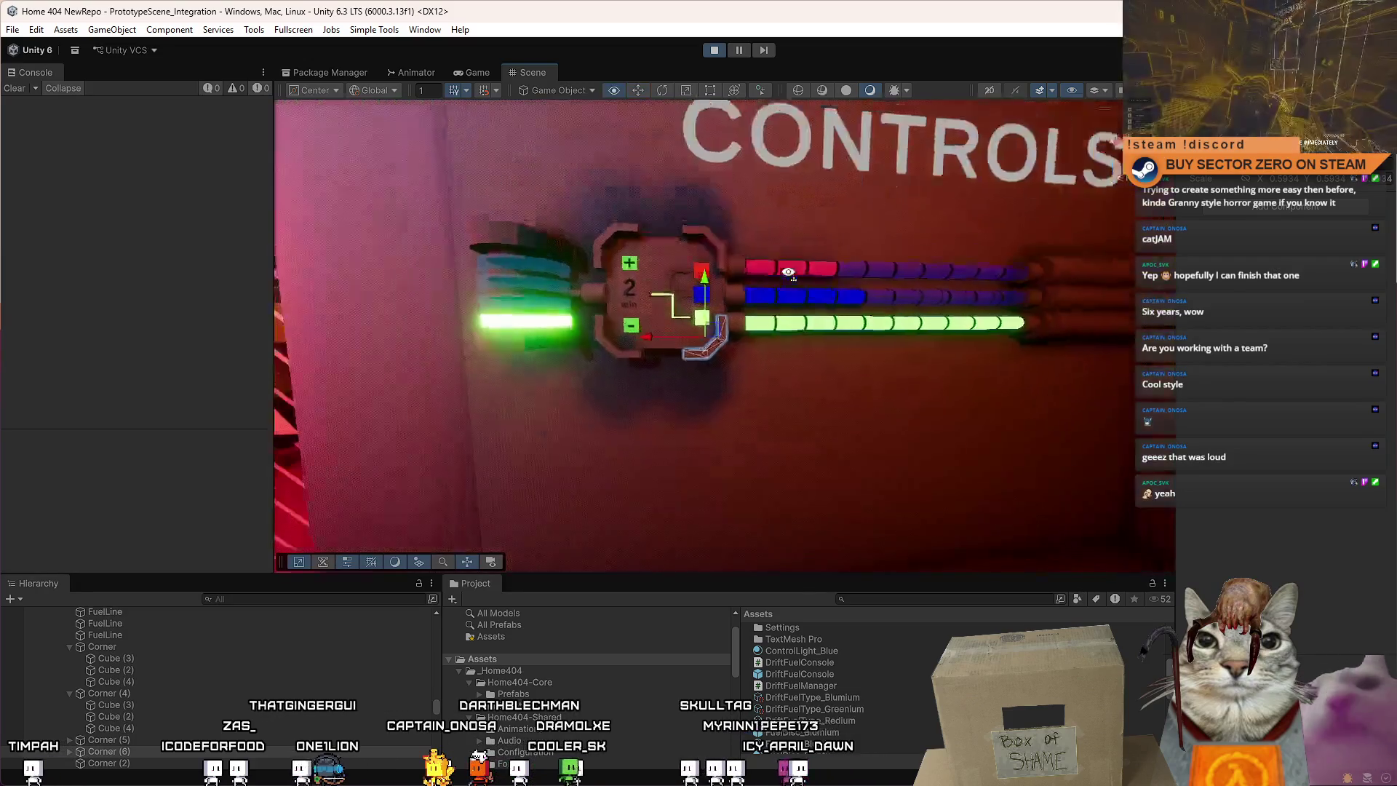
# Duplicate the thin left spacer block as Cube (6) and place it between the indicator squares and pipes.
pyautogui.scroll(3)
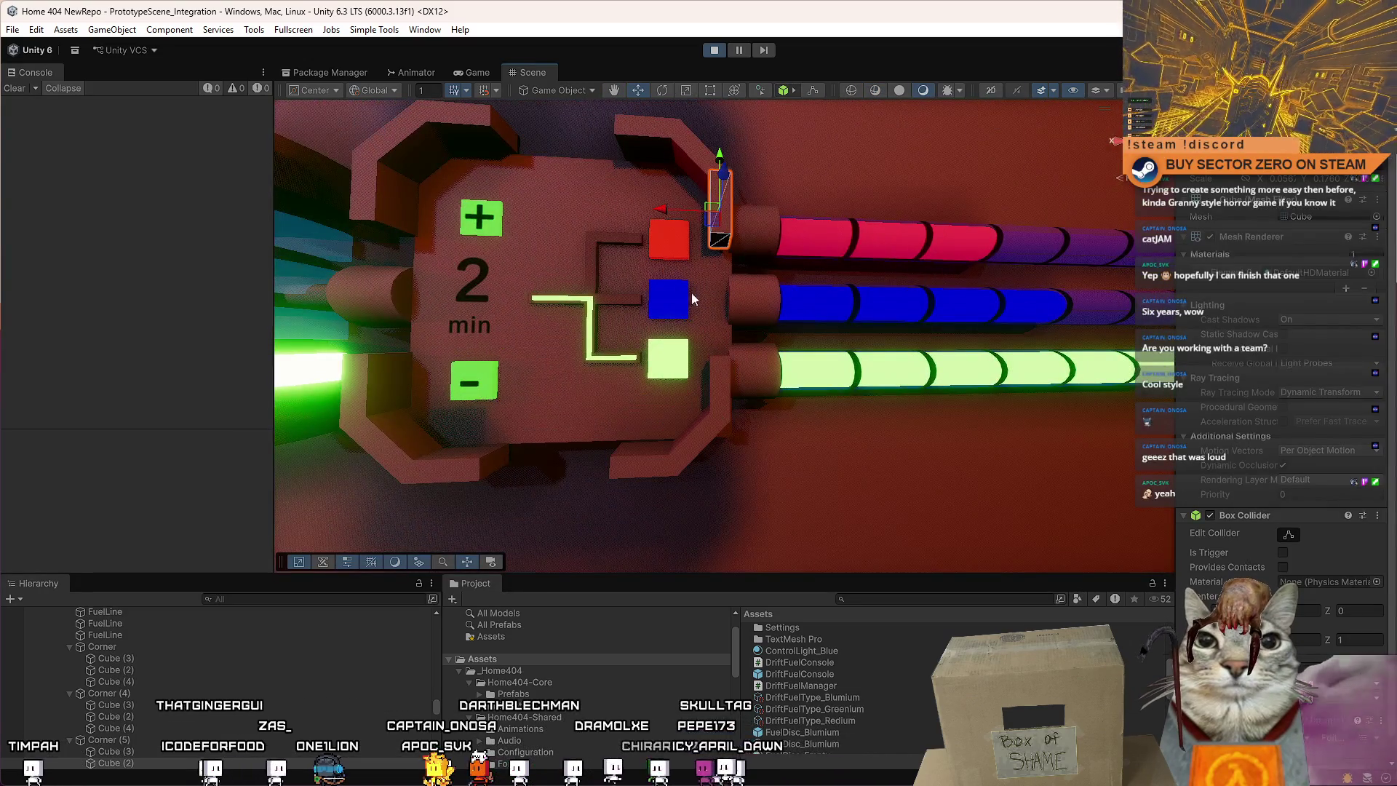
pyautogui.scroll(-3)
pyautogui.scroll(3)
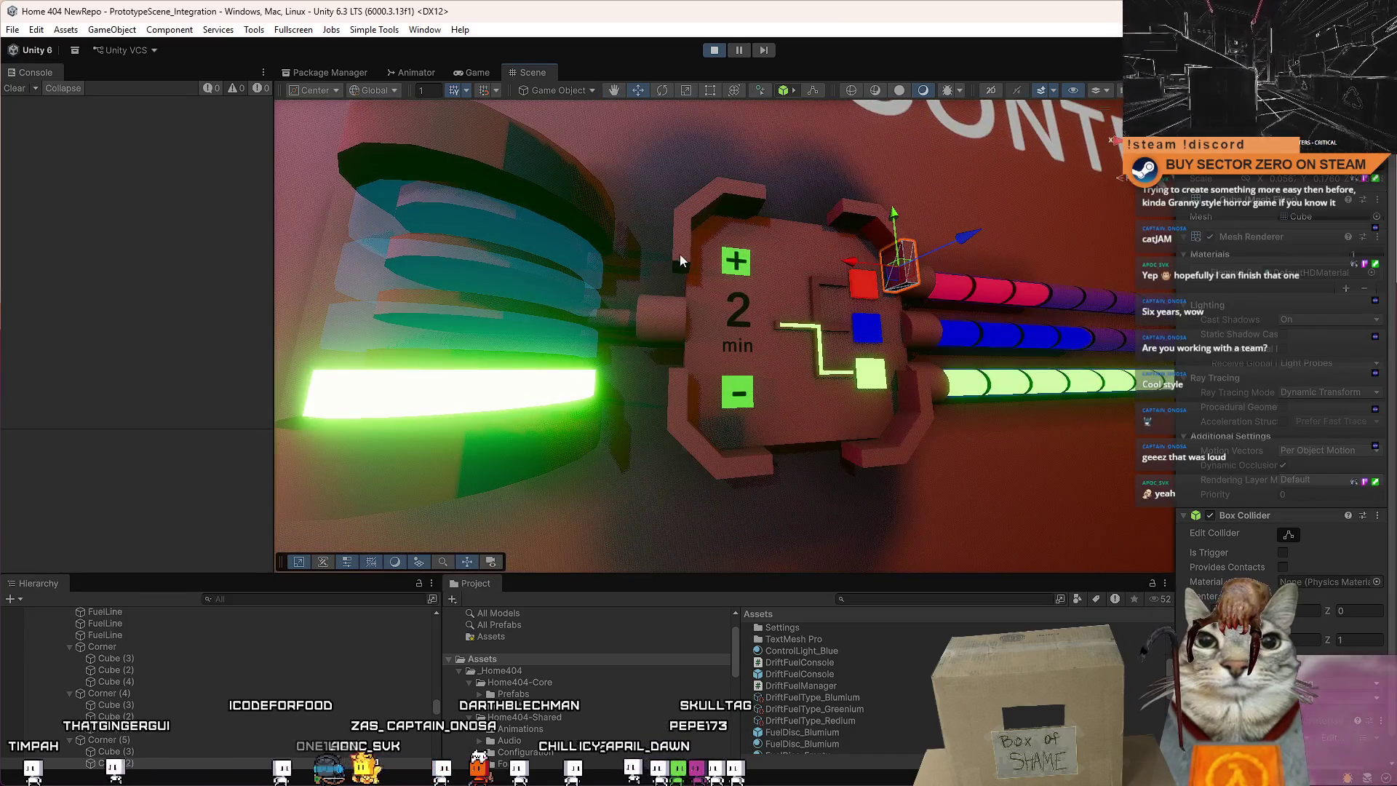
pyautogui.click(678, 263)
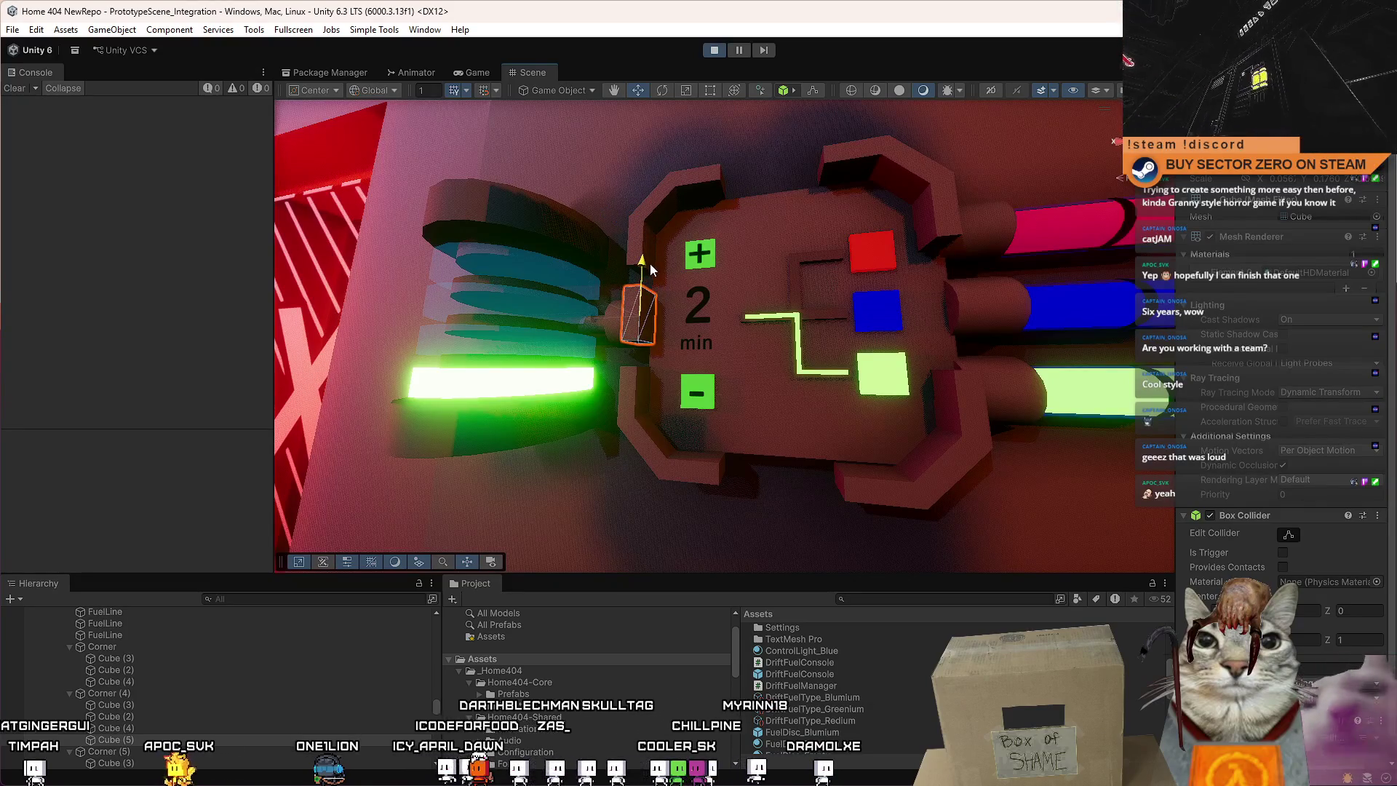
pyautogui.scroll(-3)
pyautogui.scroll(3)
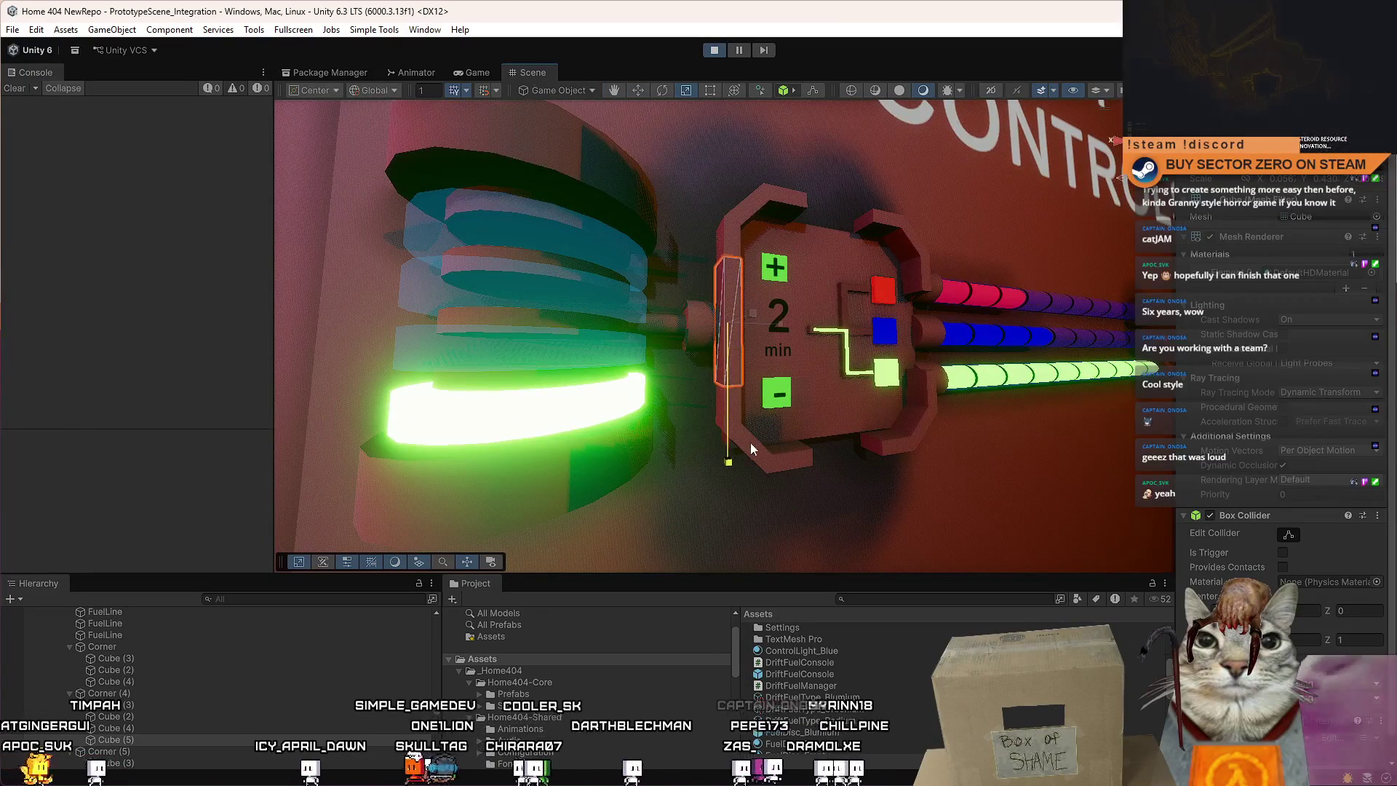
pyautogui.scroll(3)
pyautogui.click(682, 302)
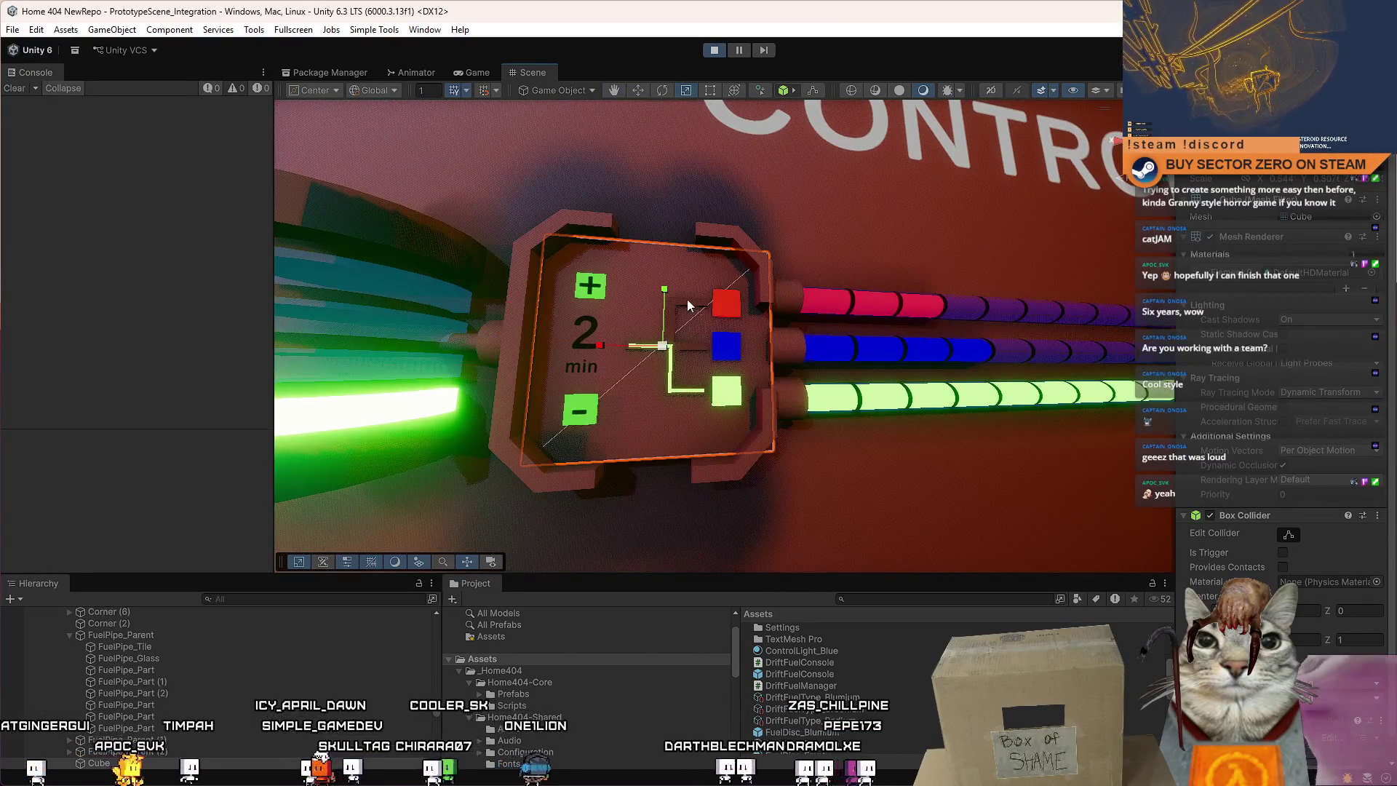
pyautogui.click(519, 344)
pyautogui.moveTo(763, 351); pyautogui.dragTo(745, 371)
pyautogui.hotkey('ctrl', 'd')
pyautogui.moveTo(436, 353); pyautogui.dragTo(768, 384)
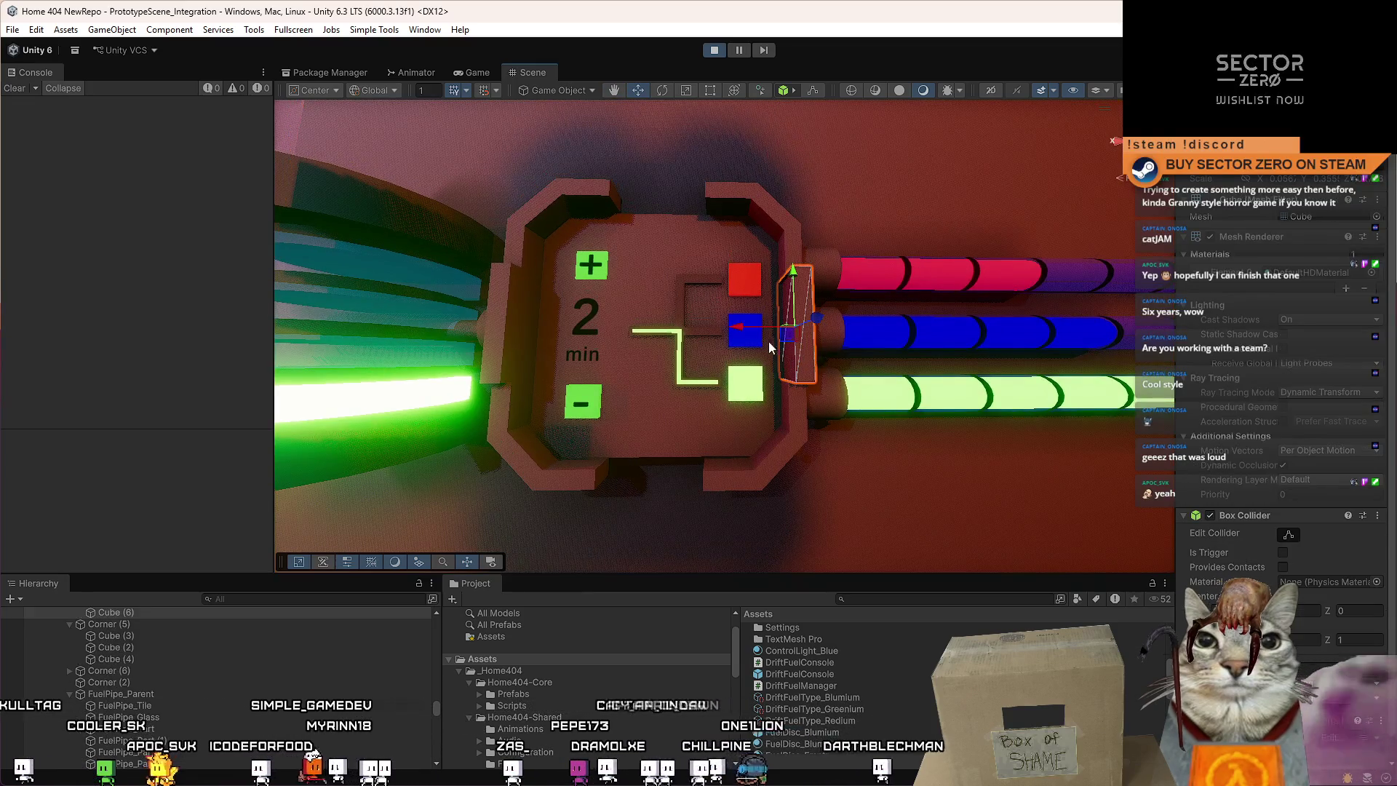
pyautogui.scroll(-3)
pyautogui.click(837, 218)
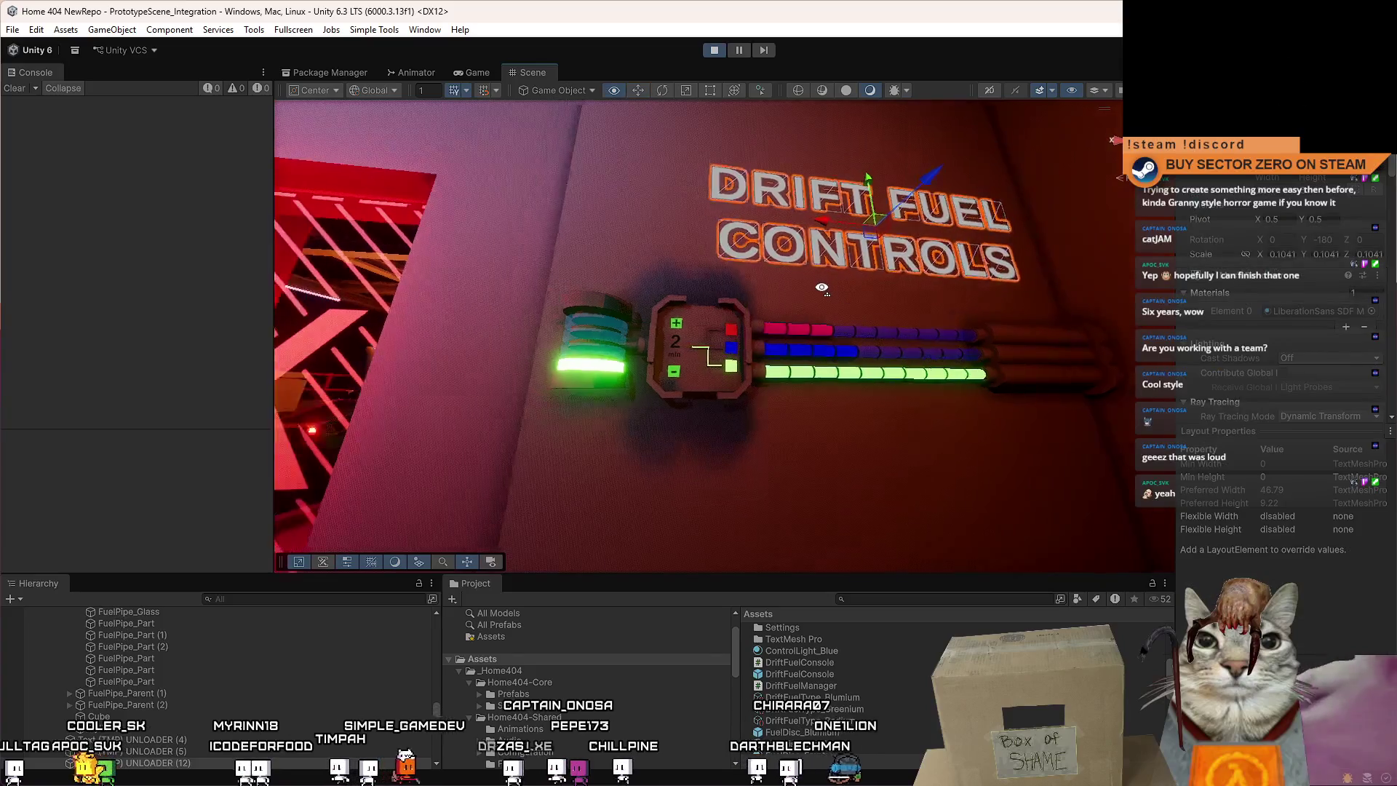
pyautogui.scroll(3)
pyautogui.scroll(3)
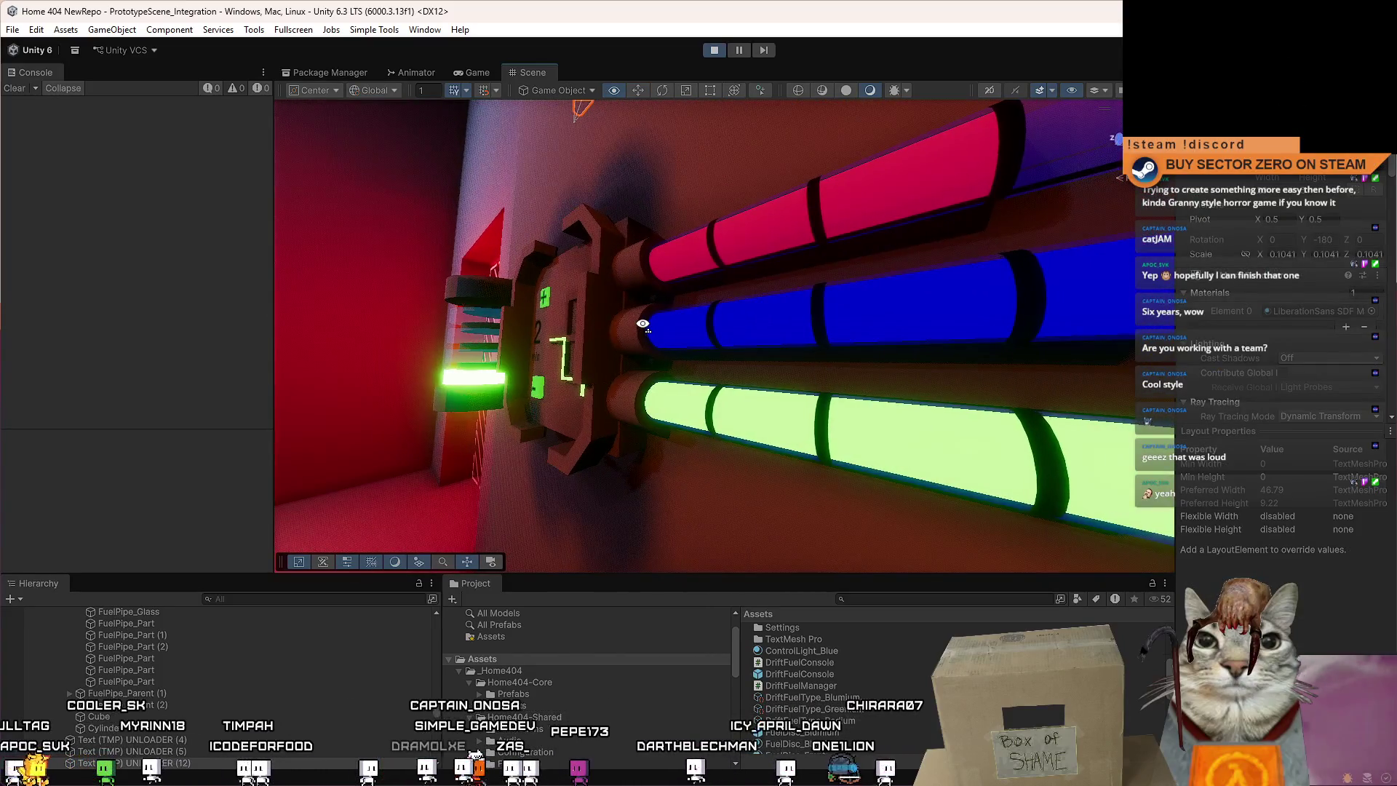
pyautogui.scroll(-3)
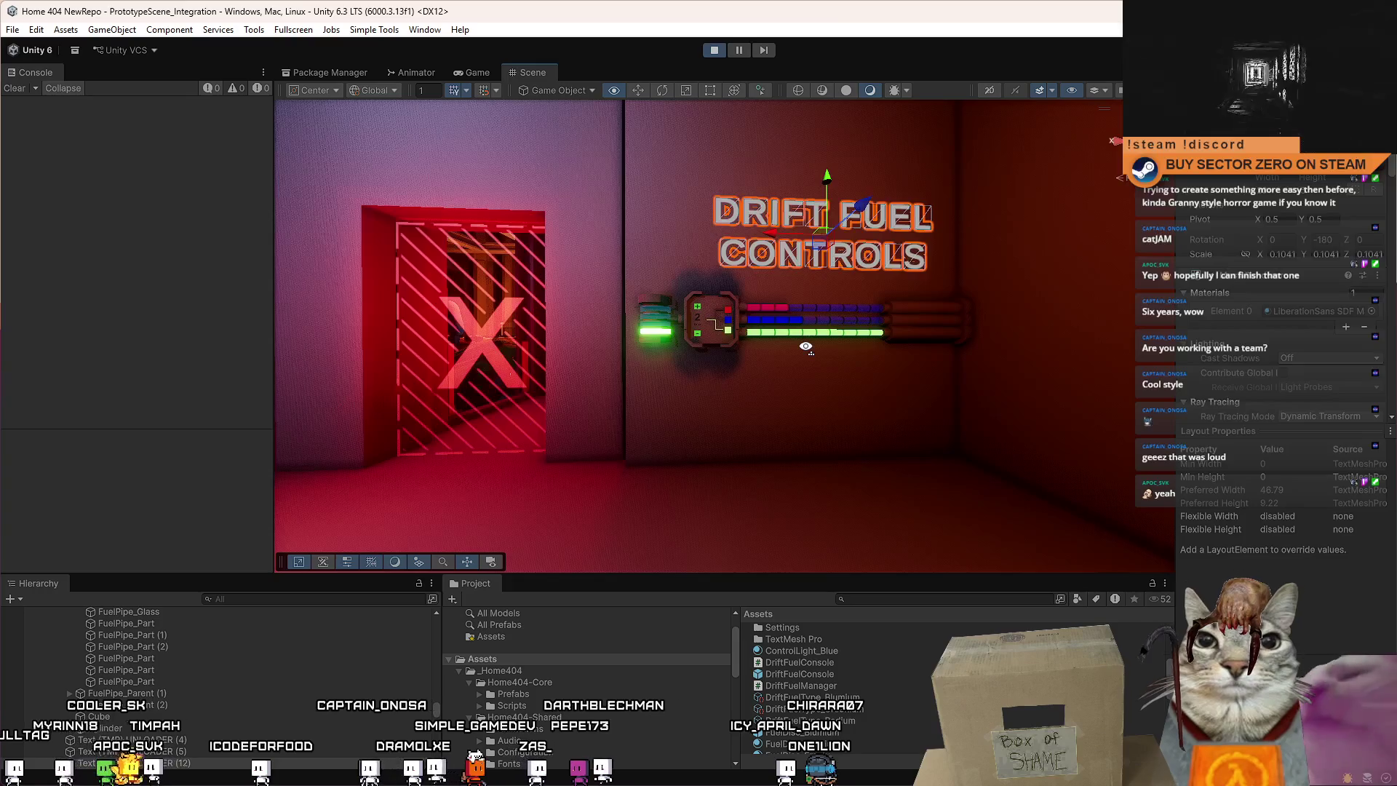
pyautogui.scroll(3)
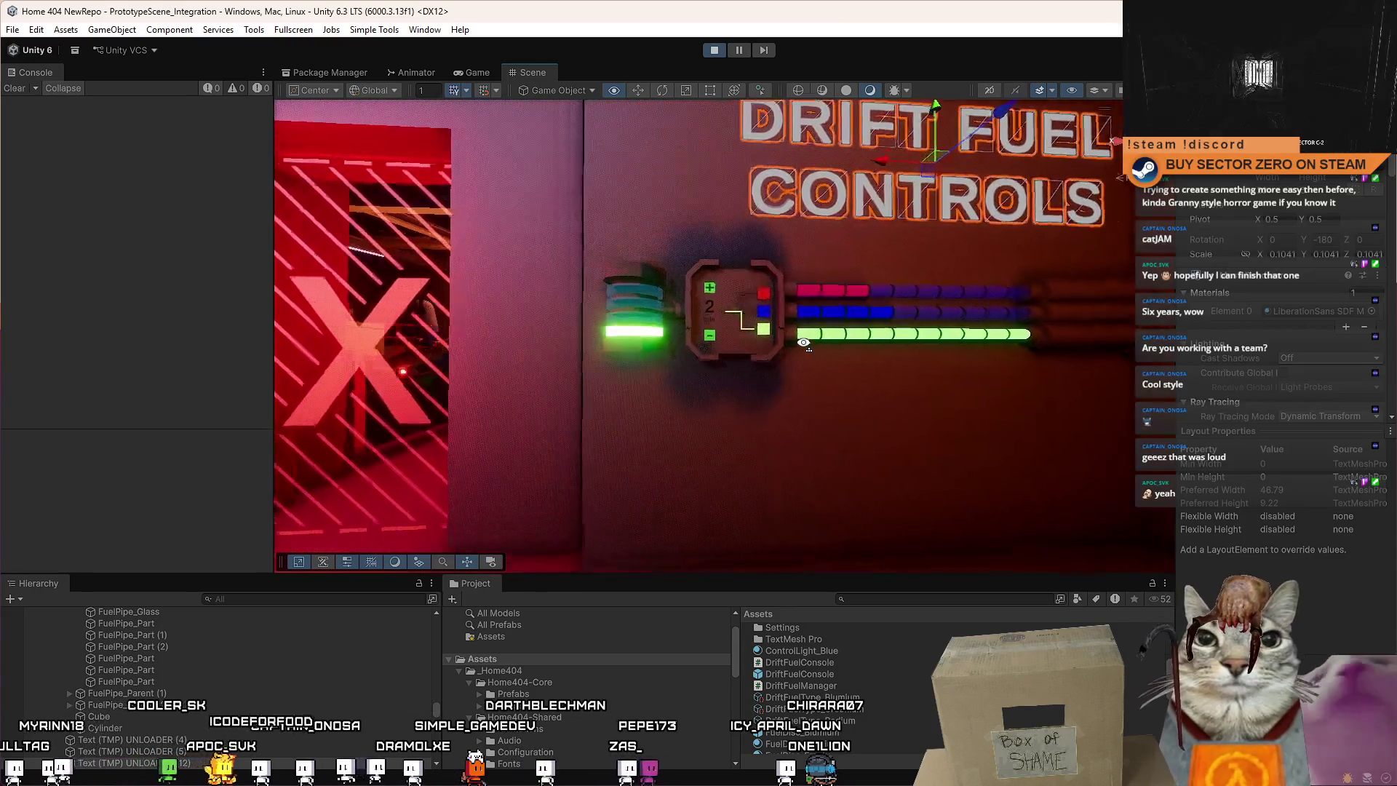
pyautogui.scroll(3)
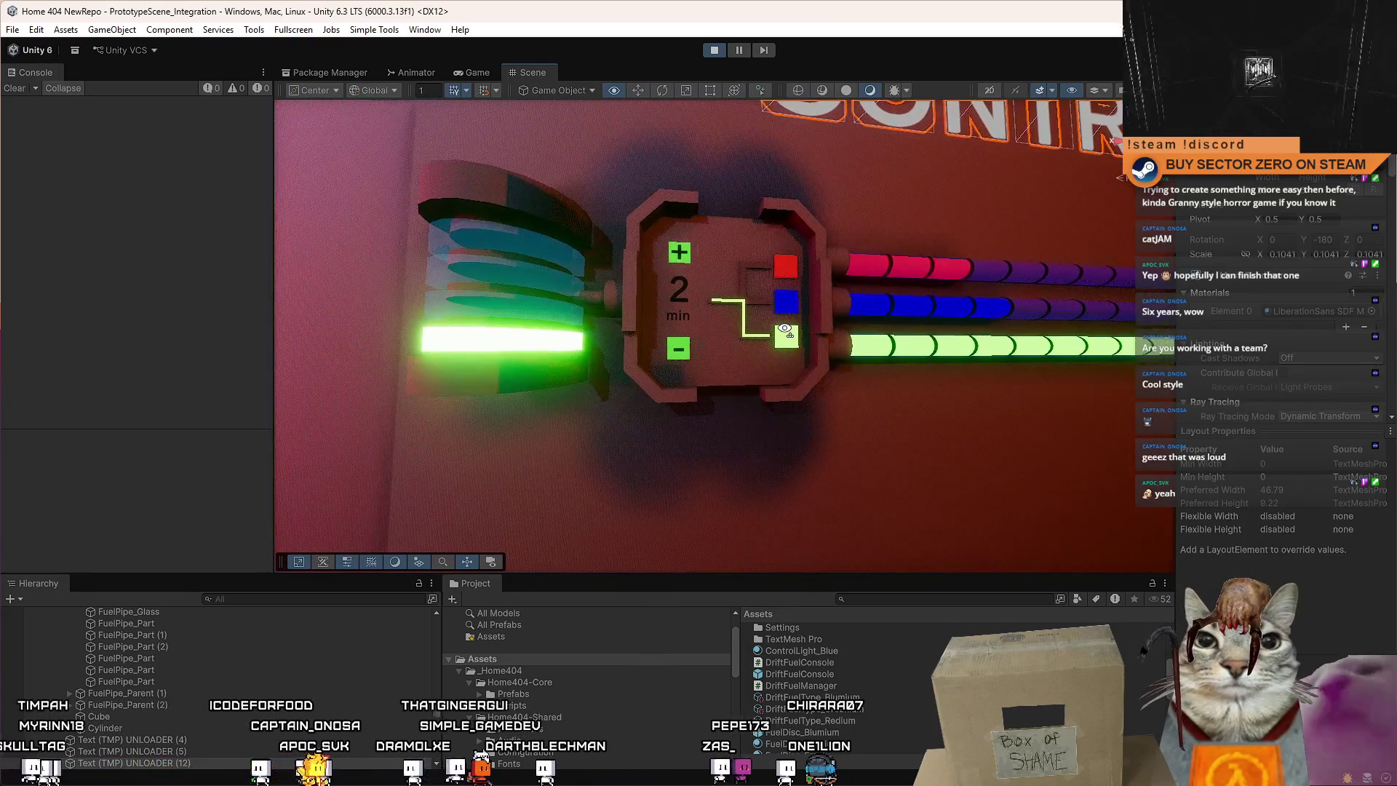
pyautogui.moveTo(786, 329); pyautogui.dragTo(770, 333)
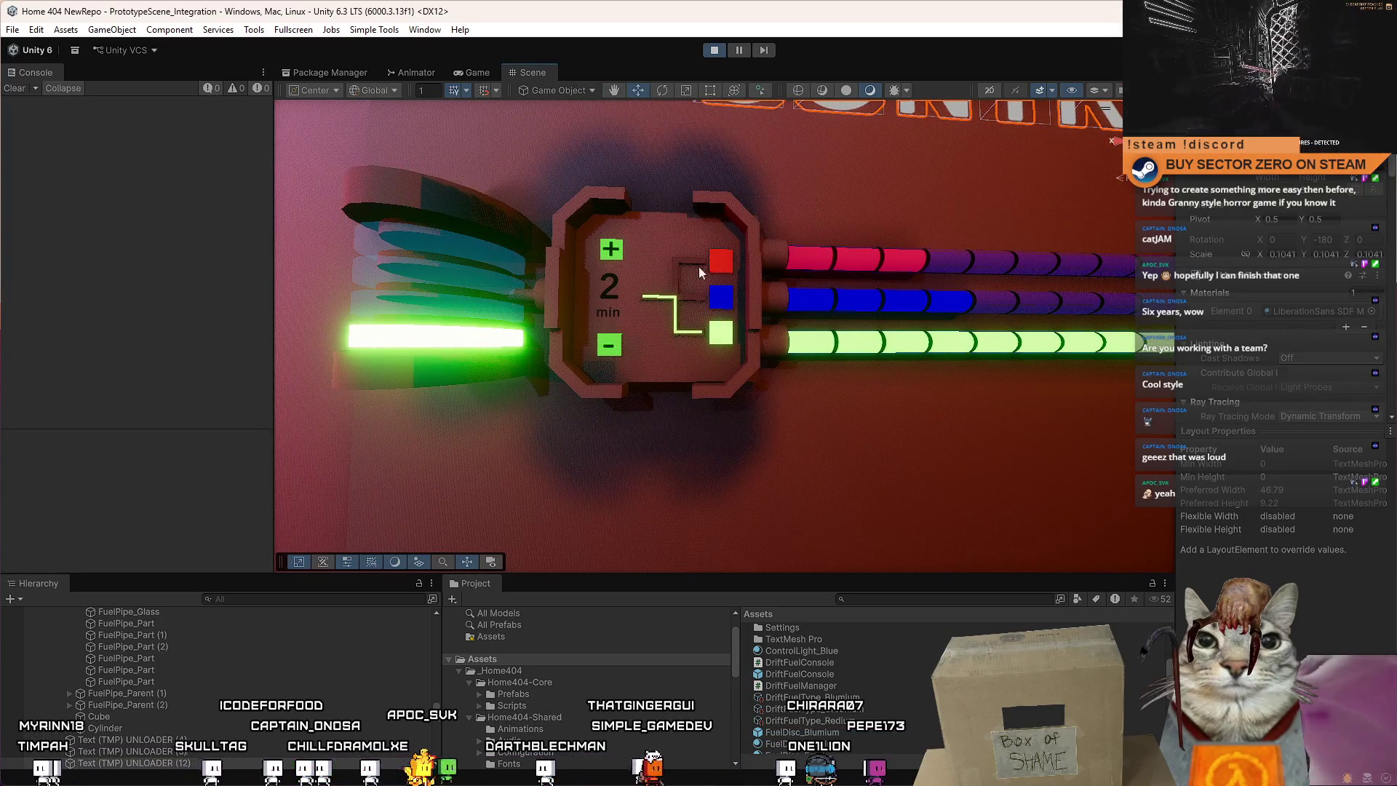
pyautogui.scroll(-3)
pyautogui.moveTo(620, 334); pyautogui.dragTo(602, 334)
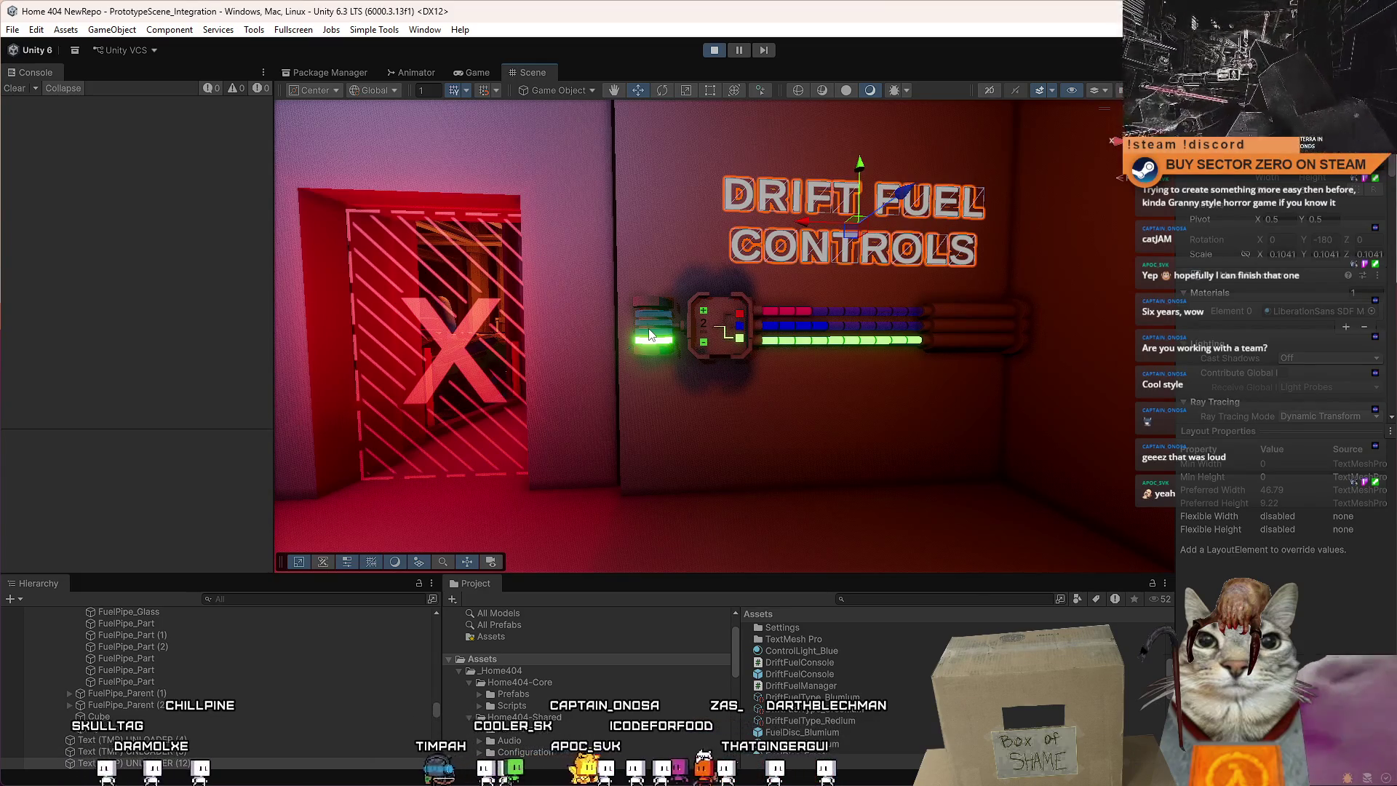
pyautogui.moveTo(650, 335); pyautogui.dragTo(778, 384)
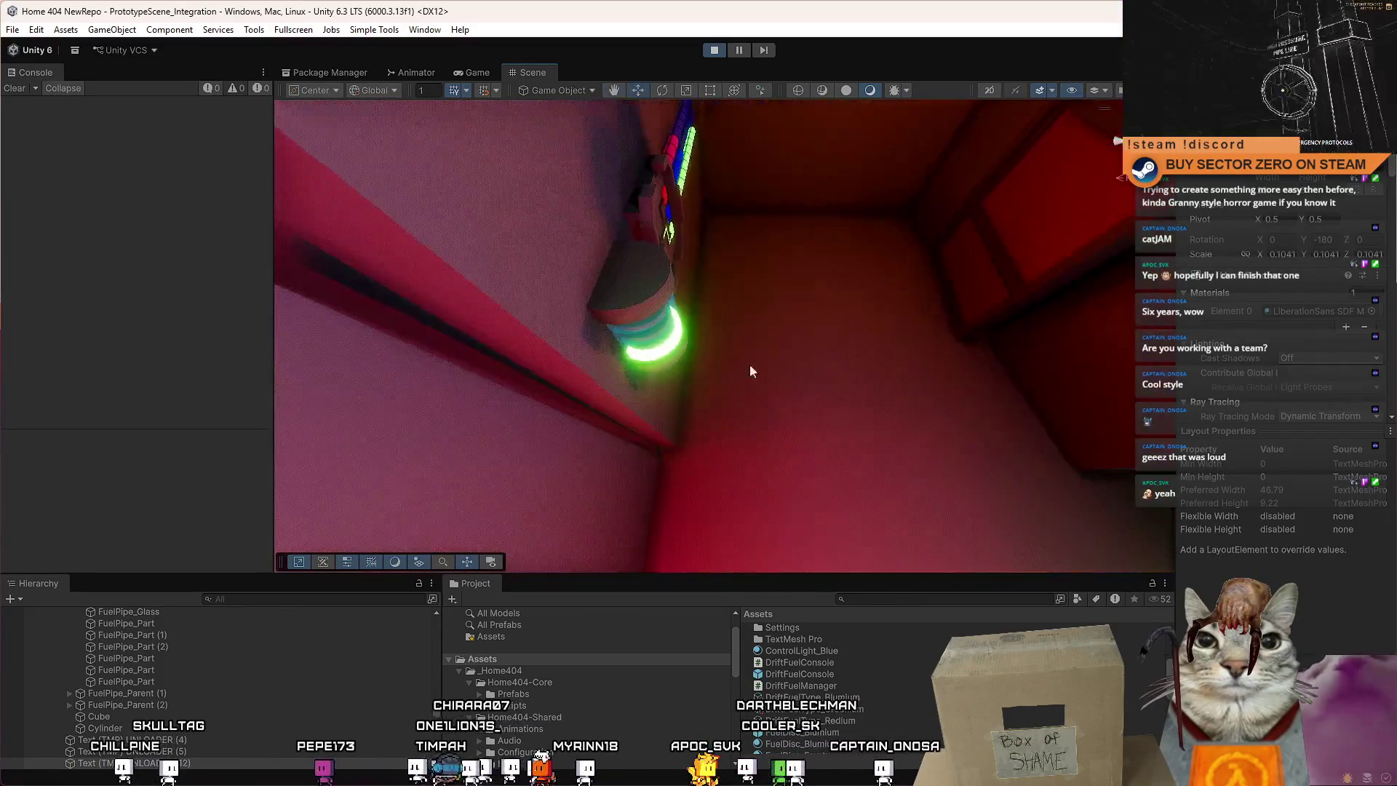
pyautogui.scroll(3)
pyautogui.doubleClick(129, 633)
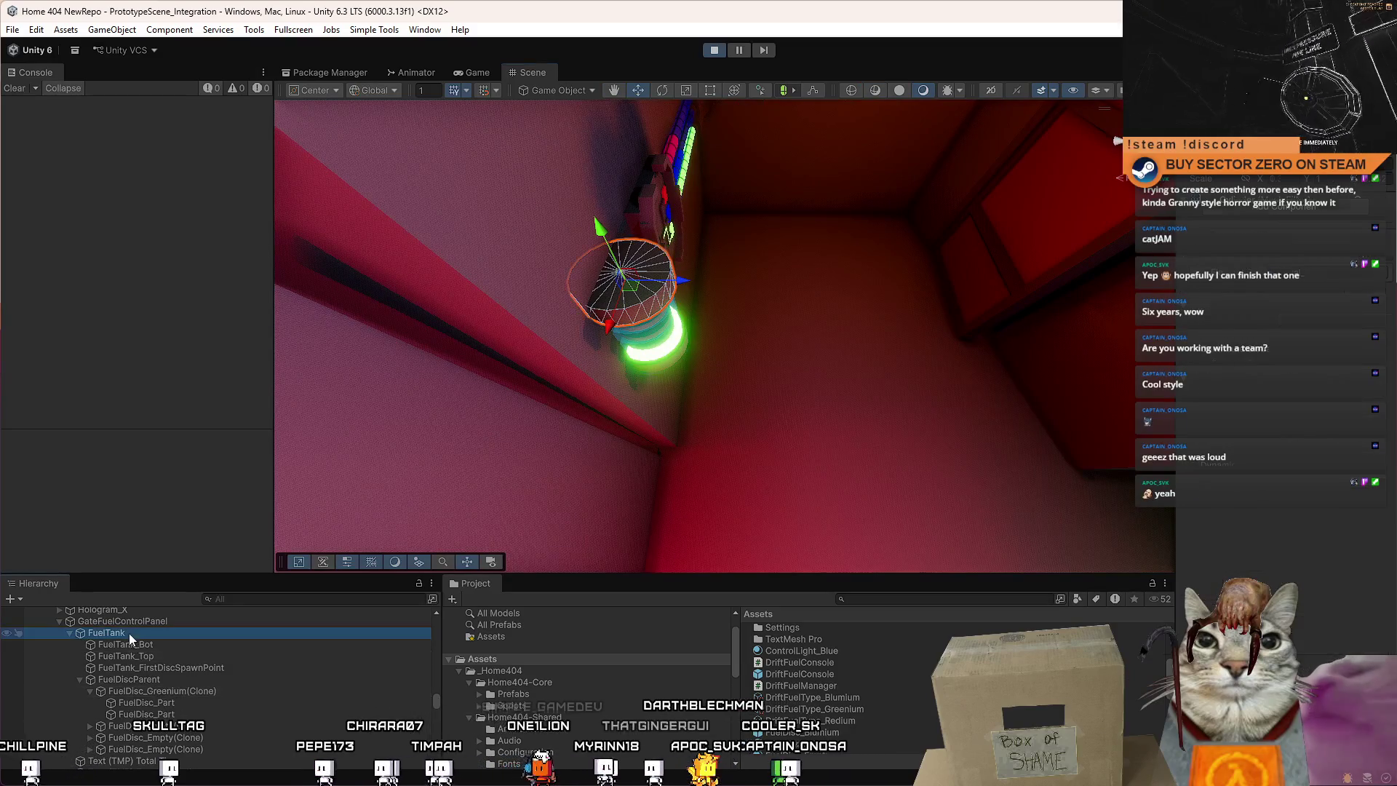
pyautogui.moveTo(737, 356); pyautogui.dragTo(728, 349)
pyautogui.scroll(3)
pyautogui.moveTo(816, 332); pyautogui.dragTo(797, 346)
pyautogui.moveTo(855, 396); pyautogui.dragTo(842, 325)
pyautogui.scroll(3)
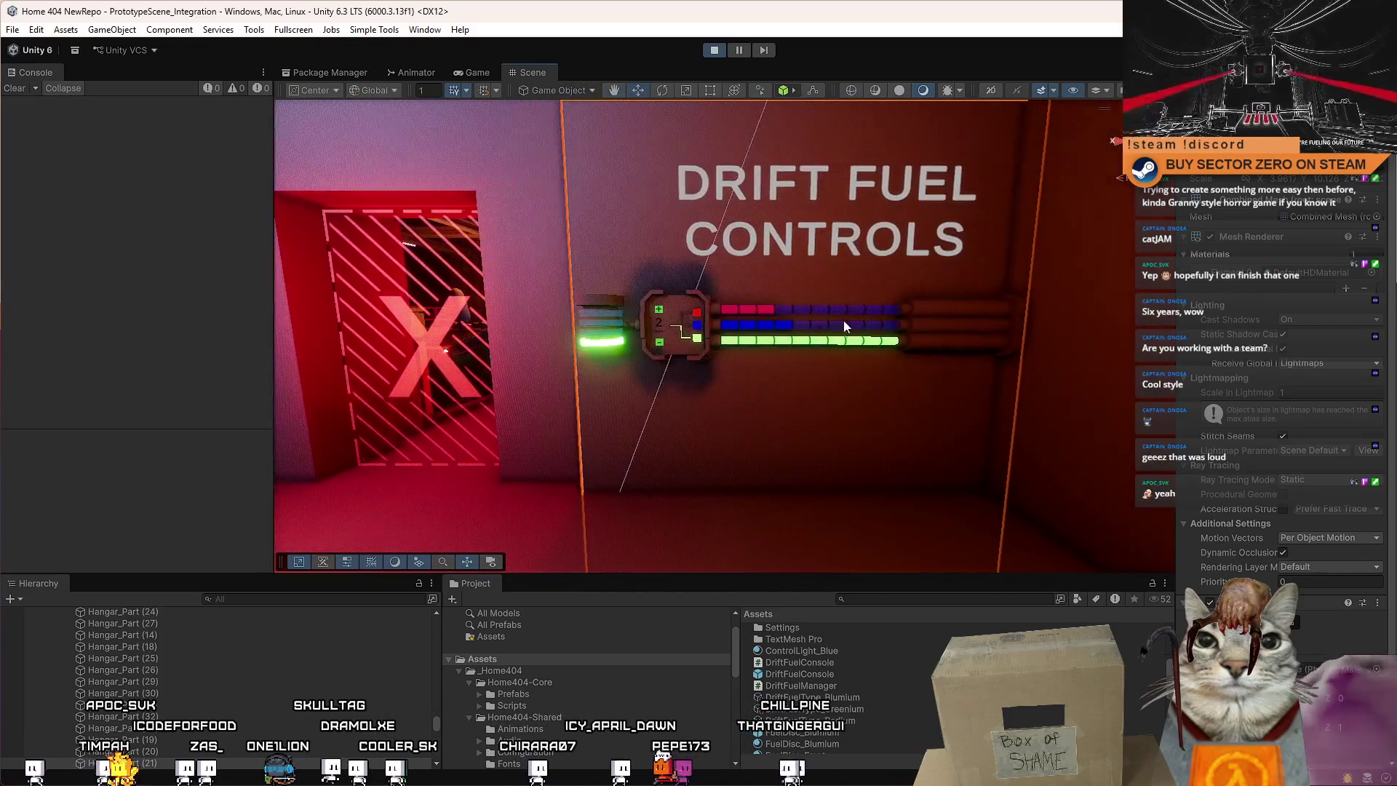
pyautogui.click(469, 73)
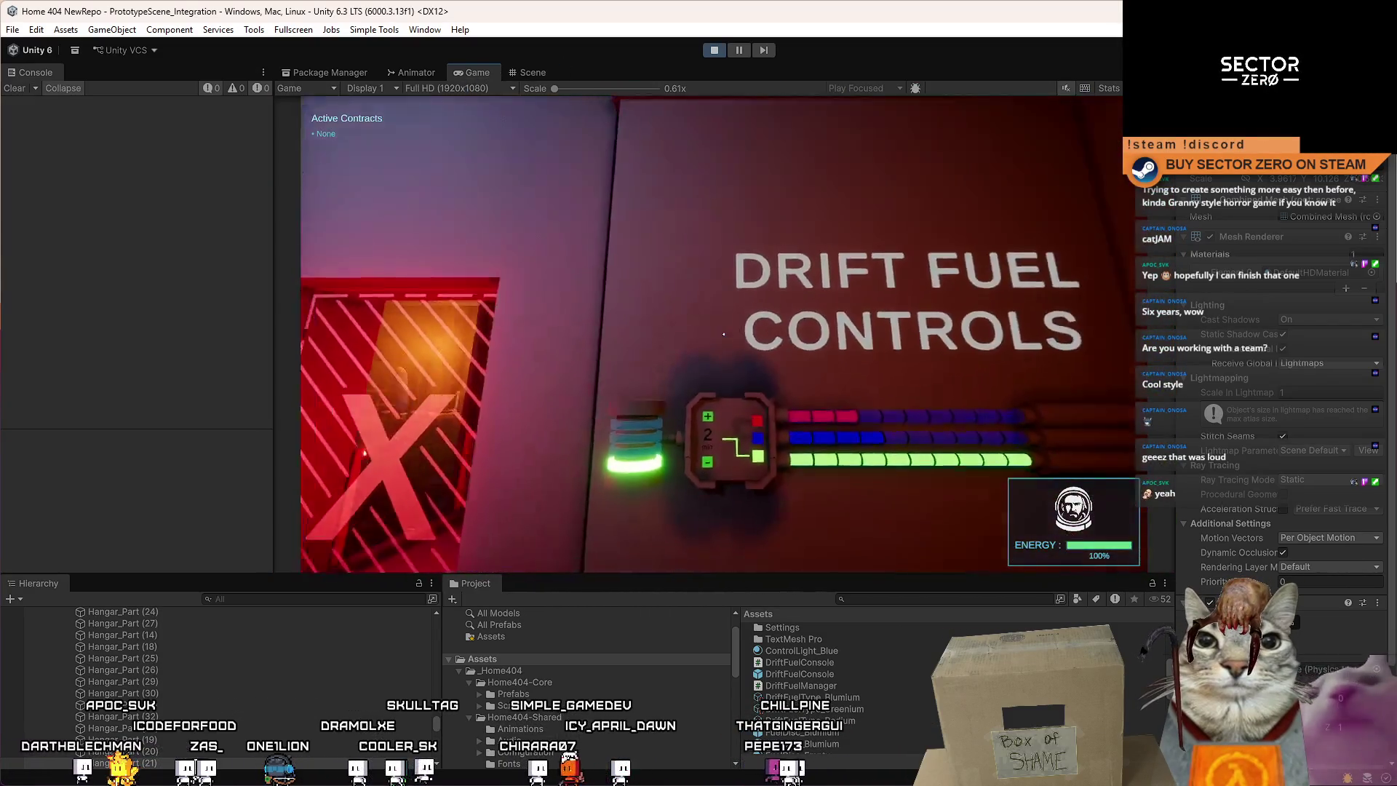
# Walk the player toward and away from the fuel console to view its timer, tank and pipes.
pyautogui.press('w')
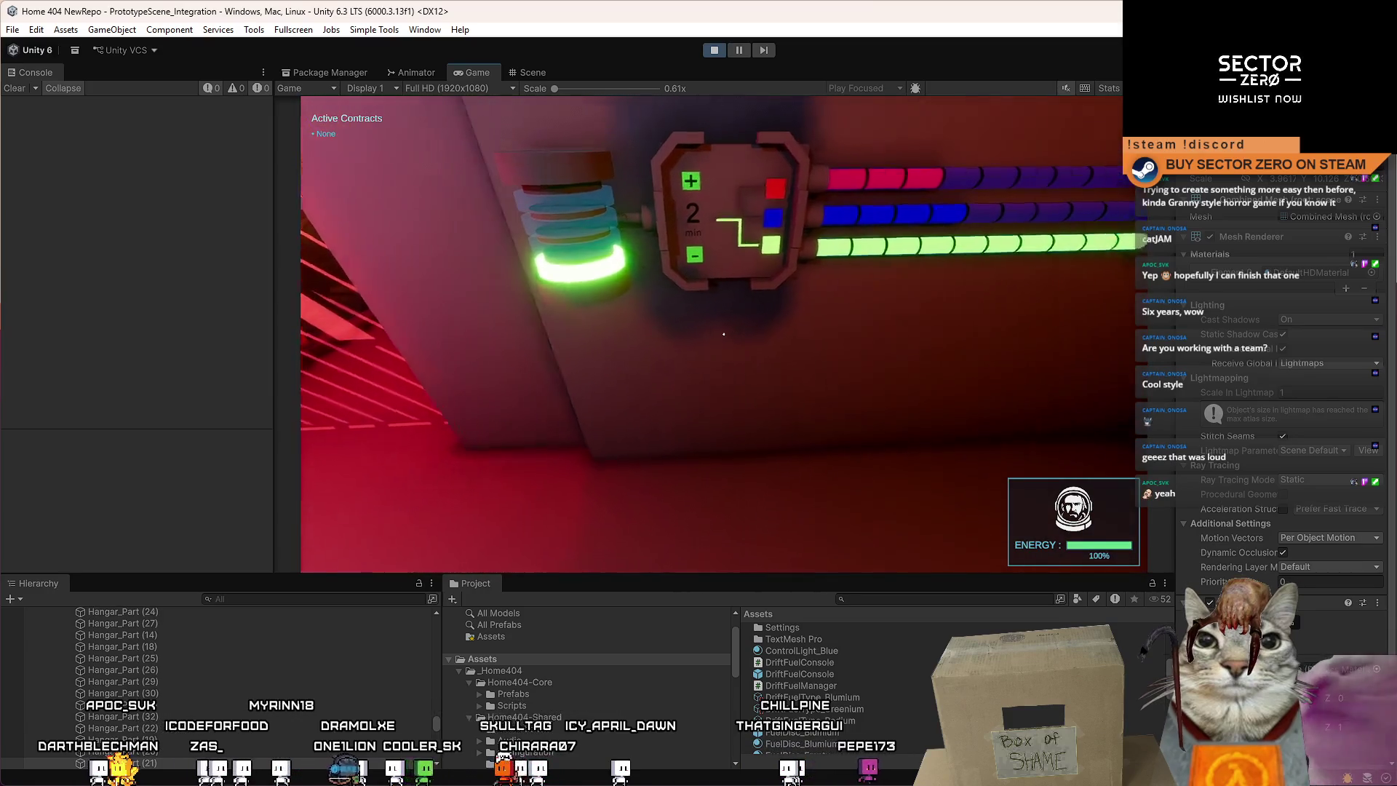
pyautogui.press('s')
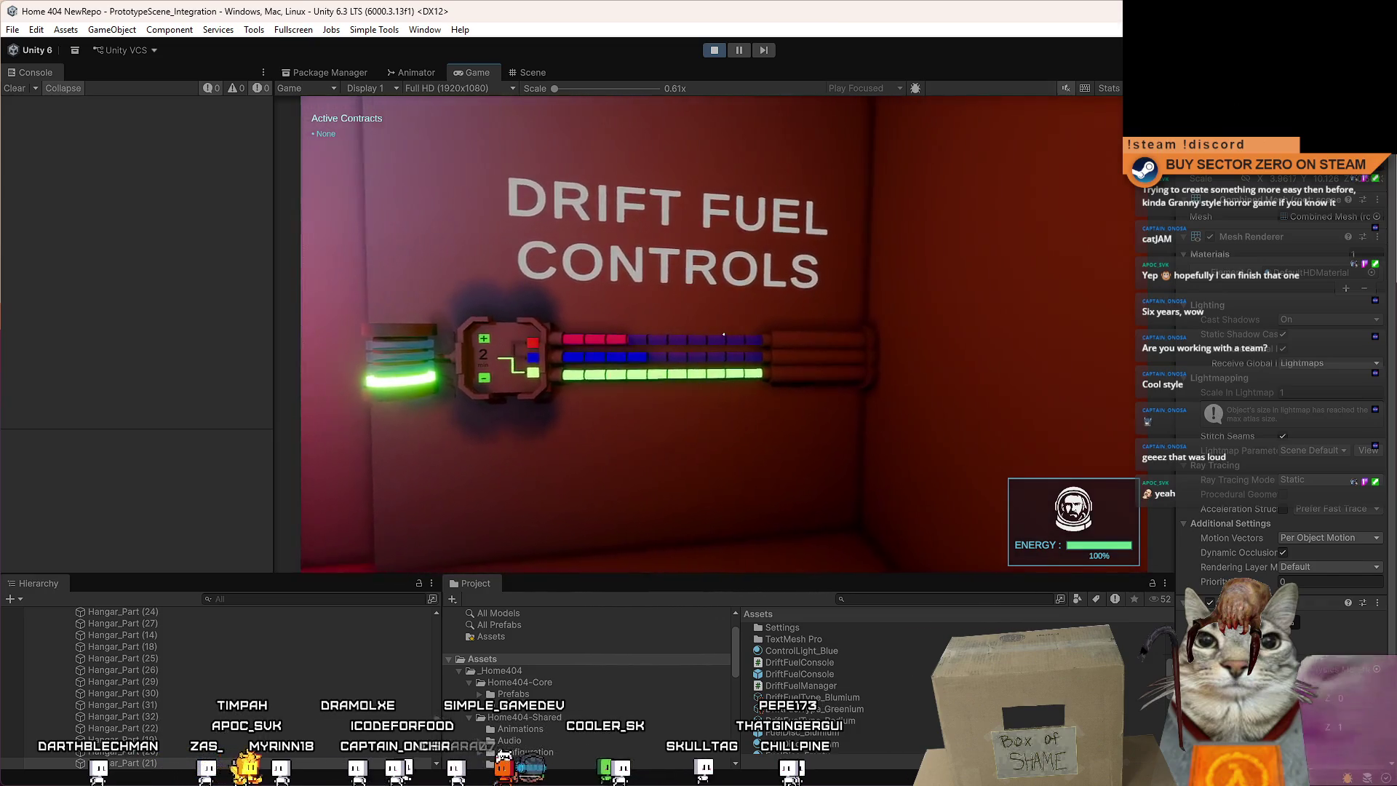
pyautogui.press('s')
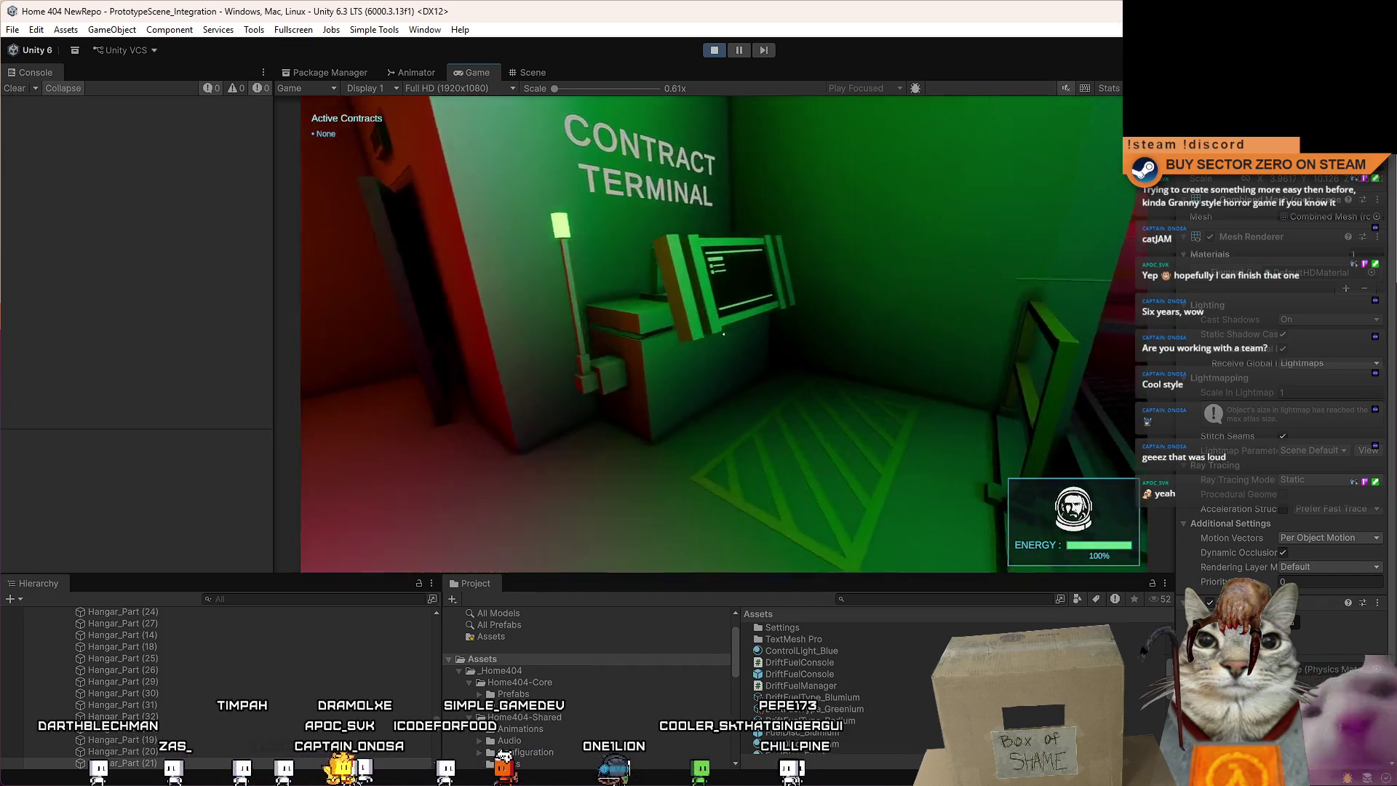
pyautogui.press('w')
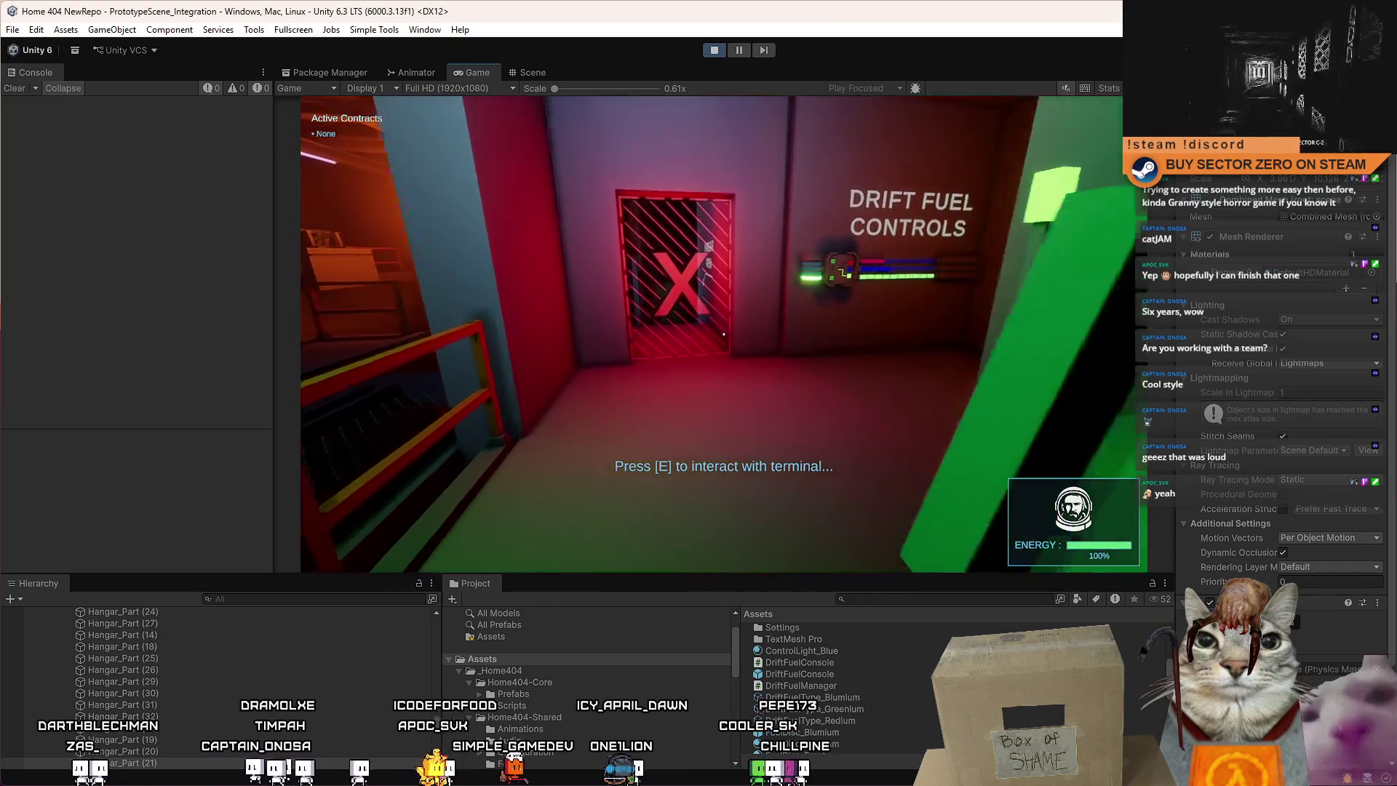
pyautogui.press('s')
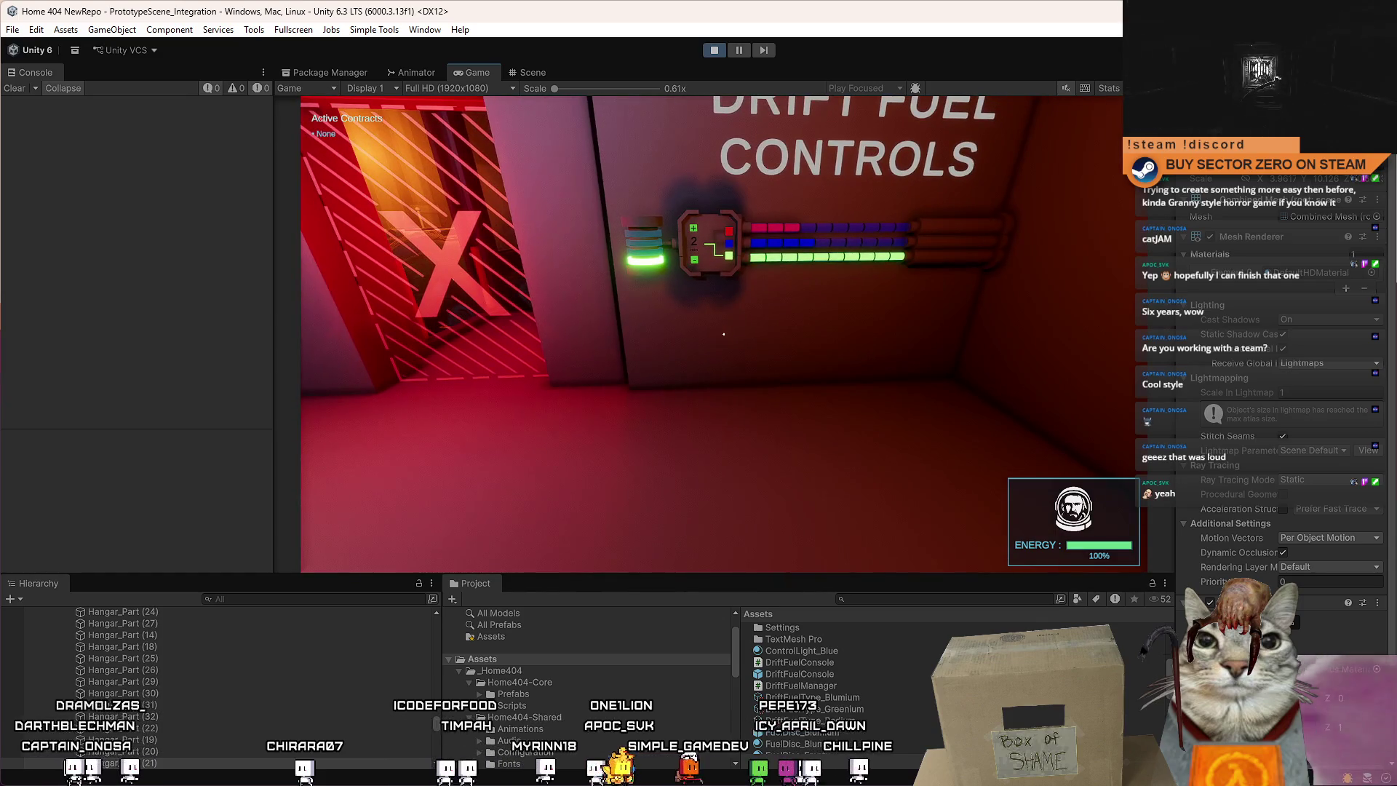
pyautogui.press('s')
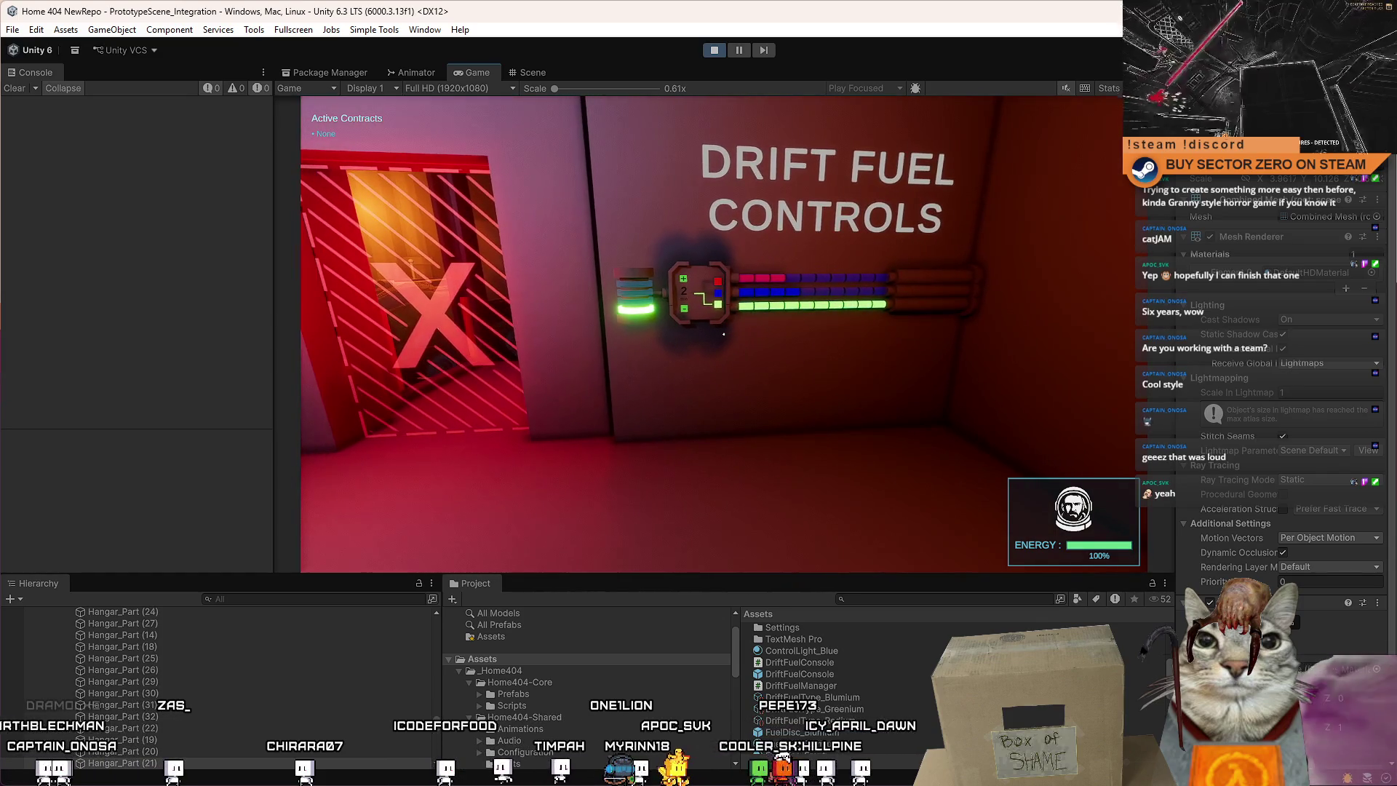
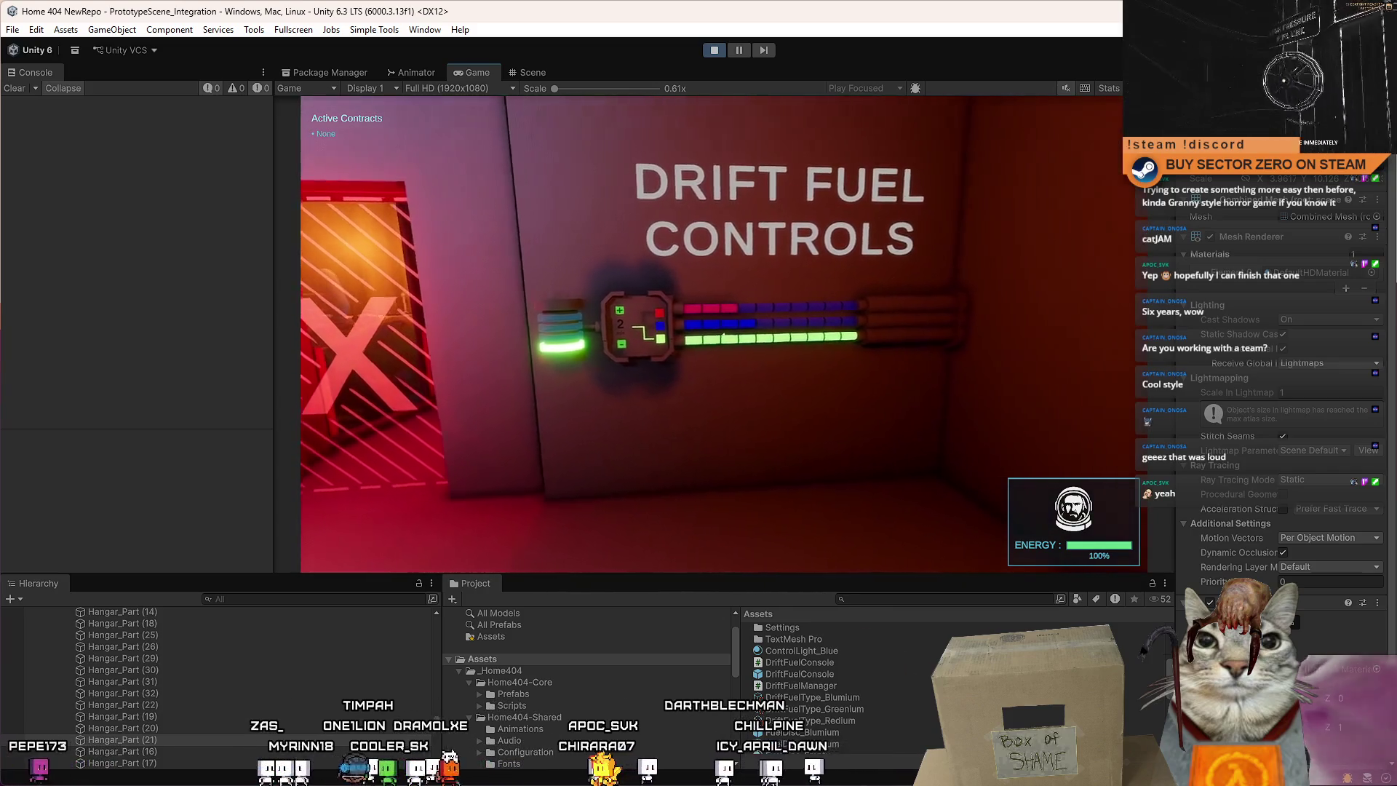
# Walk around the Drift Fuel Controls console and fuel tank in the running game, inspecting the sign and X door.
pyautogui.press('w')
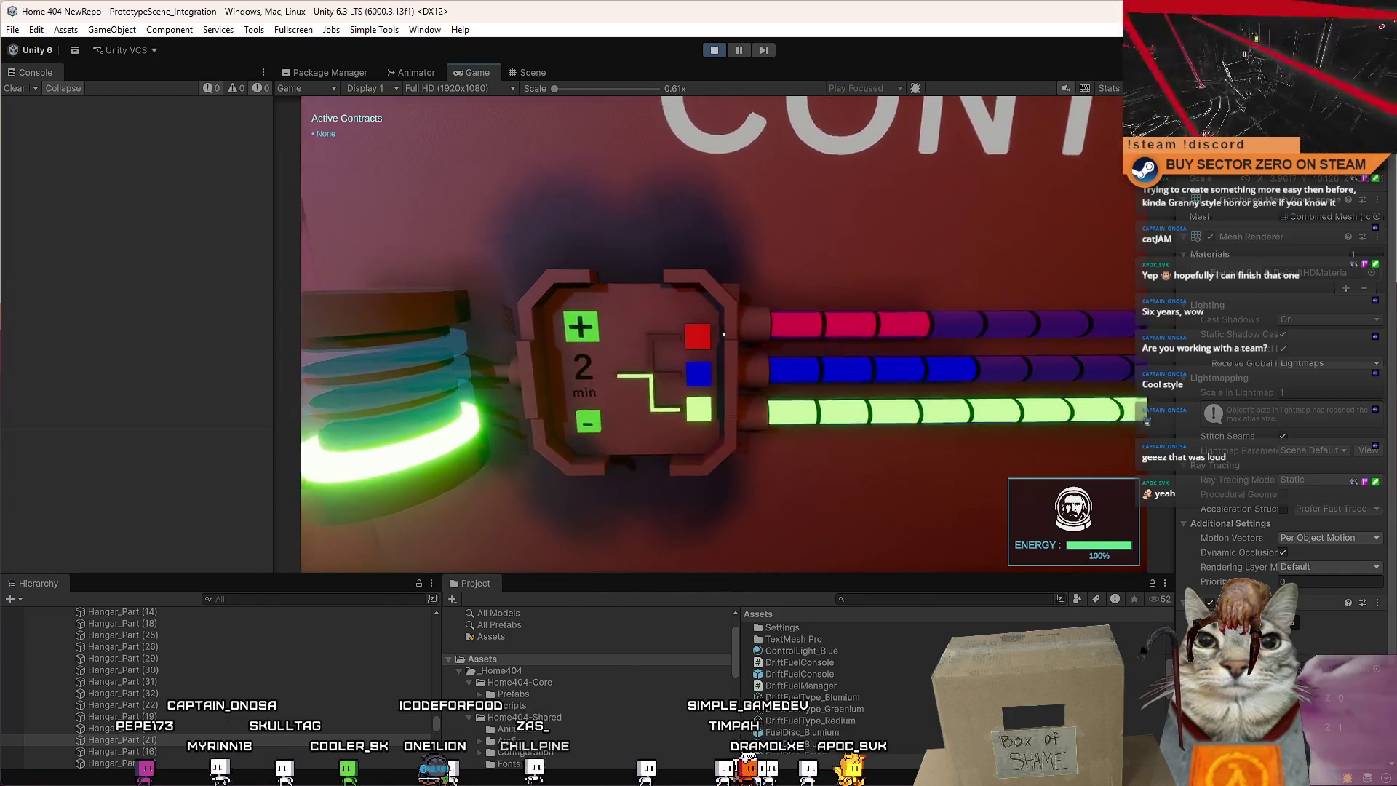
pyautogui.press('s')
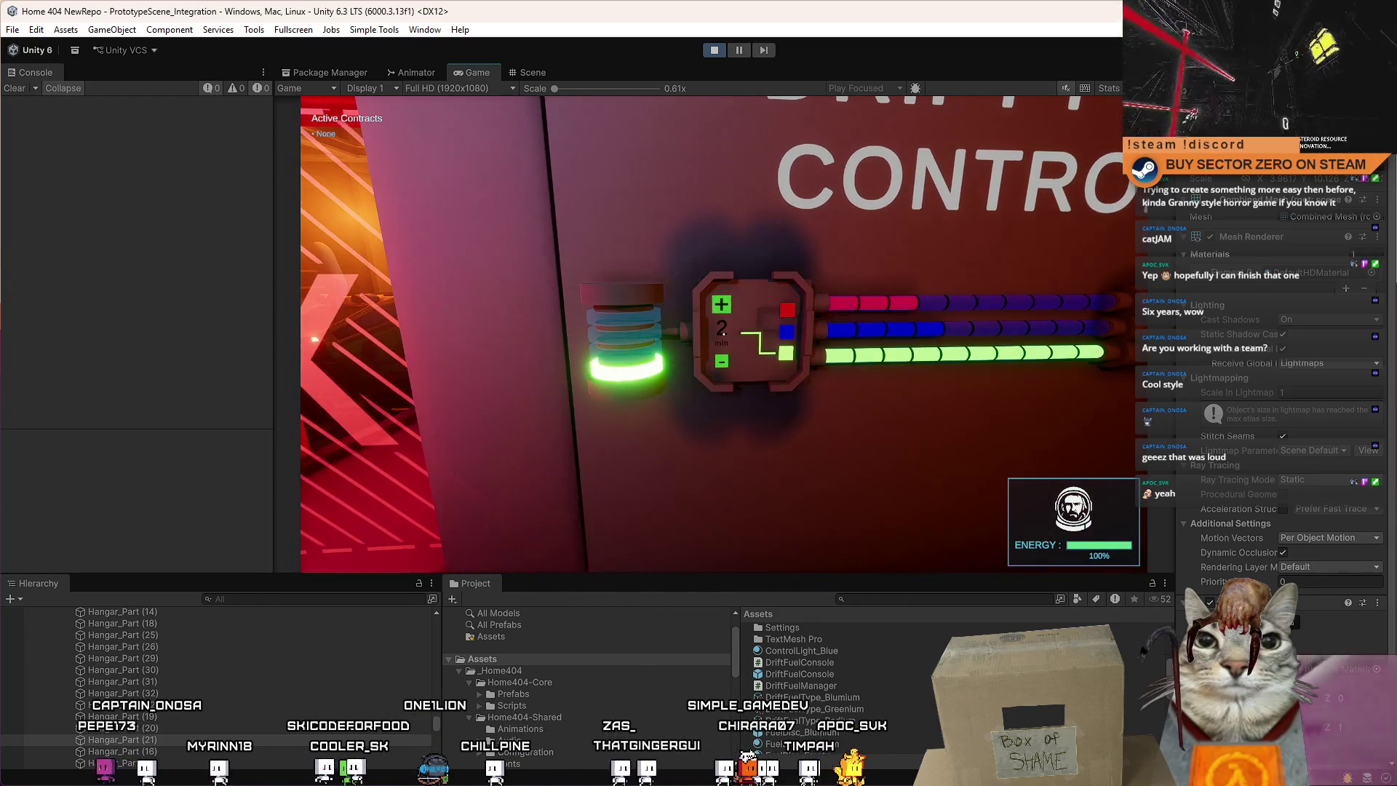
pyautogui.press('s')
pyautogui.press('w')
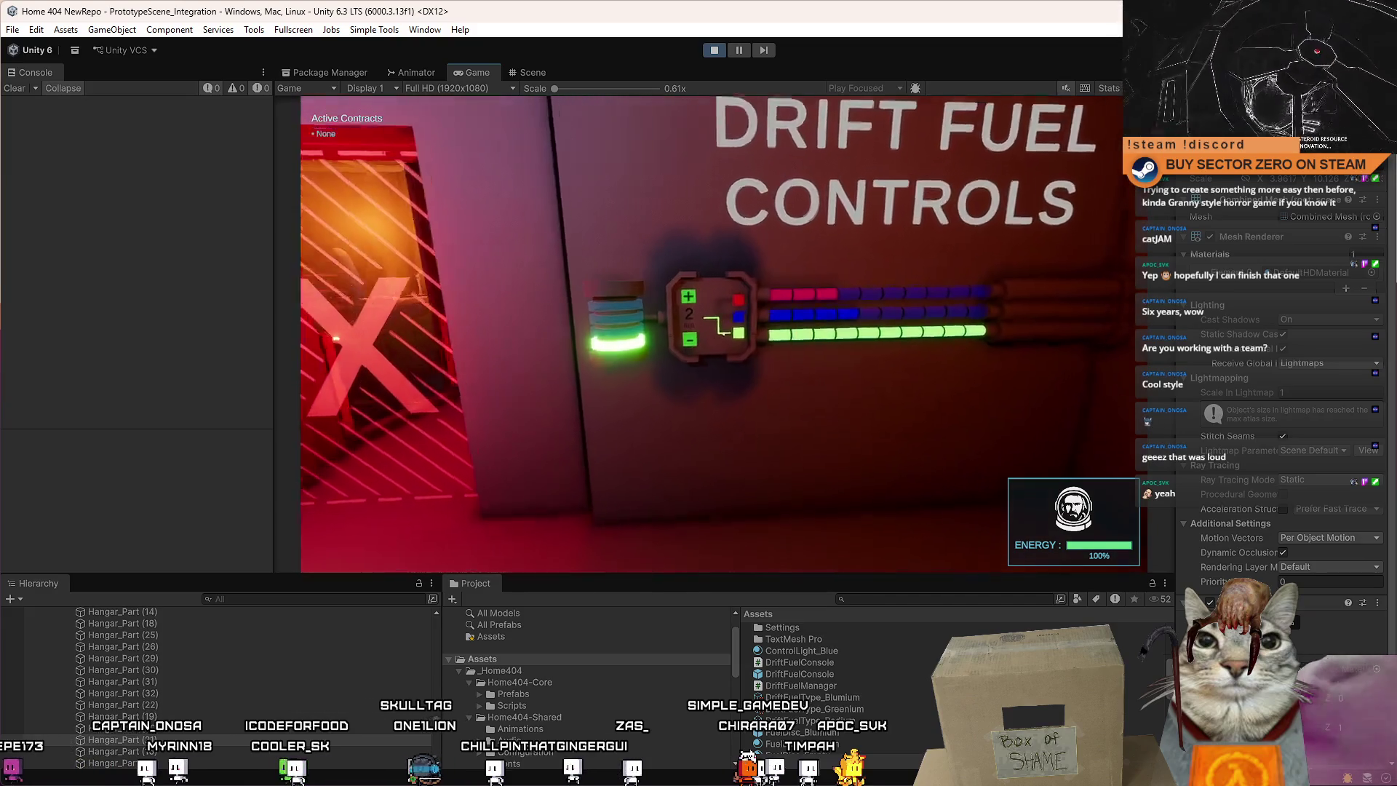
pyautogui.press('s')
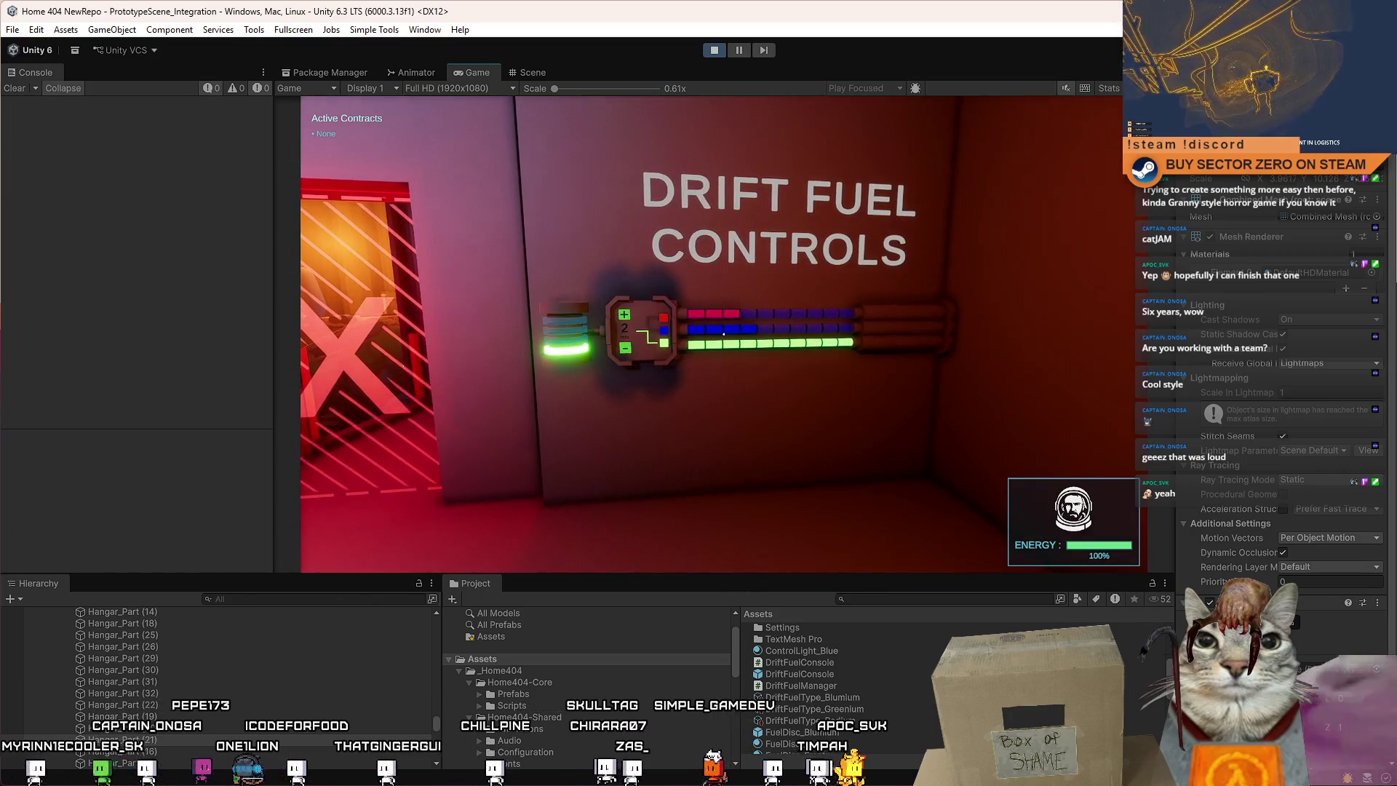
pyautogui.press('w')
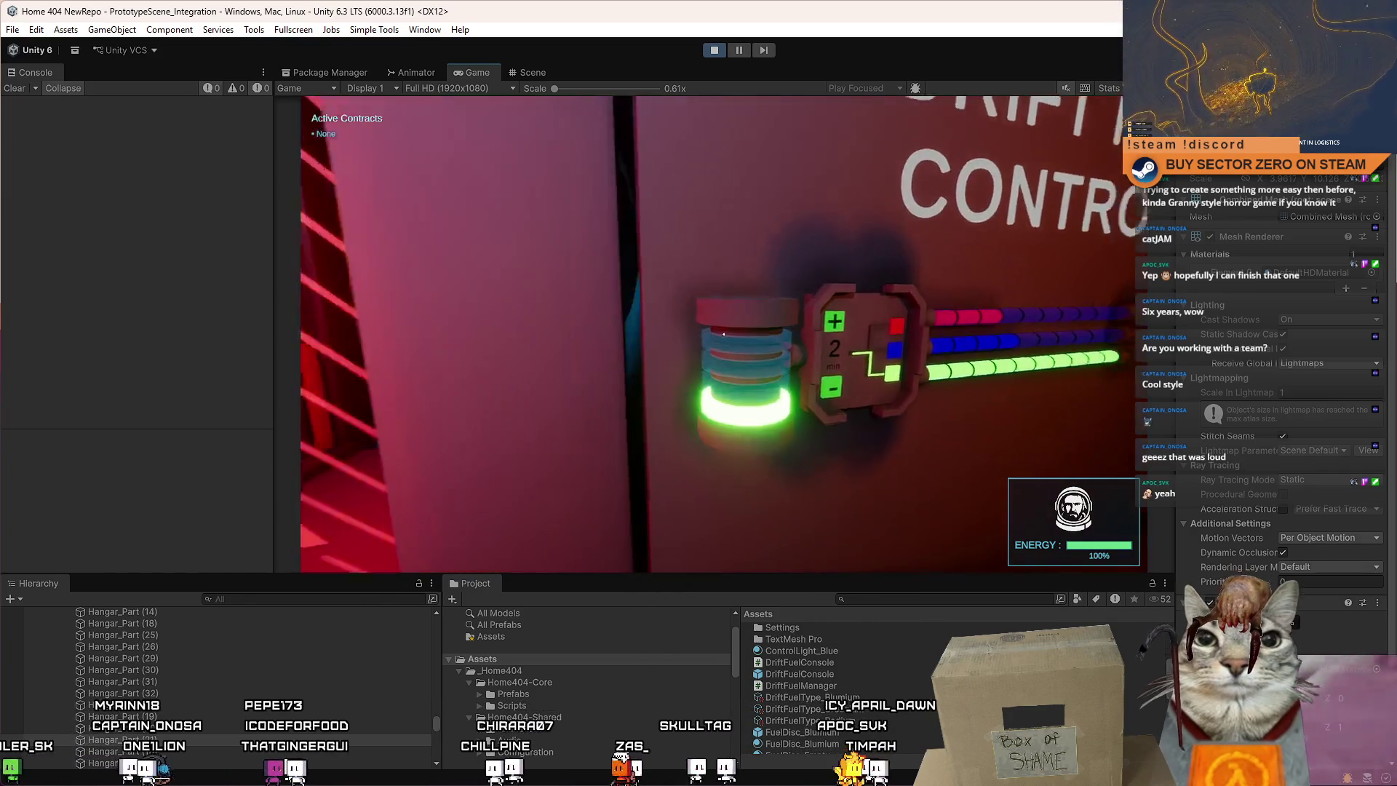
pyautogui.press('a')
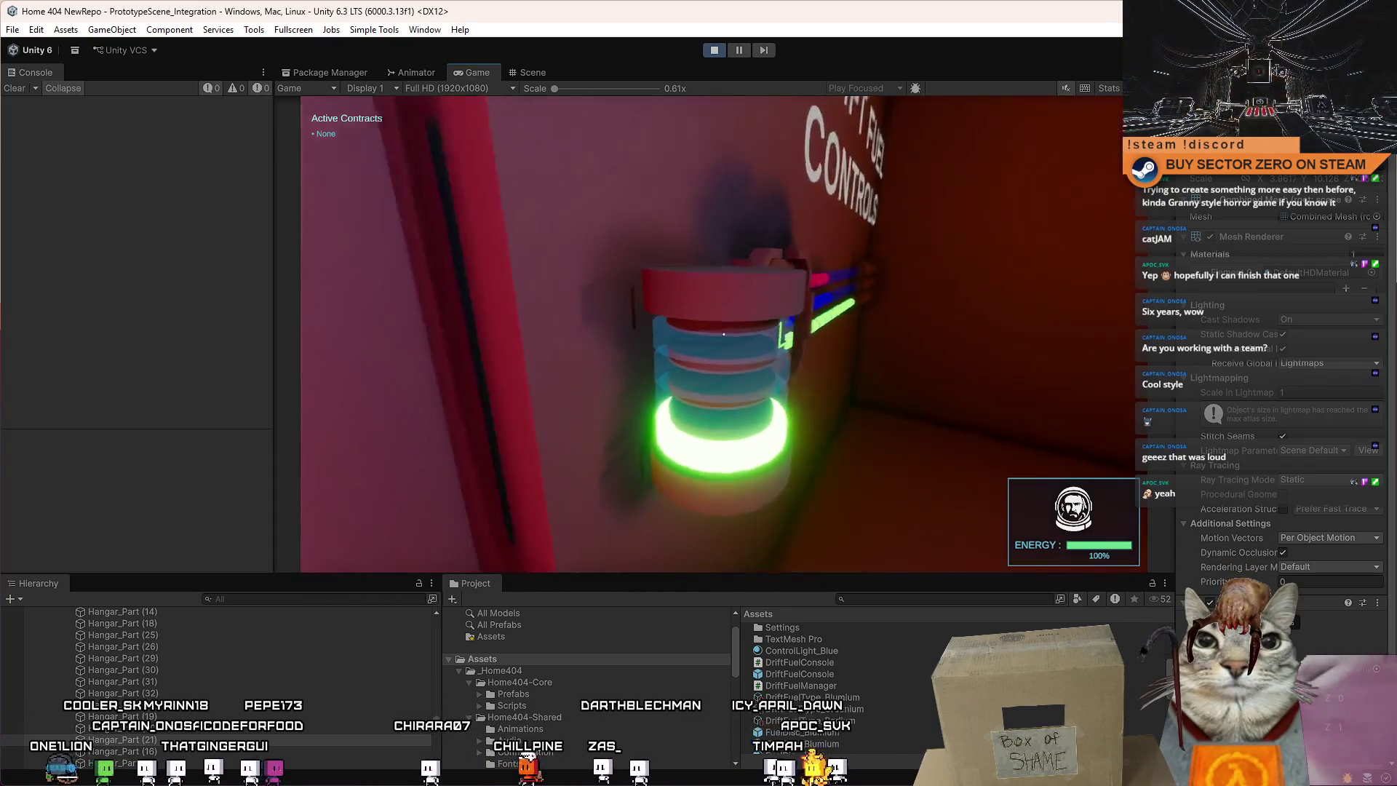
pyautogui.press('d')
pyautogui.press('w')
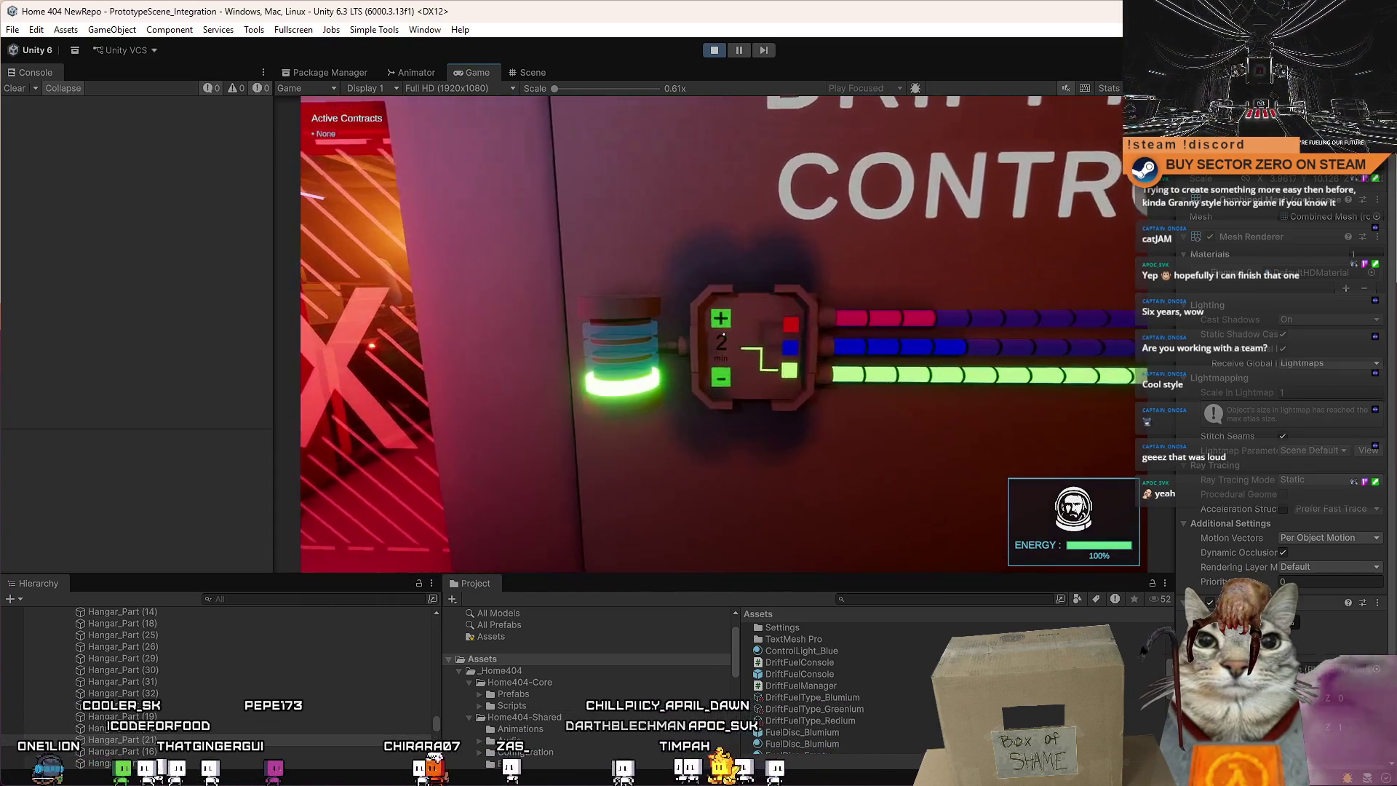
pyautogui.press('s')
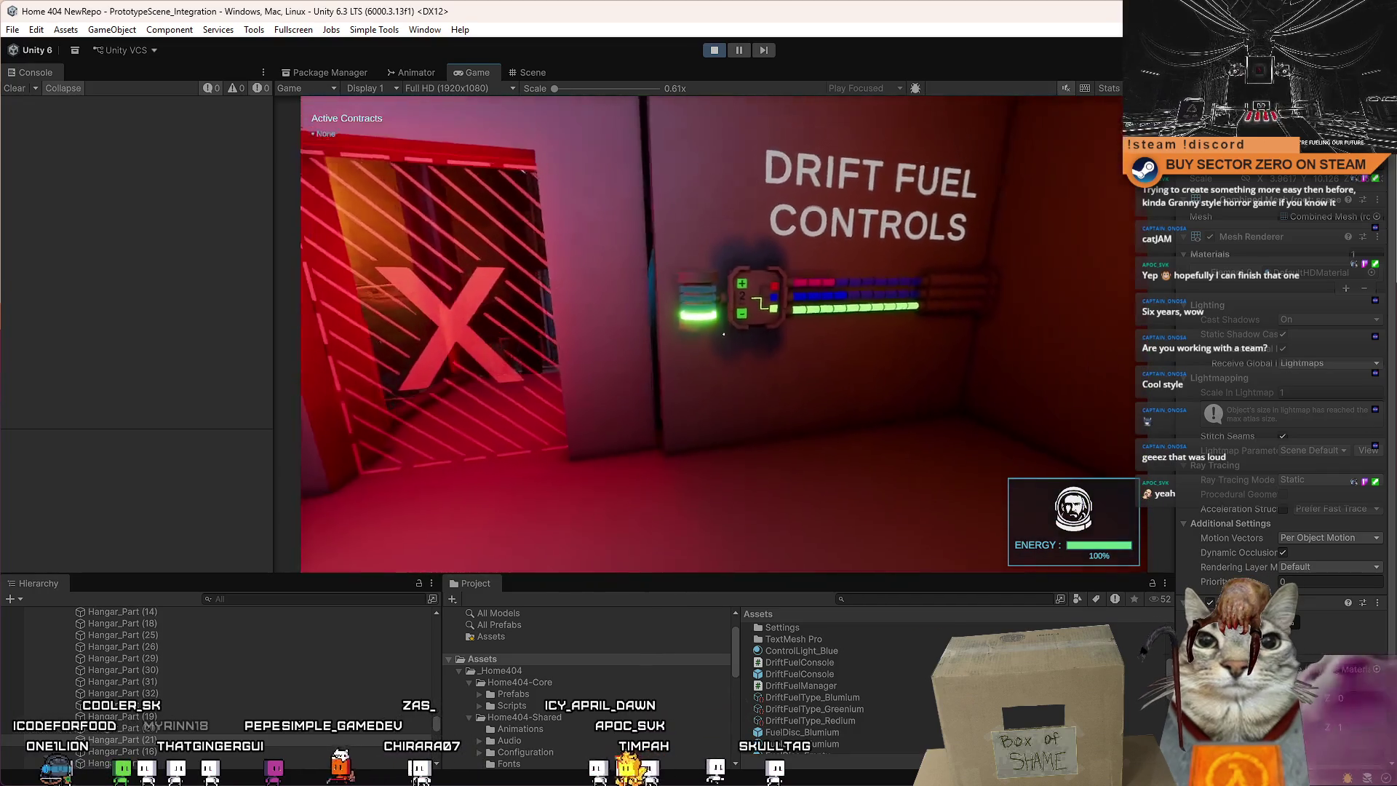
pyautogui.press('s')
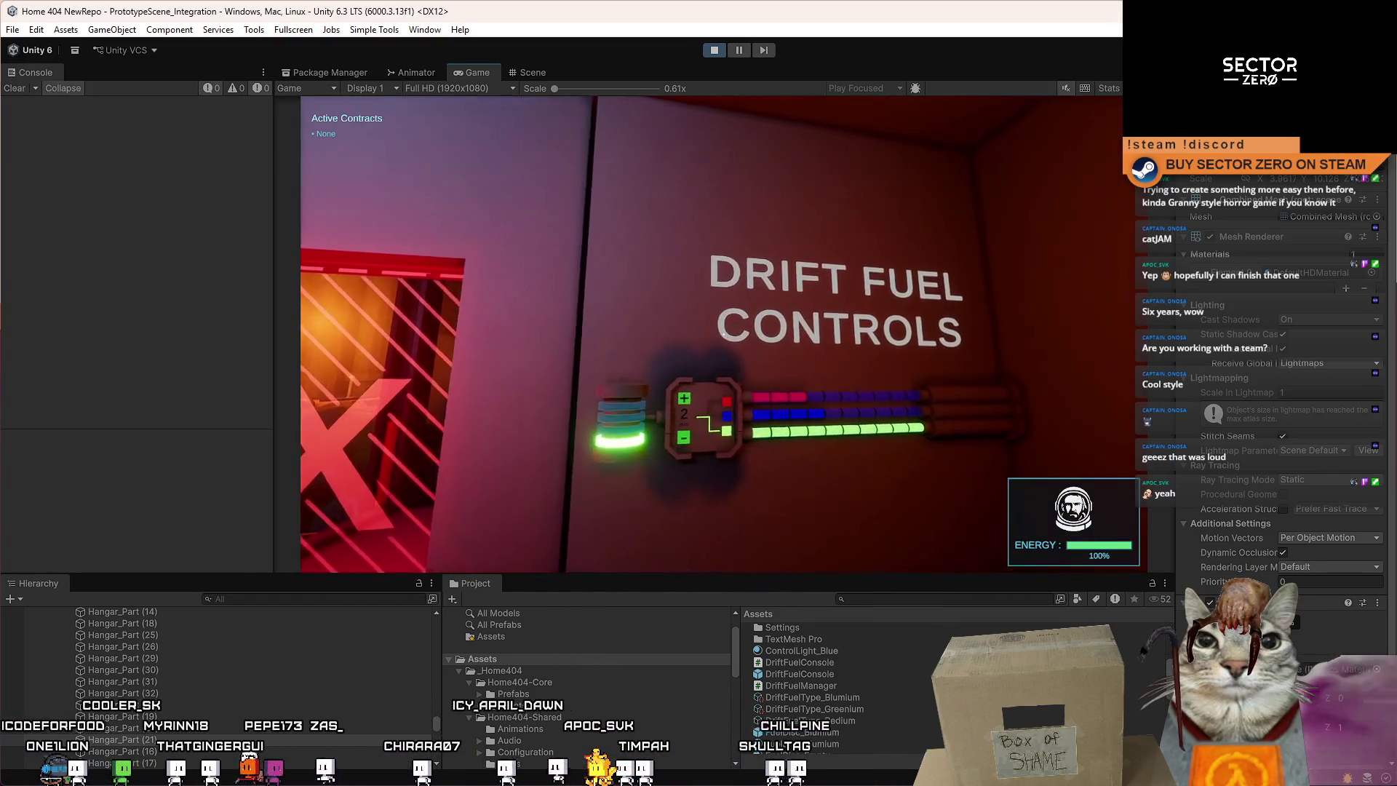
pyautogui.moveTo(724, 334)
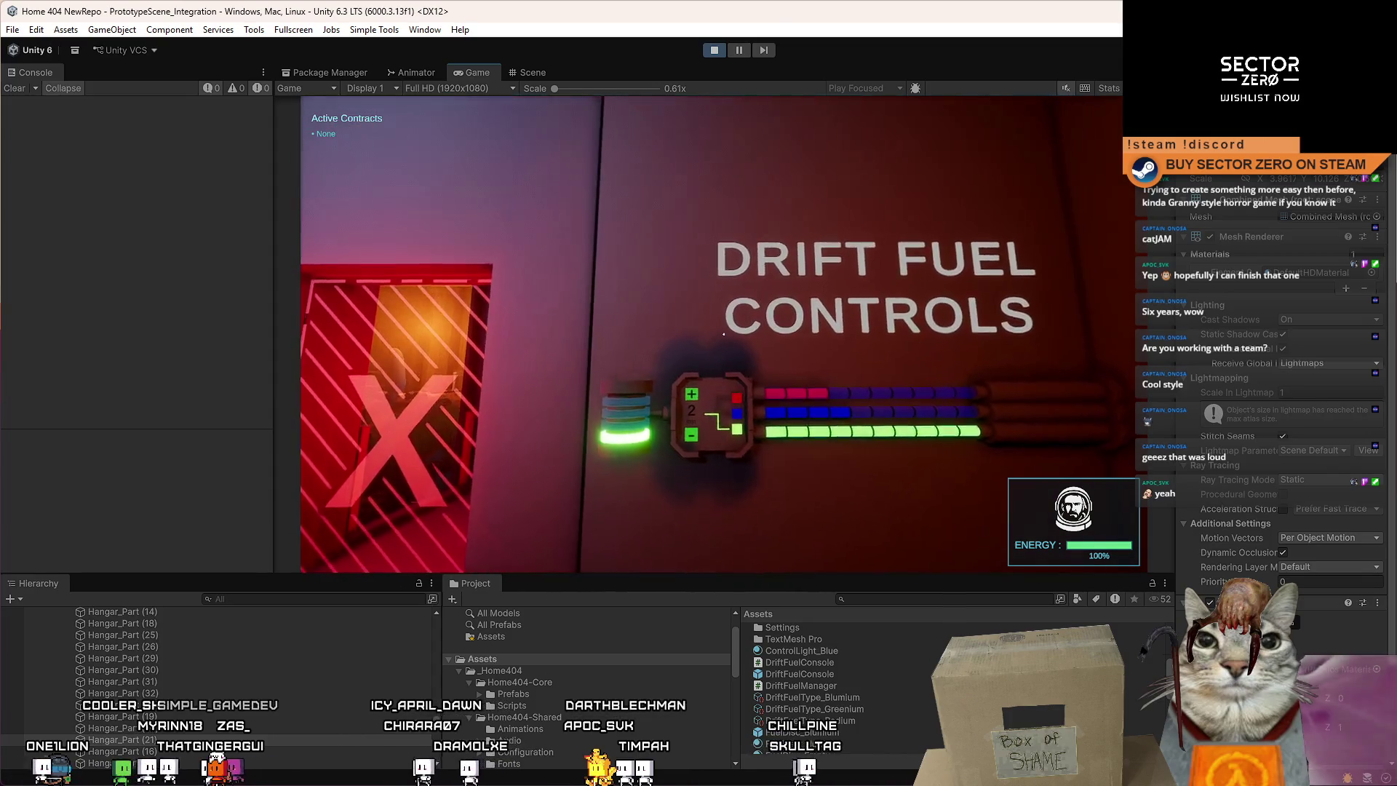
pyautogui.press('a')
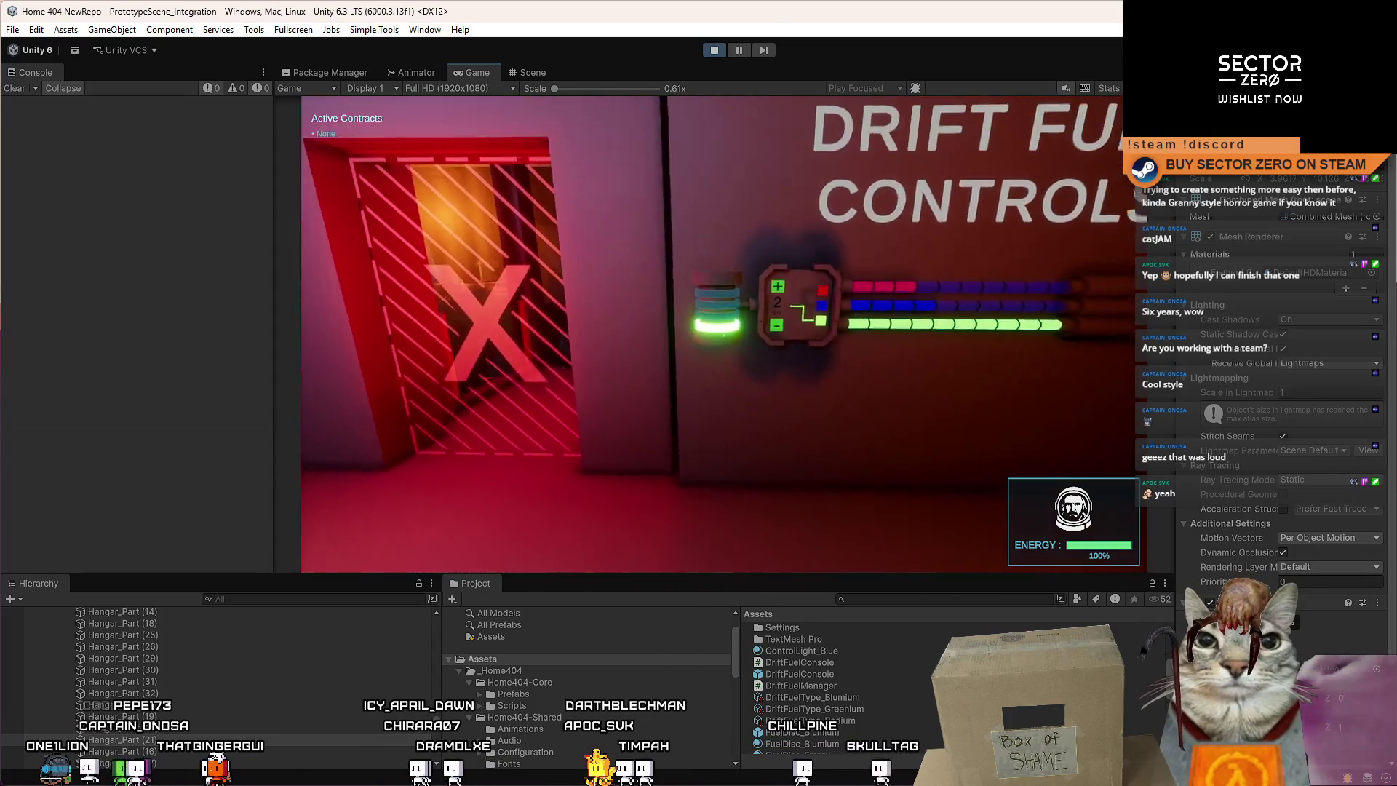
pyautogui.press('w')
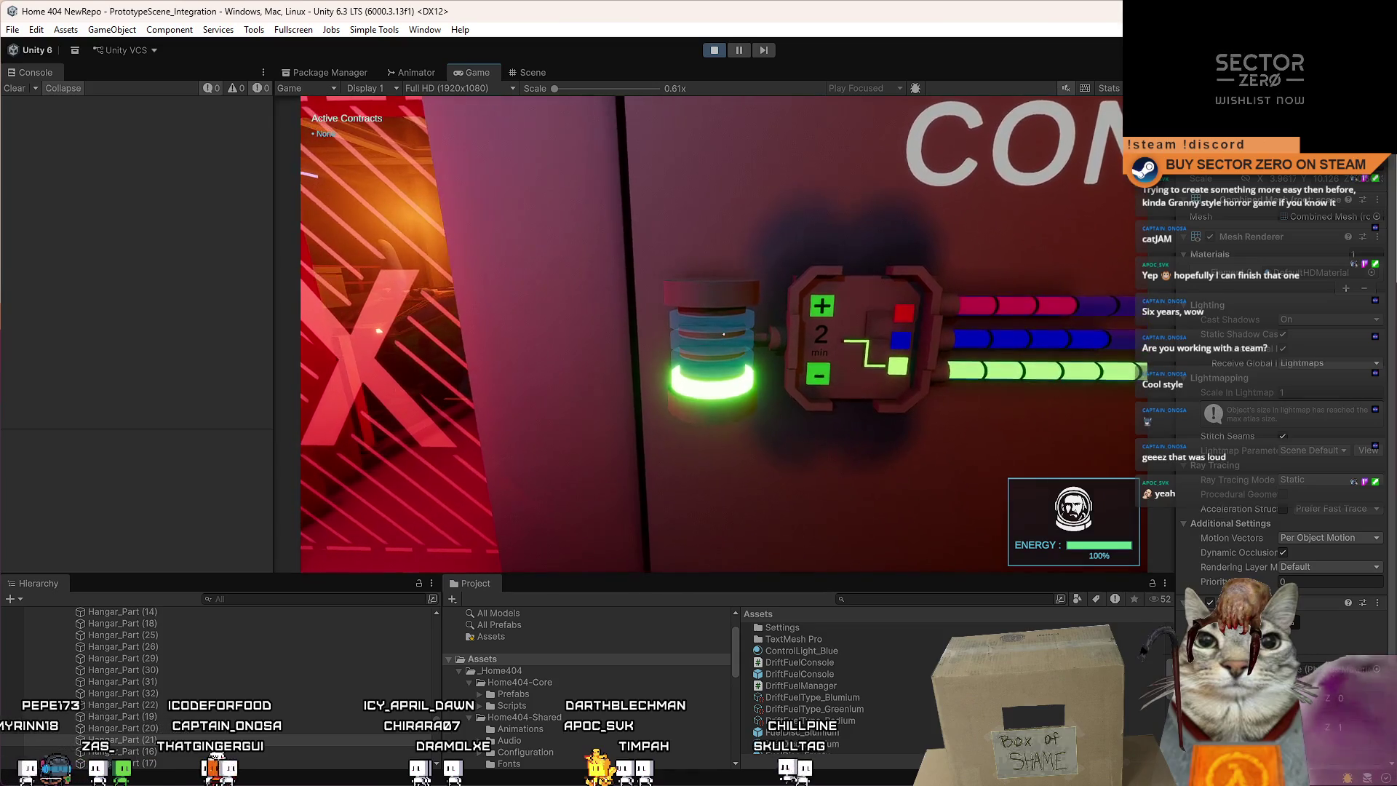
pyautogui.press('s')
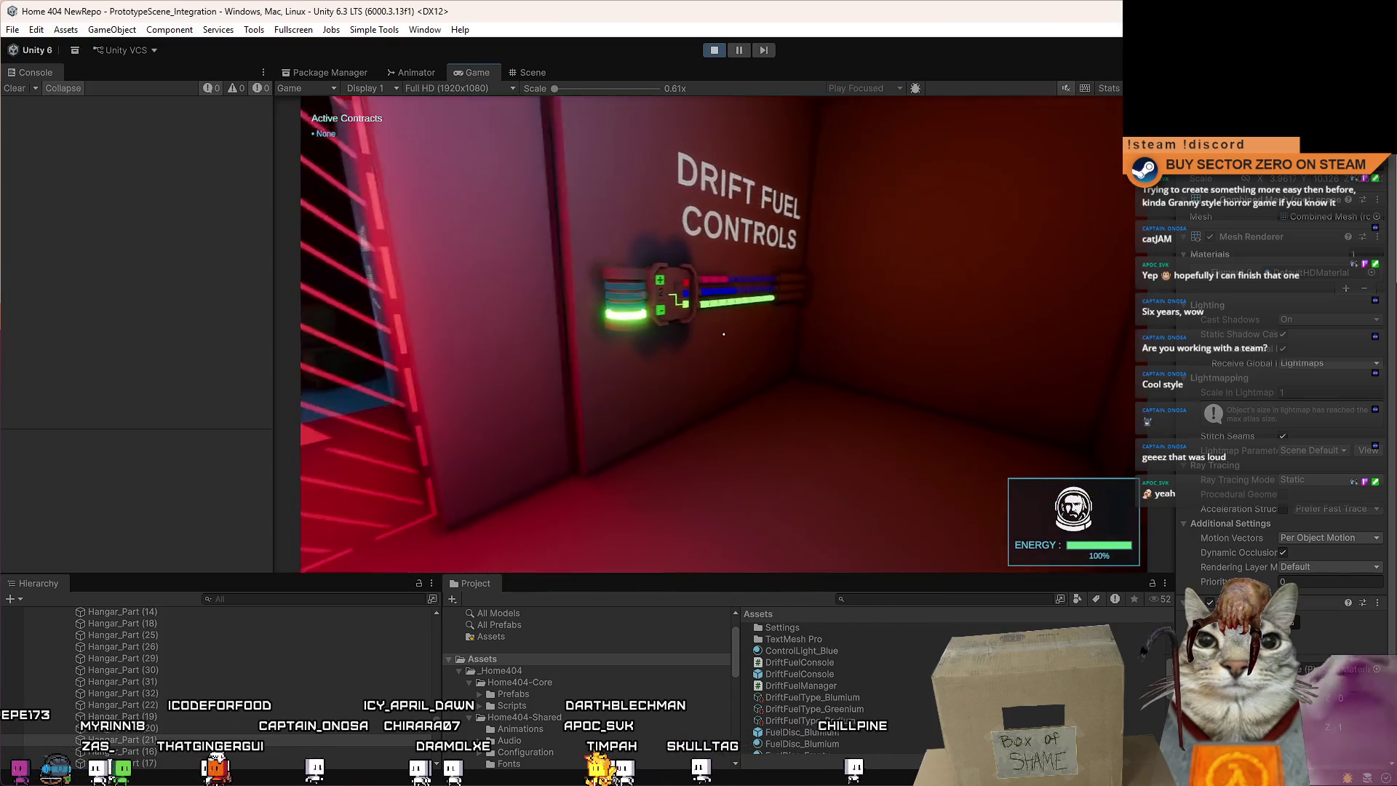
pyautogui.press('a')
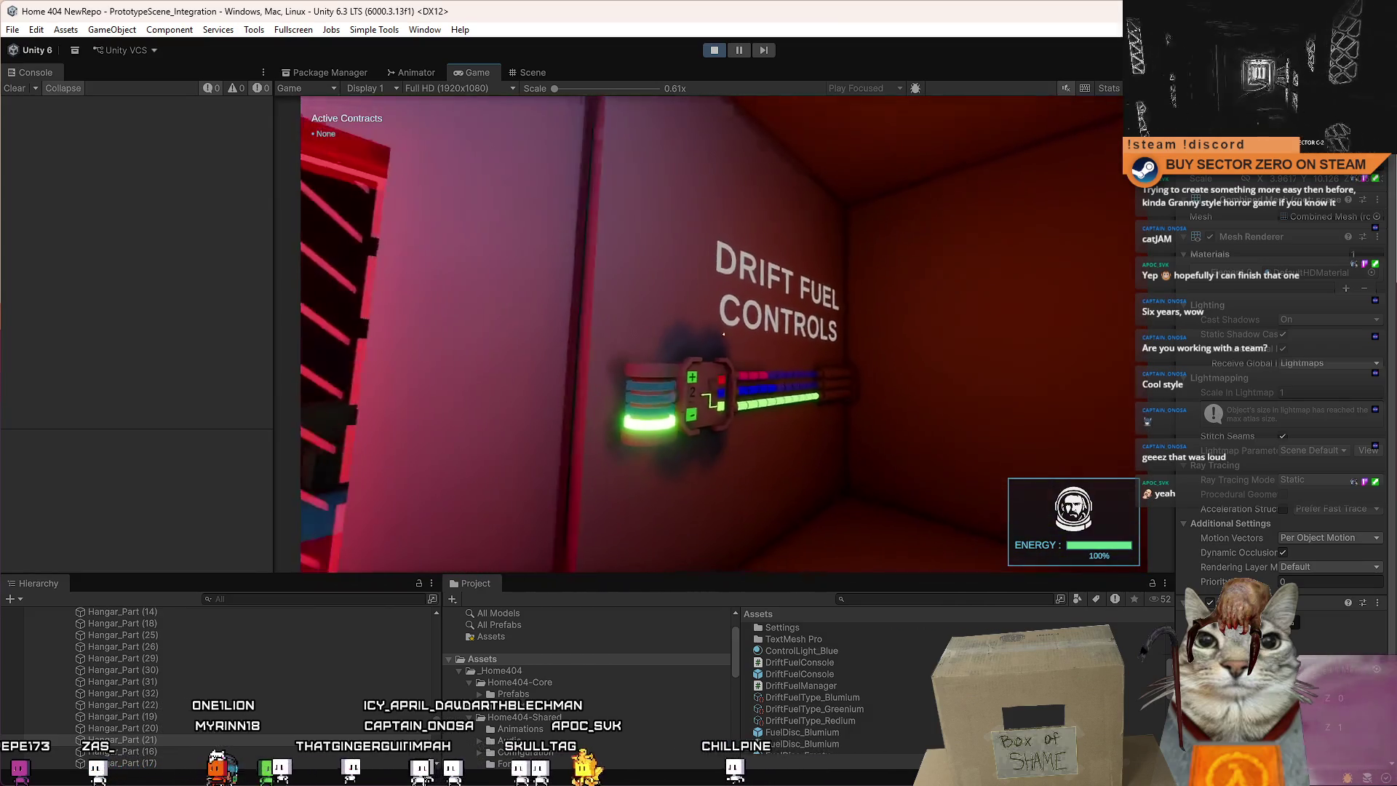
pyautogui.press('s')
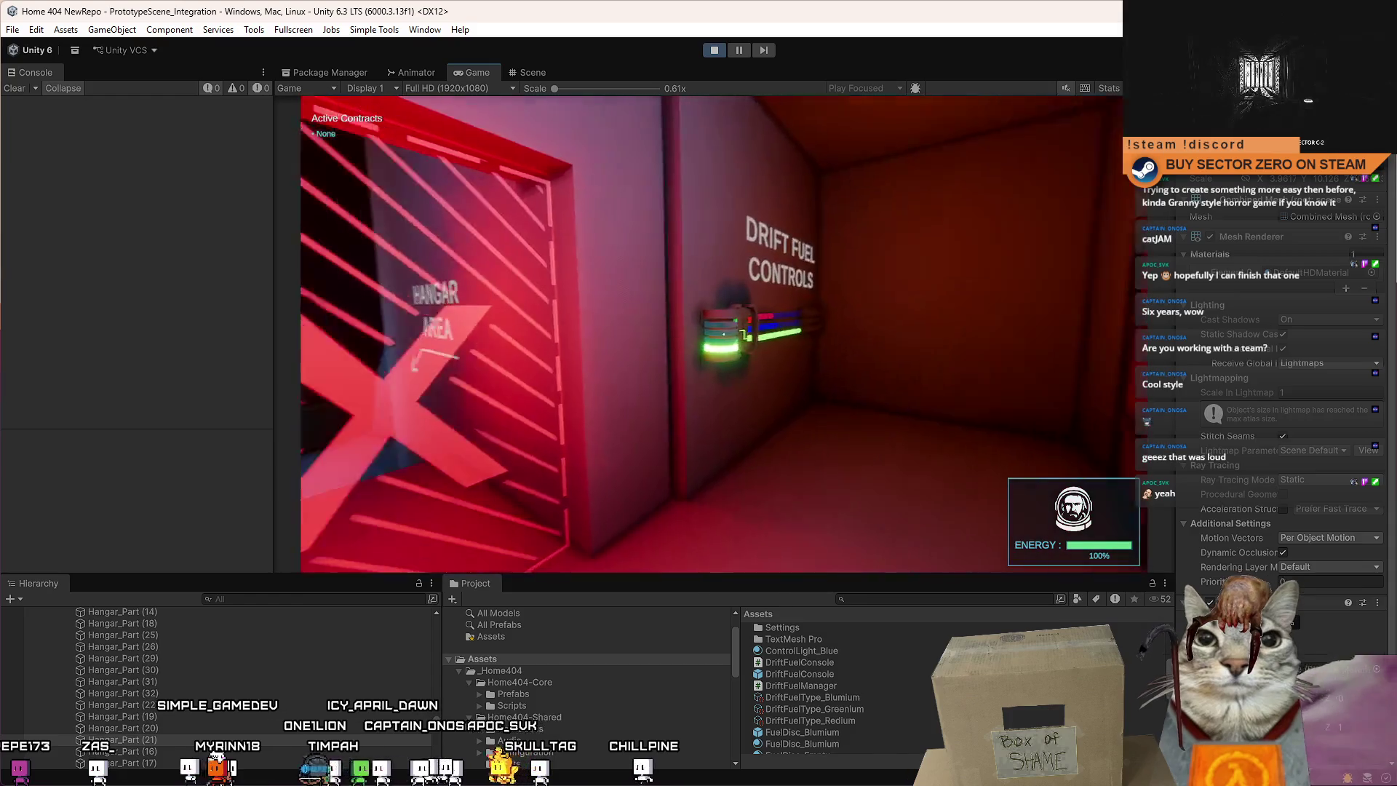
pyautogui.press('w')
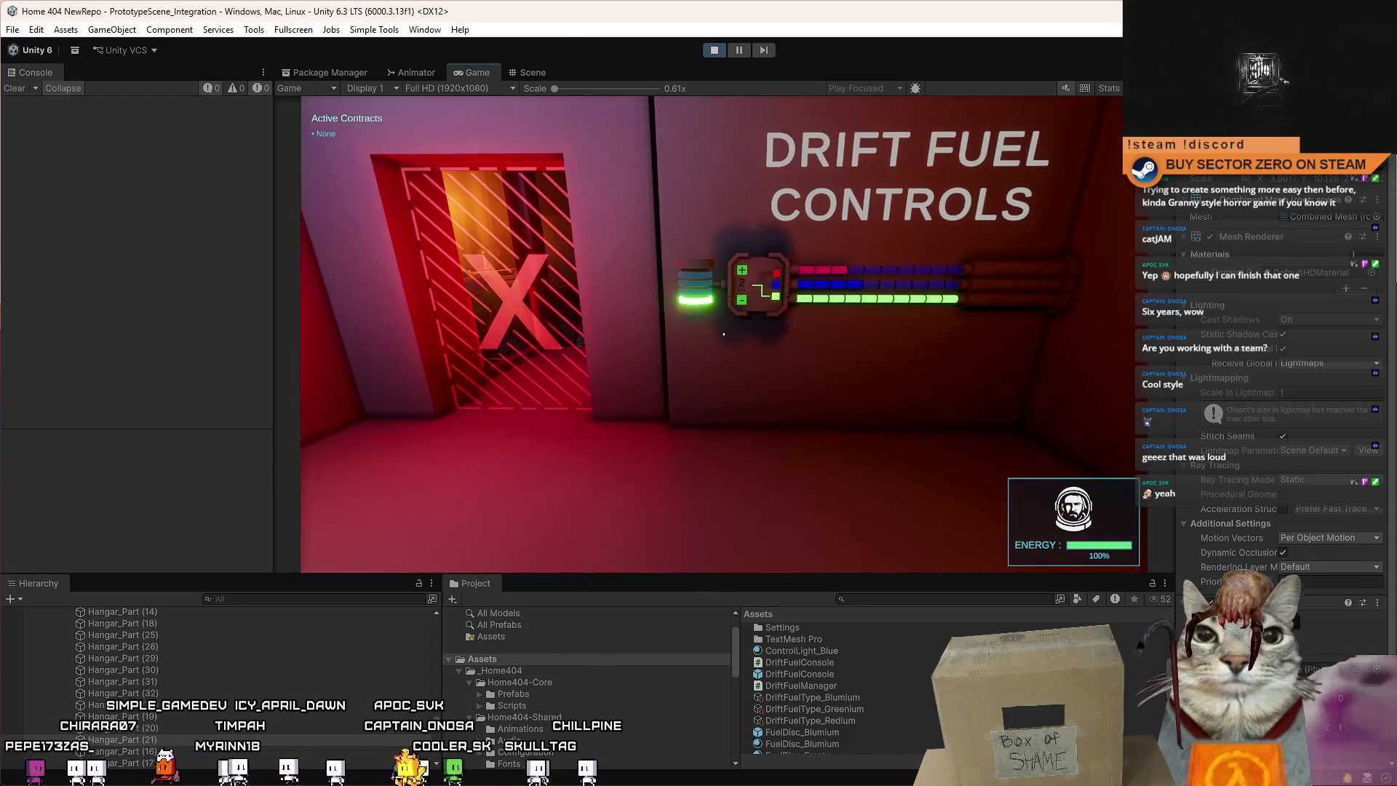
pyautogui.press('w')
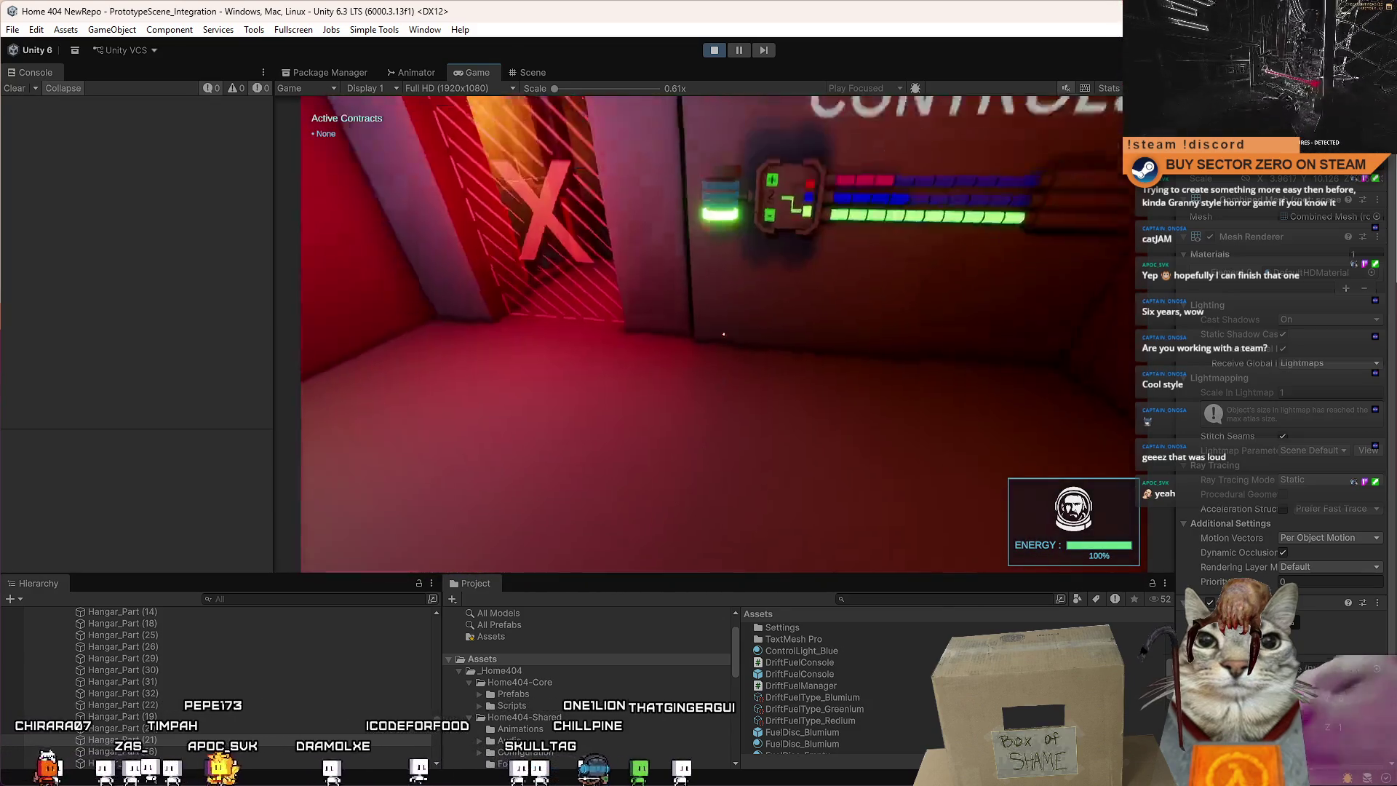
pyautogui.press('s')
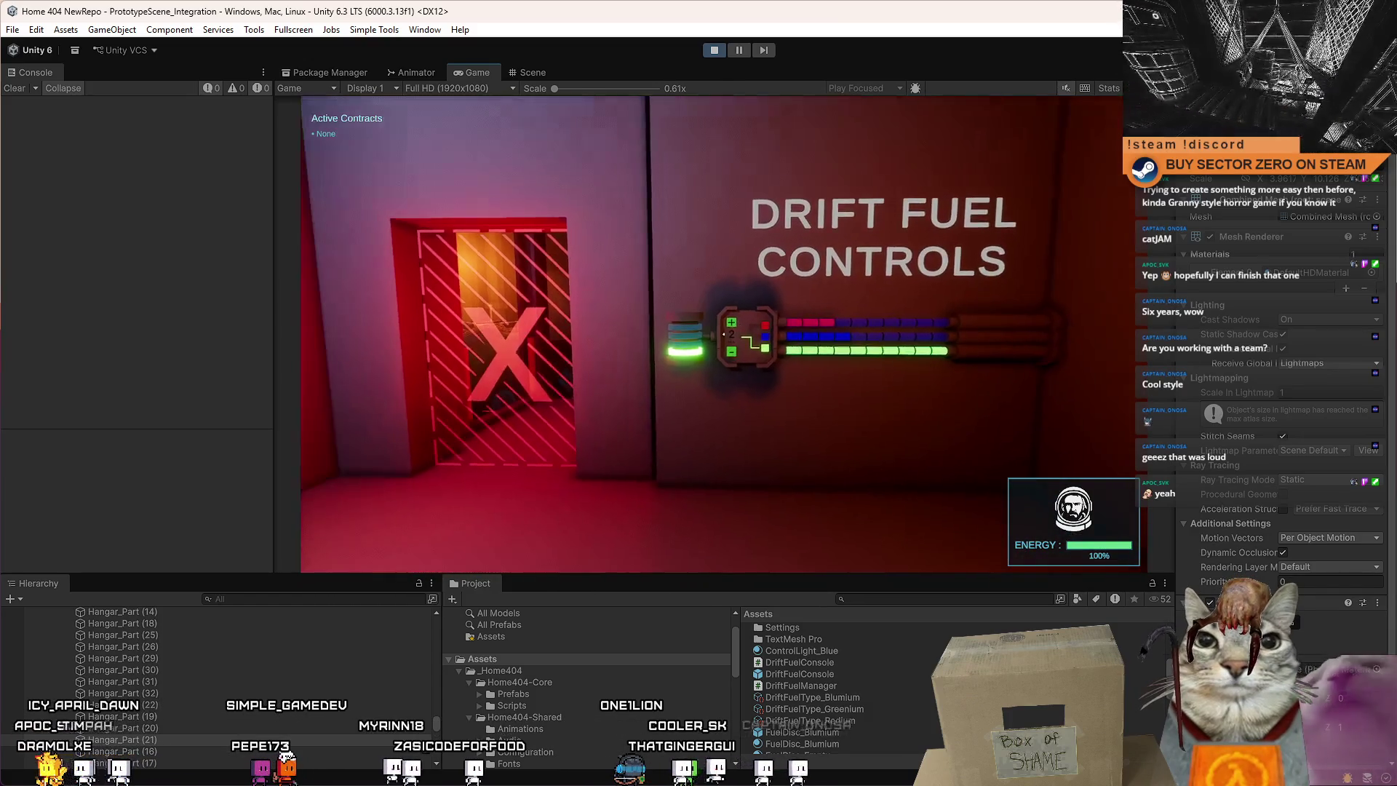
# Resume the game from the pause menu and walk back up close to the console.
pyautogui.press('Escape')
pyautogui.press('Escape')
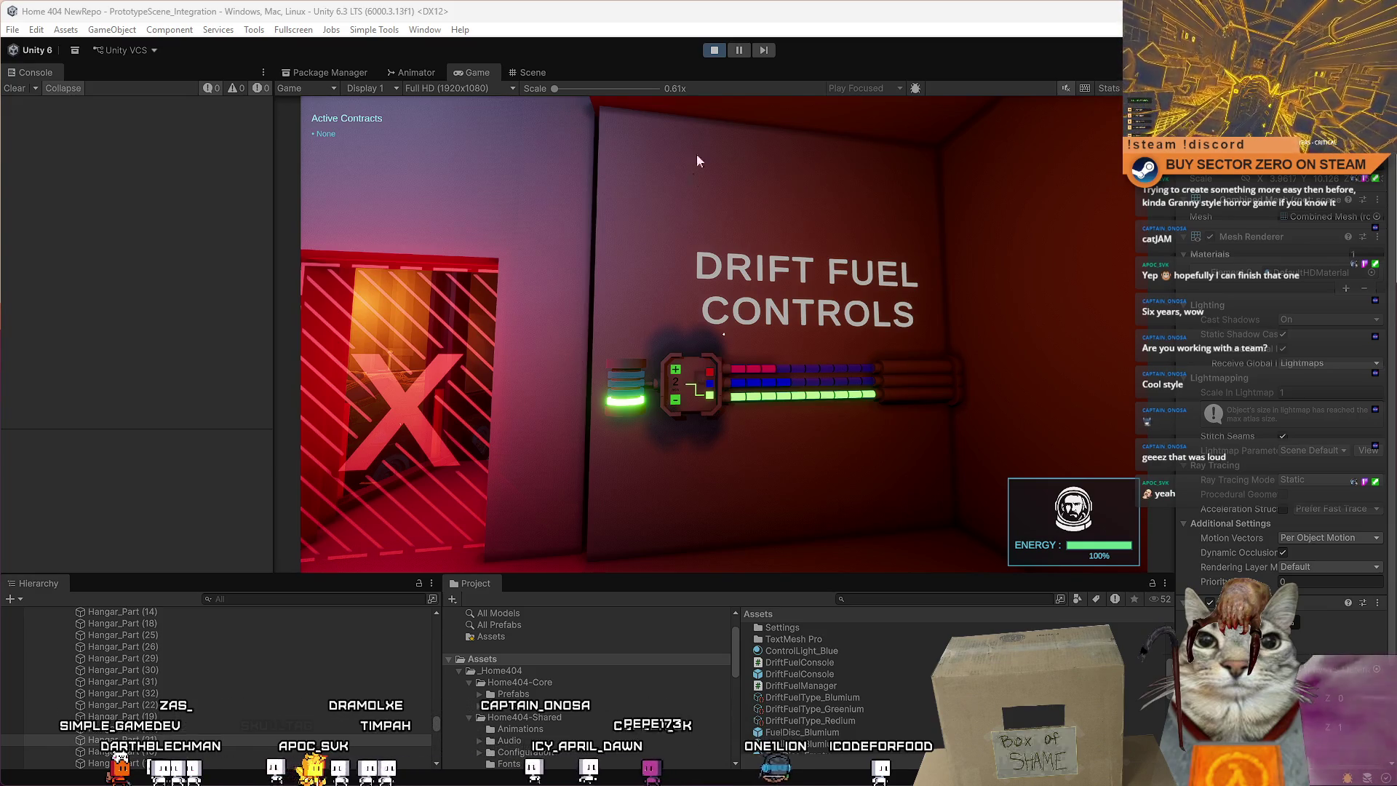
pyautogui.click(679, 155)
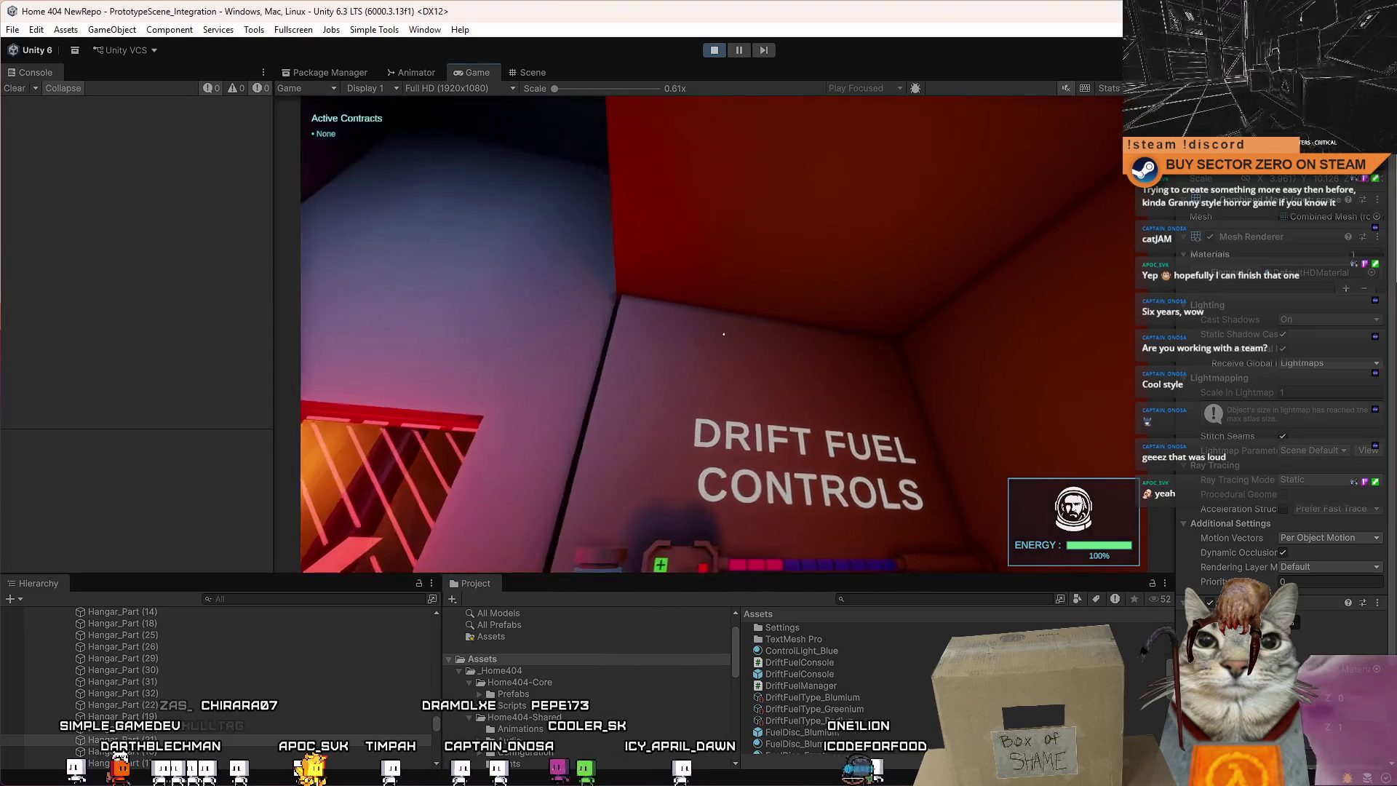
pyautogui.press('w')
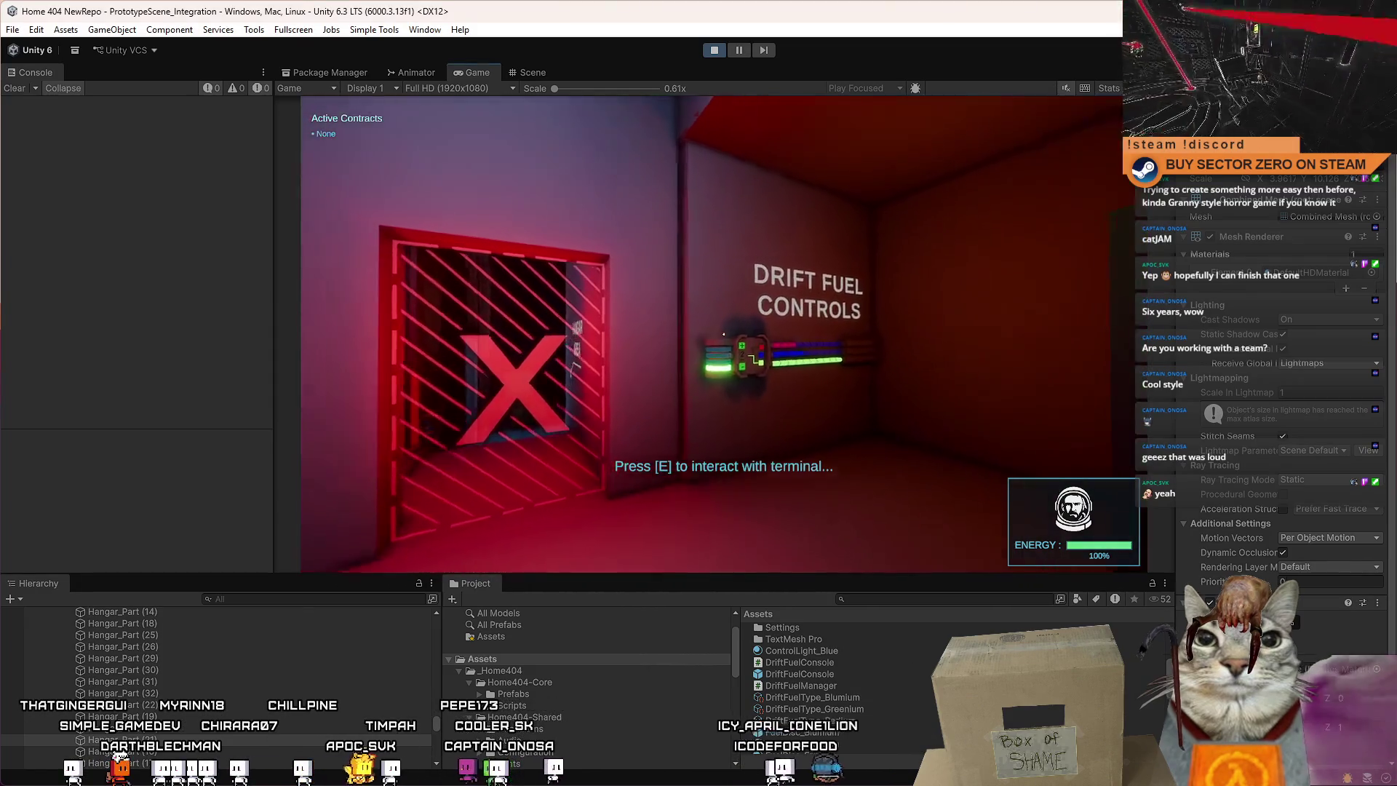
pyautogui.moveTo(723, 334)
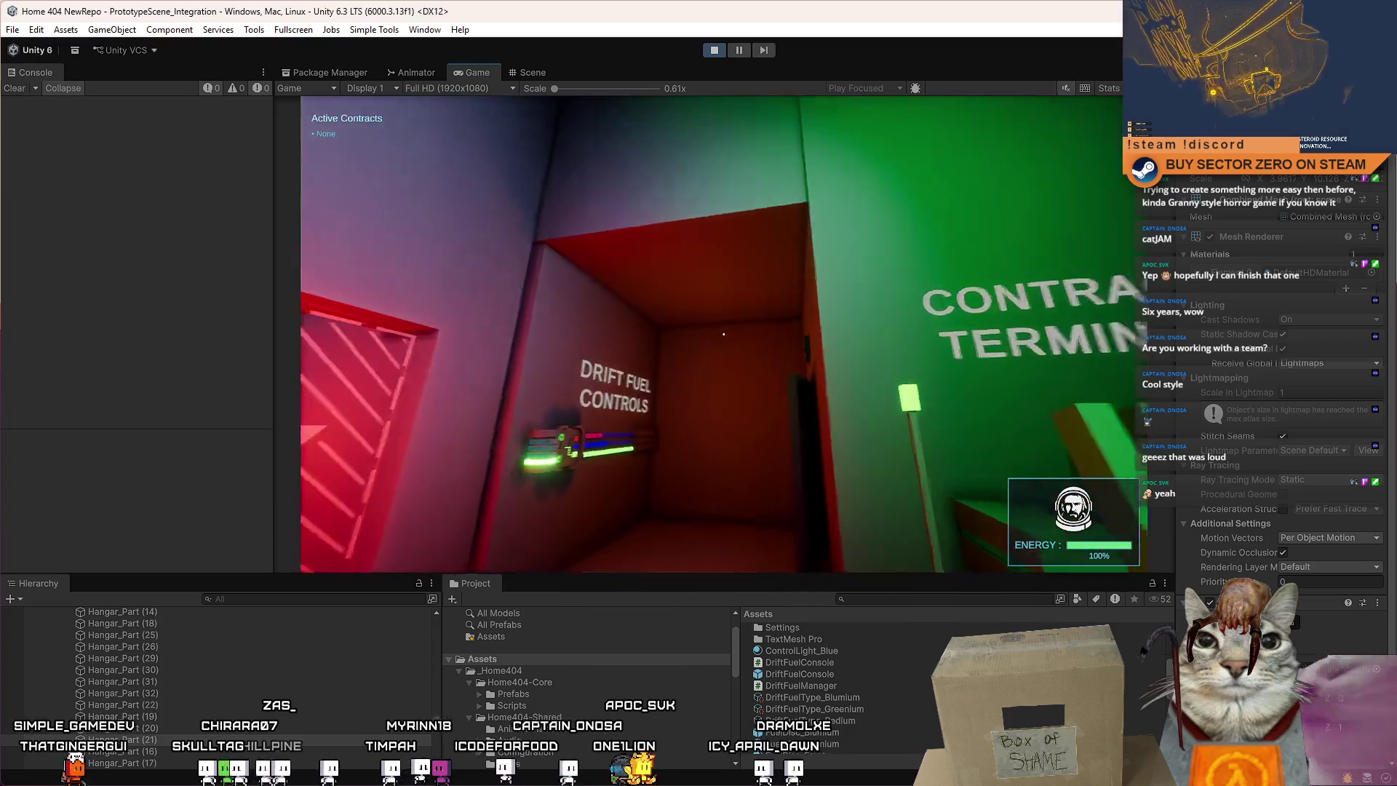
pyautogui.press('w')
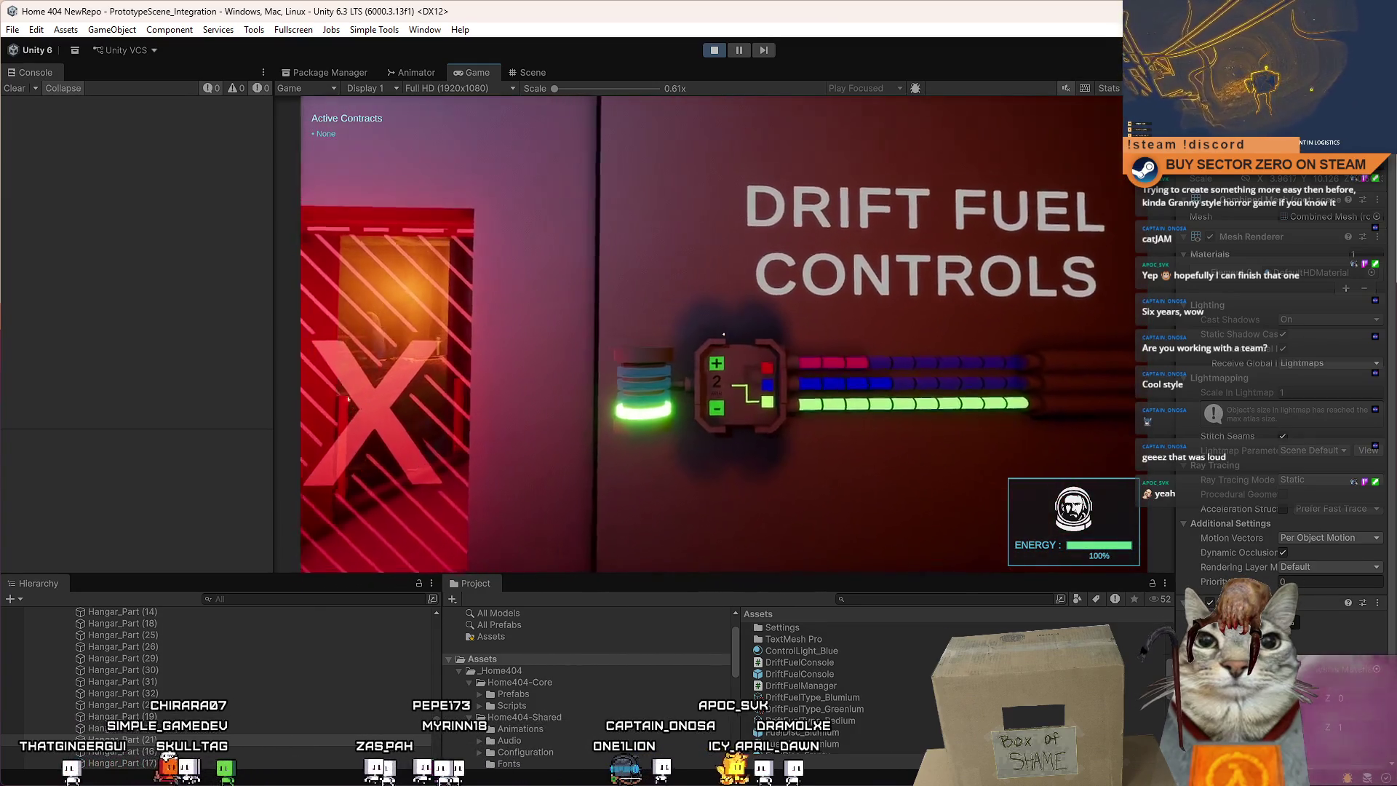
pyautogui.press('w')
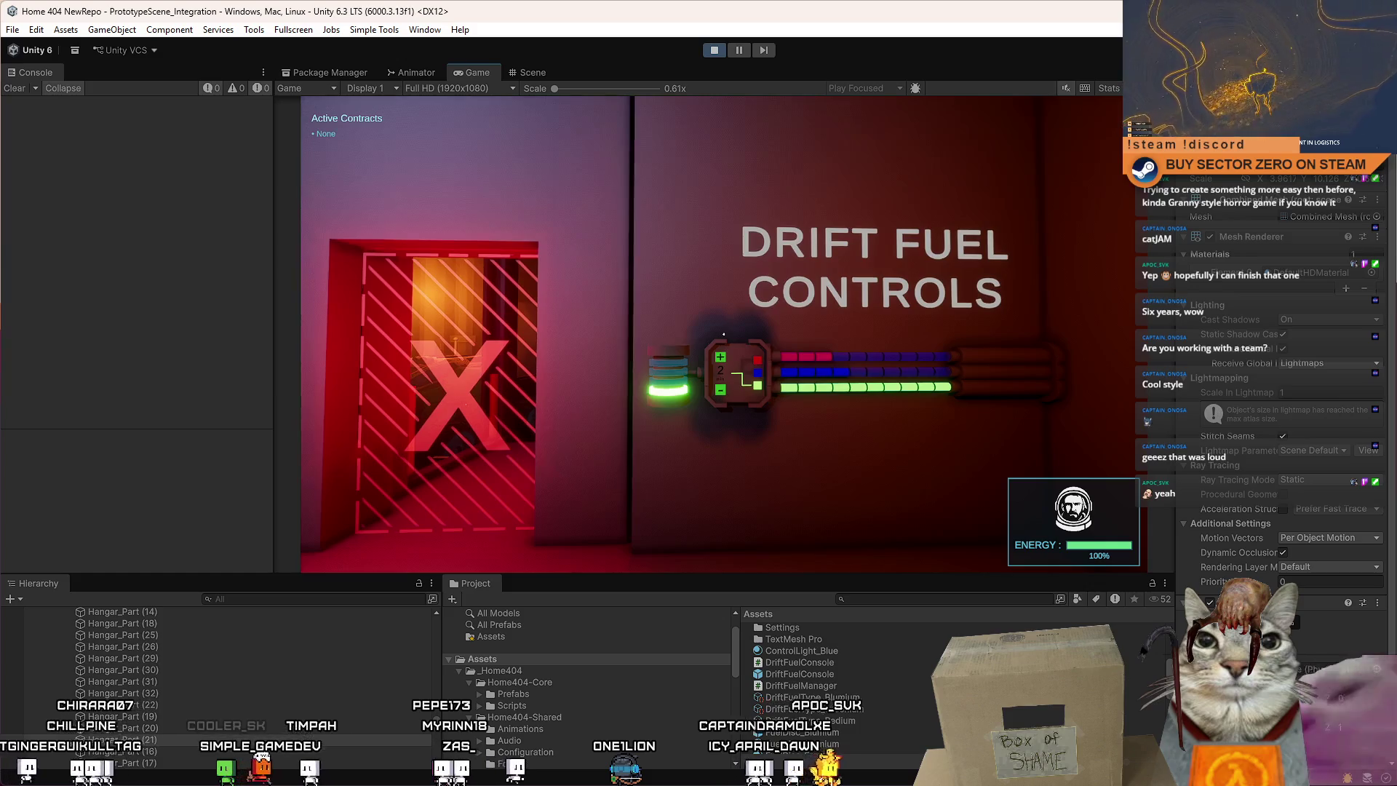
pyautogui.press('w')
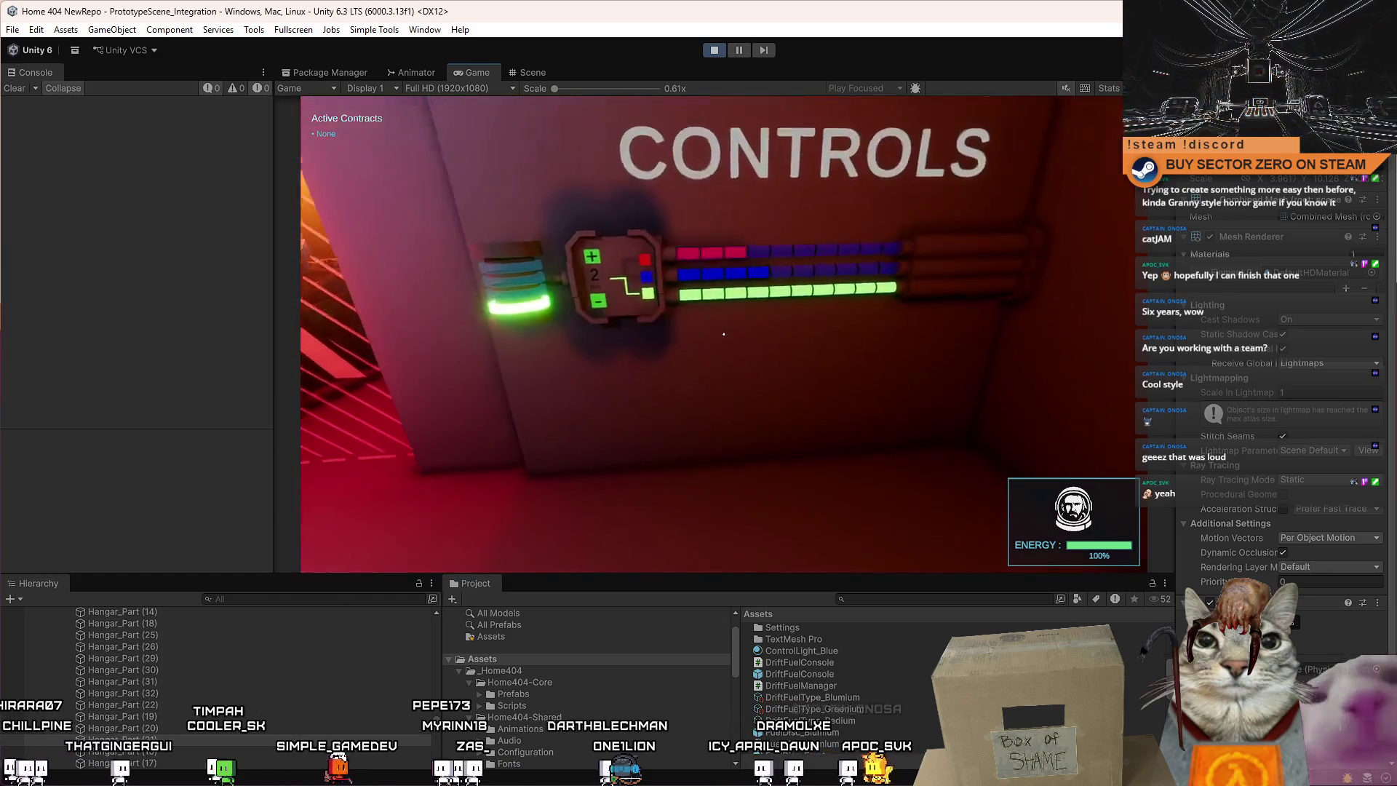
# Pause Play mode and switch to the Scene view.
pyautogui.press('Escape')
pyautogui.click(748, 54)
pyautogui.click(473, 76)
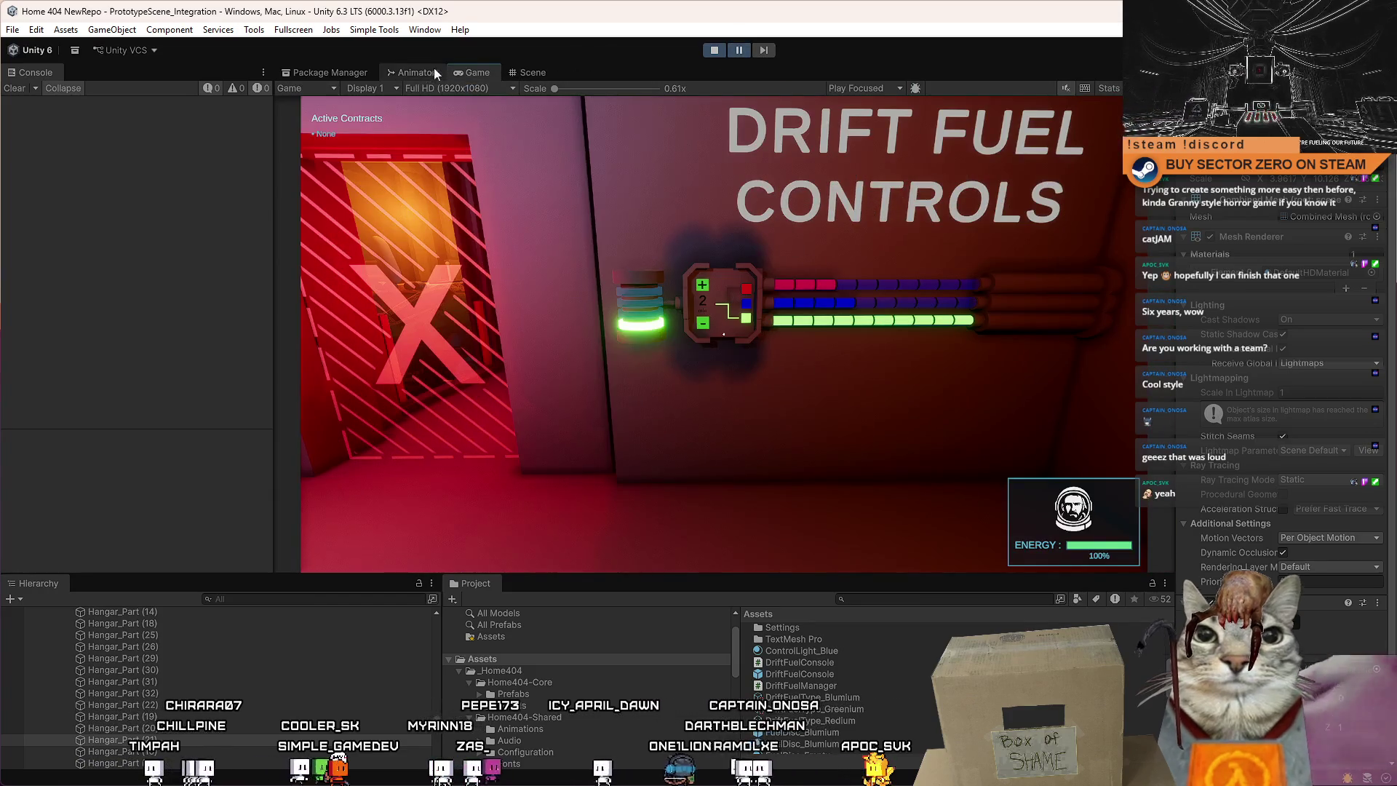
# Duplicate the fuel pipe end piece and slide the copy left toward the control panel.
pyautogui.click(539, 74)
pyautogui.click(859, 333)
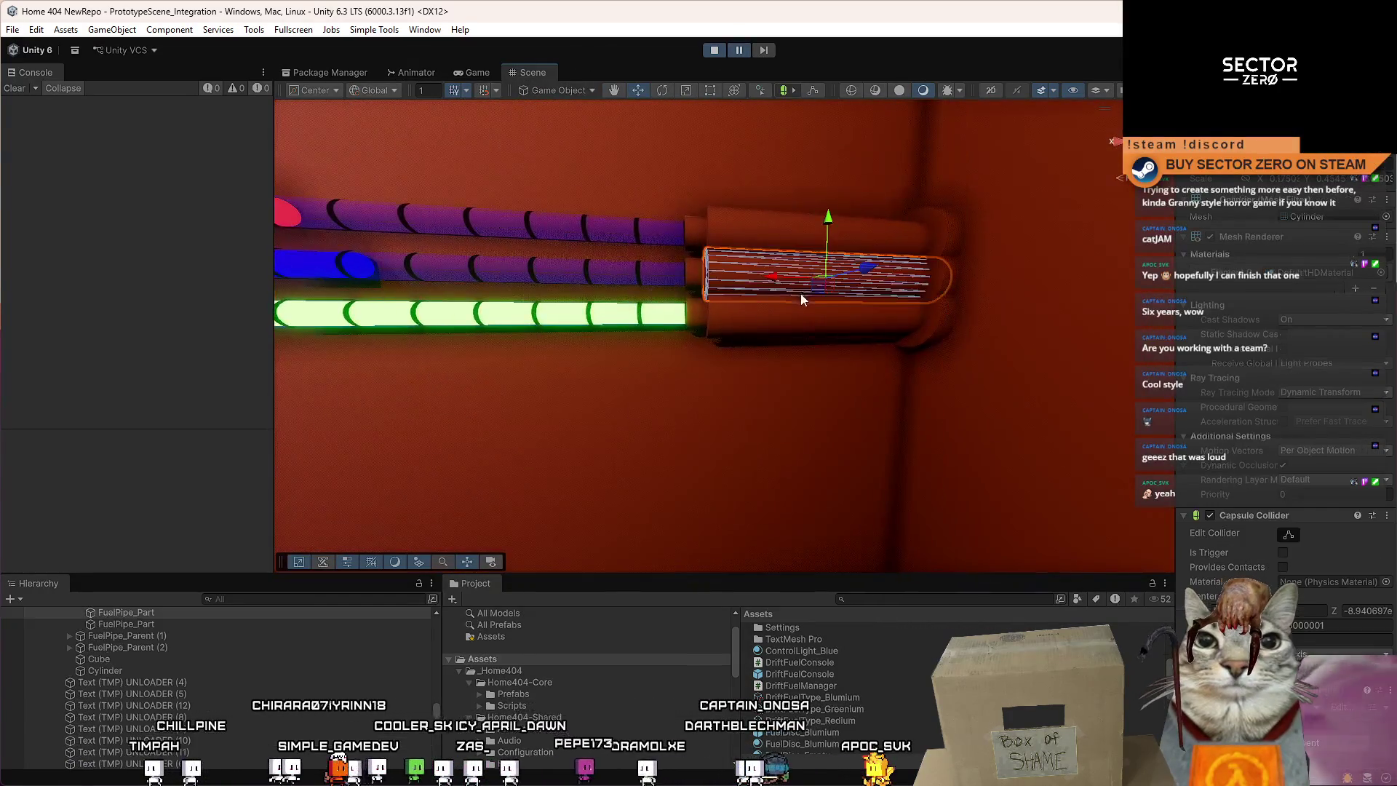
pyautogui.click(145, 636)
pyautogui.moveTo(732, 301); pyautogui.dragTo(814, 313)
pyautogui.press('f')
pyautogui.scroll(3)
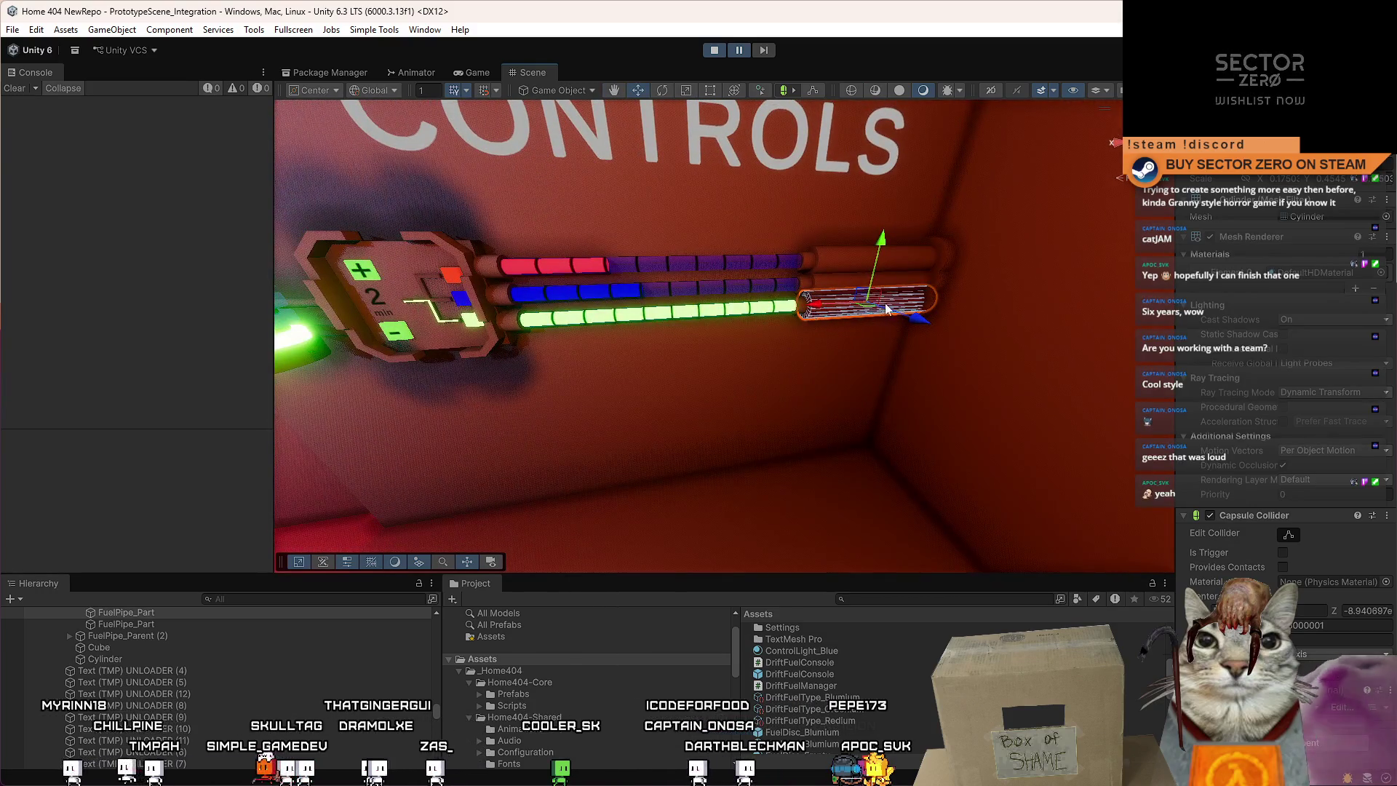
pyautogui.scroll(-3)
pyautogui.hotkey('ctrl', 'd')
pyautogui.moveTo(946, 320); pyautogui.dragTo(577, 307)
pyautogui.press('f')
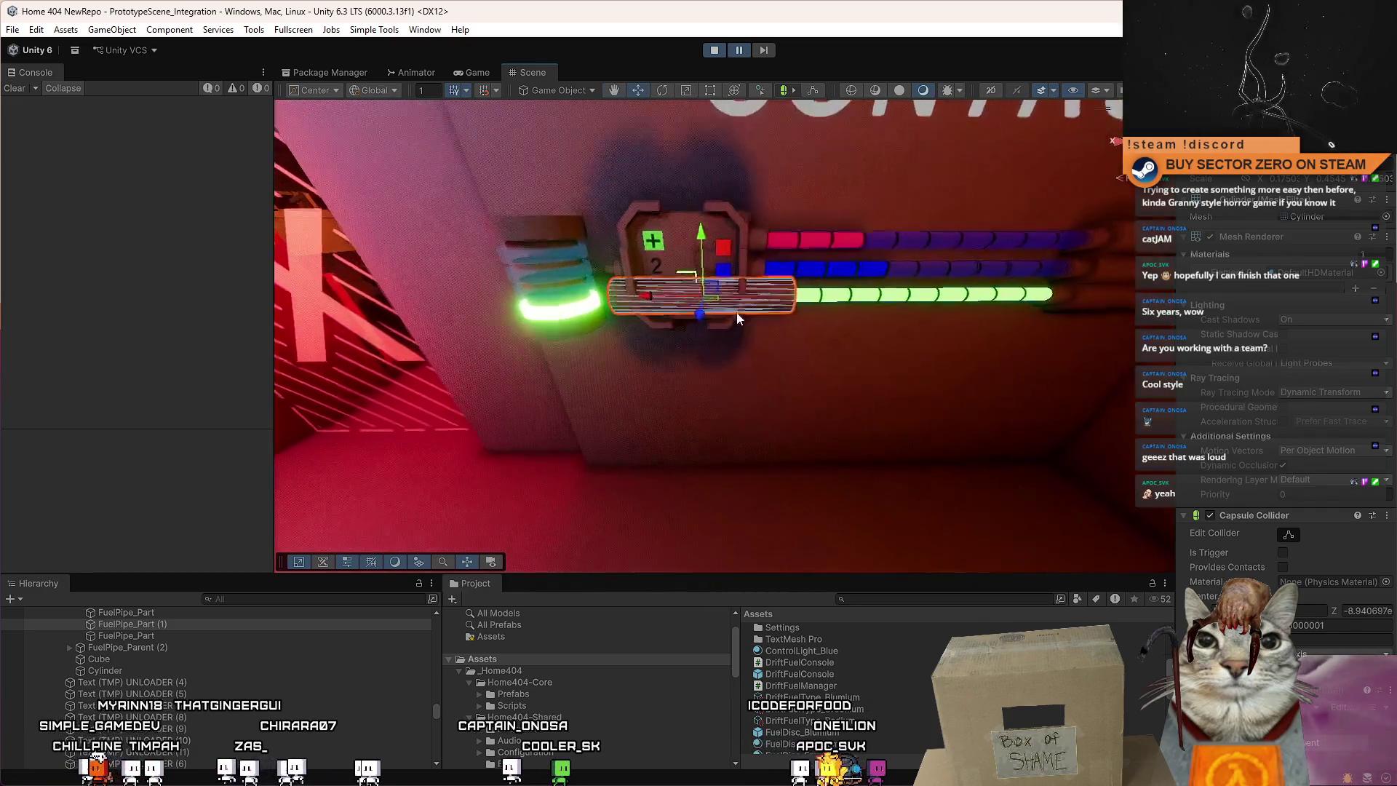
# Rotate the pipe copy 90° to stand vertical and shorten it.
pyautogui.press('e')
pyautogui.moveTo(748, 247); pyautogui.dragTo(536, 248)
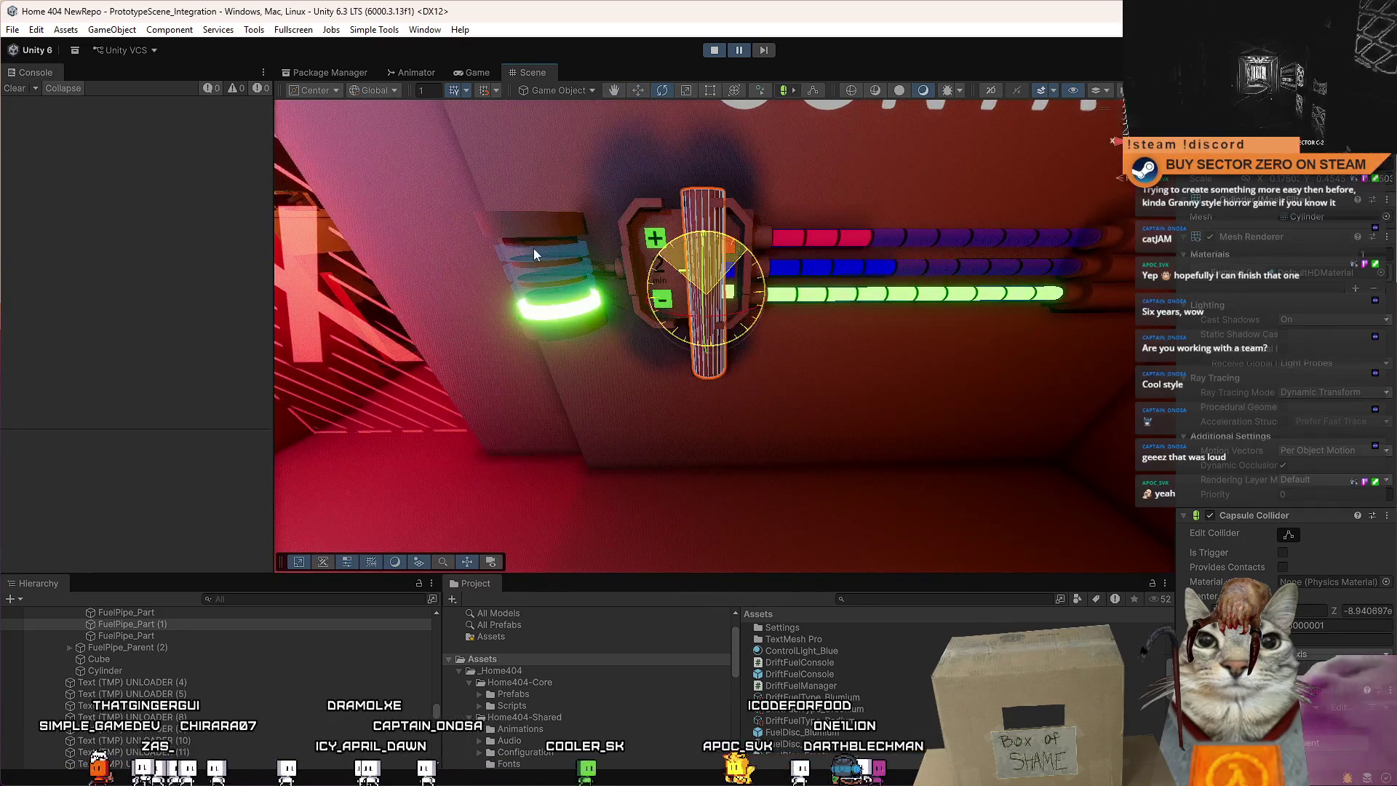
pyautogui.press('r')
pyautogui.moveTo(727, 294); pyautogui.dragTo(709, 340)
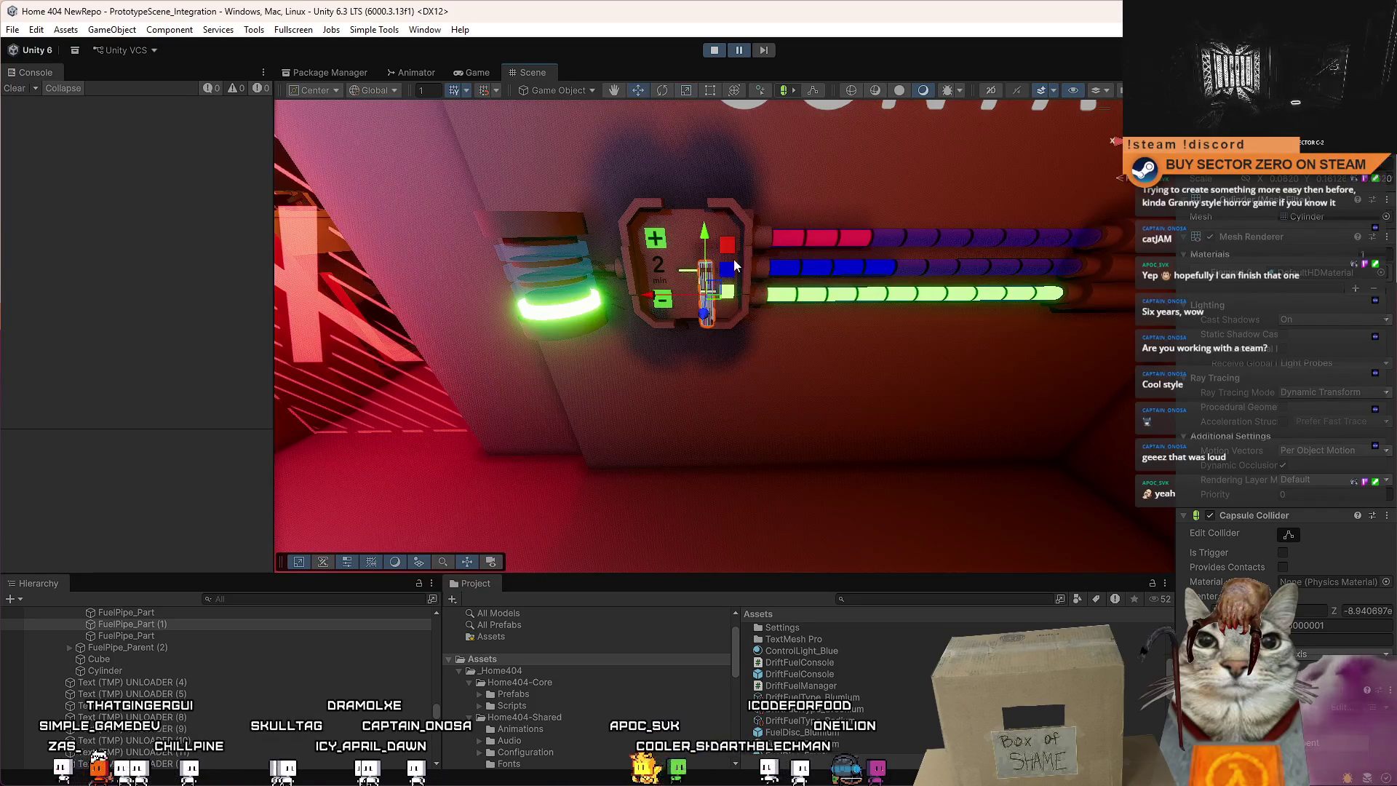
# Place the vertical pipe under the control box's minus button and shrink it to a short stub.
pyautogui.scroll(3)
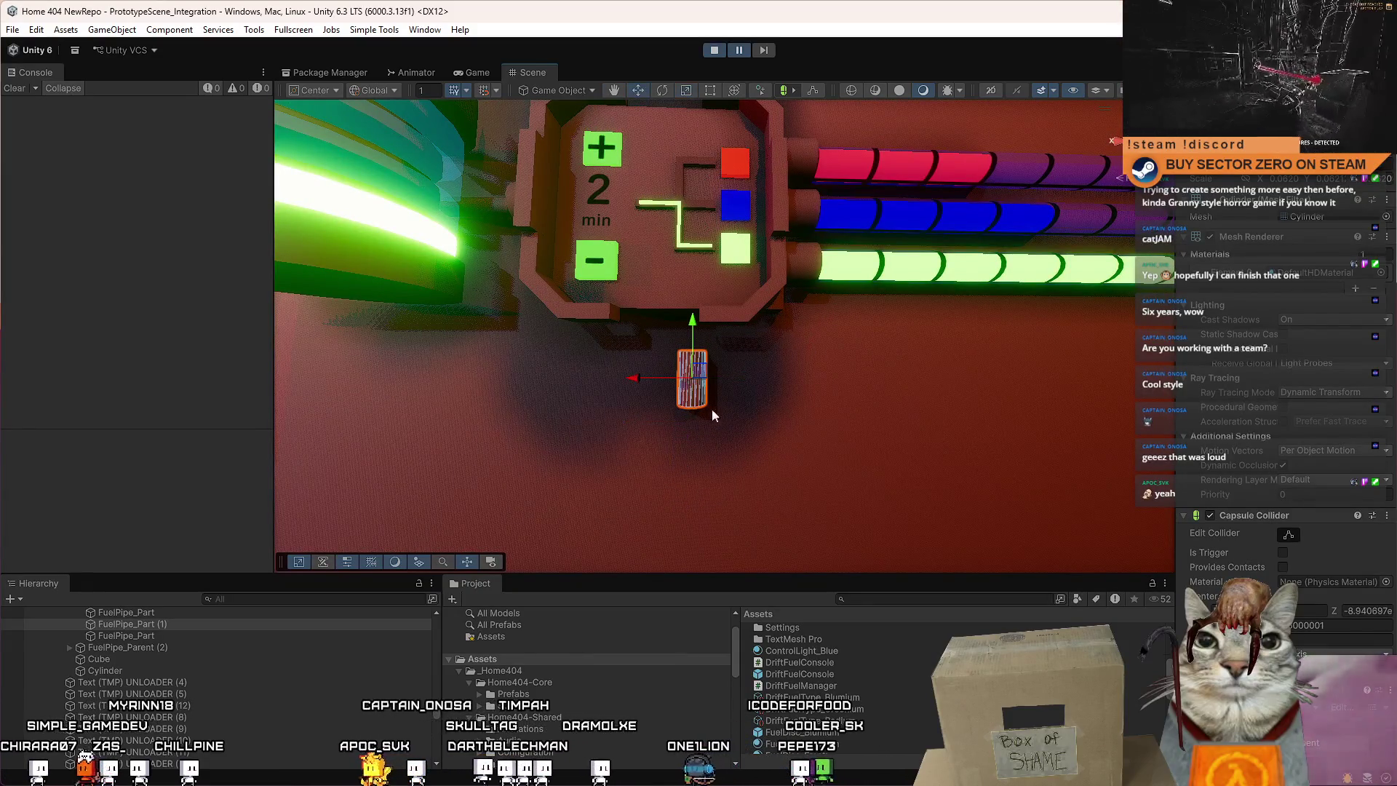
pyautogui.moveTo(710, 291); pyautogui.dragTo(452, 251)
pyautogui.press('f')
pyautogui.moveTo(691, 330); pyautogui.dragTo(745, 320)
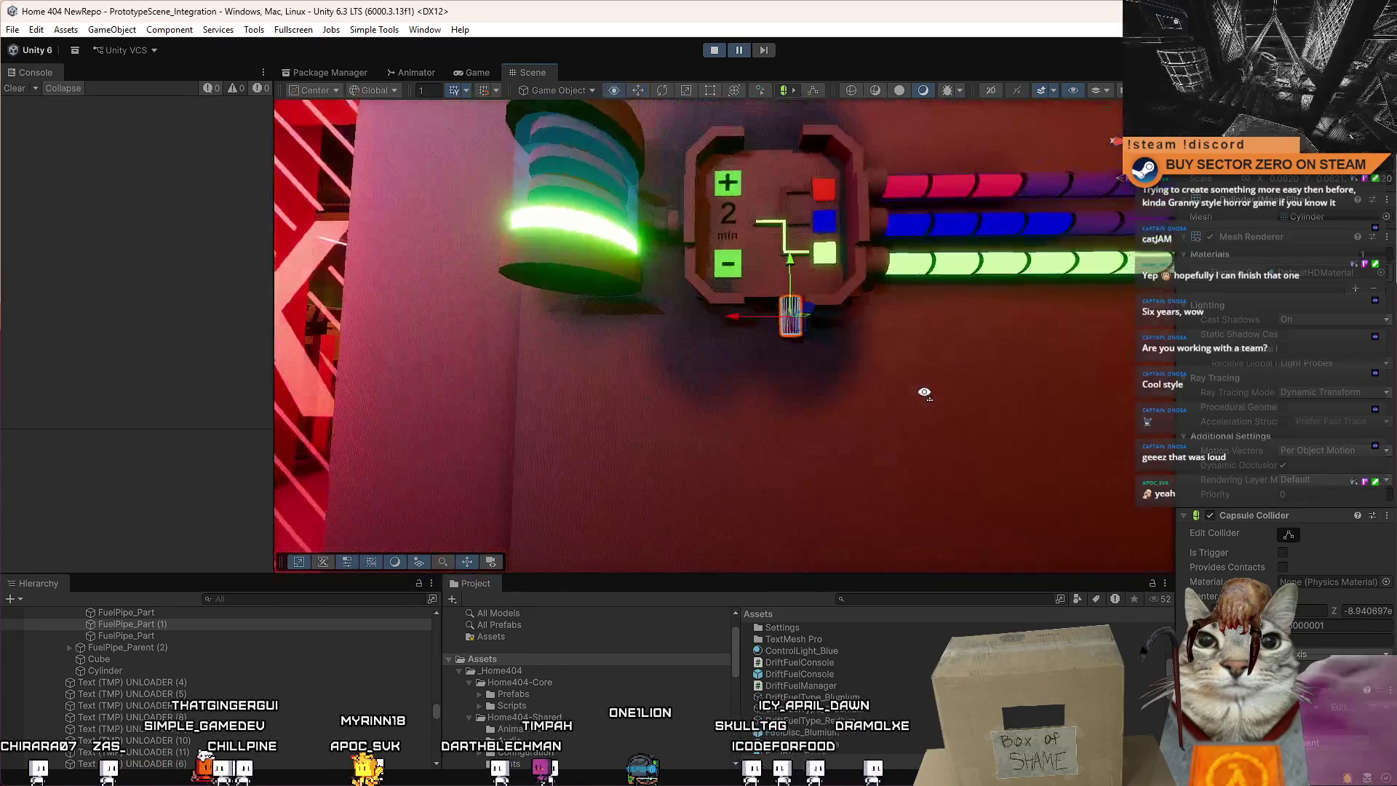
pyautogui.press('r')
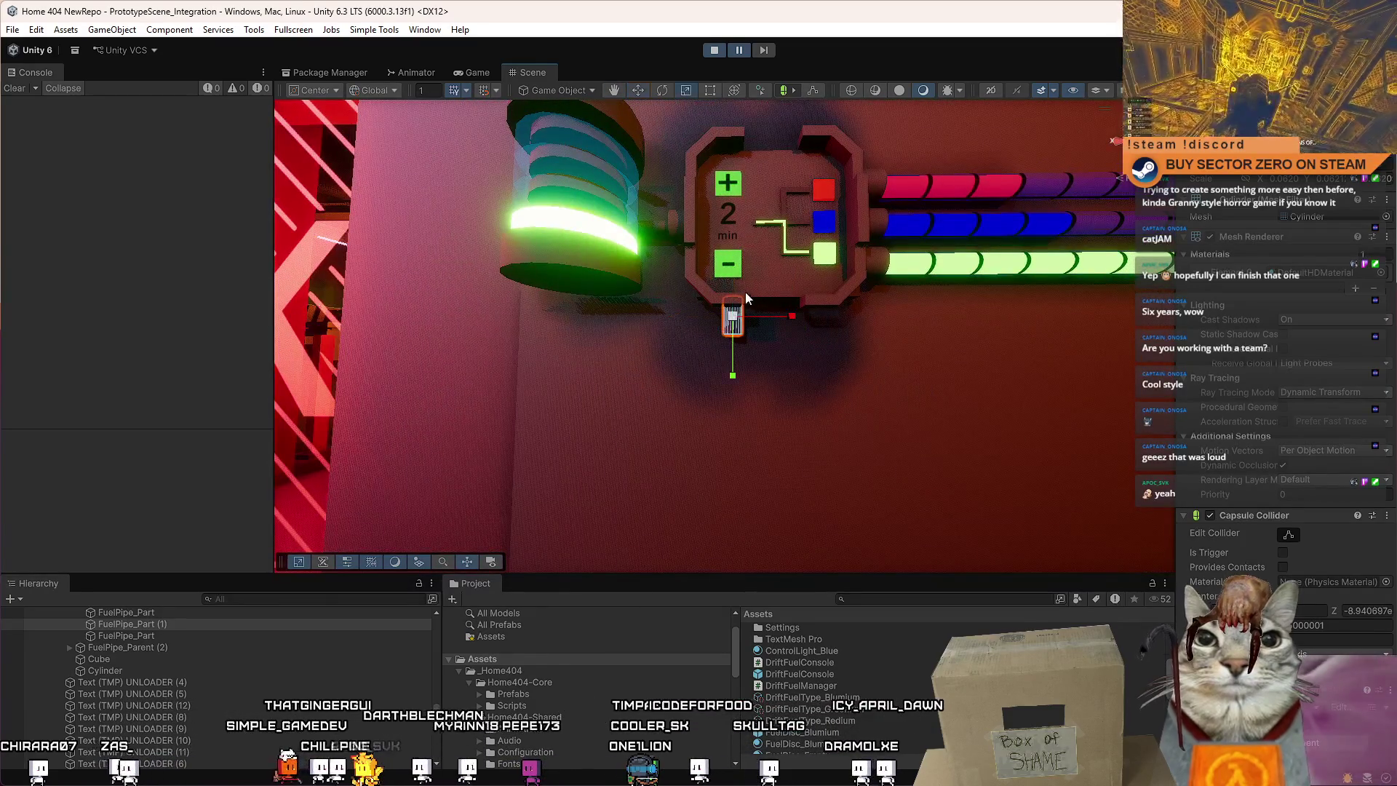
pyautogui.moveTo(733, 358); pyautogui.dragTo(736, 325)
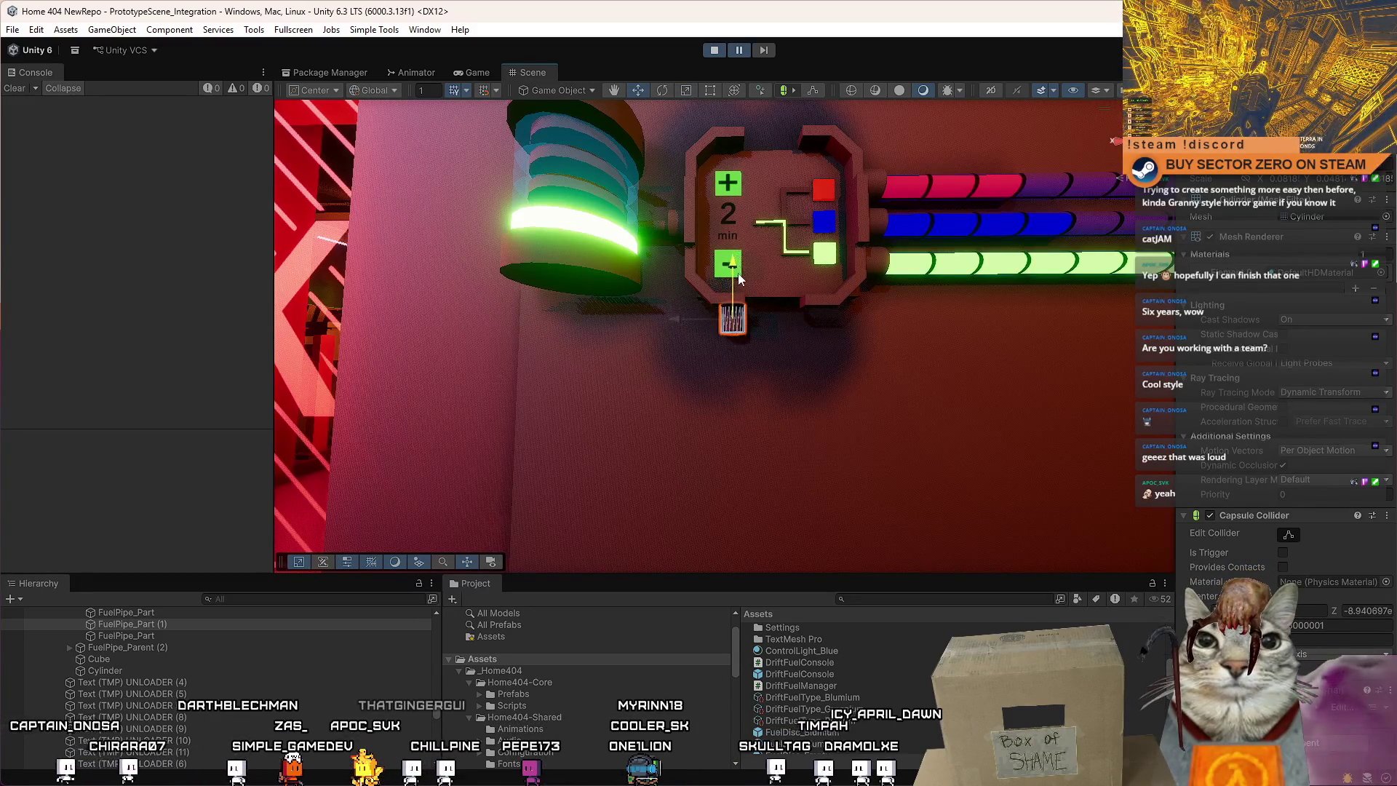
pyautogui.moveTo(738, 273); pyautogui.dragTo(741, 269)
# Duplicate the pipe stub and stretch the copy into a long pipe running down below the box.
pyautogui.hotkey('ctrl', 'd')
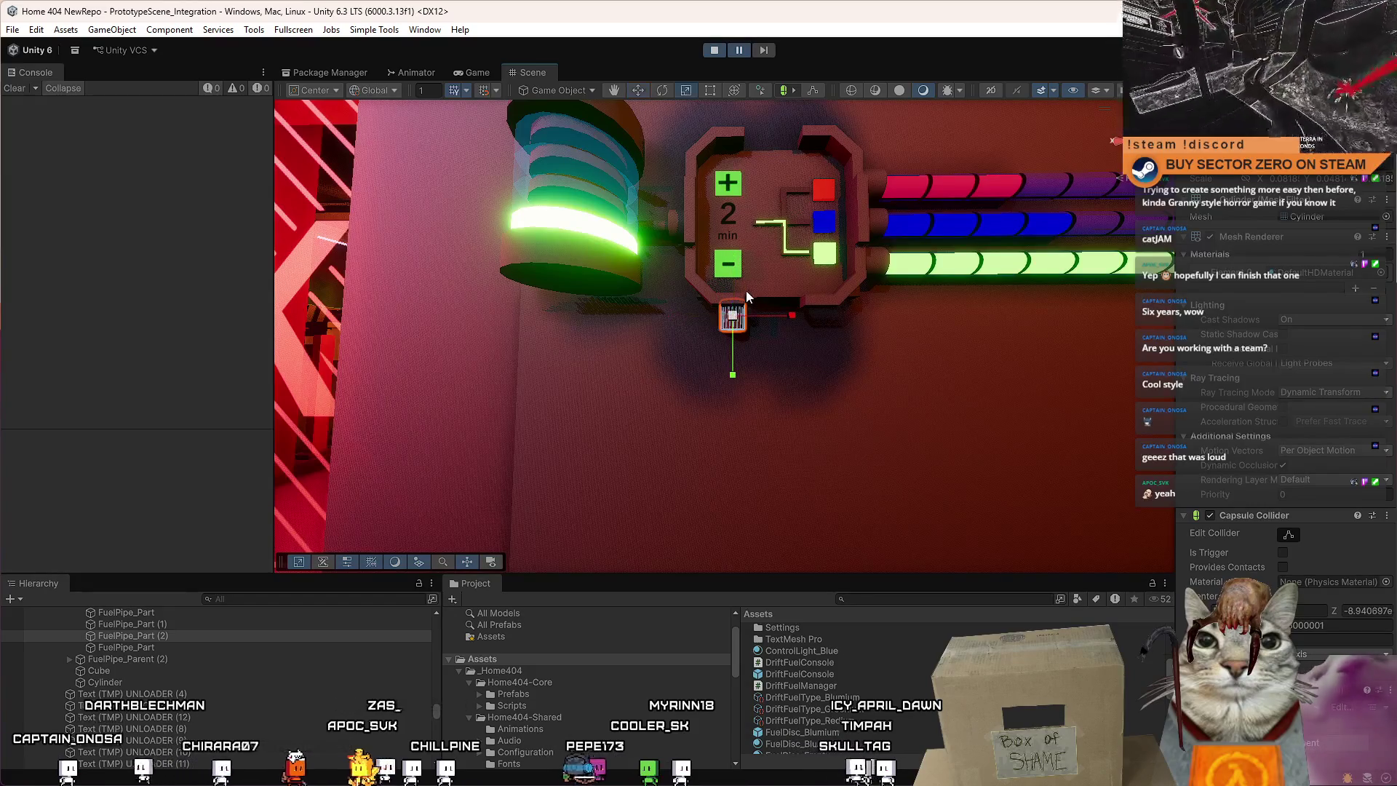
pyautogui.moveTo(739, 345); pyautogui.dragTo(736, 374)
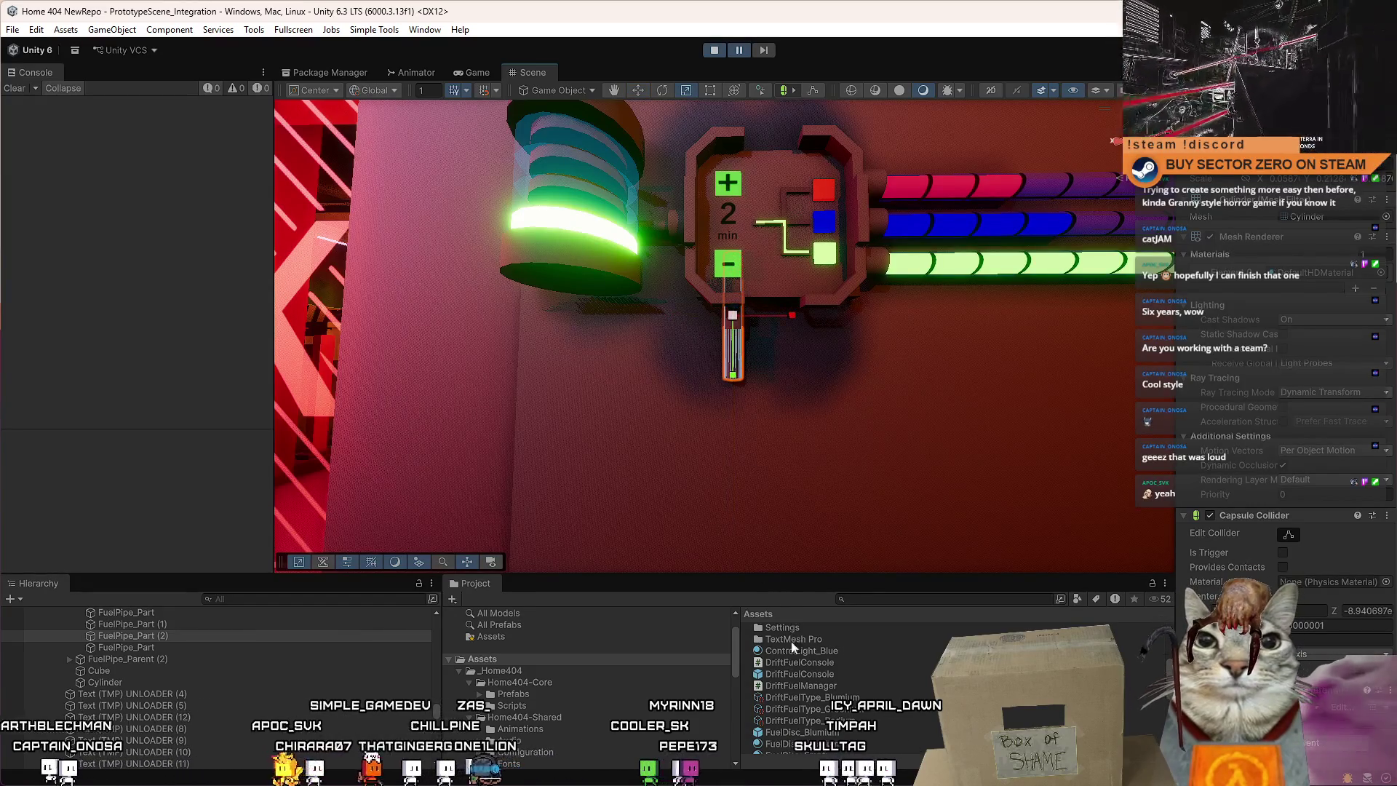
pyautogui.moveTo(737, 296); pyautogui.dragTo(666, 475)
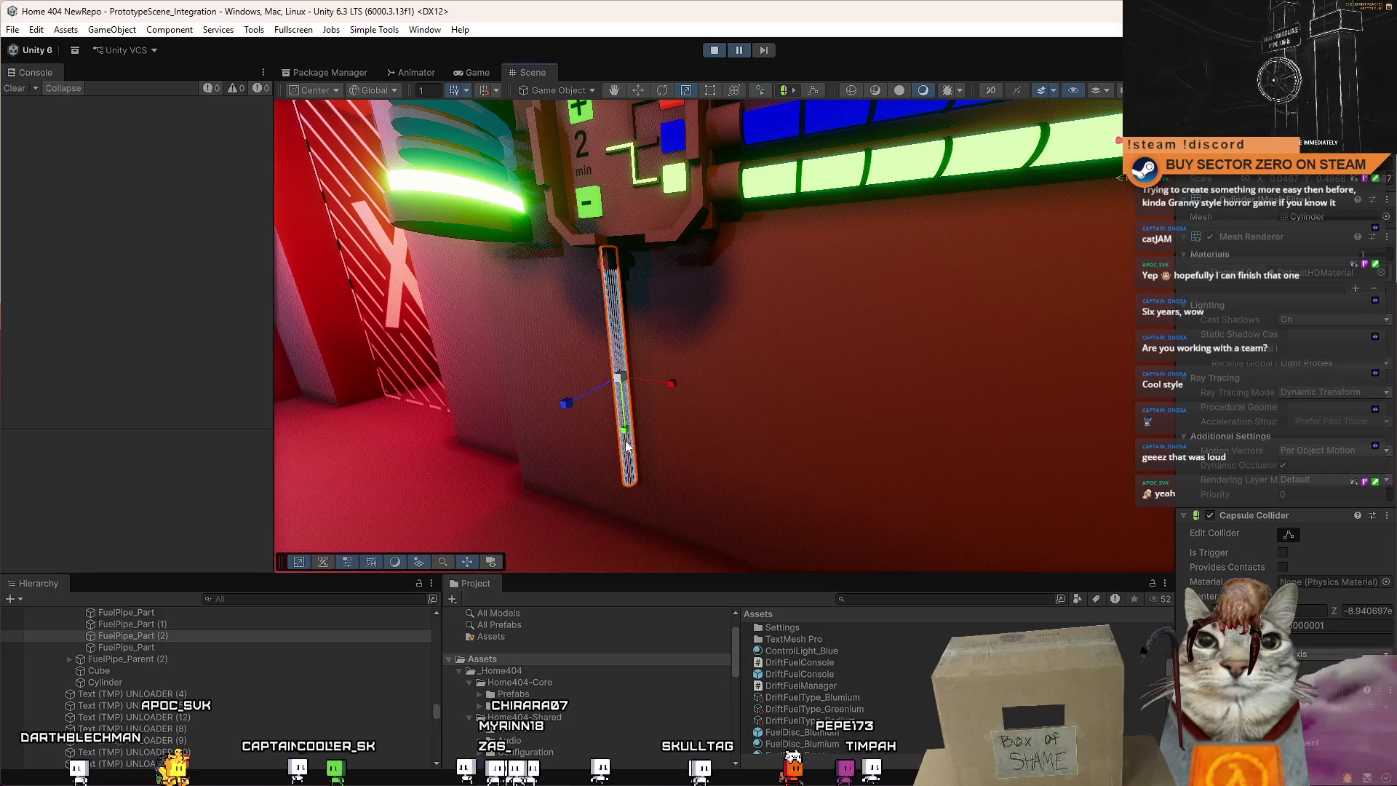
# Add a second long pipe copy running down beside the first one.
pyautogui.hotkey('ctrl', 'd')
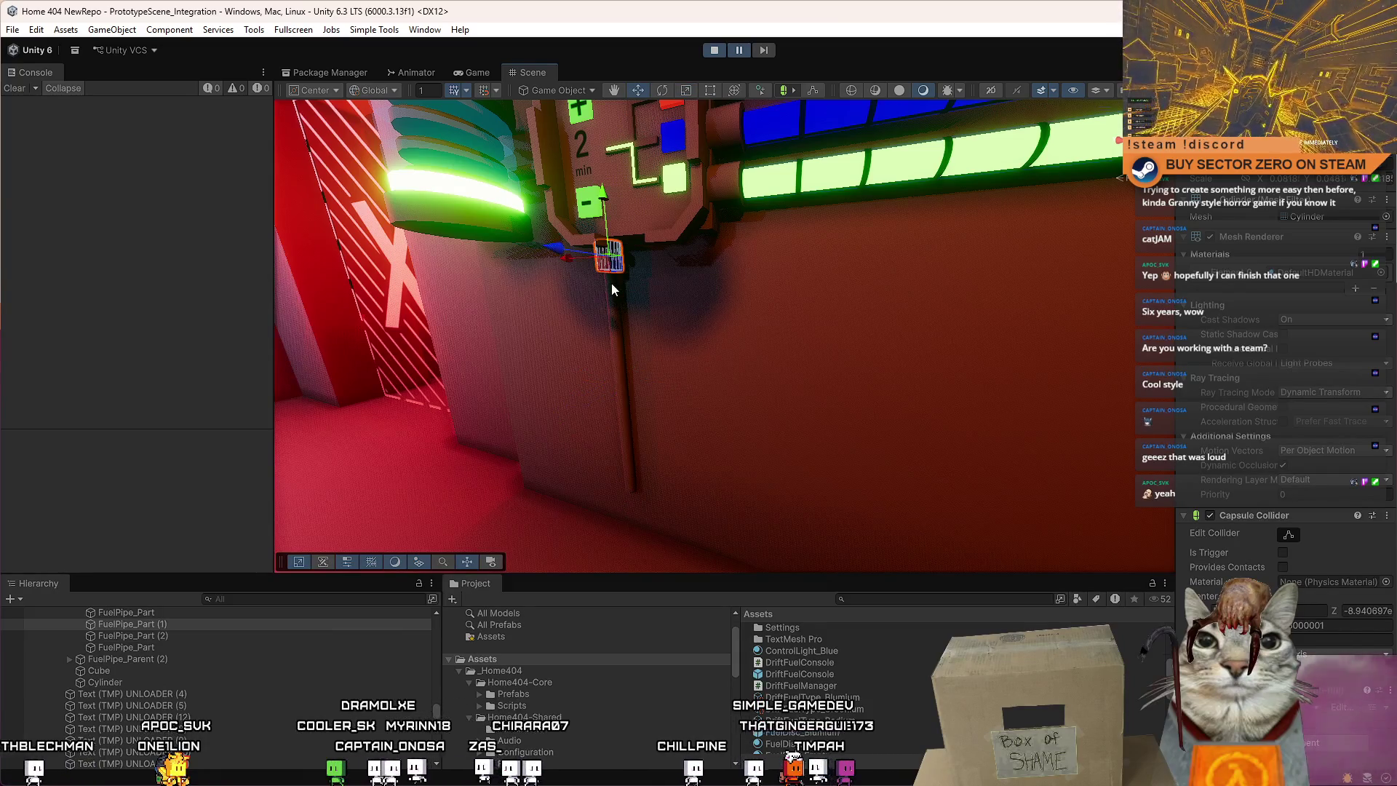
pyautogui.hotkey('ctrl', 'd')
pyautogui.moveTo(645, 292); pyautogui.dragTo(560, 337)
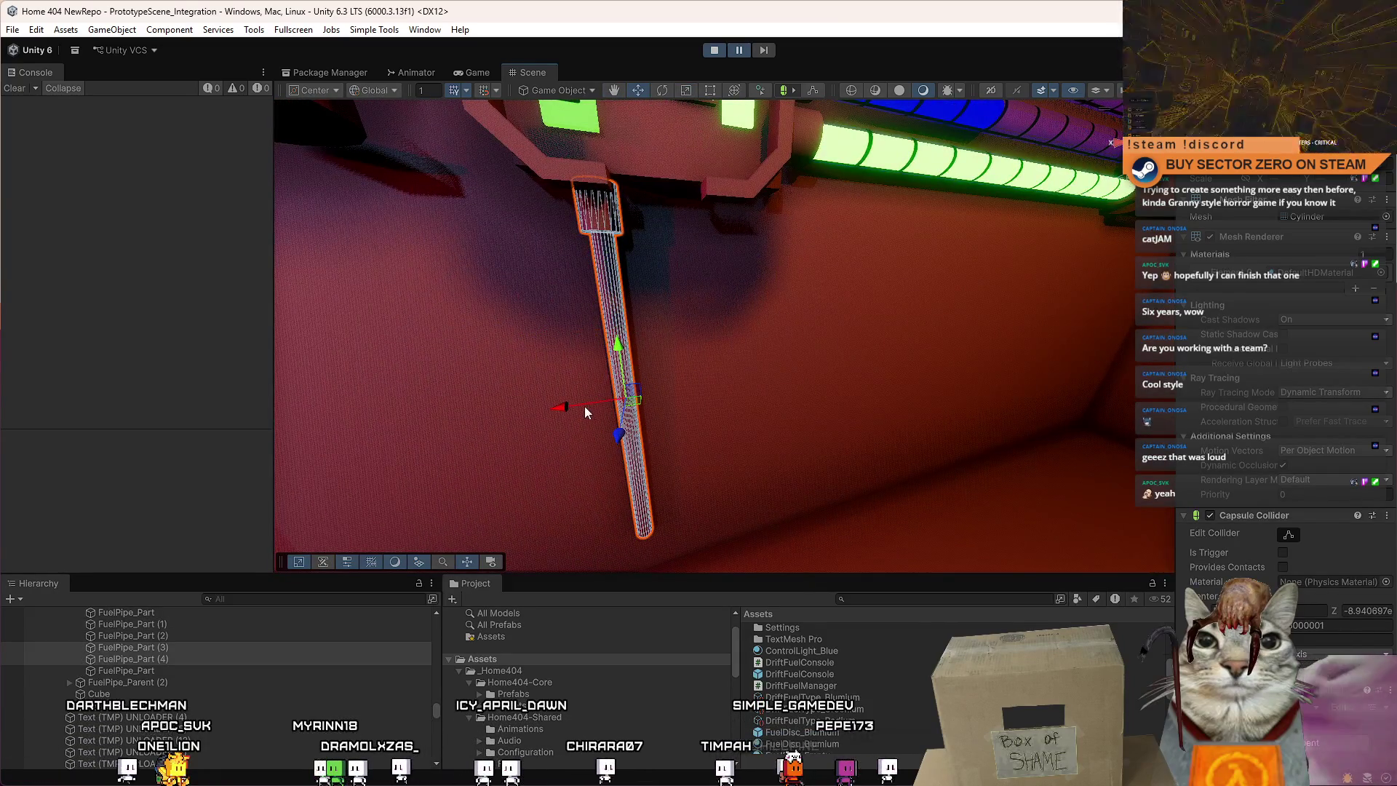
pyautogui.moveTo(585, 406); pyautogui.dragTo(648, 281)
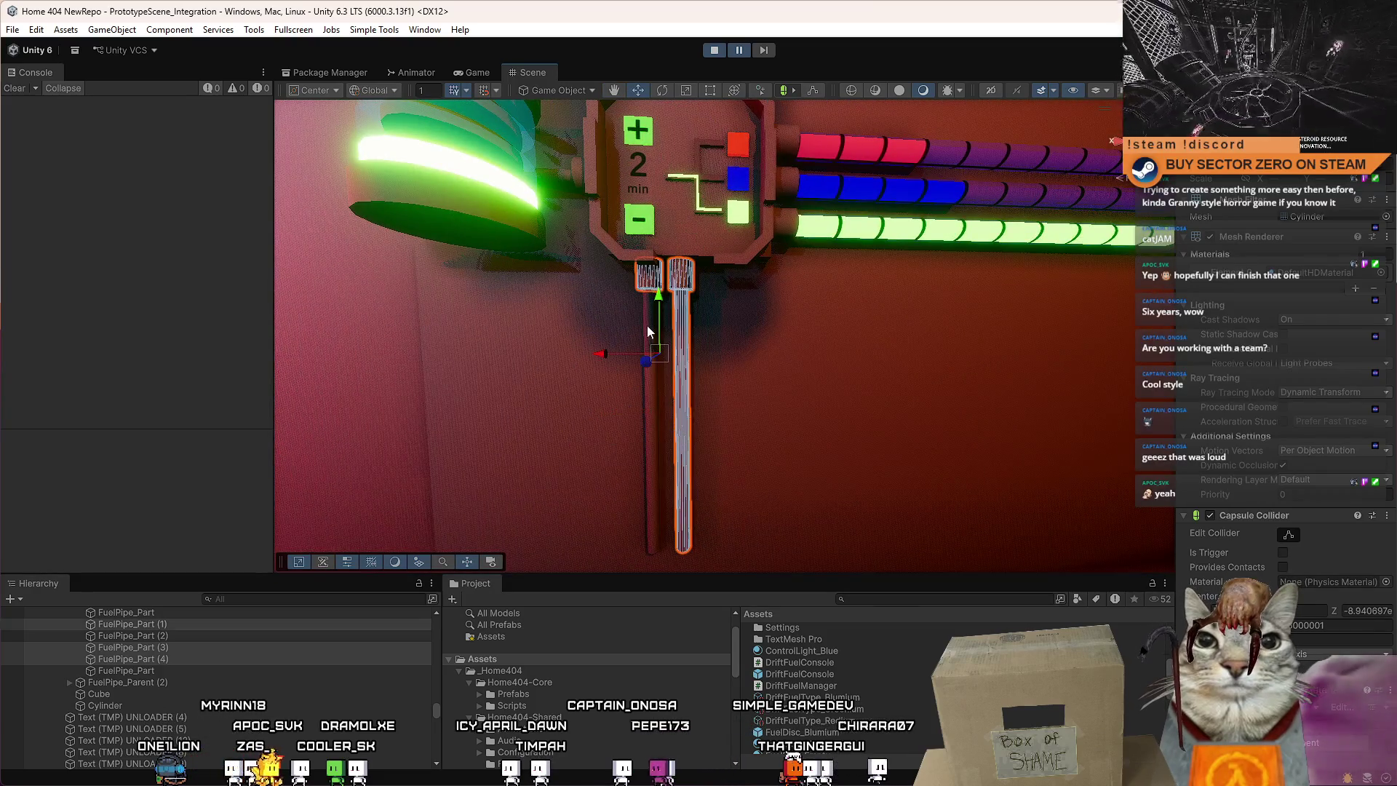
pyautogui.moveTo(601, 354); pyautogui.dragTo(622, 352)
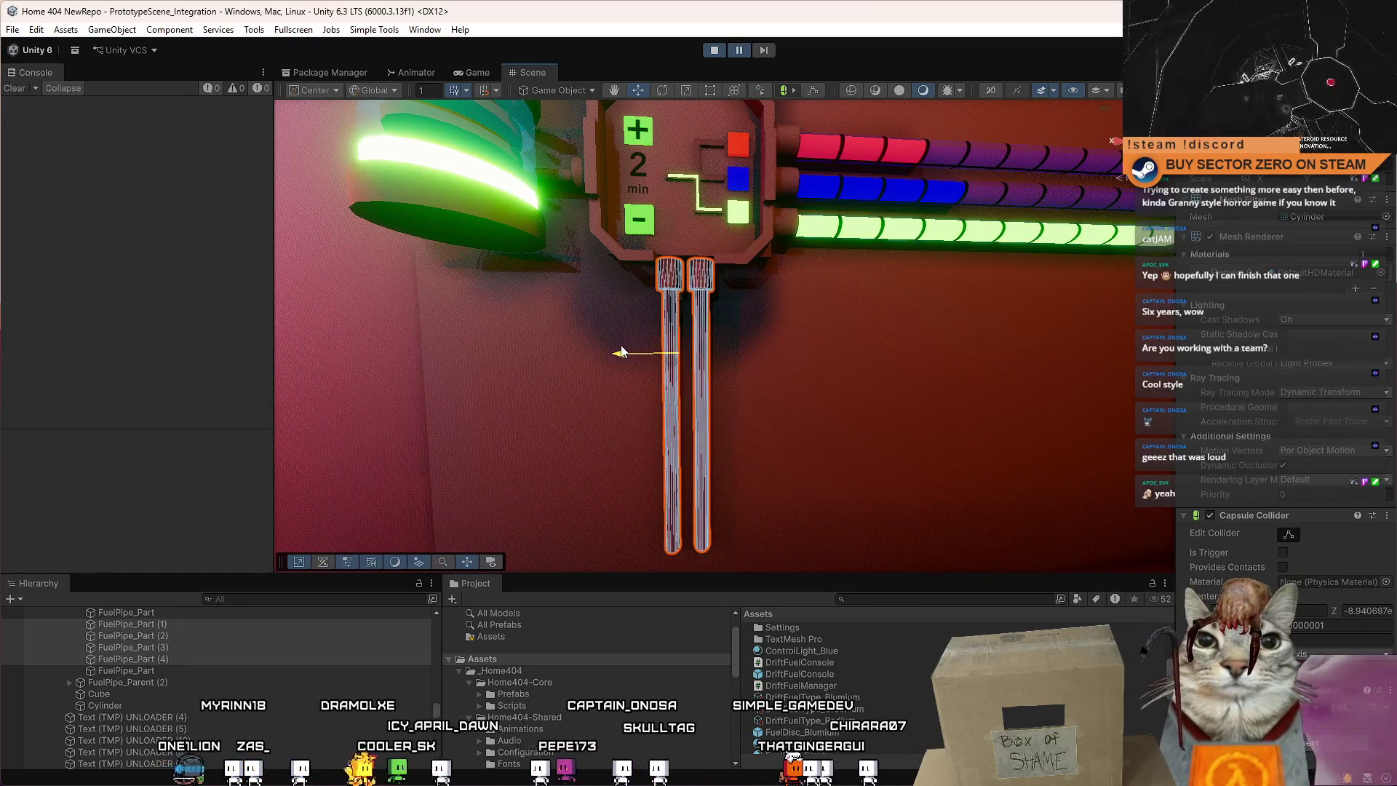
pyautogui.moveTo(727, 315); pyautogui.dragTo(718, 374)
pyautogui.click(719, 374)
pyautogui.moveTo(778, 312); pyautogui.dragTo(661, 210)
# Move Cube (1) down to the wall's base and narrow it into a flat block.
pyautogui.click(625, 166)
pyautogui.moveTo(626, 166); pyautogui.dragTo(590, 475)
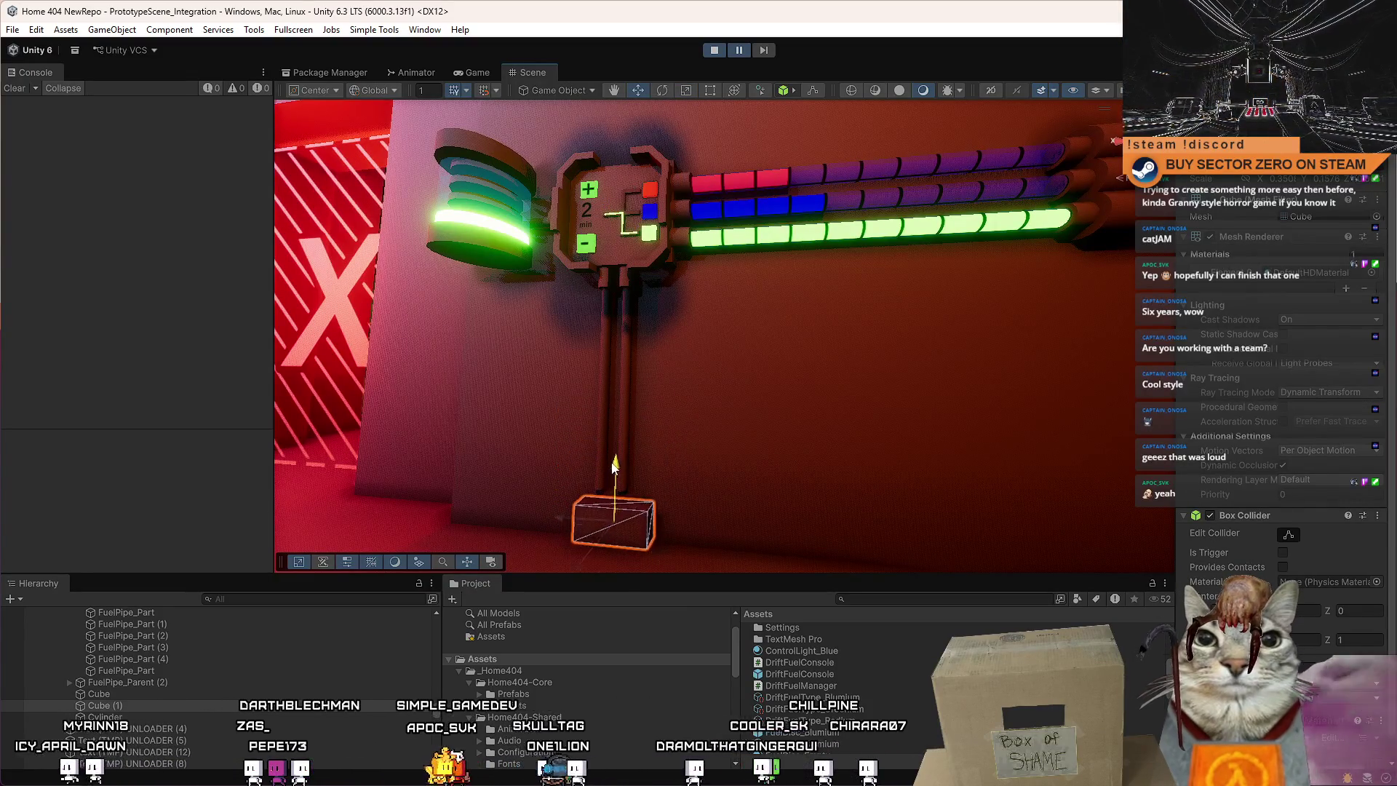
pyautogui.press('f')
pyautogui.moveTo(635, 582); pyautogui.dragTo(661, 441)
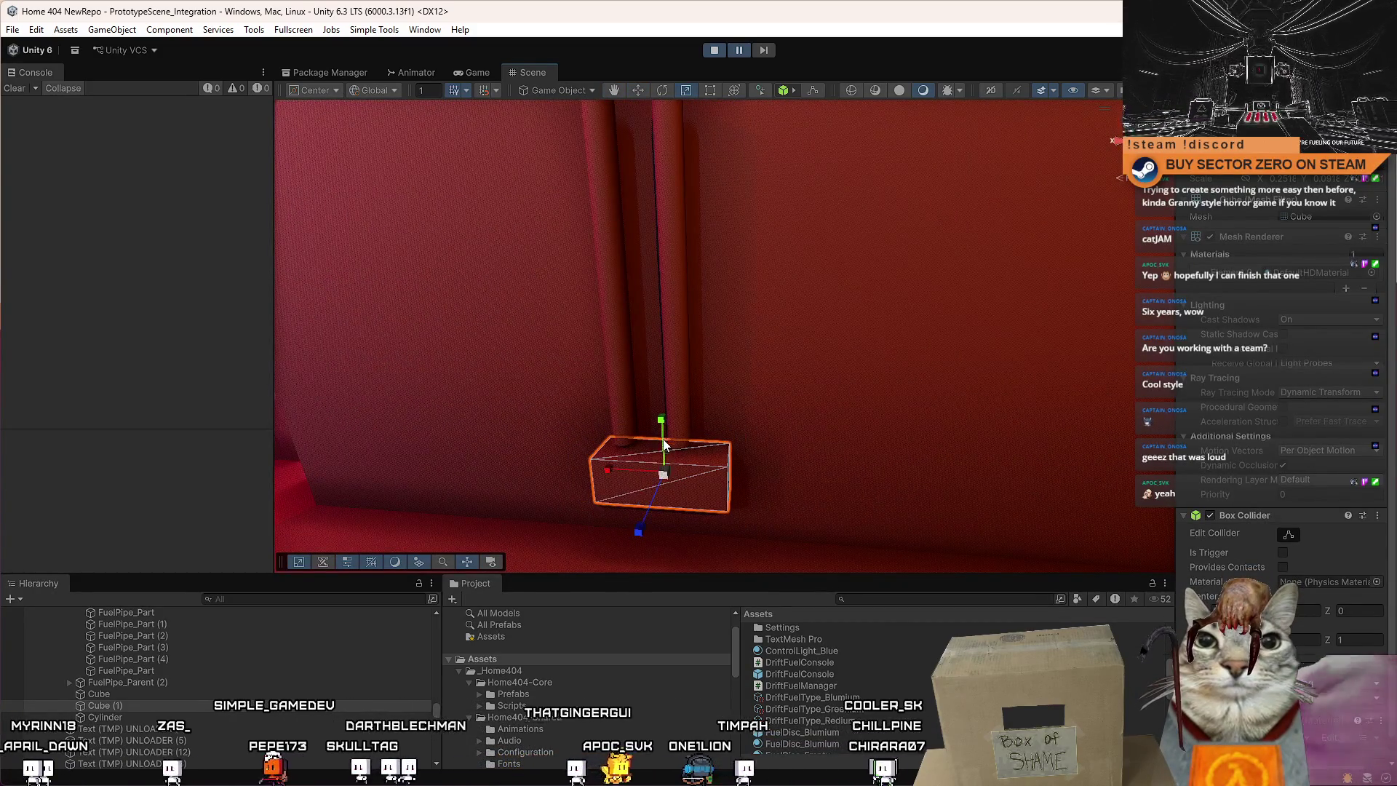
pyautogui.press('w')
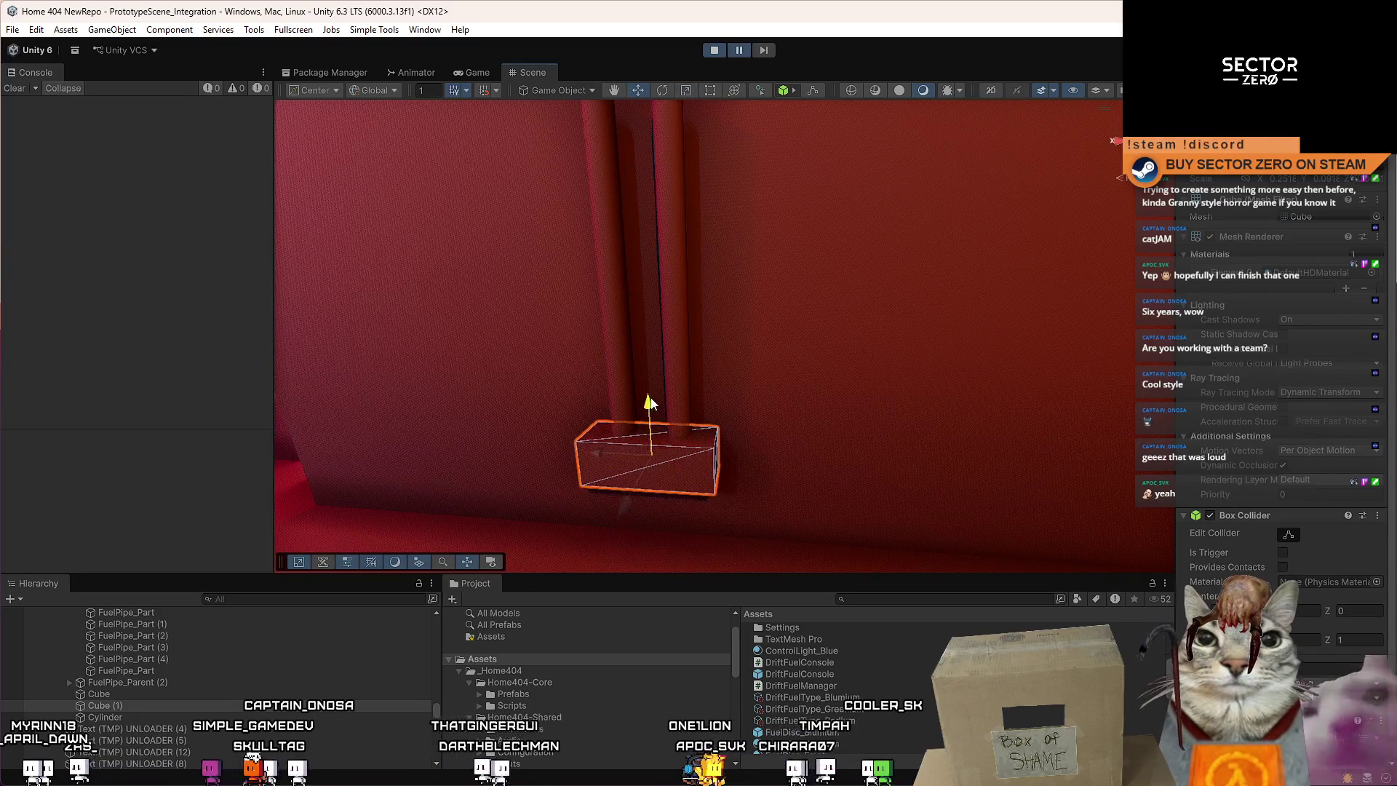
pyautogui.click(809, 364)
pyautogui.moveTo(809, 364); pyautogui.dragTo(734, 380)
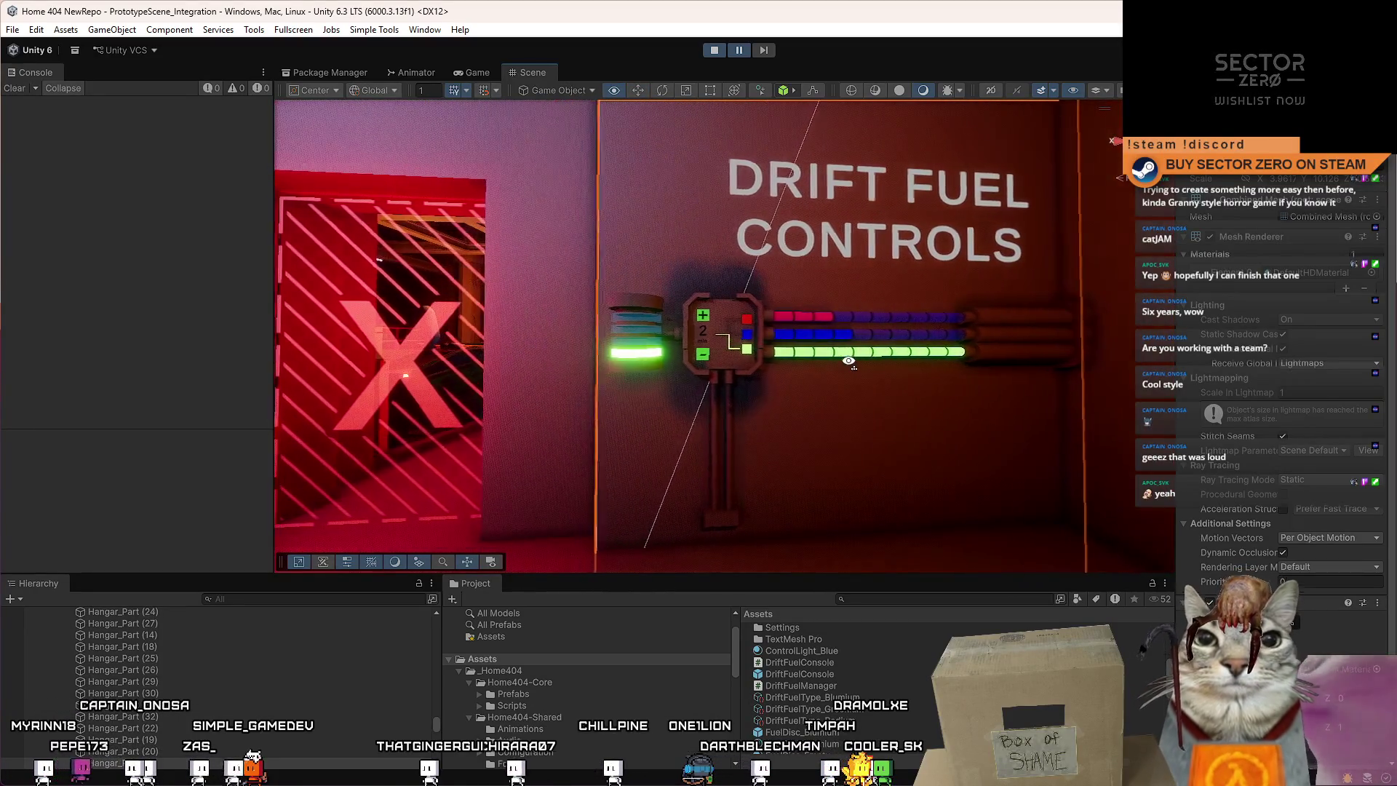
# Duplicate FuelTank_Top and nest the copy under FuelTank_Top in the Hierarchy.
pyautogui.click(715, 382)
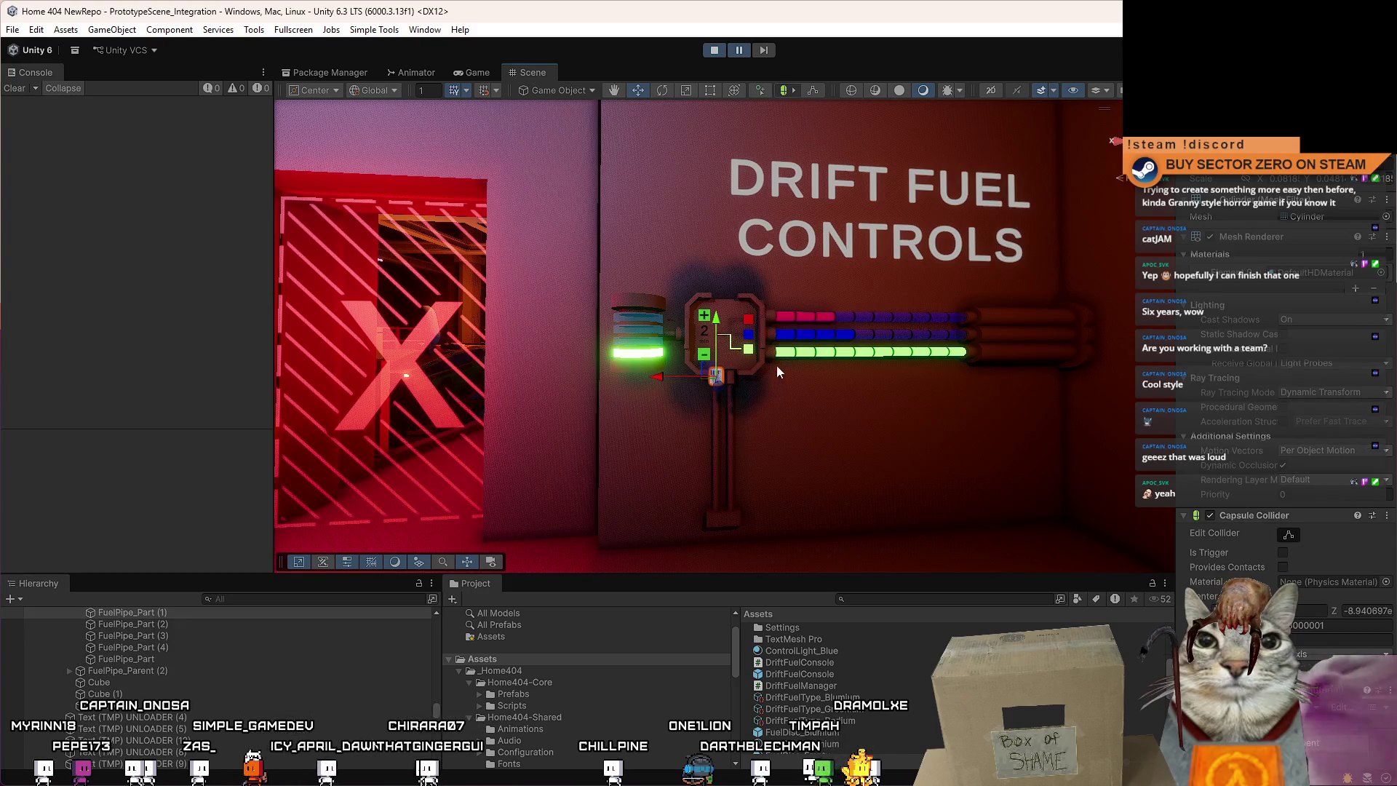
pyautogui.press('f')
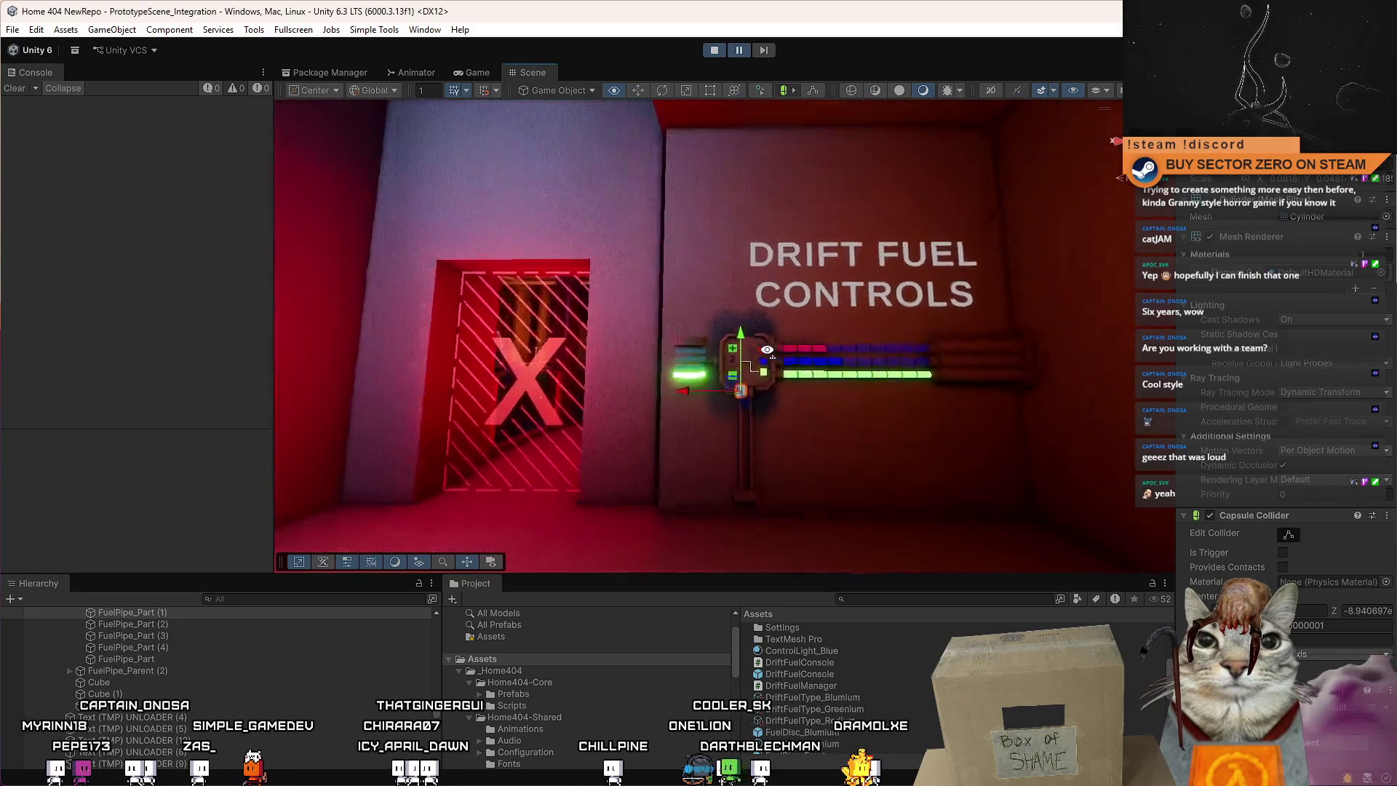
pyautogui.scroll(-3)
pyautogui.click(663, 306)
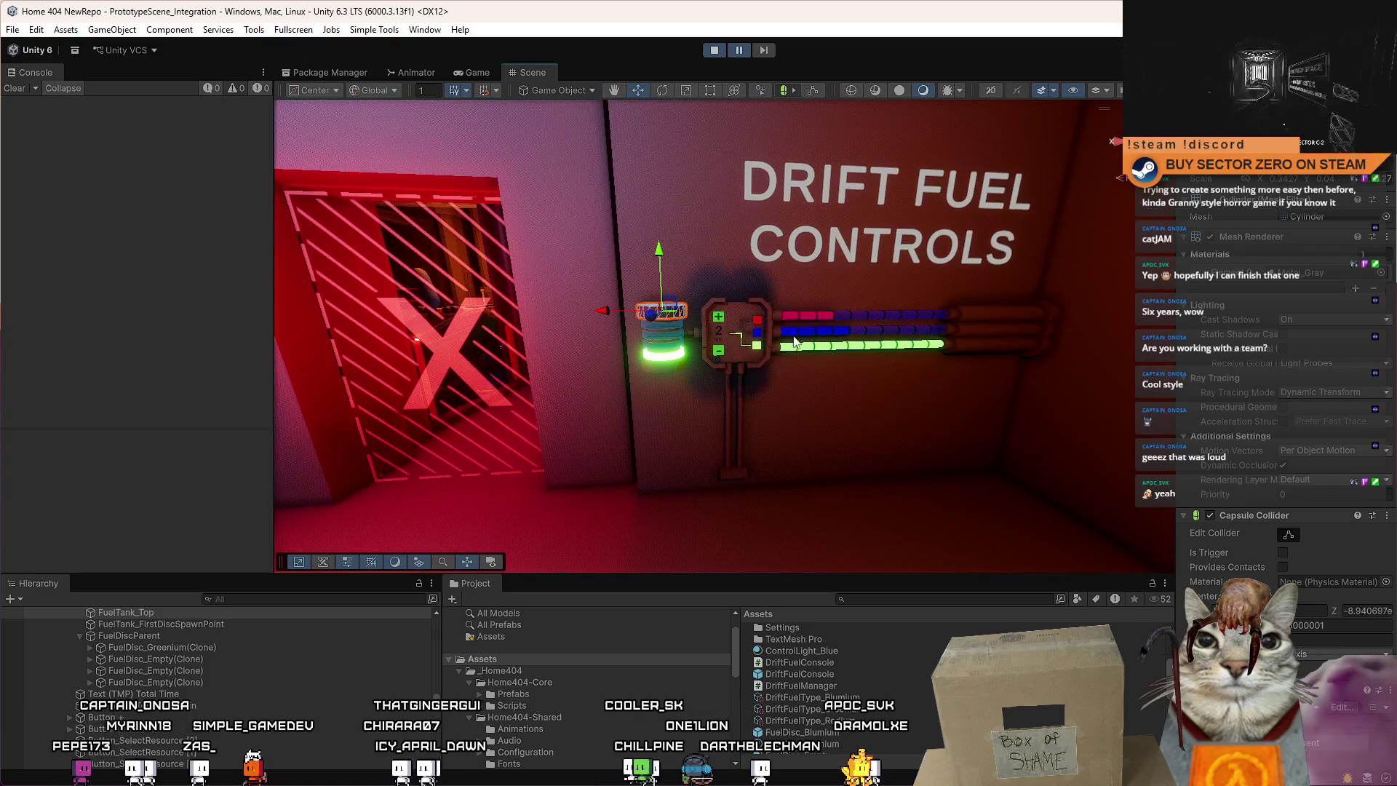
pyautogui.press('f')
pyautogui.hotkey('ctrl', 'd')
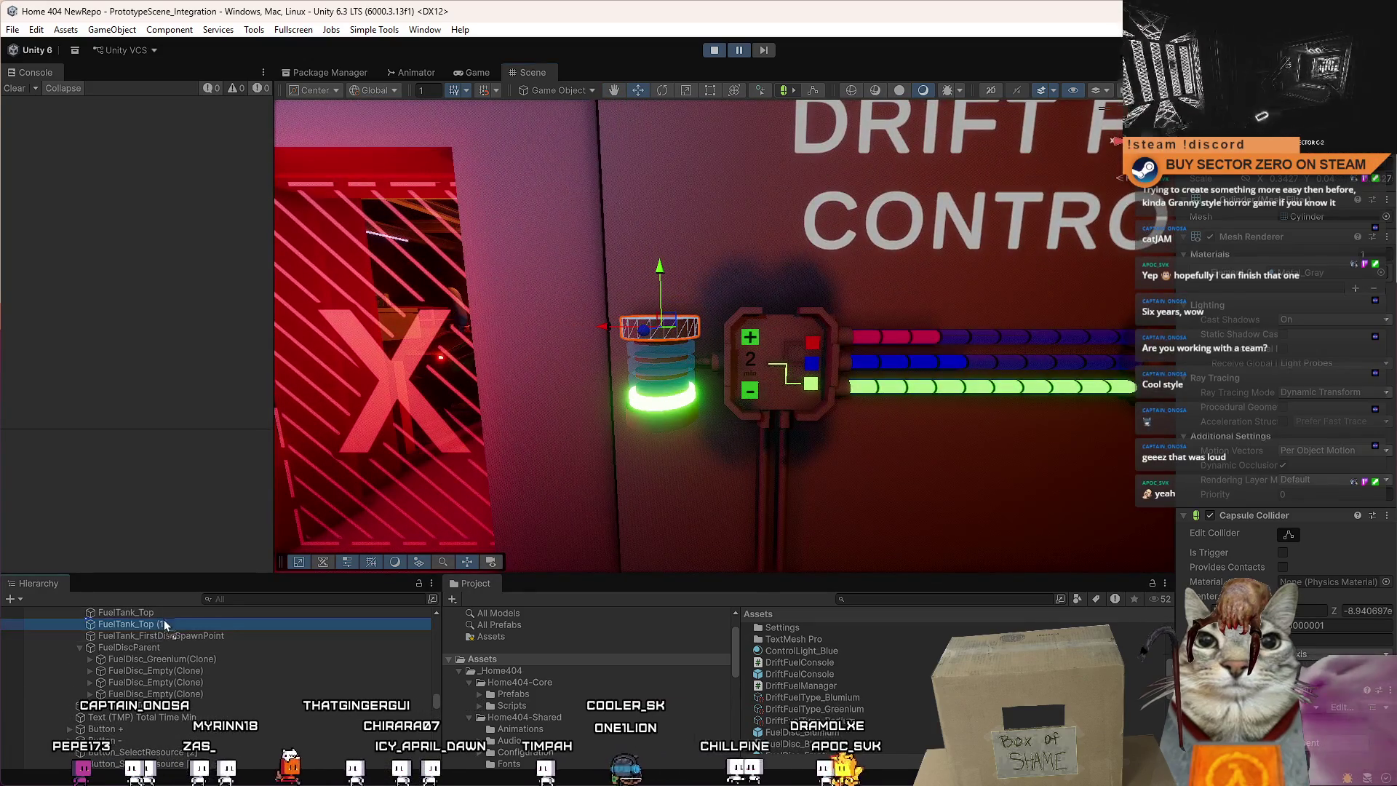
pyautogui.moveTo(163, 621); pyautogui.dragTo(169, 618)
pyautogui.scroll(3)
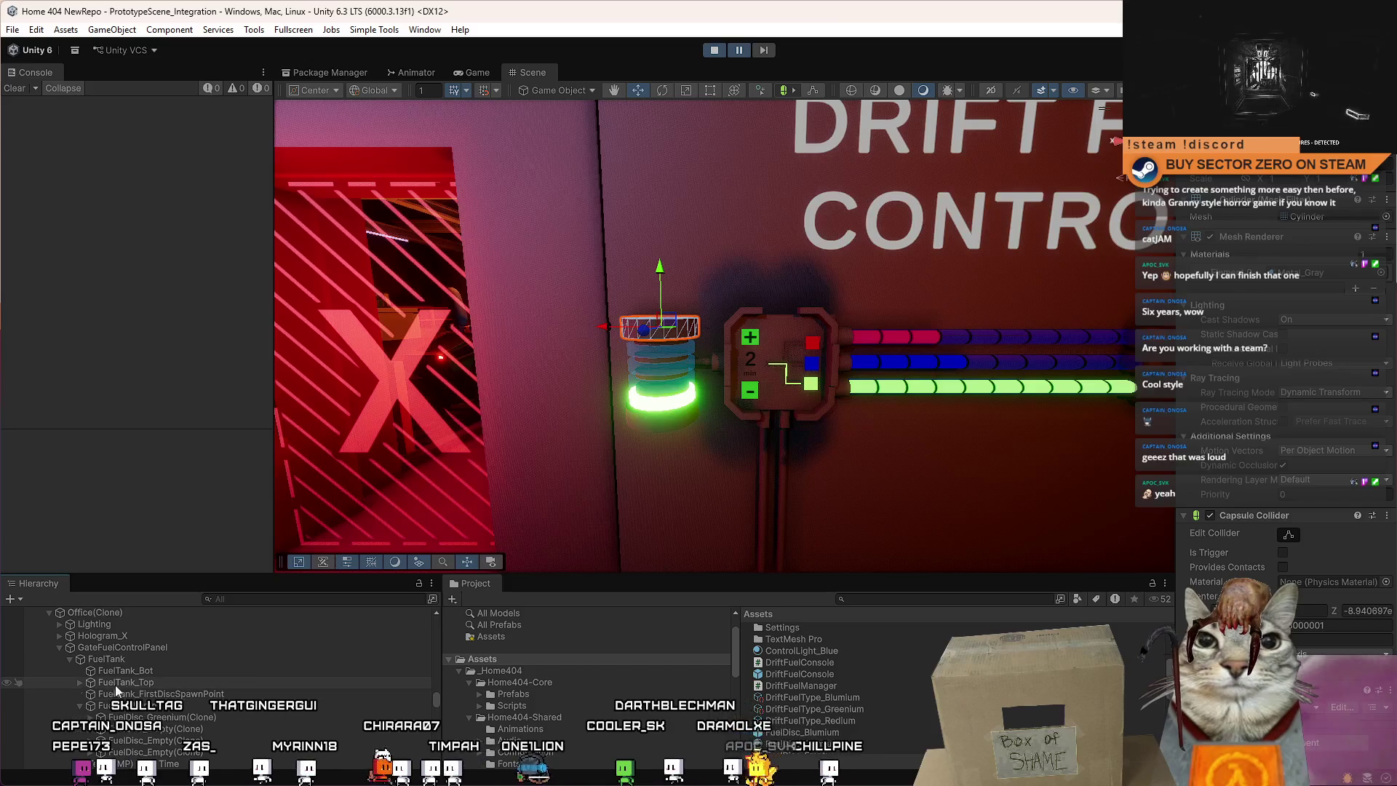
pyautogui.click(80, 683)
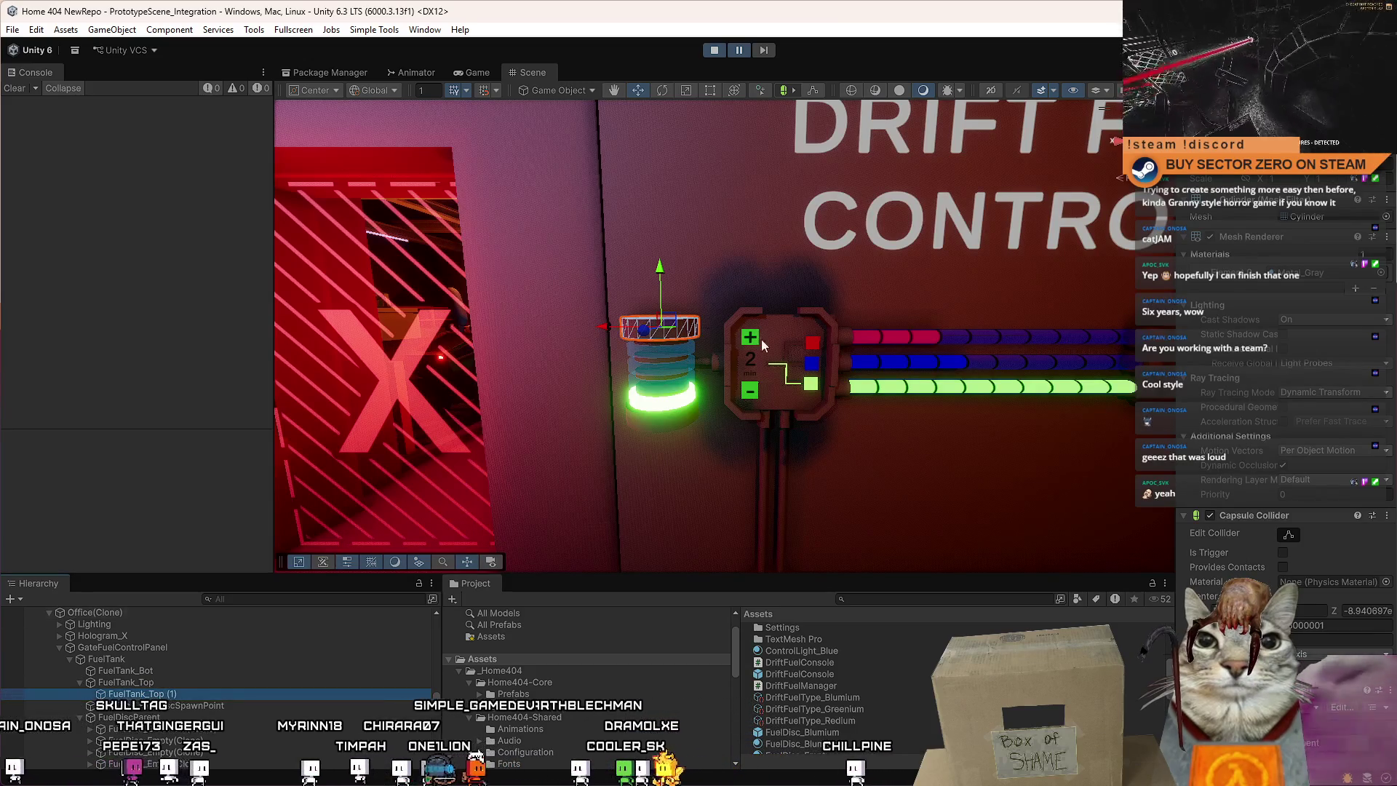
pyautogui.scroll(-3)
# Scale the tank-top copy into a tall cylinder reaching the ceiling.
pyautogui.press('r')
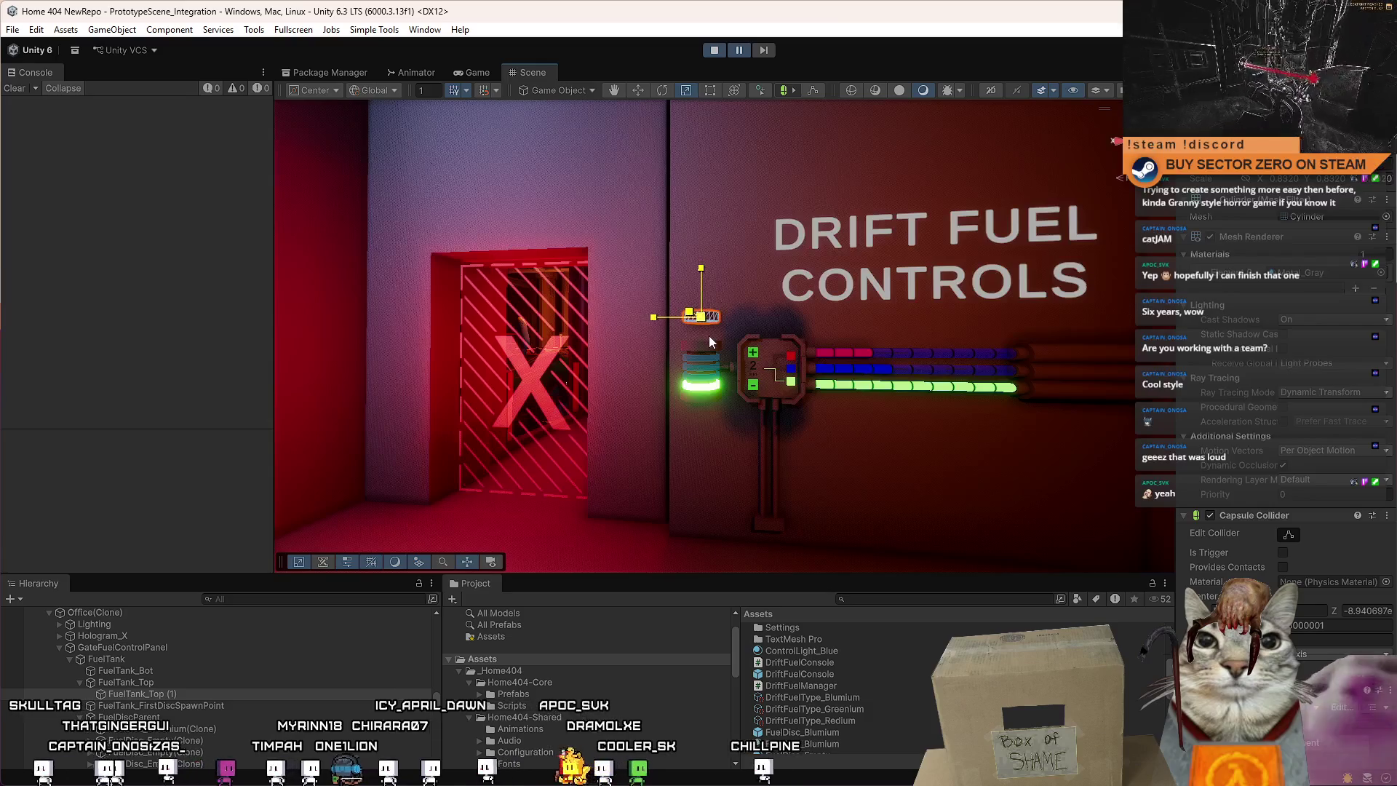
pyautogui.press('f')
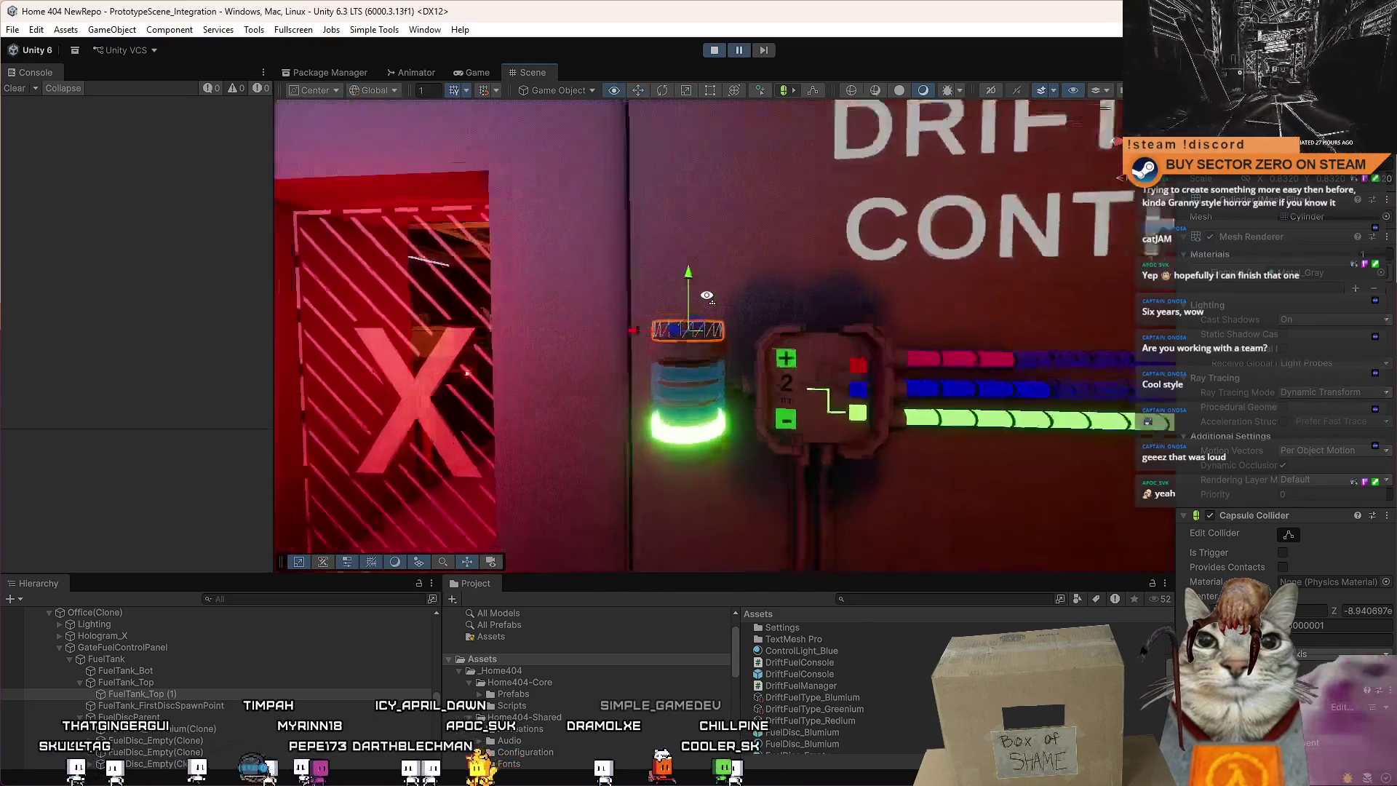
pyautogui.moveTo(707, 296); pyautogui.dragTo(710, 370)
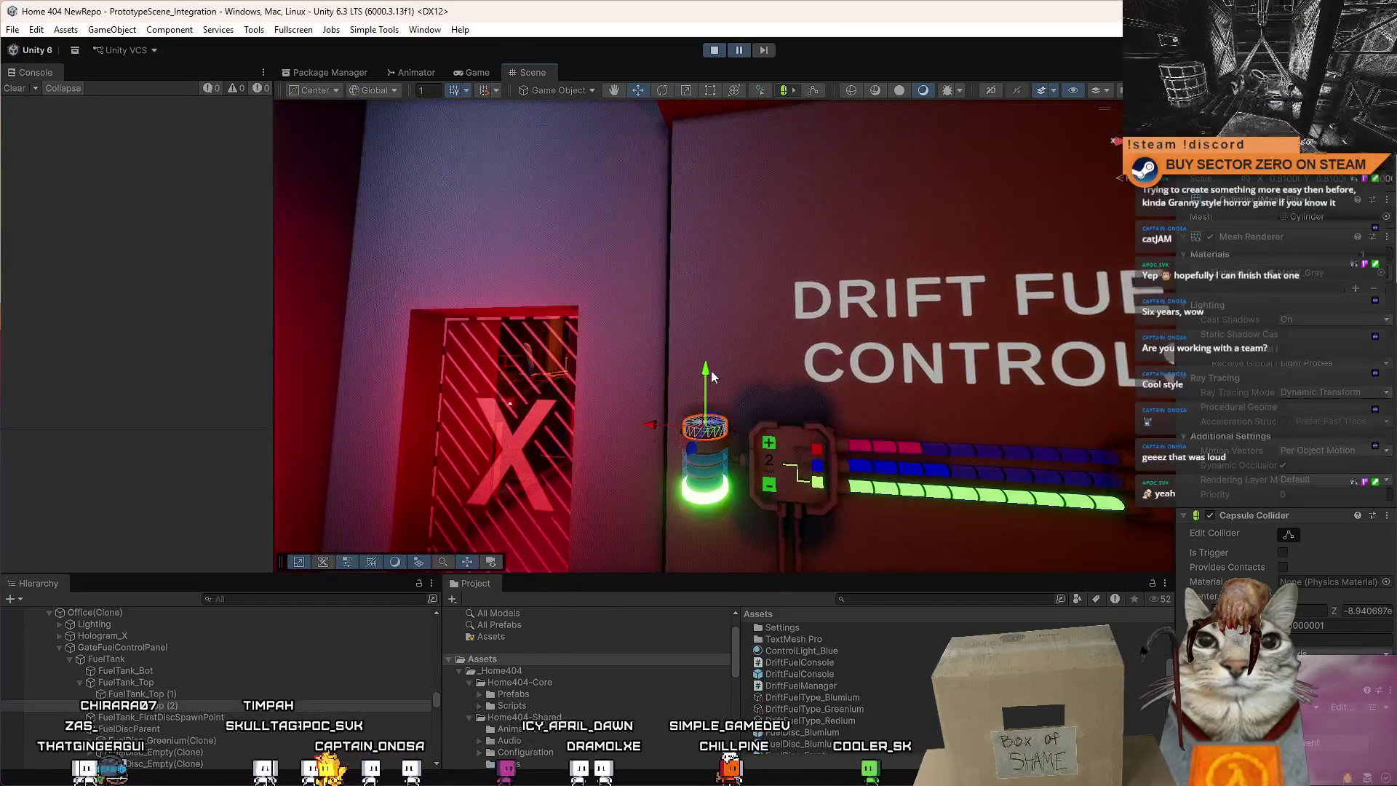
pyautogui.press('r')
pyautogui.moveTo(706, 222); pyautogui.dragTo(706, 188)
pyautogui.moveTo(705, 279); pyautogui.dragTo(708, 269)
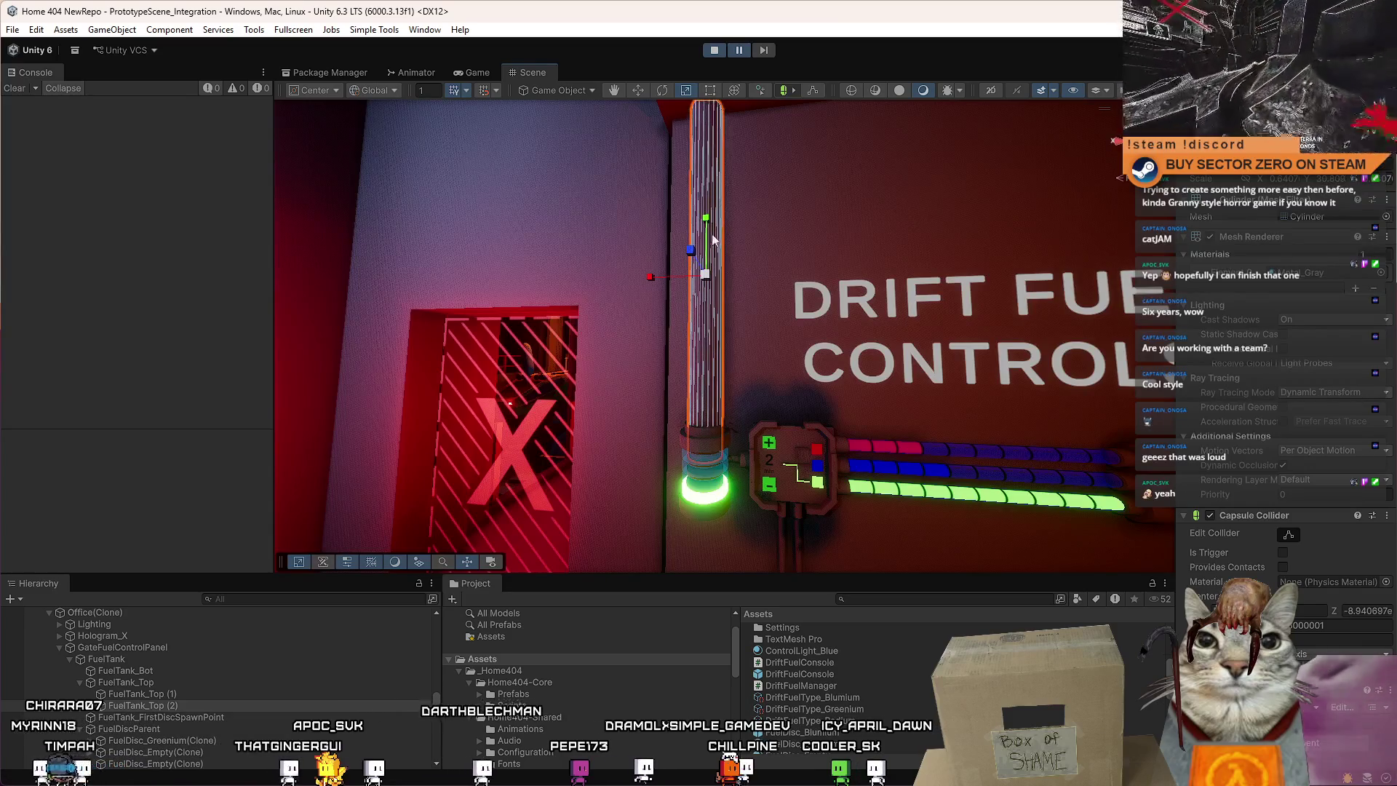
pyautogui.scroll(-3)
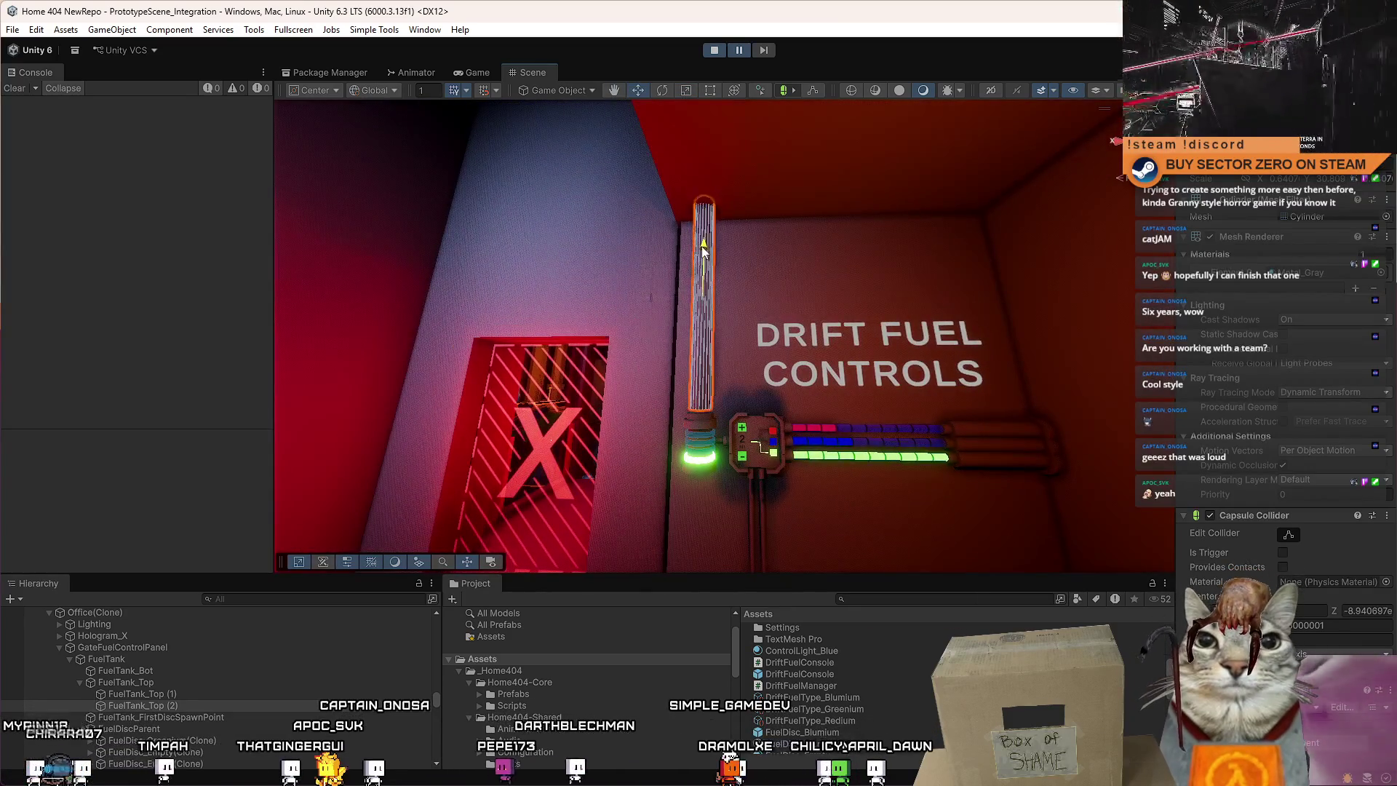
pyautogui.moveTo(704, 255); pyautogui.dragTo(808, 233)
# Reselect the tall tank cylinder and duplicate it.
pyautogui.press('w')
pyautogui.click(820, 239)
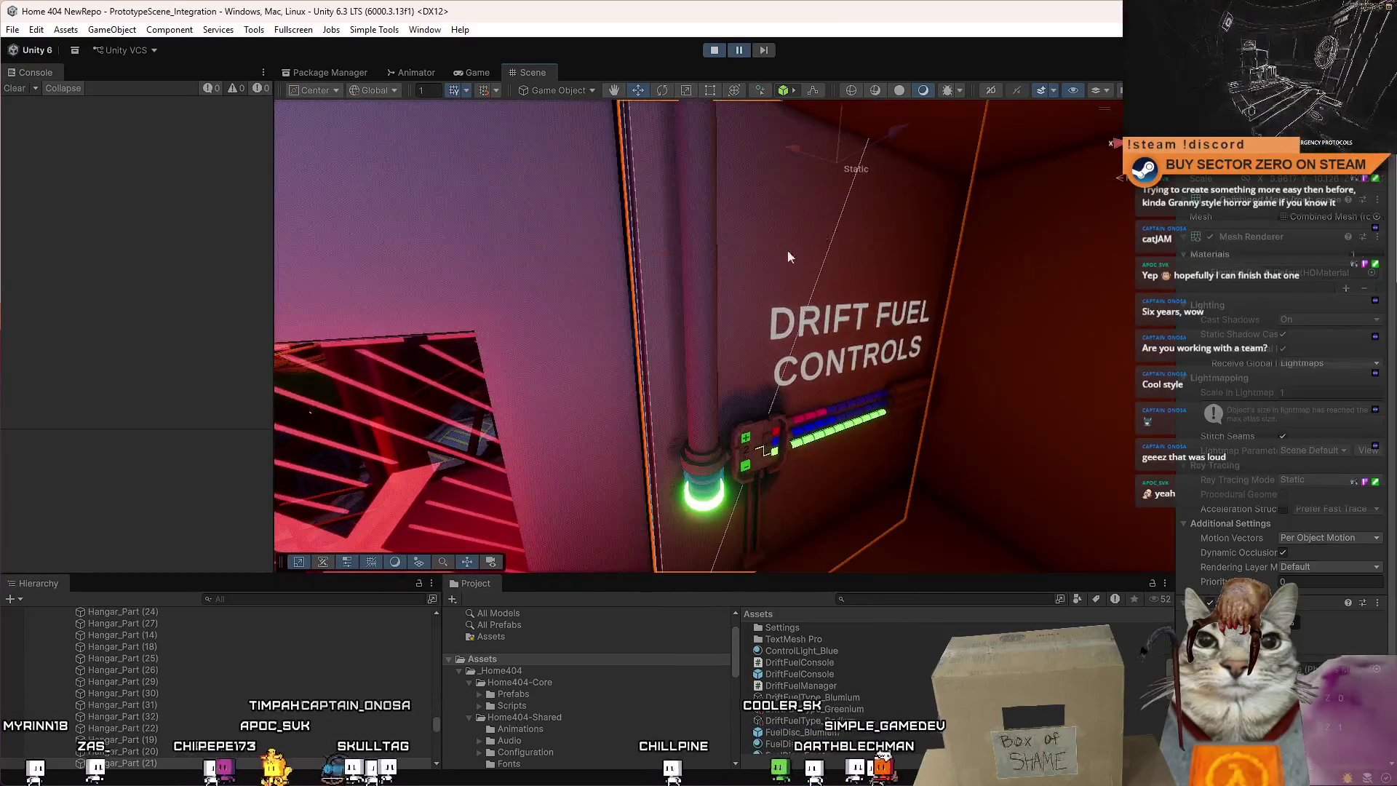
pyautogui.scroll(3)
pyautogui.click(727, 347)
pyautogui.moveTo(726, 347); pyautogui.dragTo(708, 238)
pyautogui.hotkey('ctrl', 'd')
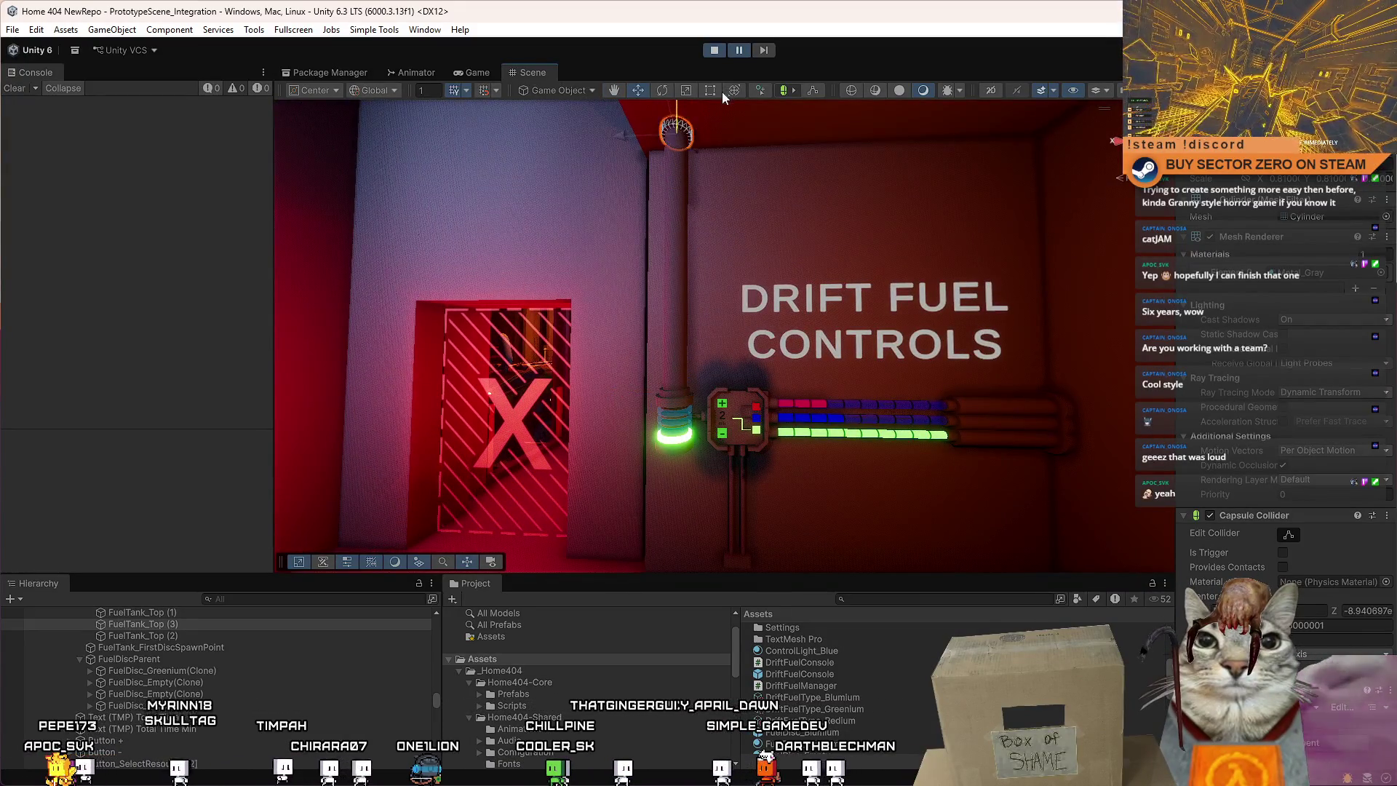
pyautogui.click(749, 149)
# Orbit the Scene view across the Drift Fuel Controls wall and tilt up toward the ceiling.
pyautogui.click(880, 204)
pyautogui.moveTo(880, 203); pyautogui.dragTo(820, 194)
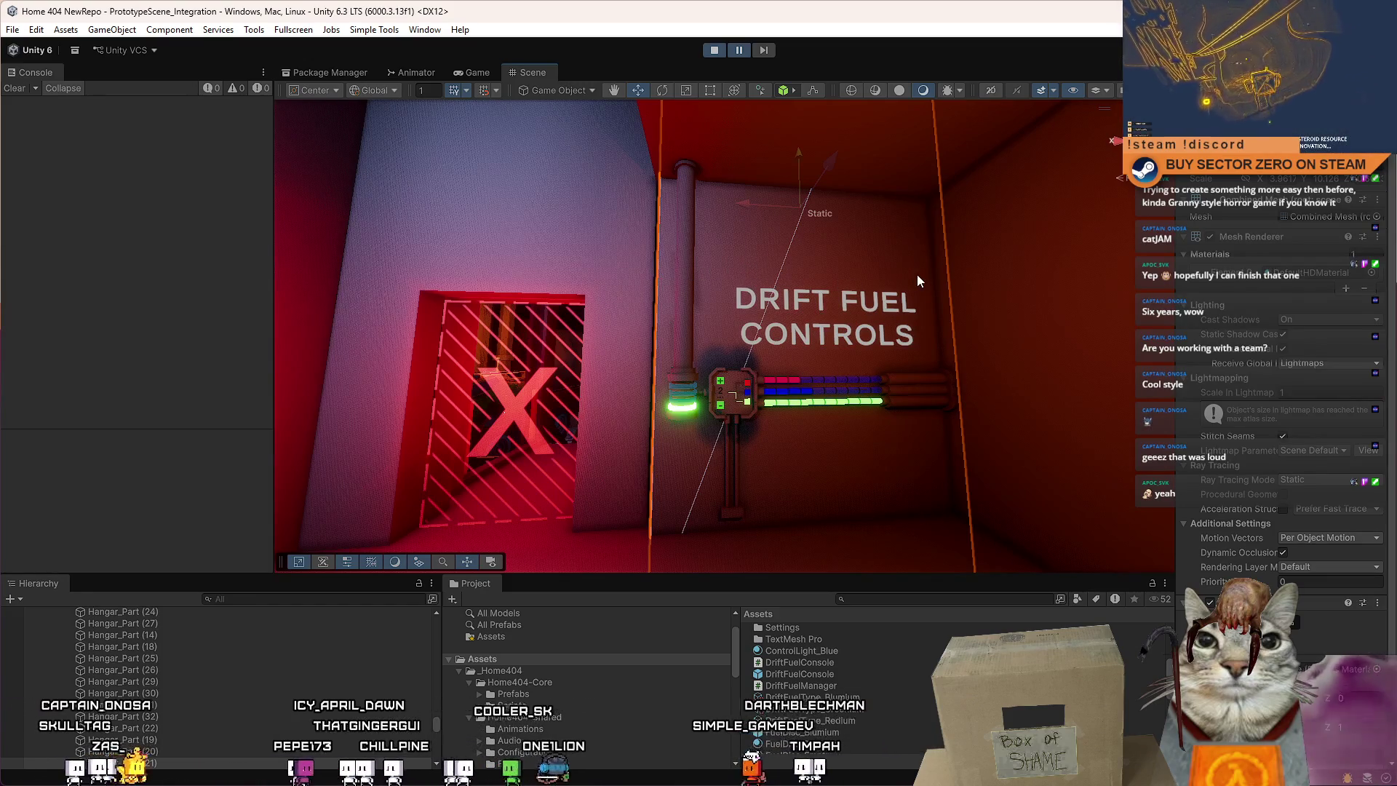
pyautogui.moveTo(917, 274); pyautogui.dragTo(905, 269)
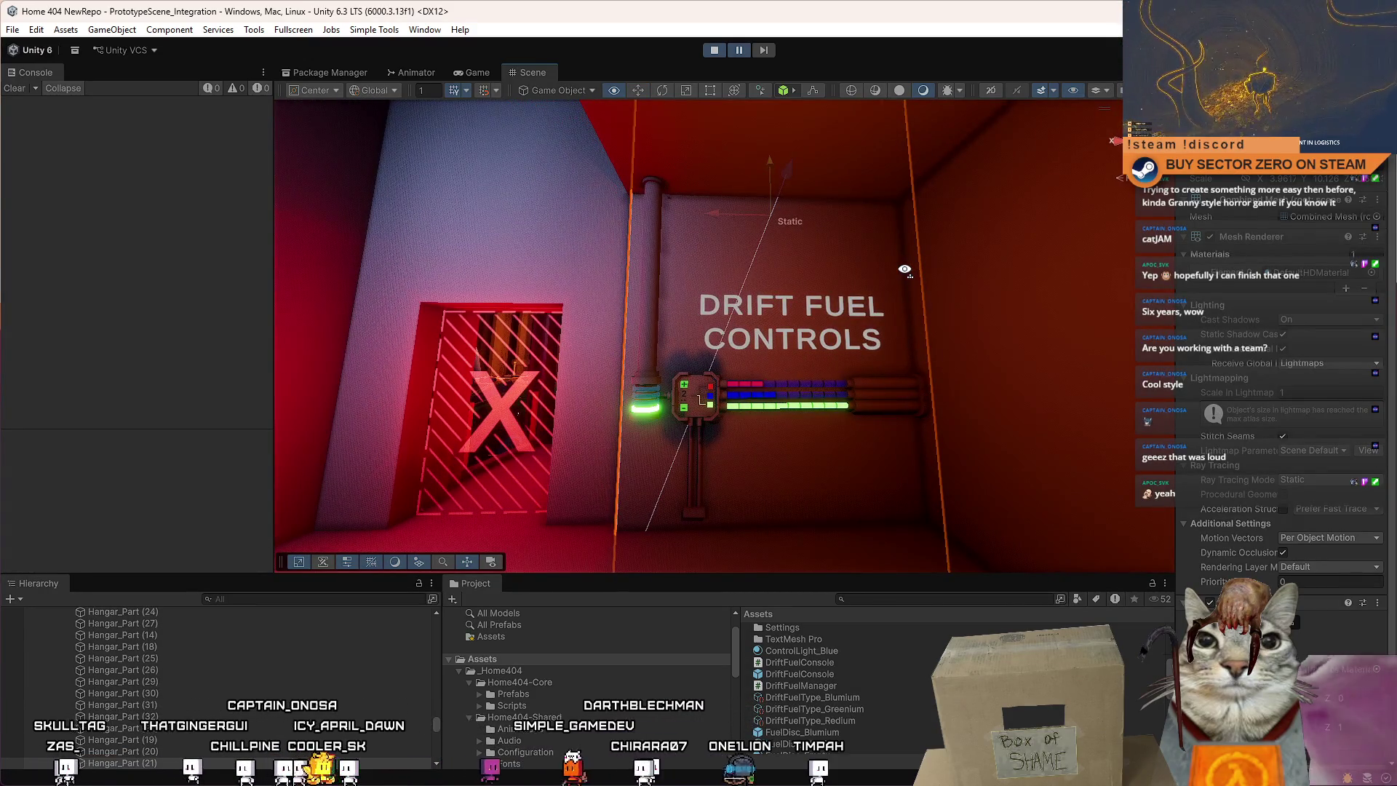
pyautogui.moveTo(904, 269); pyautogui.dragTo(671, 208)
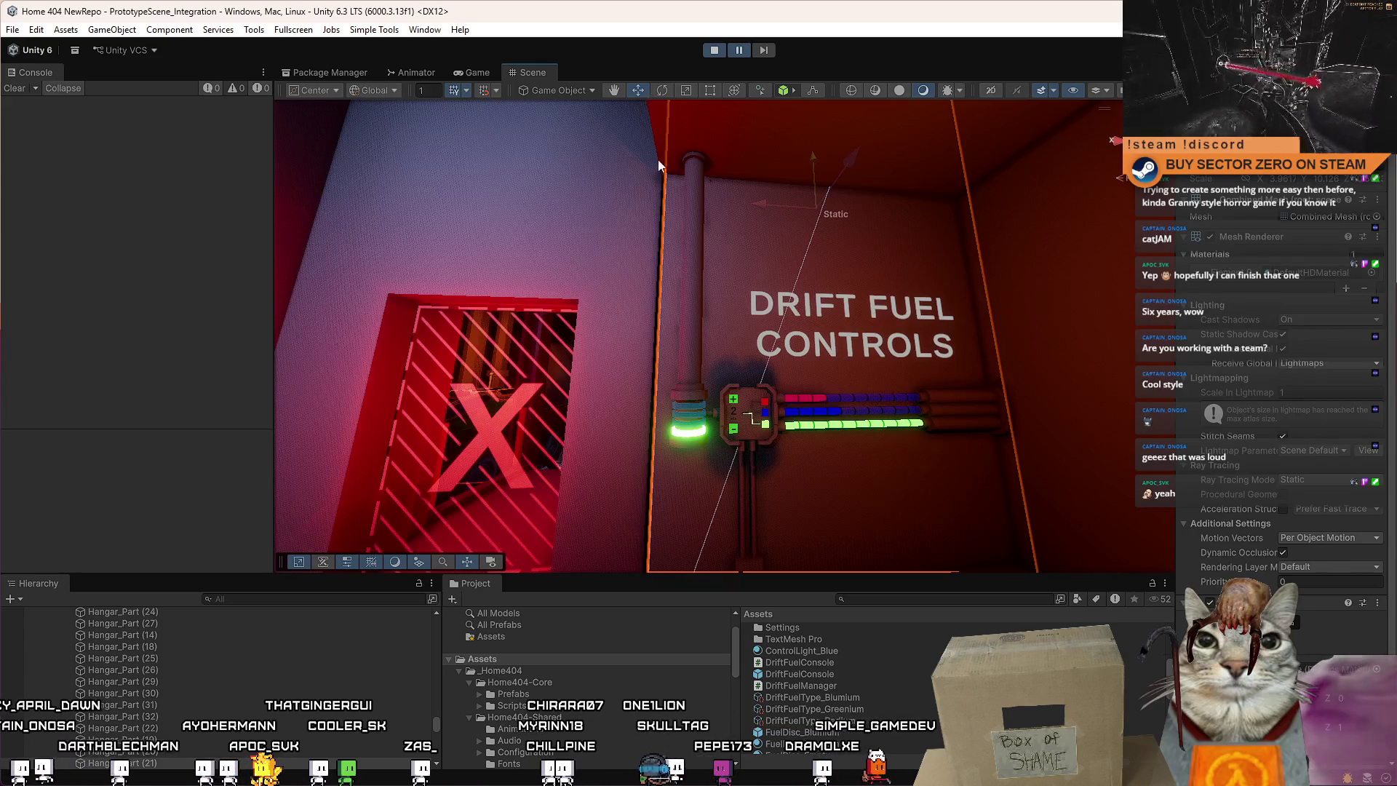
pyautogui.moveTo(690, 169); pyautogui.dragTo(597, 109)
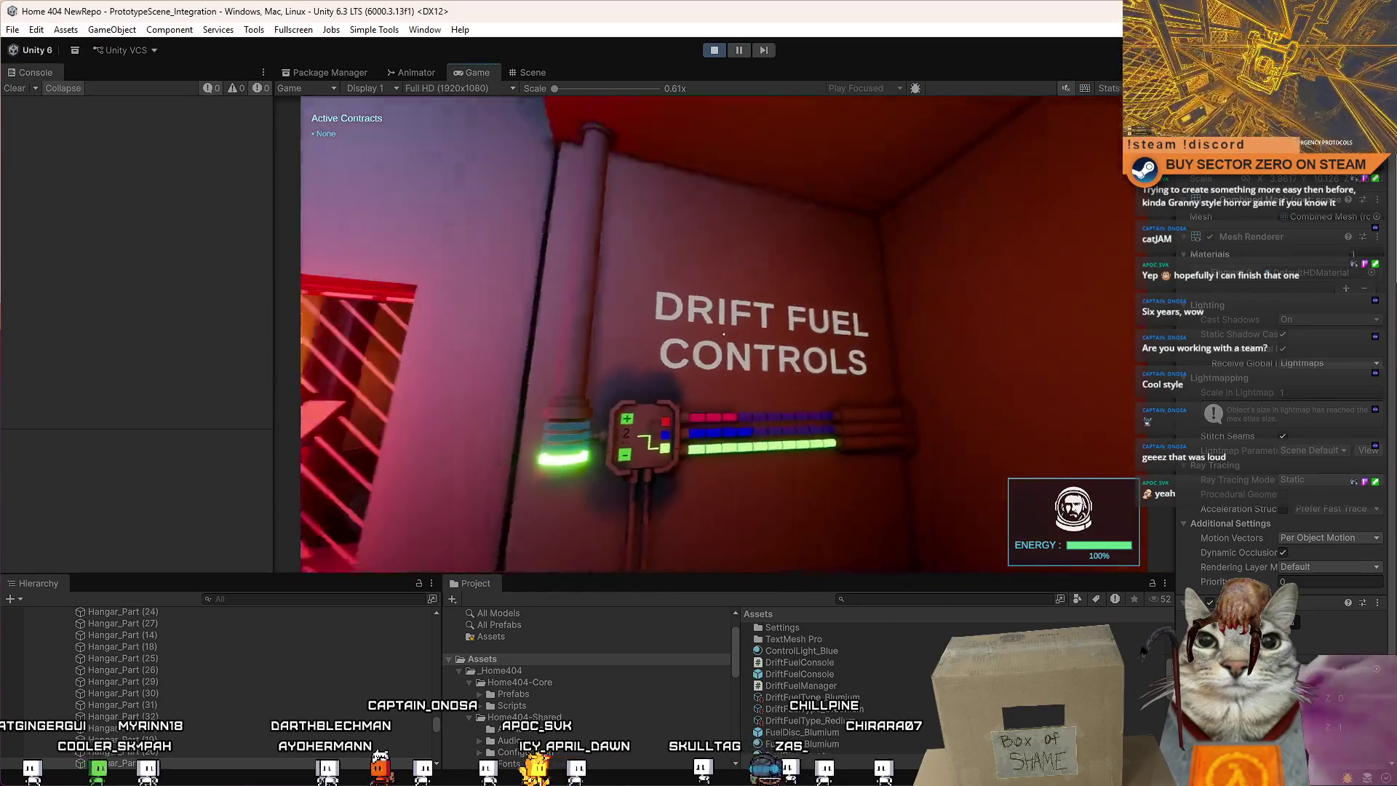
# Walk up to and back from the Drift Fuel Controls panel in the running game.
pyautogui.press('d')
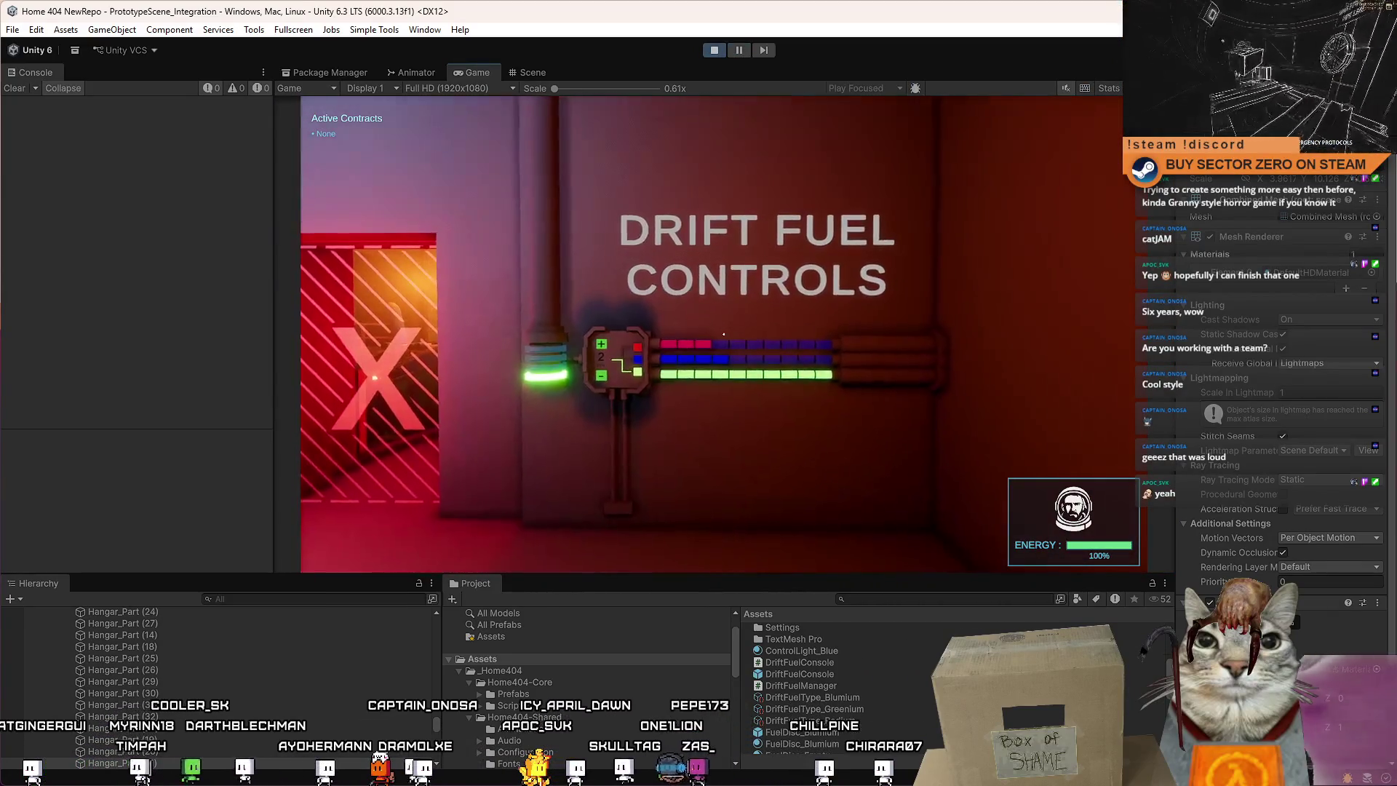
pyautogui.press('s')
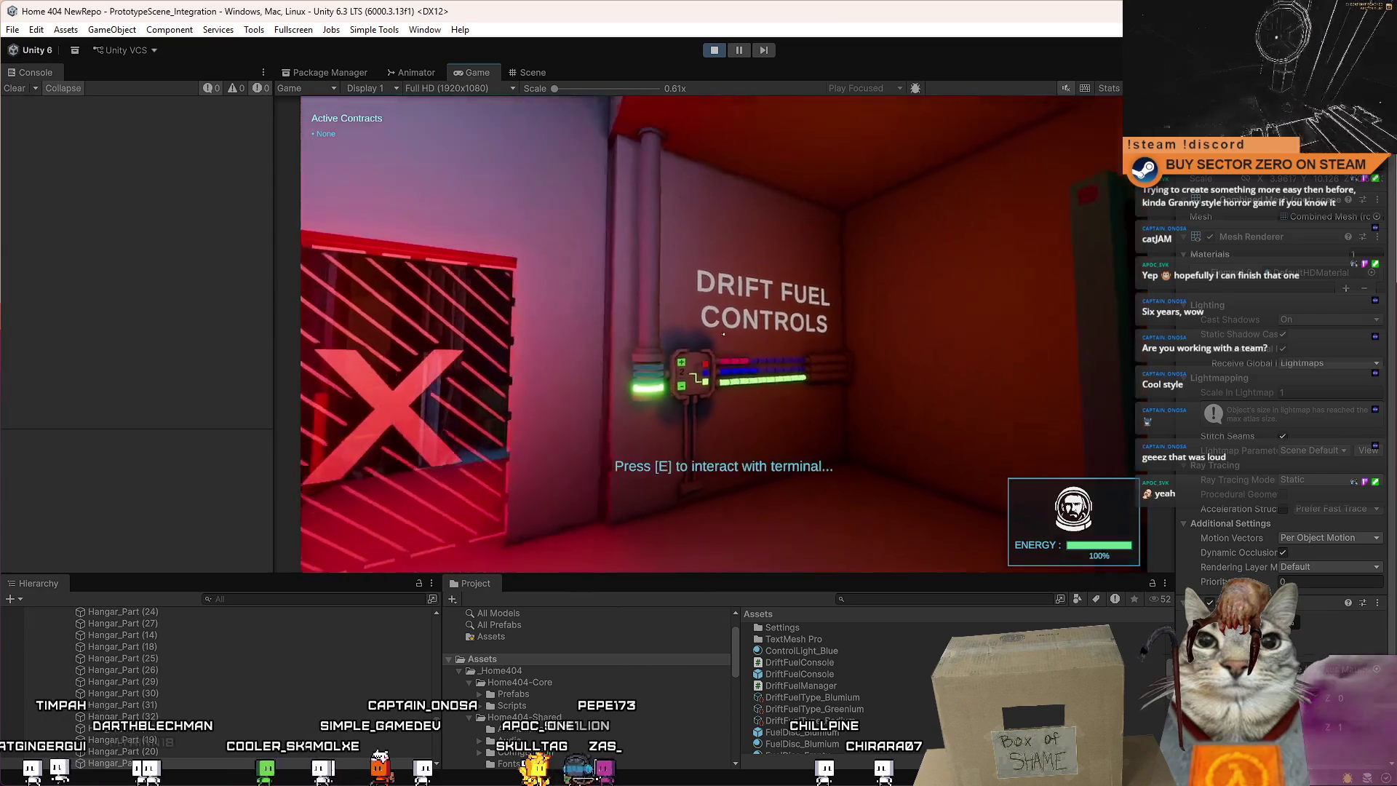
pyautogui.press('w')
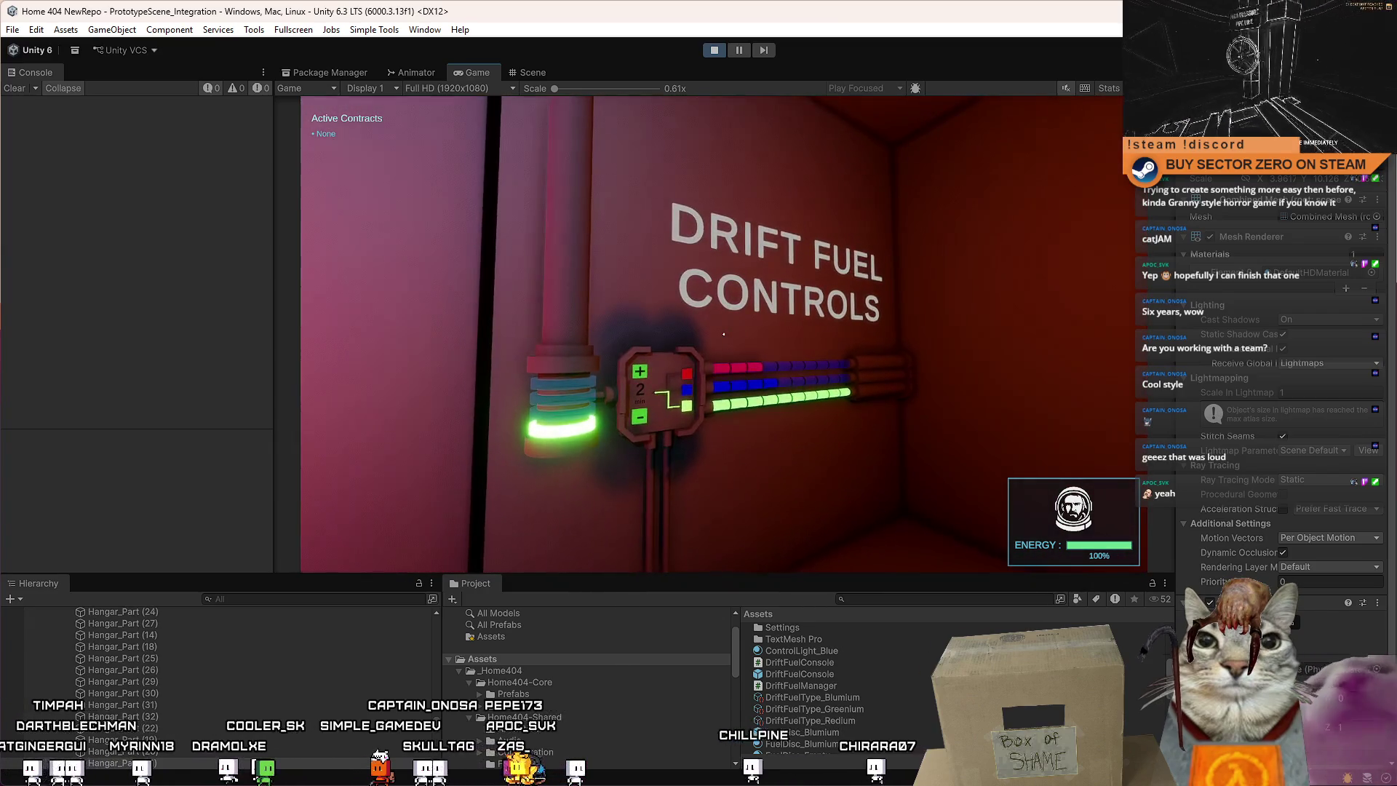
pyautogui.press('s')
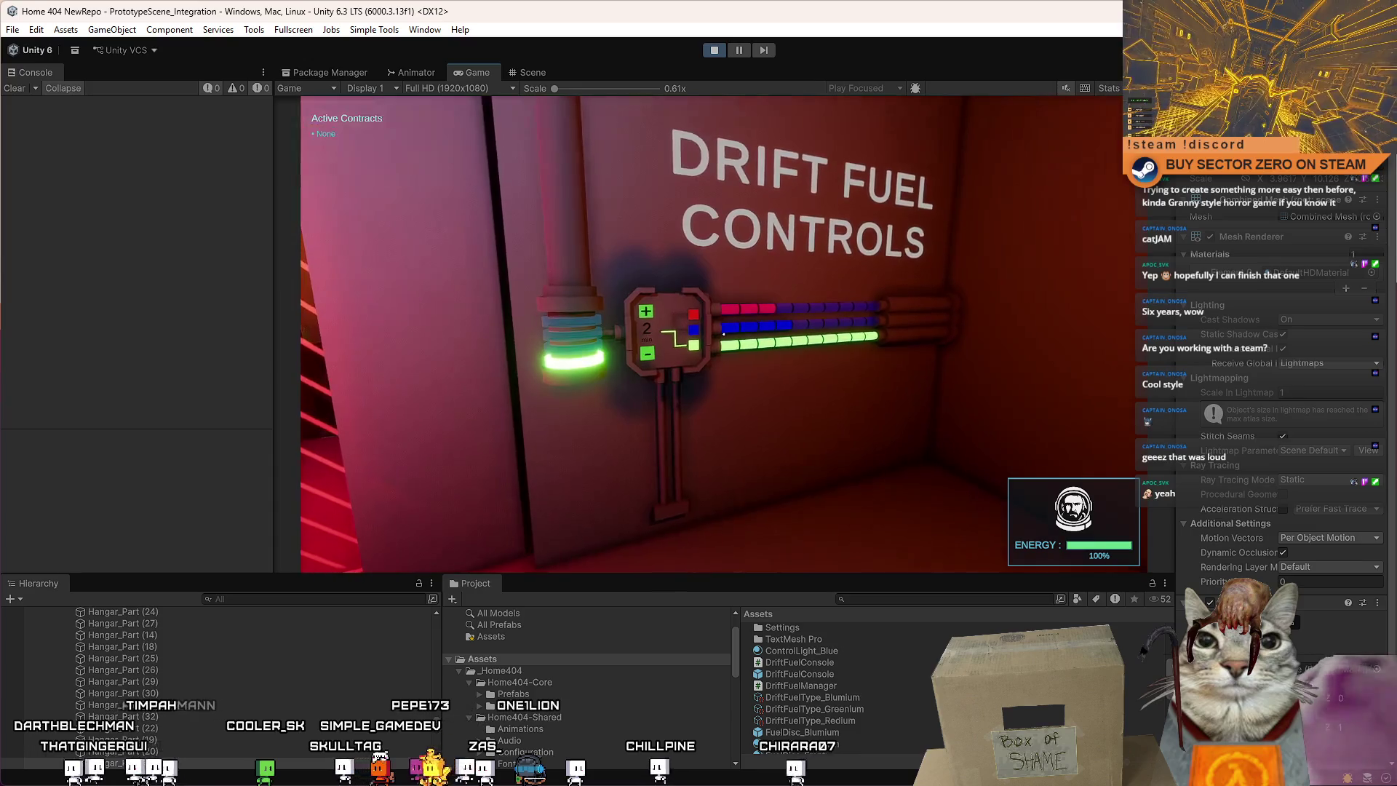
pyautogui.press('w')
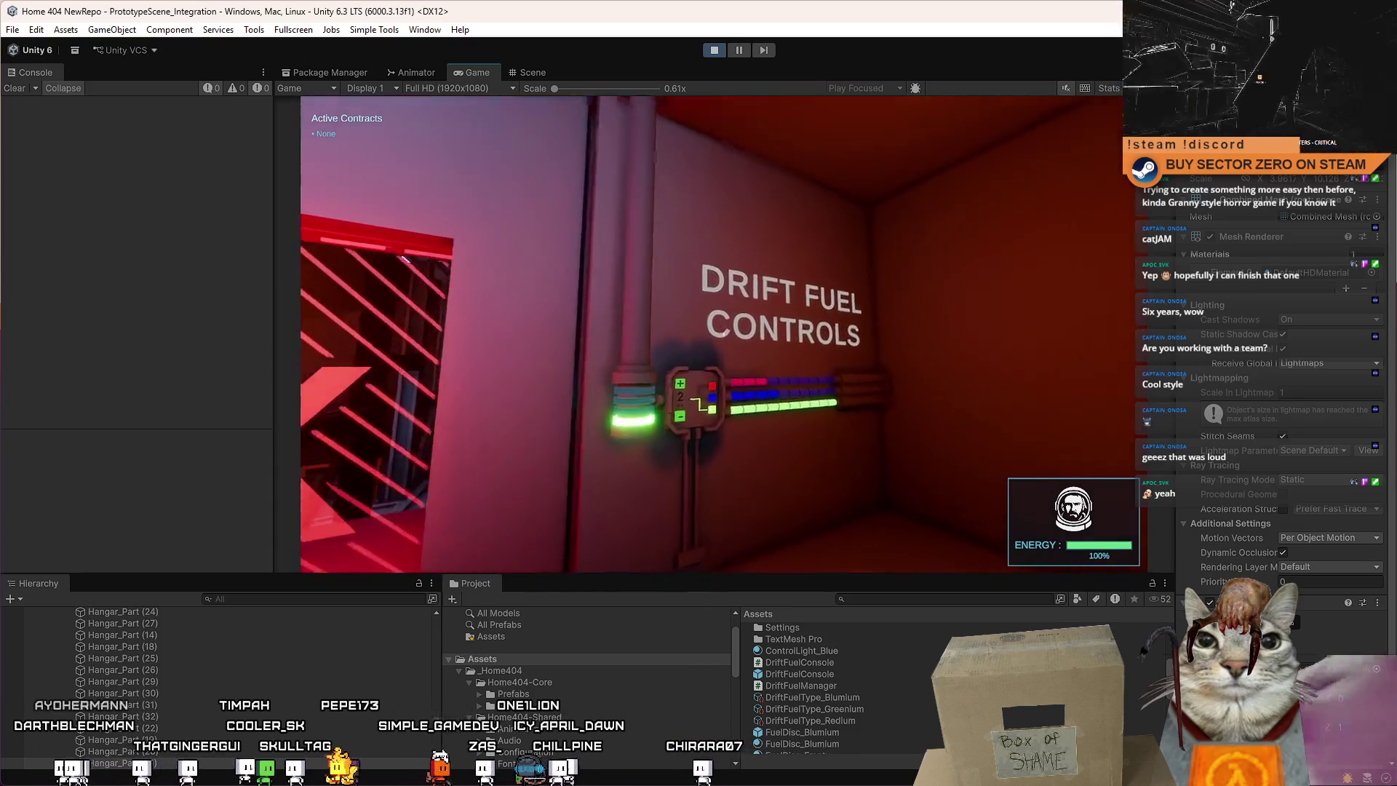
pyautogui.press('s')
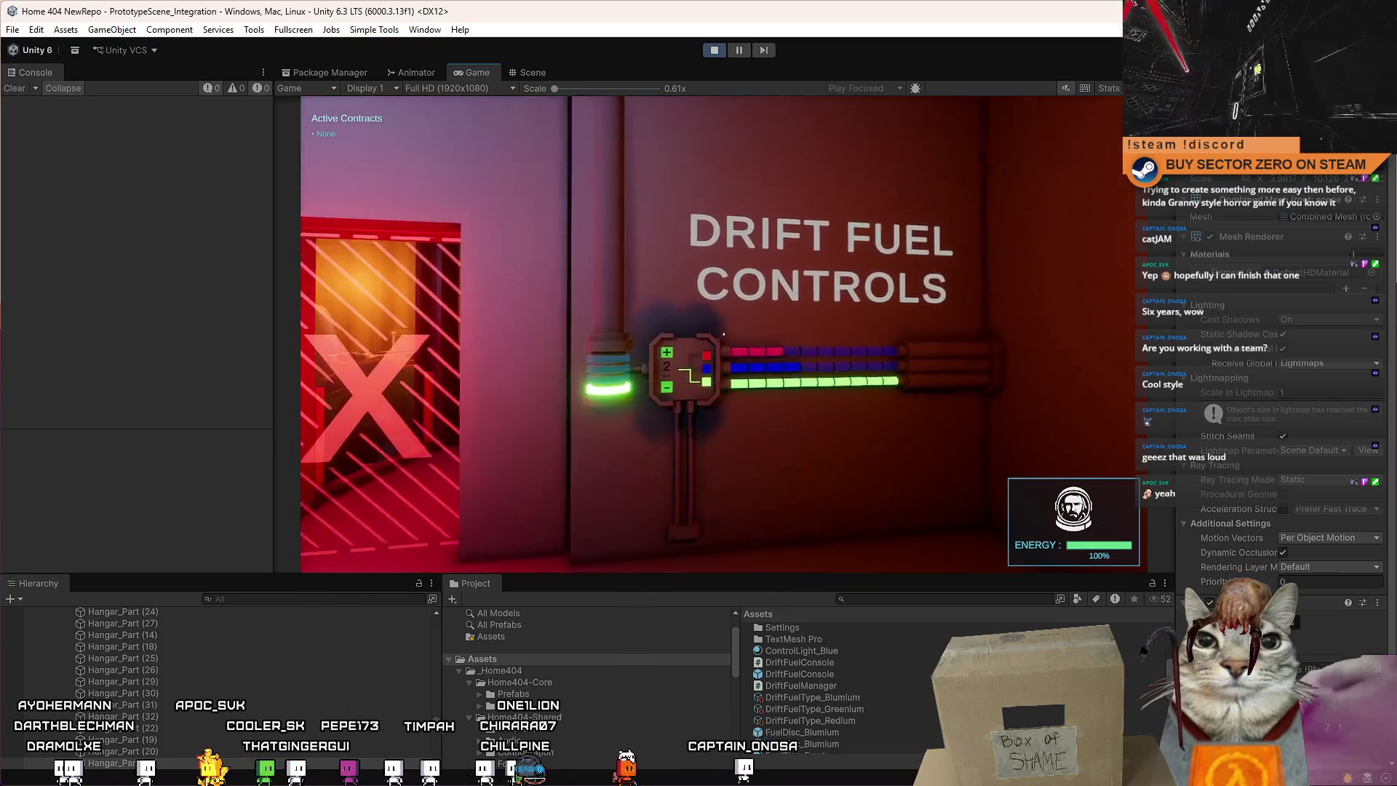
# Pause the game, return to the Scene view and select the fuel console box.
pyautogui.press('Escape')
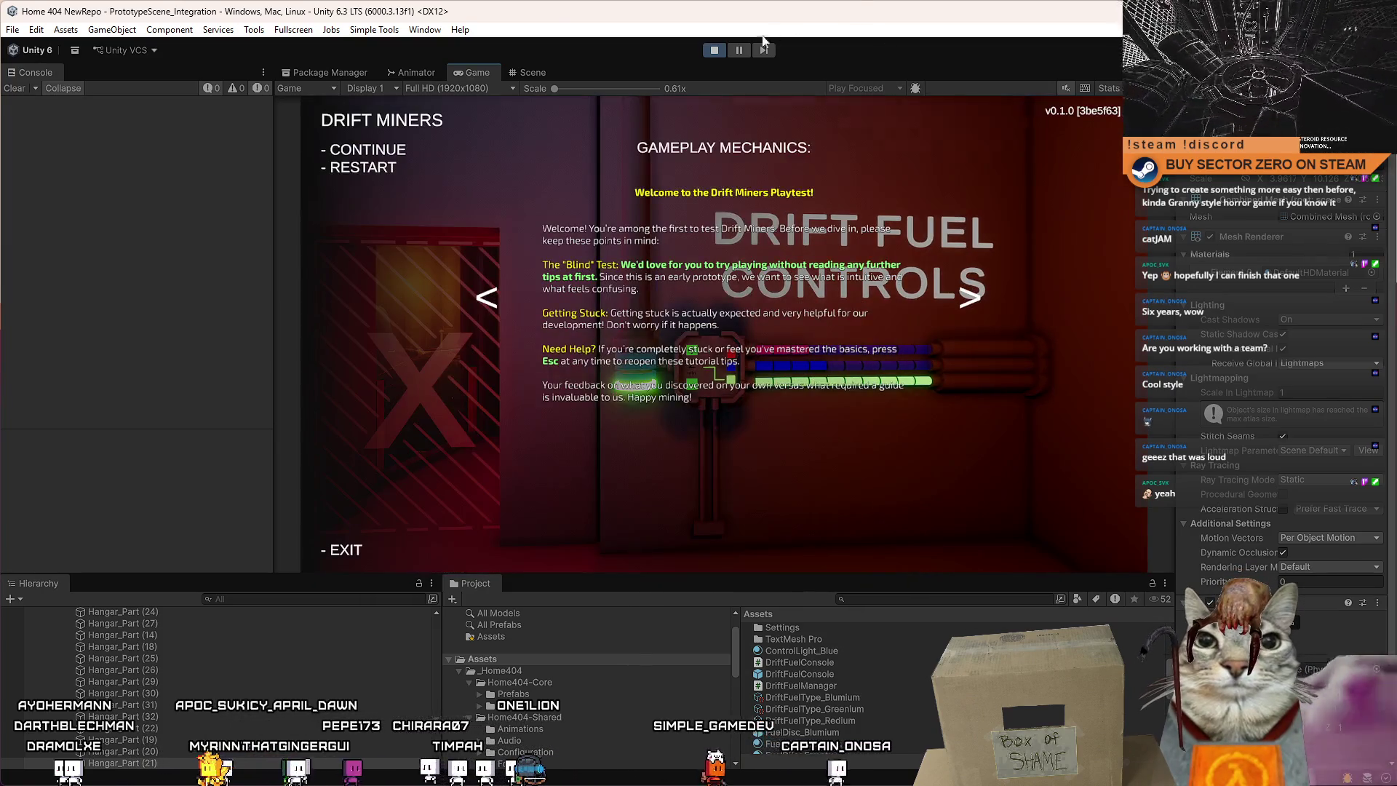
pyautogui.hotkey('ctrl', '1')
pyautogui.click(731, 320)
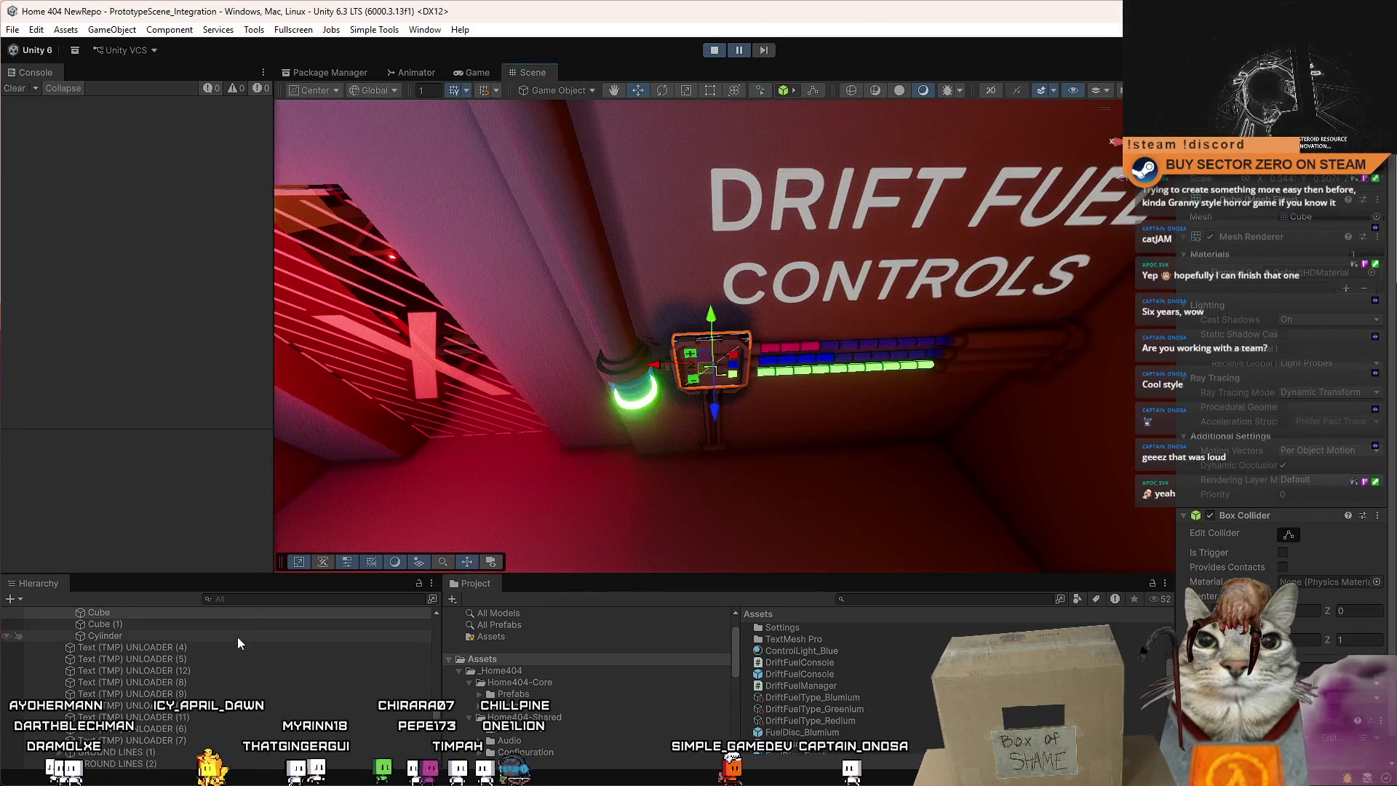
# Set GateFuelControlPanel's Fuel Stack Size to 8 and check the taller tank in the Game view.
pyautogui.scroll(-3)
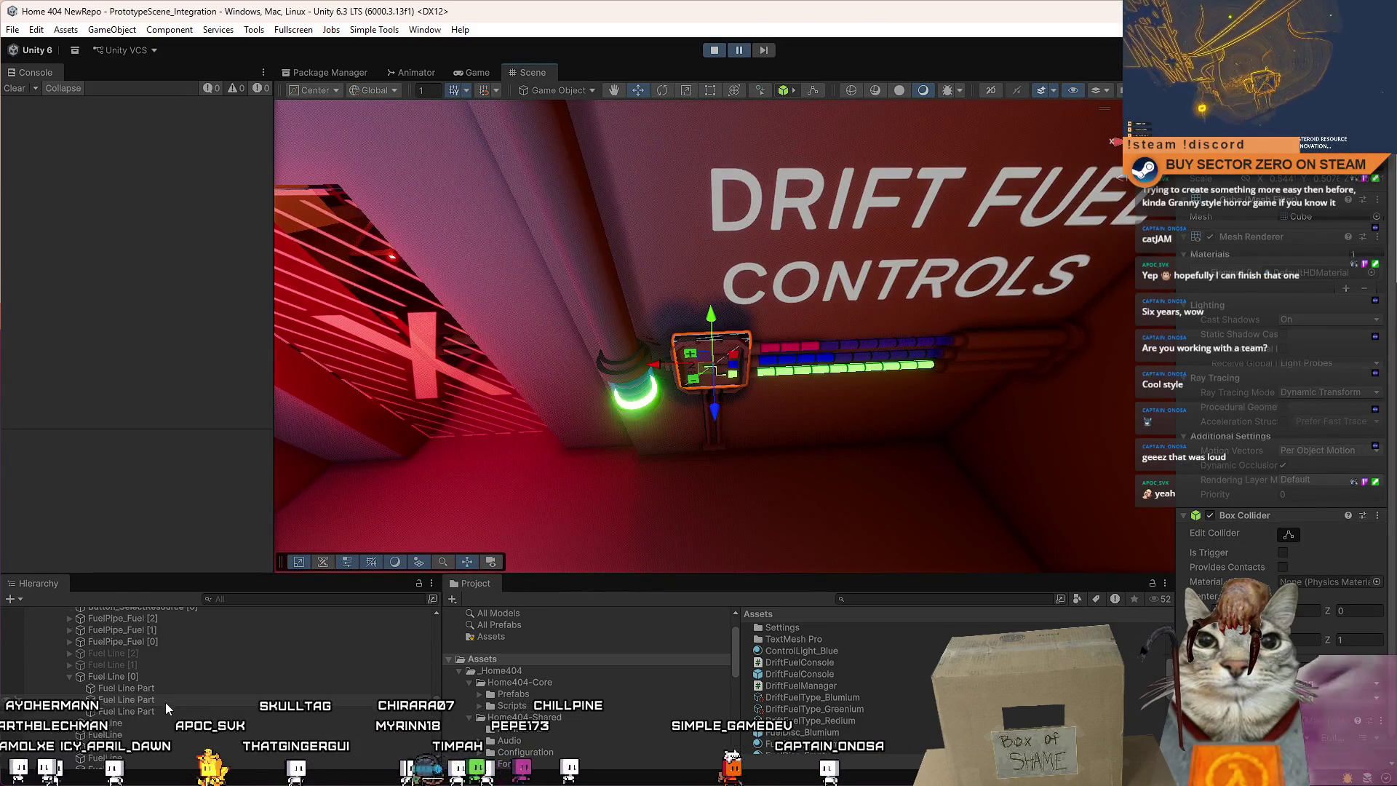
pyautogui.scroll(3)
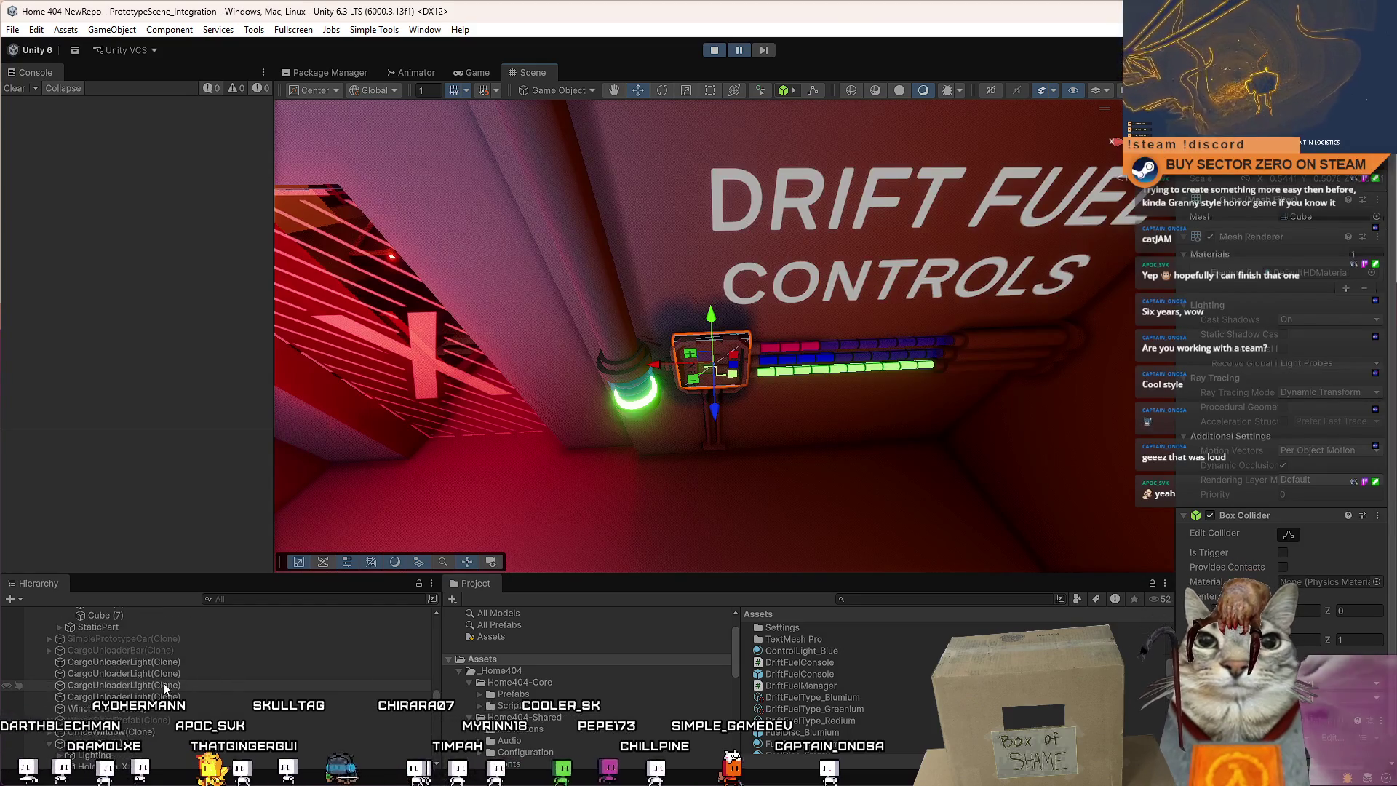
pyautogui.scroll(-3)
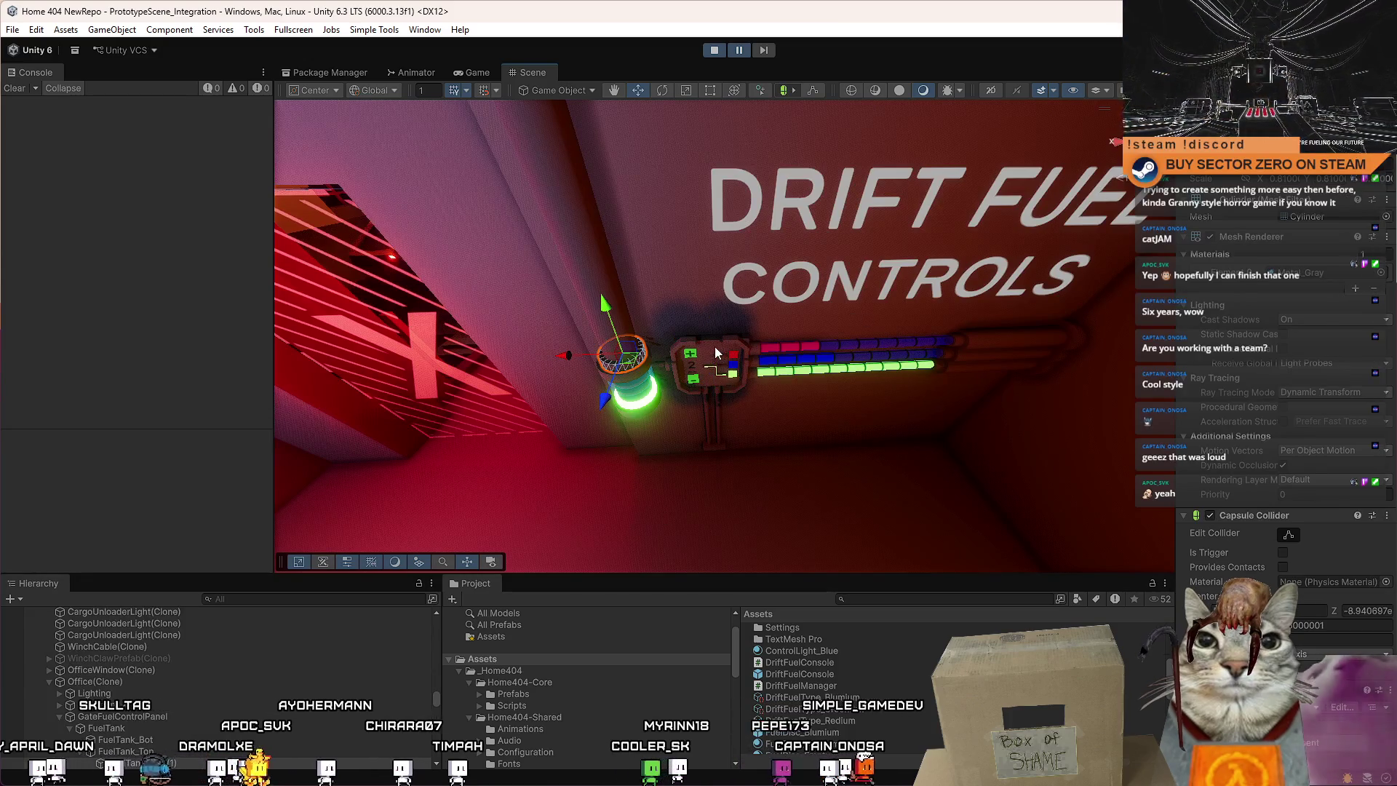
pyautogui.click(709, 360)
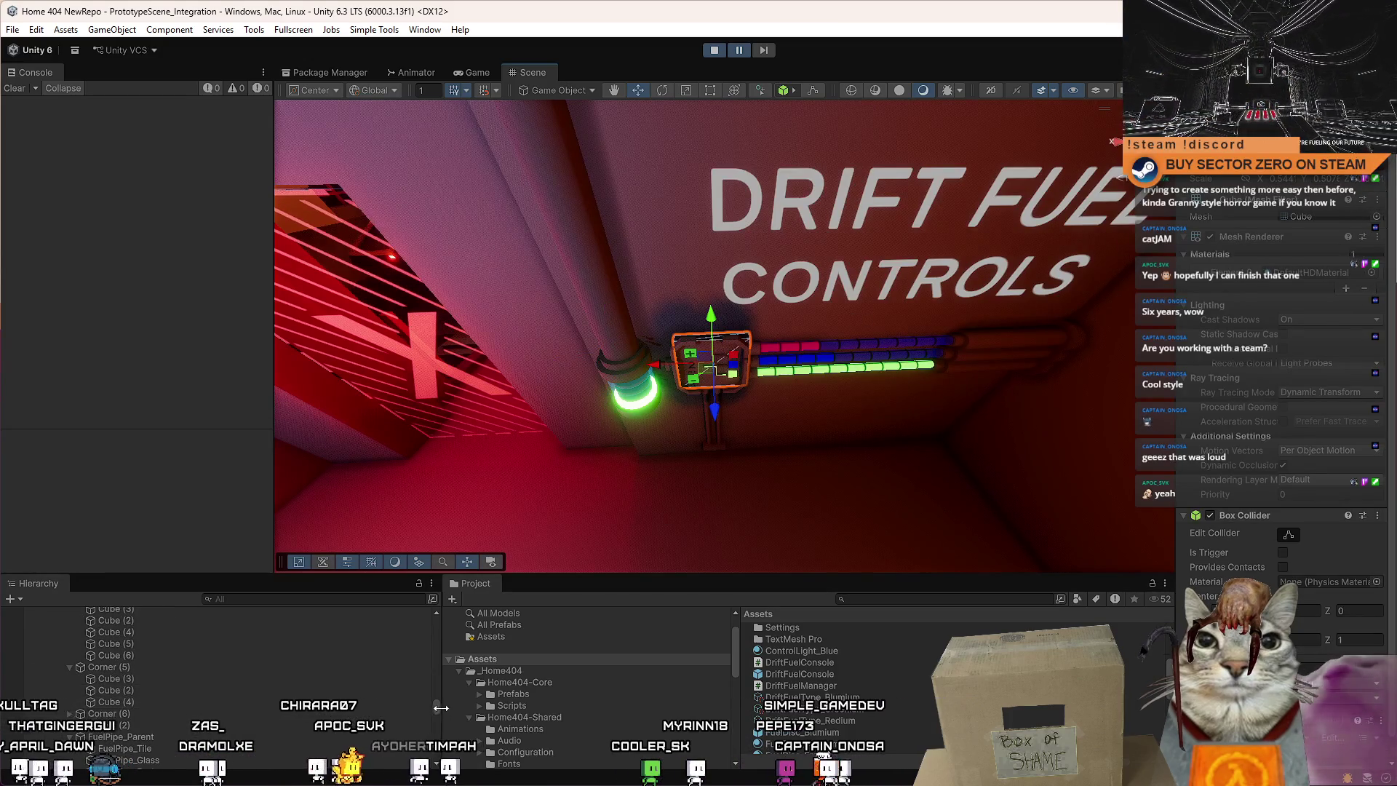
pyautogui.scroll(-3)
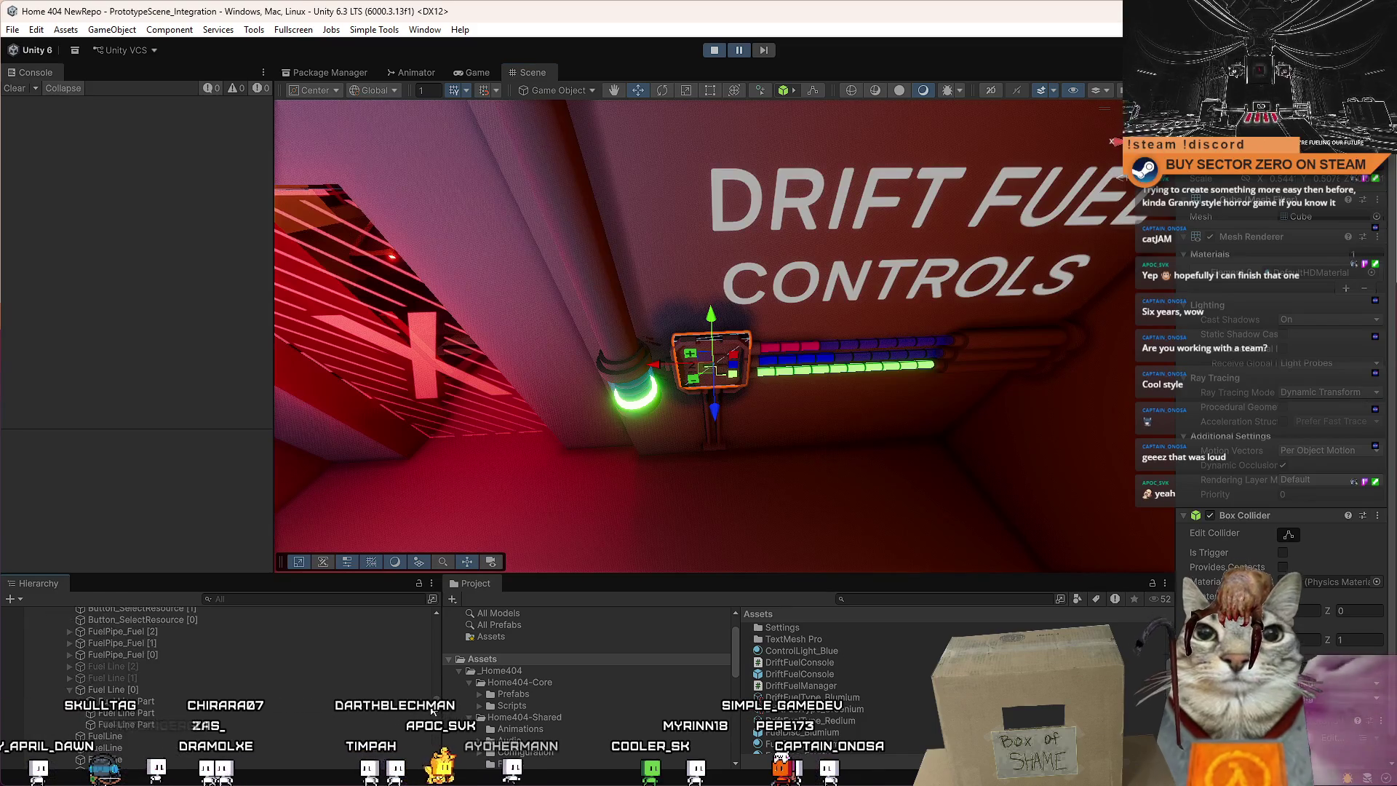
pyautogui.scroll(-3)
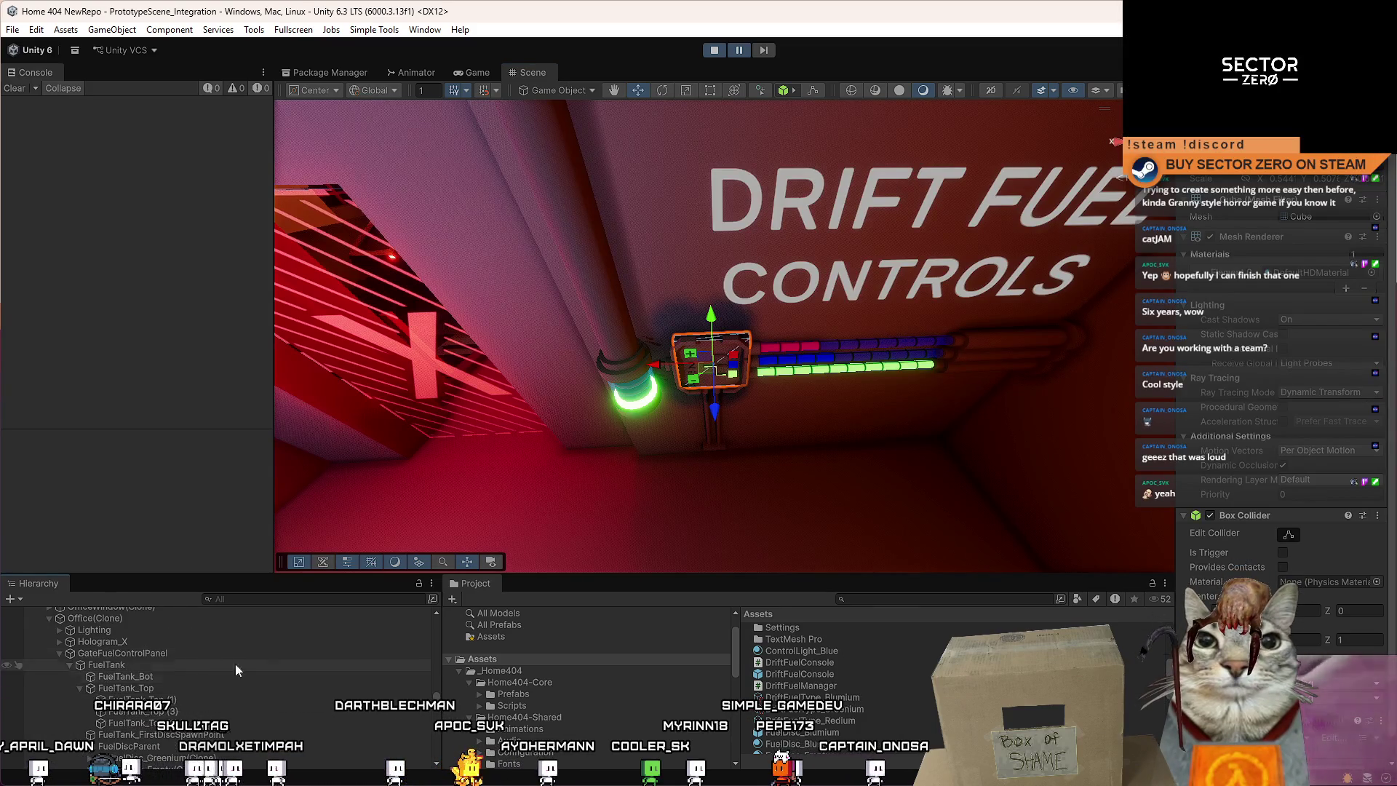
pyautogui.click(138, 652)
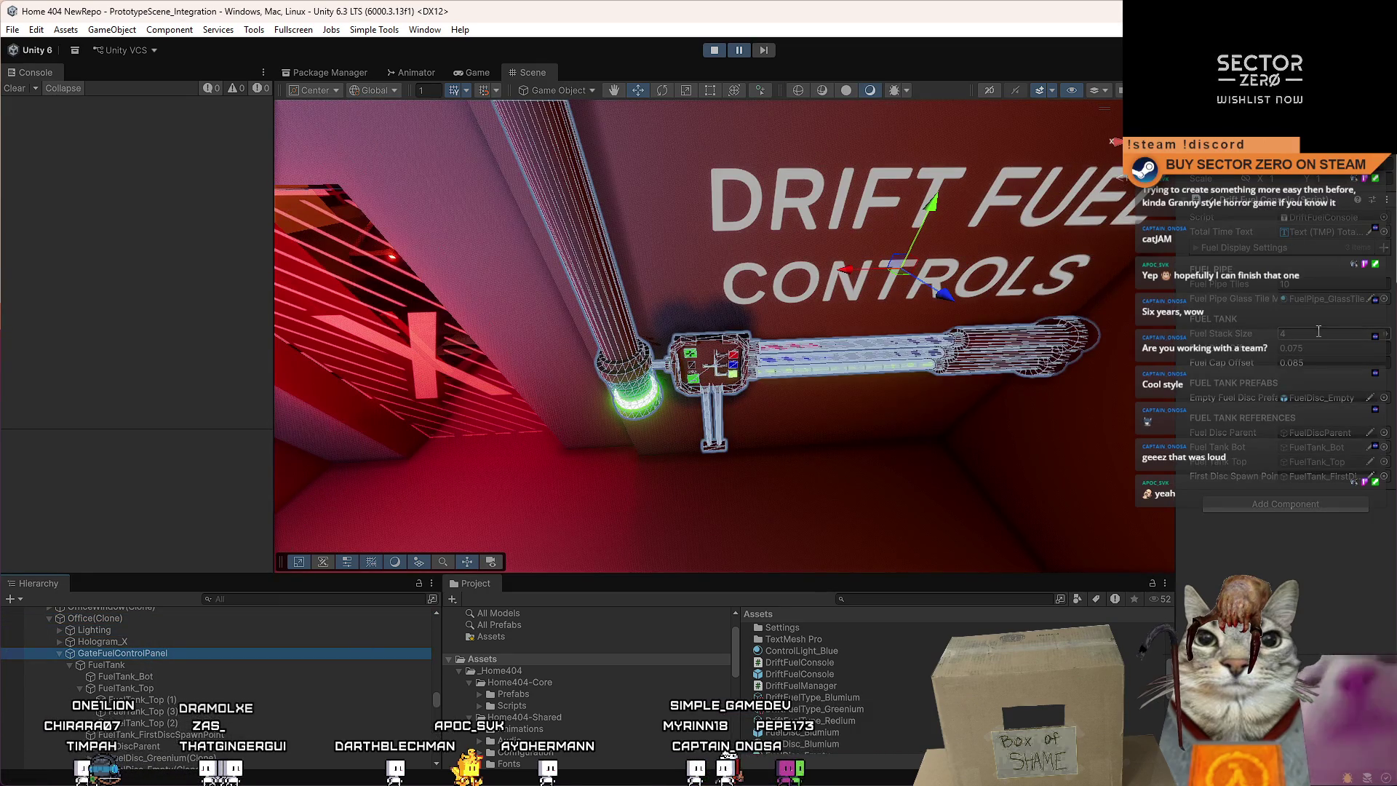
pyautogui.write('8')
pyautogui.moveTo(859, 314); pyautogui.dragTo(637, 262)
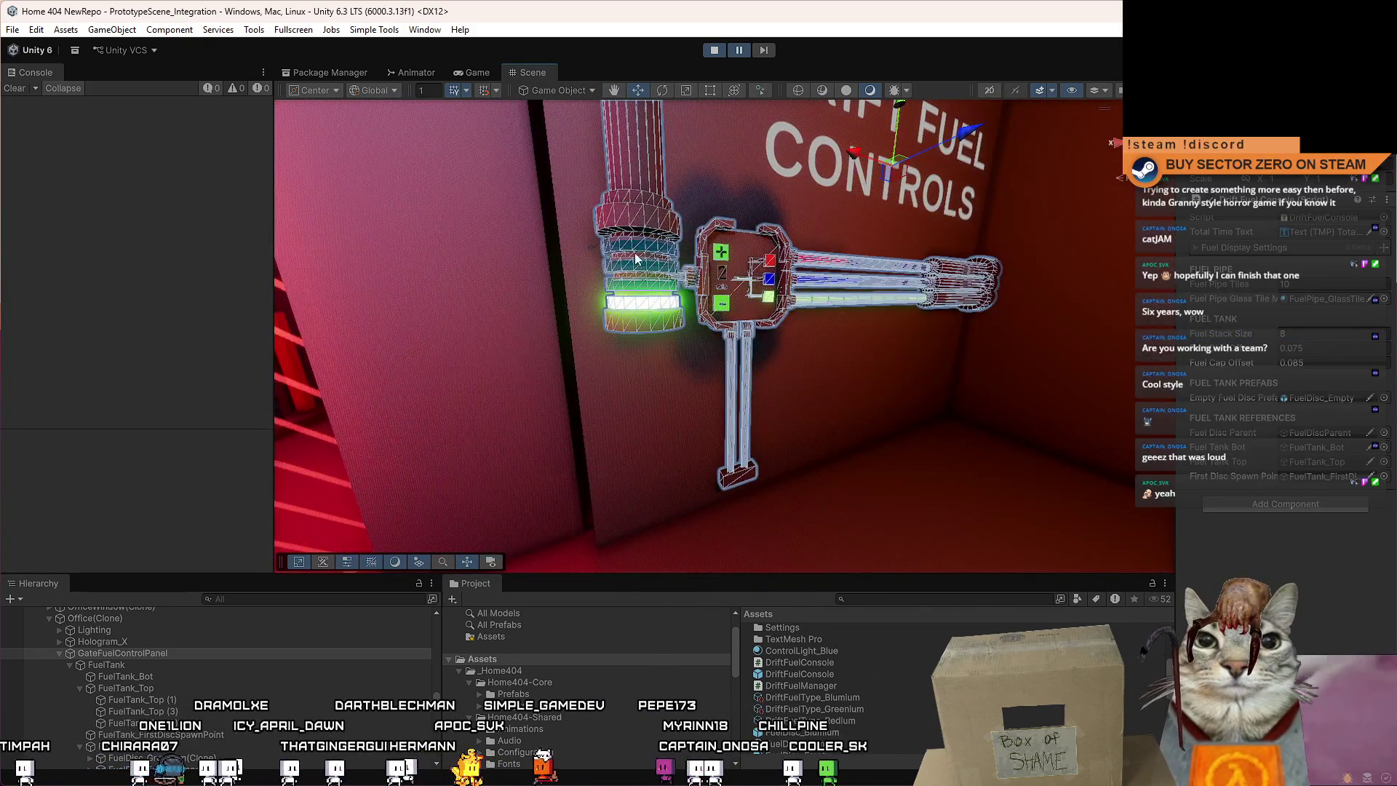
pyautogui.click(801, 685)
pyautogui.click(477, 72)
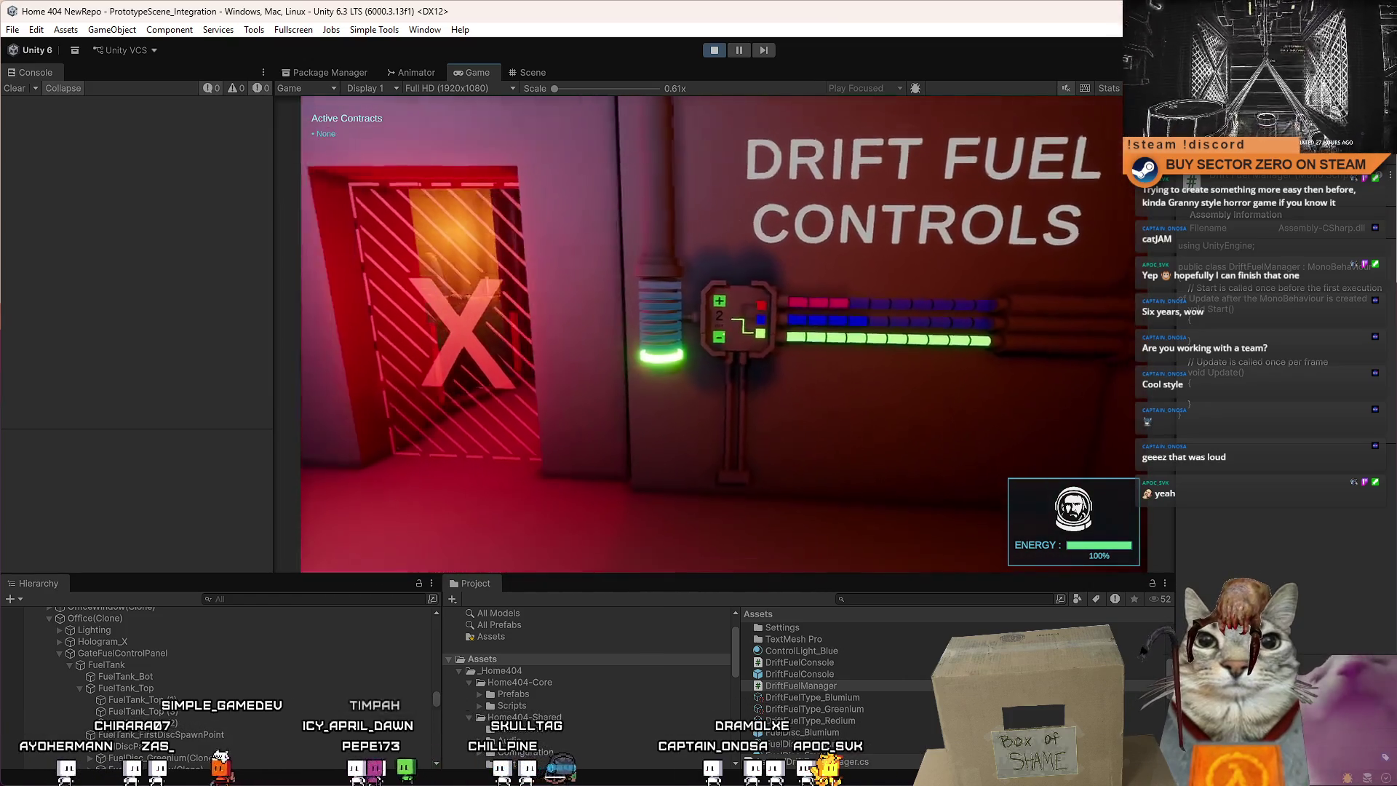
pyautogui.press('Escape')
pyautogui.press('Escape')
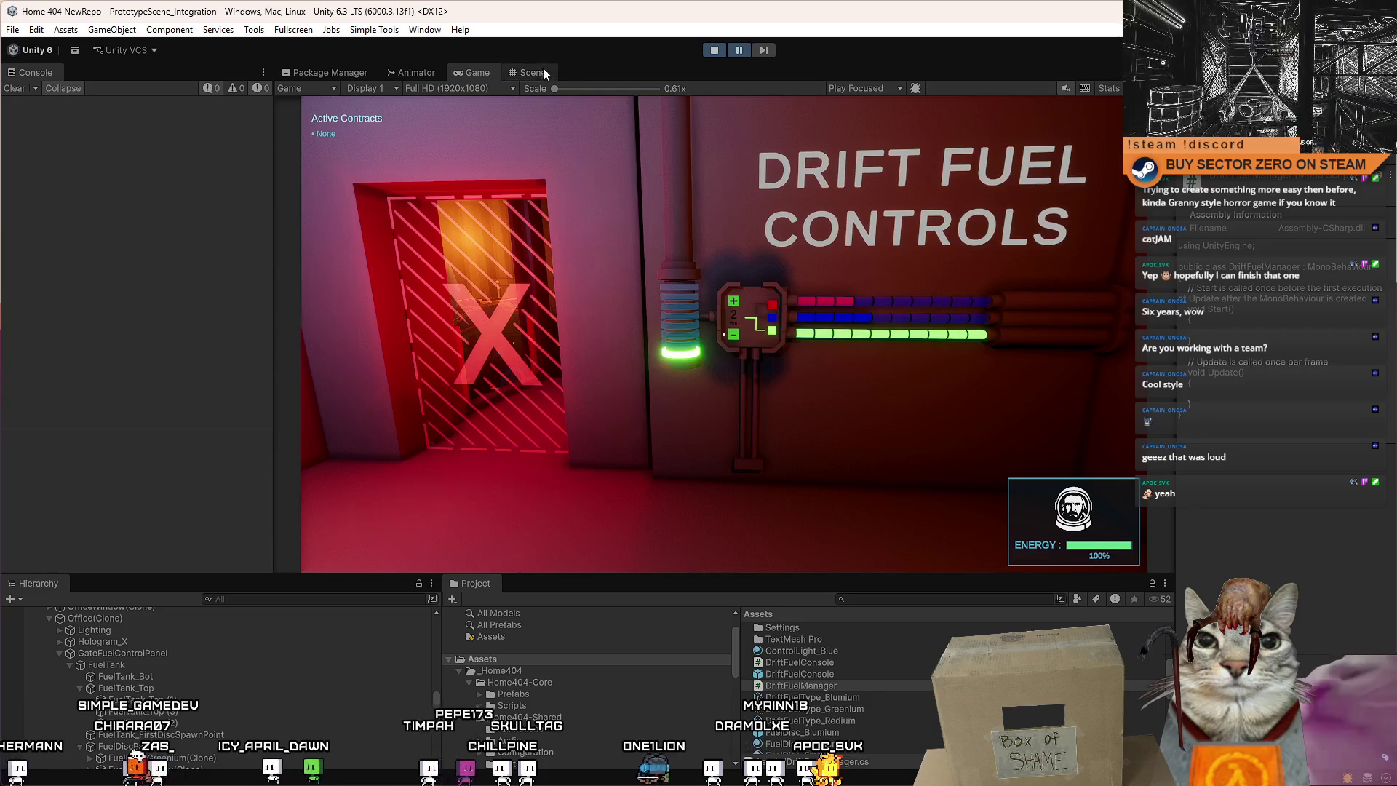
pyautogui.click(543, 70)
pyautogui.click(737, 413)
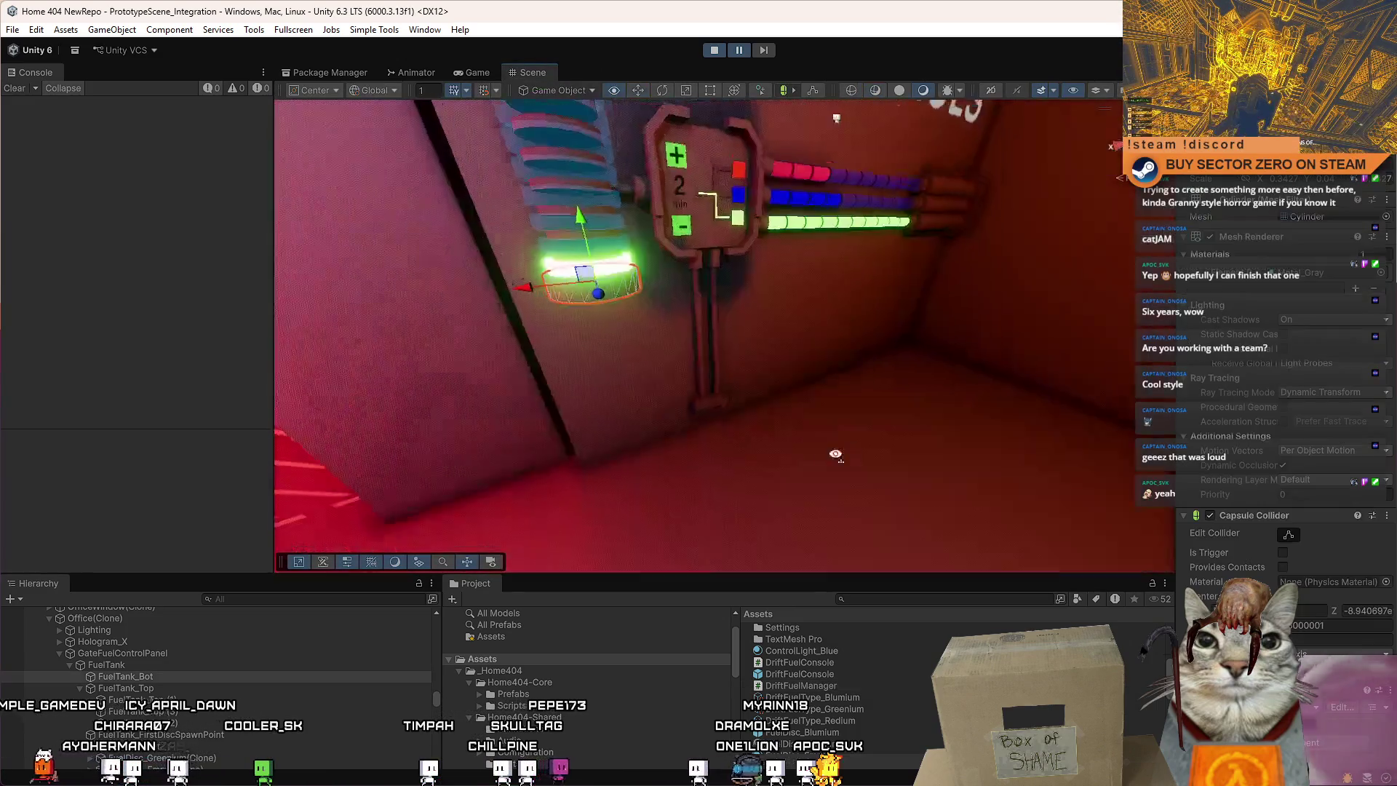
pyautogui.press('f')
pyautogui.moveTo(729, 263); pyautogui.dragTo(751, 328)
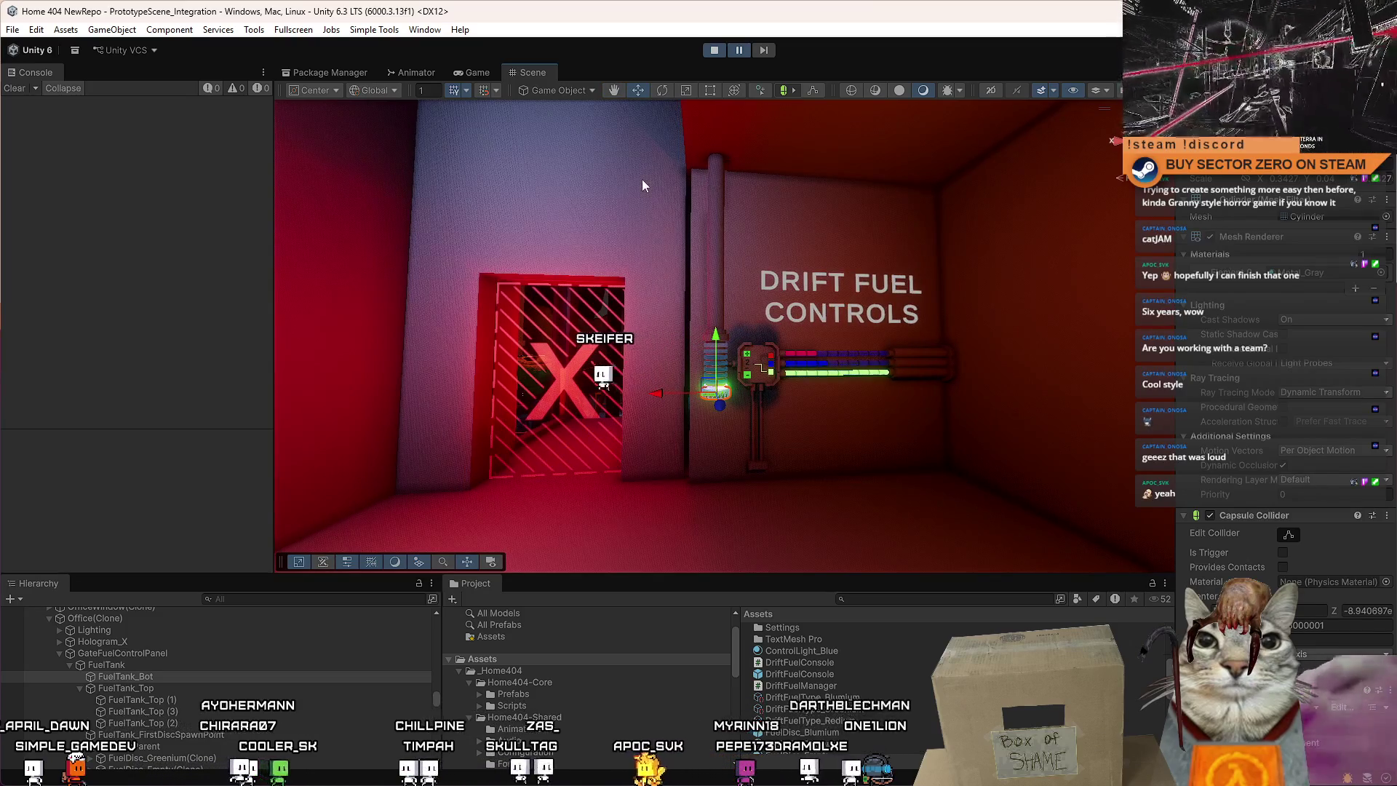
pyautogui.press('f')
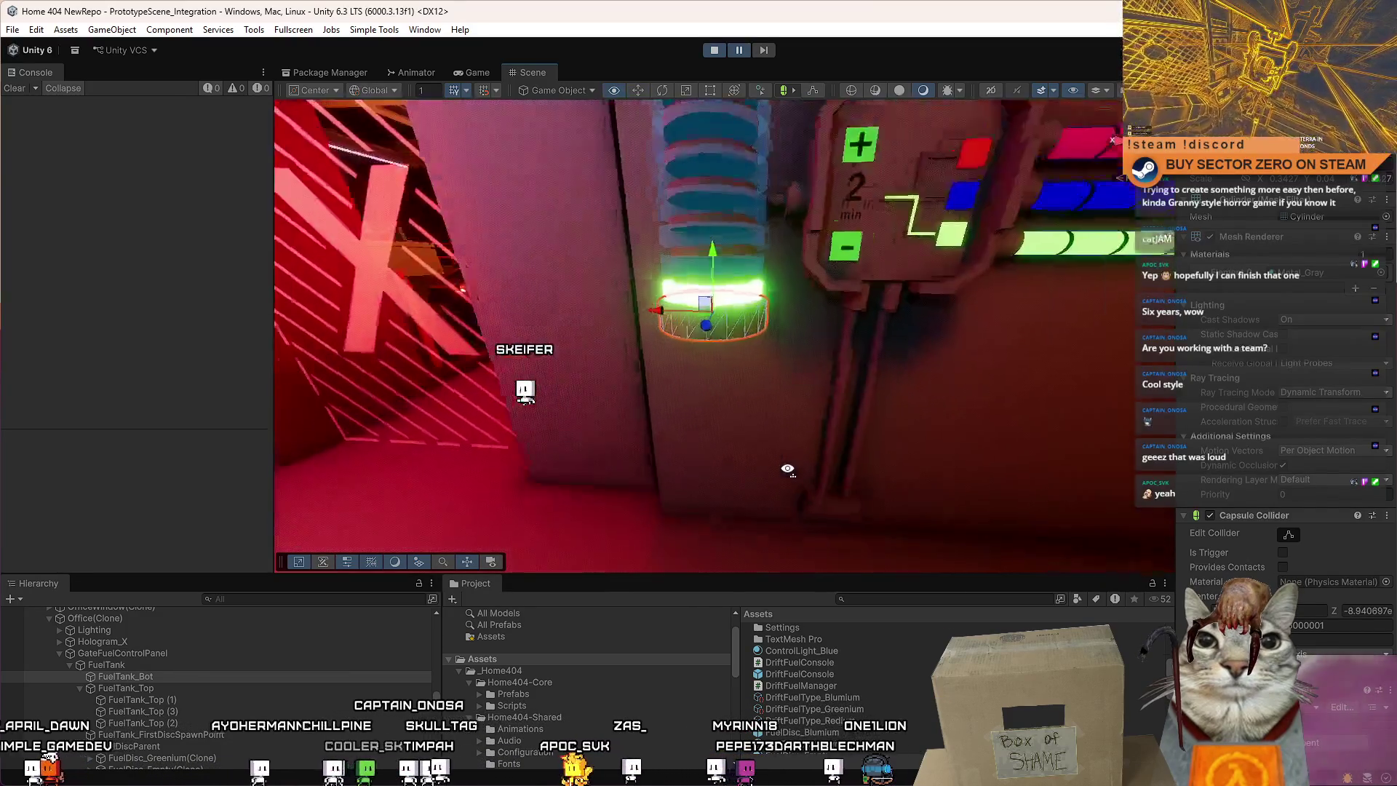
pyautogui.scroll(-3)
pyautogui.scroll(3)
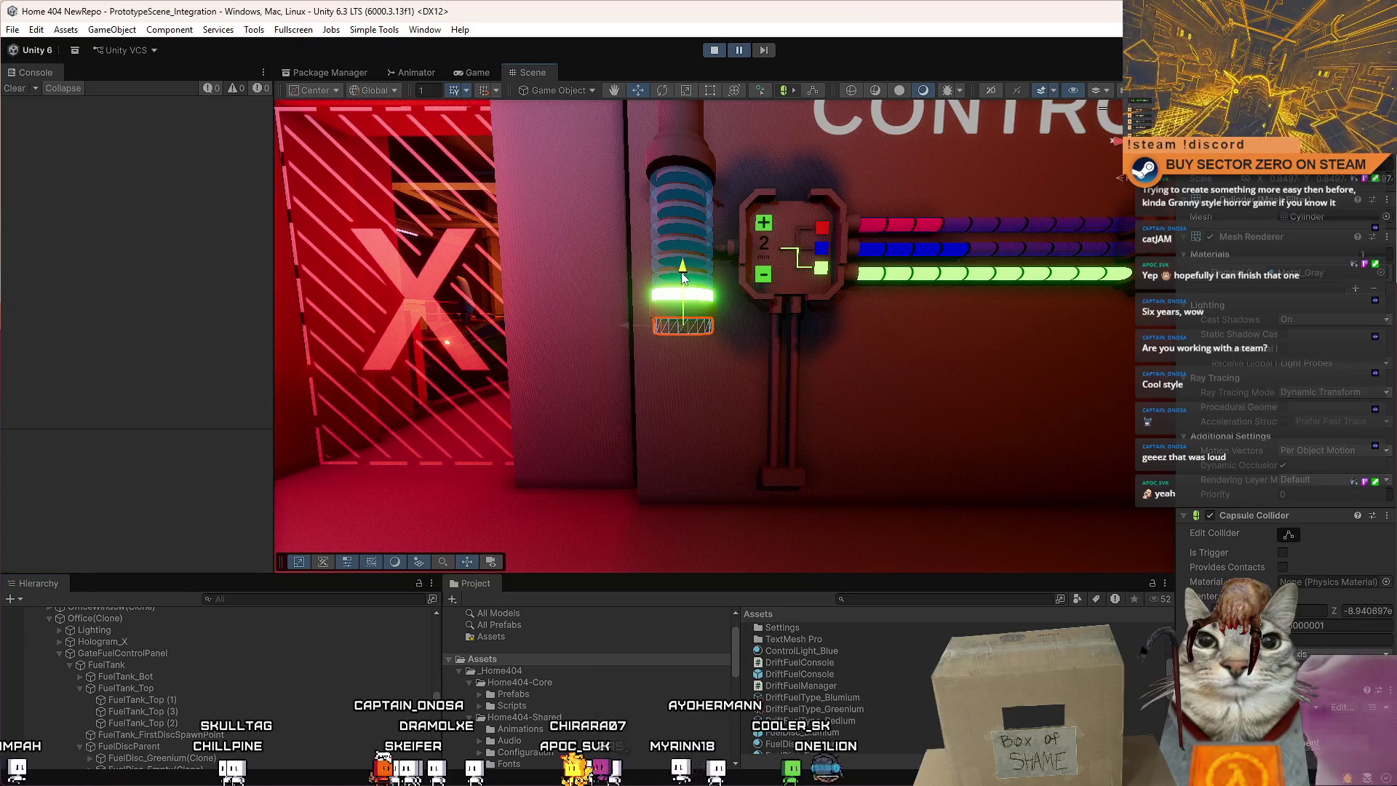
pyautogui.moveTo(684, 272); pyautogui.dragTo(686, 272)
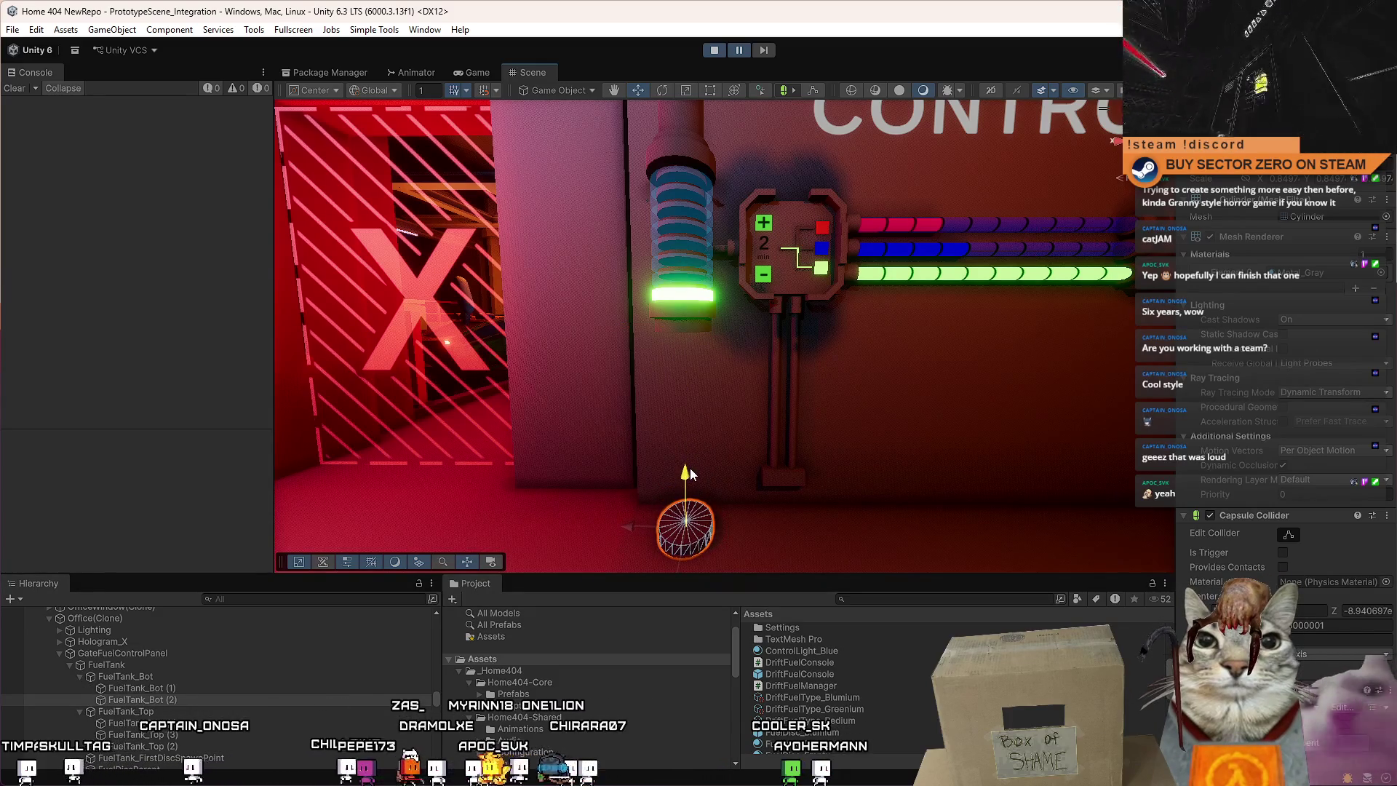
pyautogui.scroll(-3)
pyautogui.hotkey('ctrl', 'd')
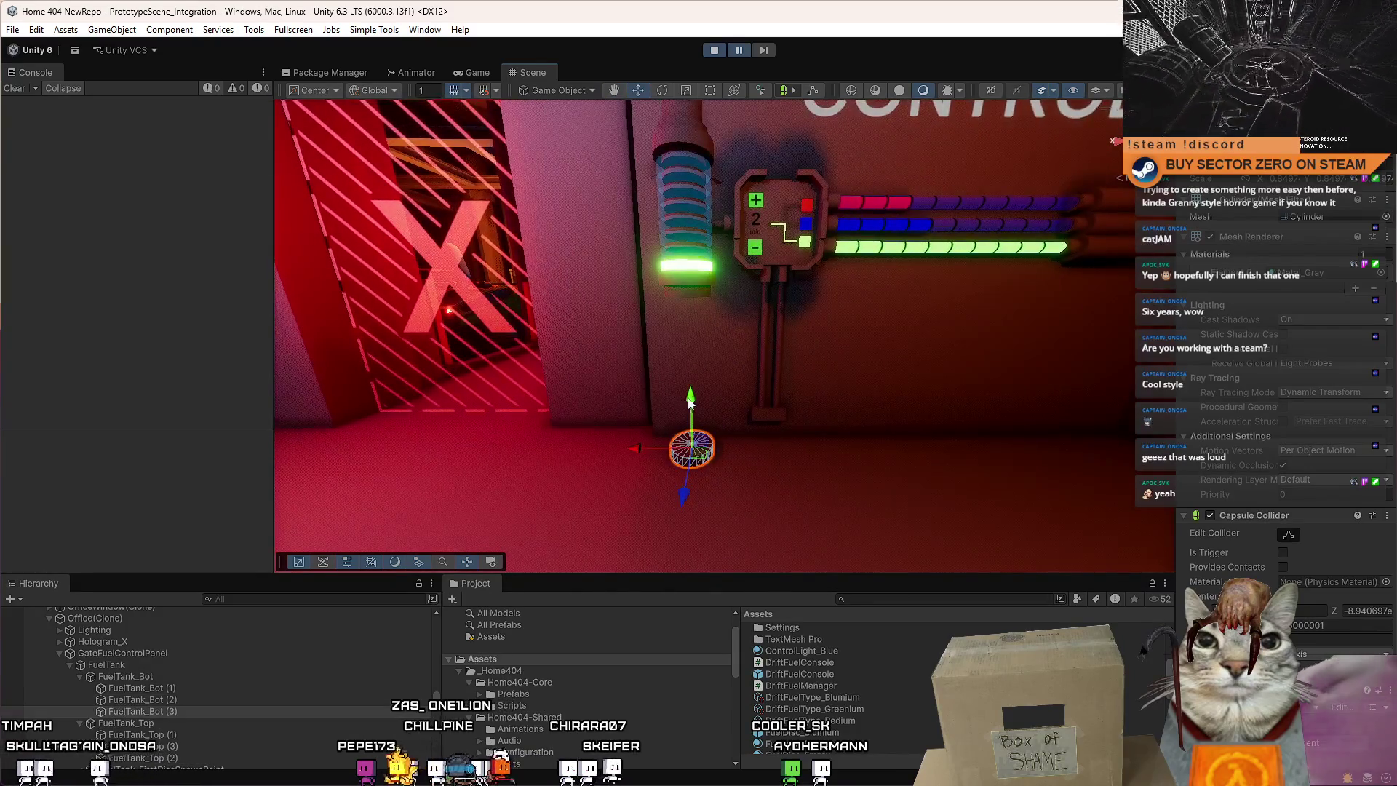
pyautogui.moveTo(696, 452); pyautogui.dragTo(700, 285)
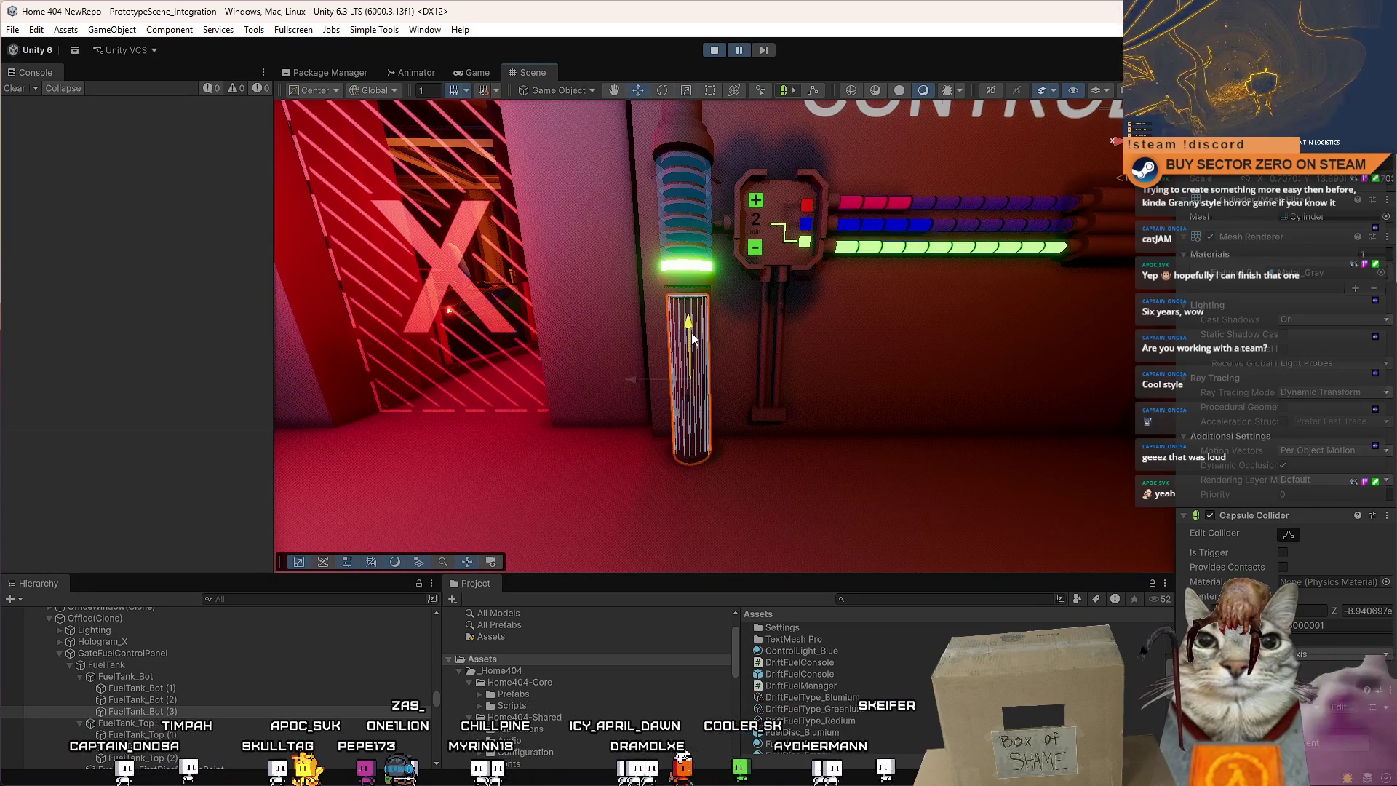
pyautogui.click(836, 395)
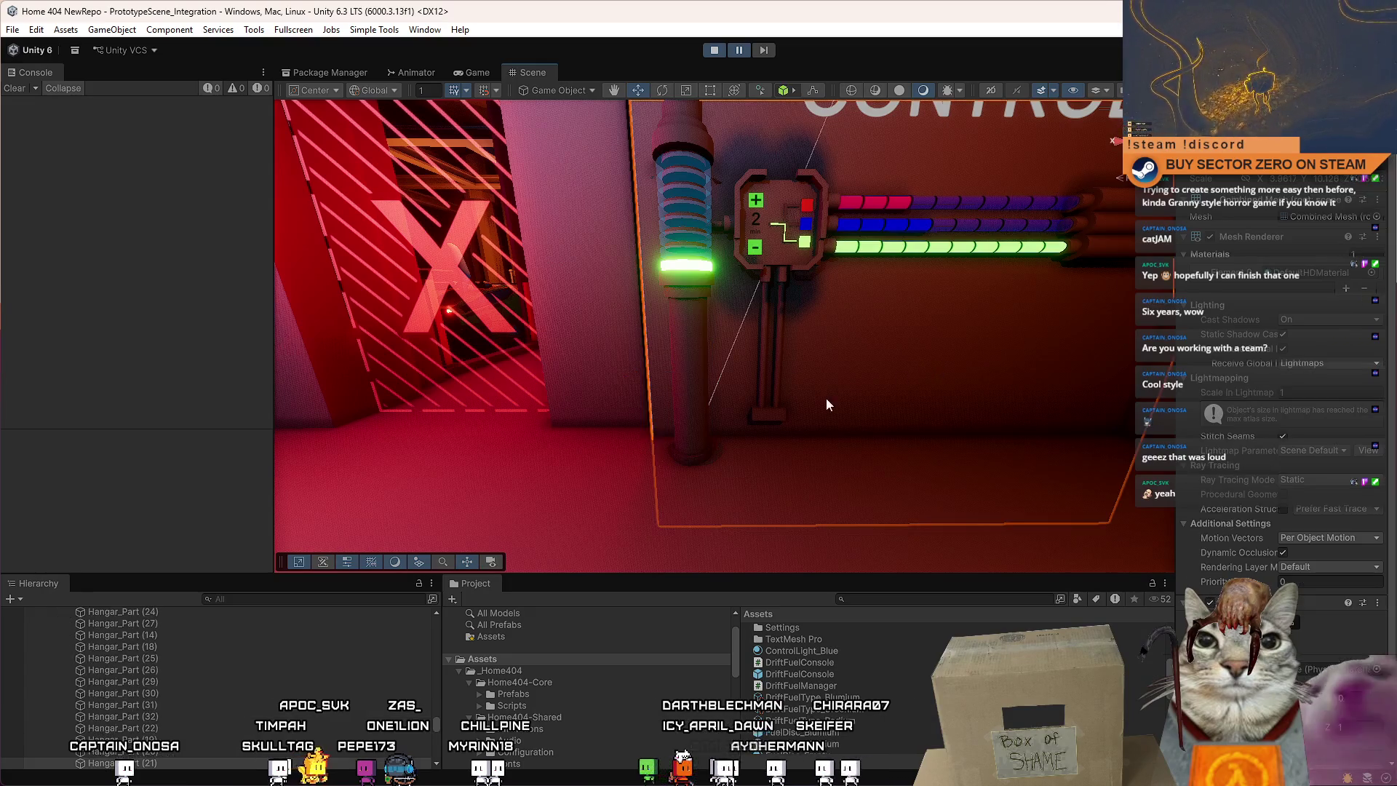
pyautogui.press('f')
pyautogui.scroll(3)
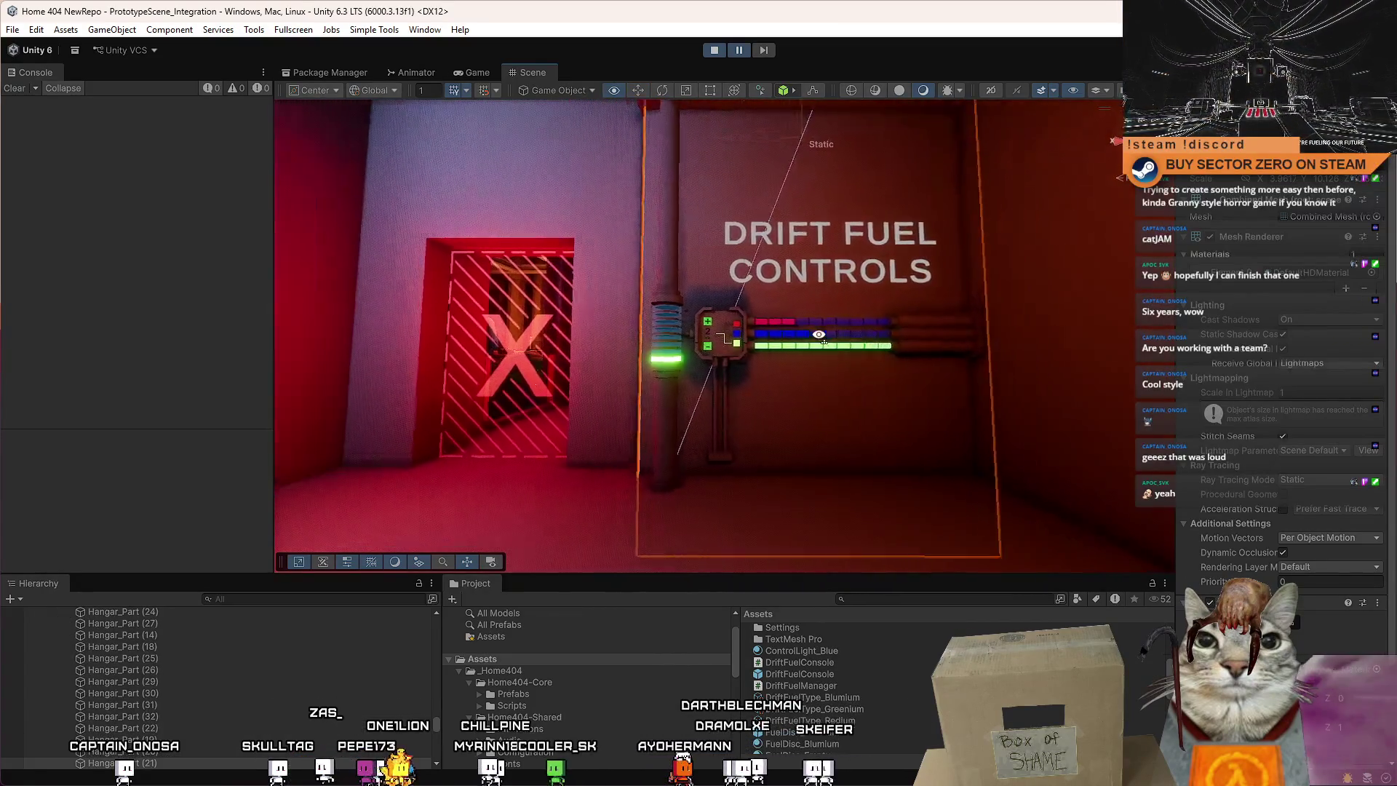
pyautogui.scroll(-3)
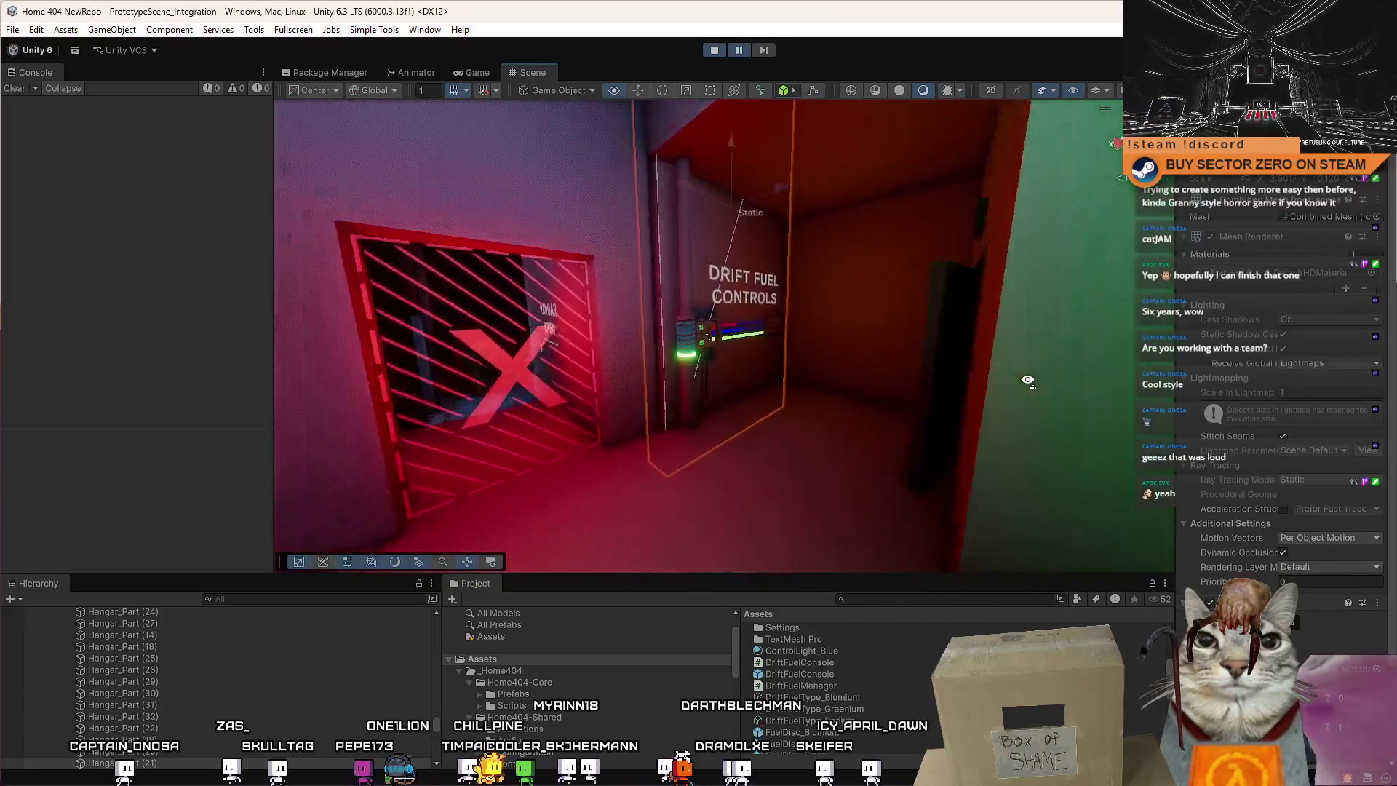
pyautogui.scroll(3)
pyautogui.scroll(3)
pyautogui.scroll(-3)
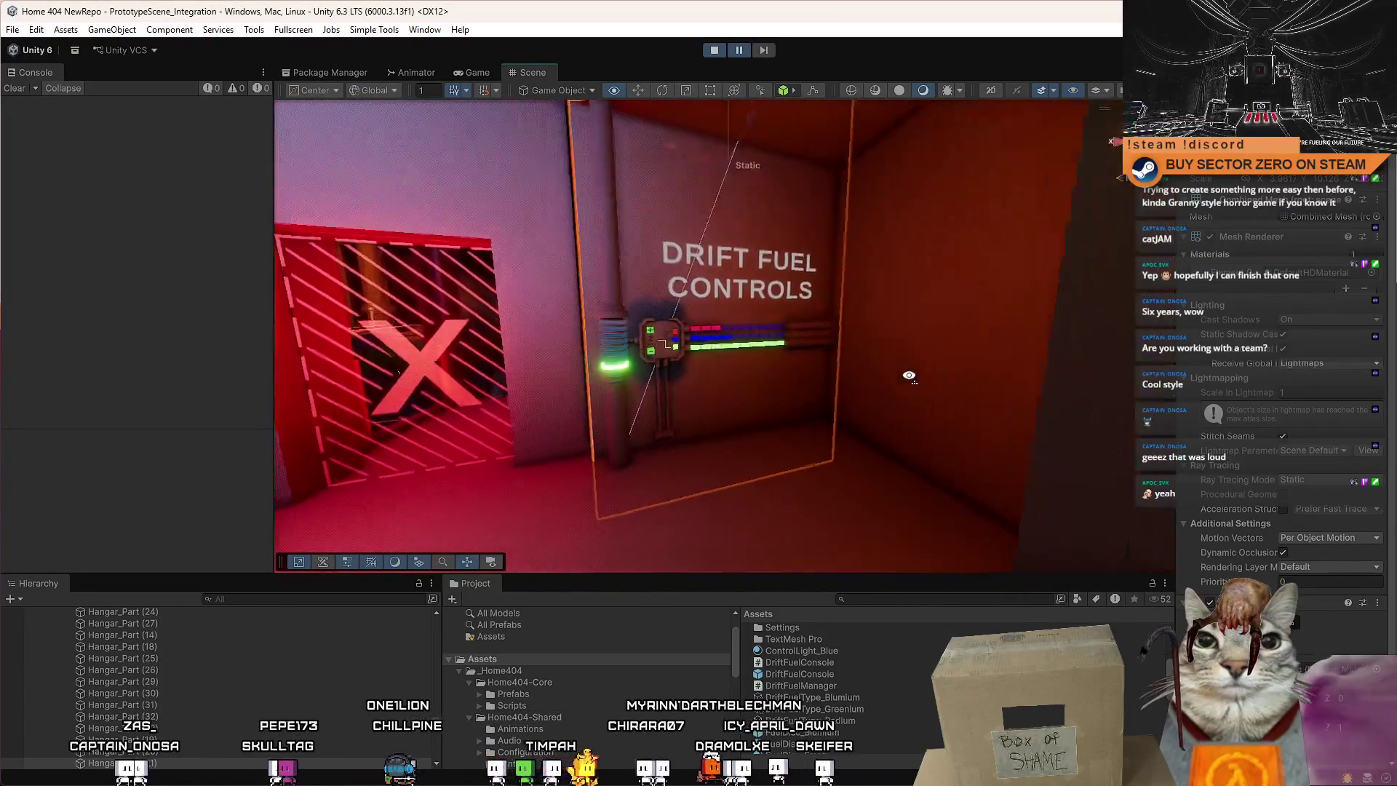
pyautogui.scroll(-3)
pyautogui.scroll(3)
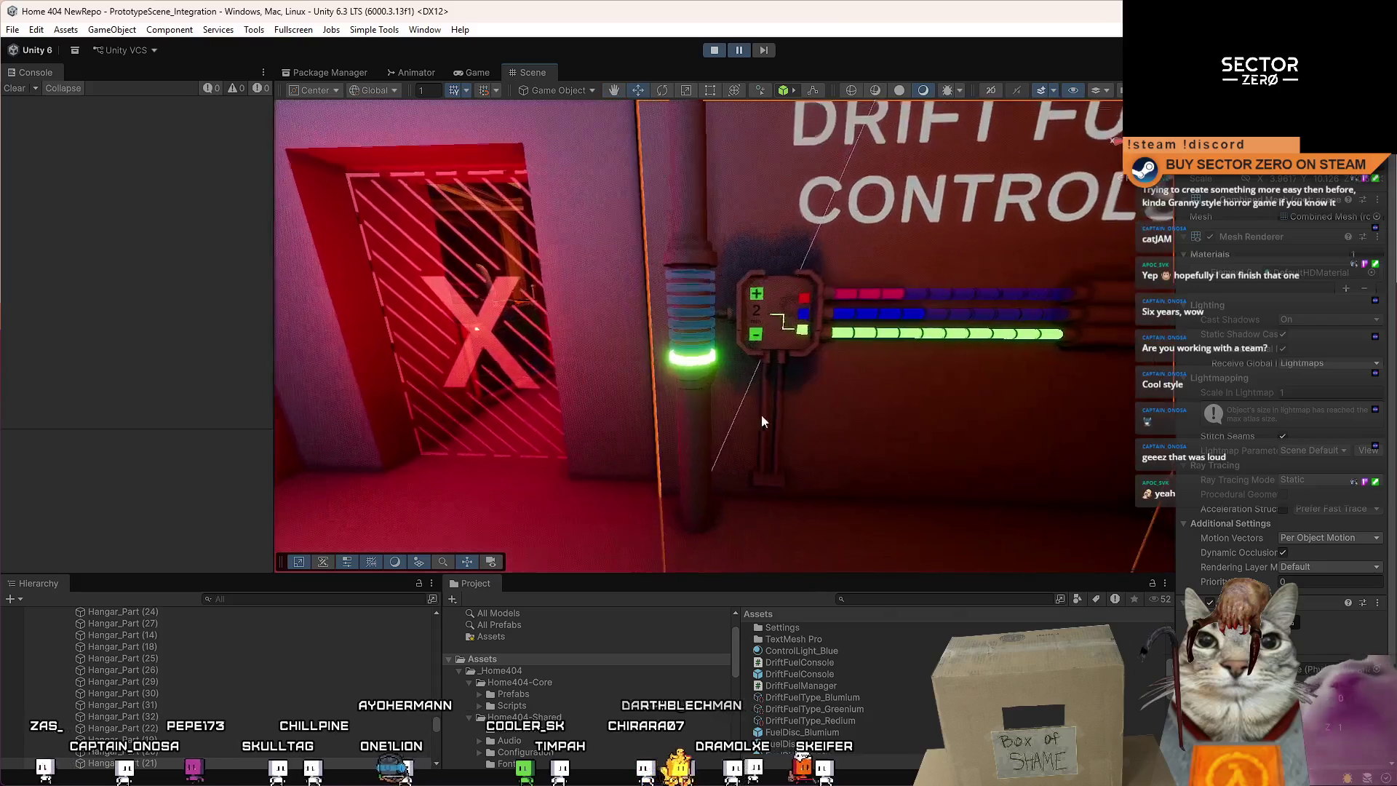
pyautogui.click(705, 448)
pyautogui.scroll(-3)
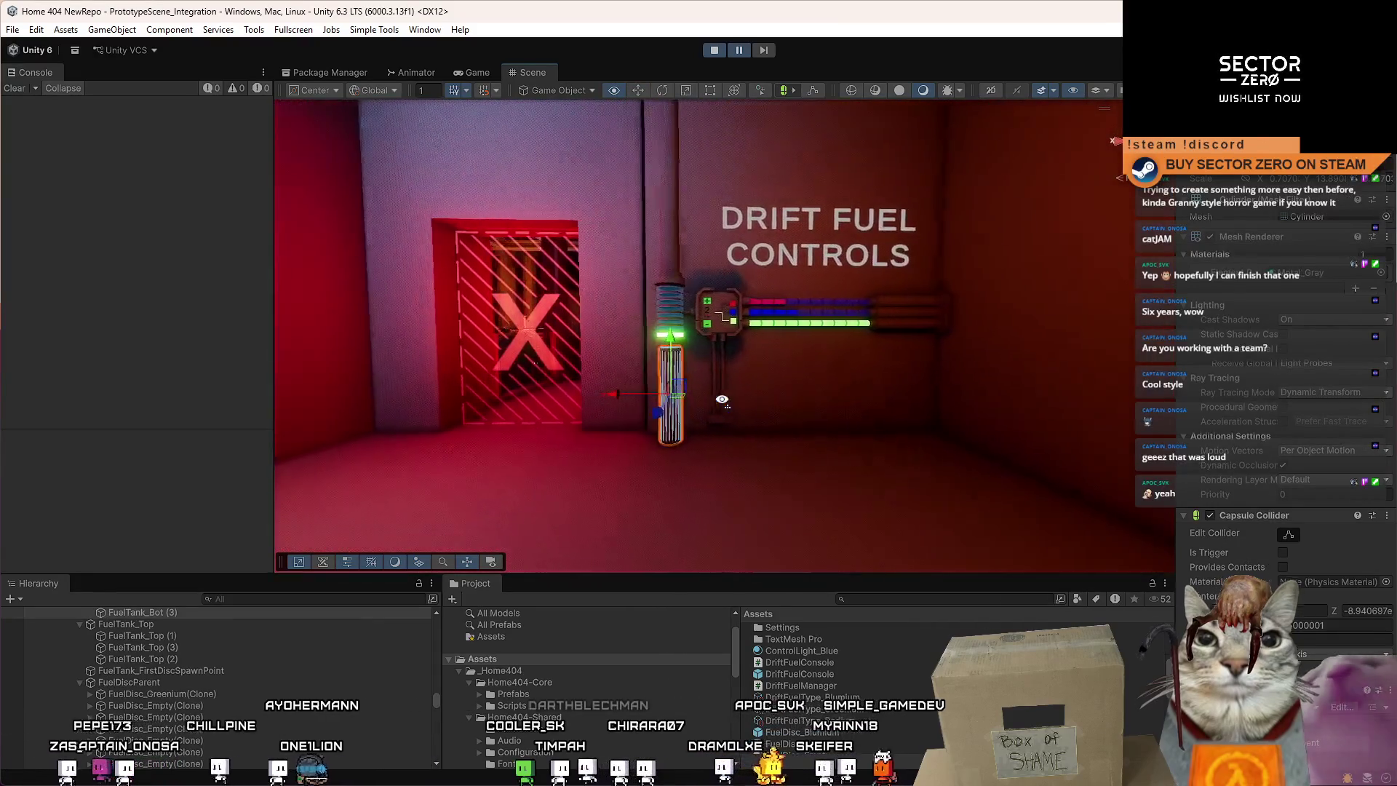
pyautogui.scroll(3)
pyautogui.scroll(-3)
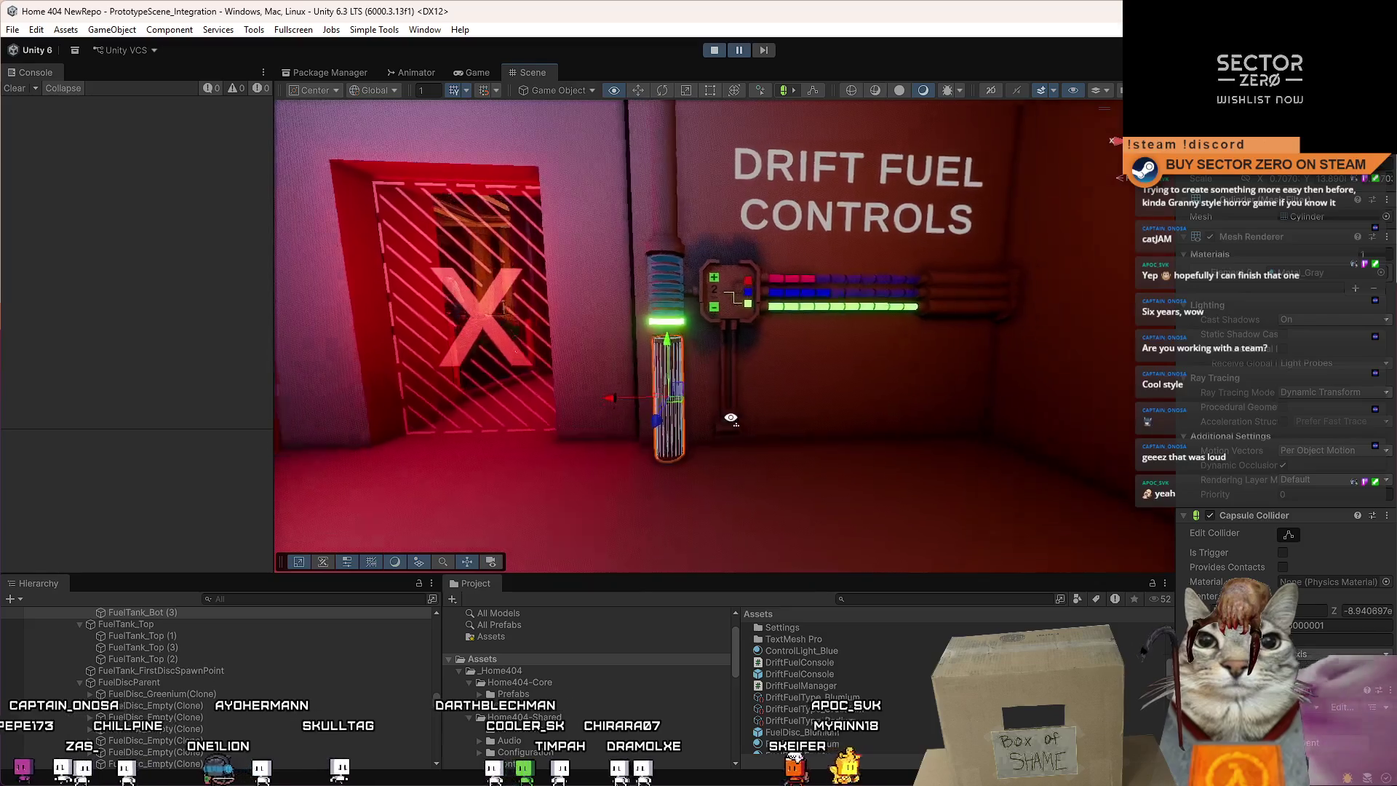
pyautogui.scroll(3)
pyautogui.moveTo(727, 420); pyautogui.dragTo(719, 363)
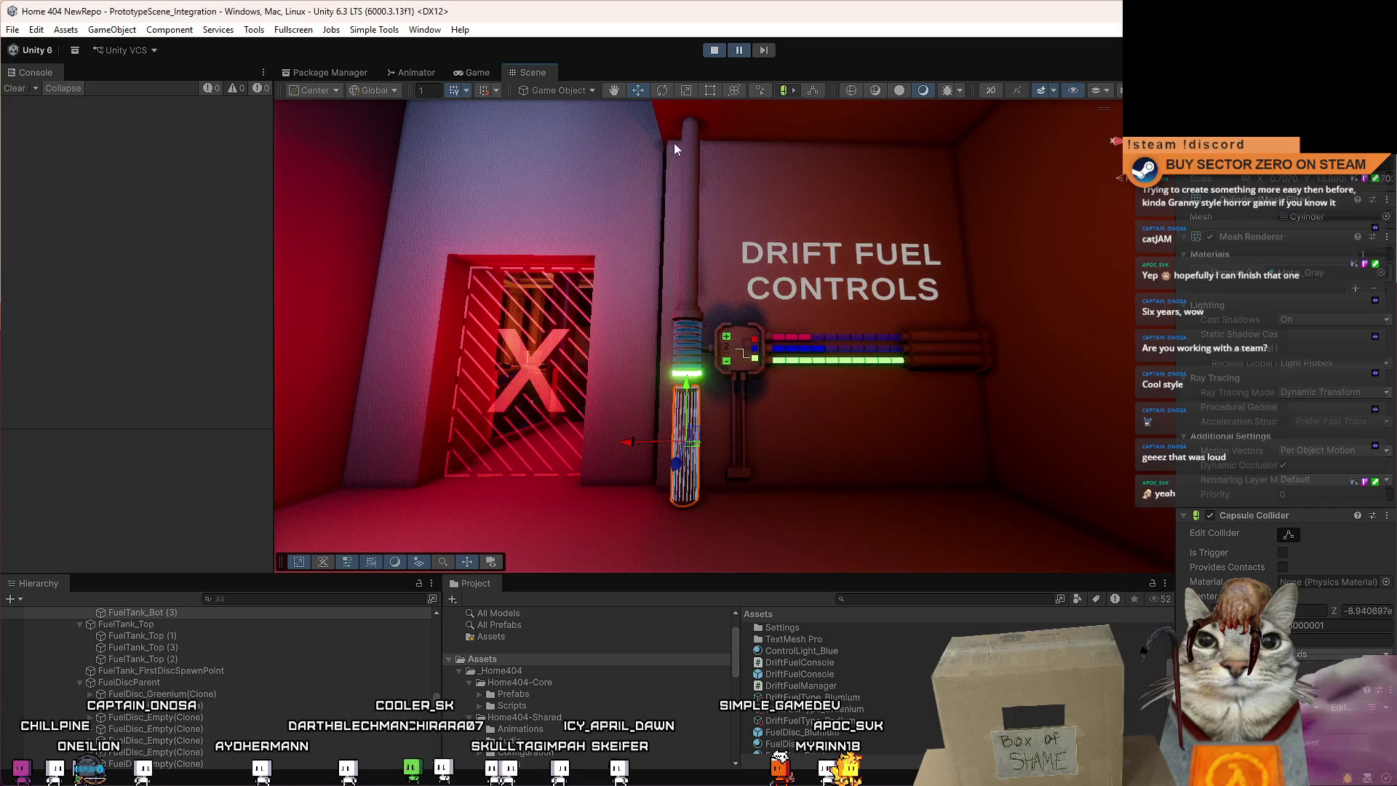
pyautogui.moveTo(622, 136); pyautogui.dragTo(874, 201)
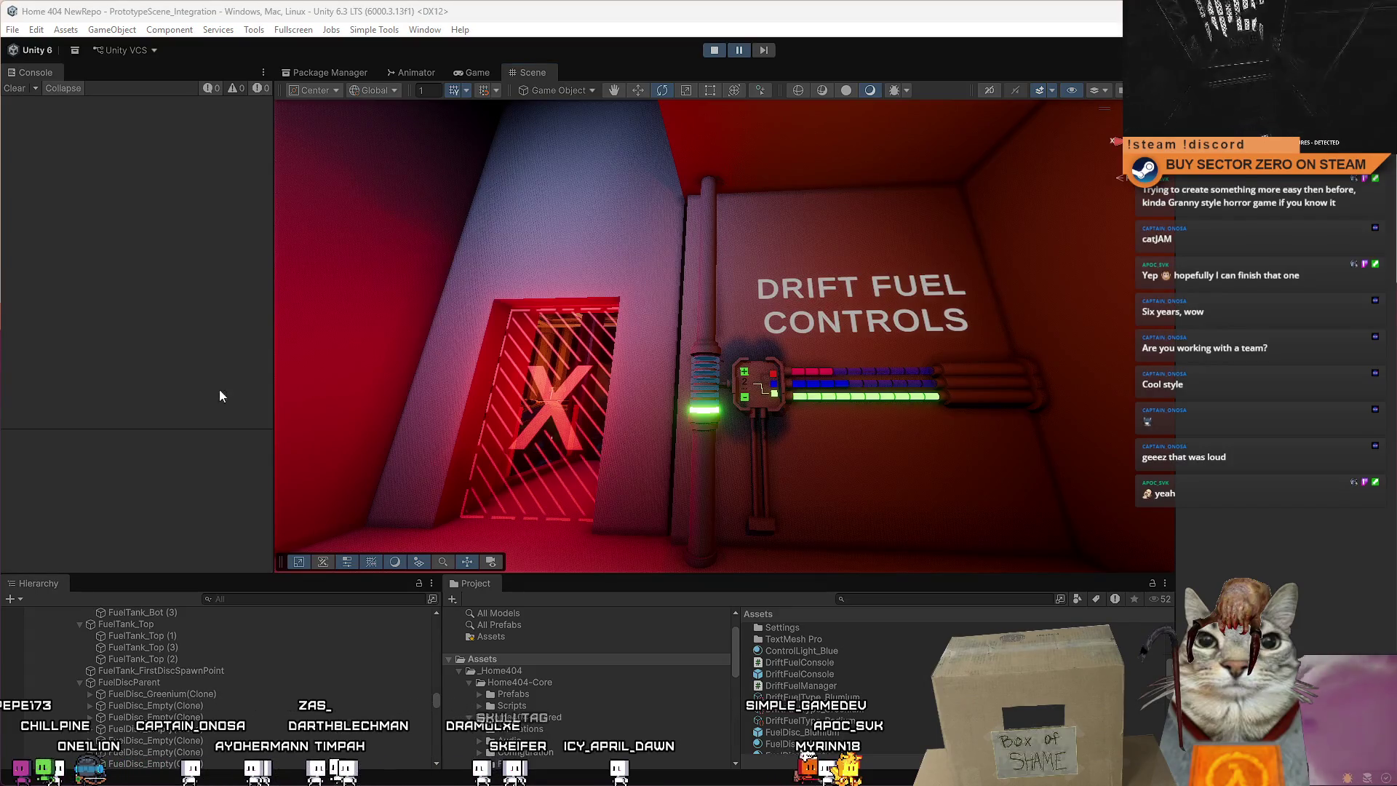
# Select the long pipe beneath the fuel tank and scale it down uniformly.
pyautogui.moveTo(740, 380); pyautogui.dragTo(679, 398)
pyautogui.click(680, 399)
pyautogui.moveTo(788, 438); pyautogui.dragTo(767, 405)
pyautogui.press('f')
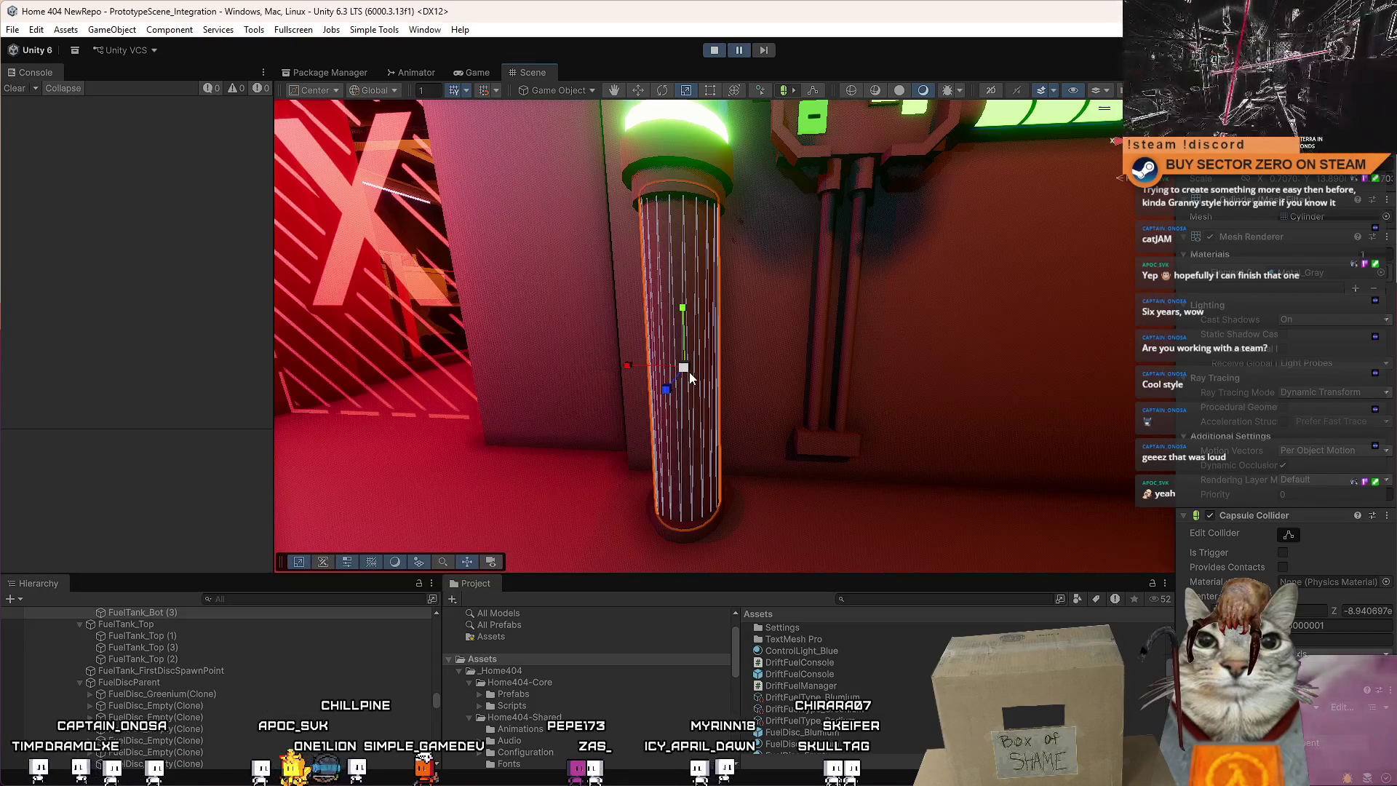
pyautogui.click(697, 499)
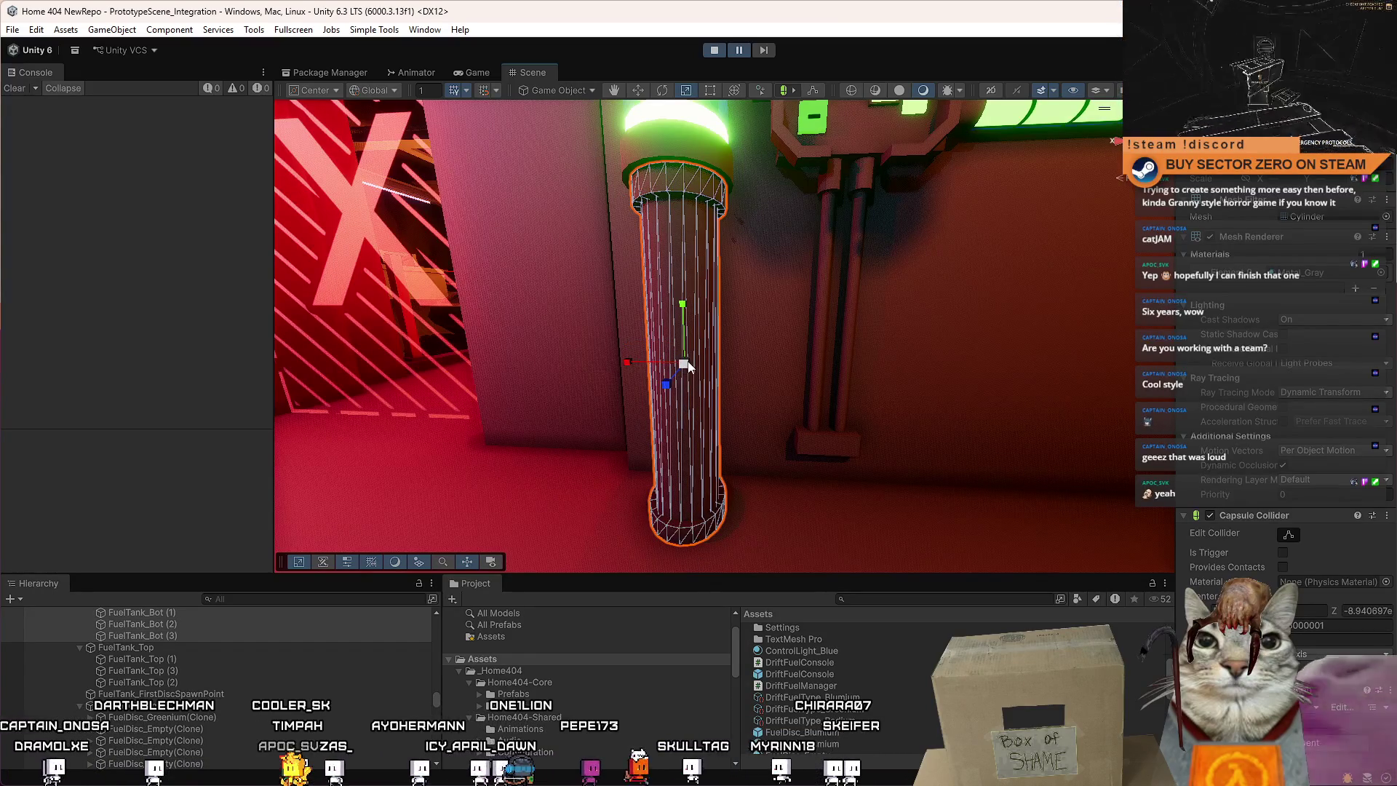
pyautogui.moveTo(685, 364); pyautogui.dragTo(696, 405)
# Nudge the thin pipe left and down so it hangs from the glowing ring.
pyautogui.press('w')
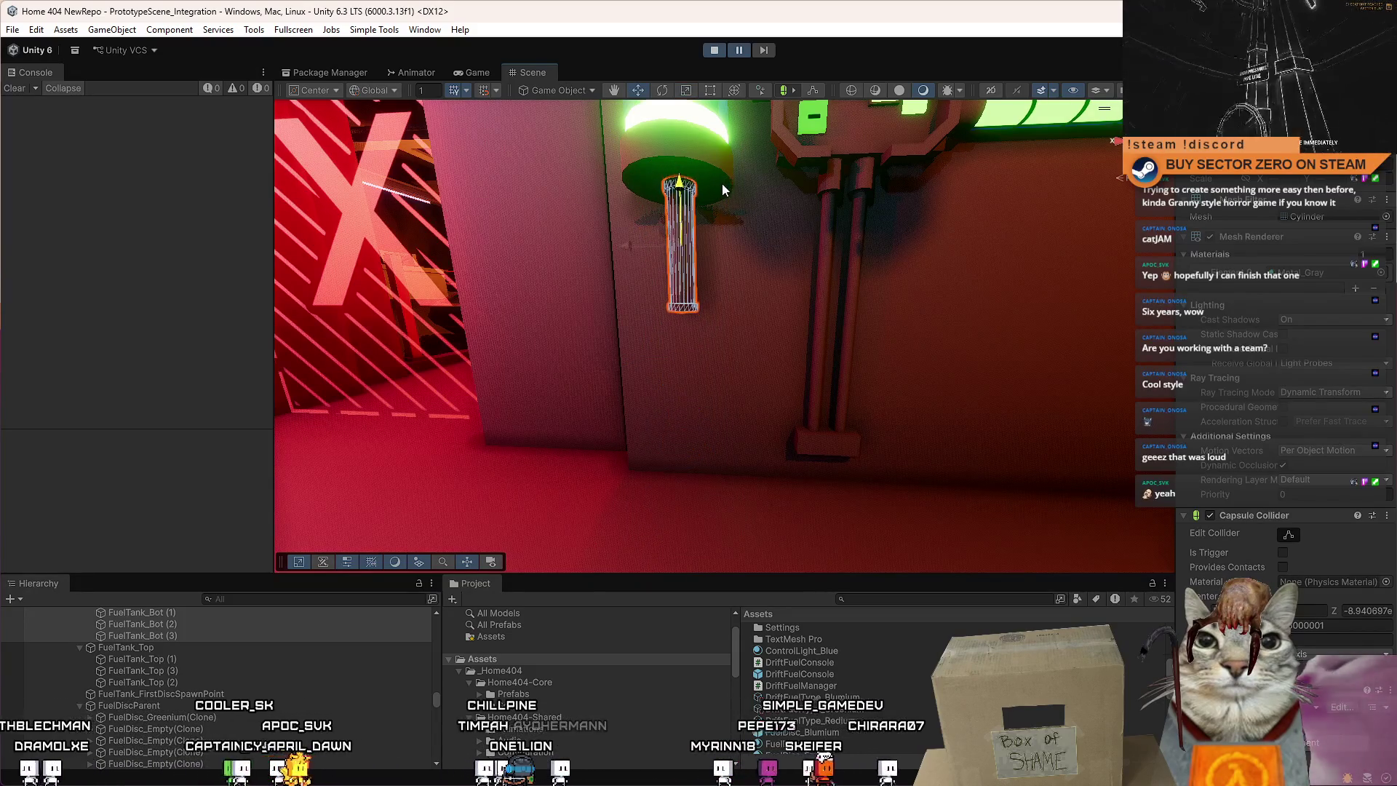
pyautogui.moveTo(722, 185); pyautogui.dragTo(736, 130)
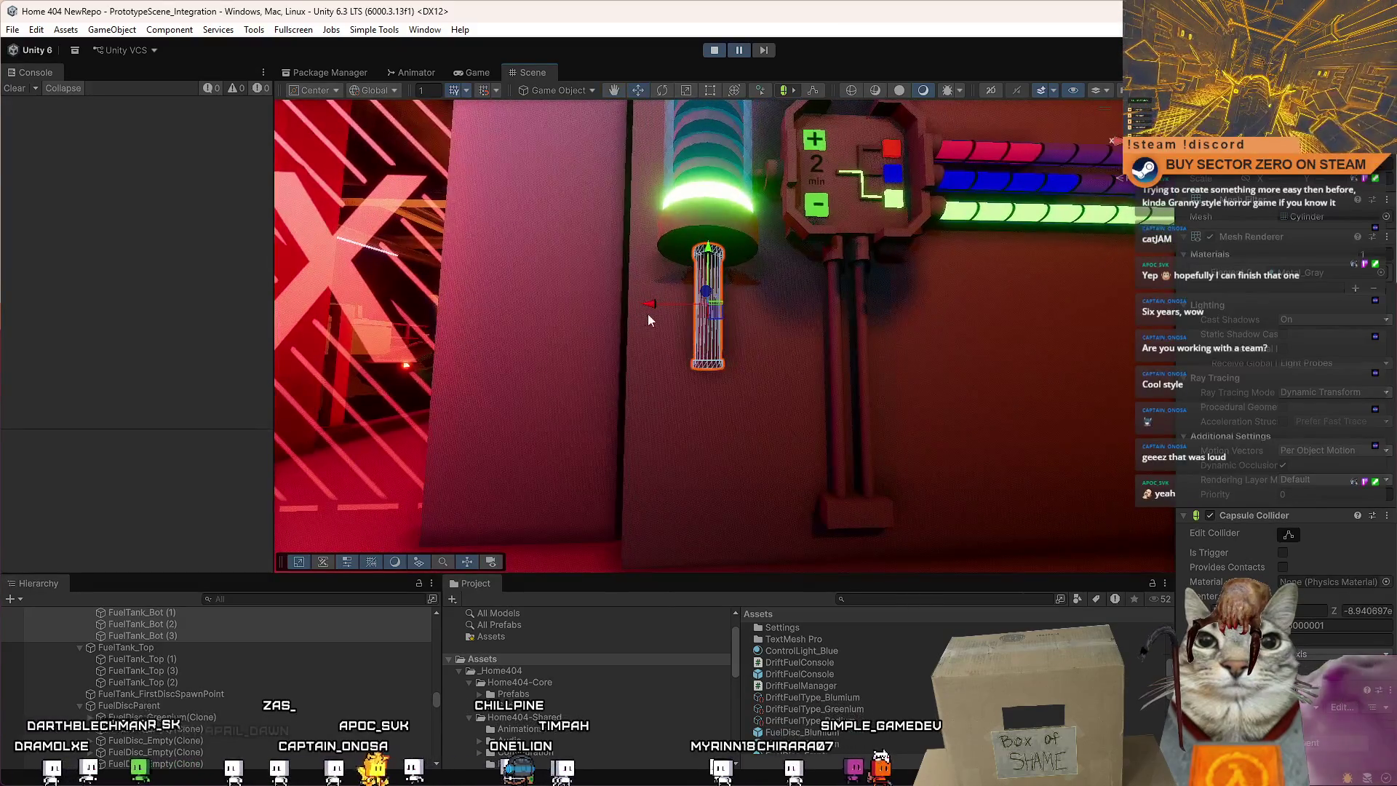
pyautogui.moveTo(658, 298); pyautogui.dragTo(766, 290)
pyautogui.click(673, 305)
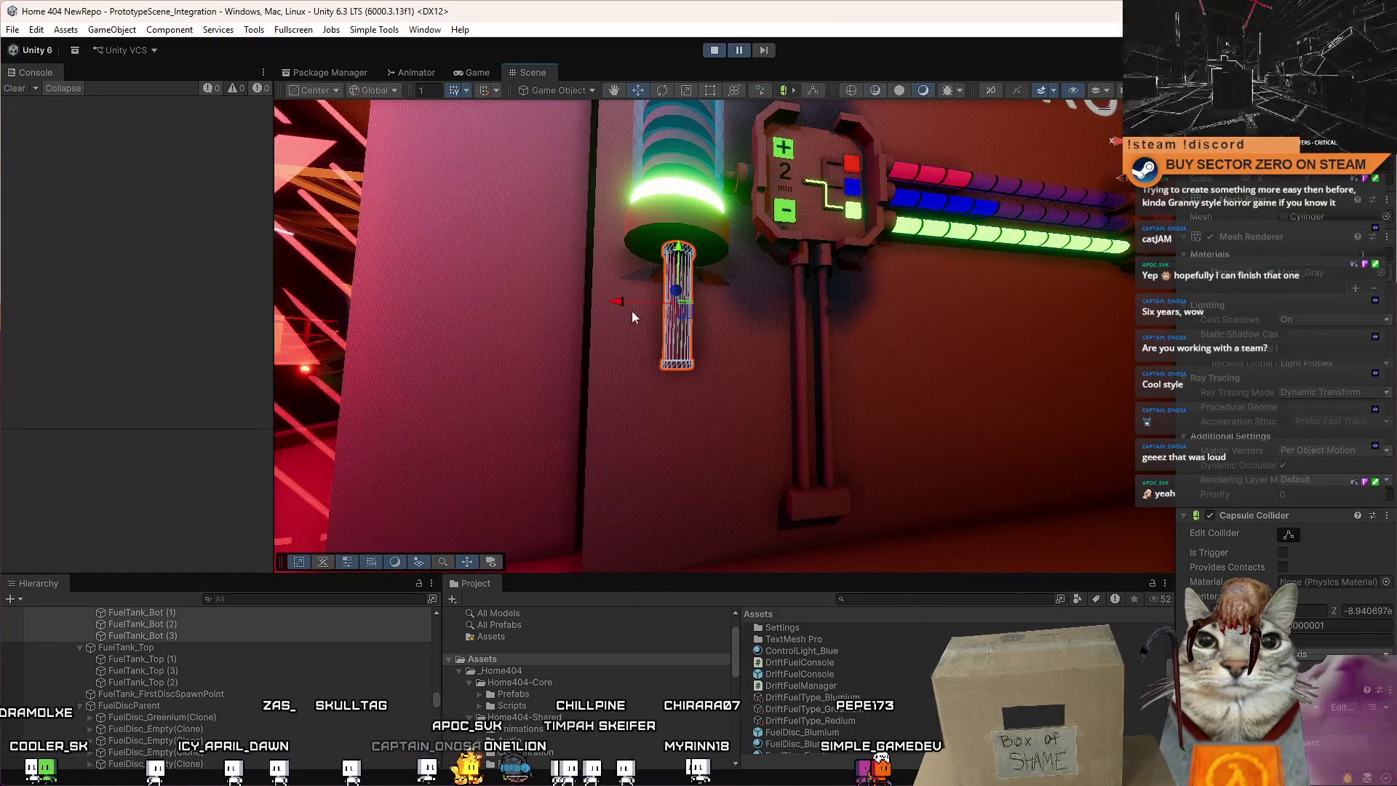
pyautogui.moveTo(620, 300); pyautogui.dragTo(600, 305)
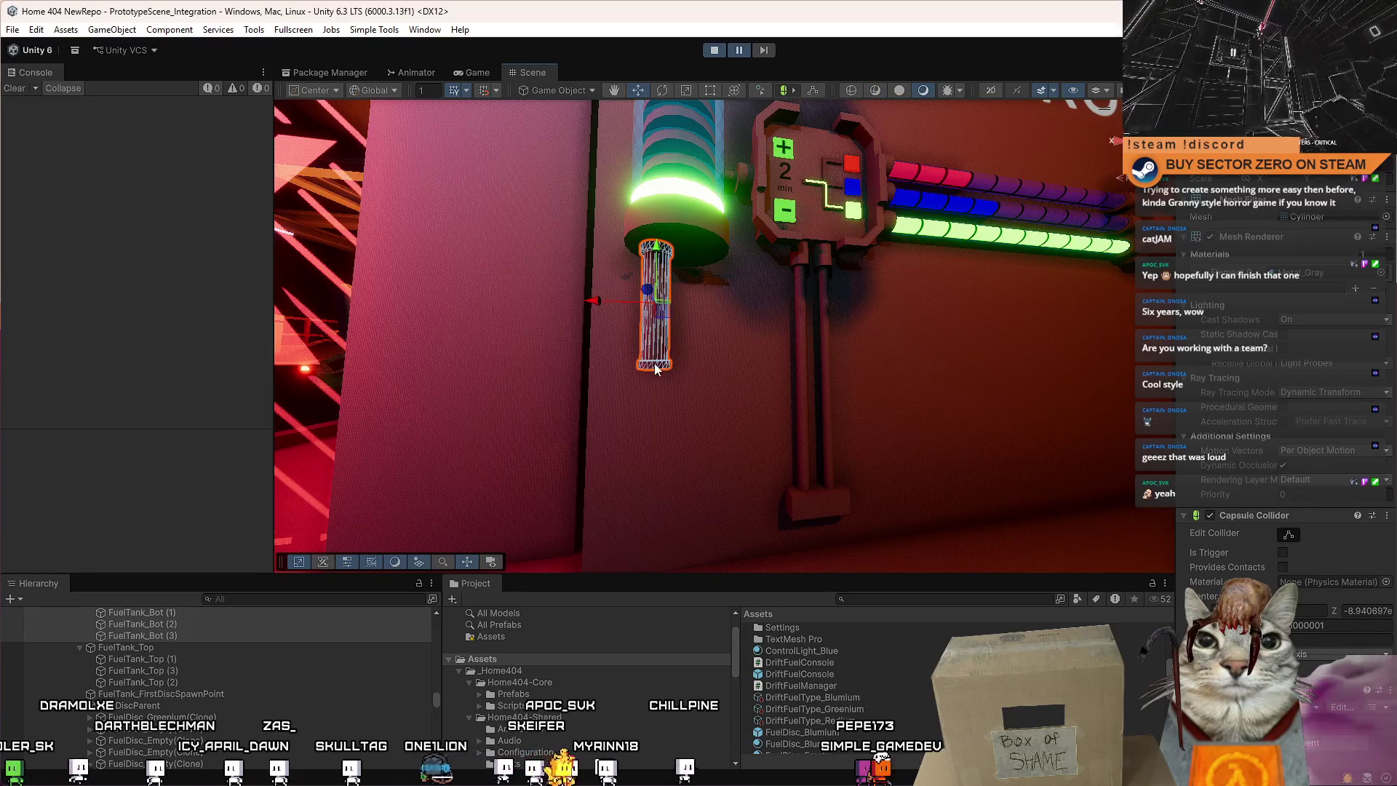
pyautogui.scroll(-3)
pyautogui.moveTo(700, 410); pyautogui.dragTo(701, 418)
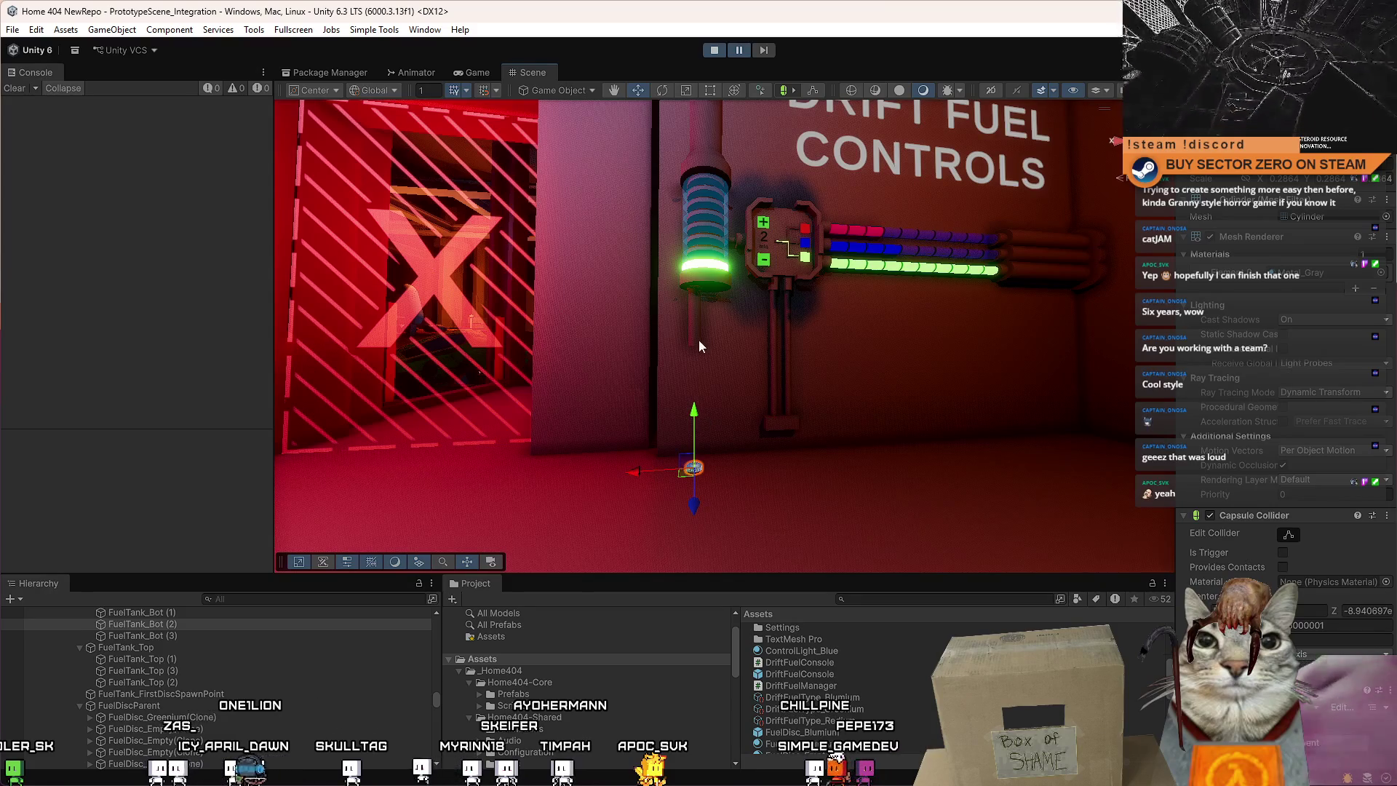
pyautogui.click(699, 325)
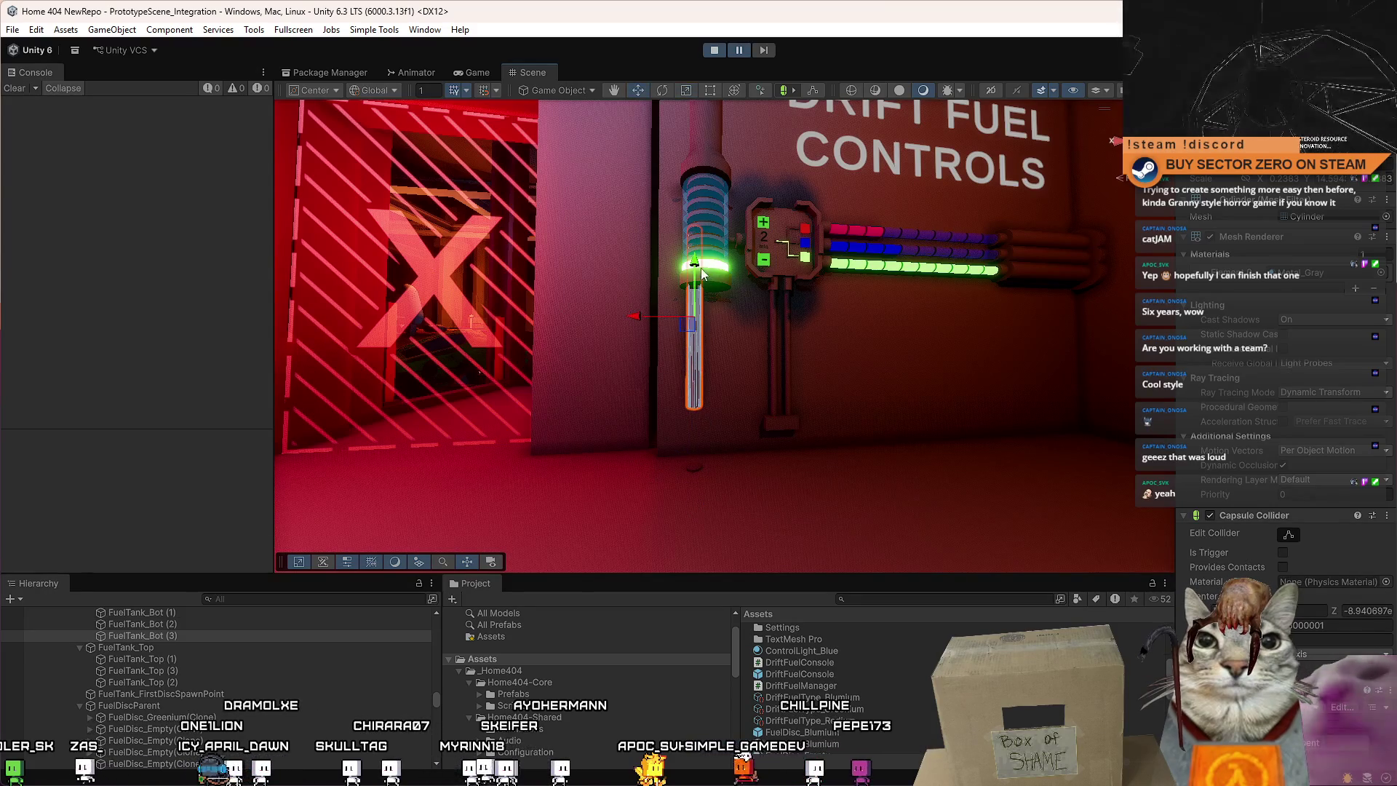
pyautogui.moveTo(700, 321); pyautogui.dragTo(701, 327)
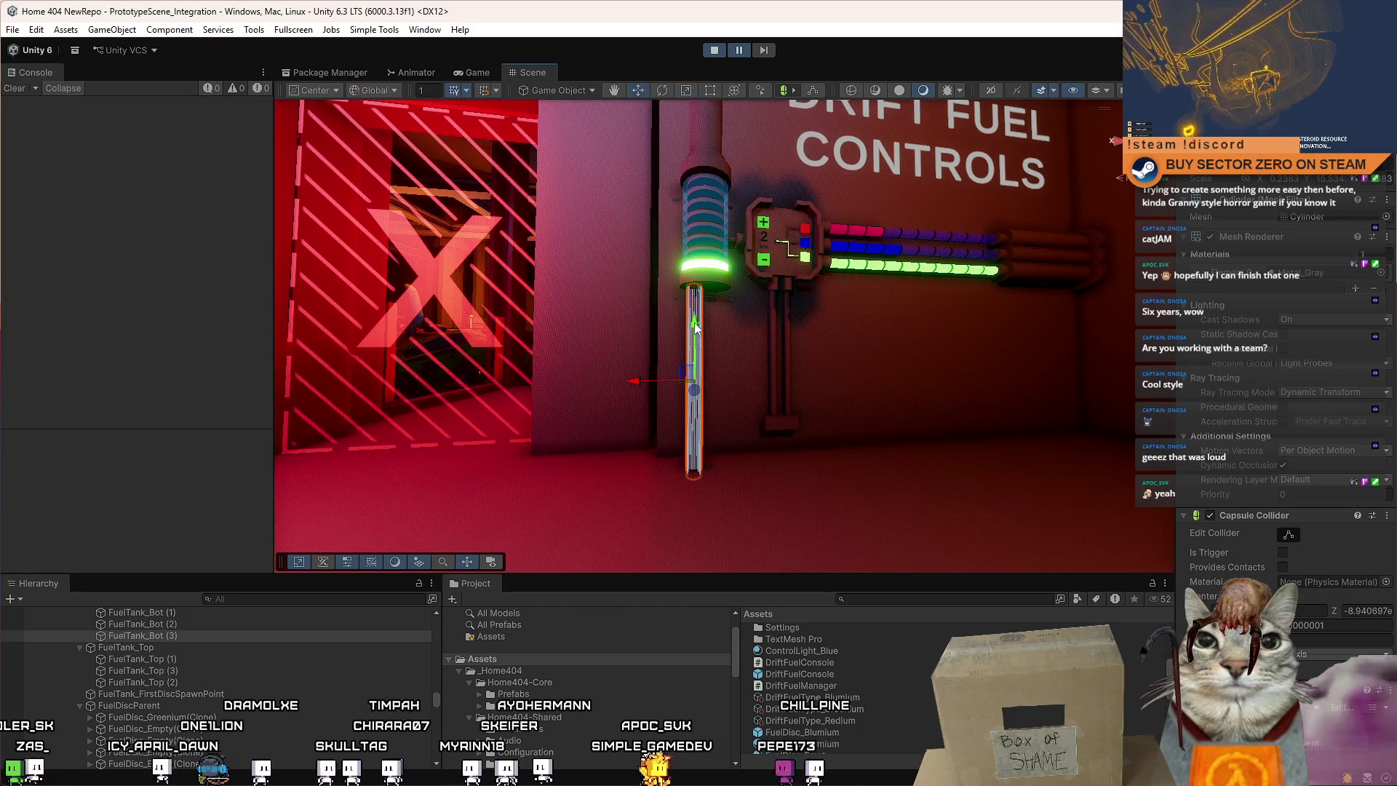
pyautogui.scroll(3)
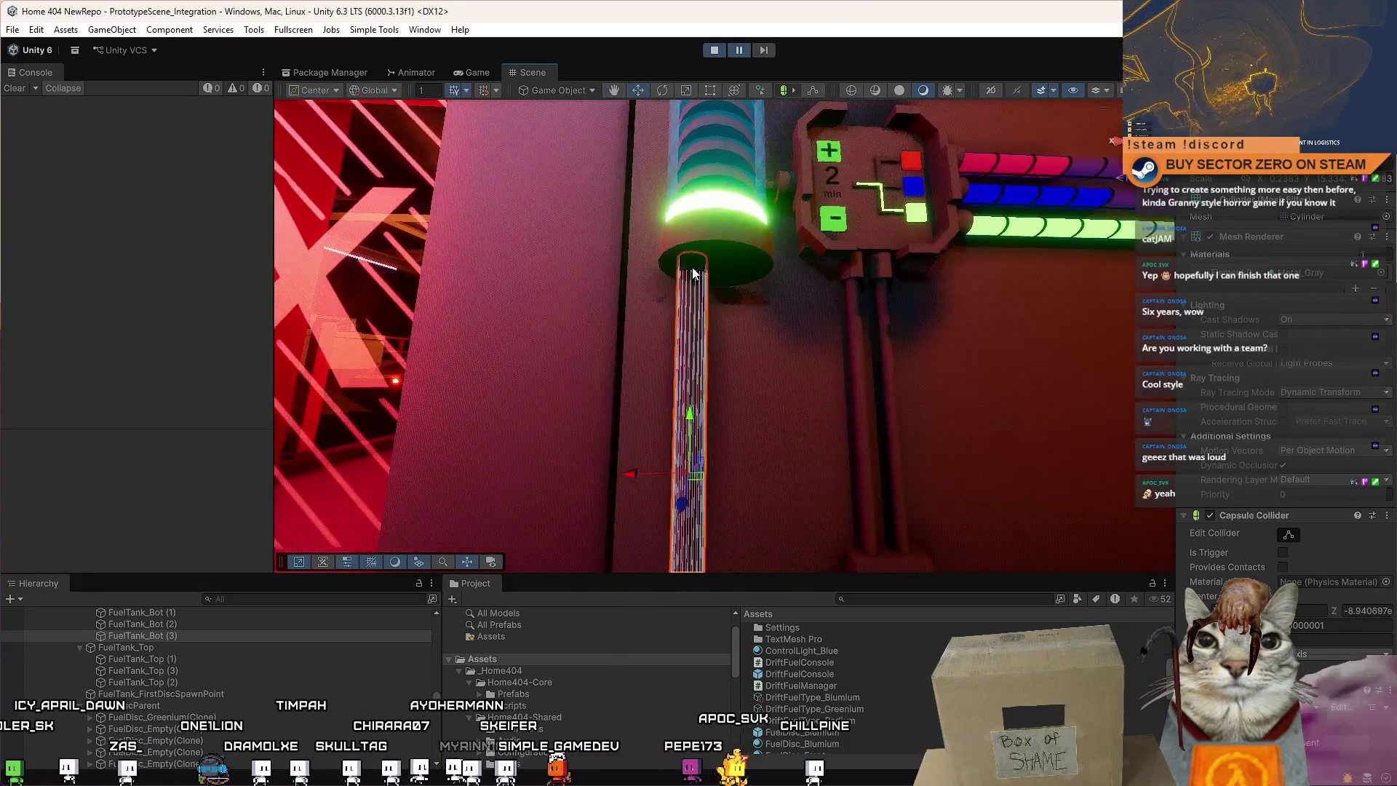
pyautogui.moveTo(686, 448); pyautogui.dragTo(684, 367)
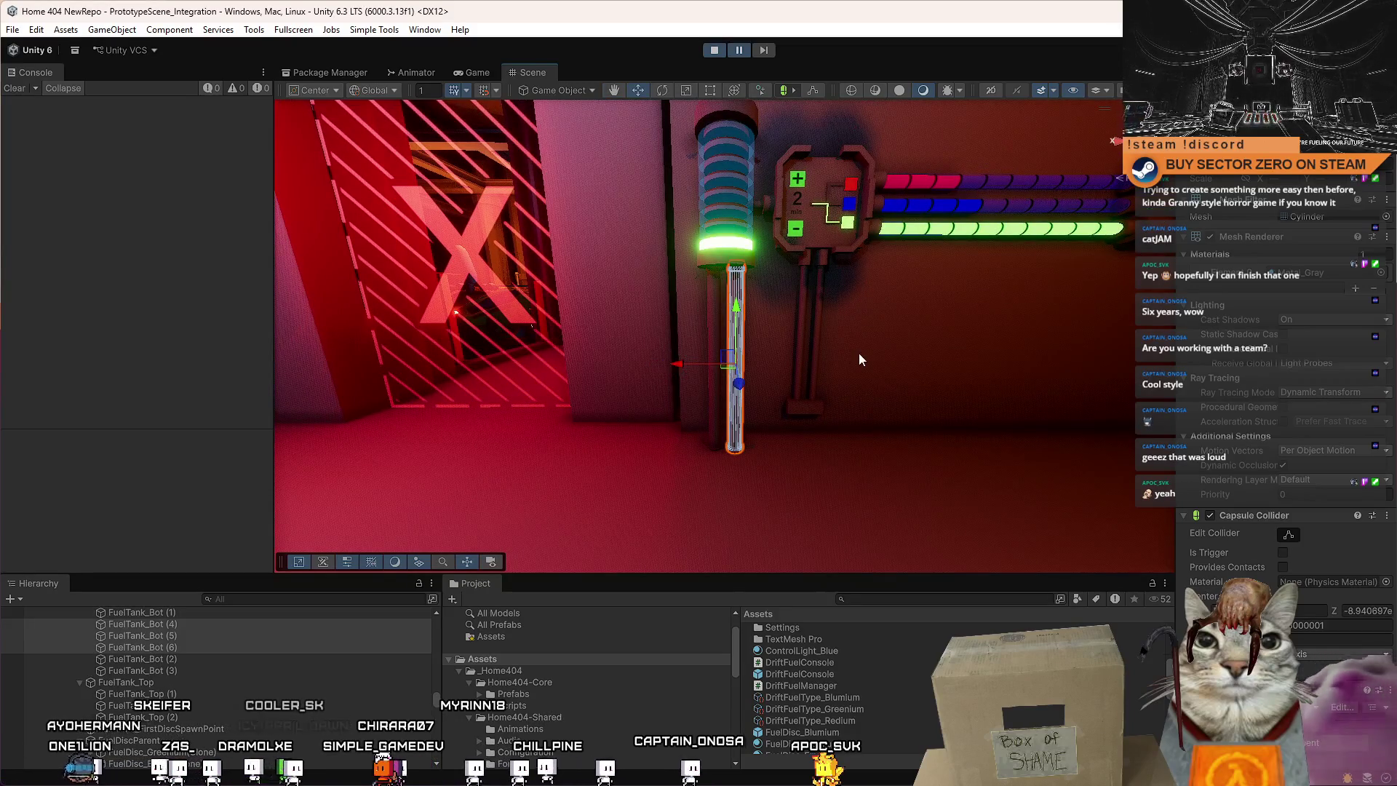
pyautogui.click(863, 356)
pyautogui.press('f')
pyautogui.scroll(3)
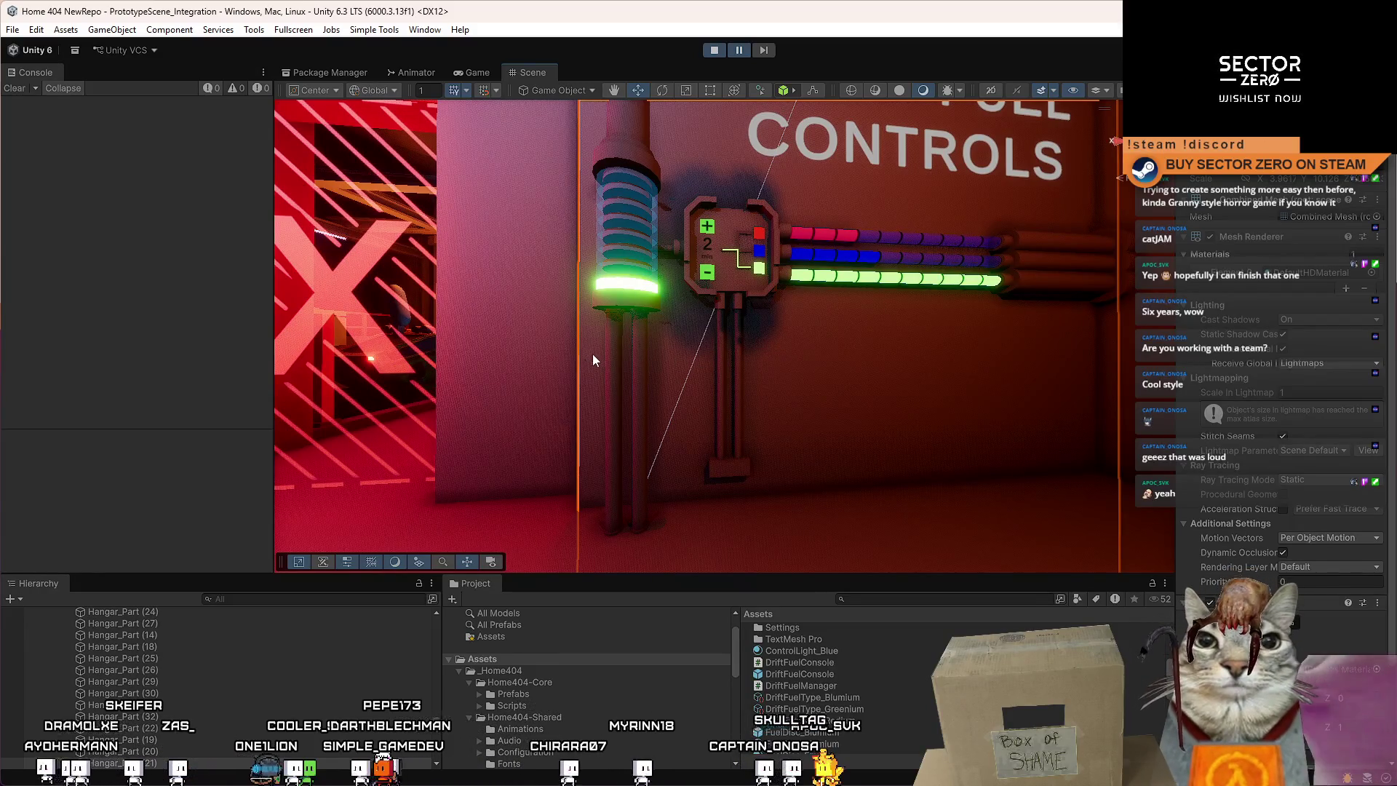
pyautogui.scroll(-3)
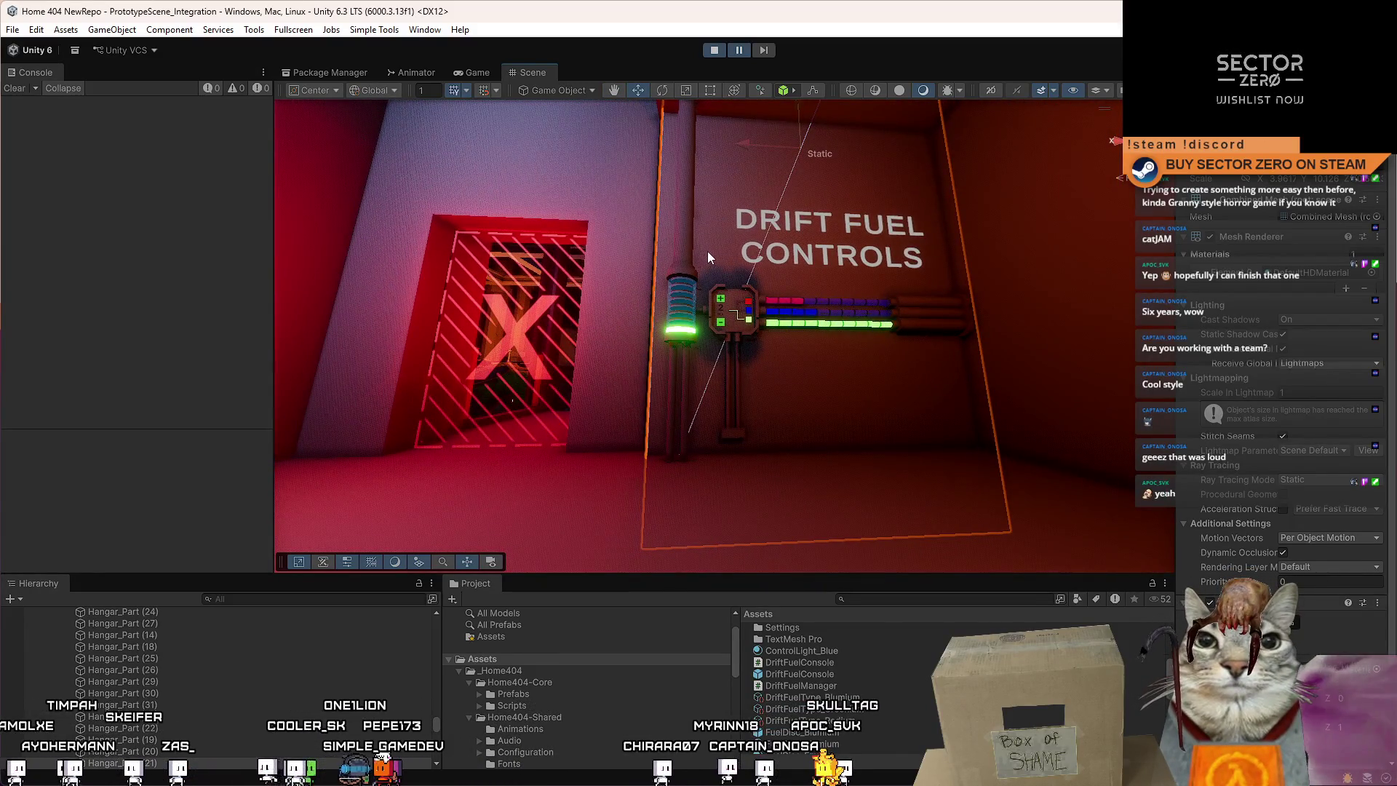
pyautogui.scroll(3)
pyautogui.moveTo(680, 292); pyautogui.dragTo(684, 329)
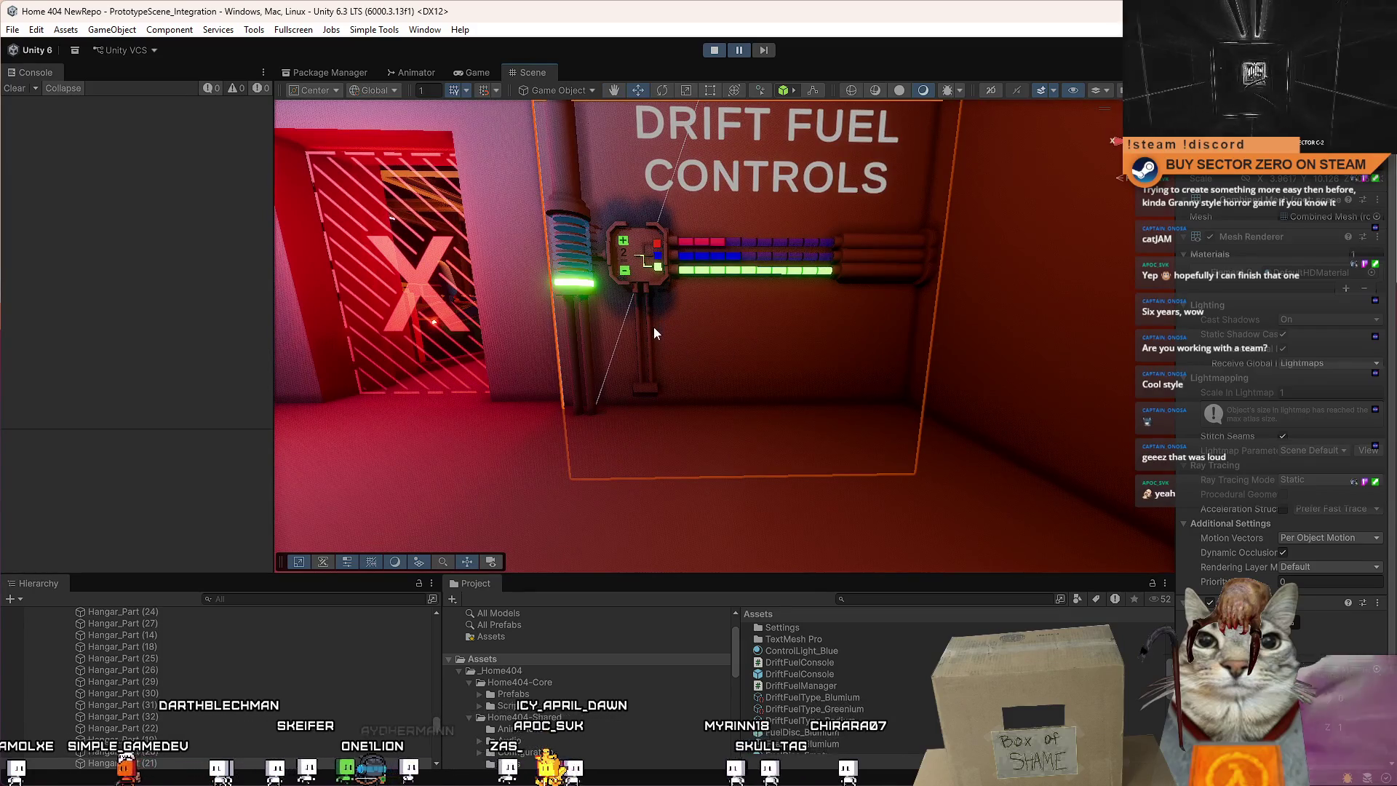
pyautogui.moveTo(856, 333); pyautogui.dragTo(805, 294)
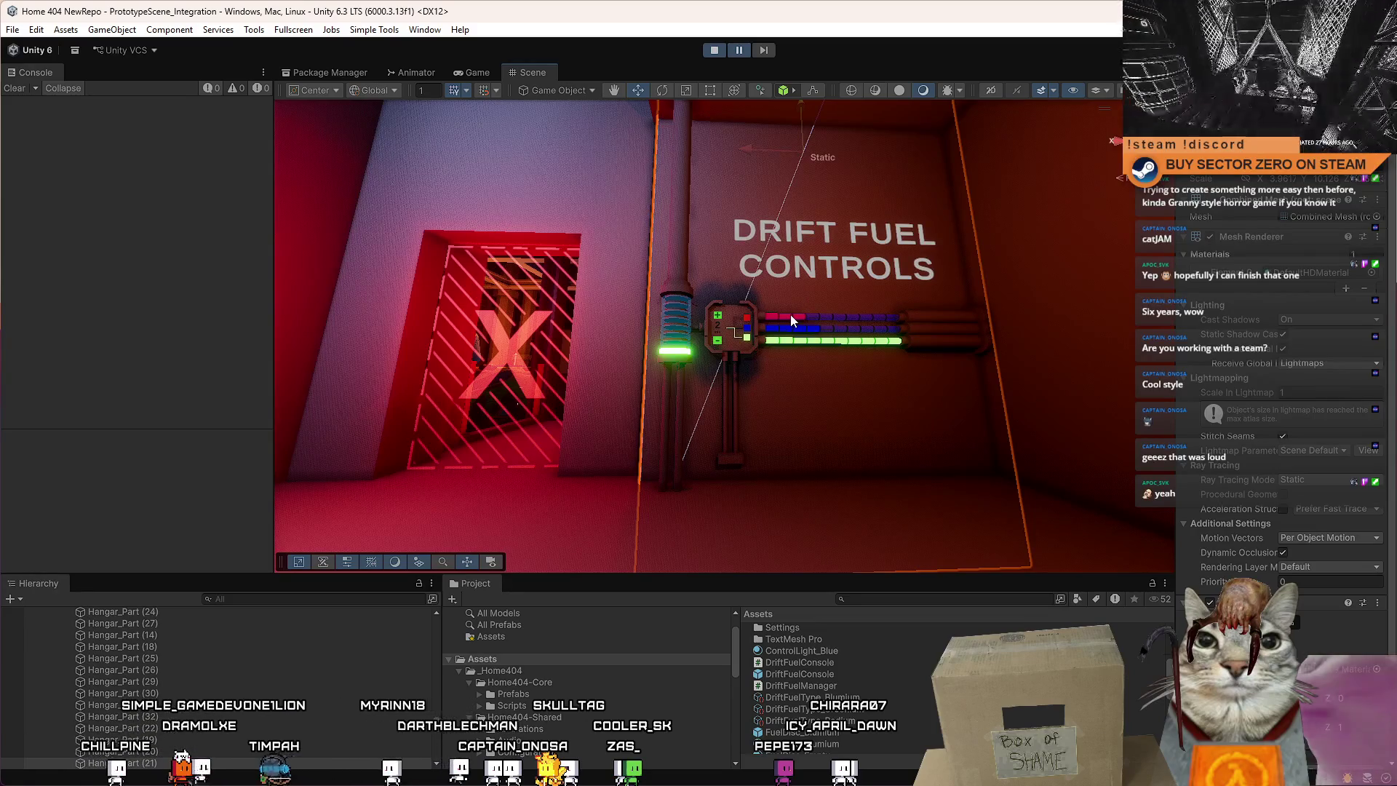
pyautogui.moveTo(790, 315); pyautogui.dragTo(707, 348)
pyautogui.click(707, 348)
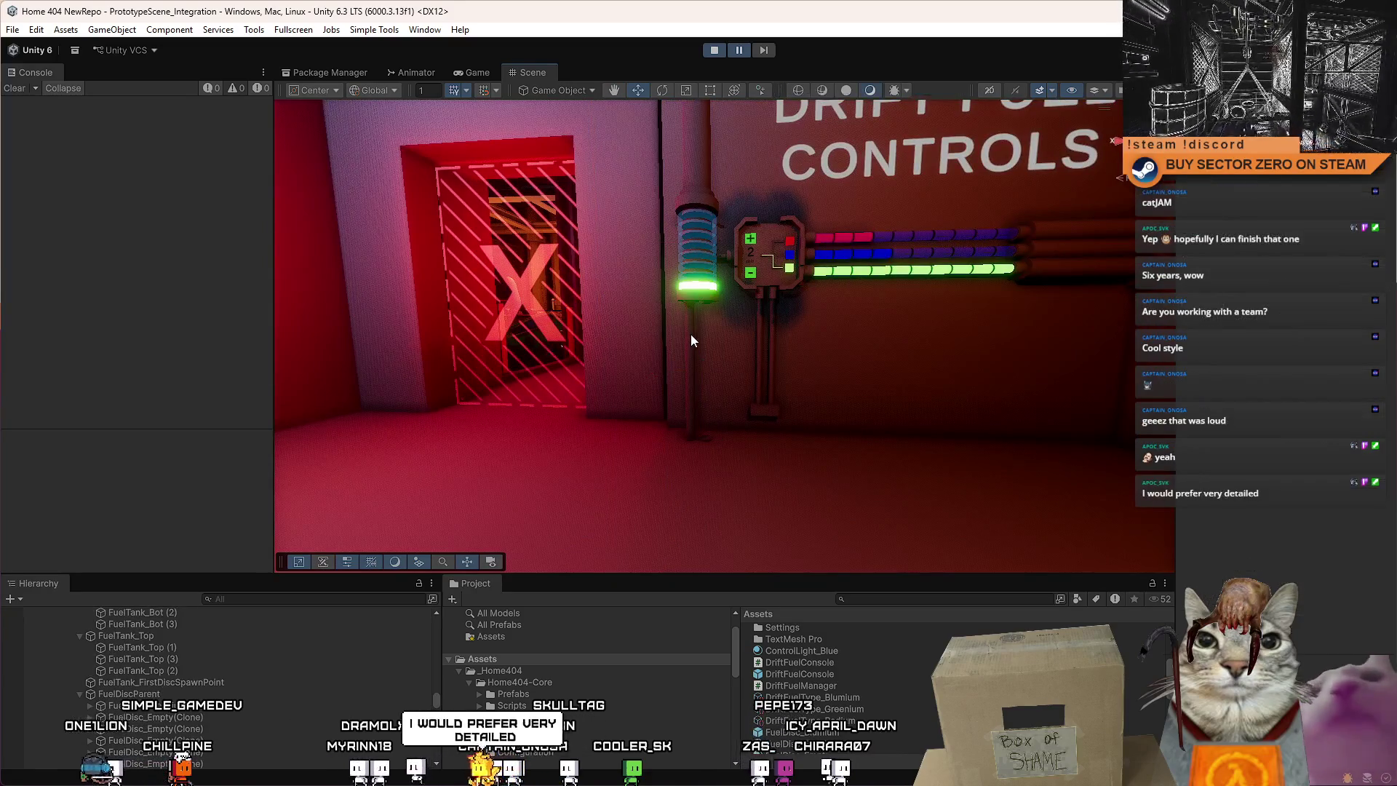
pyautogui.click(706, 443)
pyautogui.click(714, 304)
pyautogui.click(691, 305)
pyautogui.moveTo(689, 303); pyautogui.dragTo(701, 339)
pyautogui.moveTo(598, 331); pyautogui.dragTo(510, 330)
pyautogui.click(578, 330)
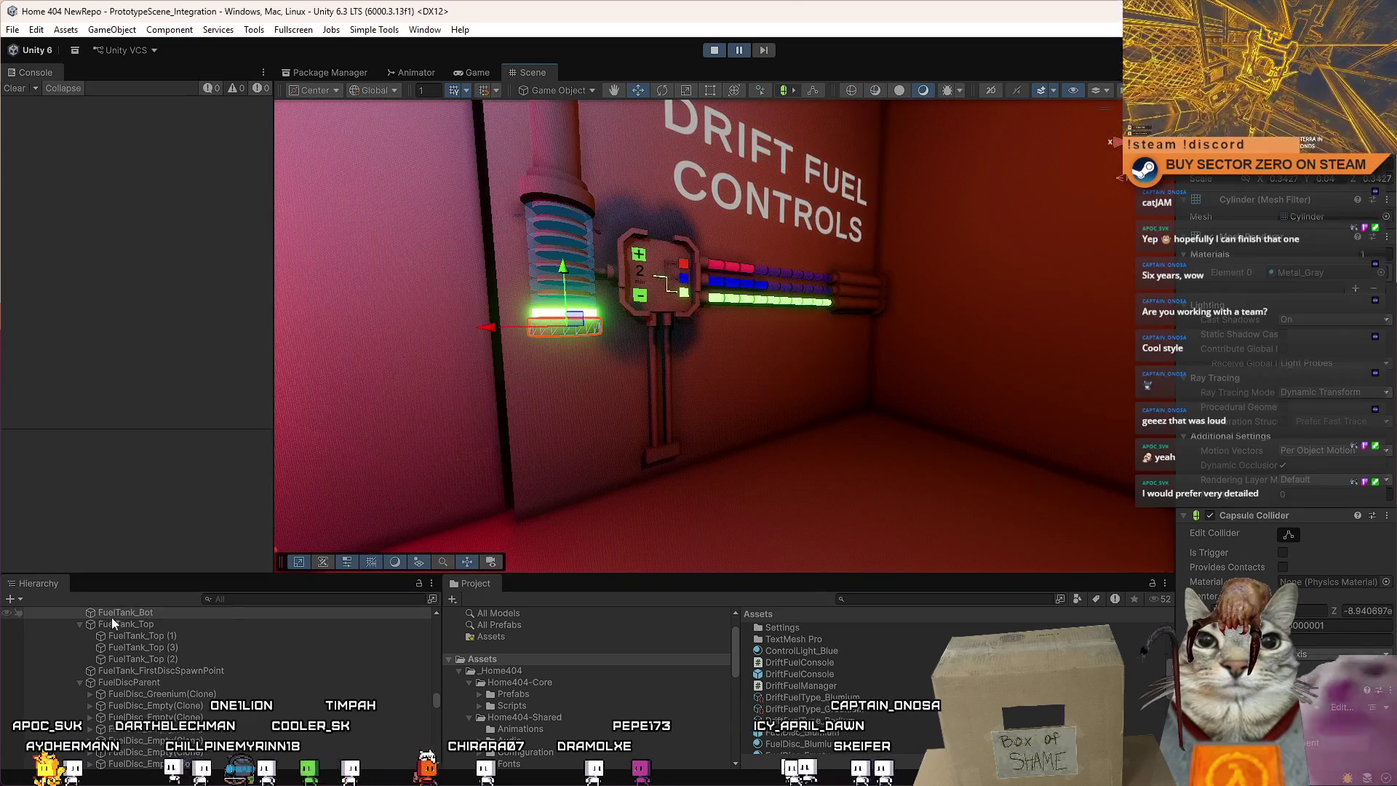
# Add a new child cube under FuelTank_Bot and raise it slightly.
pyautogui.rightClick(154, 614)
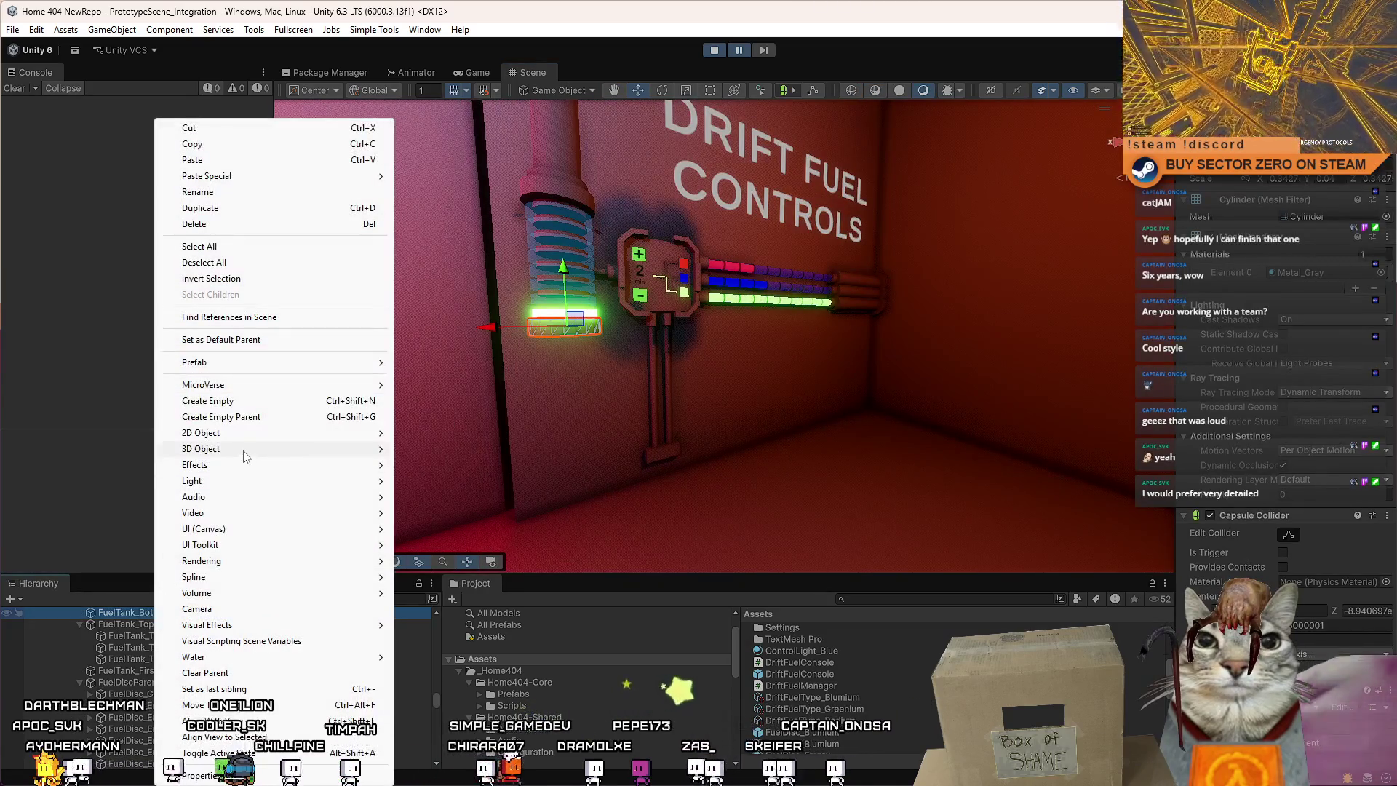
pyautogui.moveTo(349, 449)
pyautogui.click(429, 450)
pyautogui.press('Return')
pyautogui.press('f')
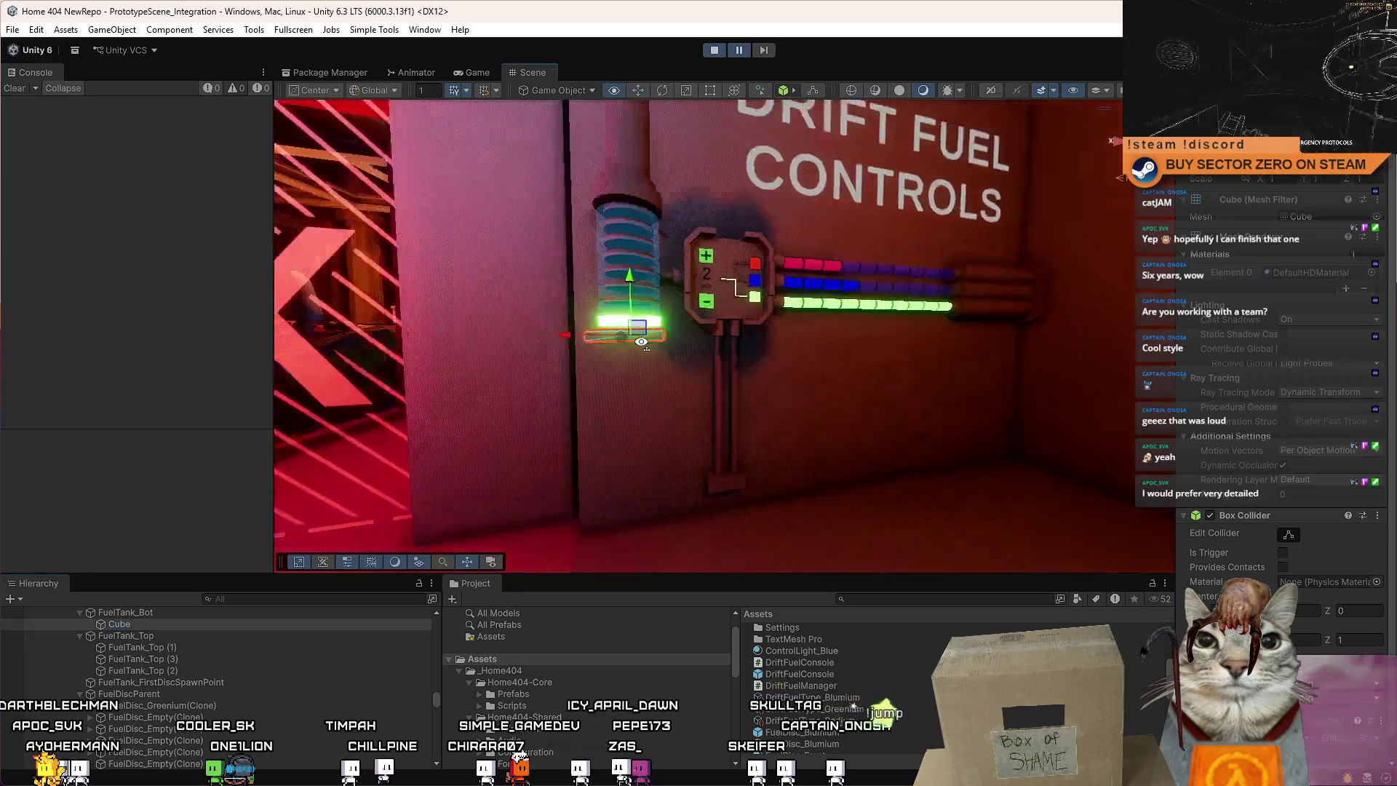
pyautogui.moveTo(670, 300); pyautogui.dragTo(731, 302)
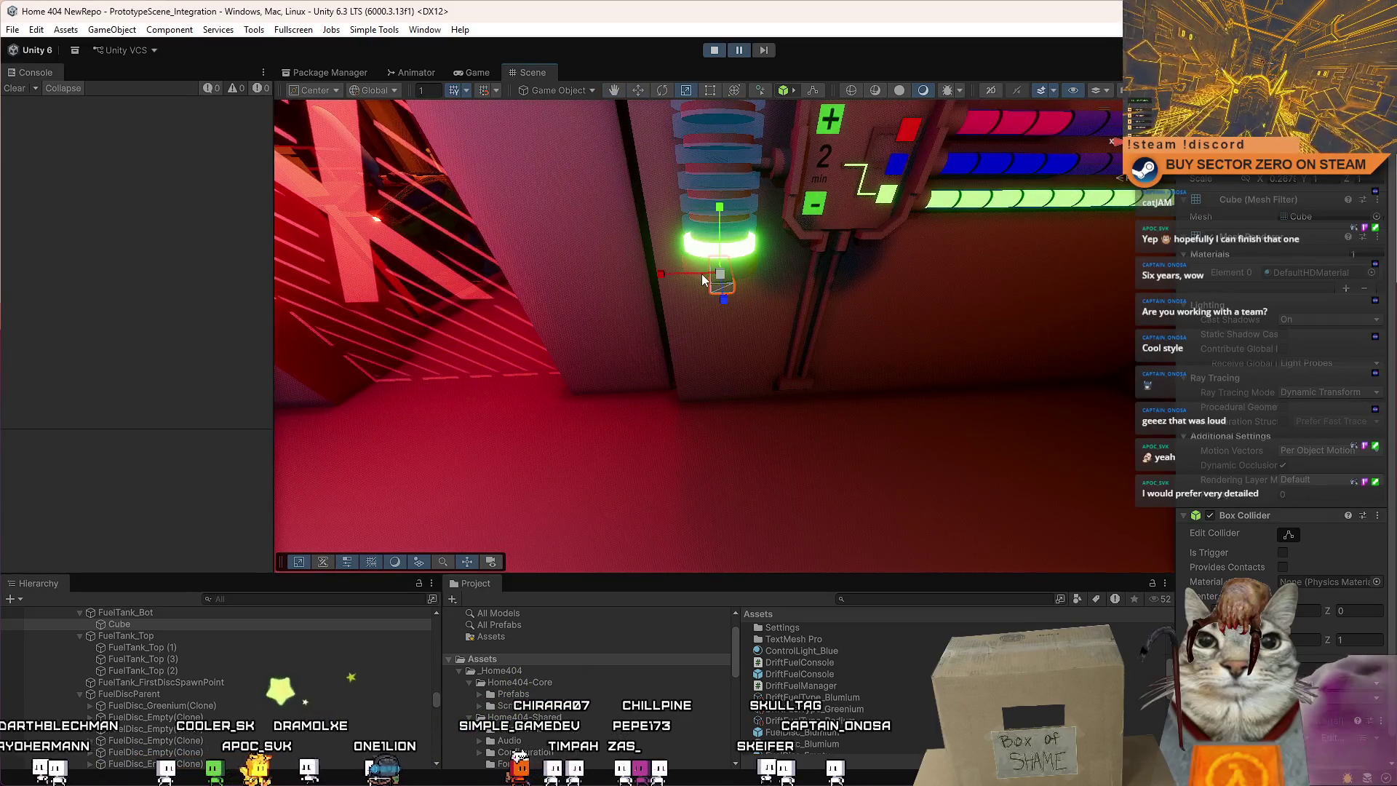
pyautogui.moveTo(665, 277); pyautogui.dragTo(666, 219)
# Duplicate the cube, undo and redo the copy, then delete the unwanted duplicate.
pyautogui.hotkey('ctrl', 'd')
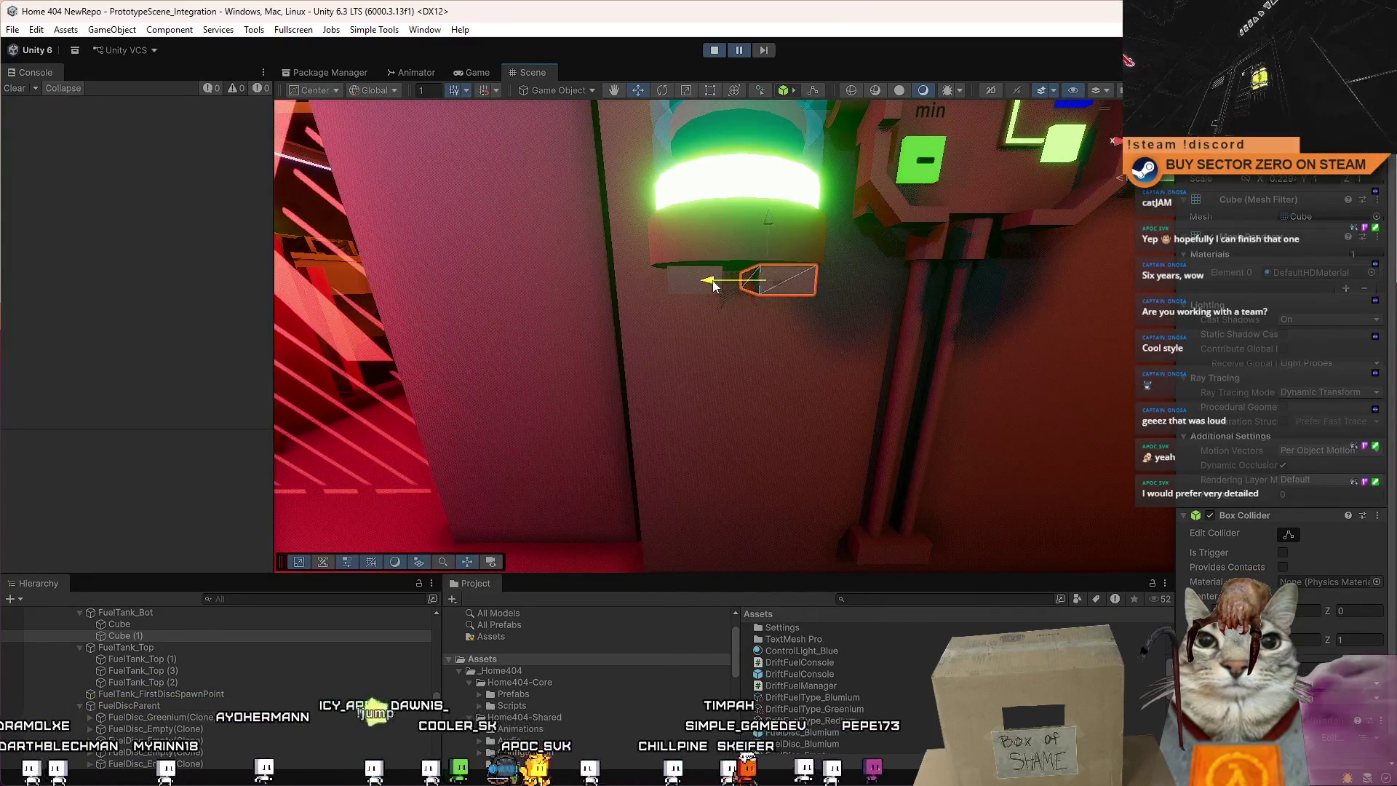
pyautogui.moveTo(706, 287); pyautogui.dragTo(718, 321)
pyautogui.hotkey('ctrl', 'z')
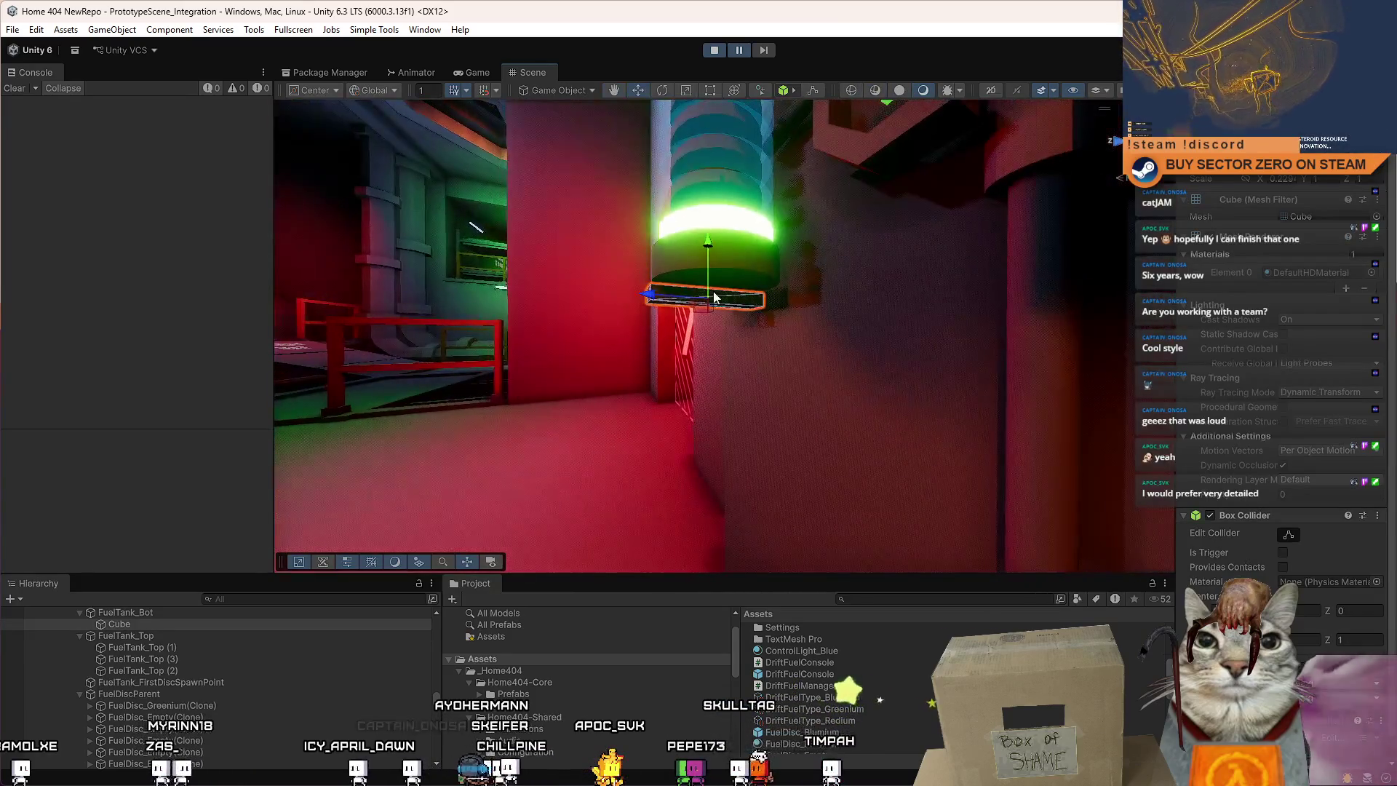
pyautogui.hotkey('ctrl', 'd')
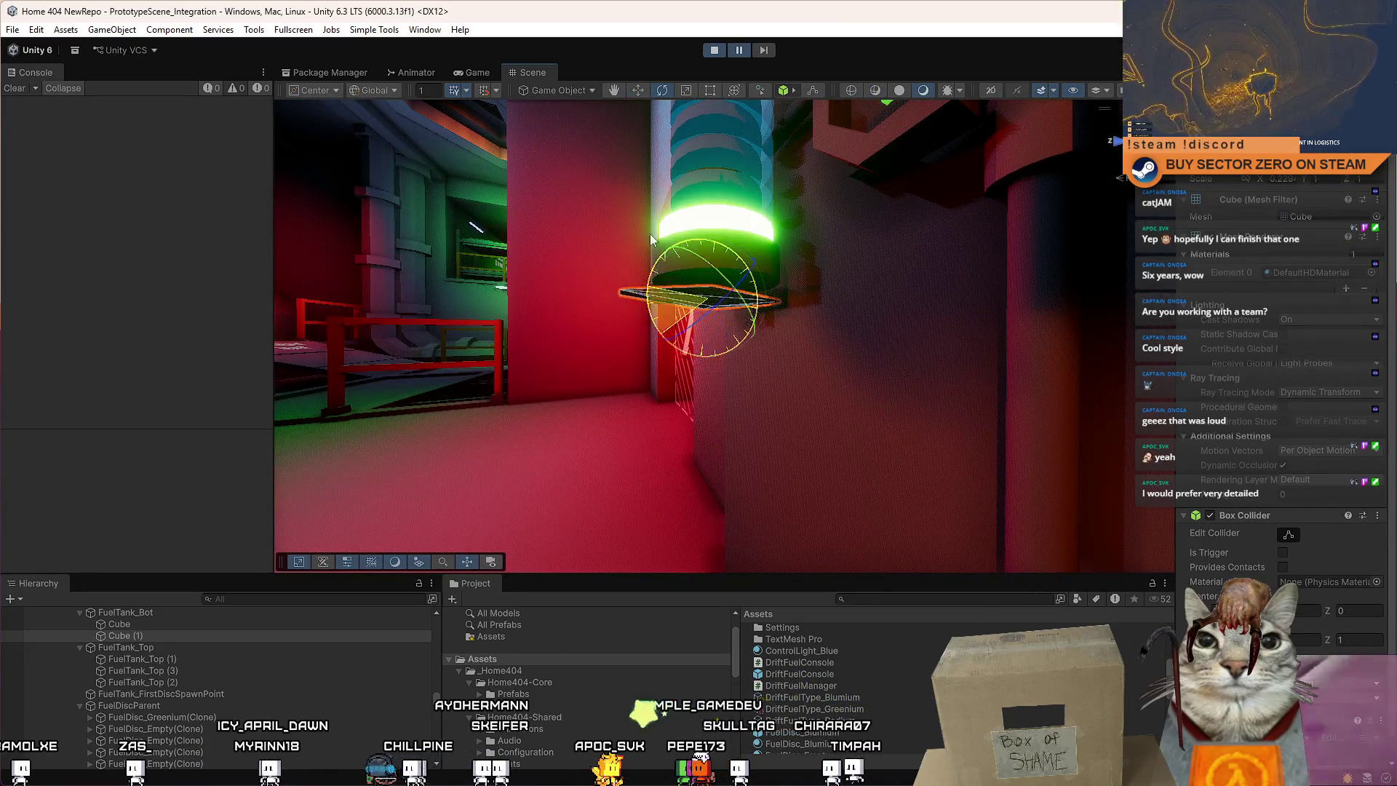
pyautogui.moveTo(676, 342); pyautogui.dragTo(513, 461)
pyautogui.press('Delete')
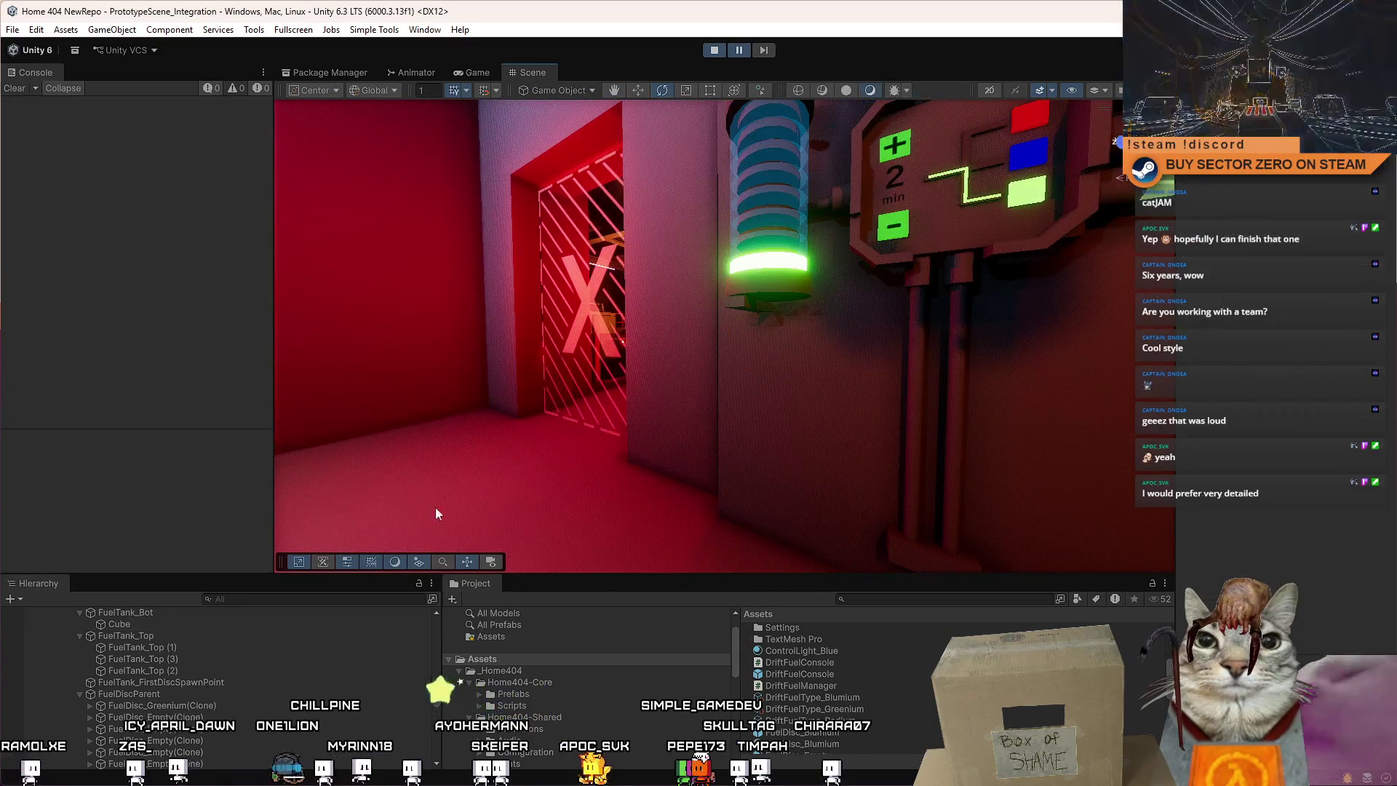
# Reparent the small Cube under FuelTank, duplicate it and rotate the flat slab upright.
pyautogui.click(147, 623)
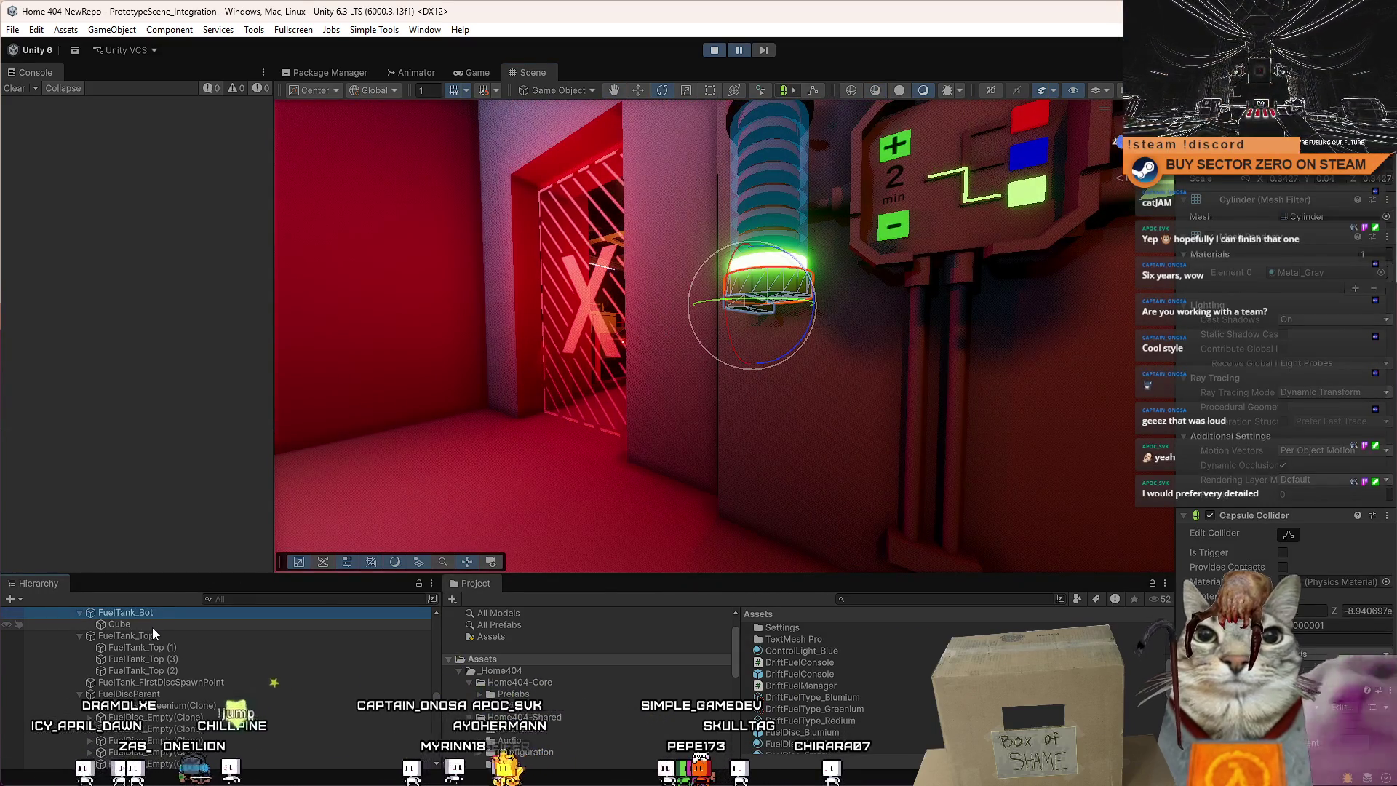
pyautogui.press('f')
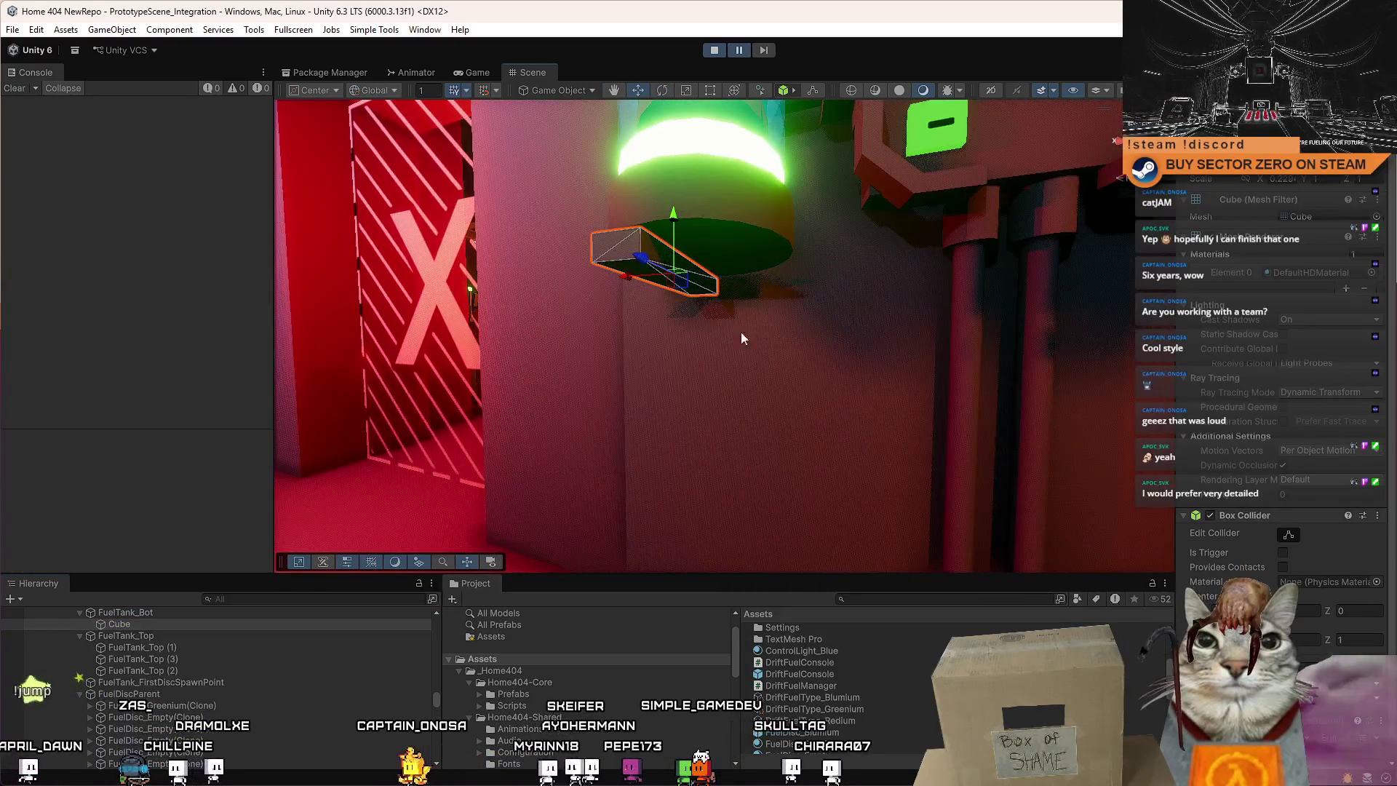
pyautogui.scroll(3)
pyautogui.moveTo(168, 650); pyautogui.dragTo(170, 649)
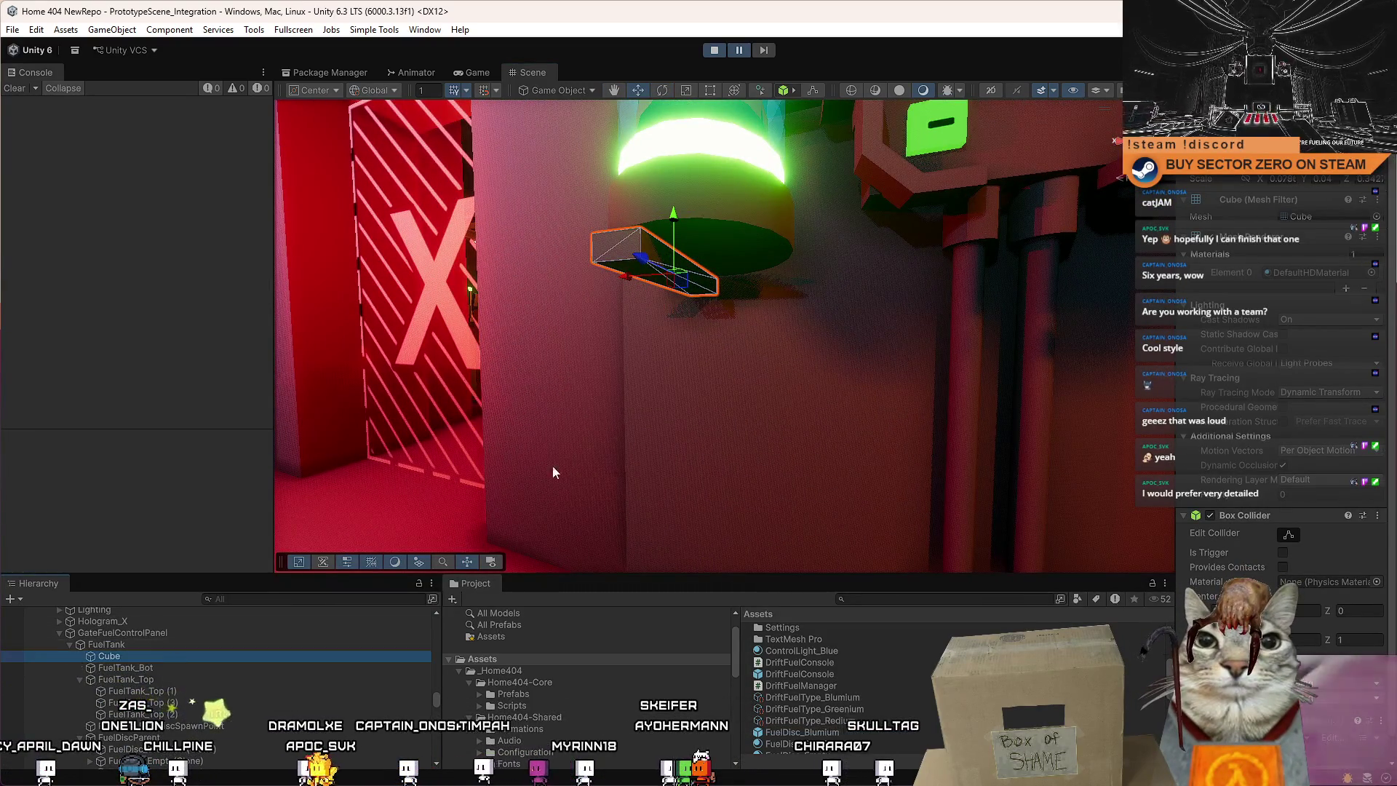
pyautogui.press('f')
pyautogui.press('e')
pyautogui.hotkey('ctrl', 'd')
pyautogui.moveTo(627, 331); pyautogui.dragTo(586, 236)
pyautogui.press('w')
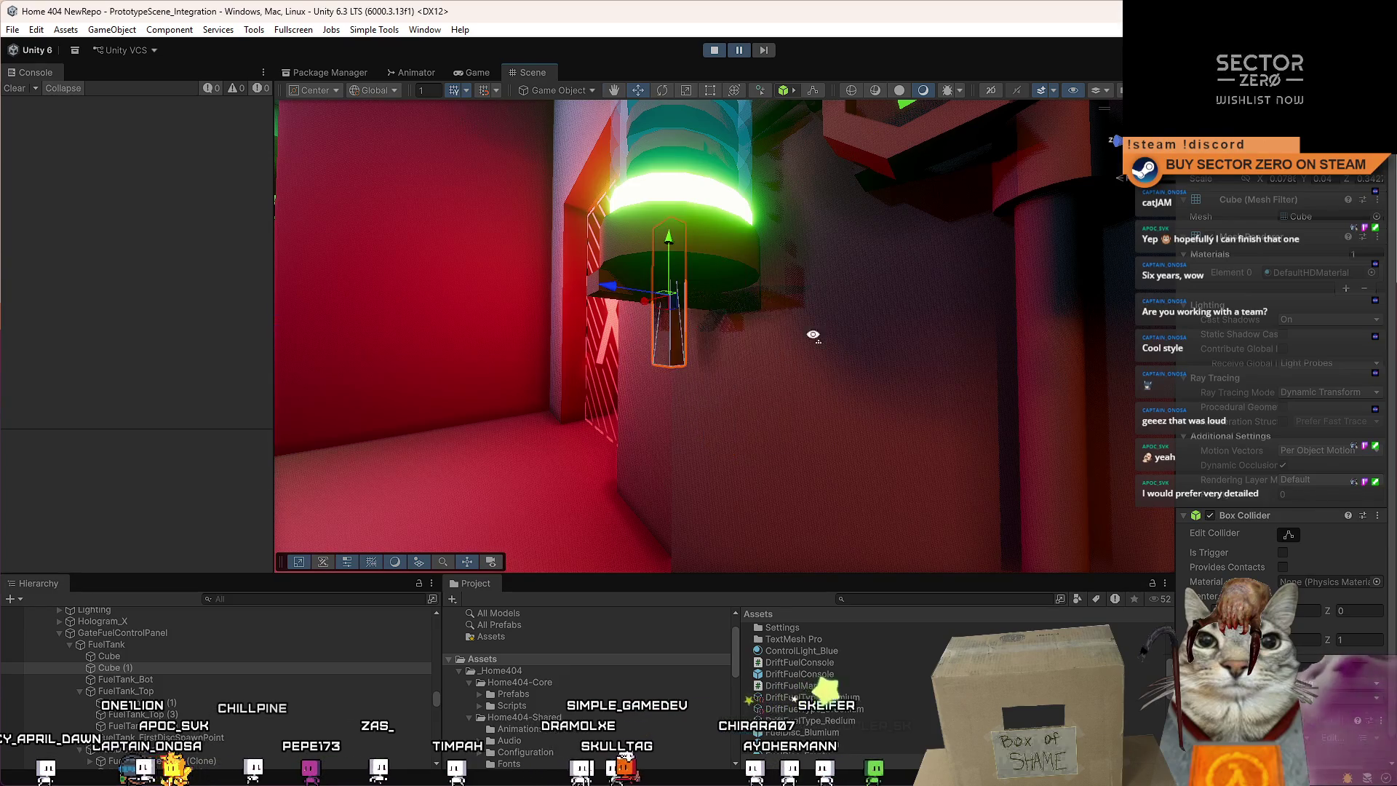
# Duplicate the upright cube beneath the fuel-control housing and widen it sideways.
pyautogui.moveTo(827, 335); pyautogui.dragTo(609, 311)
pyautogui.moveTo(686, 357); pyautogui.dragTo(1072, 347)
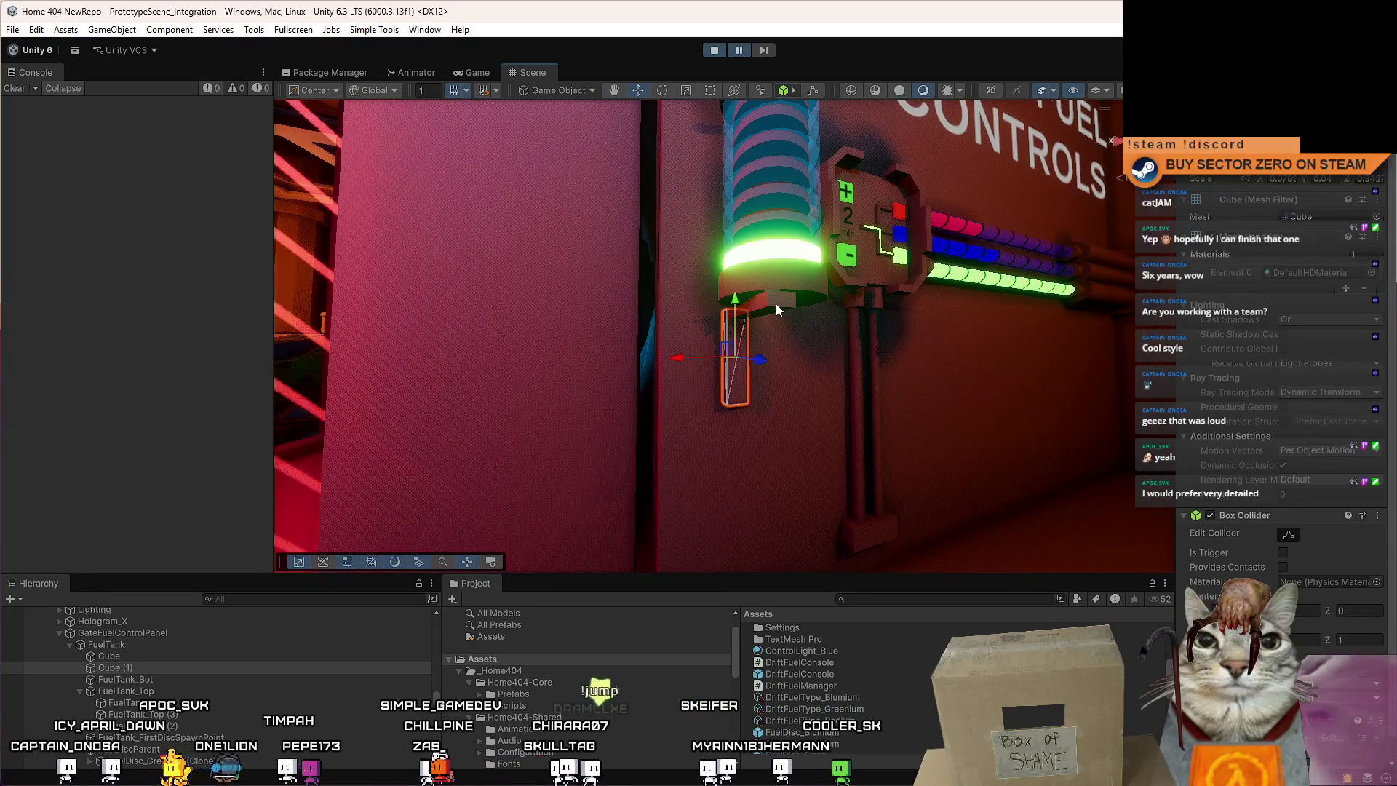
pyautogui.moveTo(735, 374); pyautogui.dragTo(884, 379)
pyautogui.hotkey('ctrl', 'd')
pyautogui.press('r')
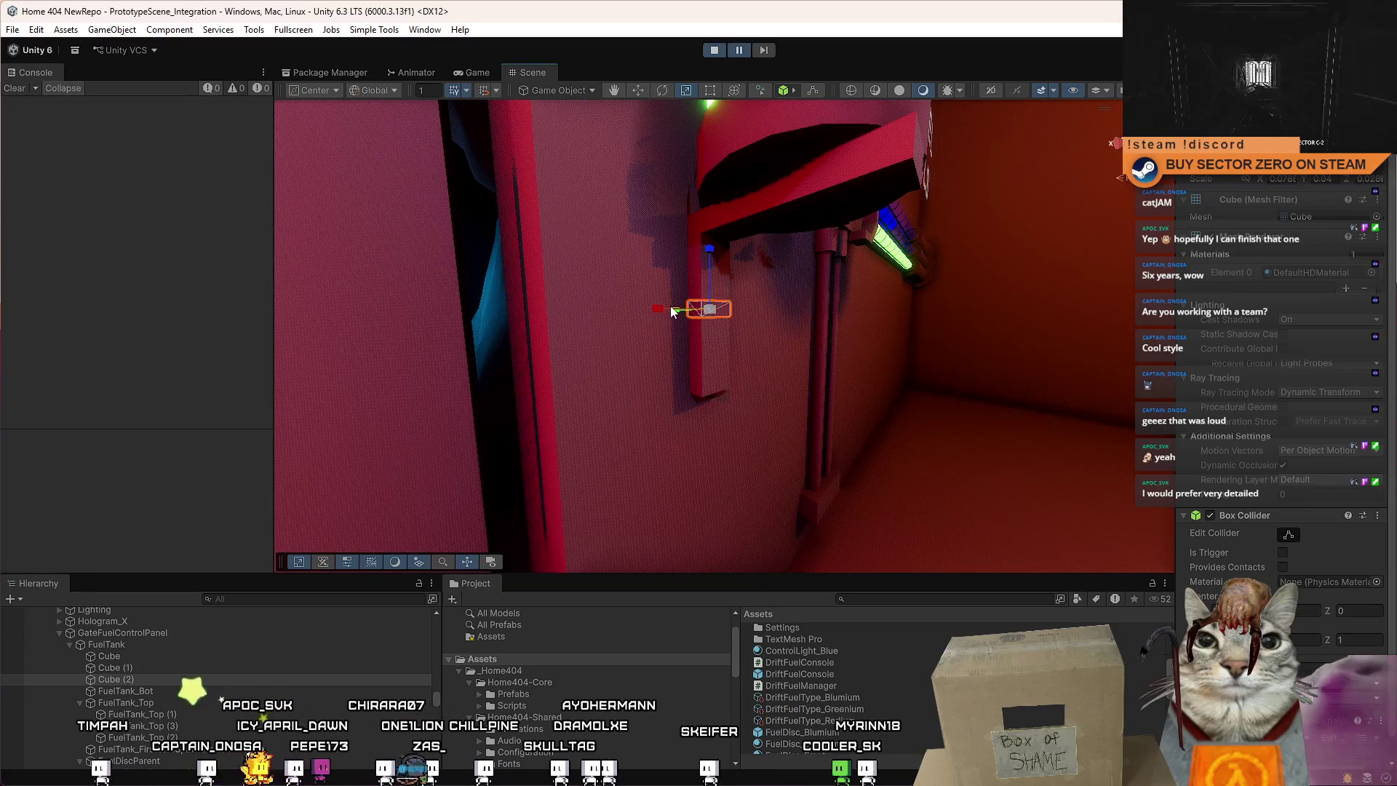
pyautogui.moveTo(662, 307); pyautogui.dragTo(420, 307)
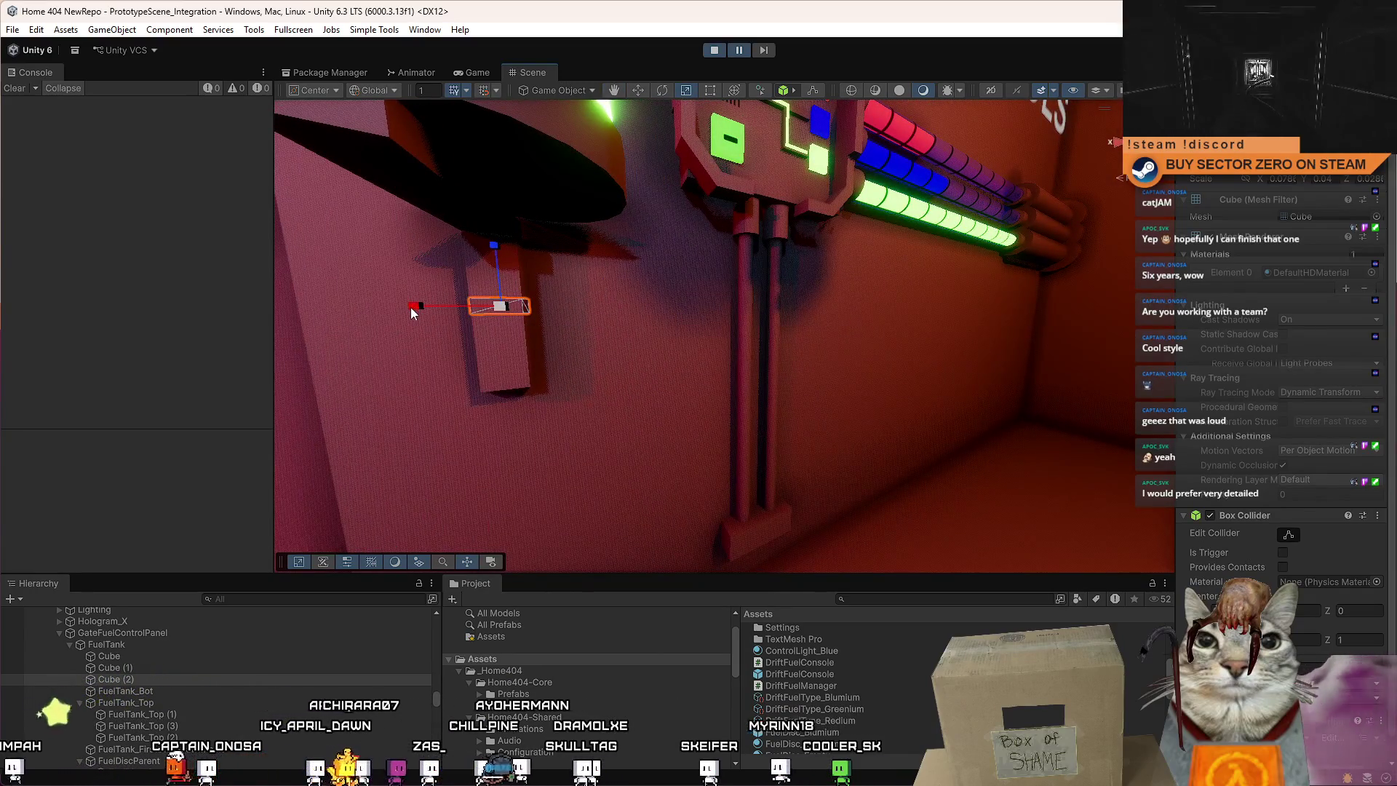
pyautogui.press('f')
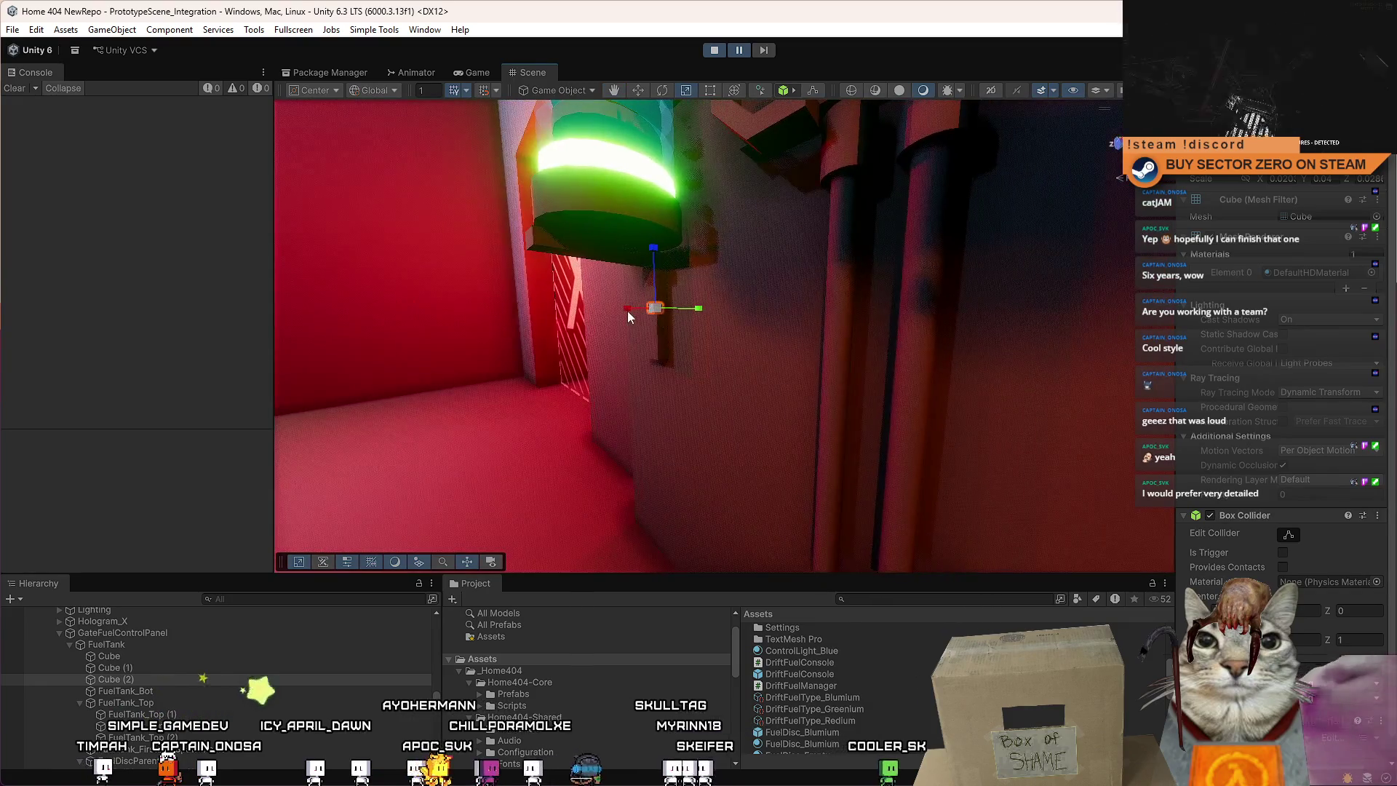
pyautogui.moveTo(594, 311); pyautogui.dragTo(550, 313)
pyautogui.moveTo(857, 329); pyautogui.dragTo(873, 313)
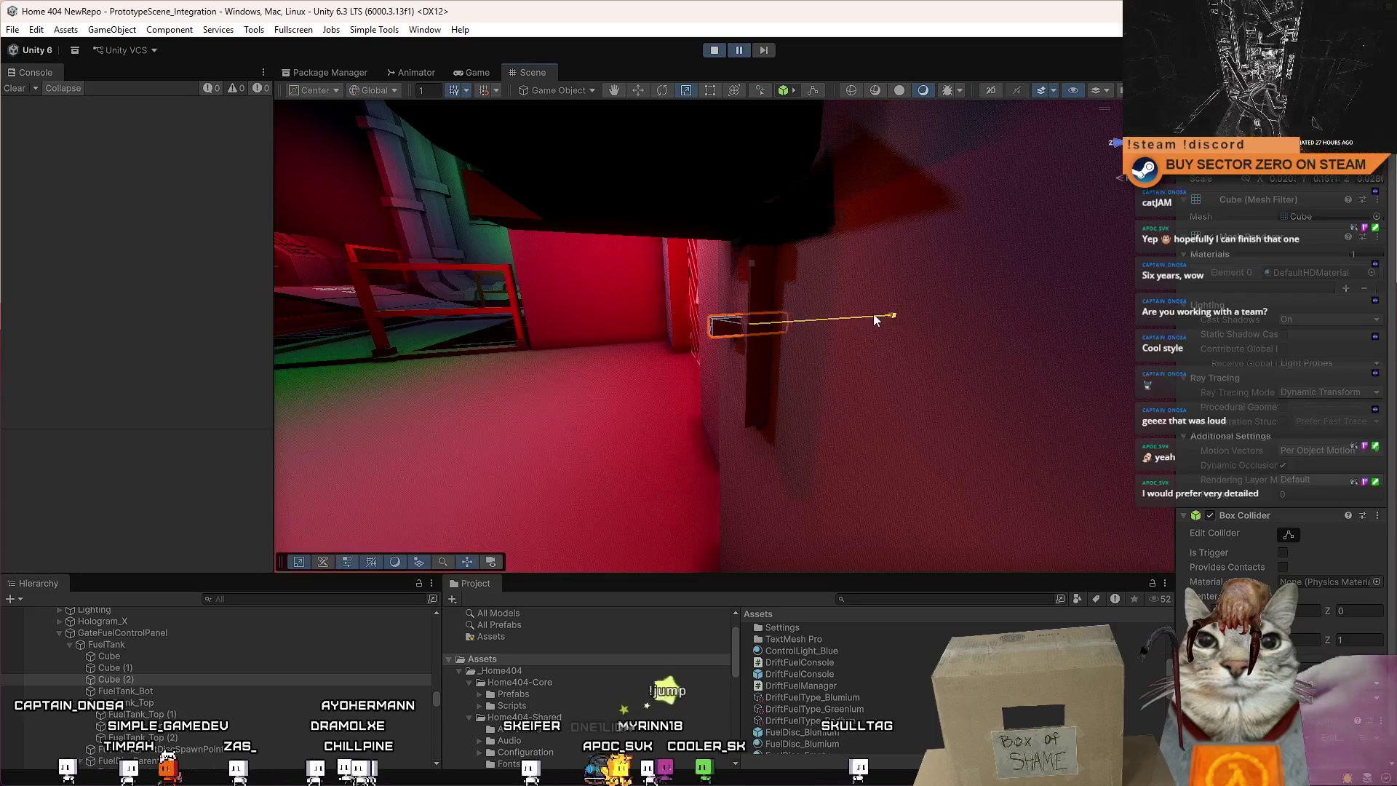
pyautogui.press('w')
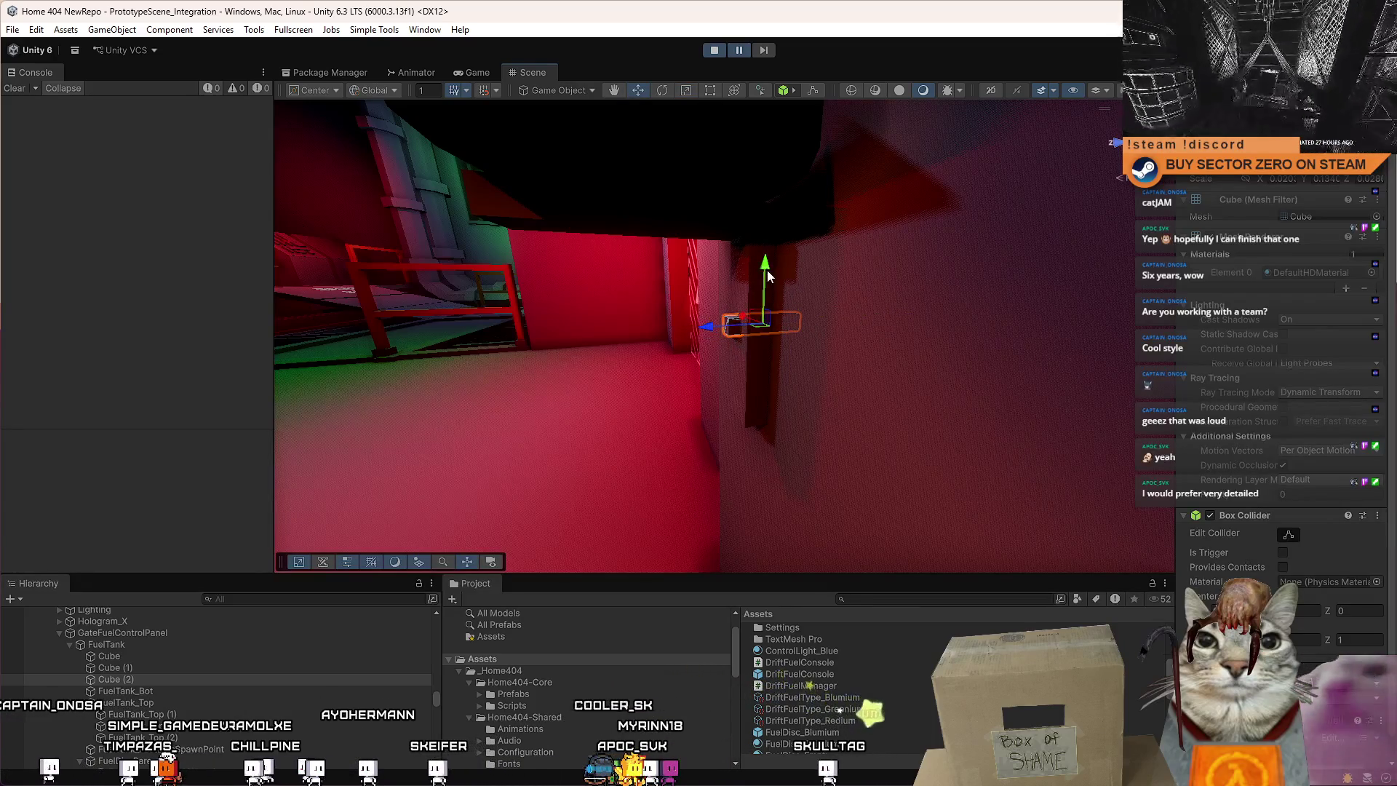
# Add Cube (3) raised upward, then duplicate Cube (2) and shift the copy right.
pyautogui.hotkey('ctrl', 'd')
pyautogui.moveTo(767, 344); pyautogui.dragTo(767, 231)
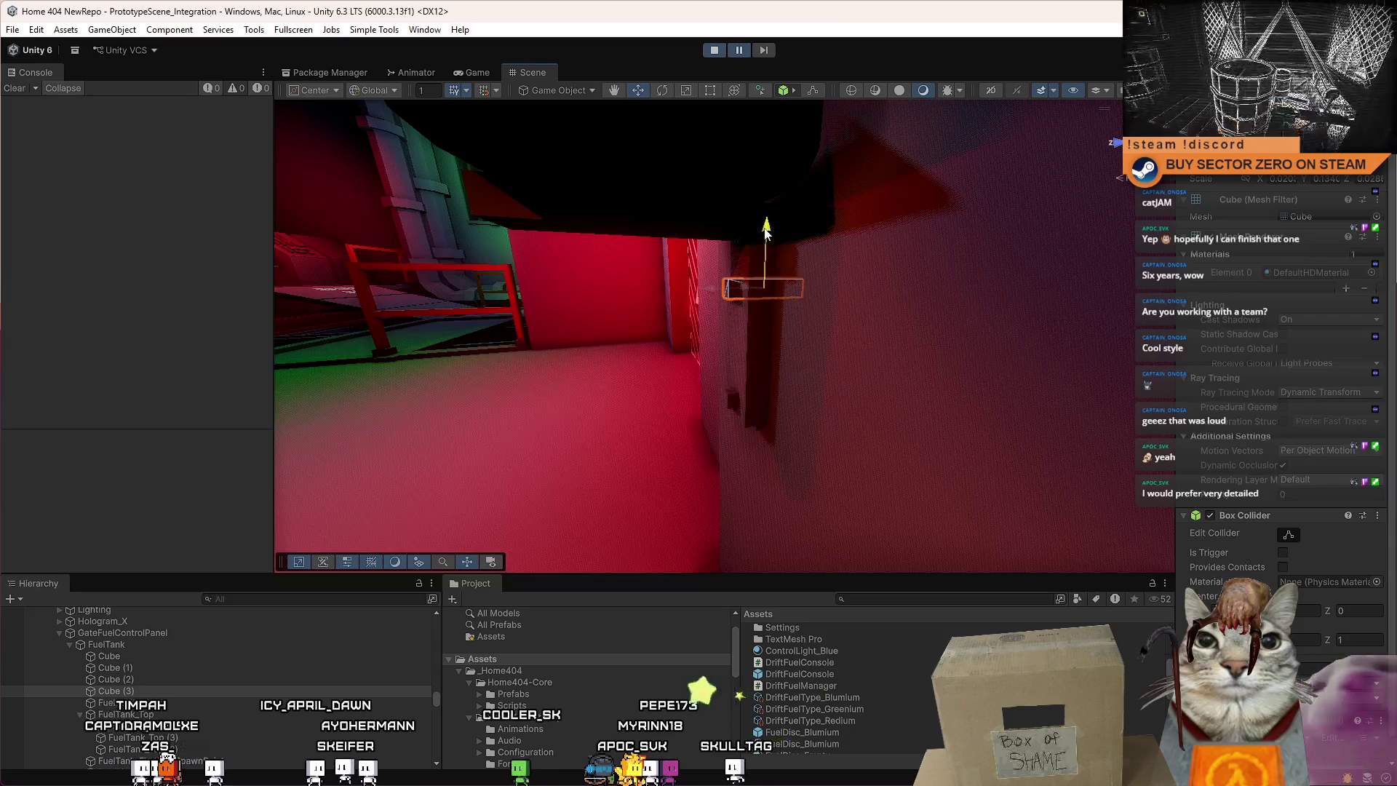
pyautogui.press('f')
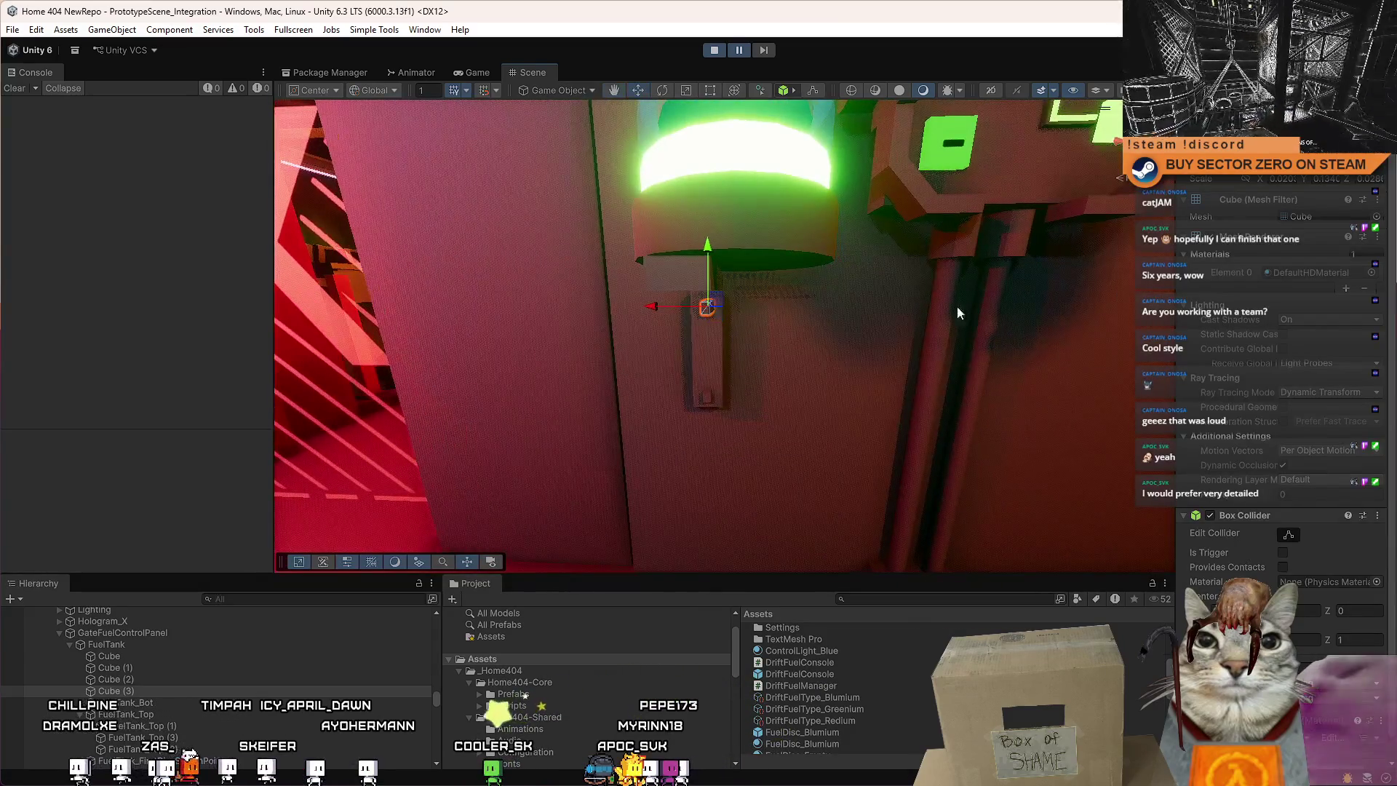
pyautogui.click(711, 398)
pyautogui.press('f')
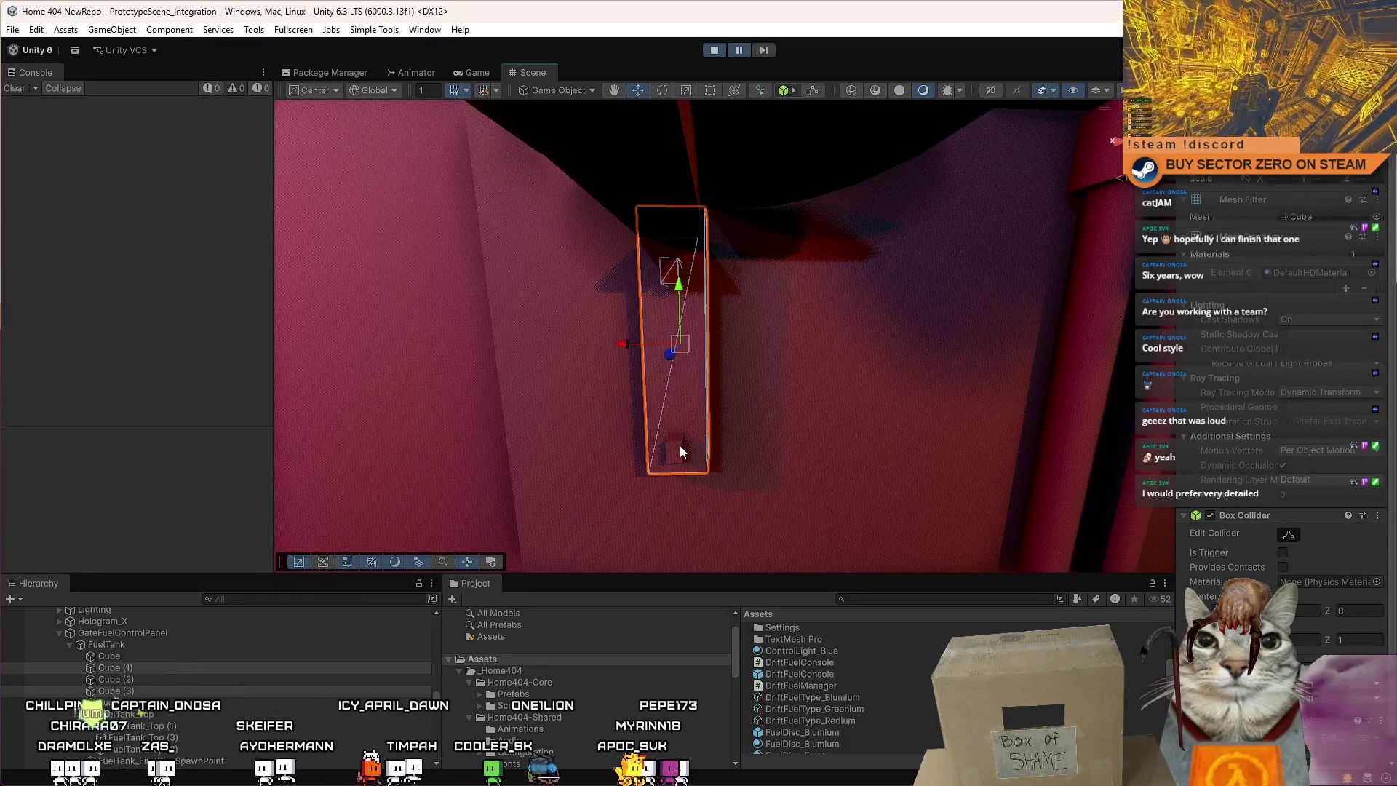
pyautogui.scroll(-3)
pyautogui.hotkey('ctrl', 'd')
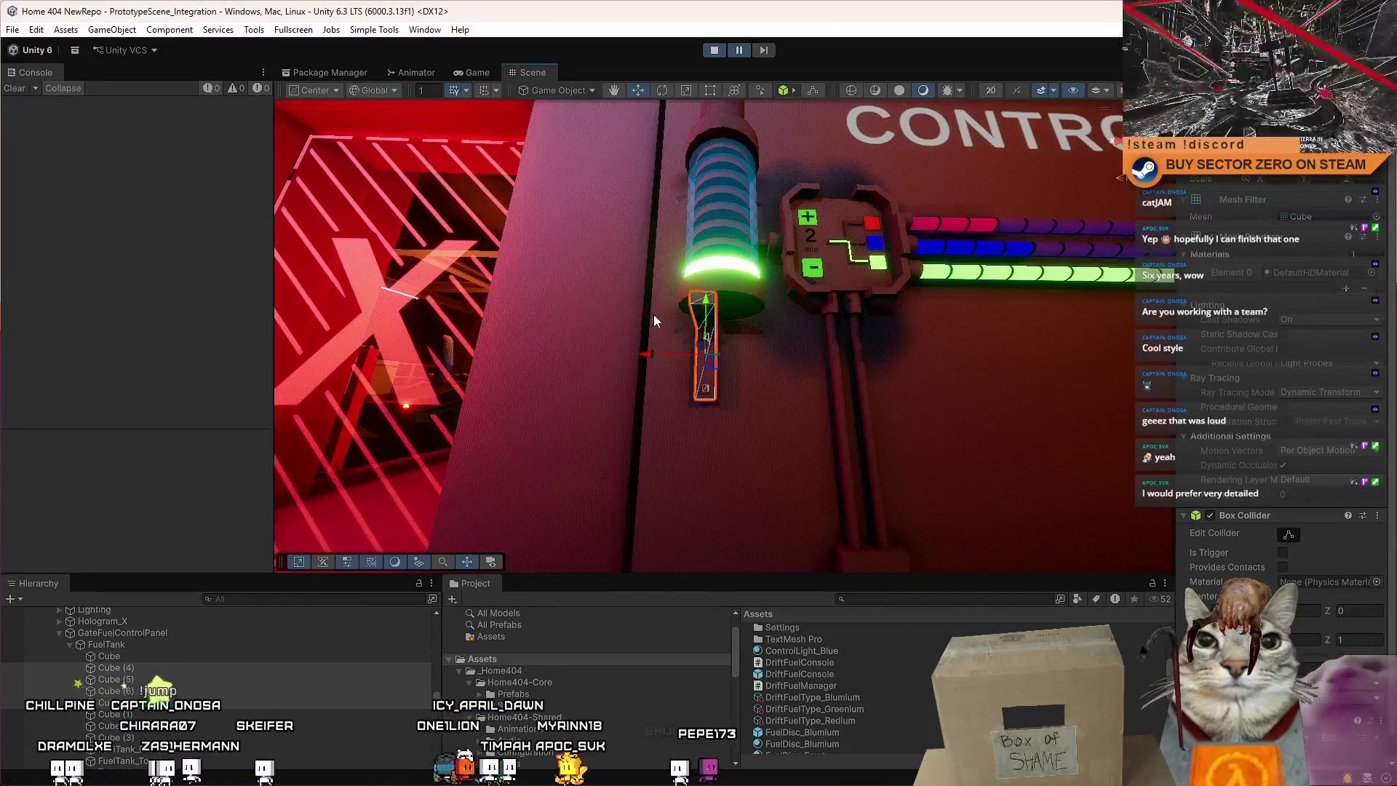
pyautogui.moveTo(642, 356); pyautogui.dragTo(684, 355)
# Raise the small support cube, shorten the left and right cubes vertically, and show the Game view.
pyautogui.click(789, 363)
pyautogui.moveTo(789, 364); pyautogui.dragTo(926, 409)
pyautogui.scroll(-3)
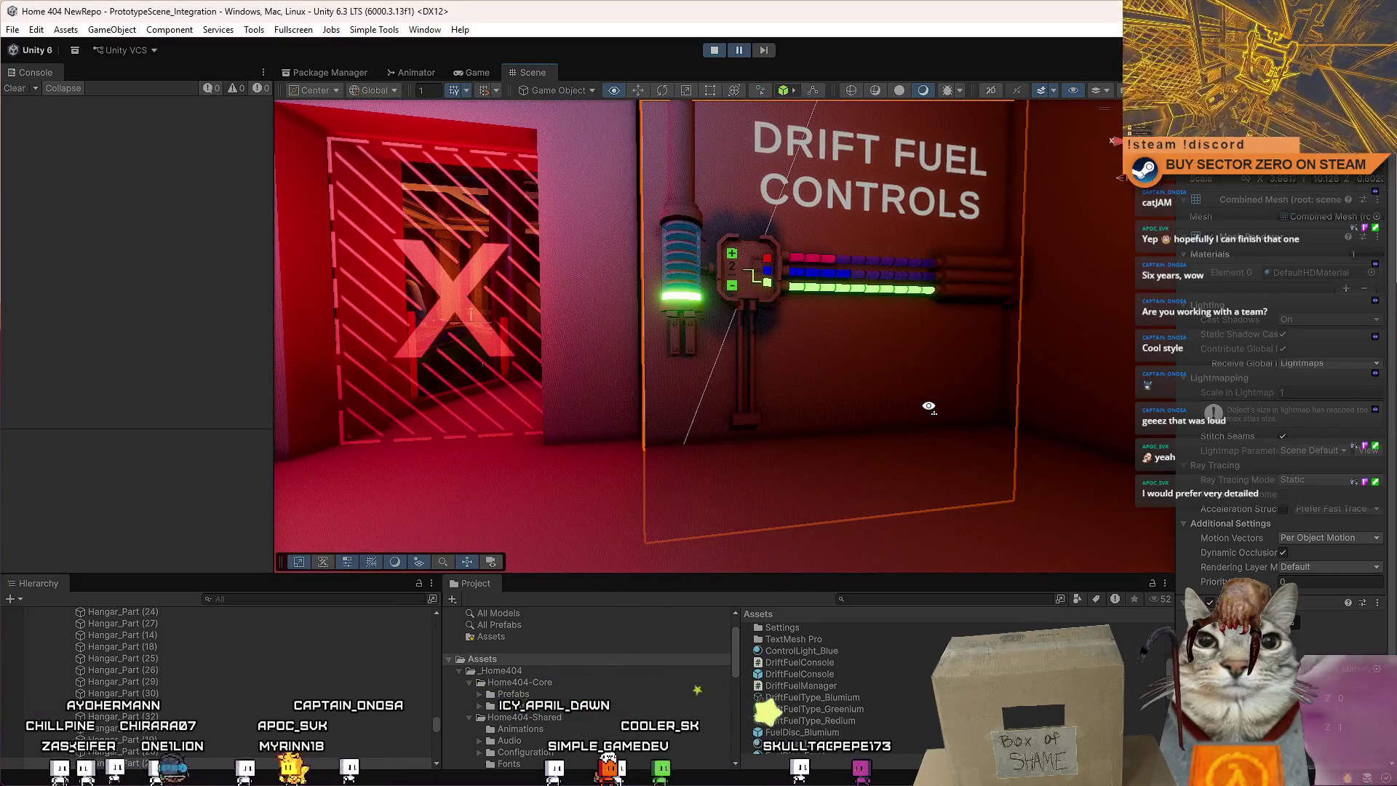
pyautogui.scroll(3)
pyautogui.click(863, 398)
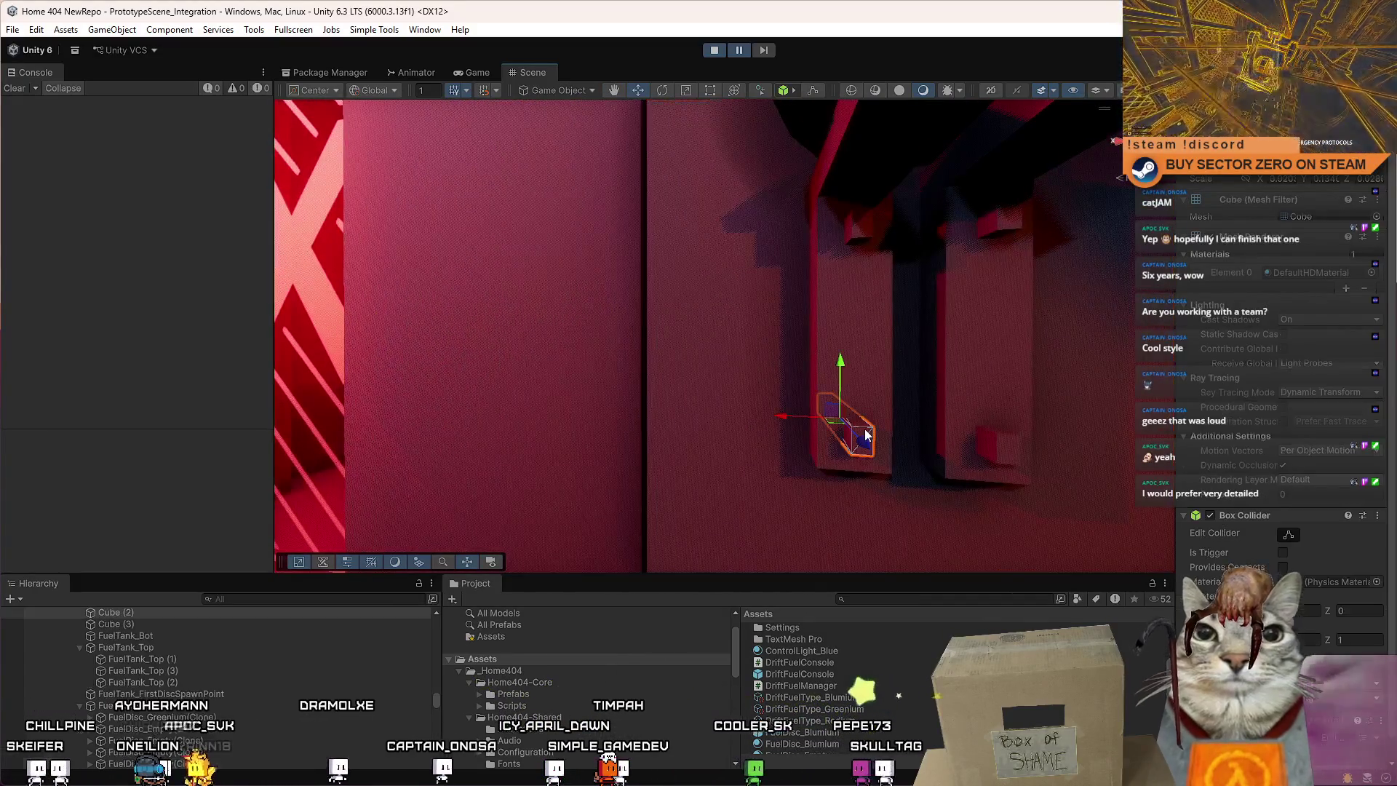
pyautogui.moveTo(750, 326); pyautogui.dragTo(765, 300)
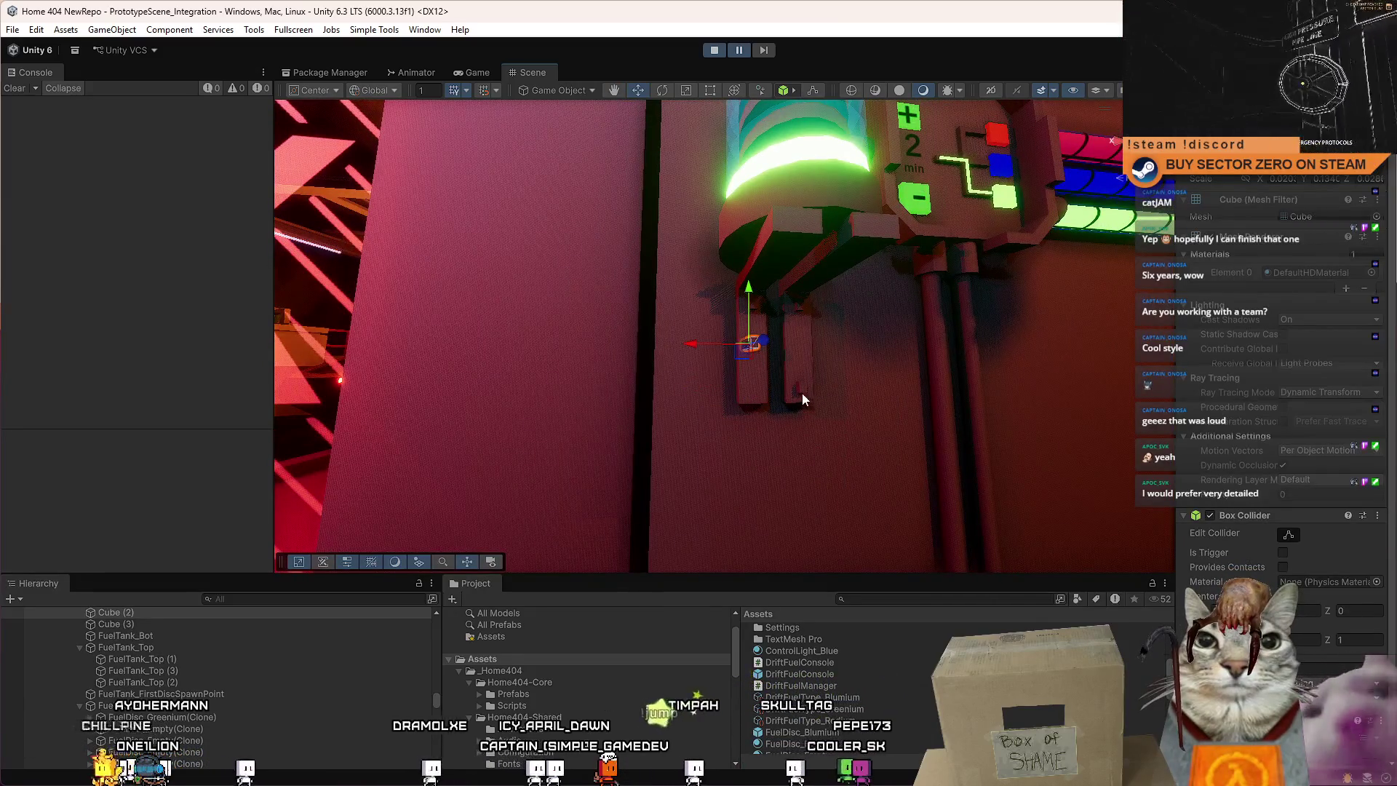
pyautogui.click(802, 364)
pyautogui.click(740, 385)
pyautogui.press('r')
pyautogui.moveTo(774, 286); pyautogui.dragTo(853, 408)
pyautogui.click(792, 294)
pyautogui.click(494, 73)
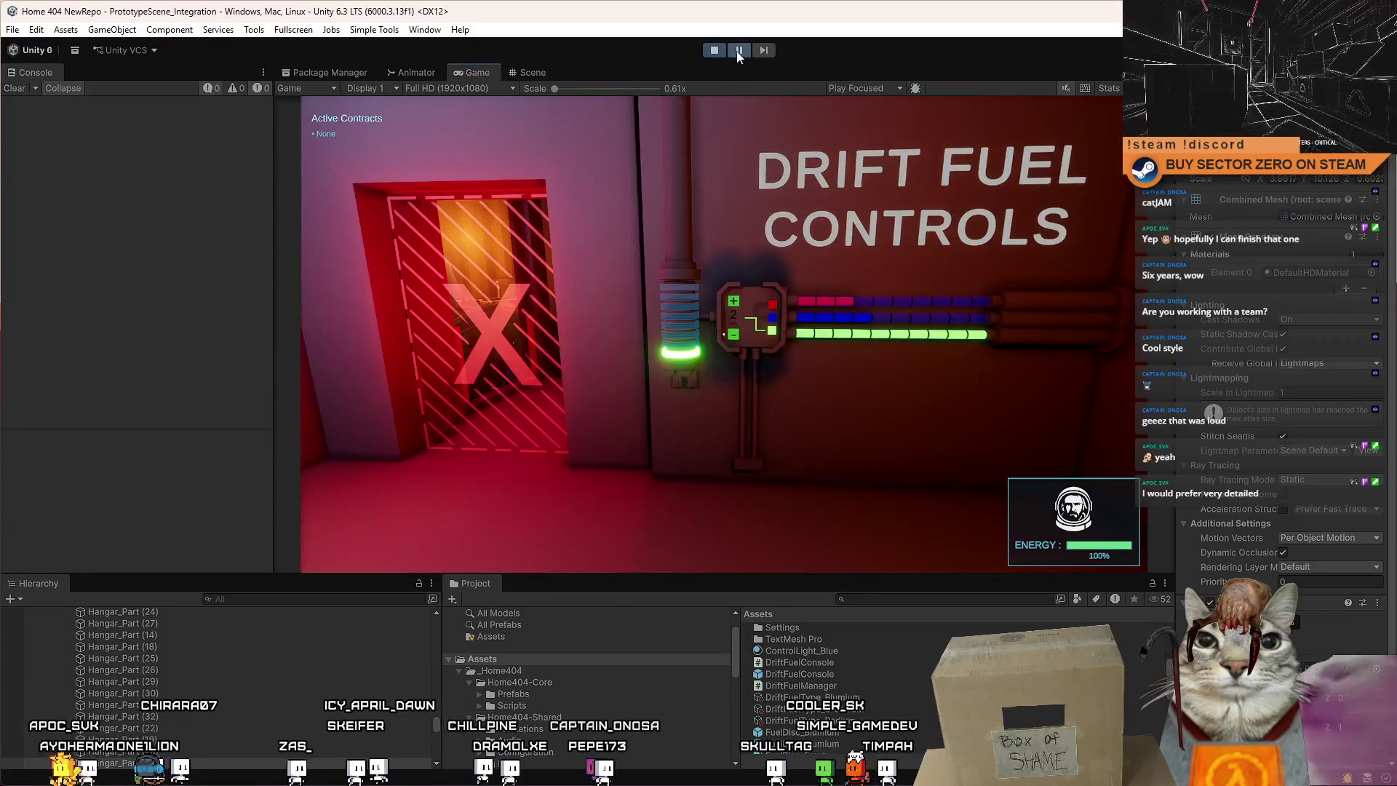
pyautogui.press('w')
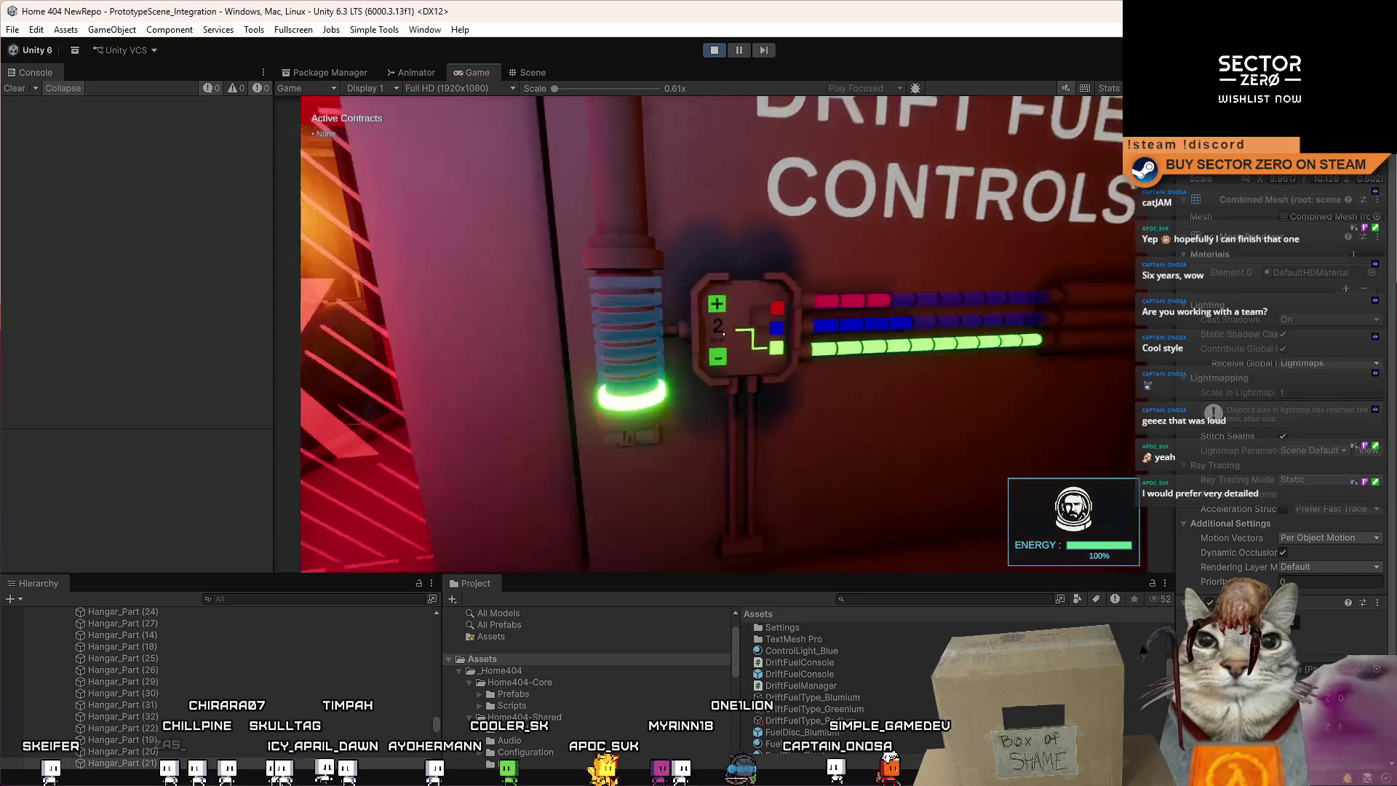
pyautogui.press('Escape')
pyautogui.press('Escape')
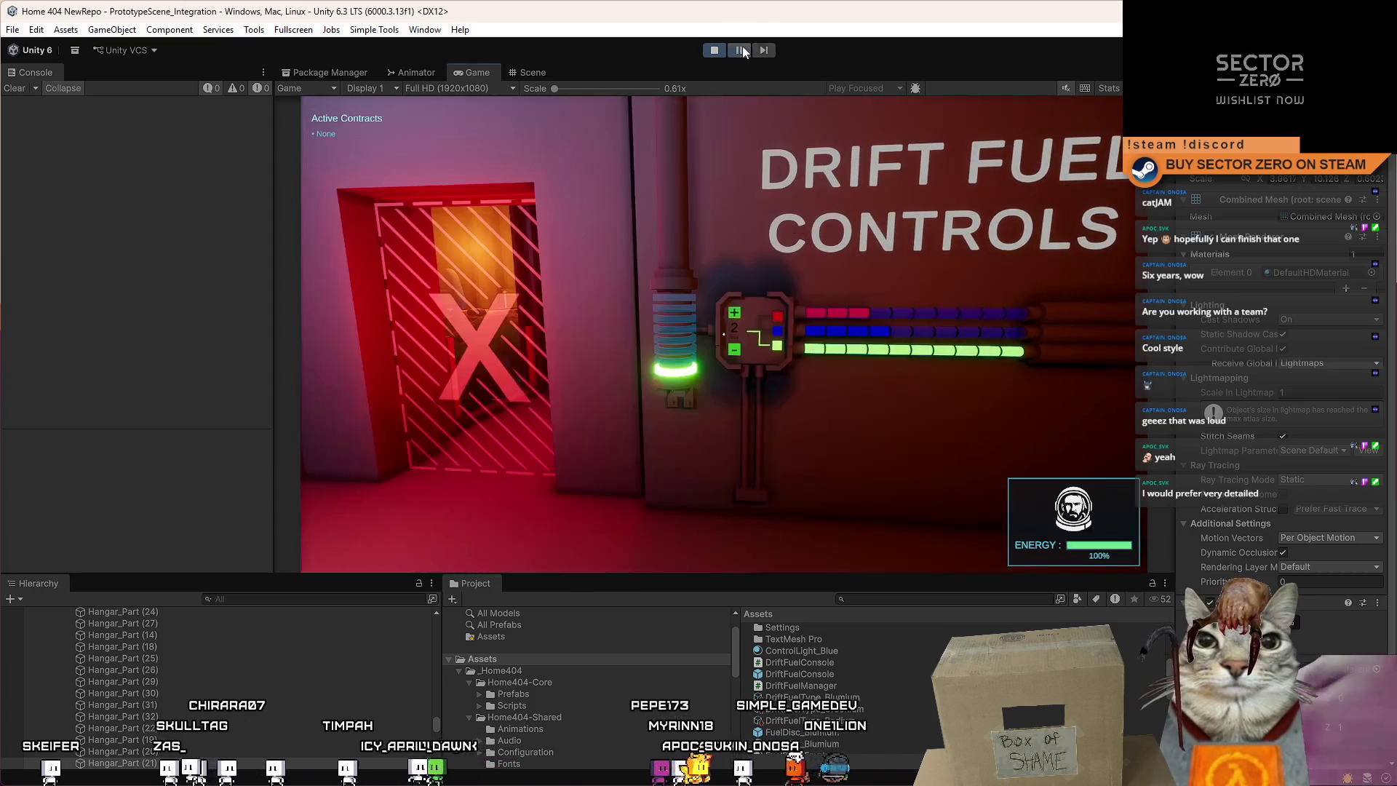
pyautogui.click(537, 69)
pyautogui.scroll(3)
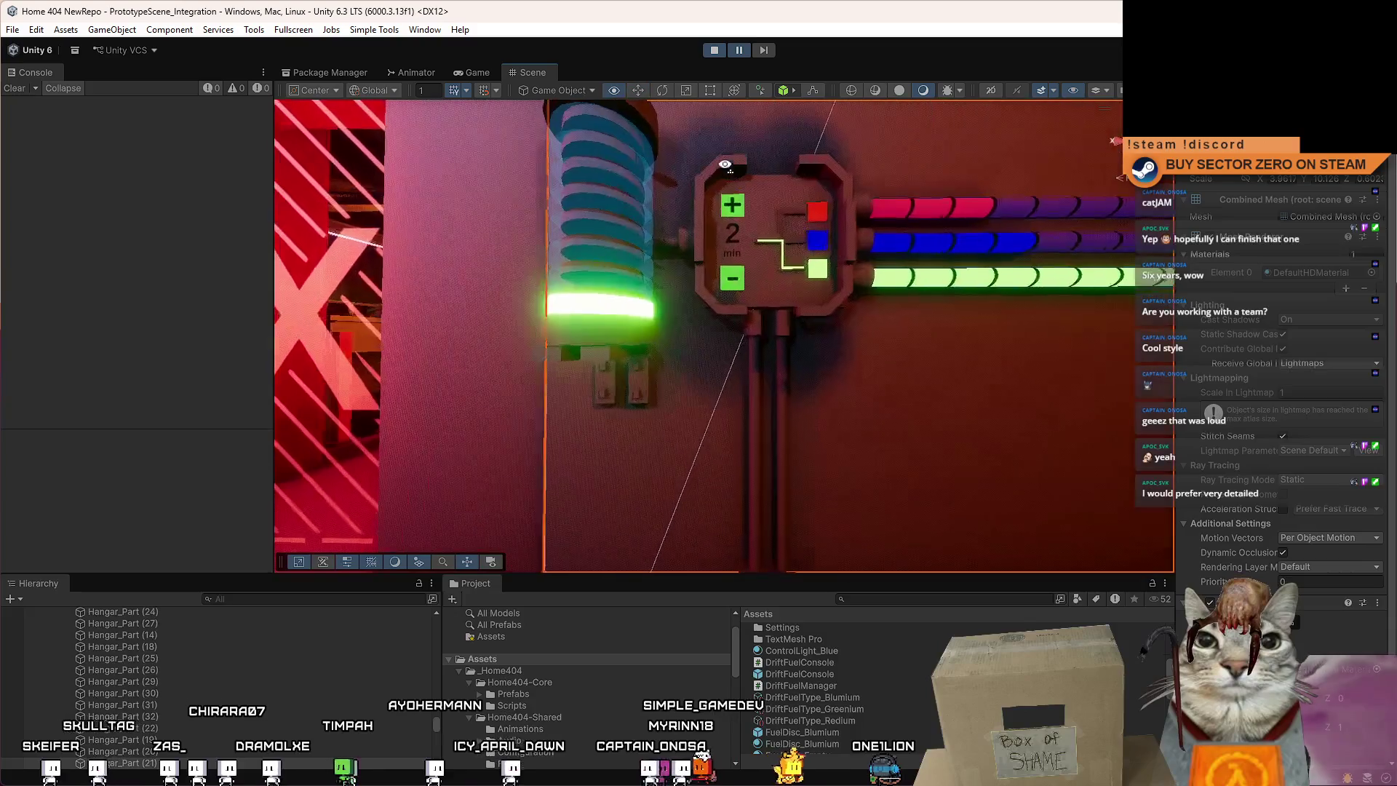
pyautogui.click(640, 268)
pyautogui.moveTo(685, 218); pyautogui.dragTo(653, 235)
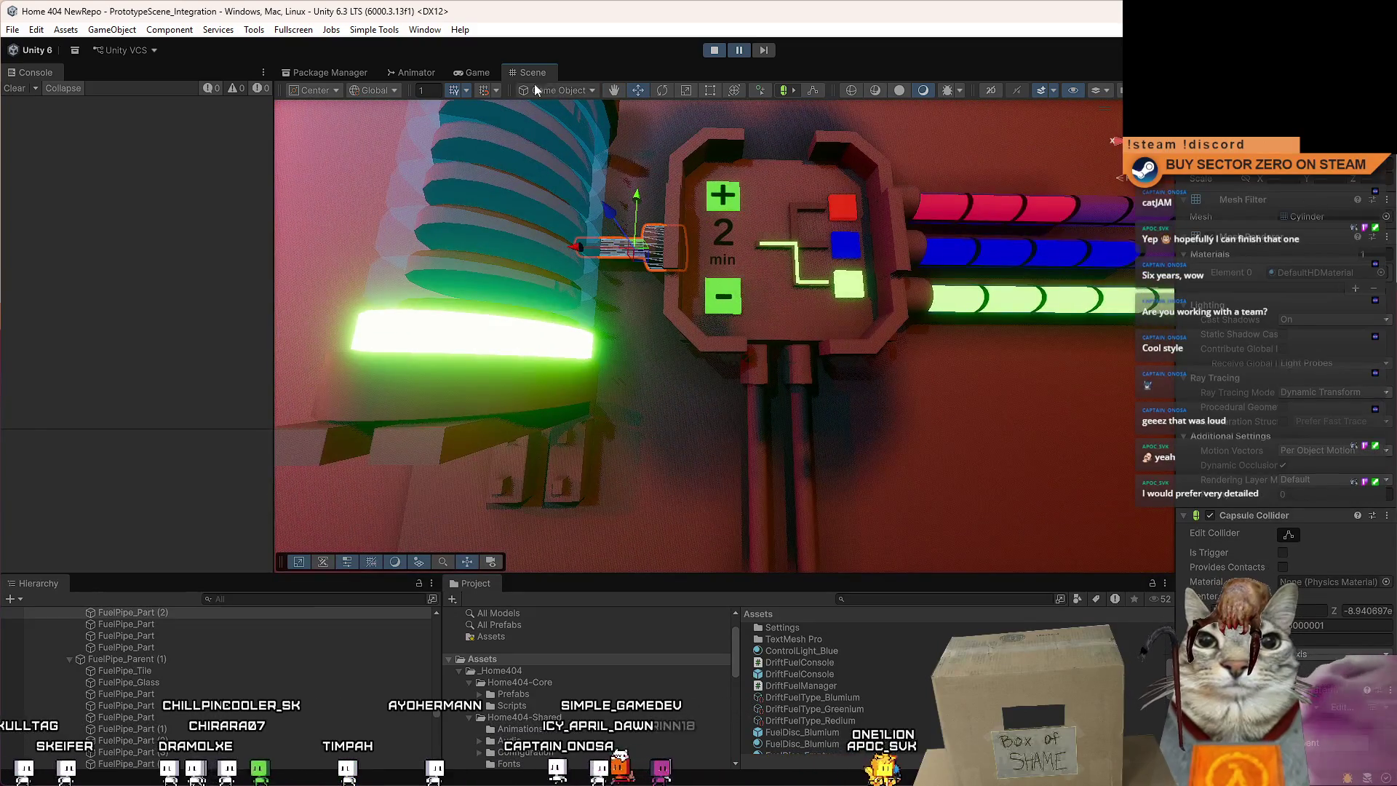
pyautogui.hotkey('ctrl', '2')
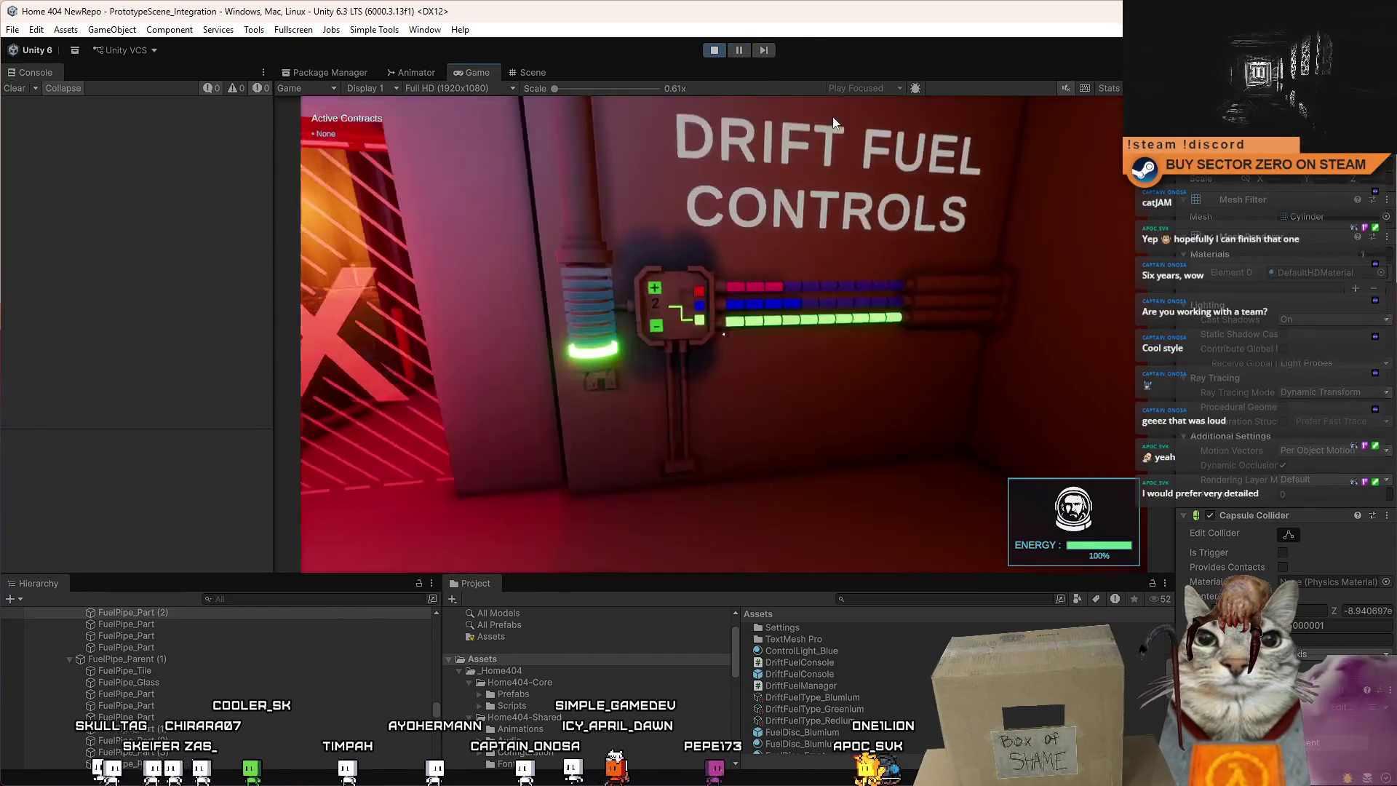
pyautogui.press('Escape')
pyautogui.press('Escape')
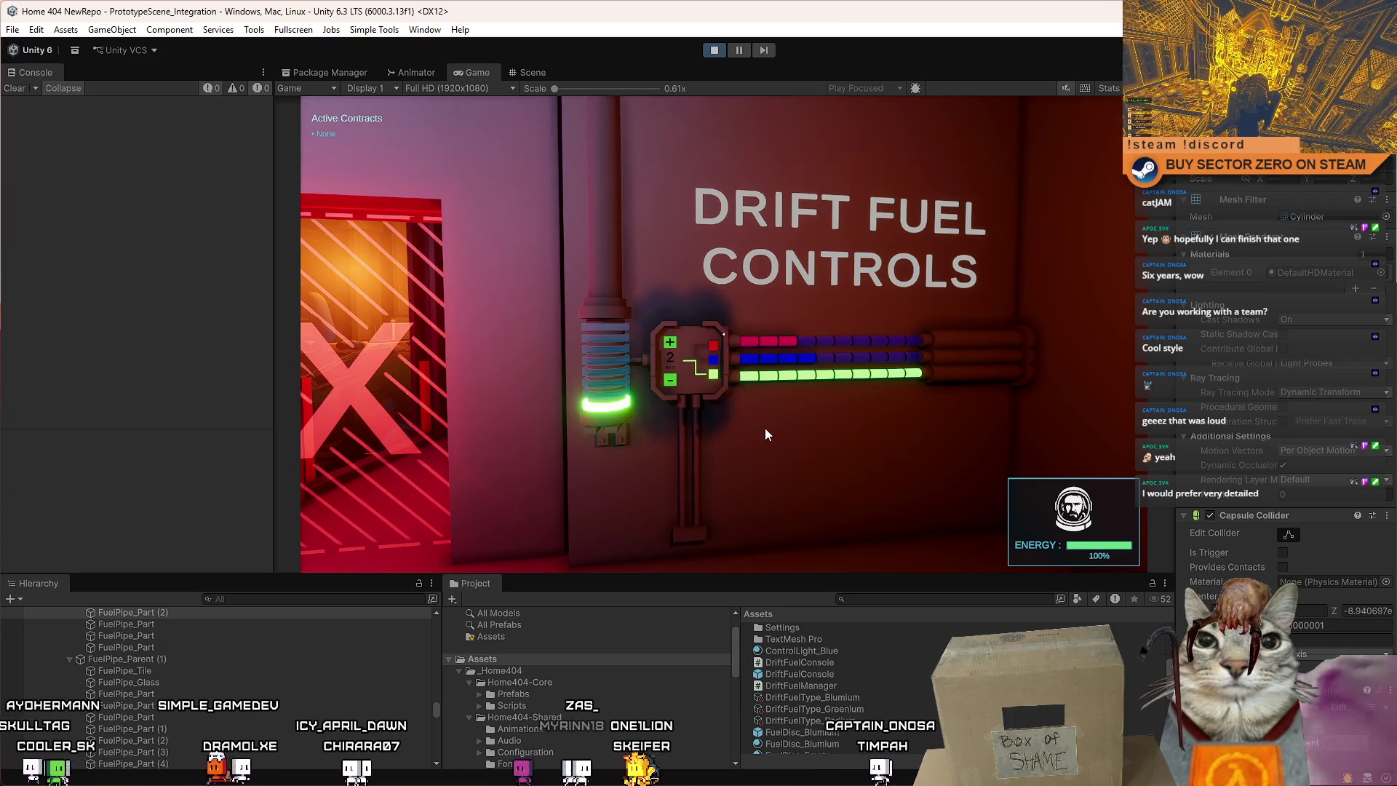
pyautogui.click(810, 404)
pyautogui.press('w')
pyautogui.press('s')
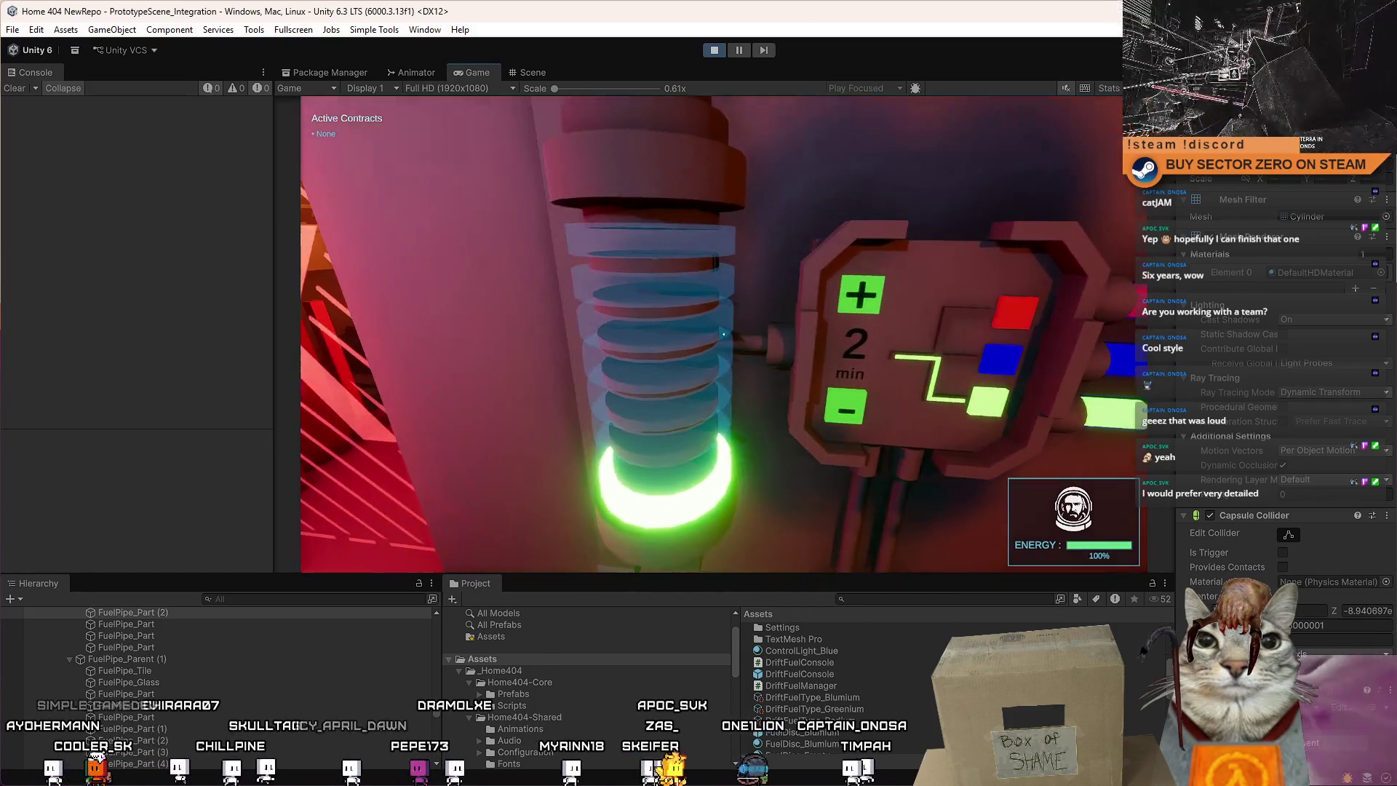
pyautogui.press('s')
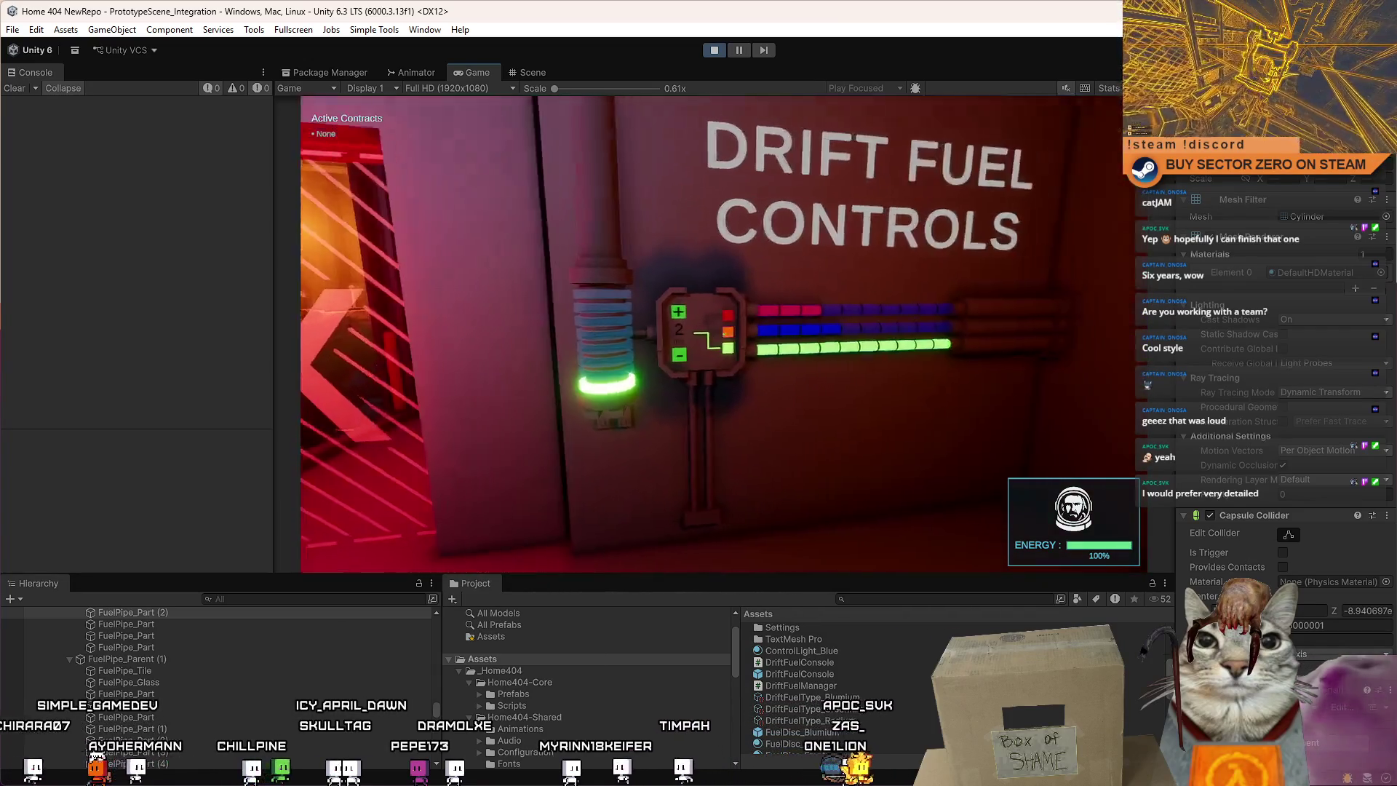
pyautogui.press('d')
pyautogui.press('s')
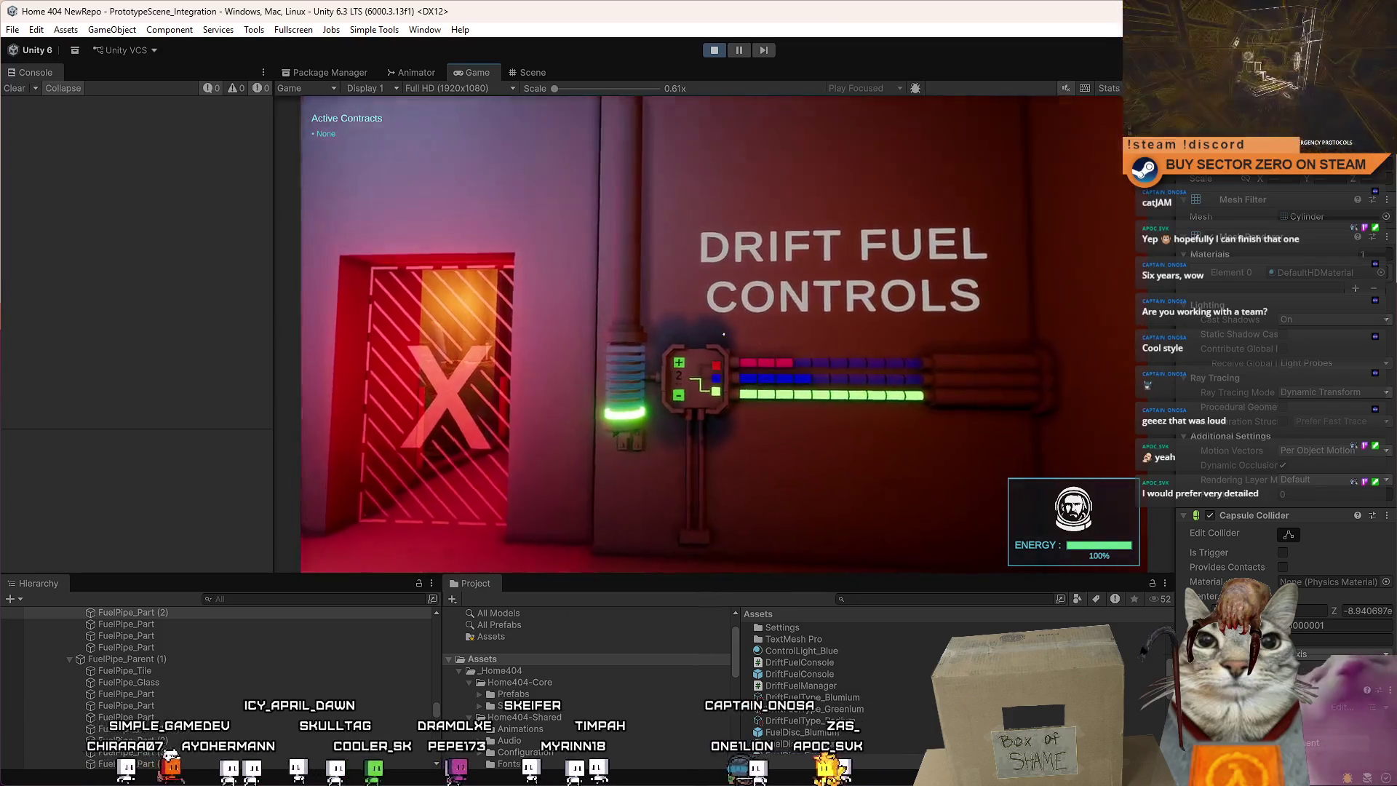
pyautogui.press('w')
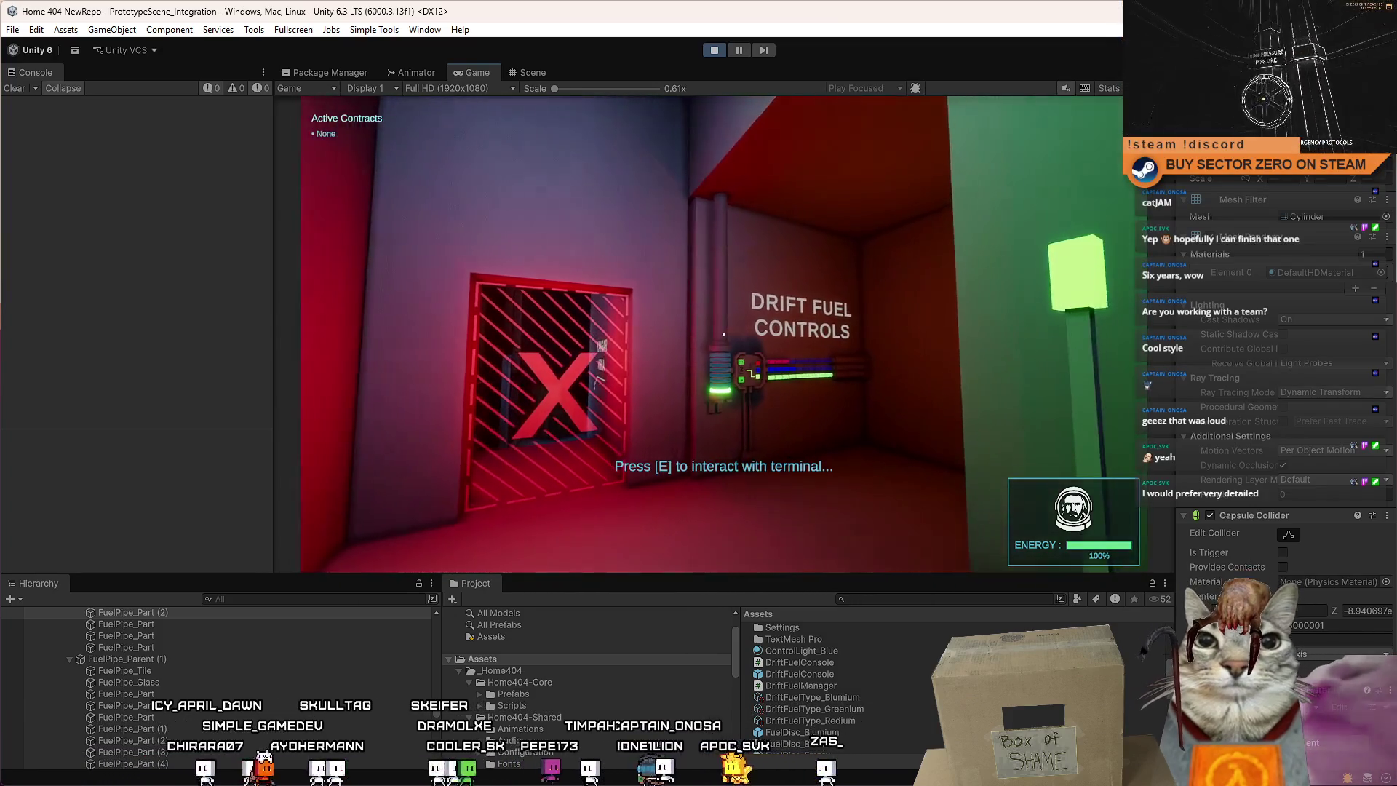
pyautogui.press('s')
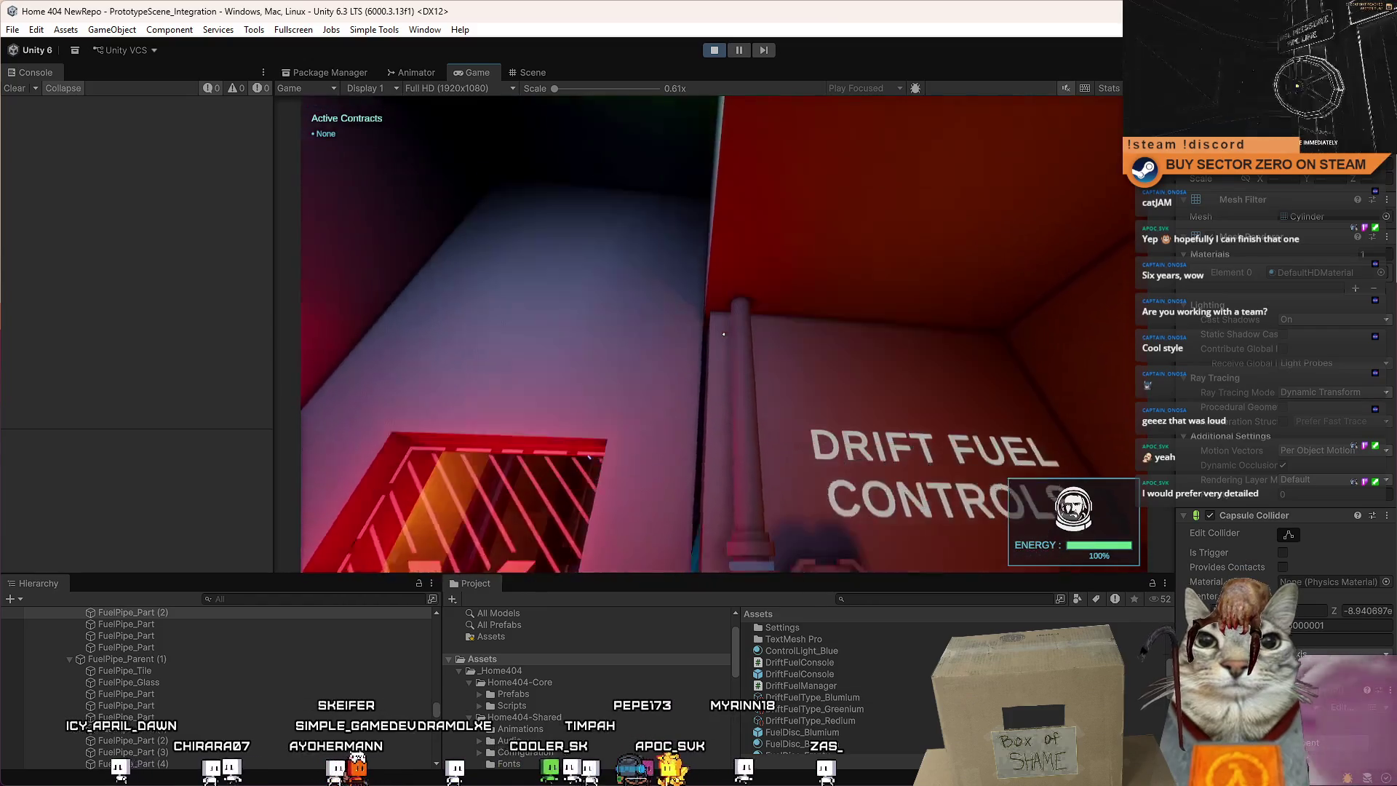
pyautogui.press('a')
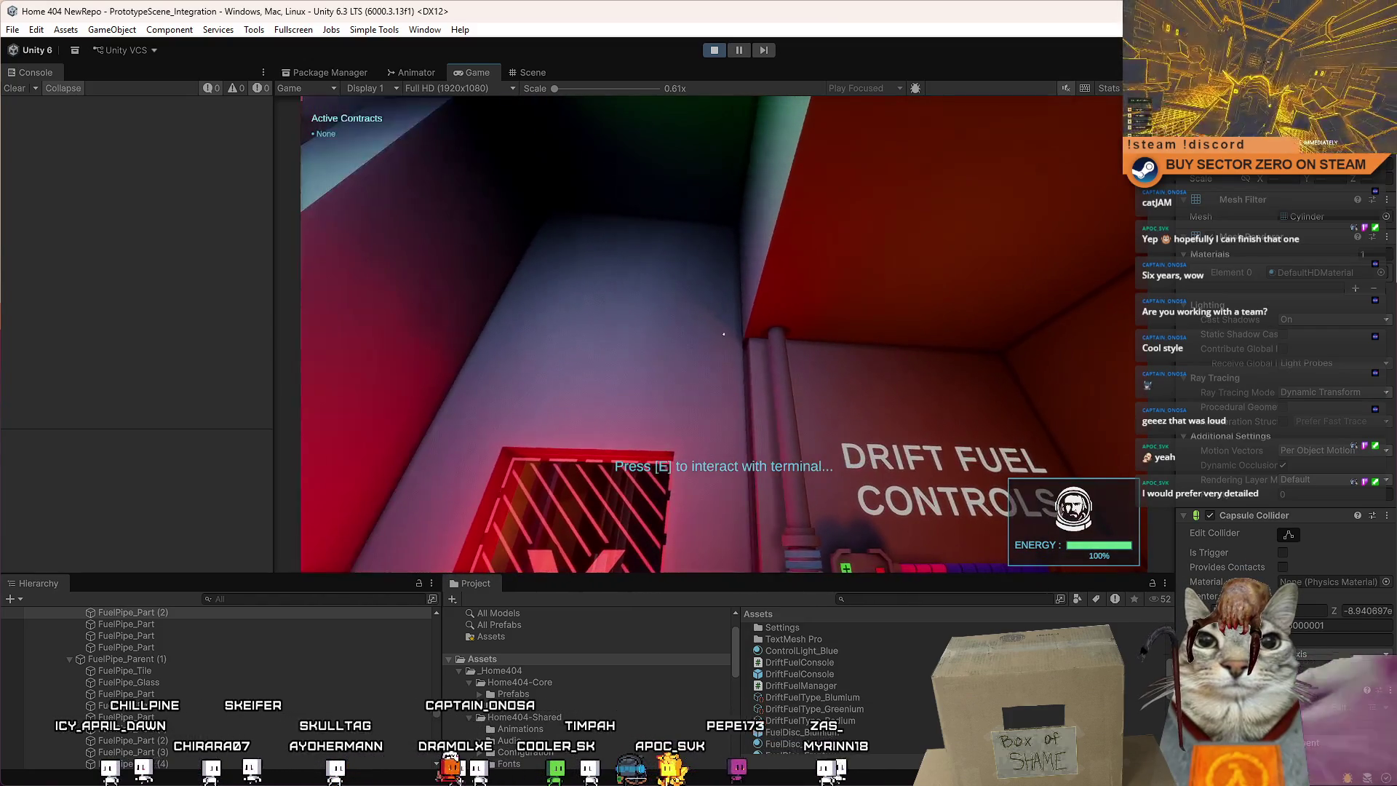
pyautogui.press('d')
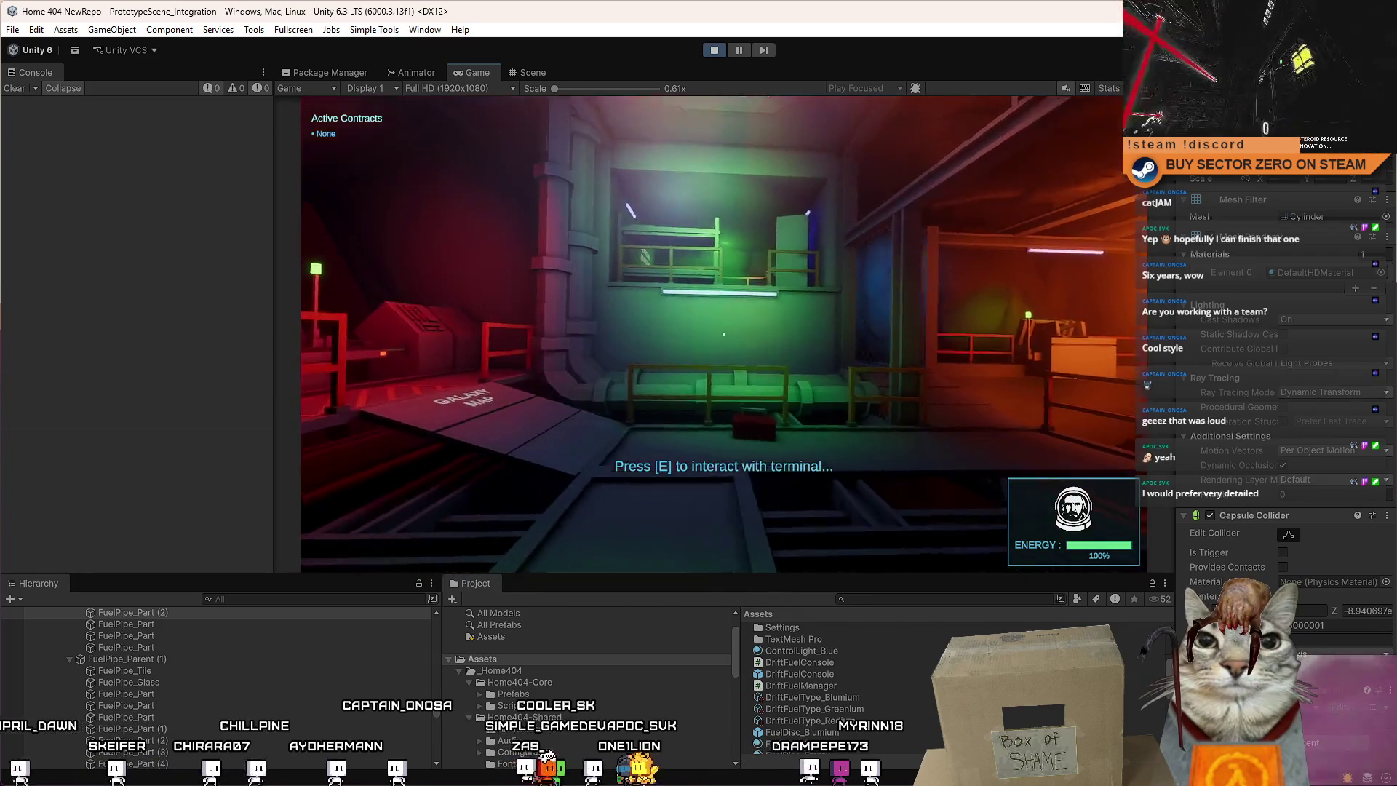
pyautogui.press('a')
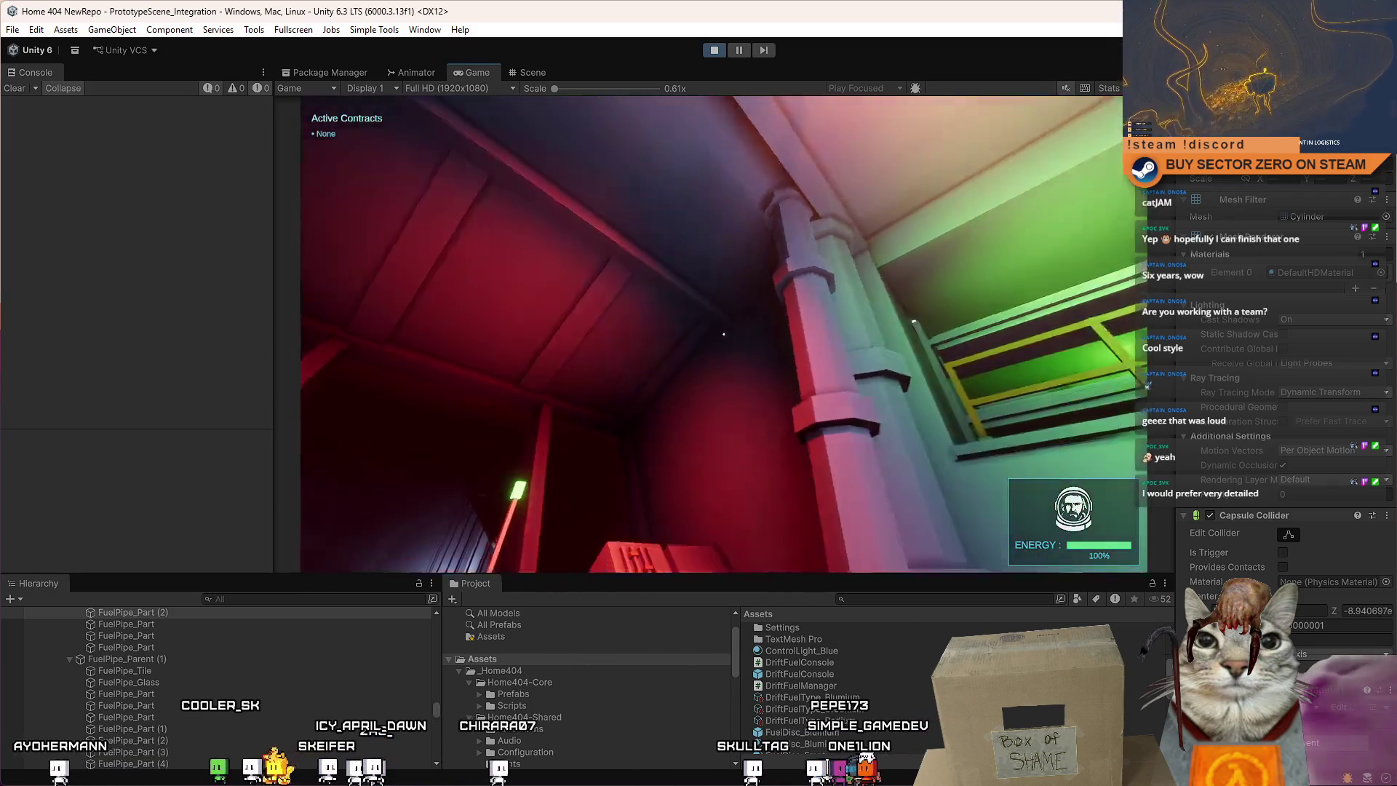
pyautogui.press('w')
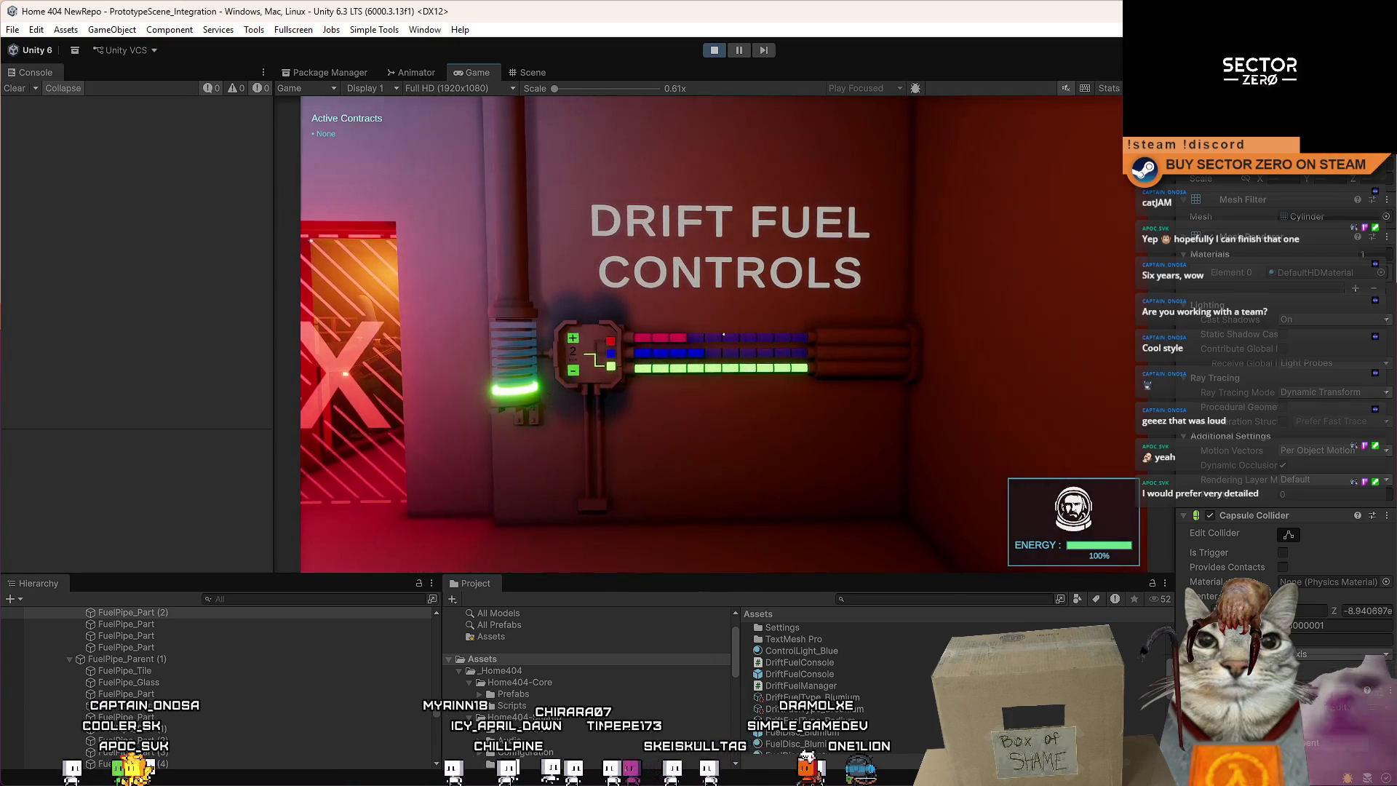
pyautogui.press('w')
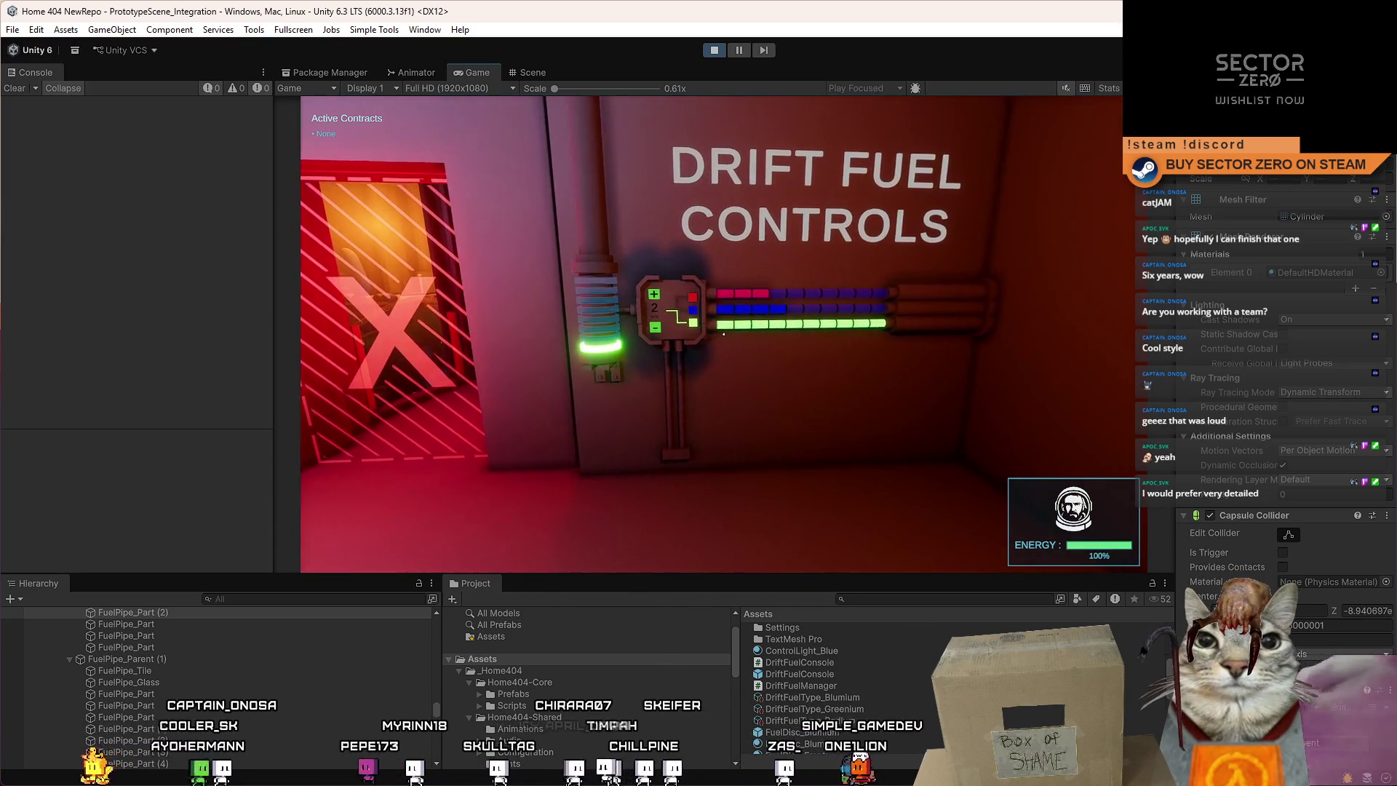
pyautogui.press('w')
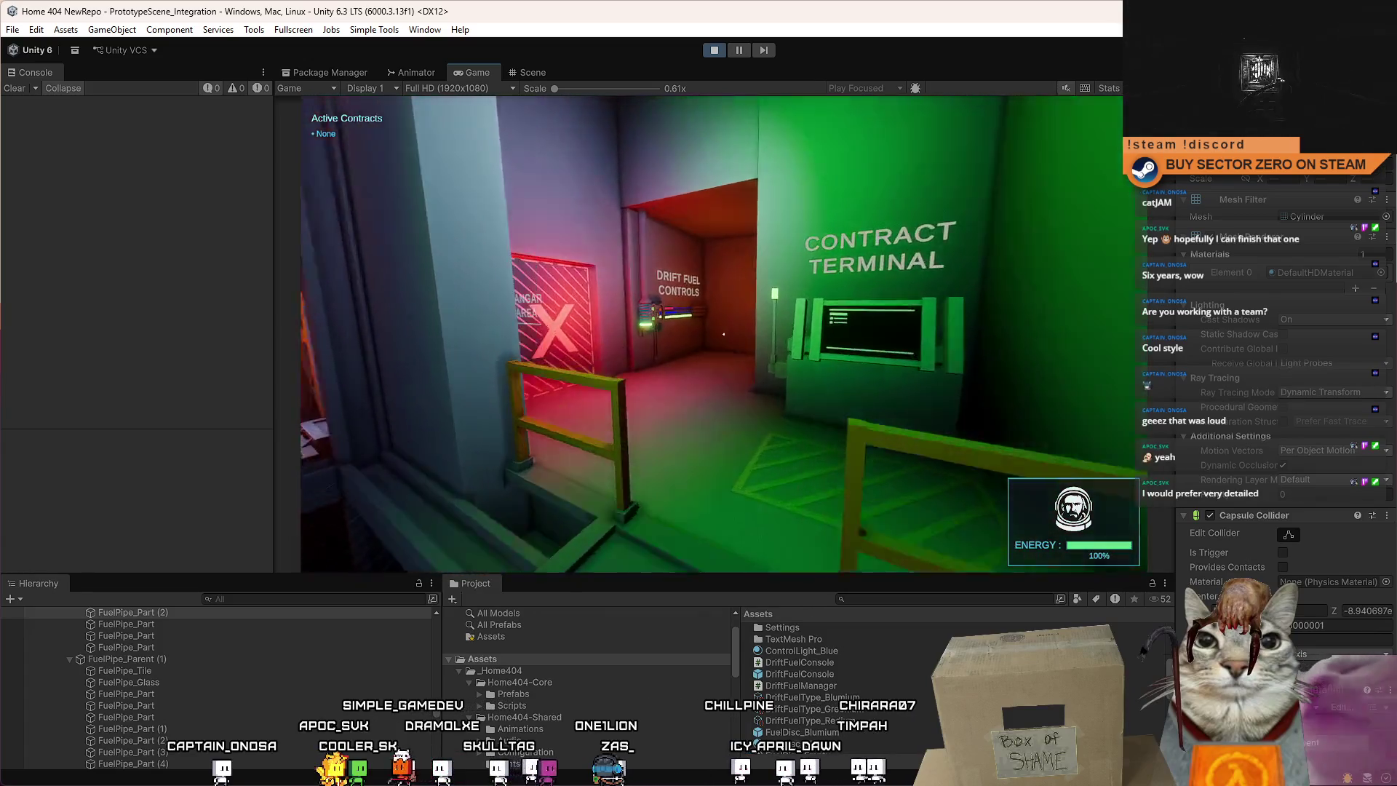
pyautogui.press('w')
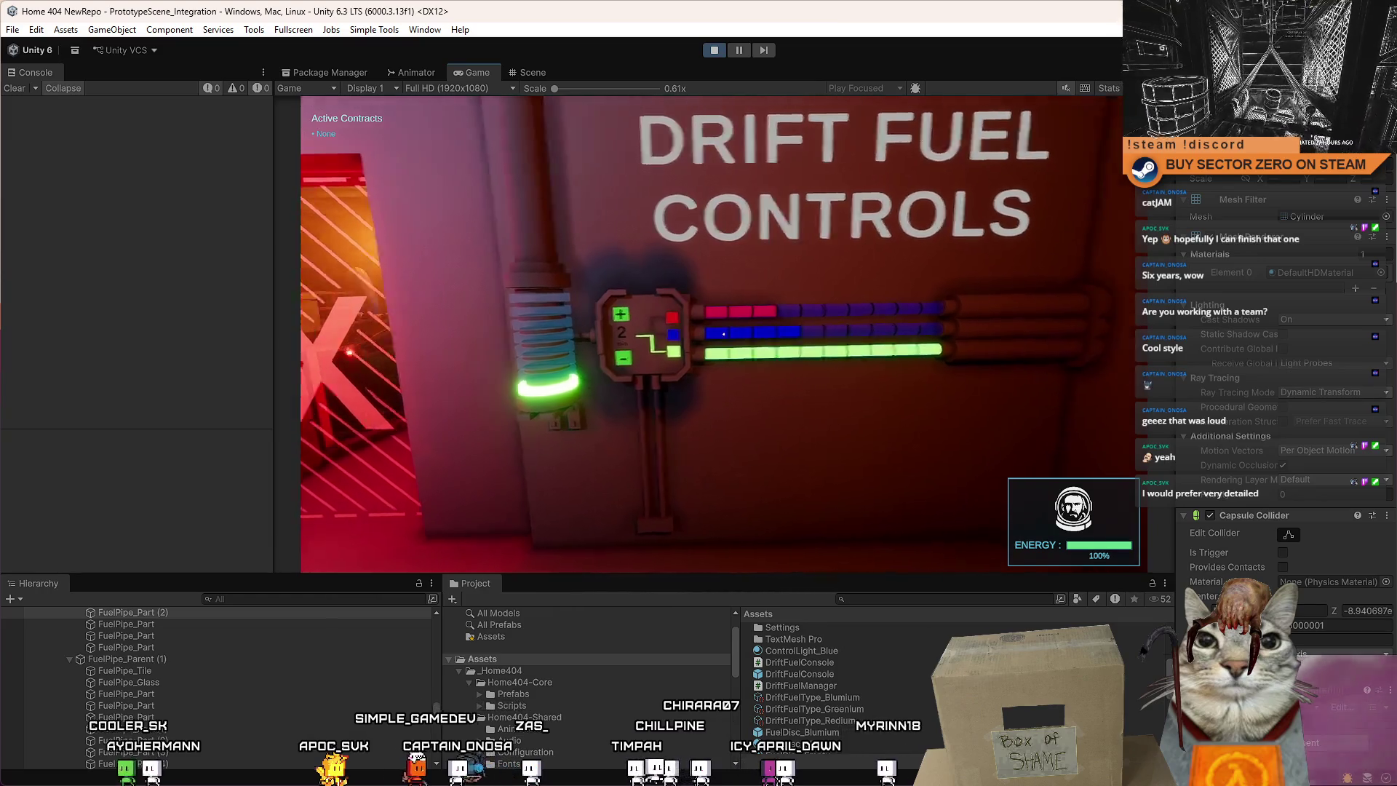
pyautogui.press('d')
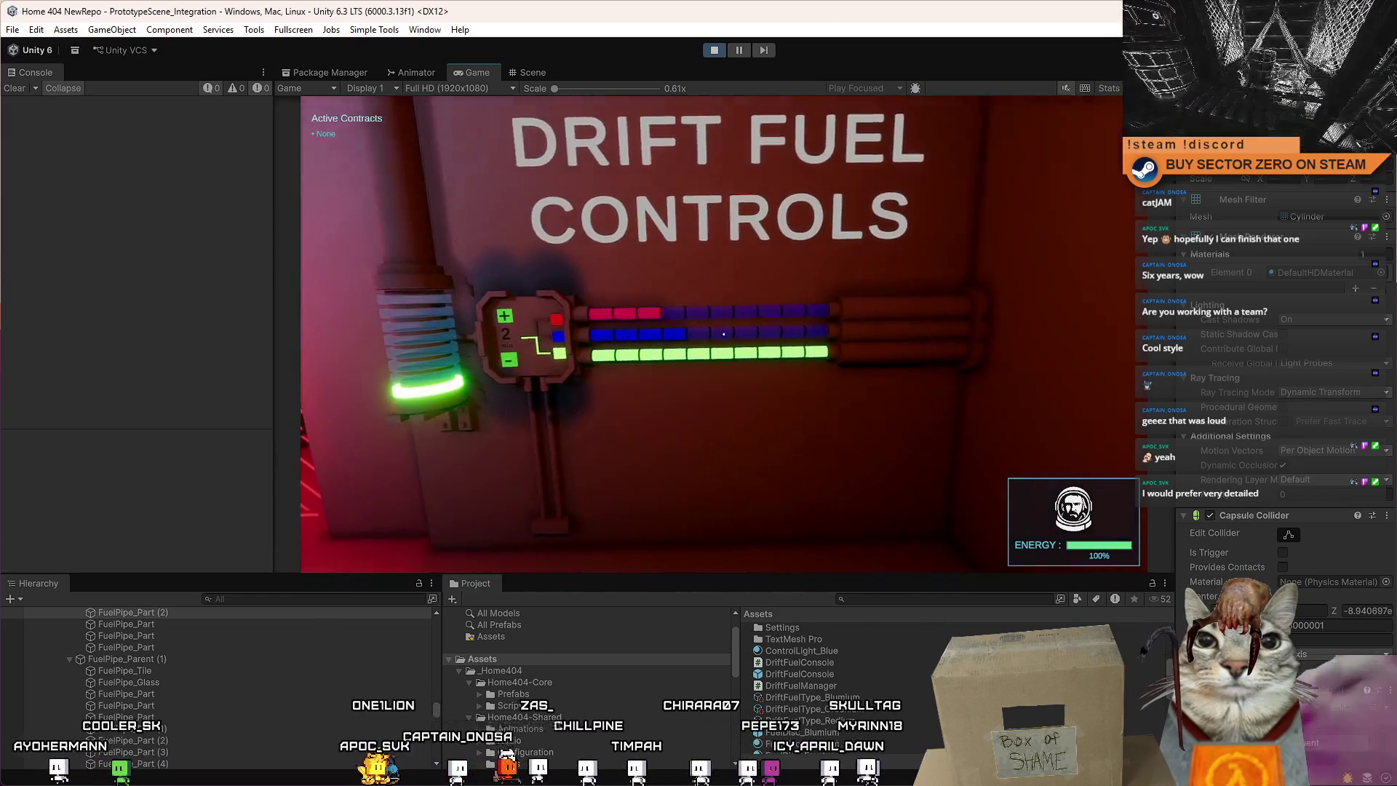
pyautogui.press('a')
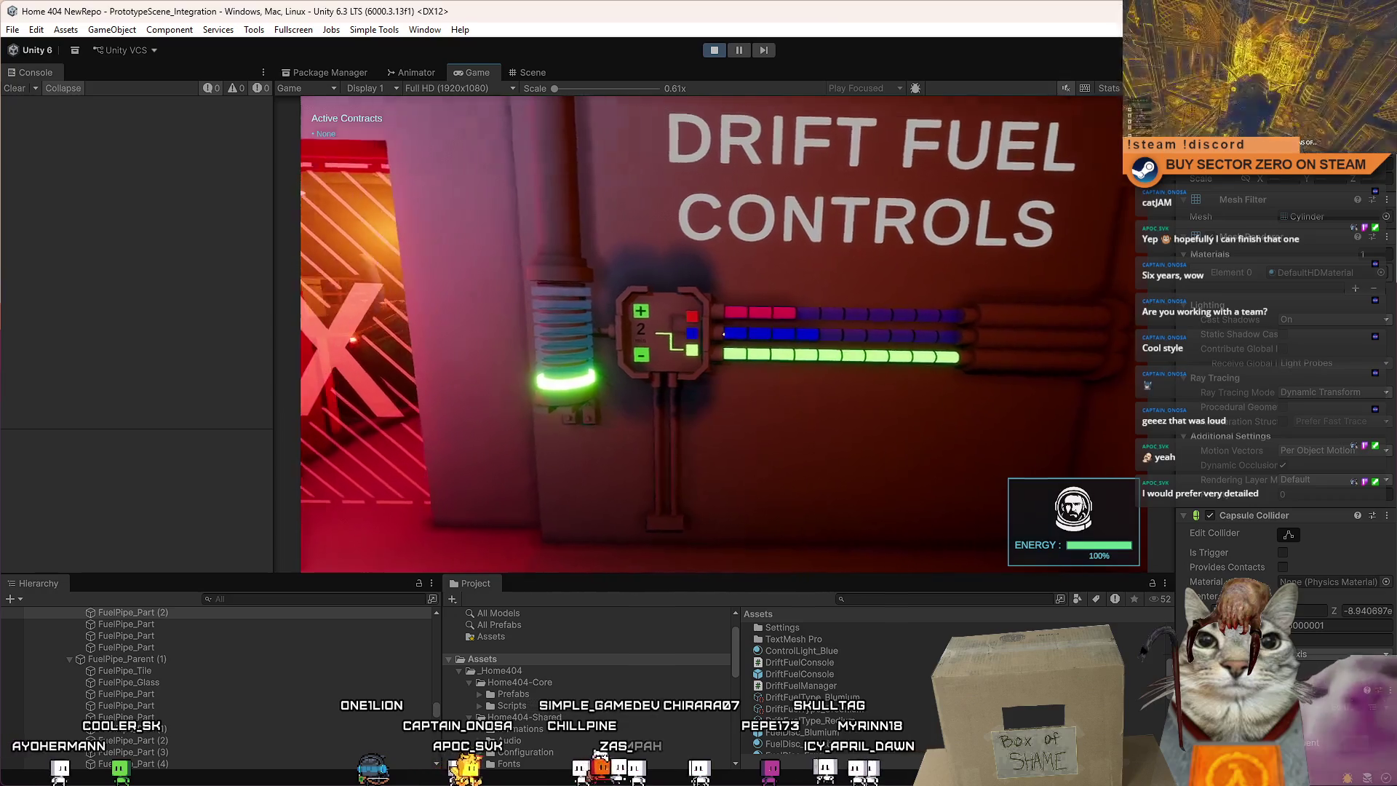
pyautogui.press('a')
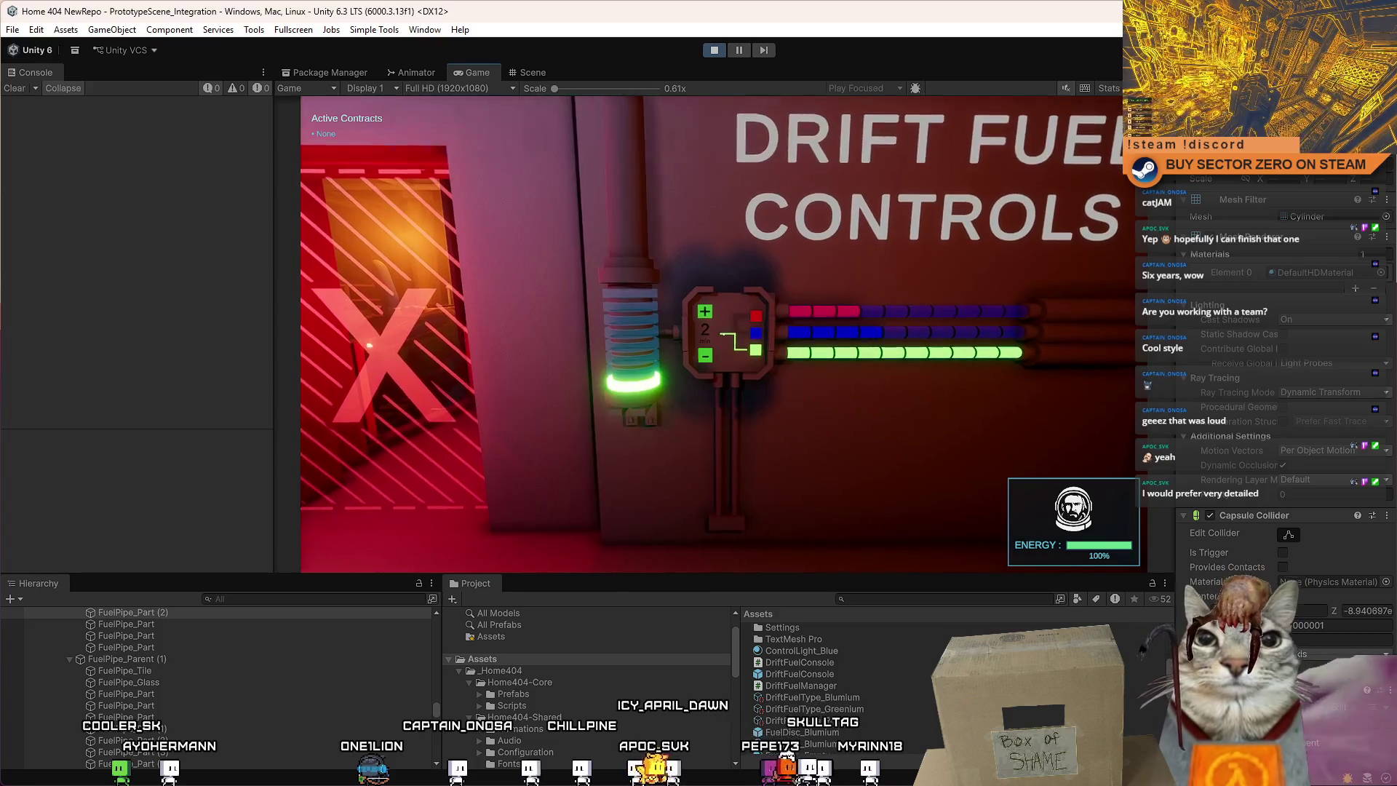
pyautogui.press('a')
pyautogui.press('d')
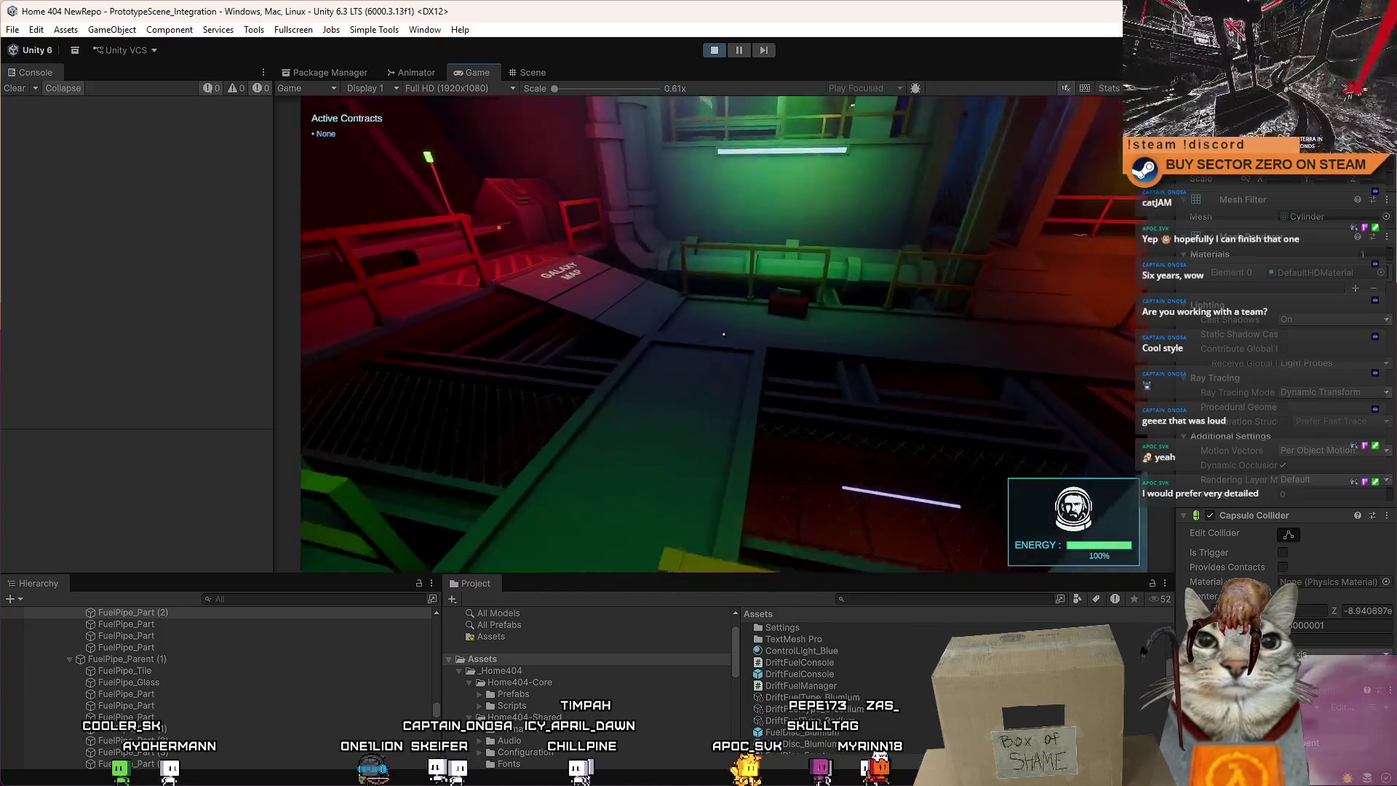
pyautogui.press('d')
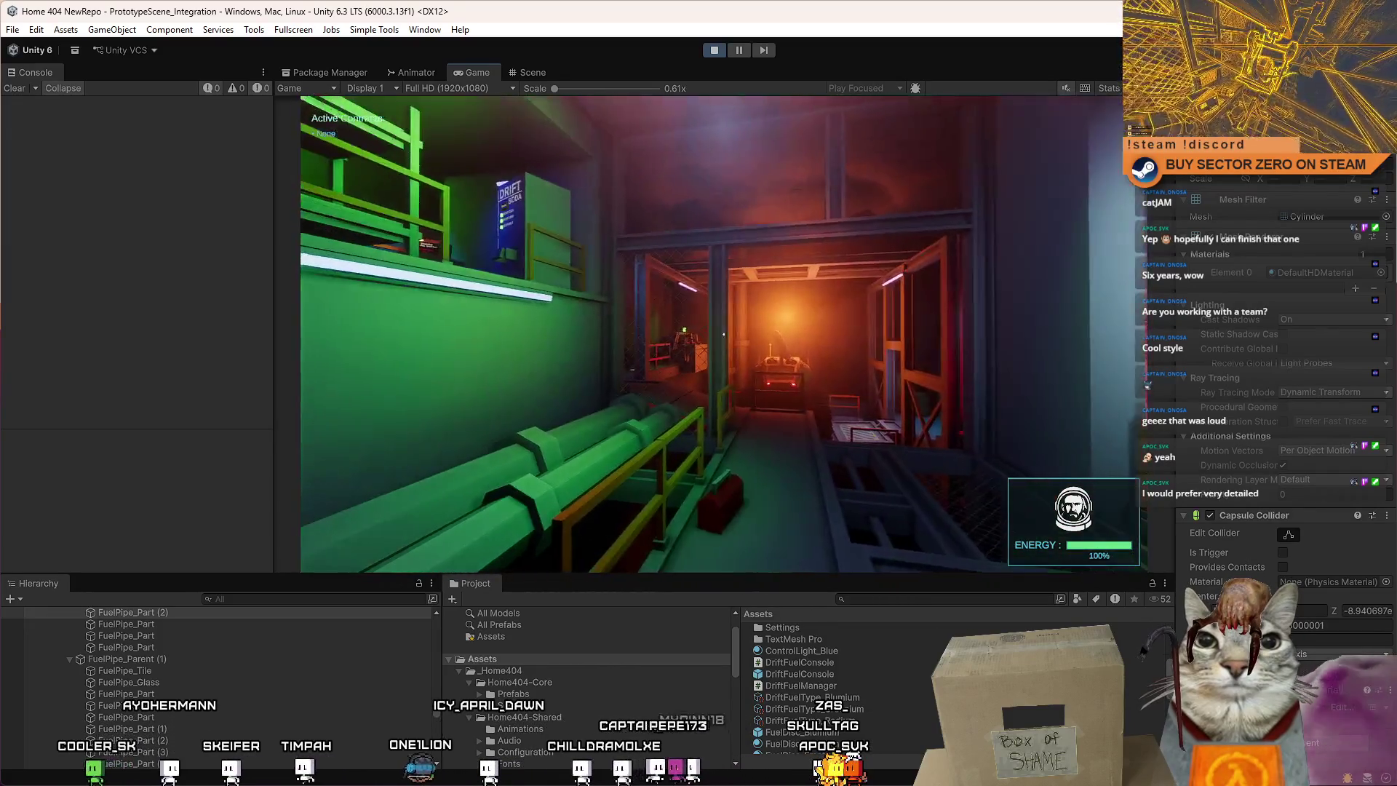
pyautogui.press('w')
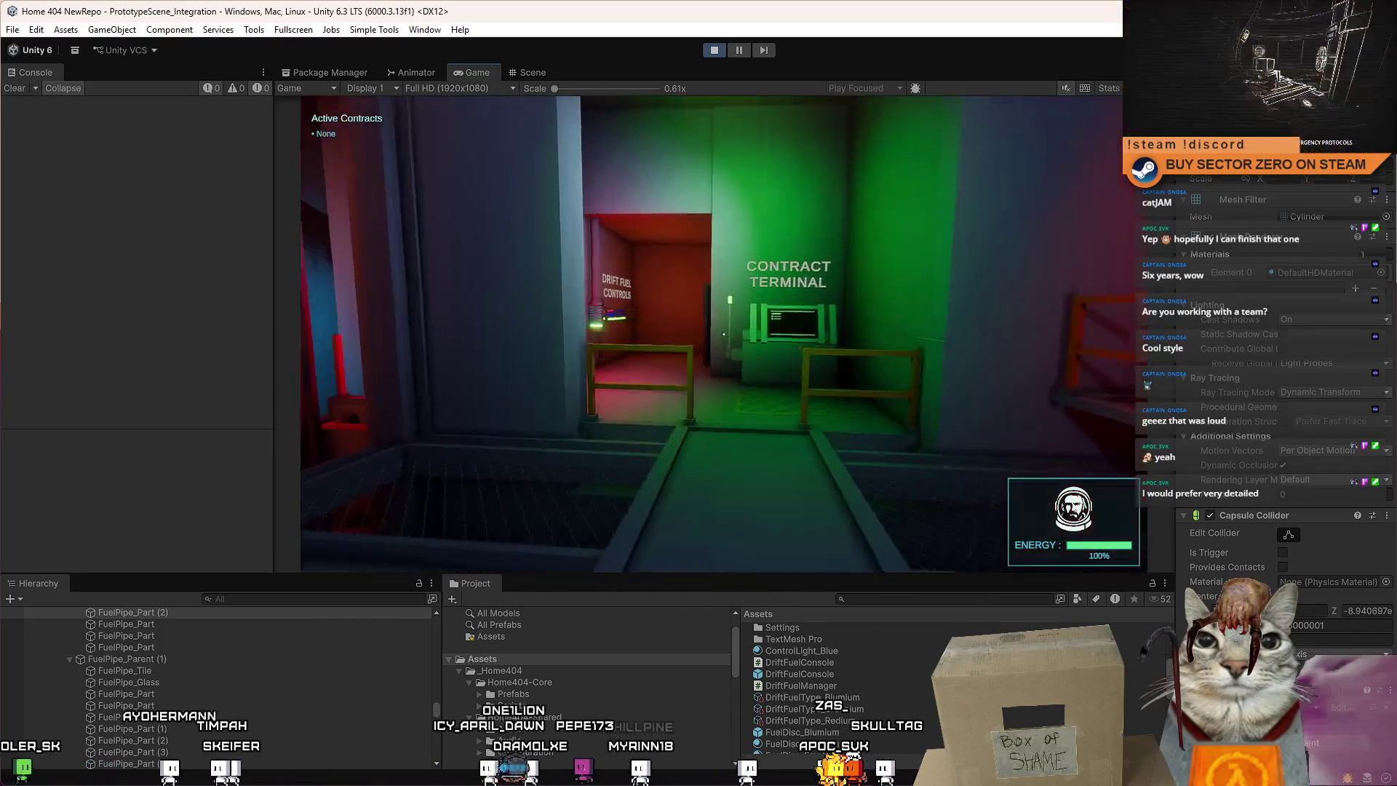
pyautogui.press('w')
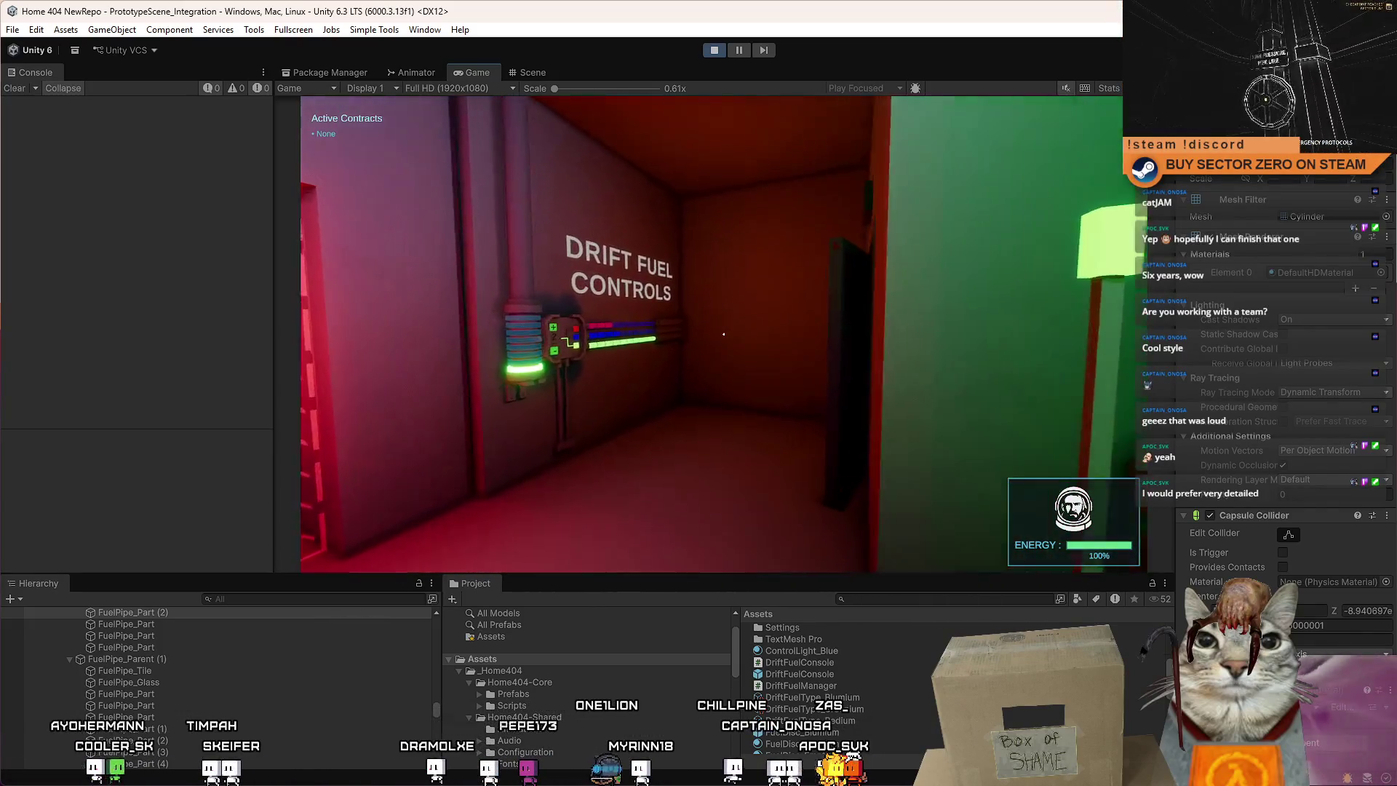
pyautogui.press('s')
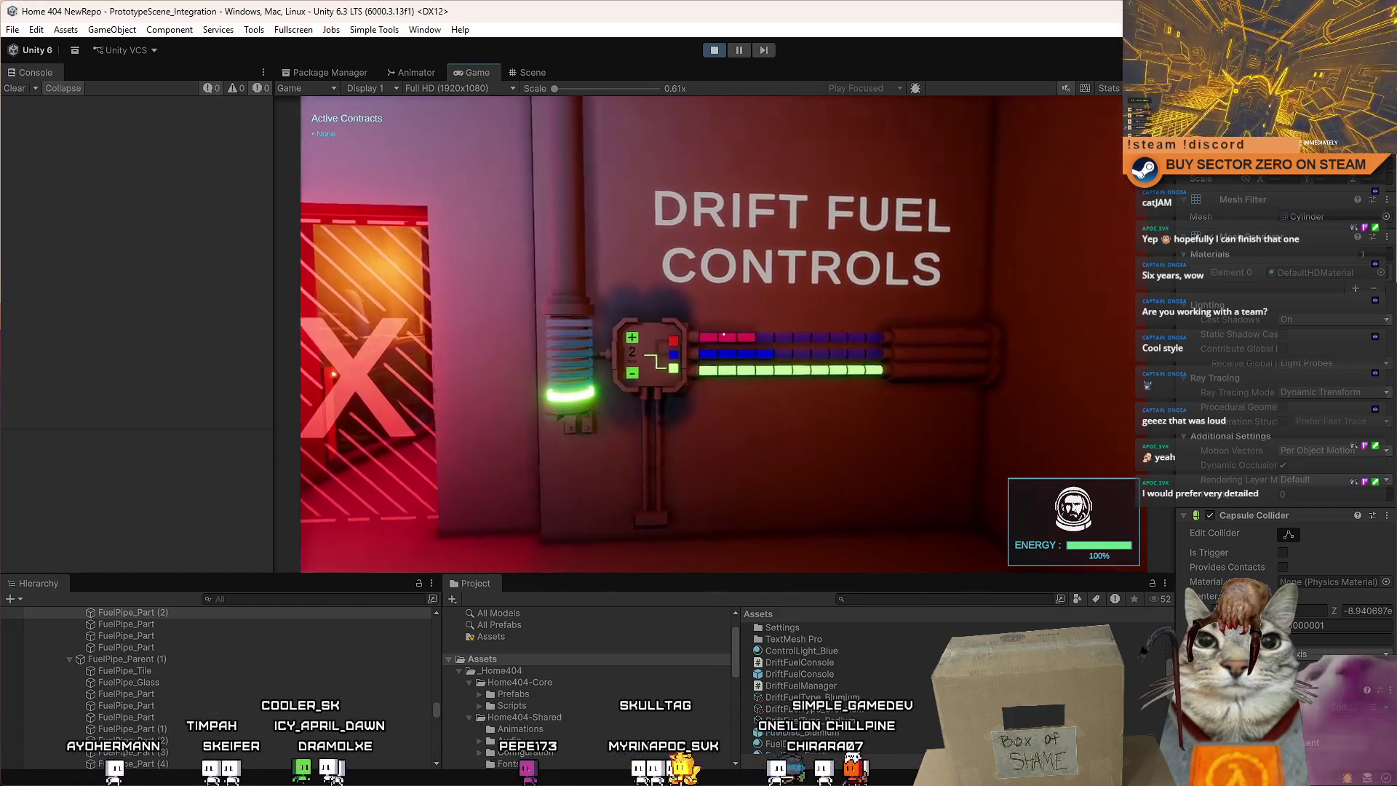
pyautogui.press('a')
pyautogui.press('d')
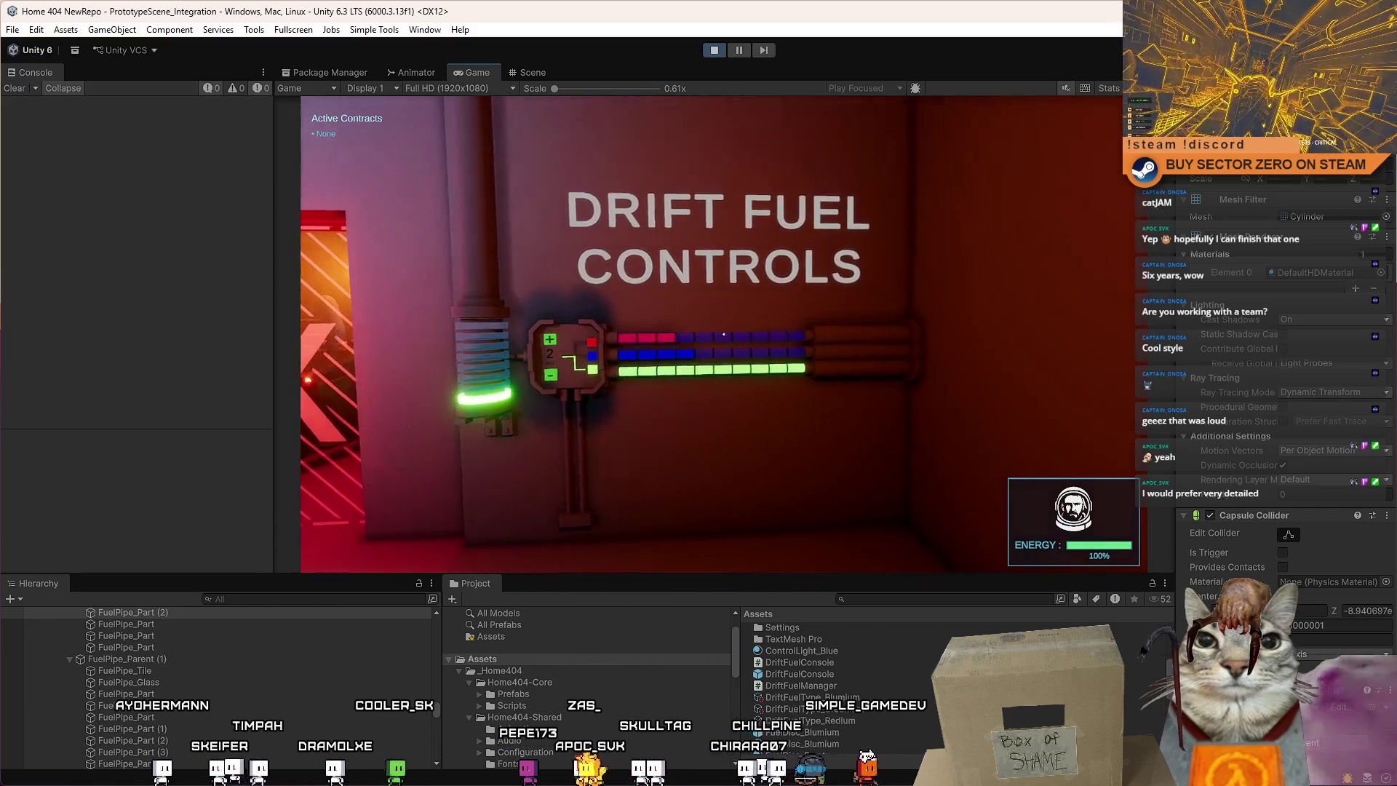
pyautogui.press('a')
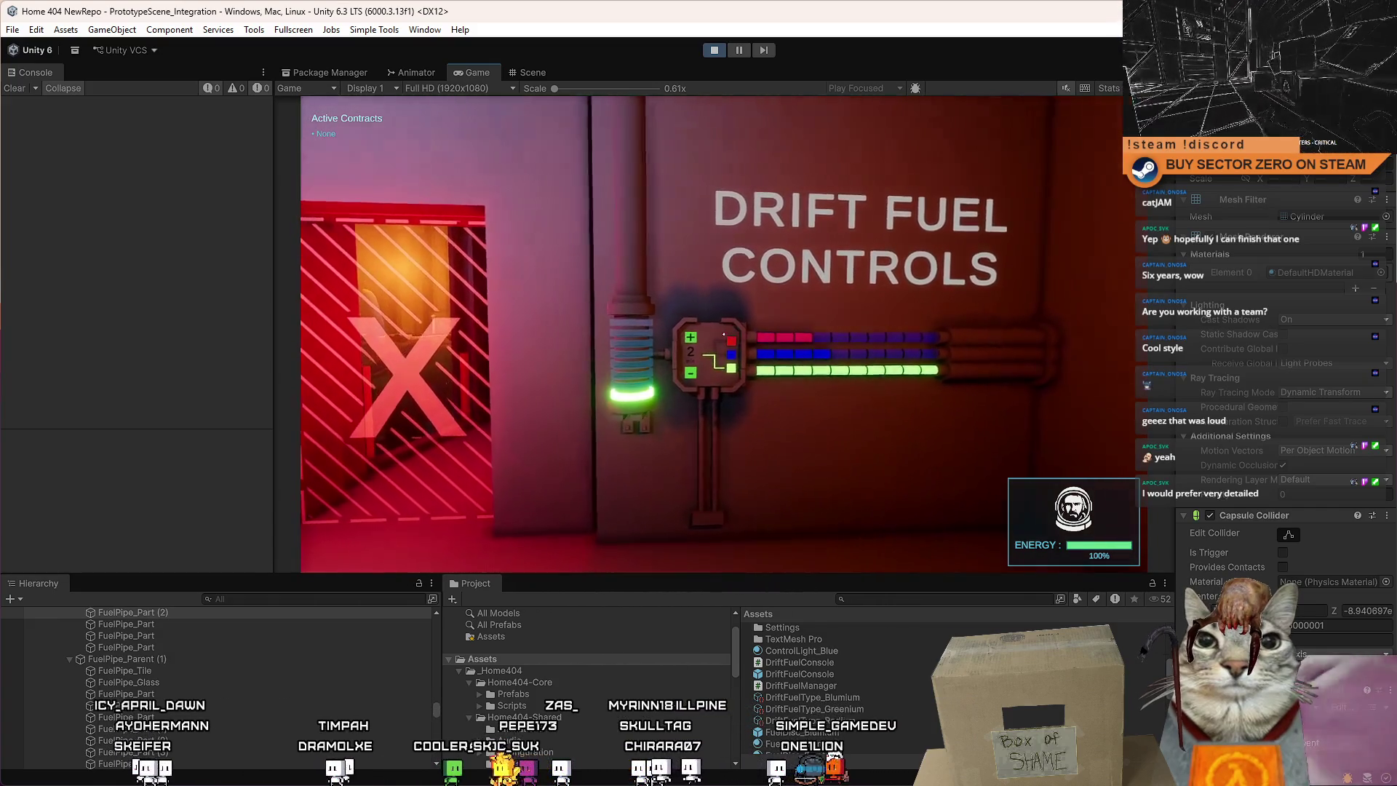
pyautogui.press('d')
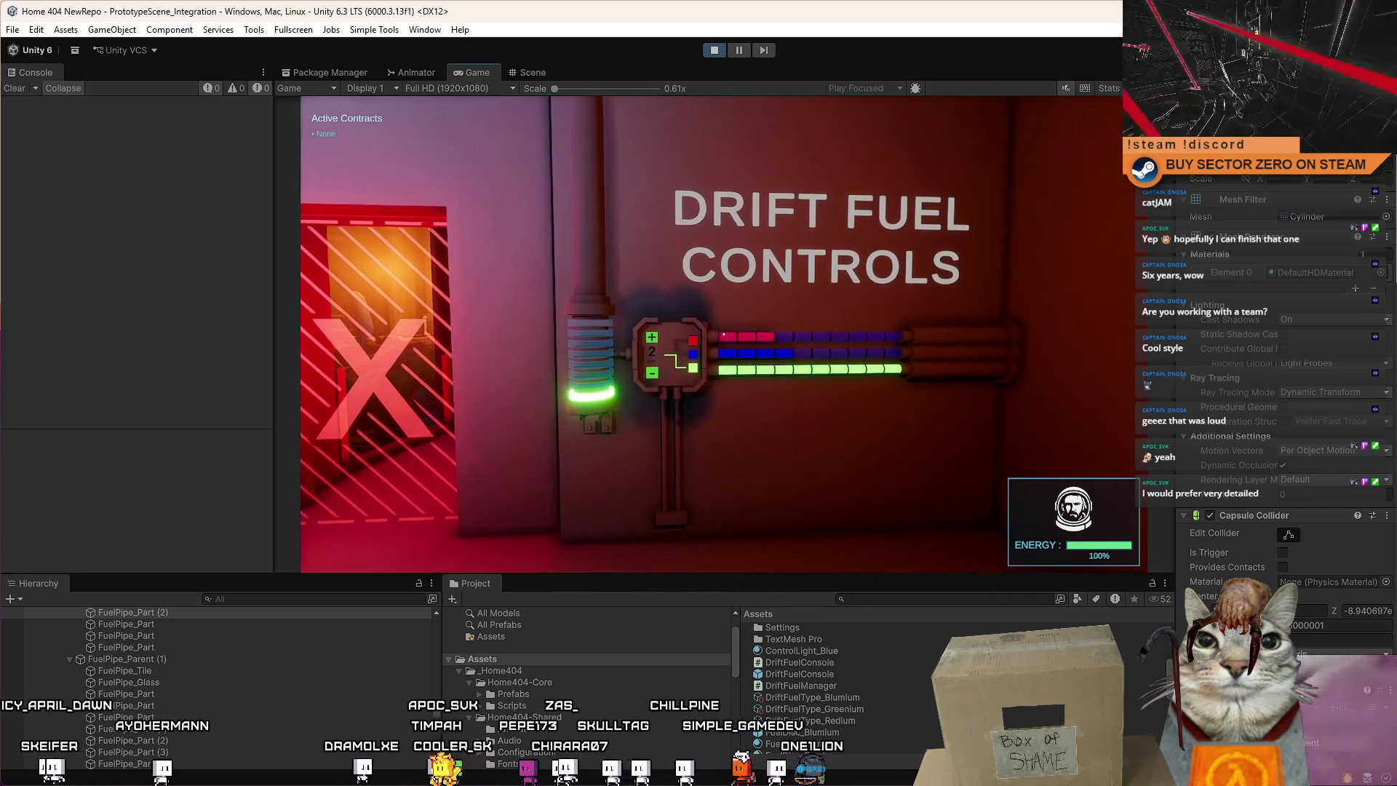
pyautogui.press('d')
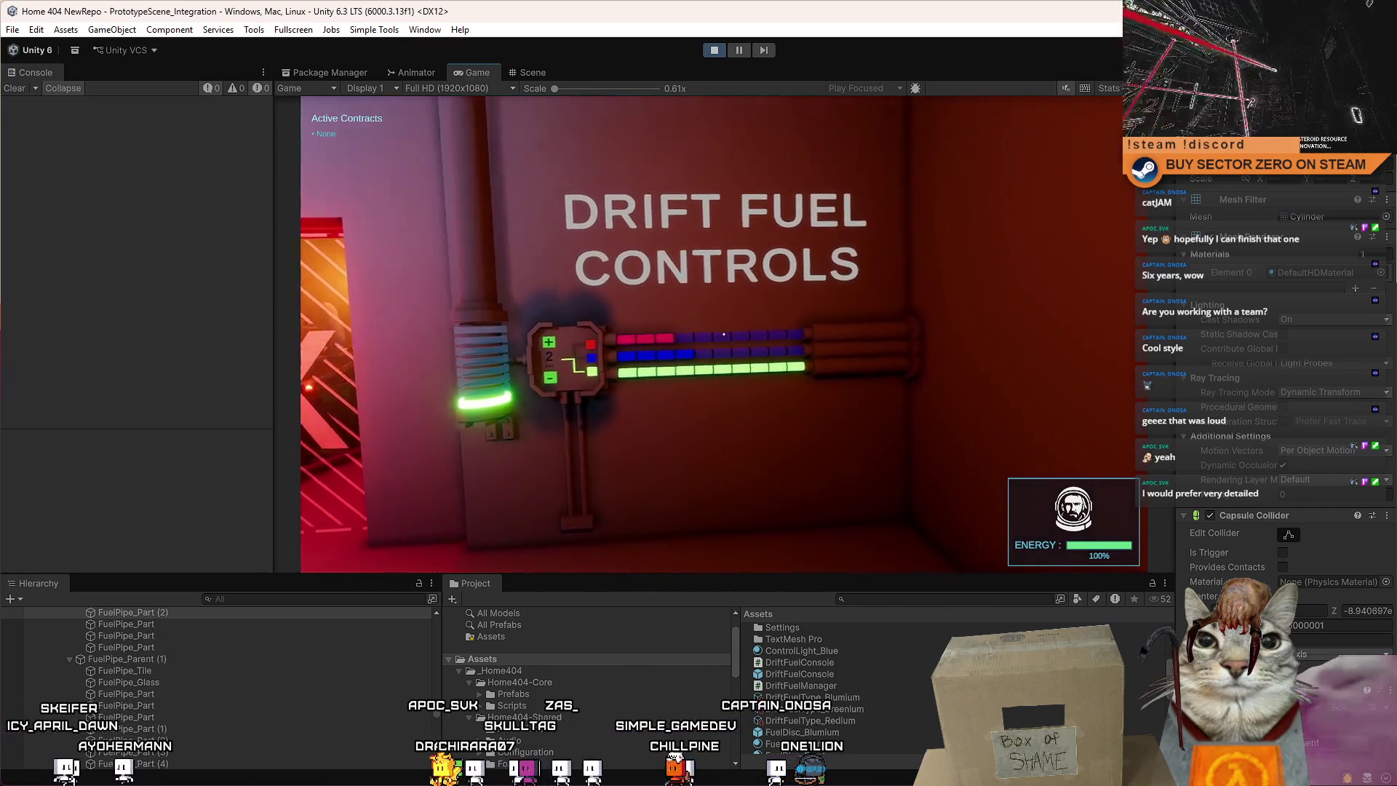
pyautogui.press('a')
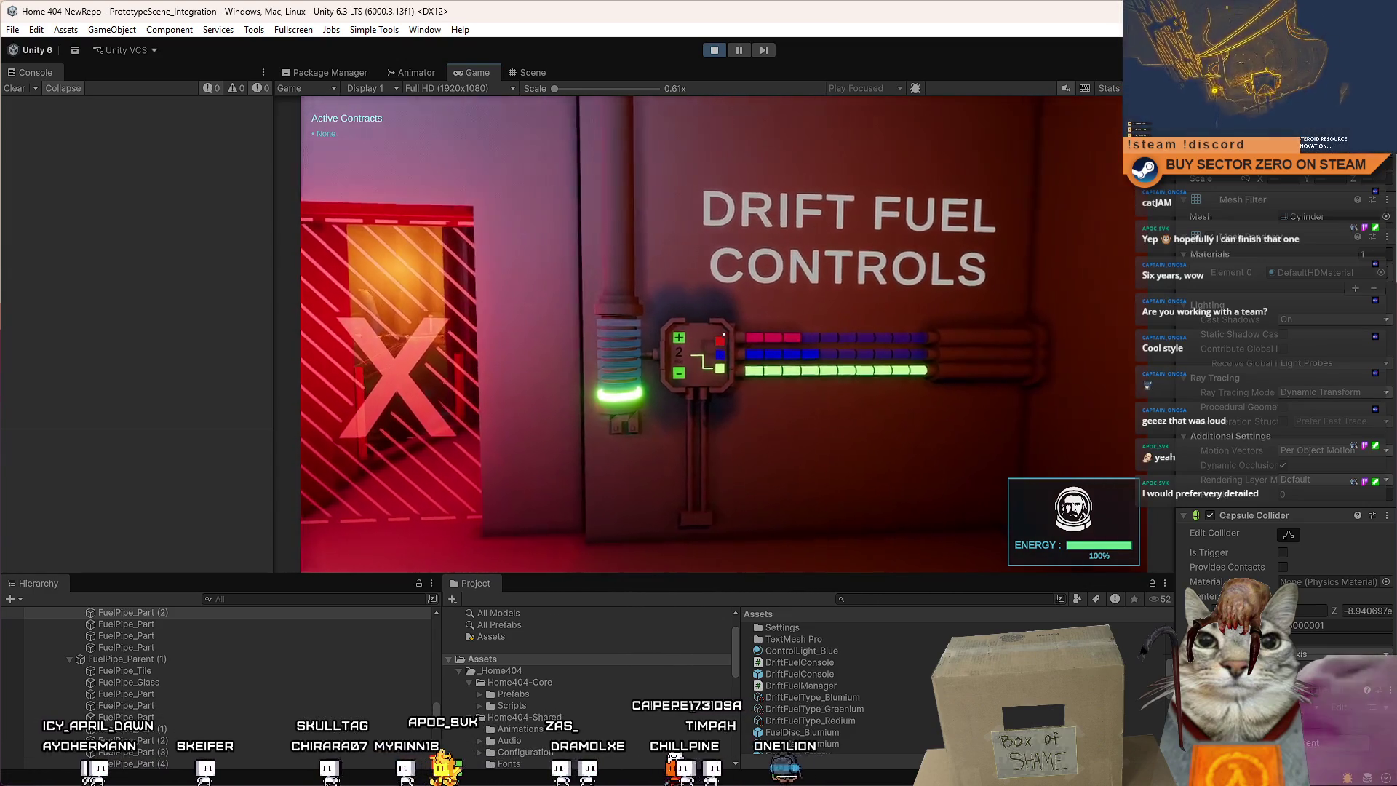
pyautogui.press('d')
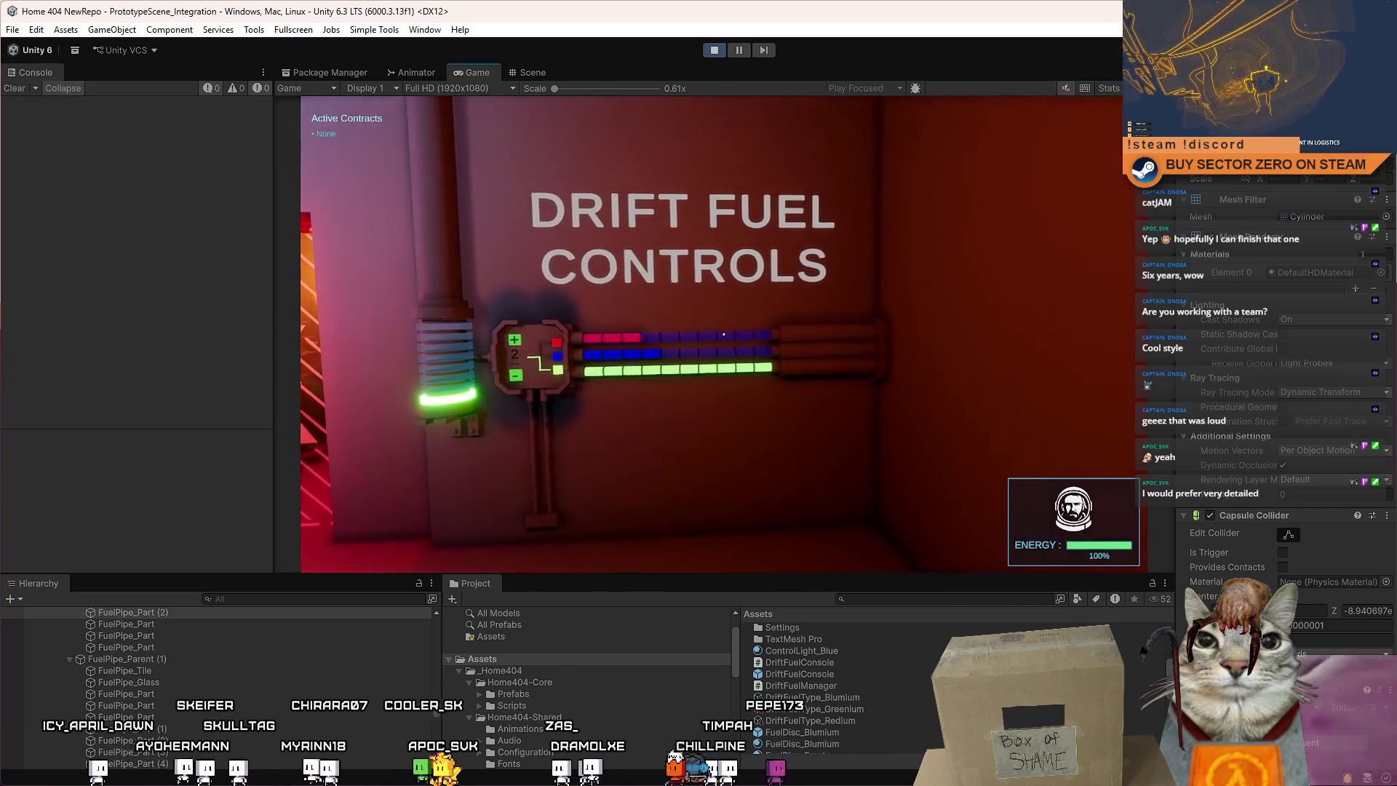
pyautogui.press('a')
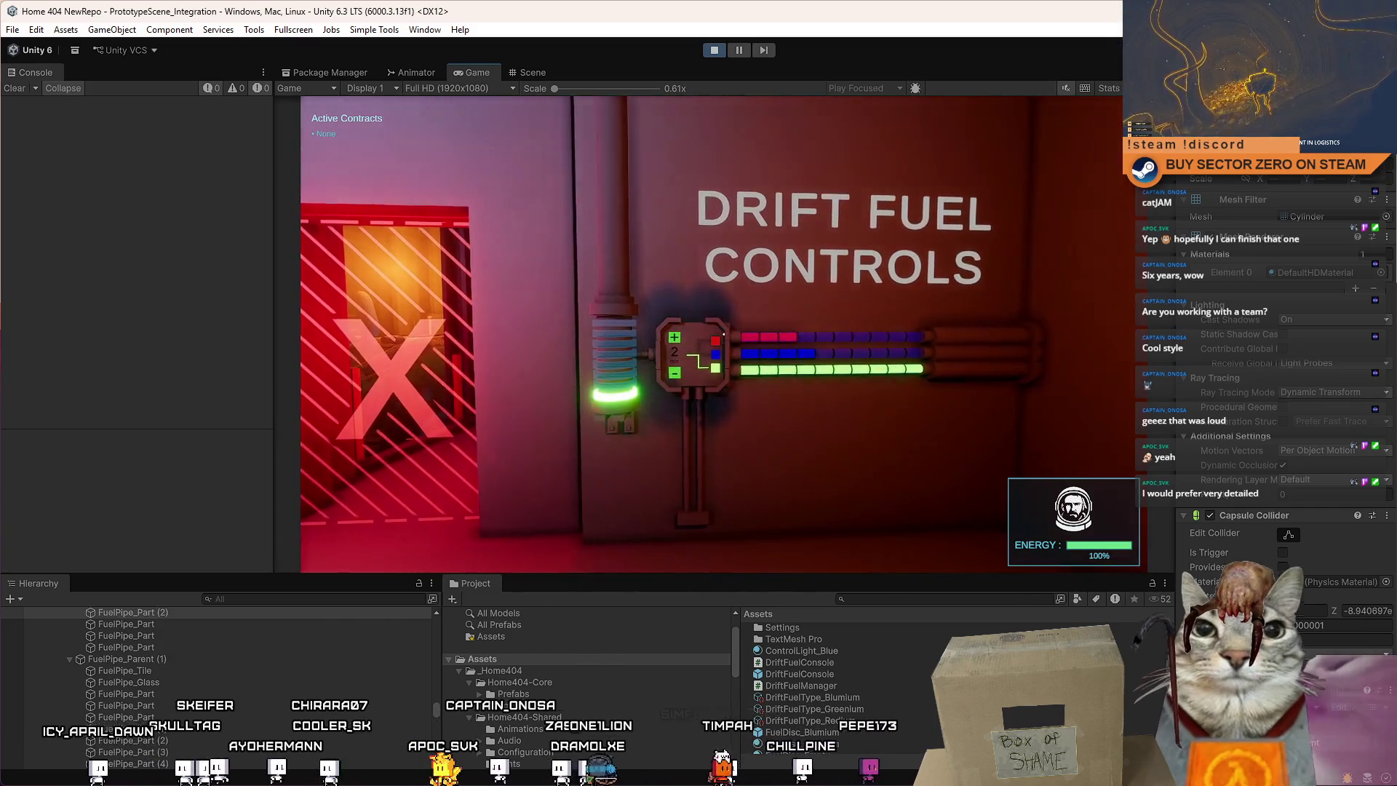
pyautogui.press('d')
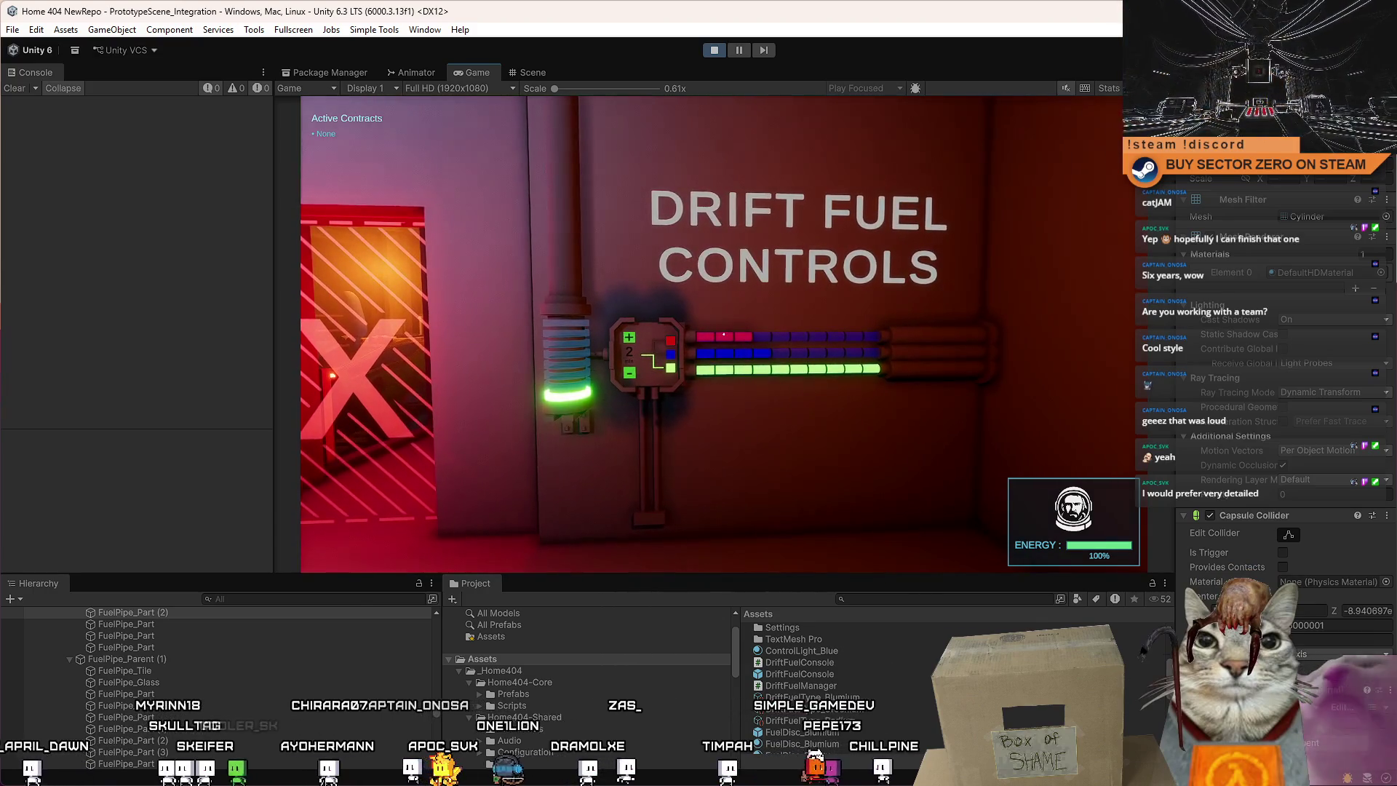
pyautogui.press('a')
pyautogui.press('d')
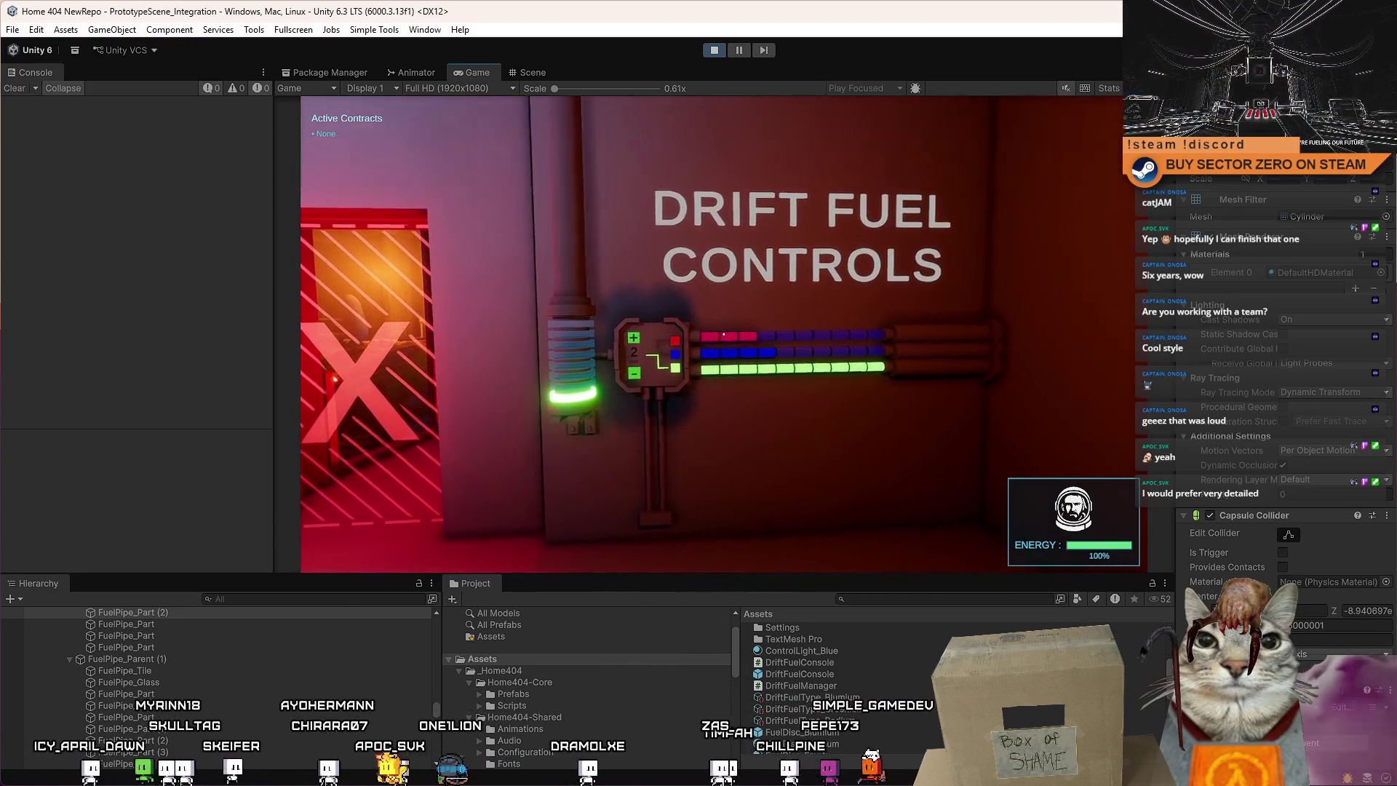
pyautogui.press('a')
pyautogui.press('w')
pyautogui.press('a')
pyautogui.press('d')
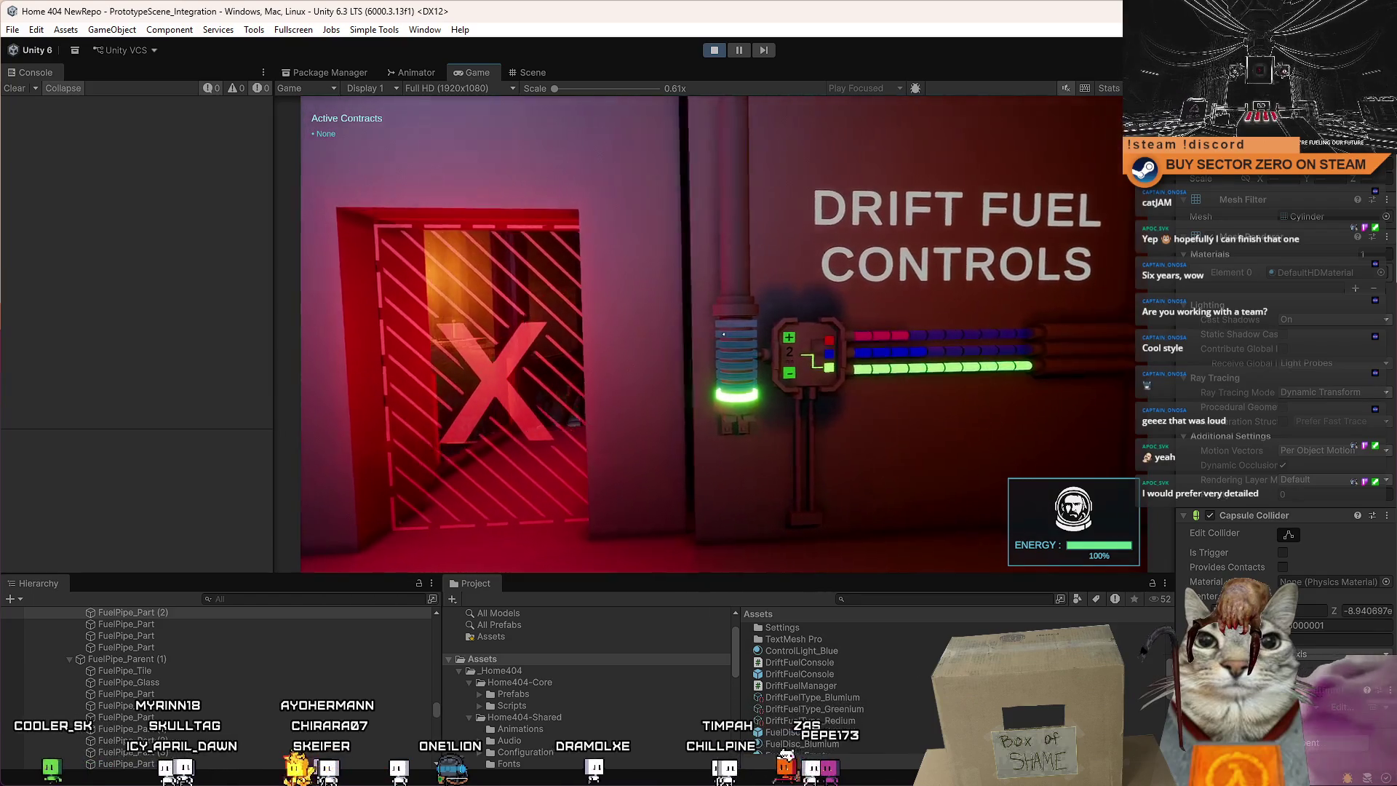
pyautogui.press('d')
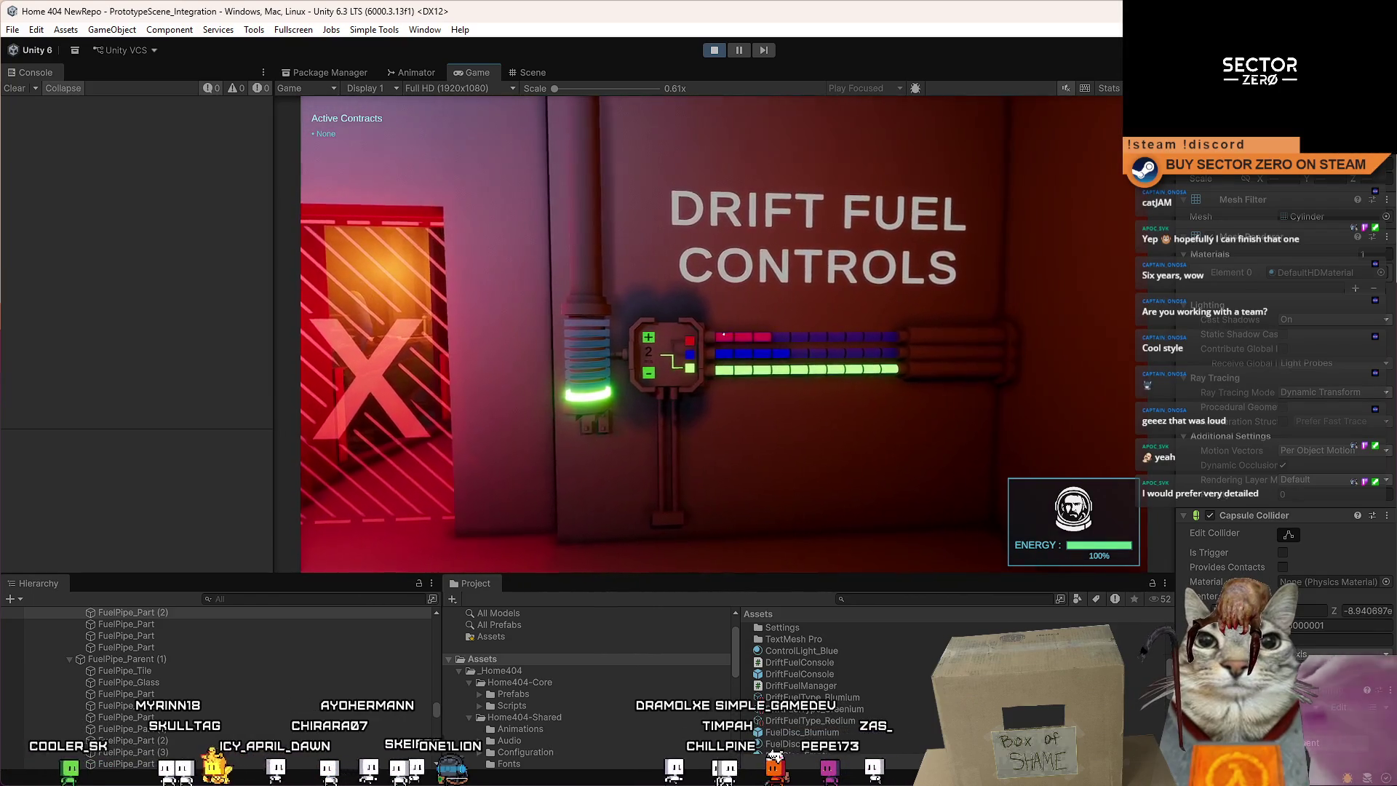
pyautogui.press('a')
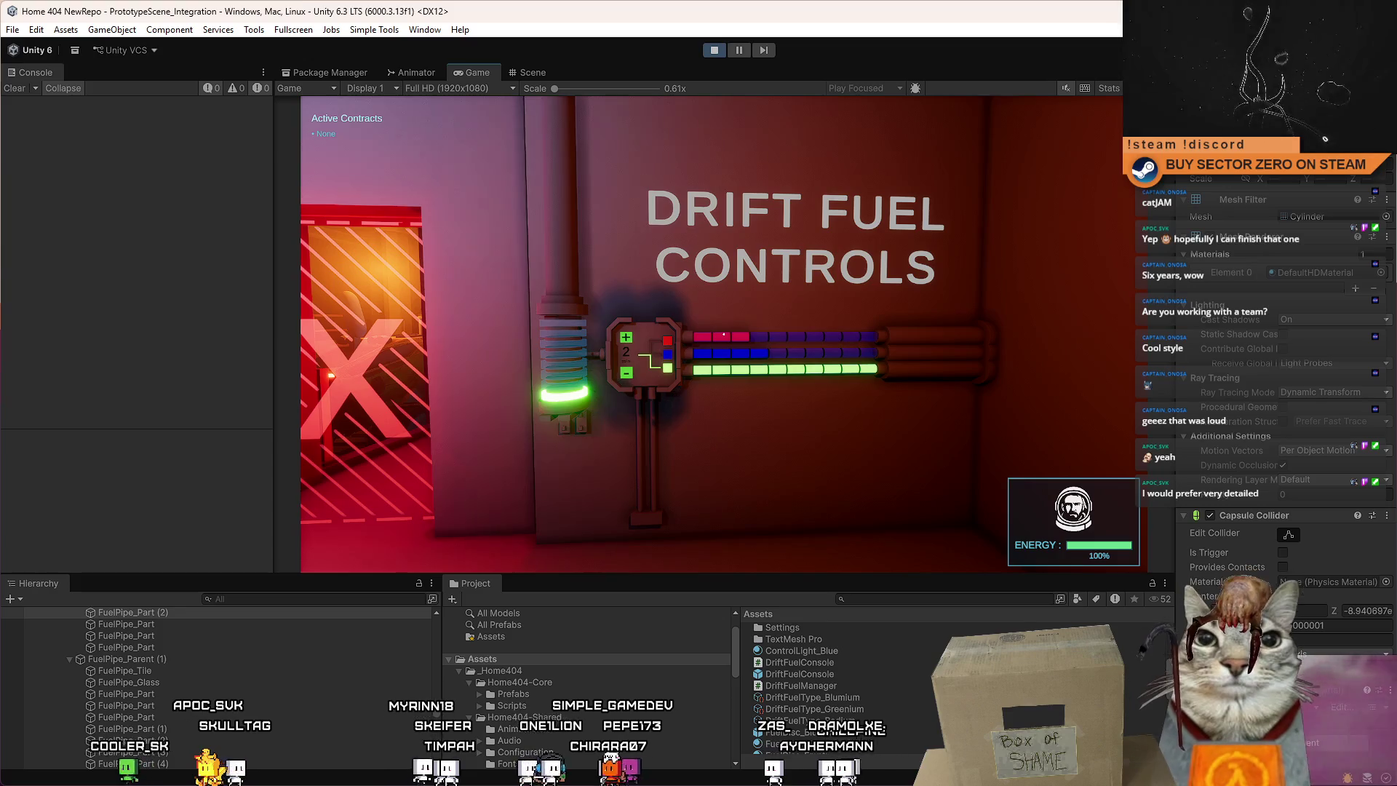
pyautogui.moveTo(724, 334)
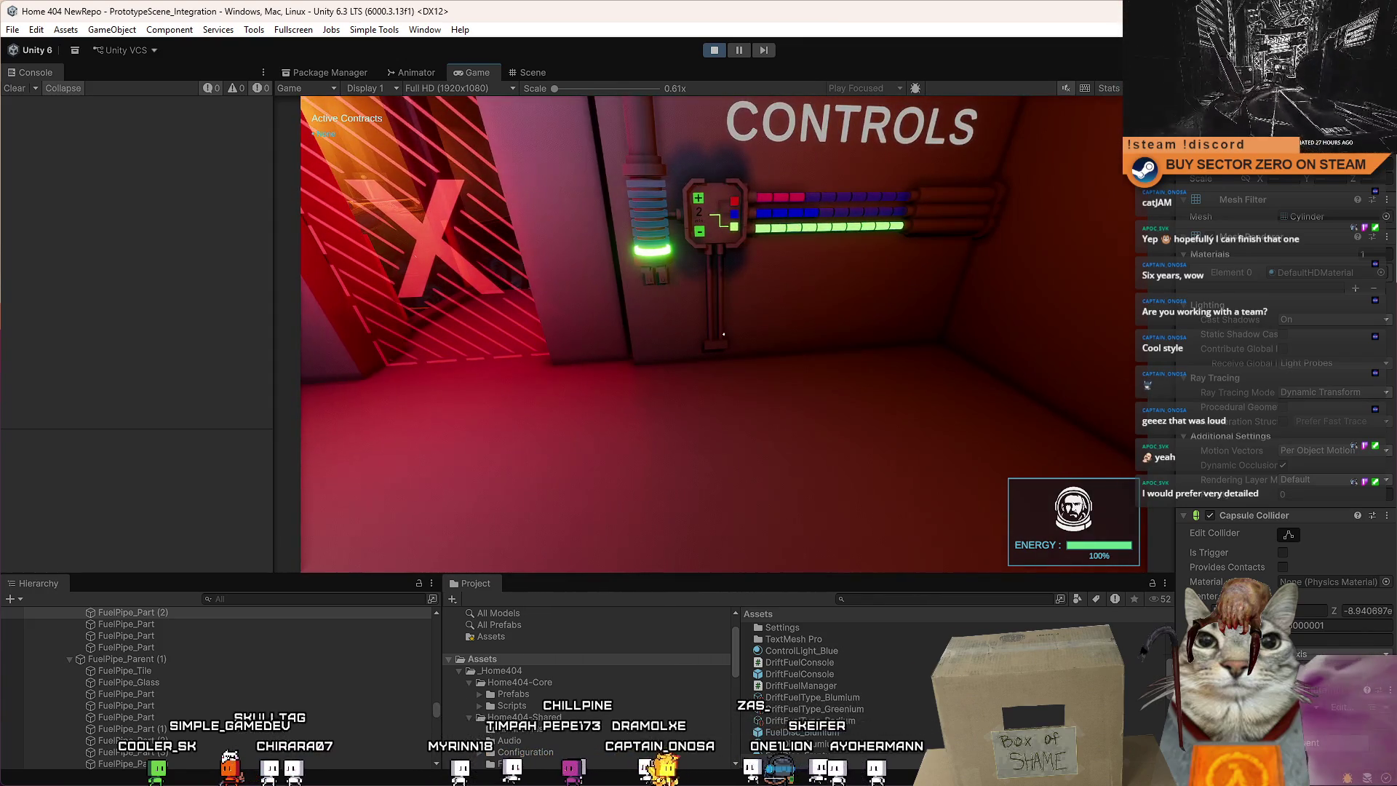
pyautogui.press('s')
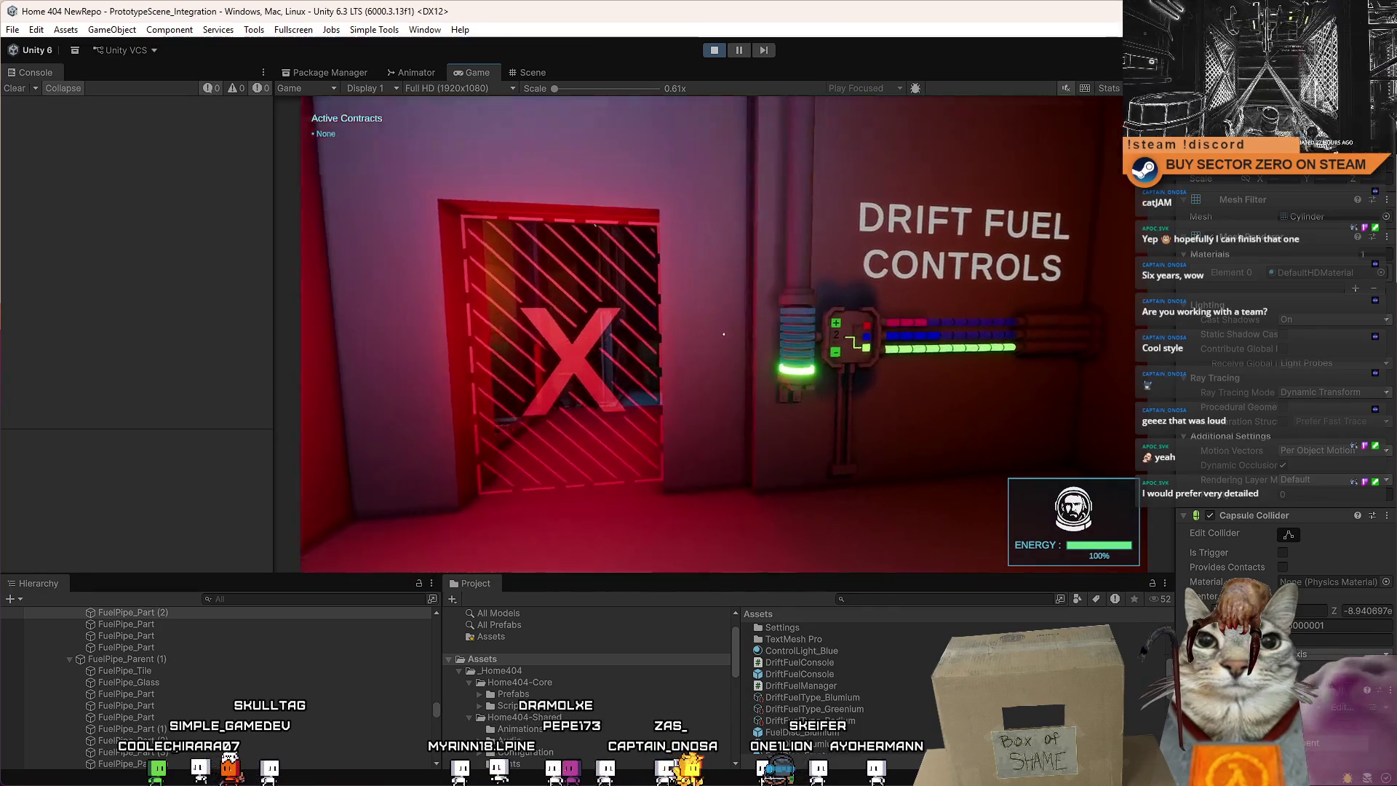
pyautogui.press('w')
pyautogui.press('s')
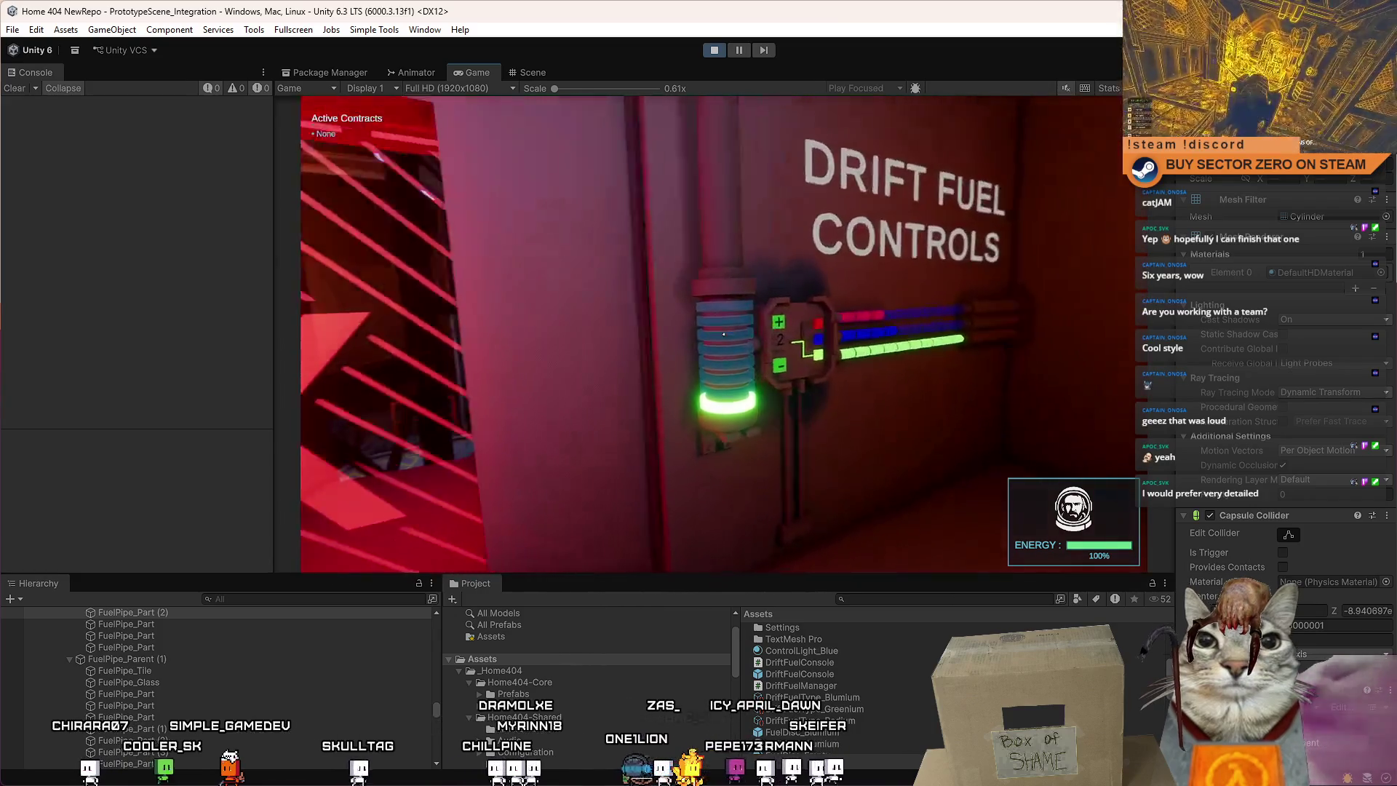
pyautogui.press('s')
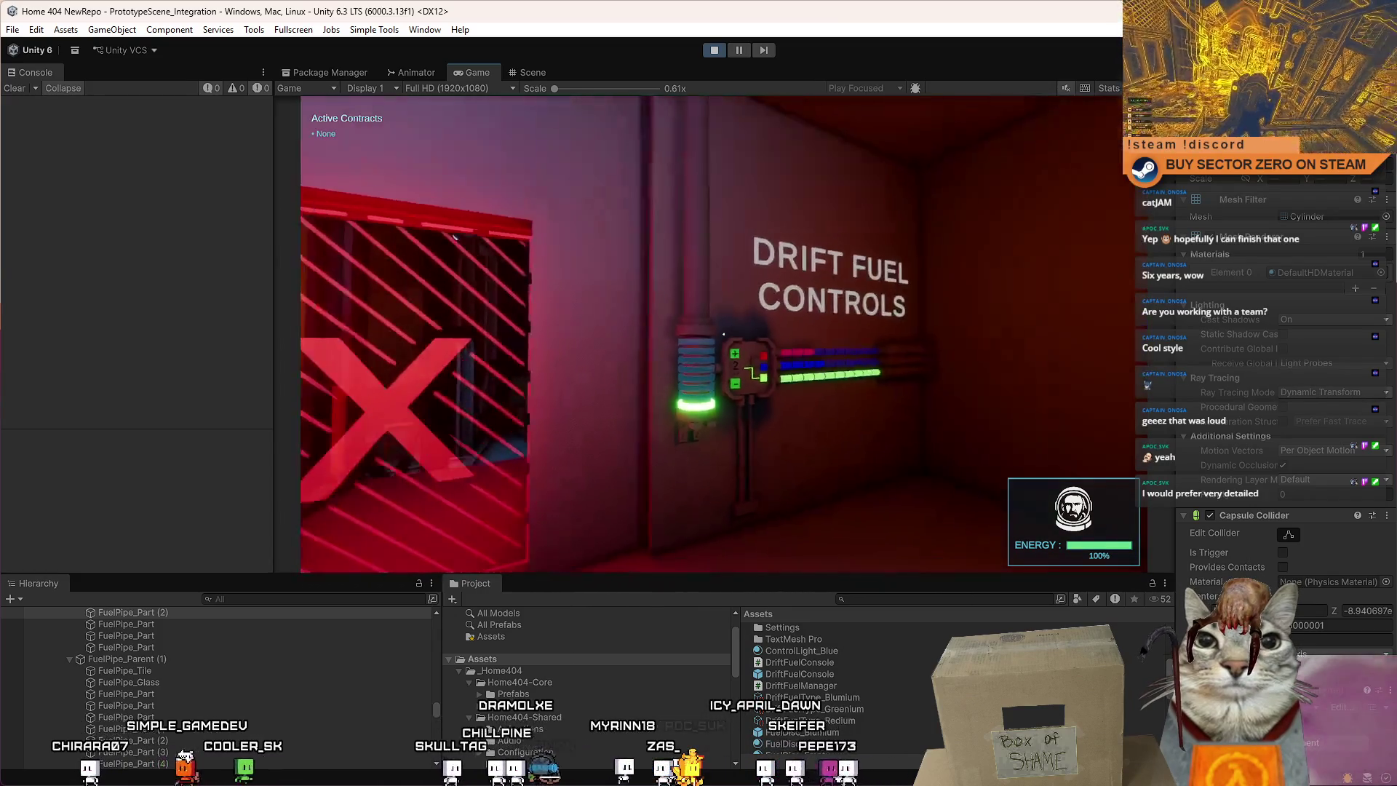
pyautogui.press('s')
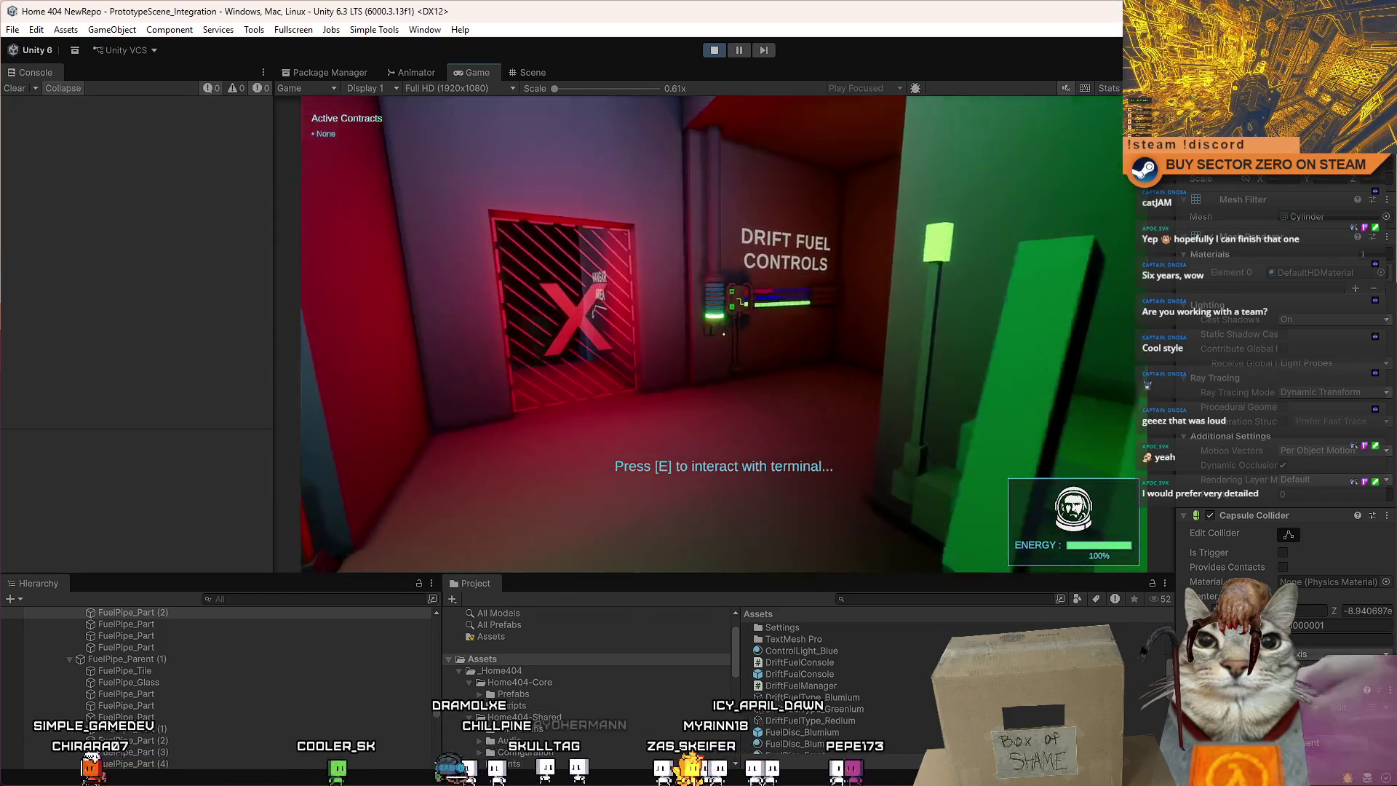
pyautogui.press('w')
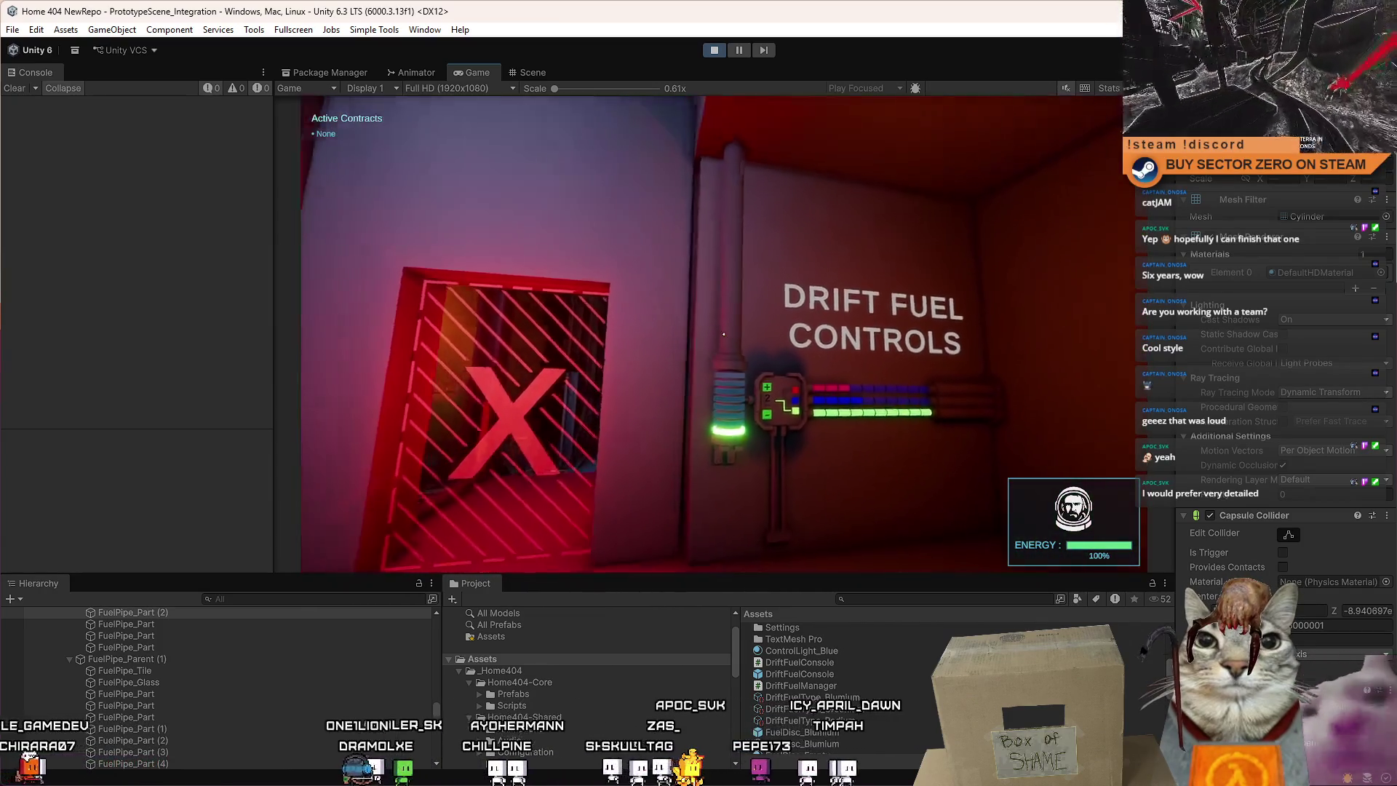
pyautogui.press('s')
pyautogui.press('w')
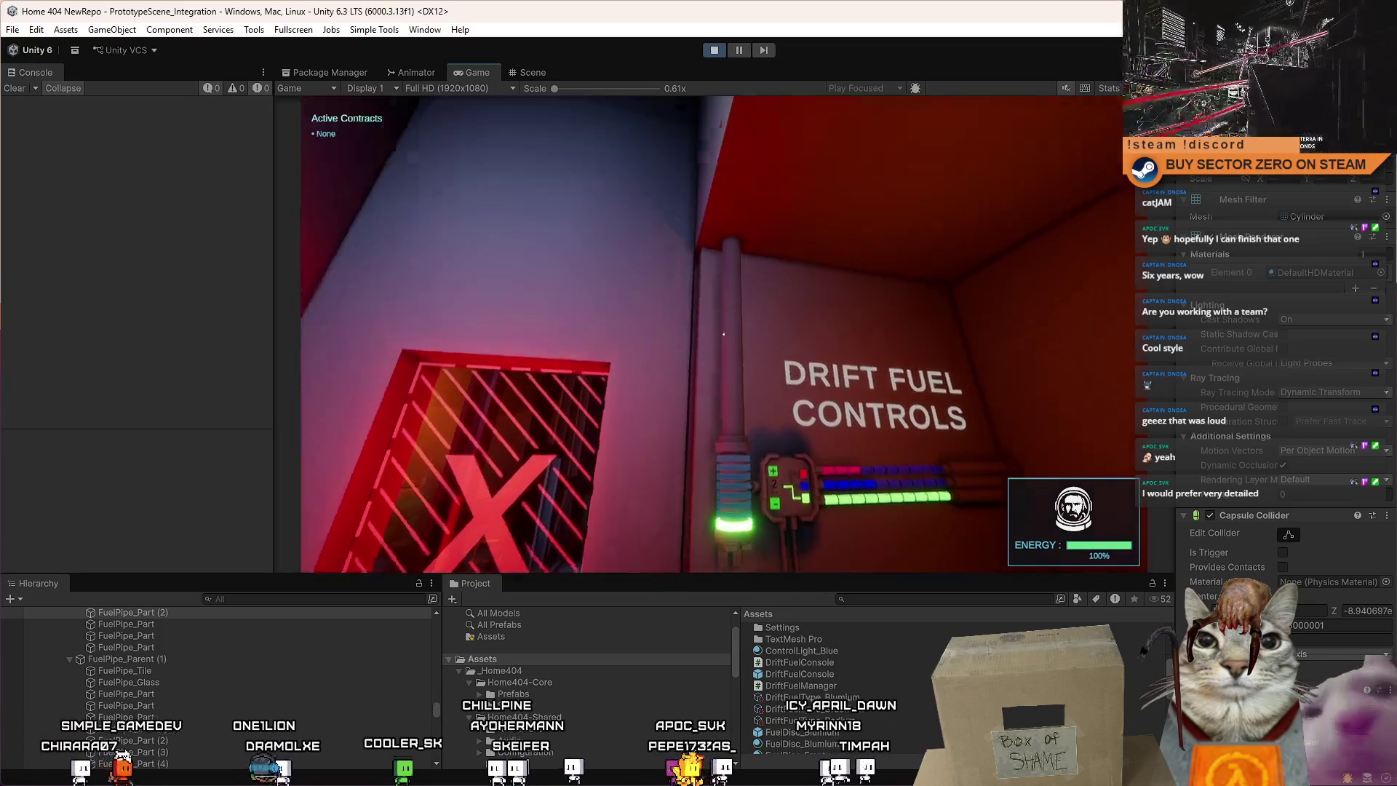
pyautogui.press('s')
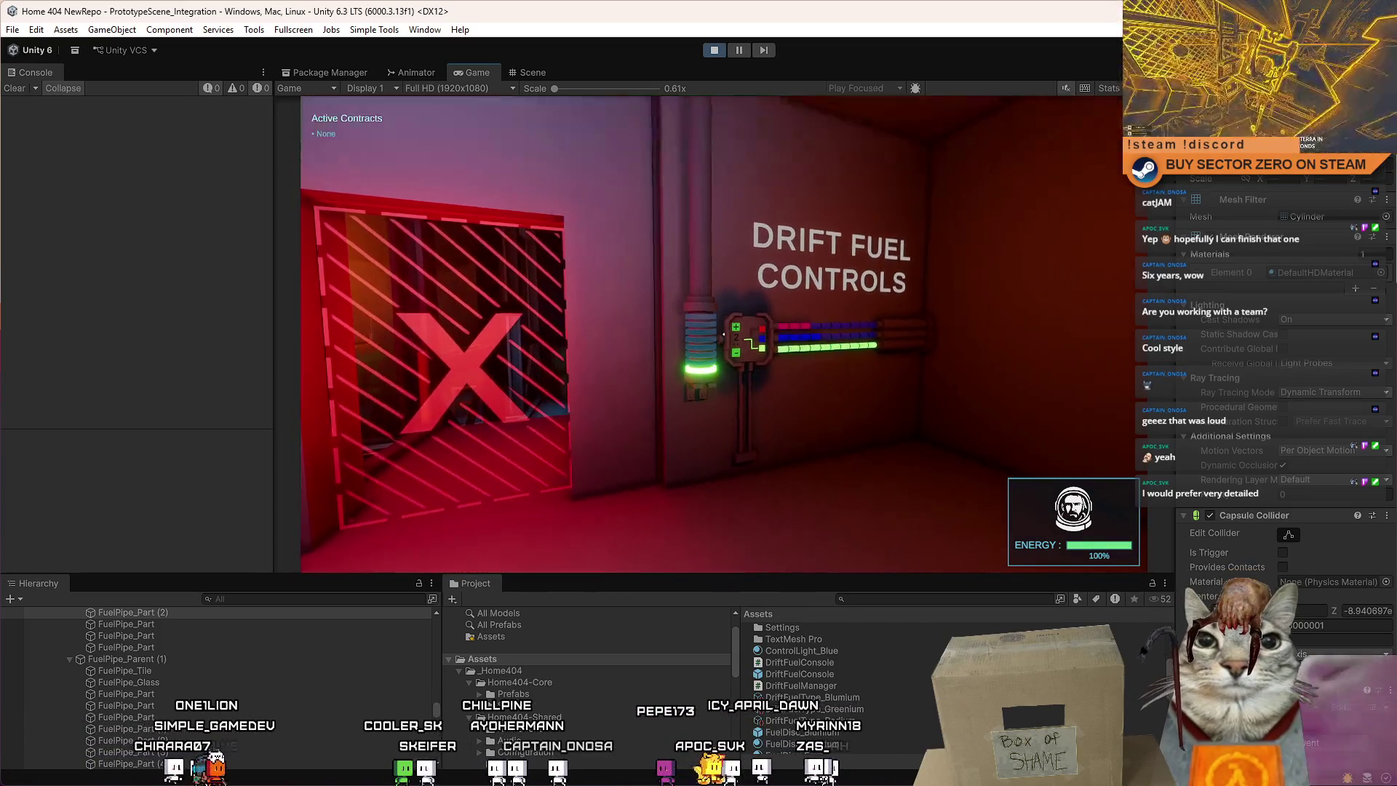
pyautogui.press('w')
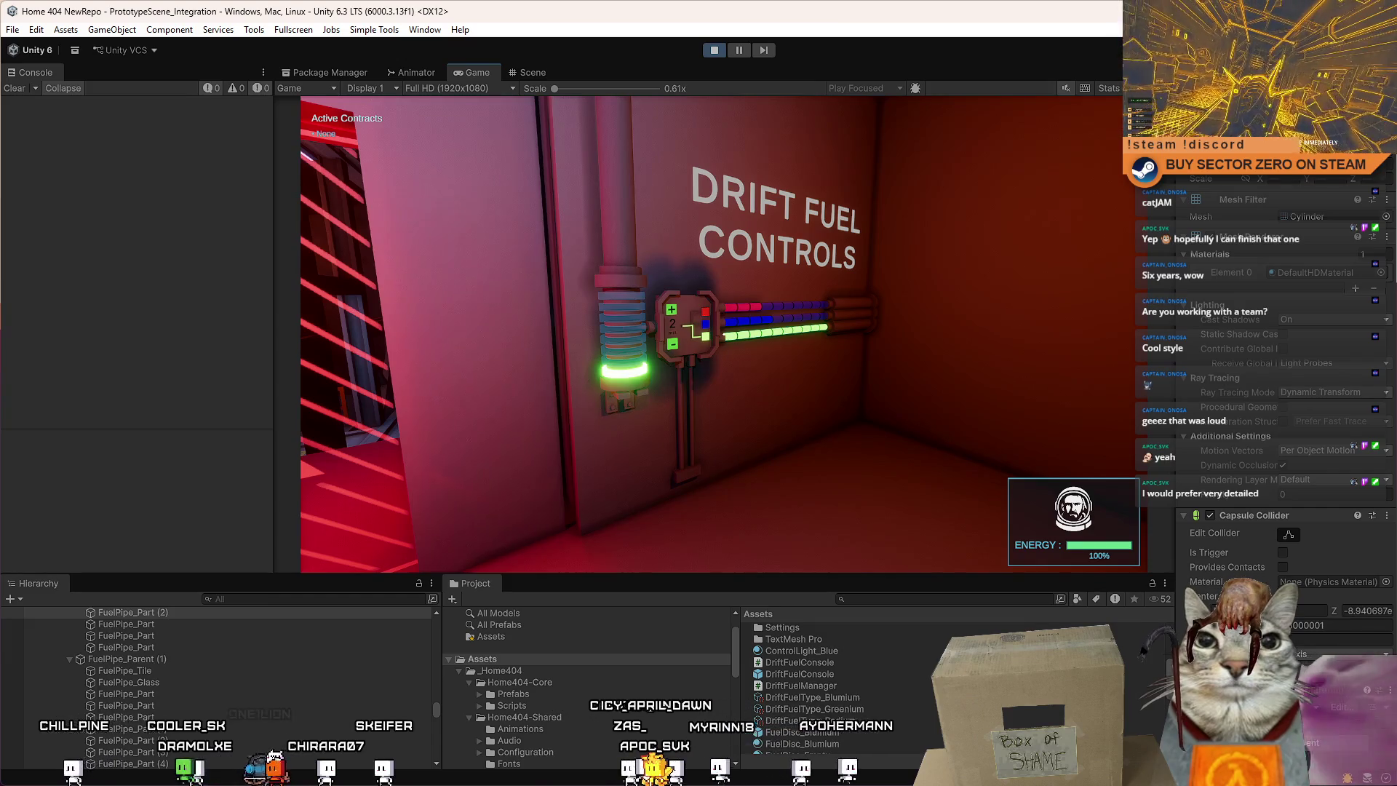
pyautogui.press('d')
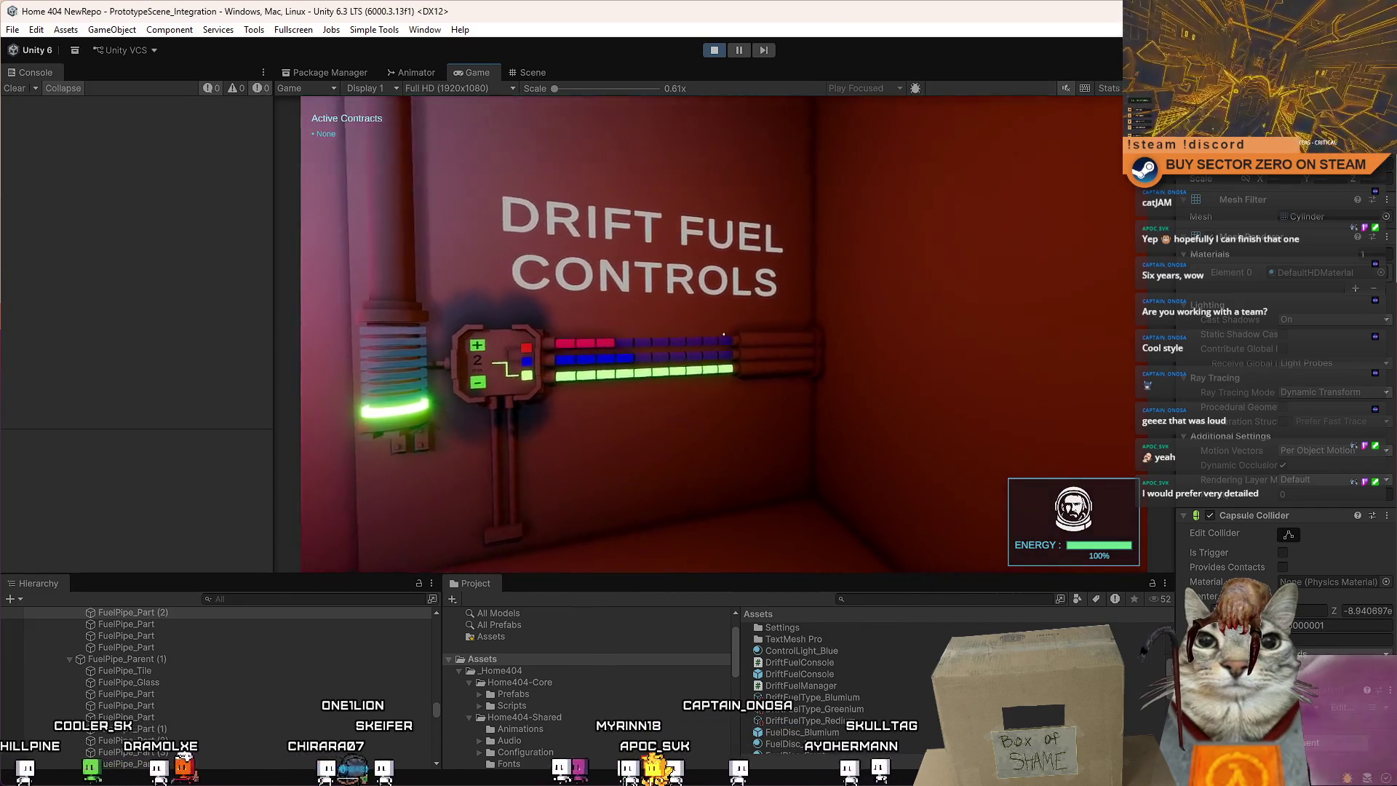
pyautogui.press('a')
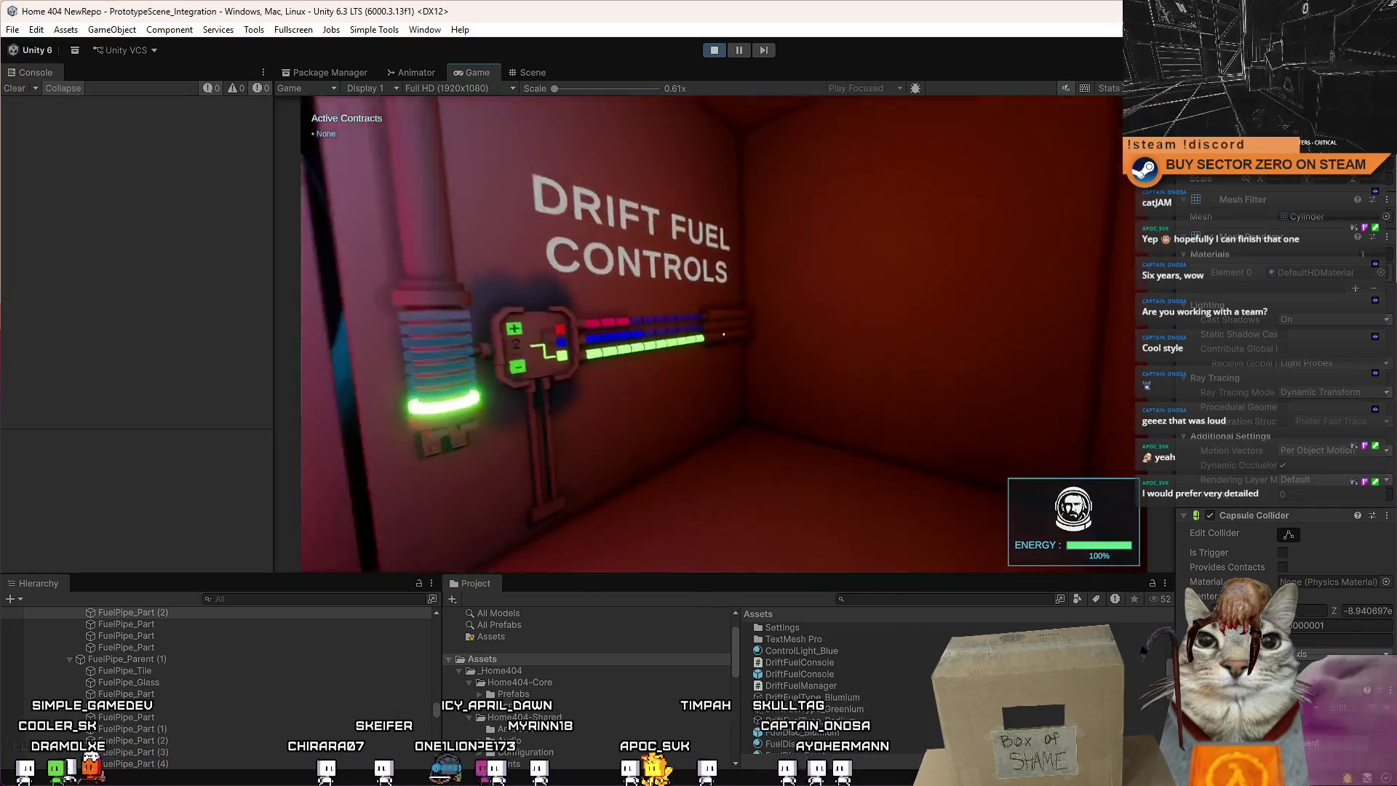
pyautogui.press('d')
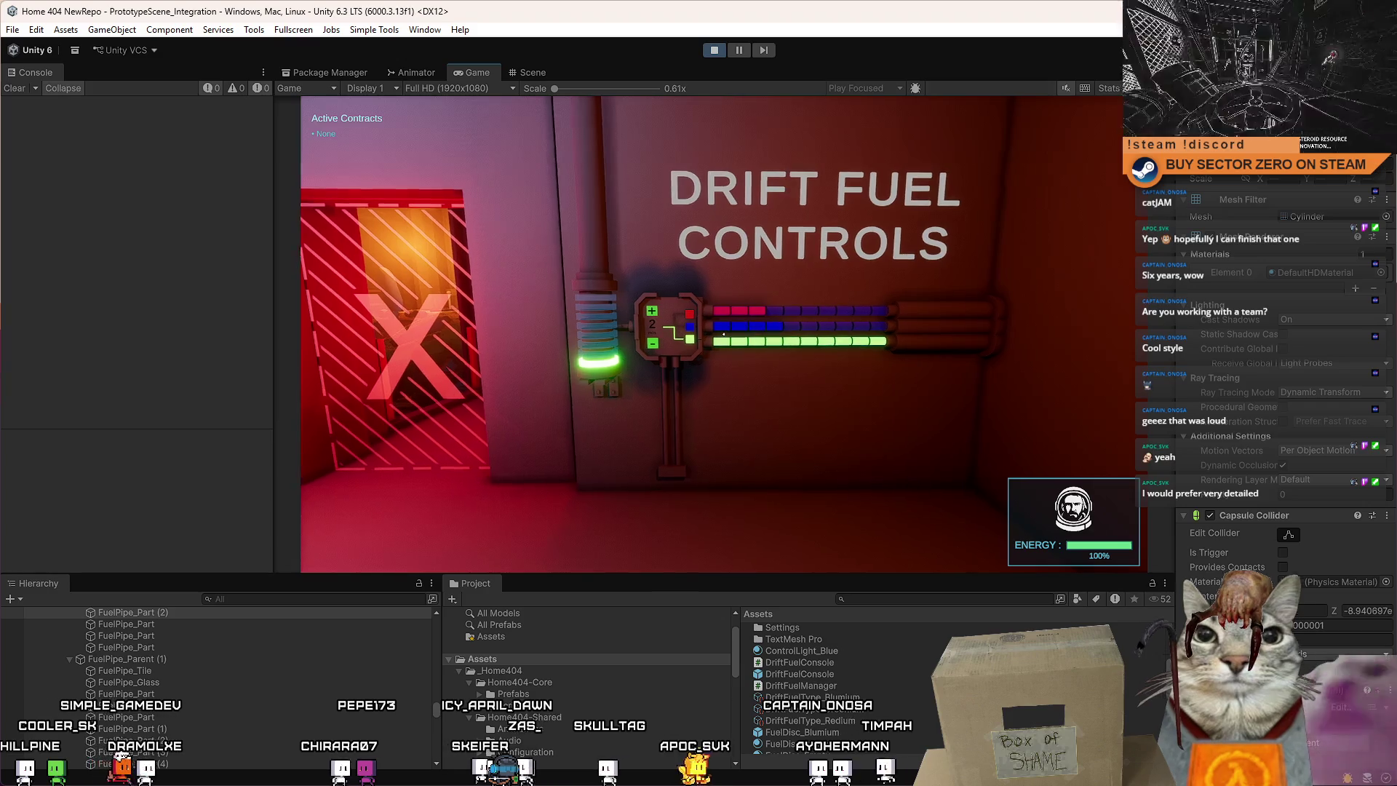
pyautogui.press('d')
pyautogui.press('w')
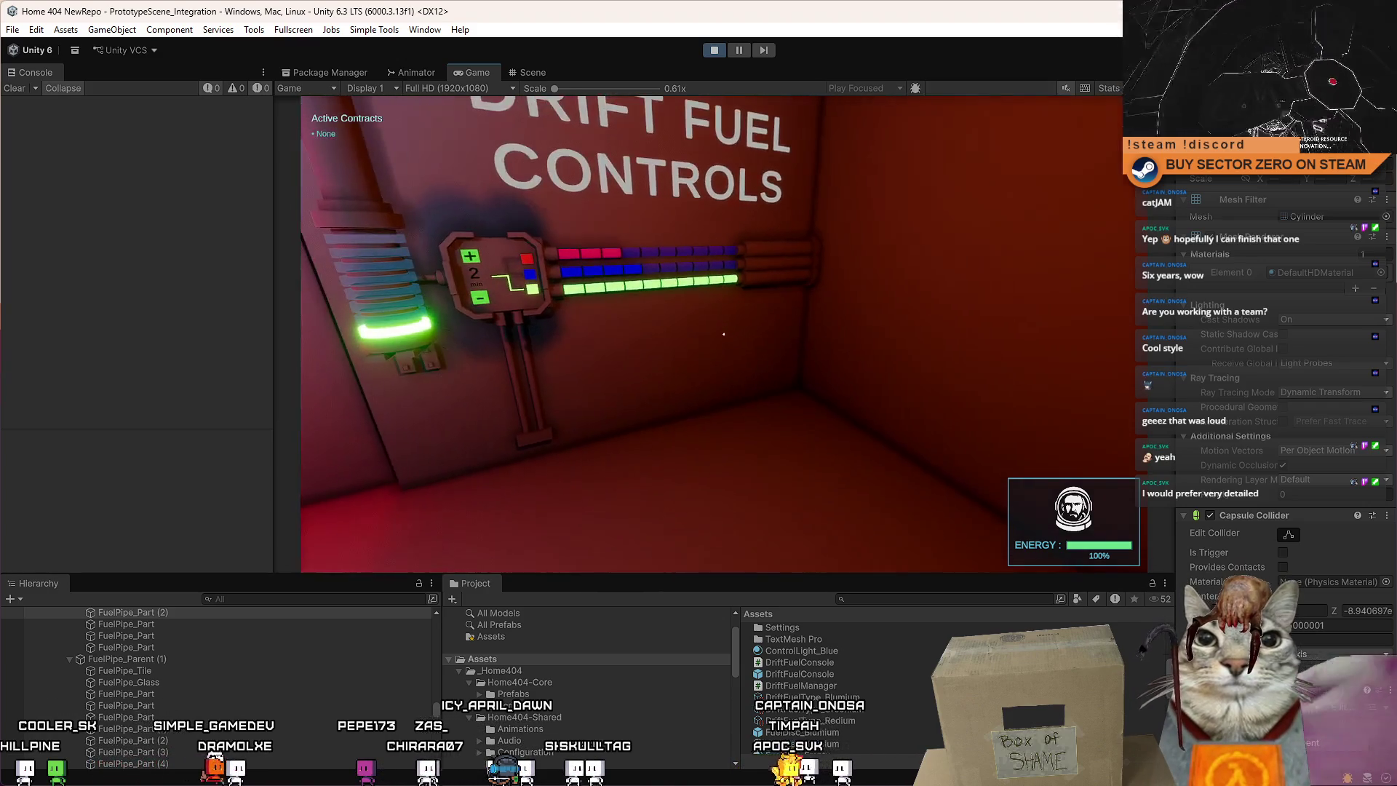
pyautogui.press('s')
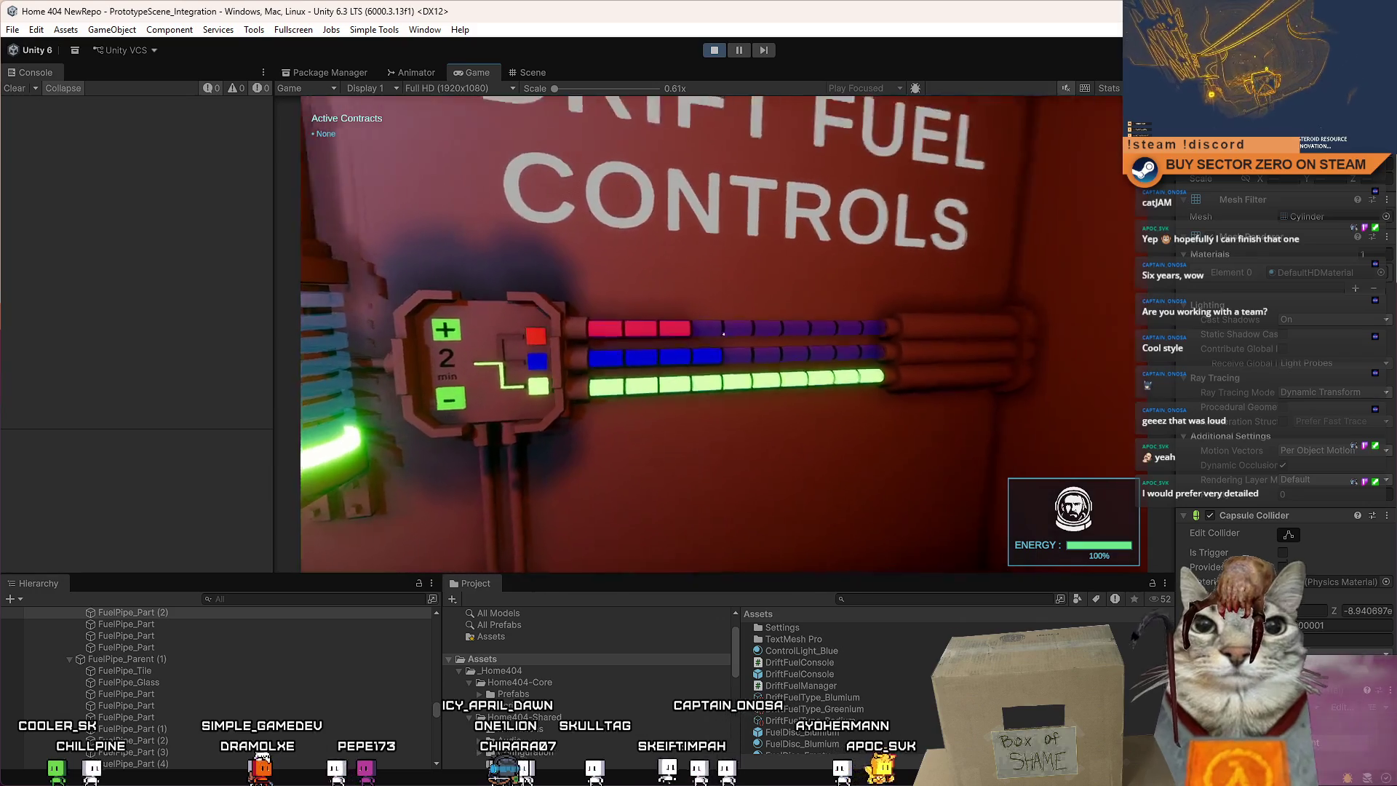
pyautogui.press('s')
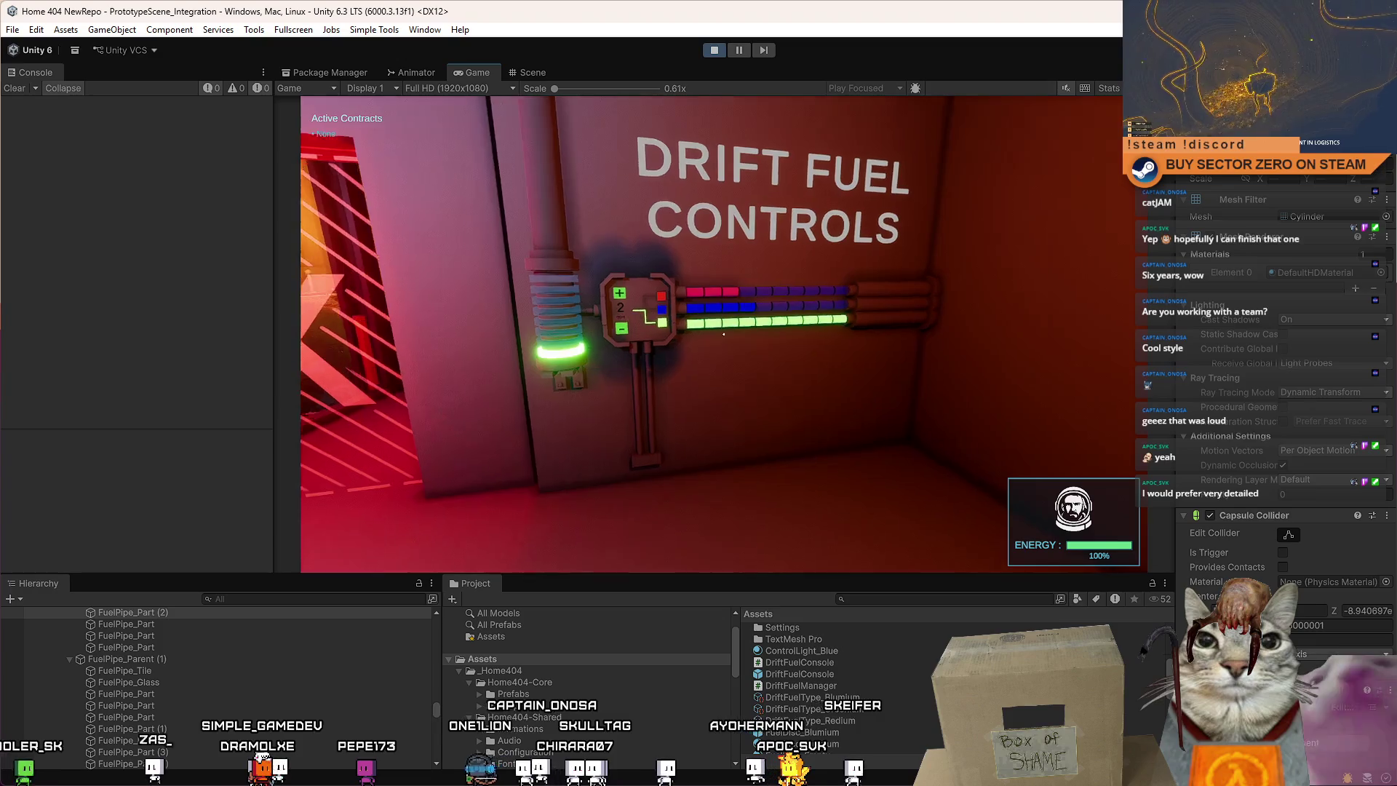
pyautogui.press('s')
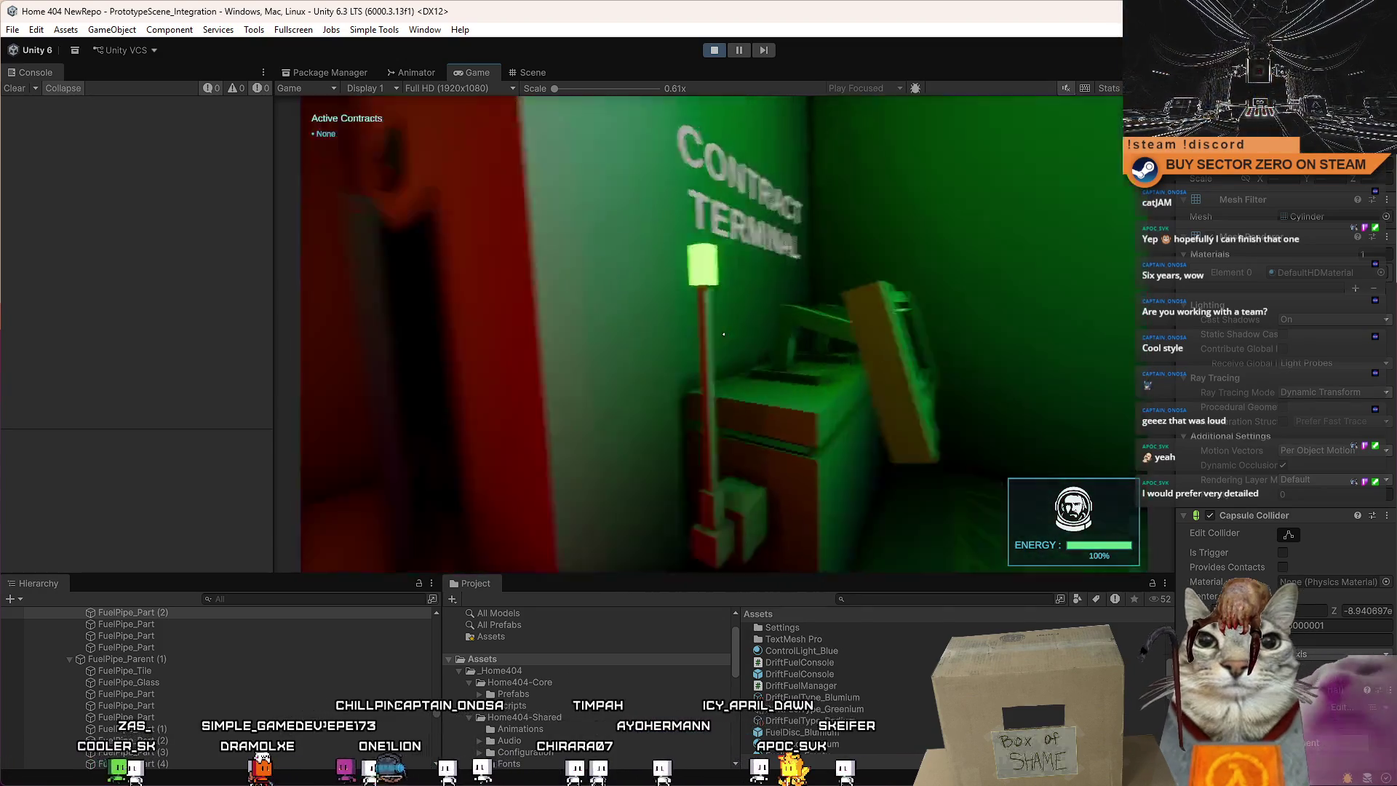
# Walk past the X door to the fuel-control wall and use its + button to reach 8 min.
pyautogui.press('a')
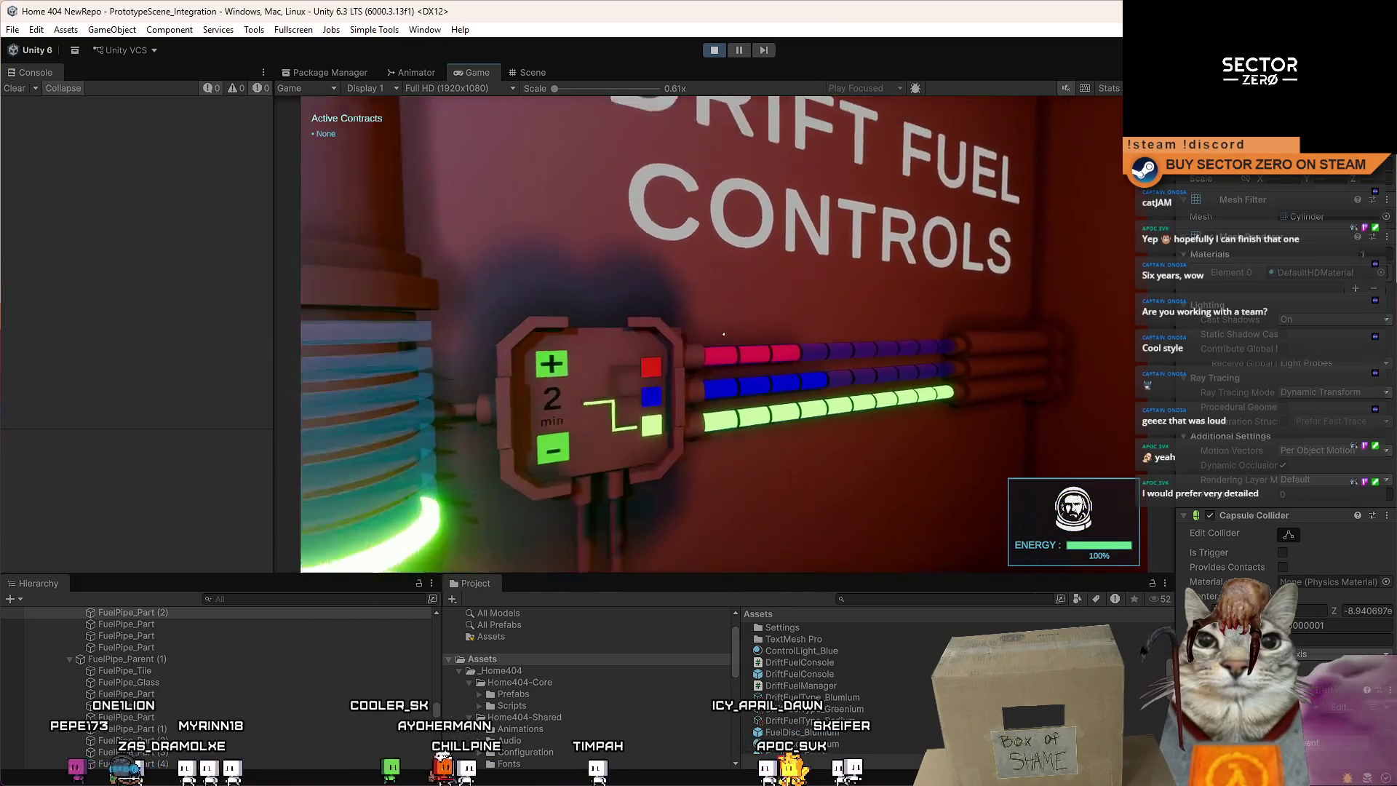
pyautogui.press('a')
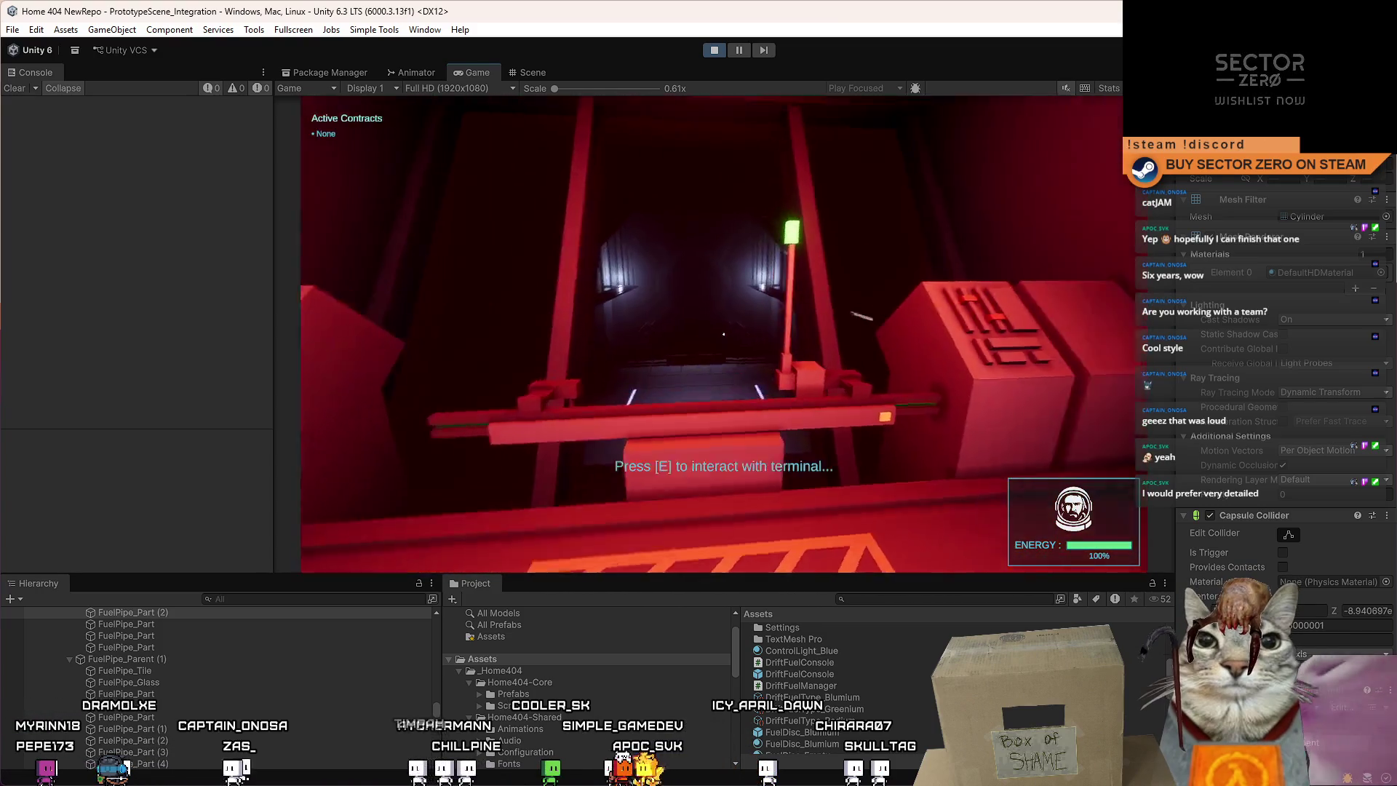
pyautogui.press('w')
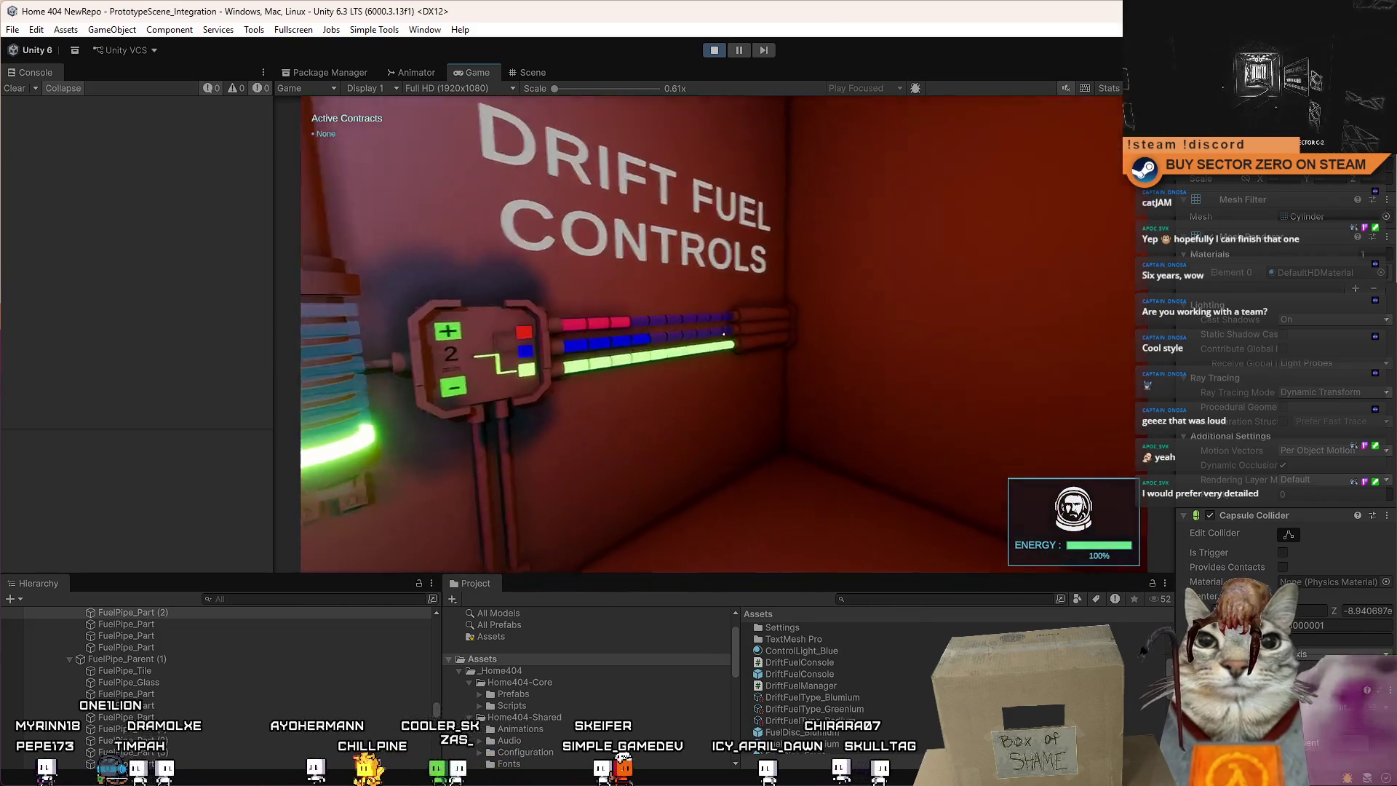
pyautogui.press('w')
pyautogui.press('s')
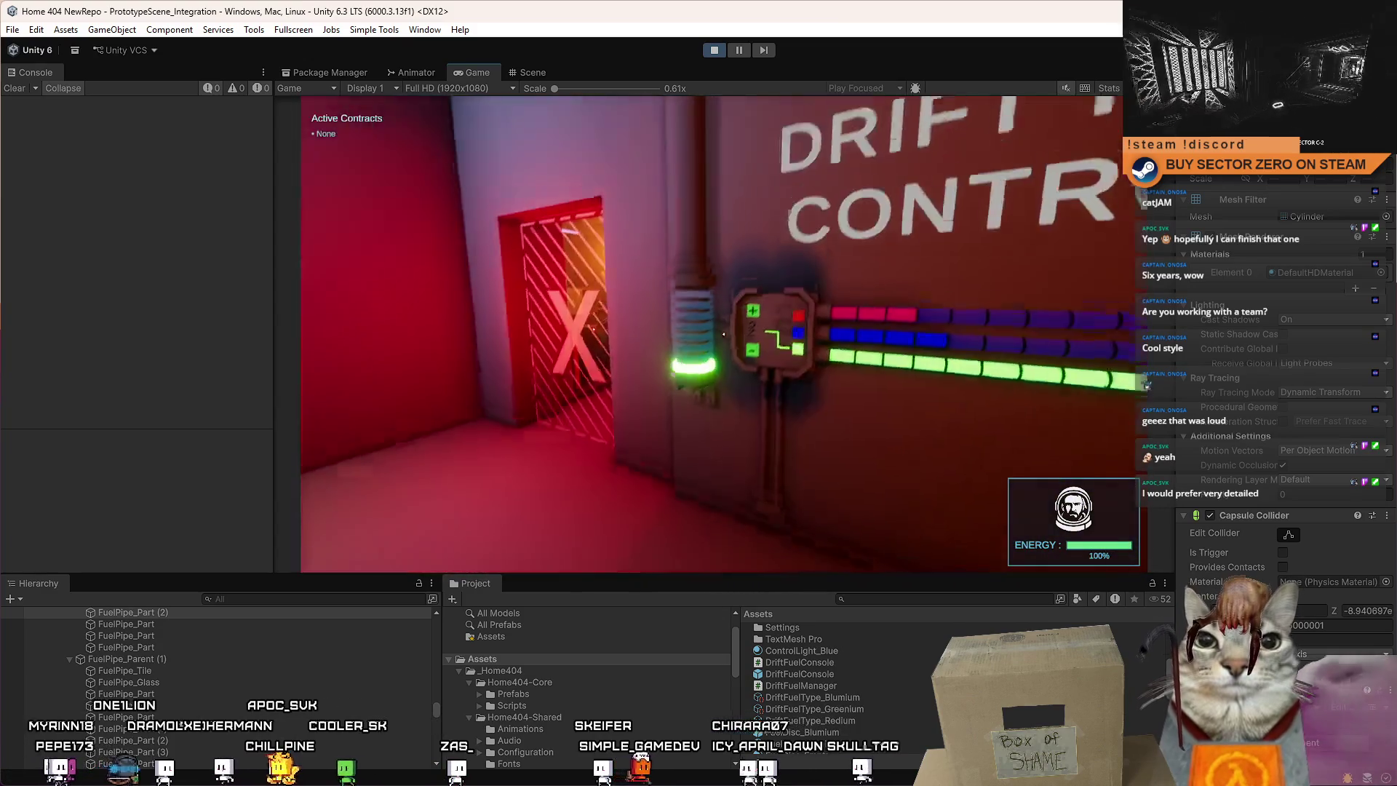
pyautogui.press('a')
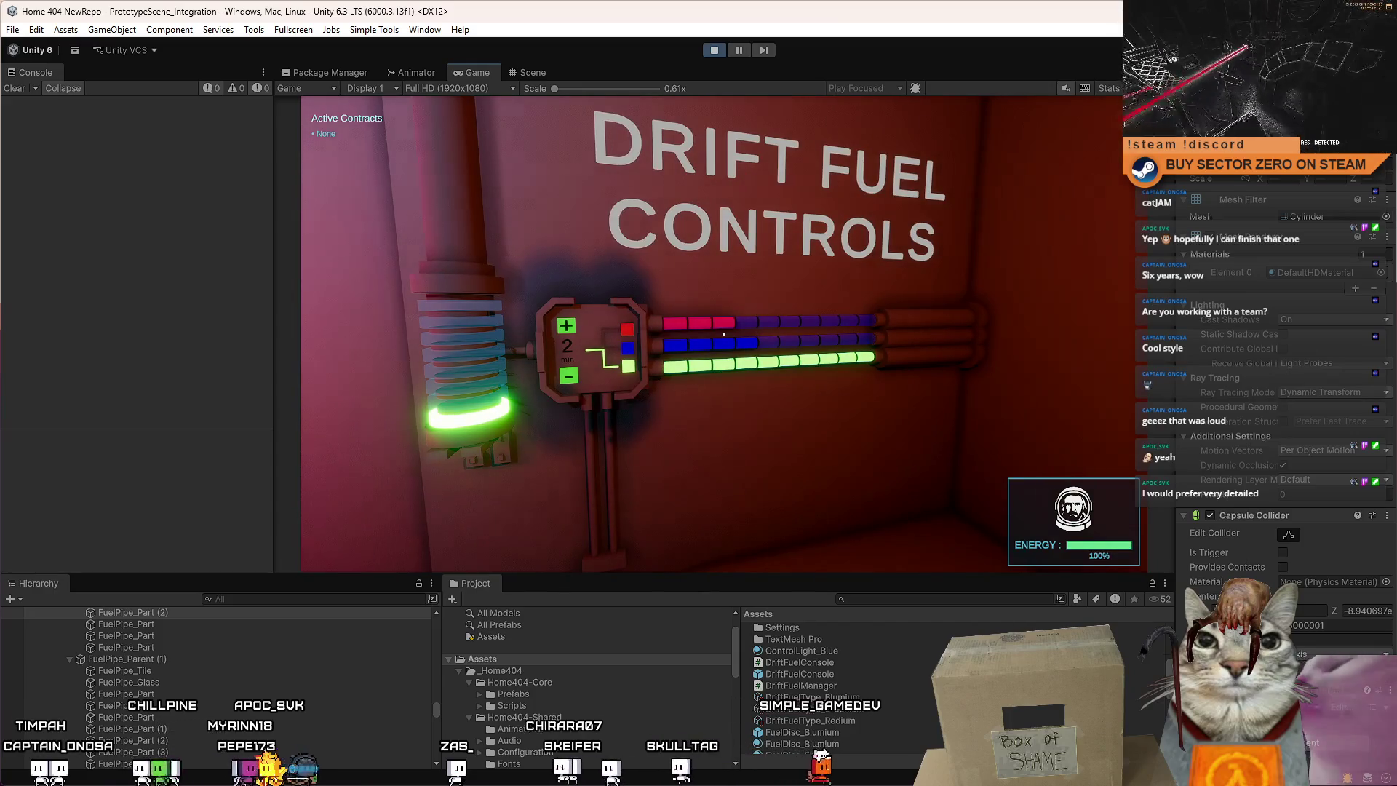
pyautogui.press('d')
pyautogui.press('a')
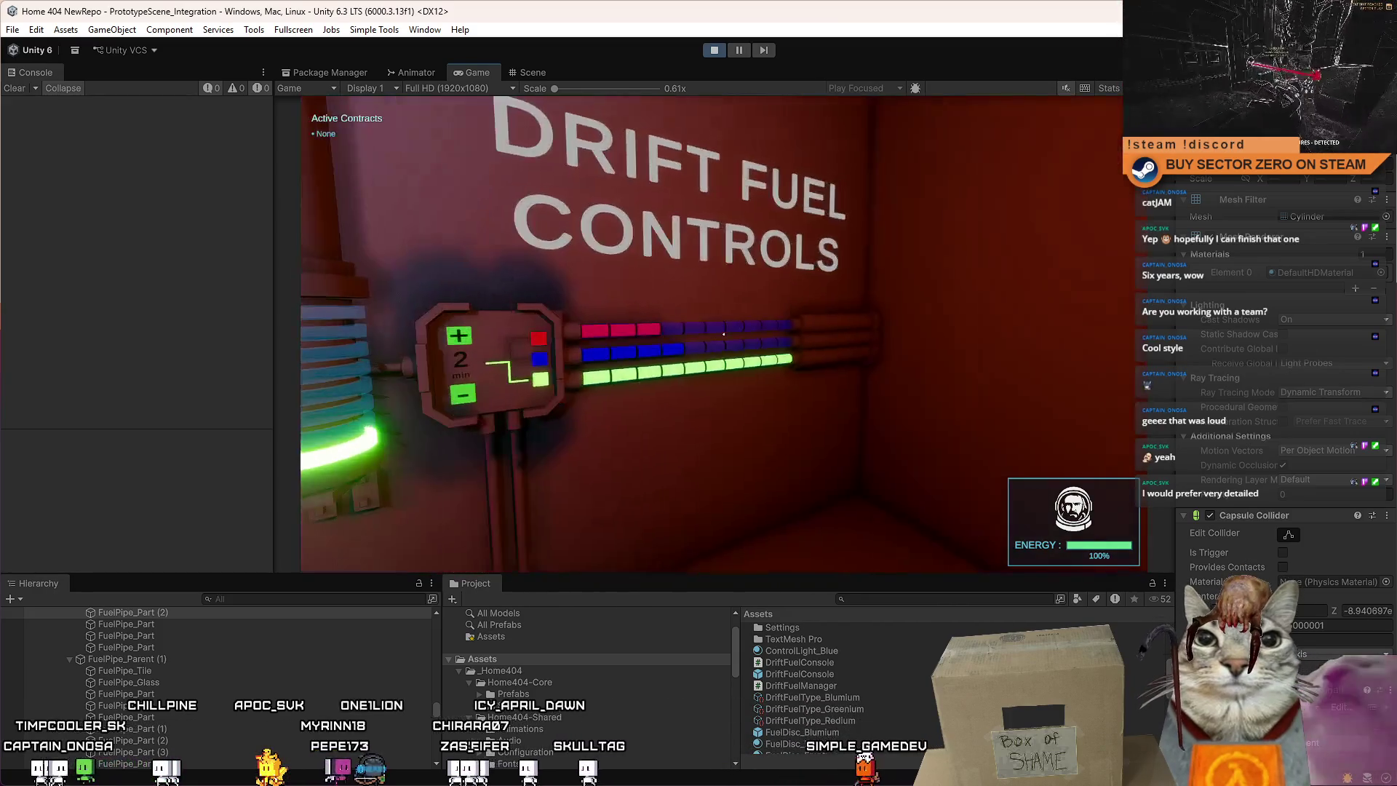
pyautogui.press('w')
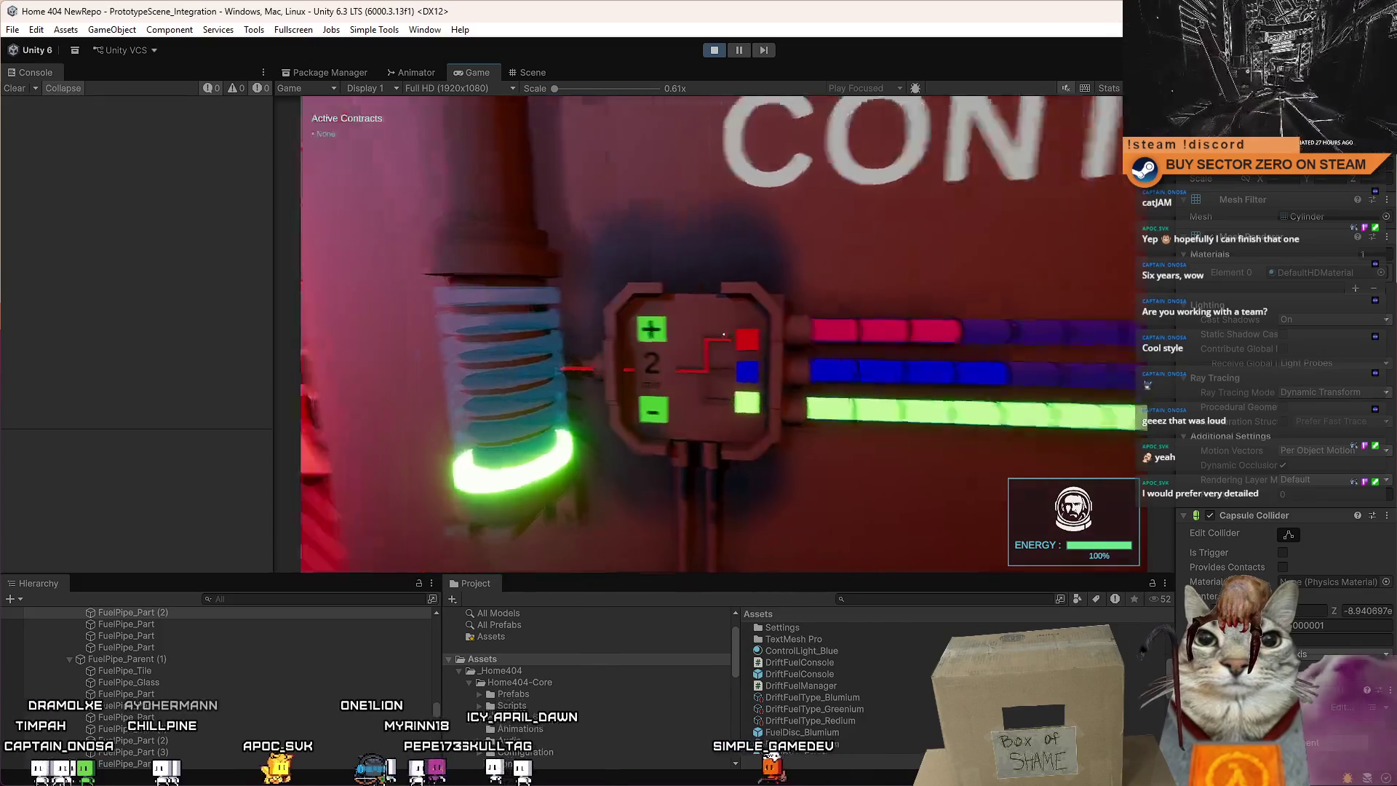
pyautogui.press('a')
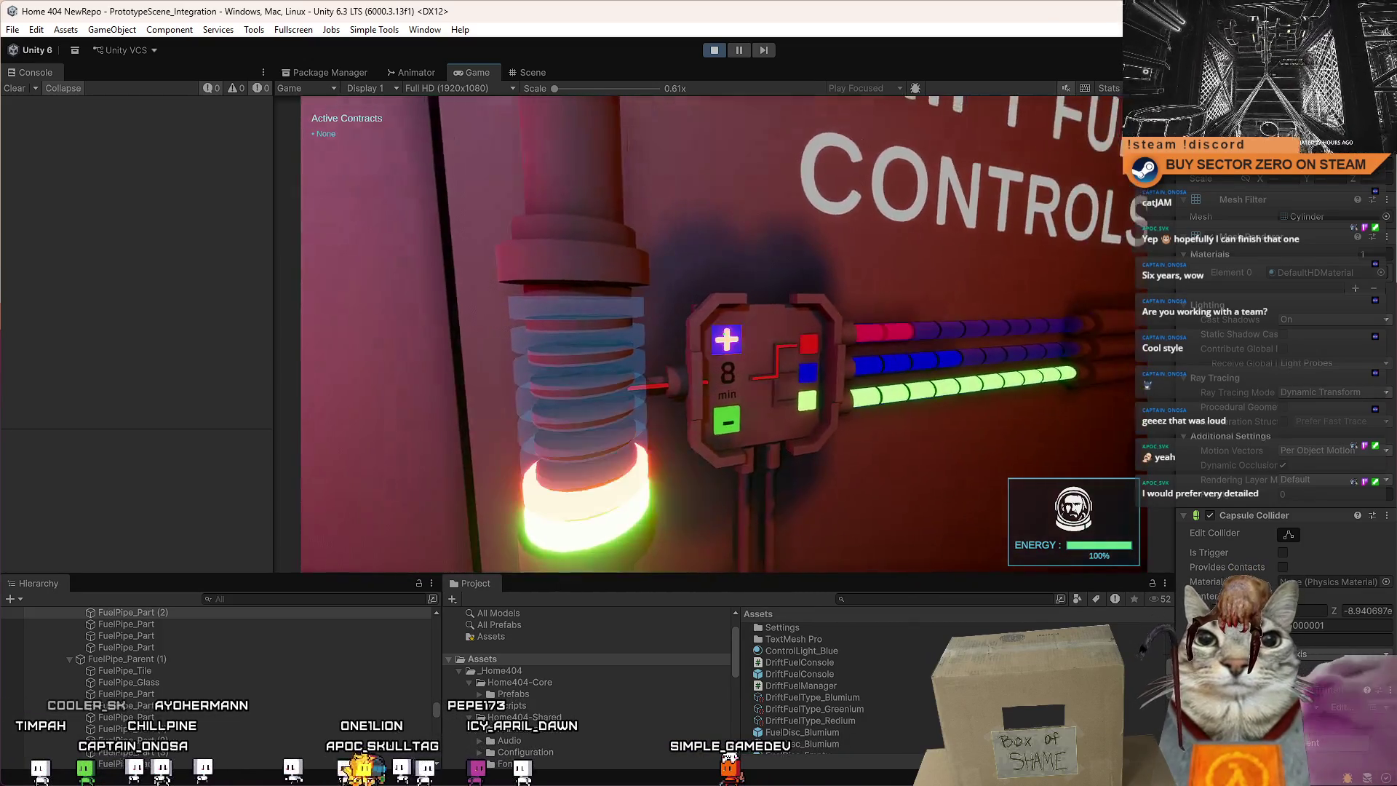
# Walk up to the fuel panel and press + twice, raising the timer from 20 to 36 min.
pyautogui.press('s')
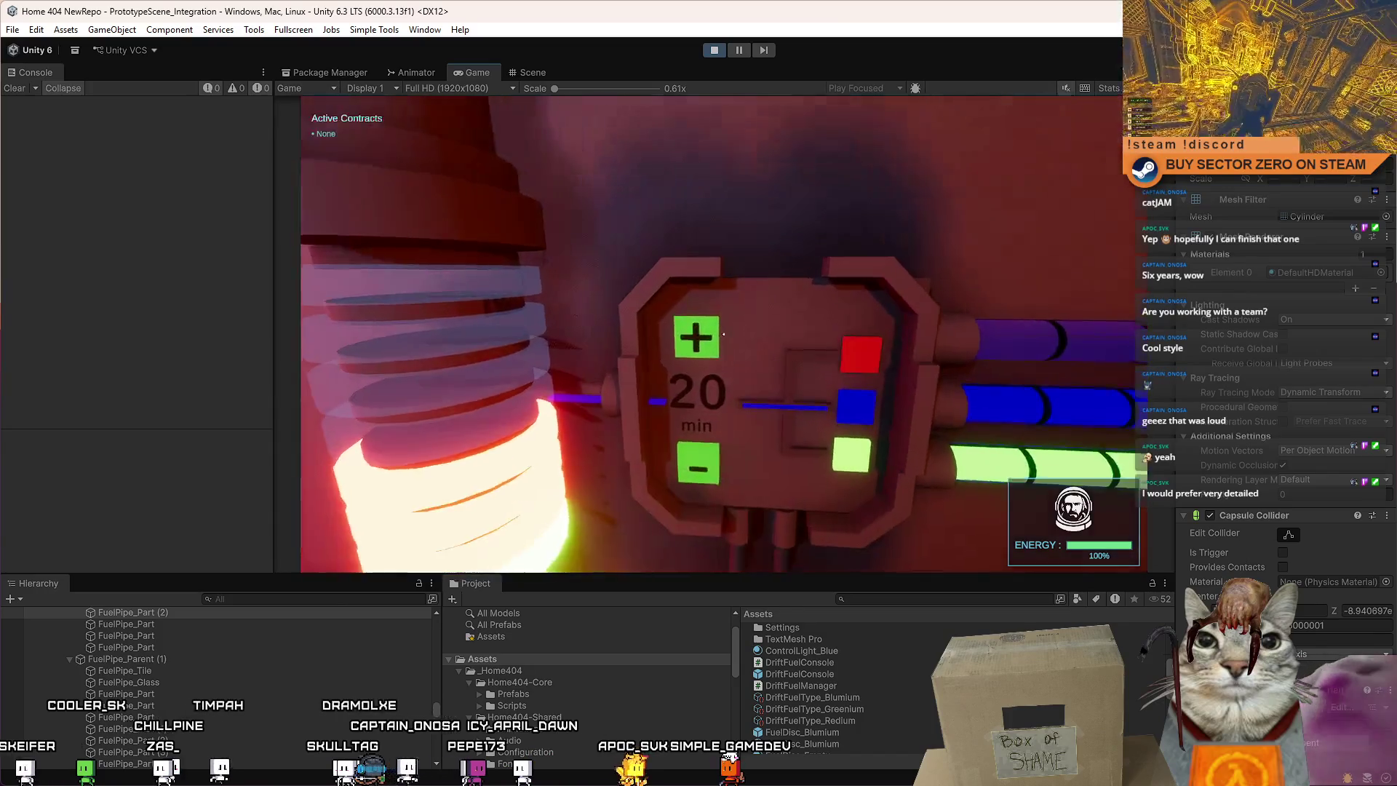
pyautogui.press('s')
pyautogui.press('w')
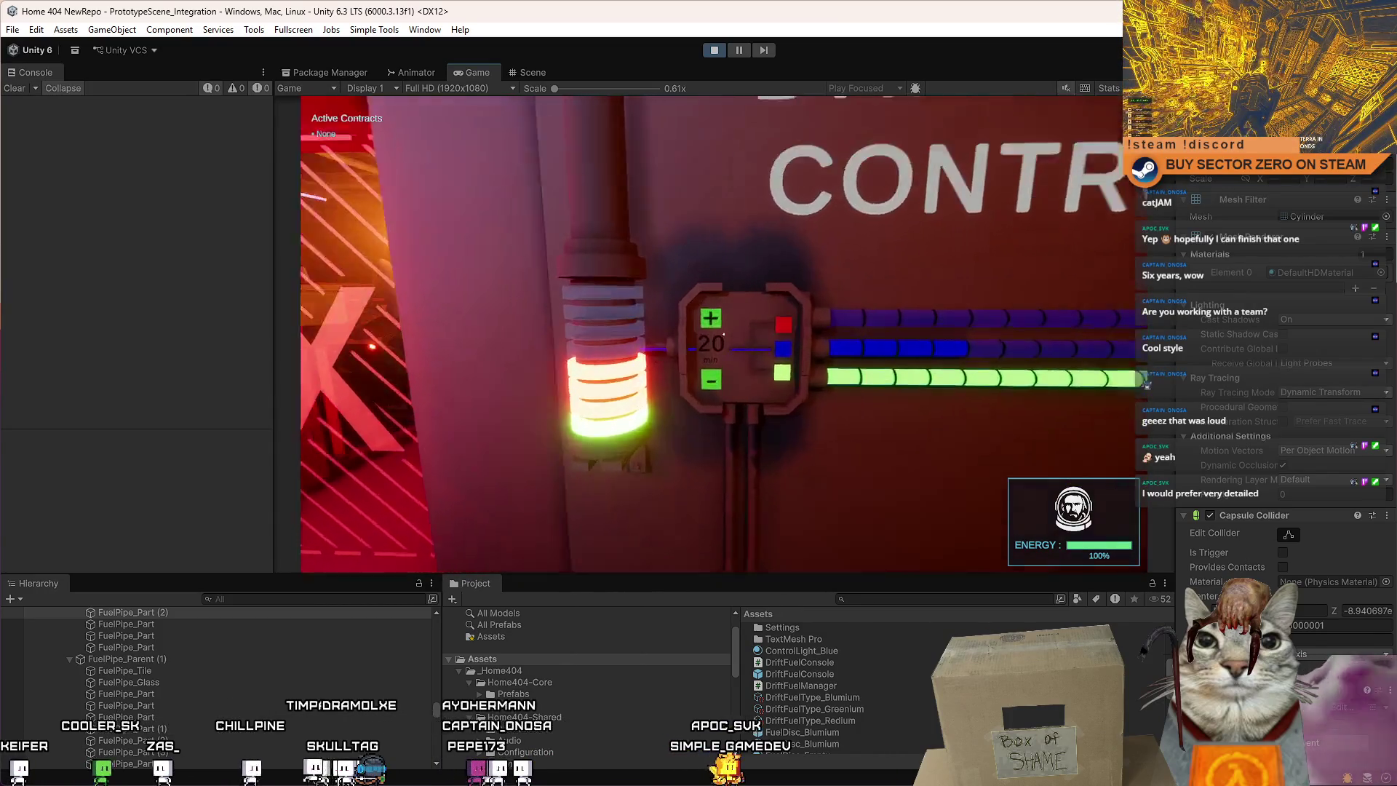
pyautogui.click(708, 326)
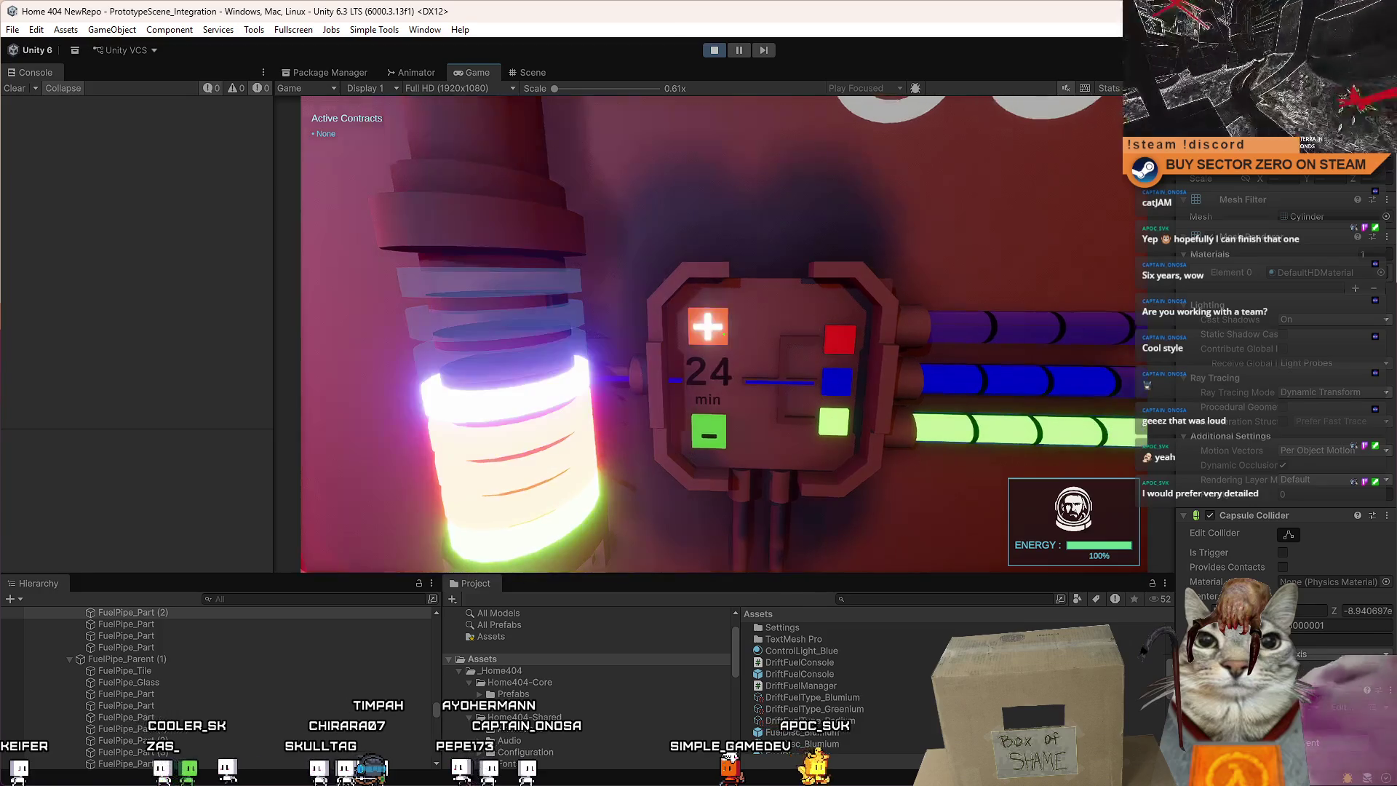
pyautogui.click(723, 334)
pyautogui.press('s')
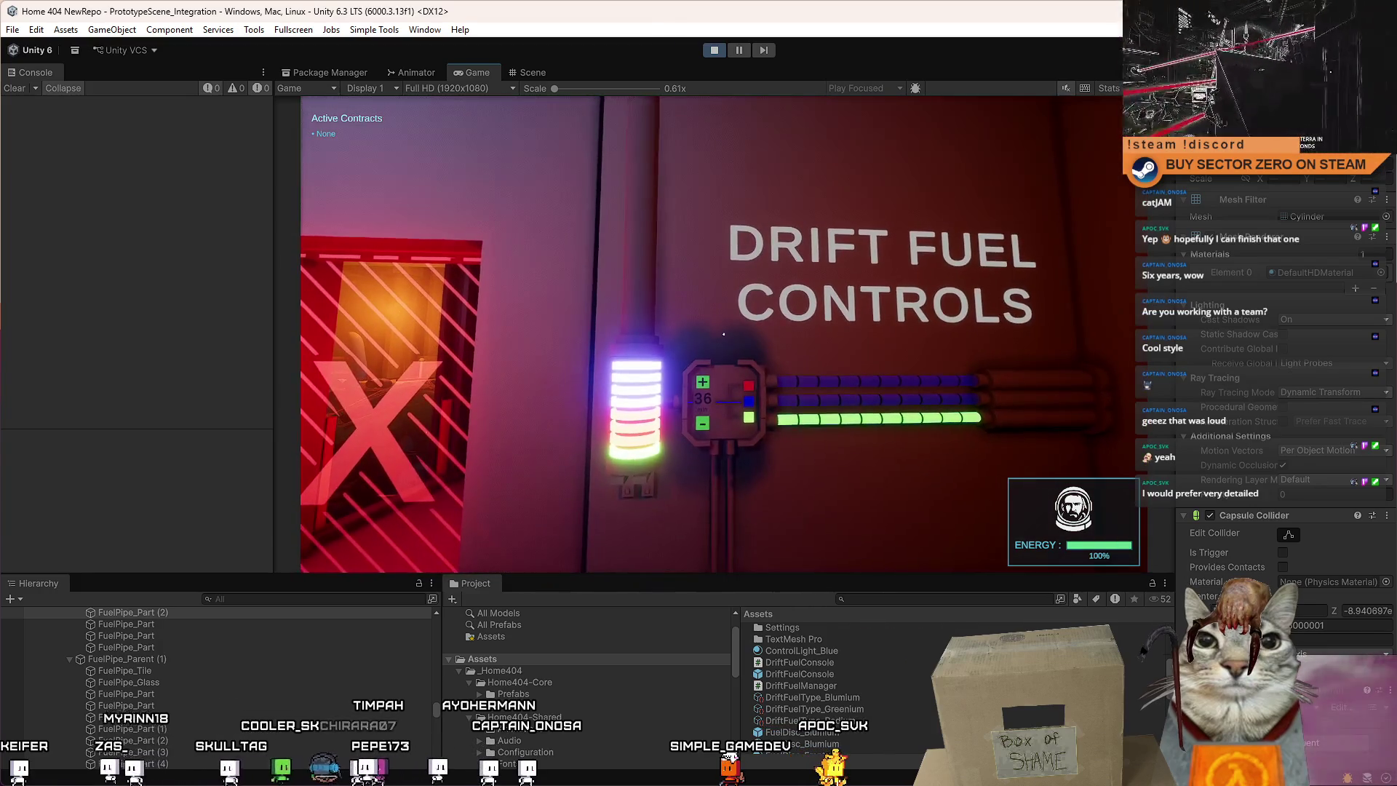
# Press the − button repeatedly, lowering the fuel timer from 36 to 32 min.
pyautogui.press('w')
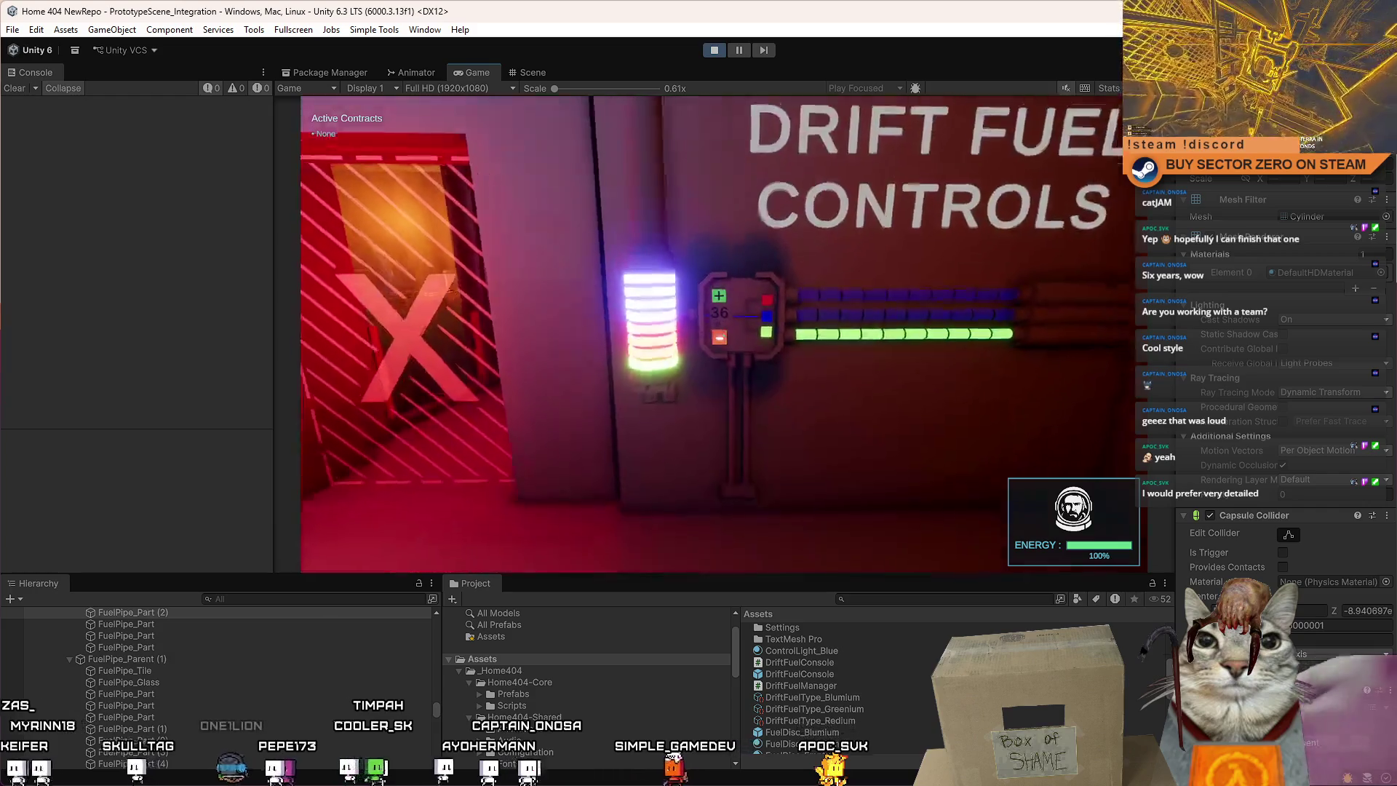
pyautogui.click(716, 328)
pyautogui.click(717, 328)
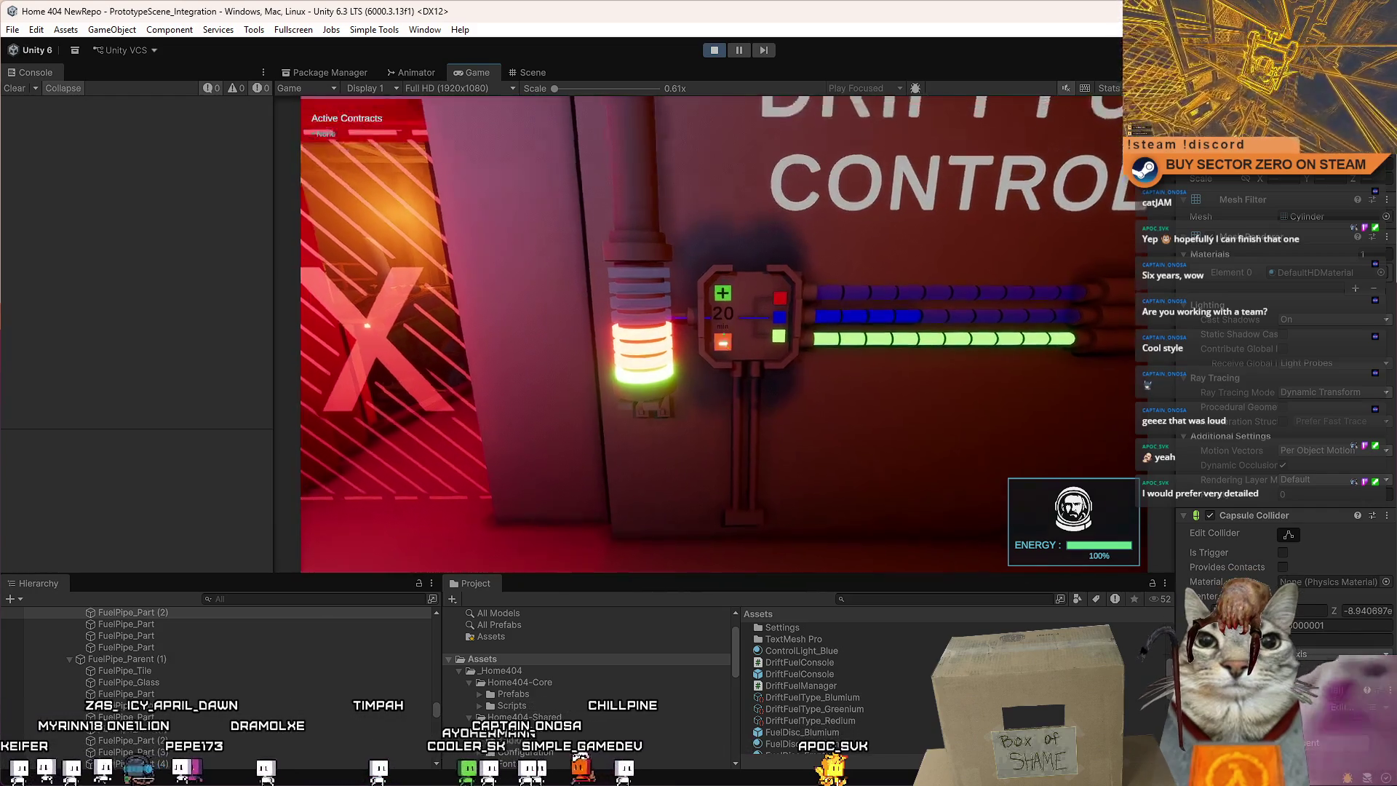
pyautogui.click(722, 337)
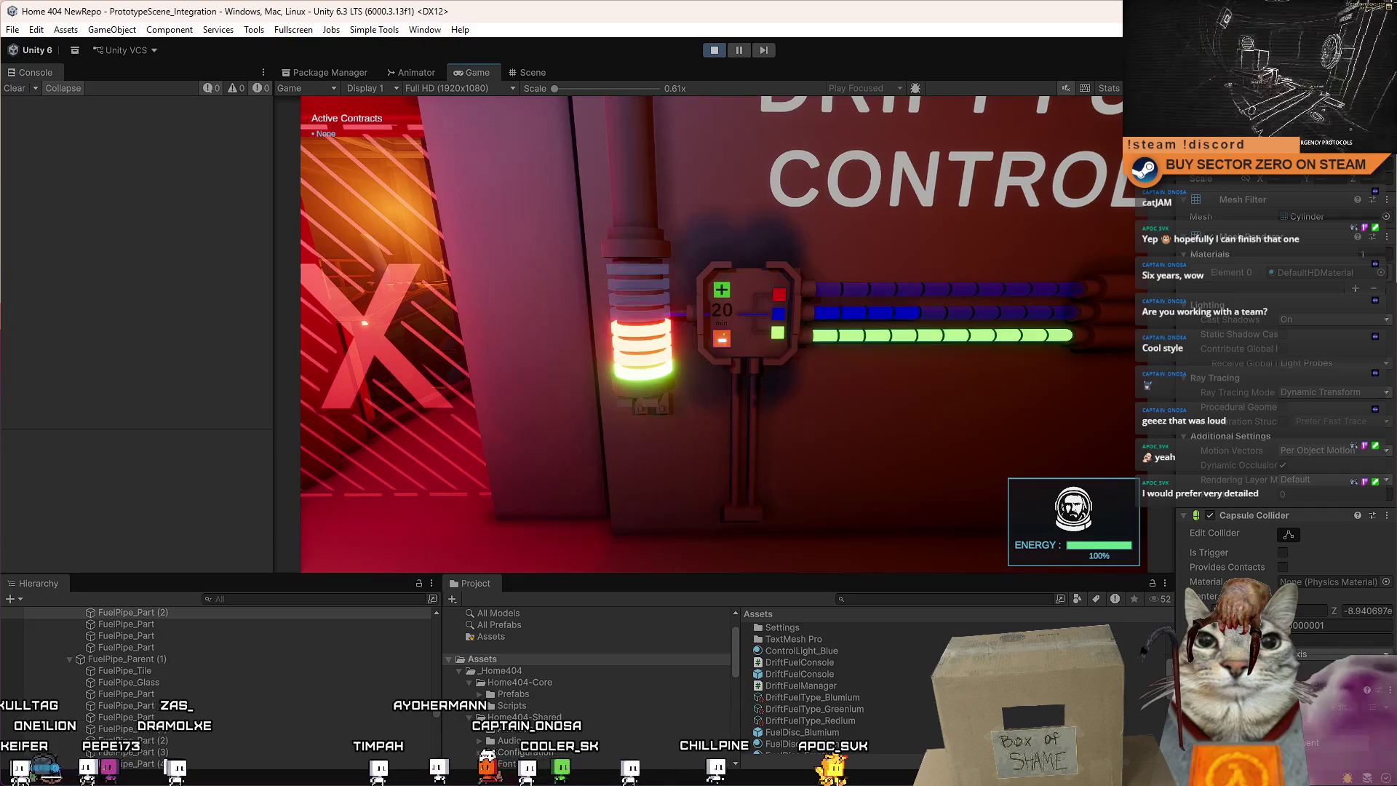
pyautogui.press('w')
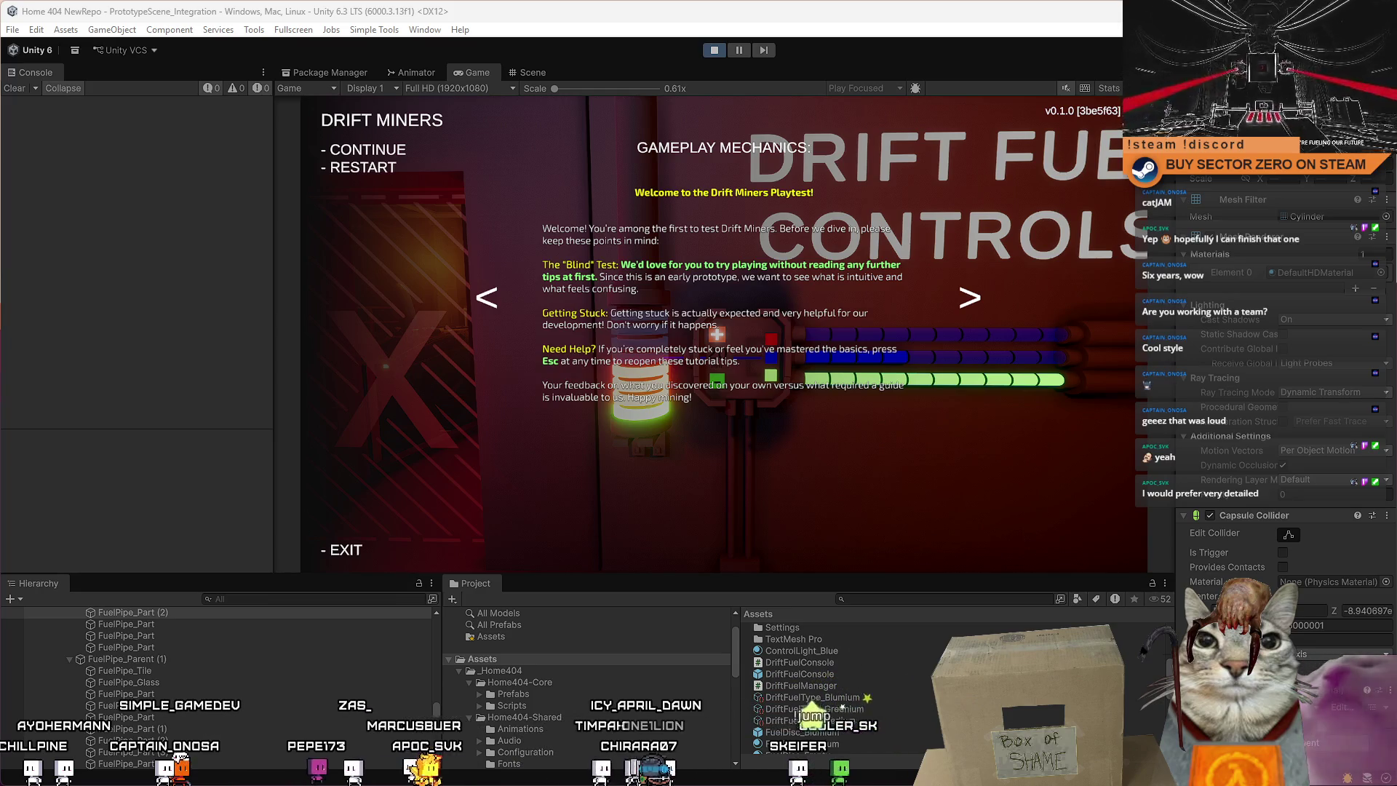
# Resume the game and walk back and forth up to the fuel controls panel.
pyautogui.press('Escape')
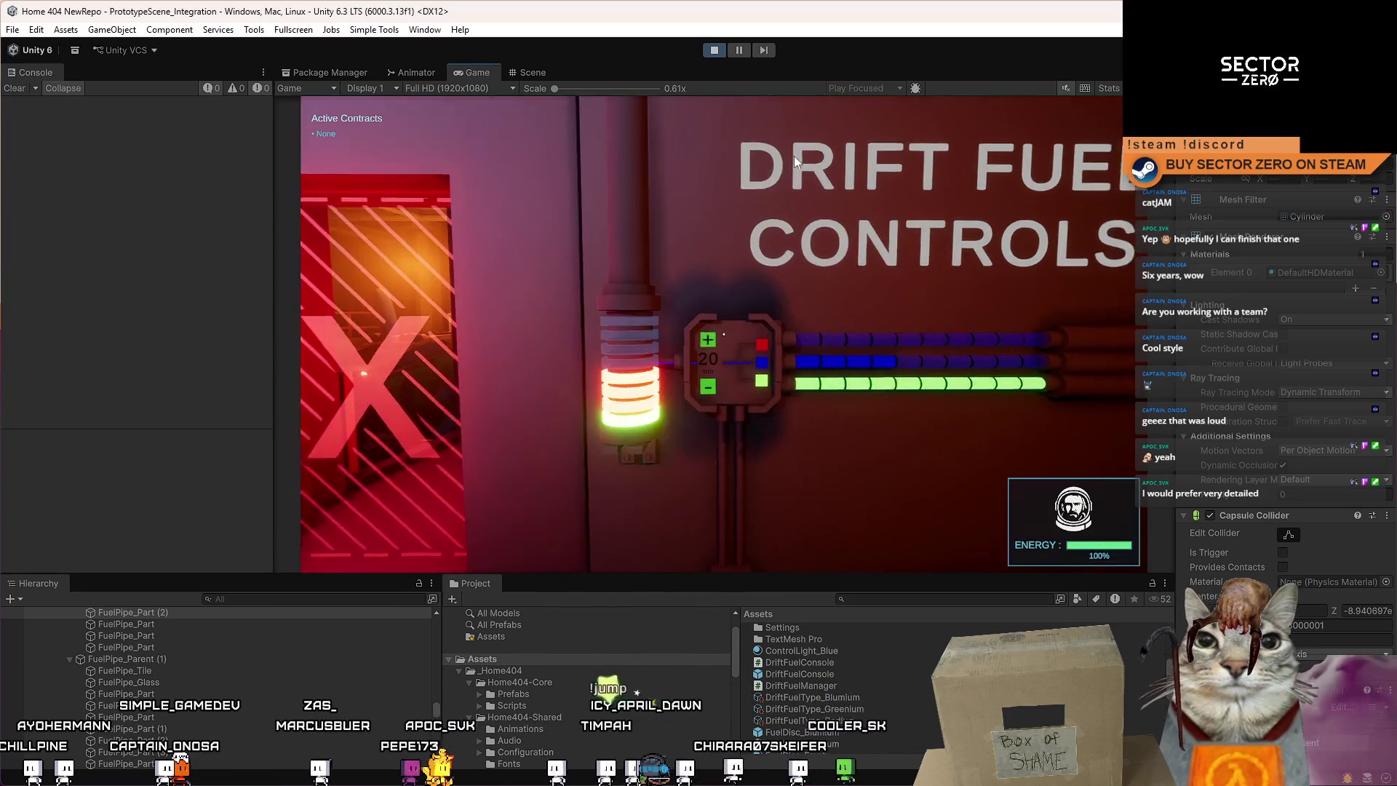
pyautogui.press('w')
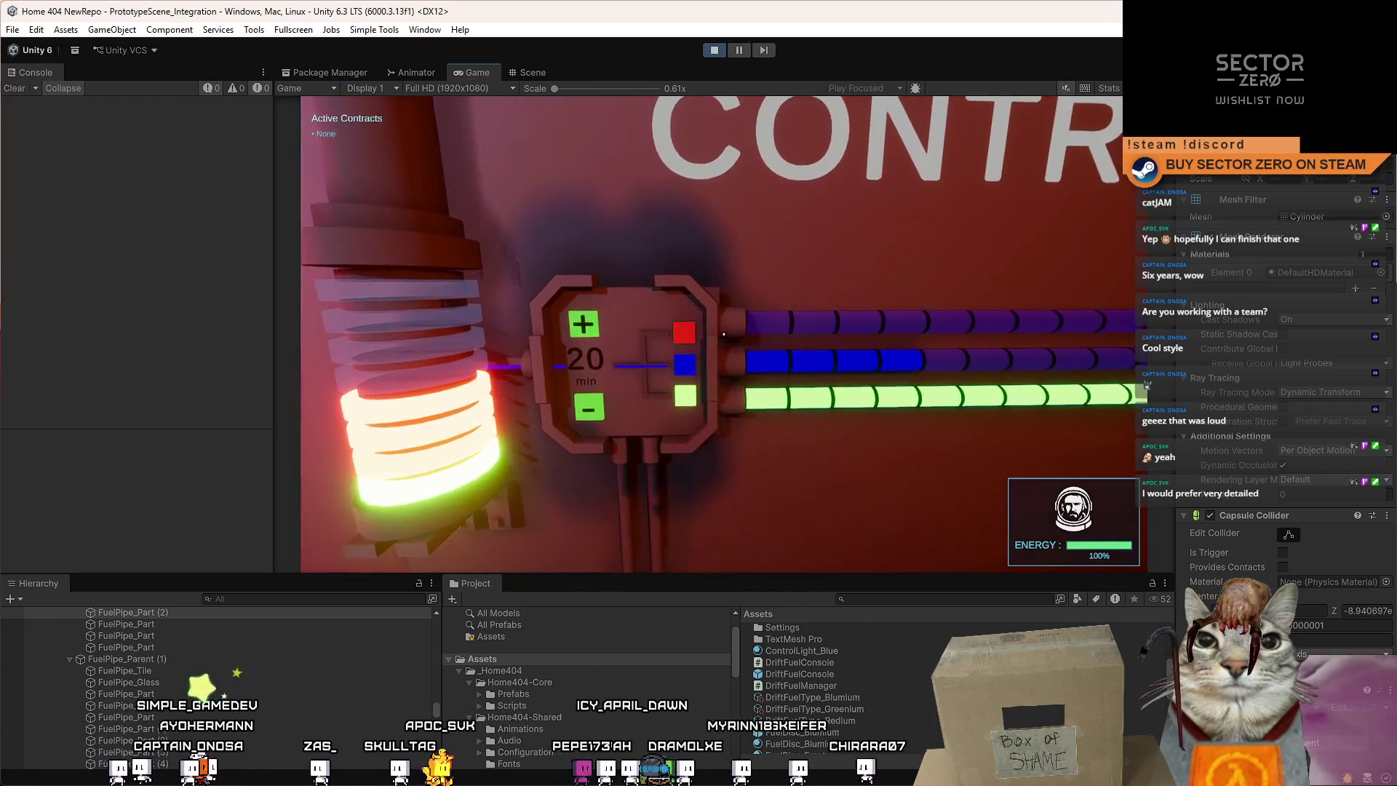
pyautogui.press('s')
pyautogui.press('w')
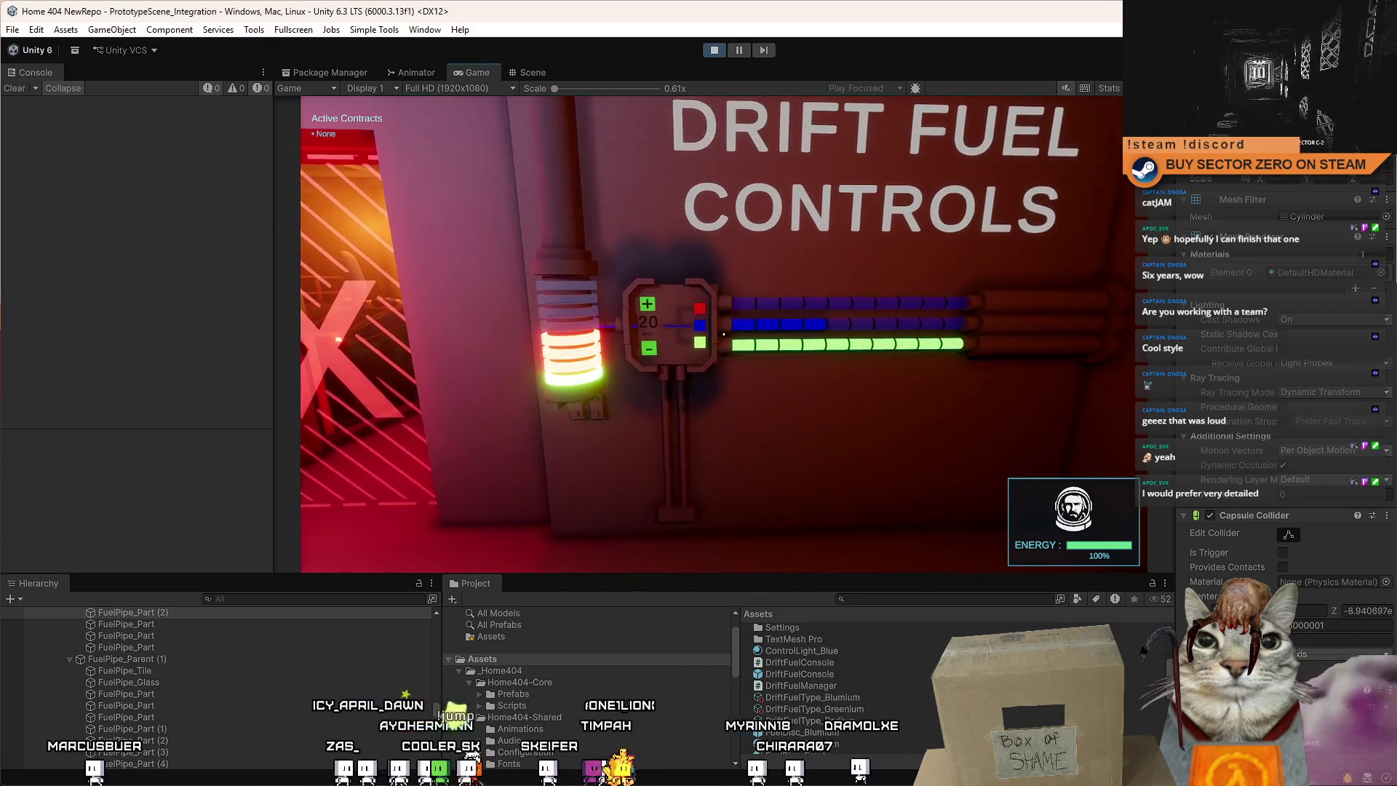
pyautogui.press('w')
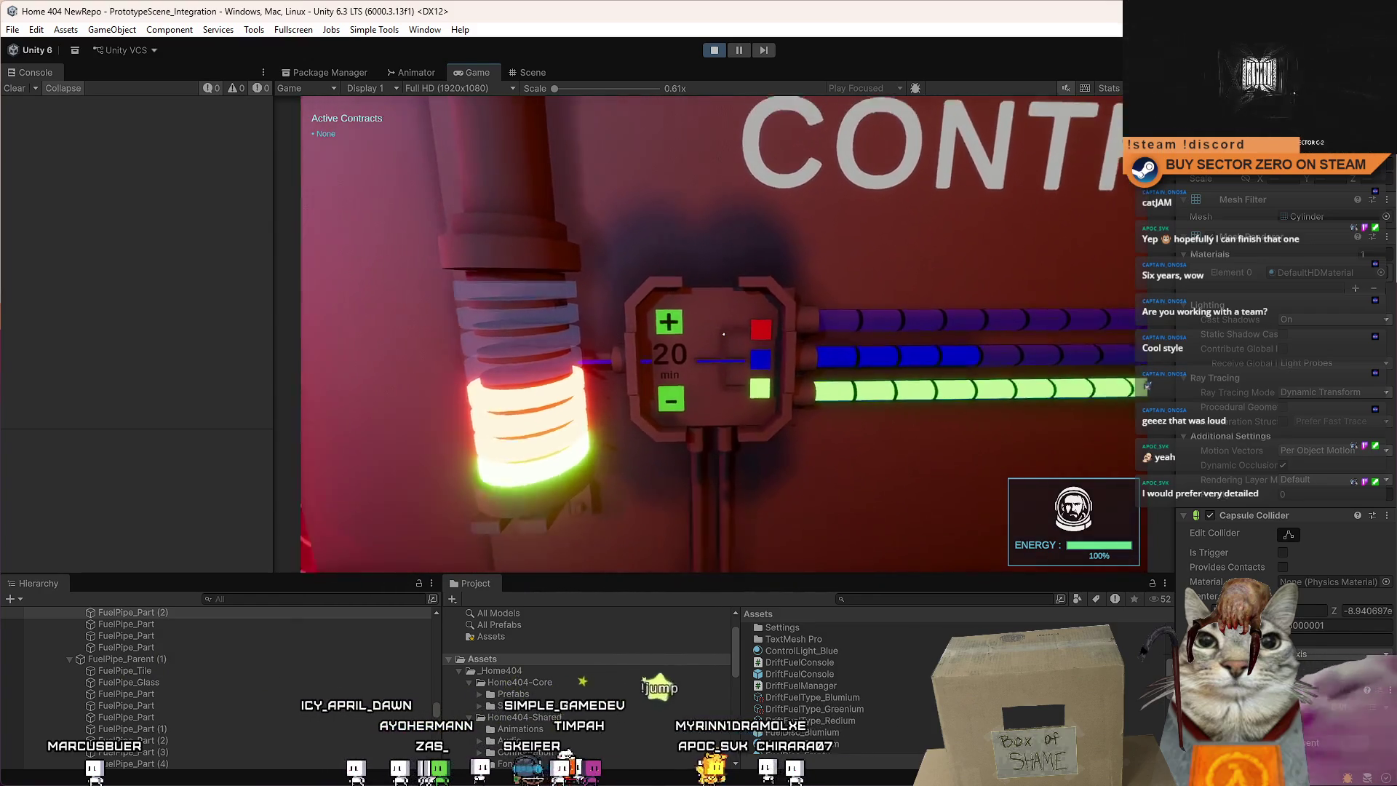
pyautogui.press('s')
pyautogui.press('w')
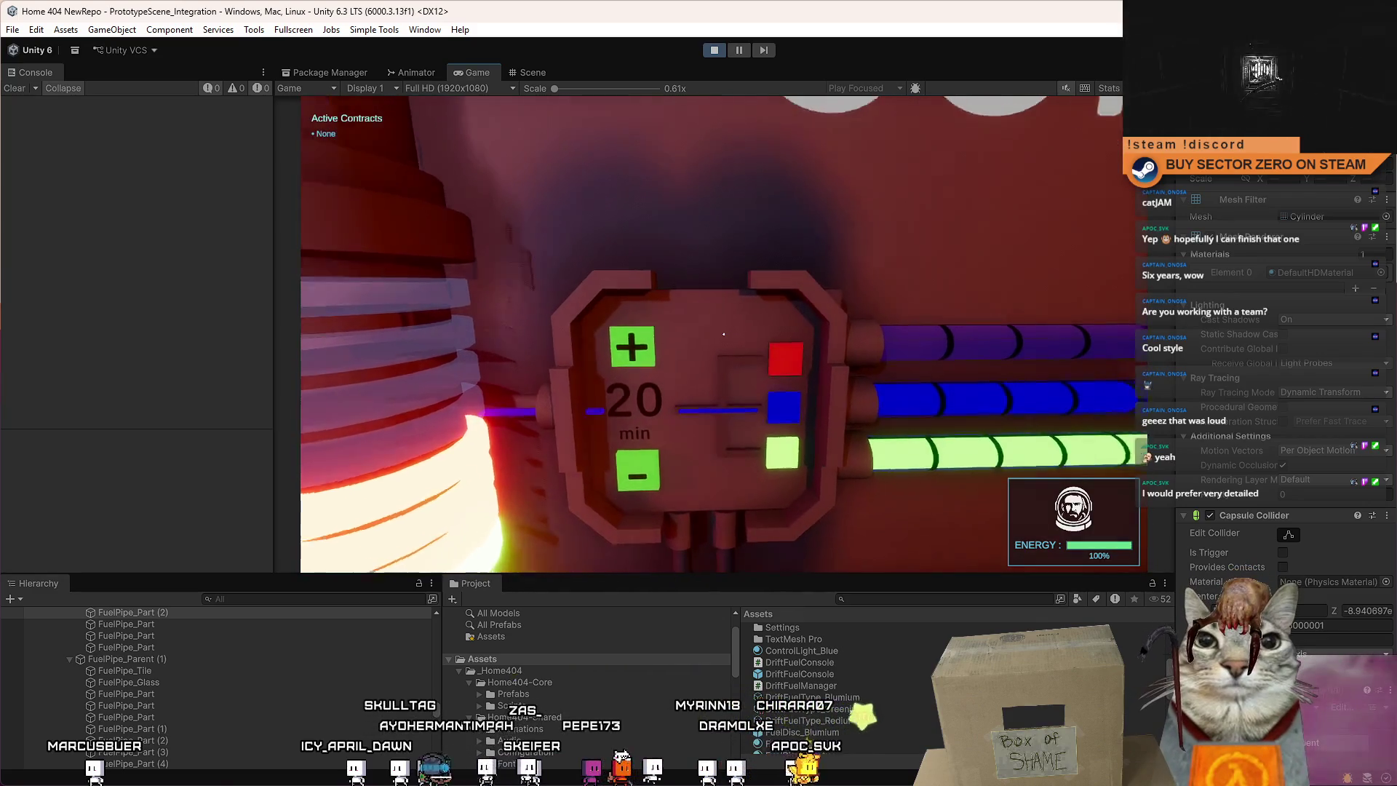
pyautogui.press('s')
pyautogui.press('w')
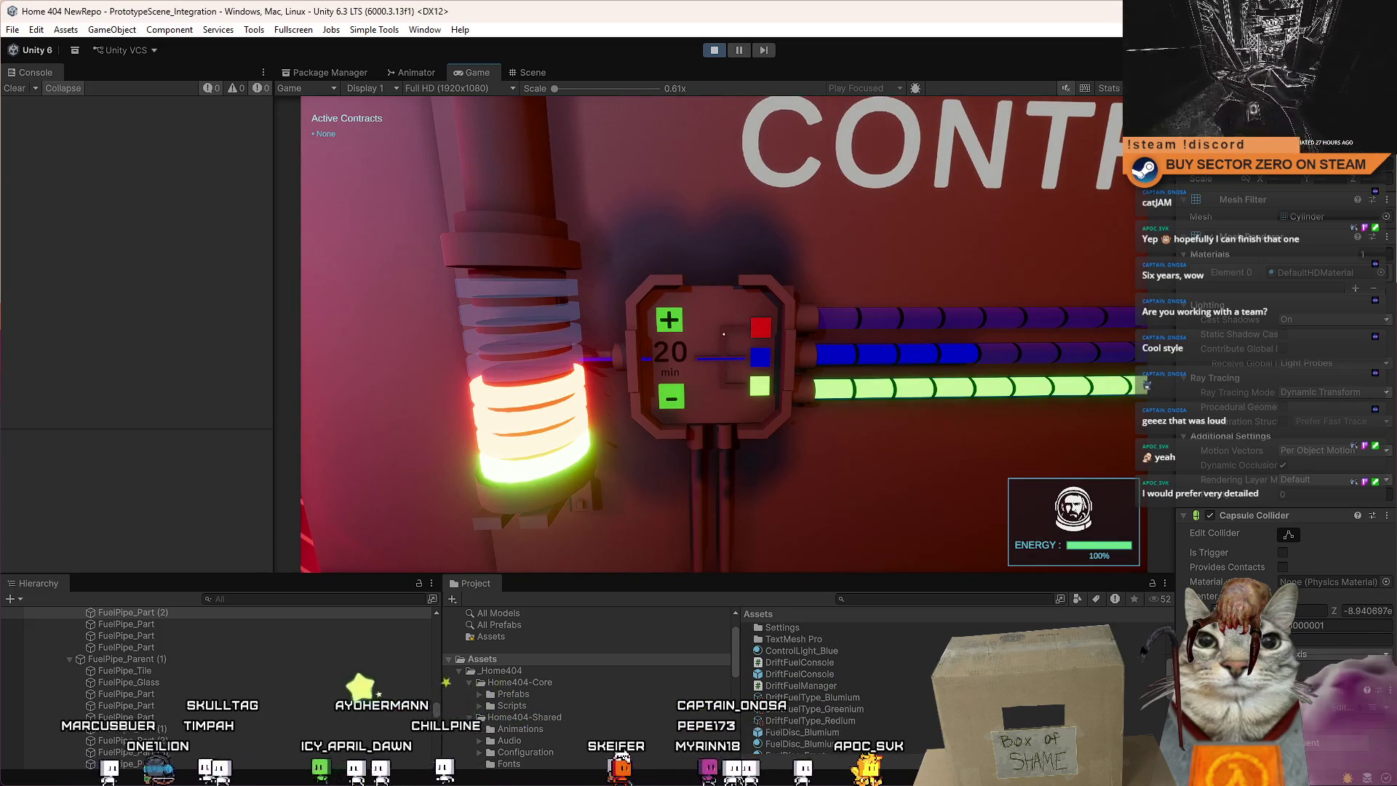
# Sidestep and look along the wall to centre the glowing coil and panel.
pyautogui.press('d')
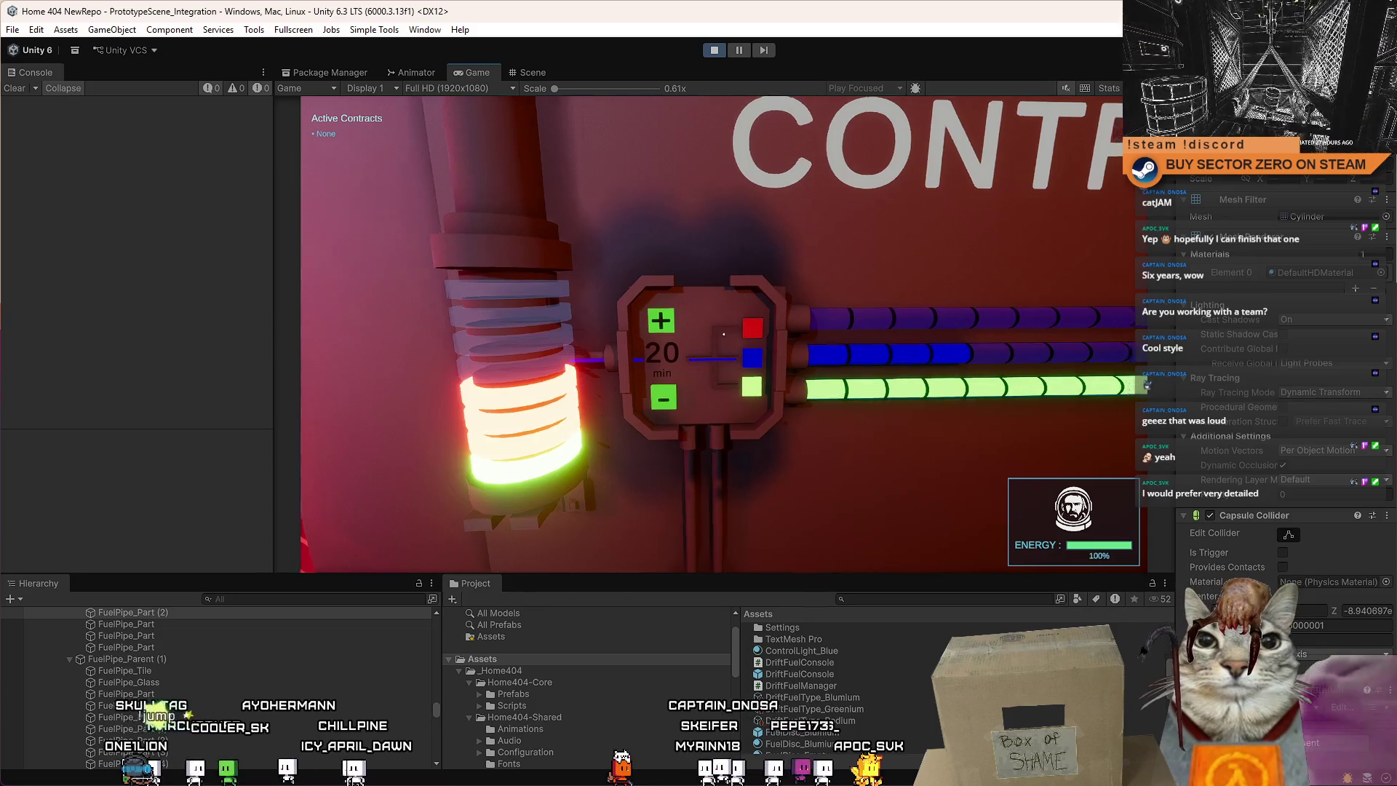
pyautogui.press('a')
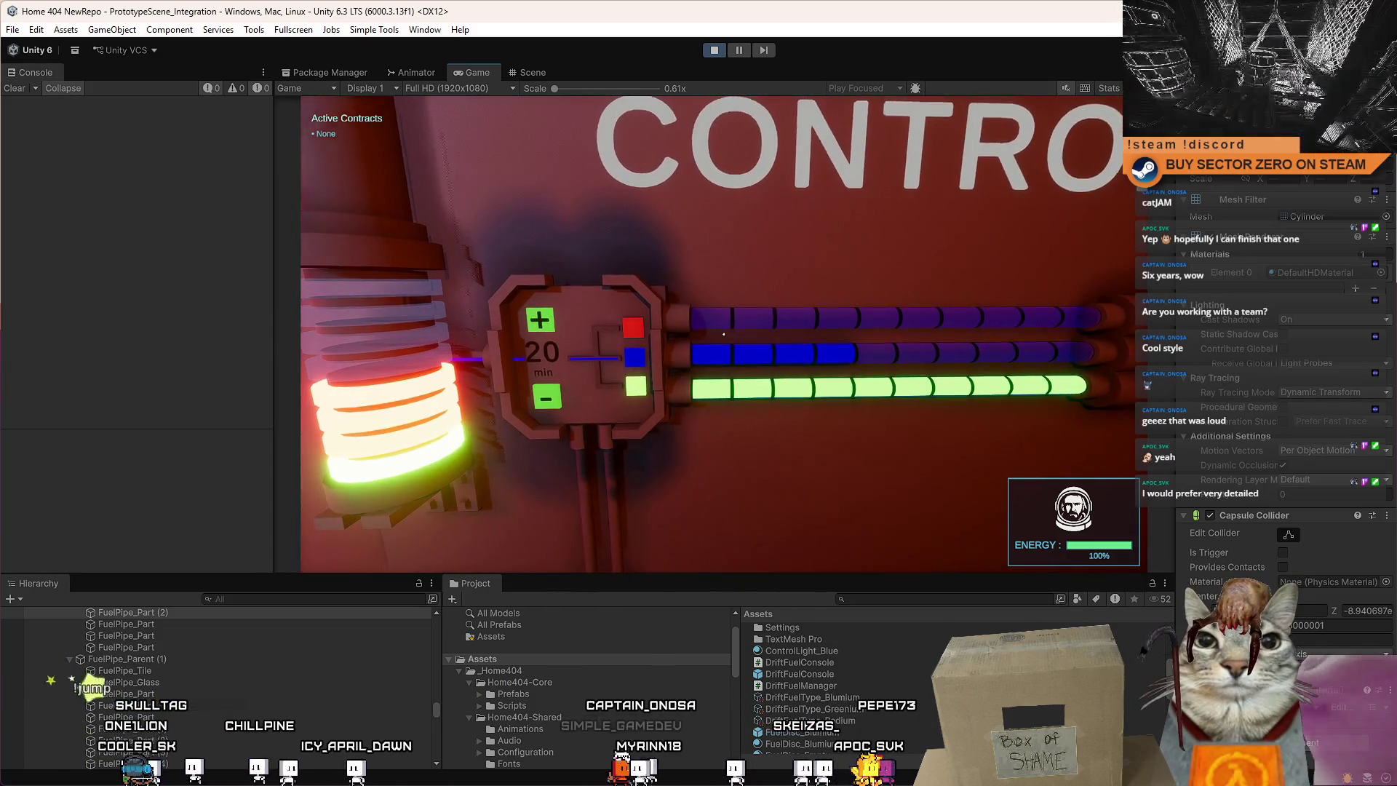
pyautogui.press('a')
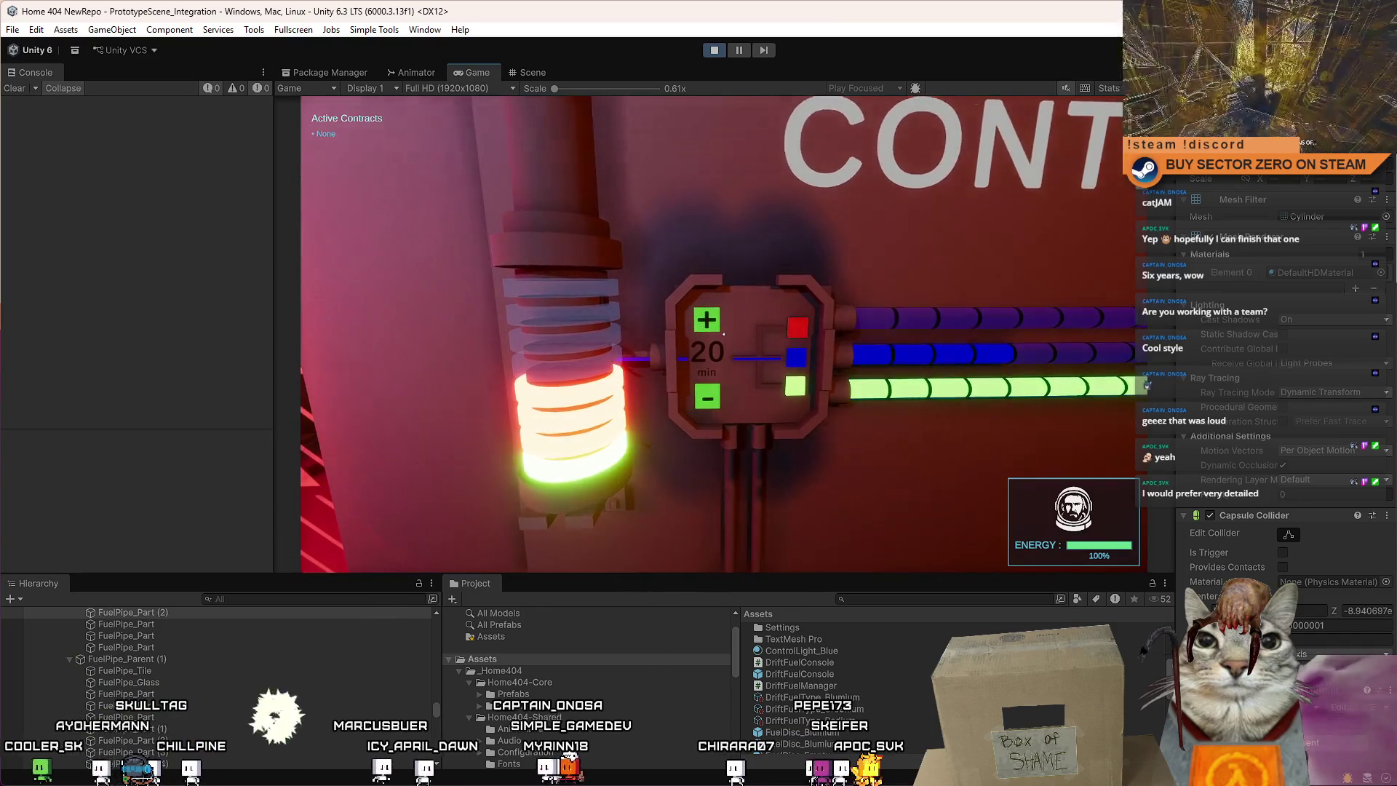
pyautogui.press('d')
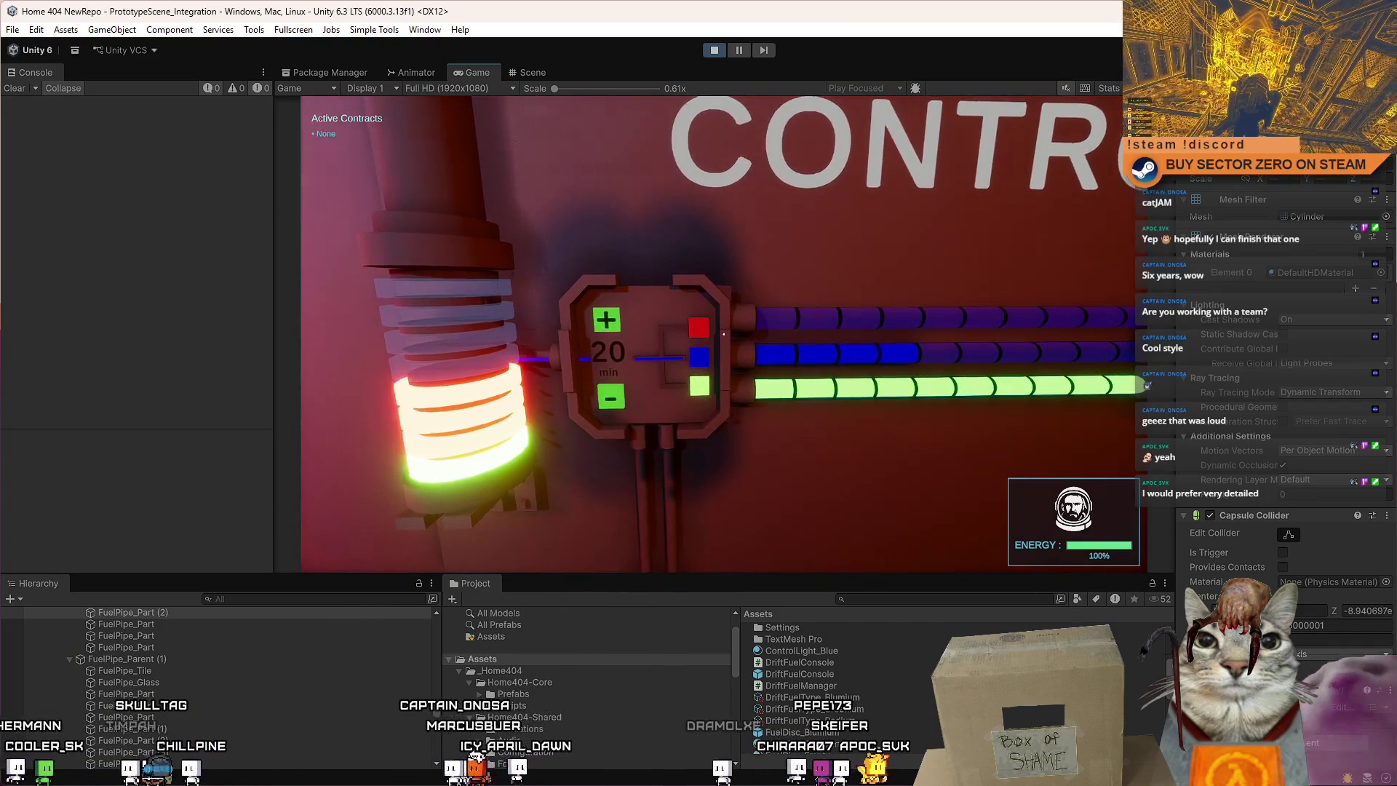
pyautogui.press('a')
pyautogui.press('d')
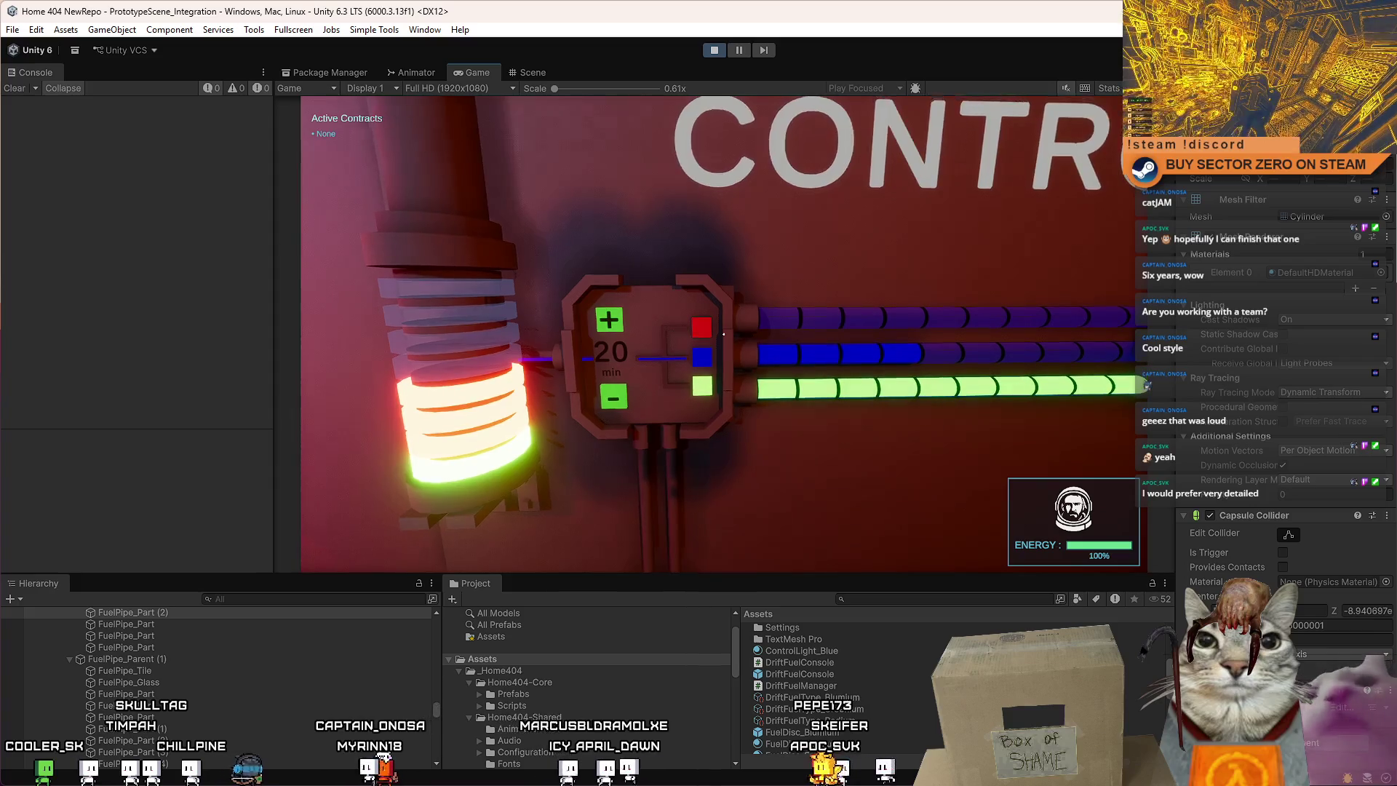
pyautogui.press('a')
pyautogui.press('s')
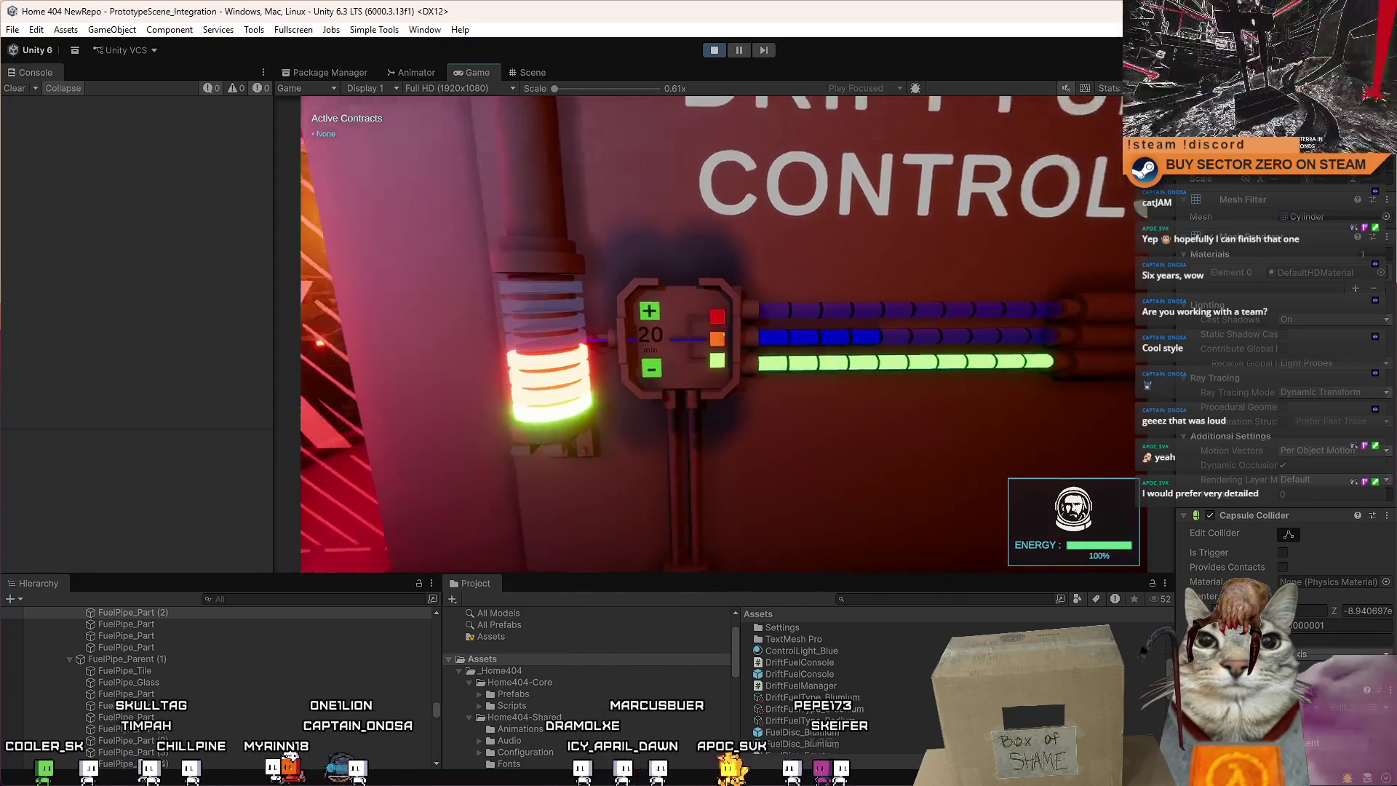
# Cycle the middle selector light to orange and back to blue, then pause the game.
pyautogui.press('w')
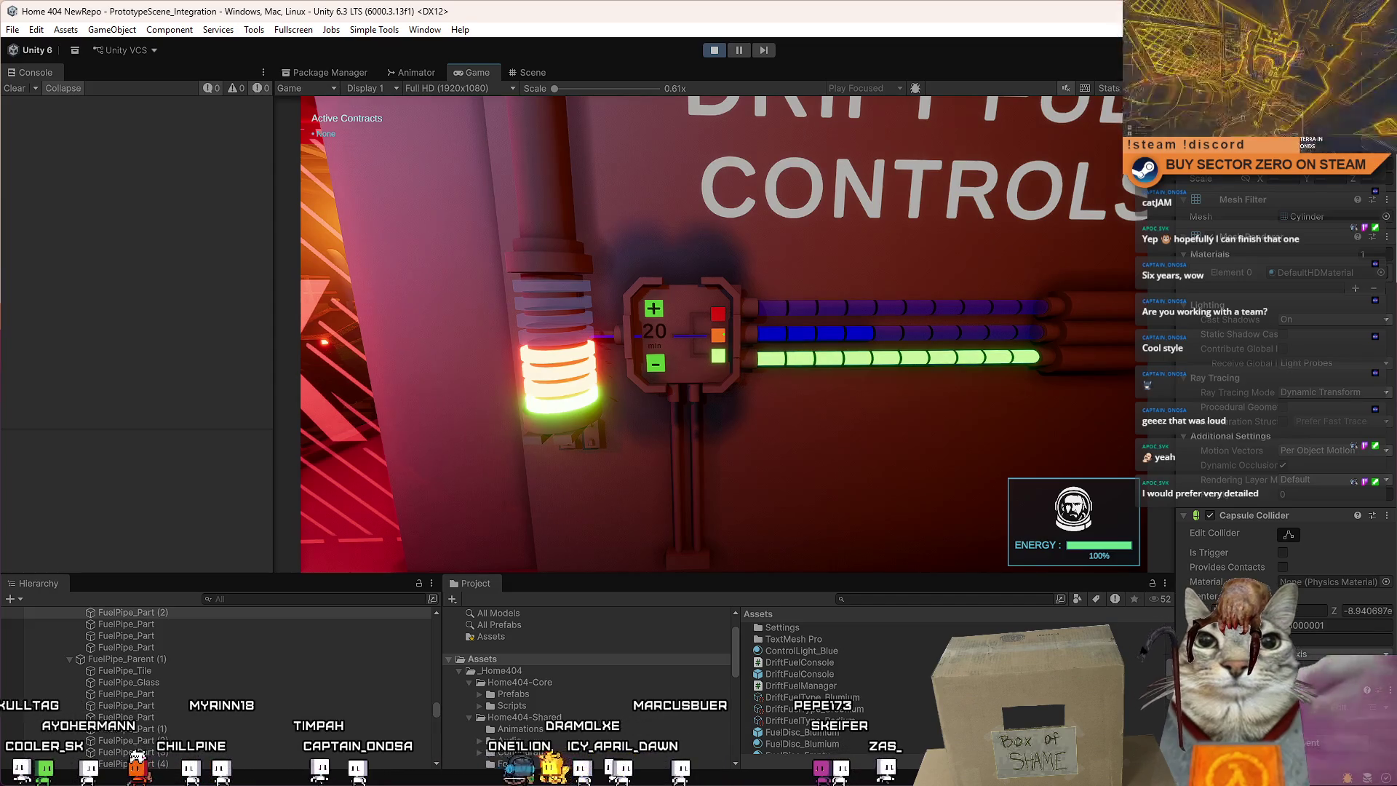
pyautogui.press('w')
pyautogui.press('a')
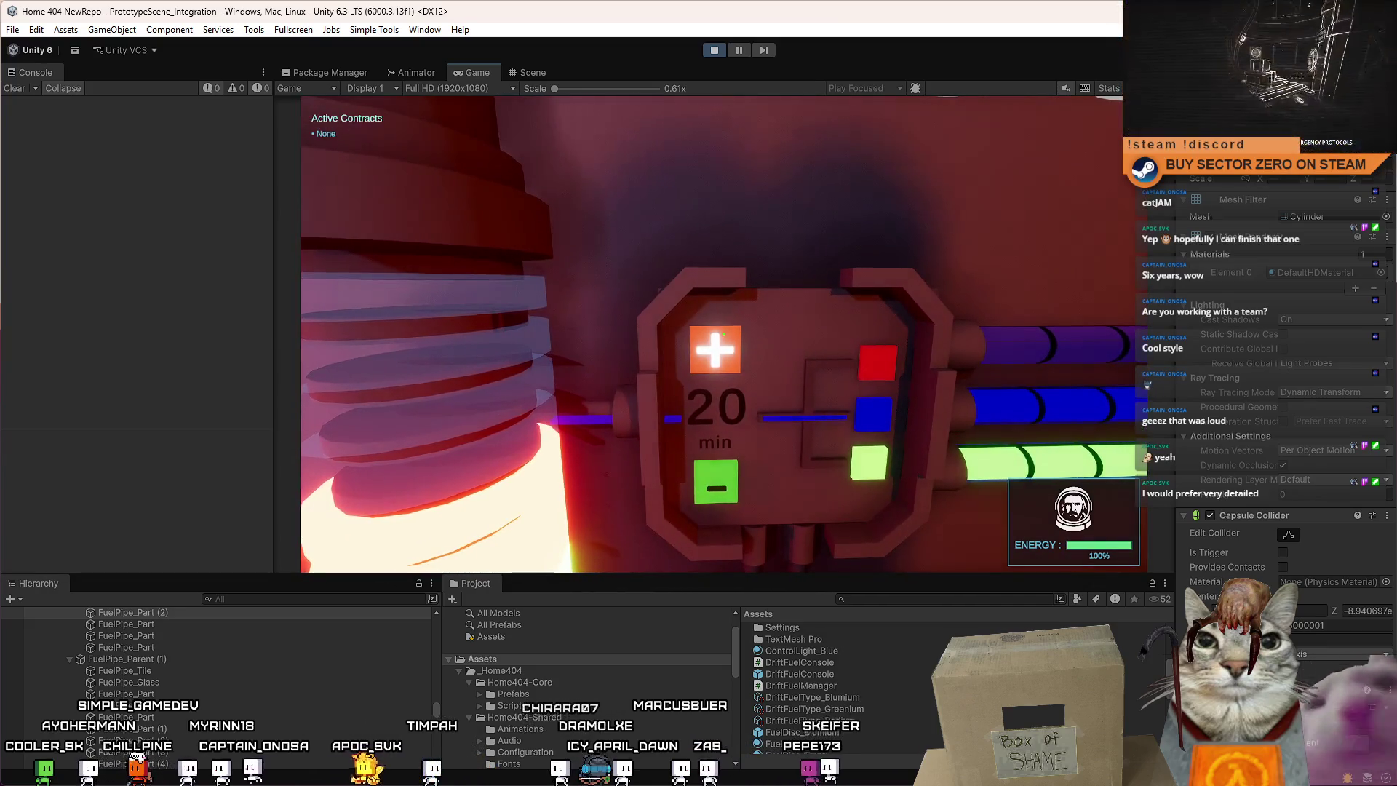
pyautogui.press('s')
pyautogui.press('s')
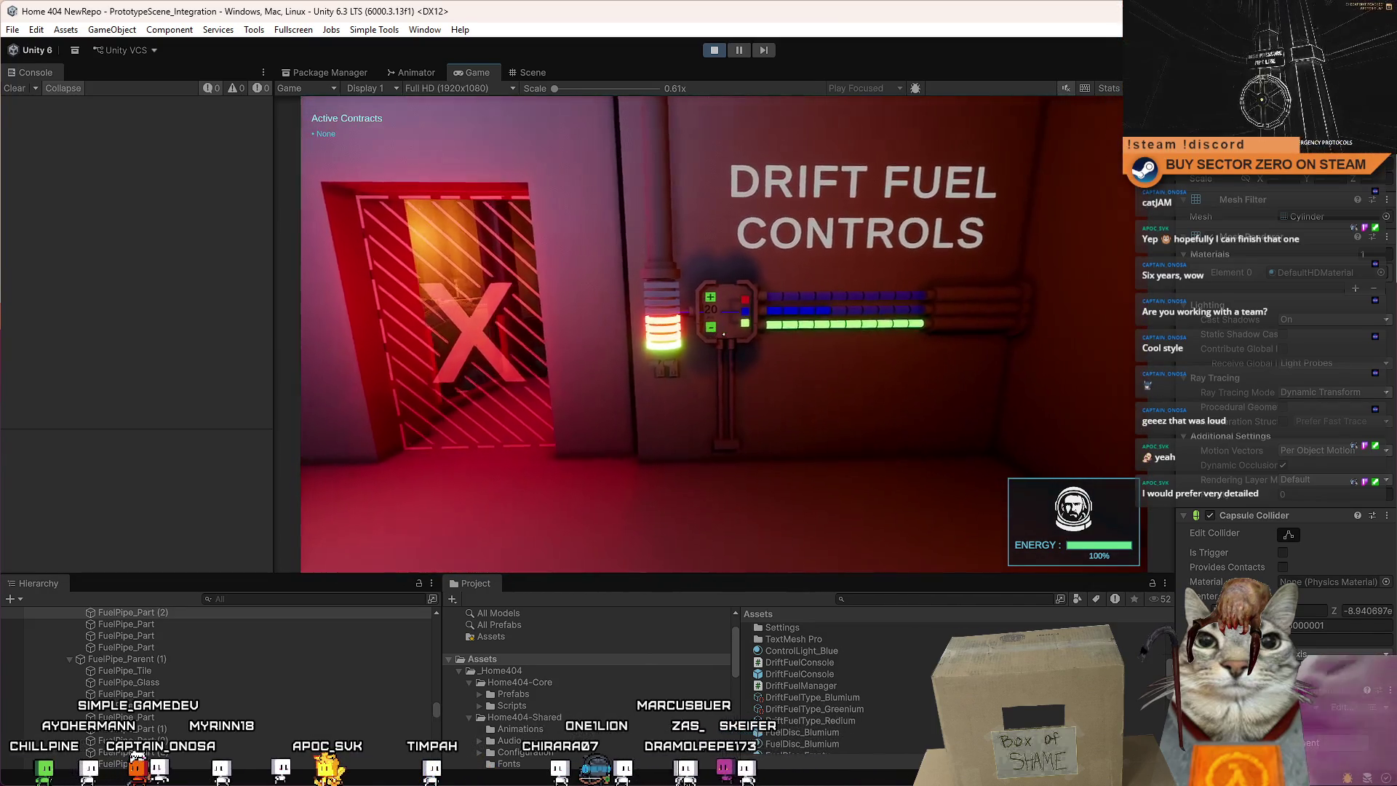
pyautogui.press('Escape')
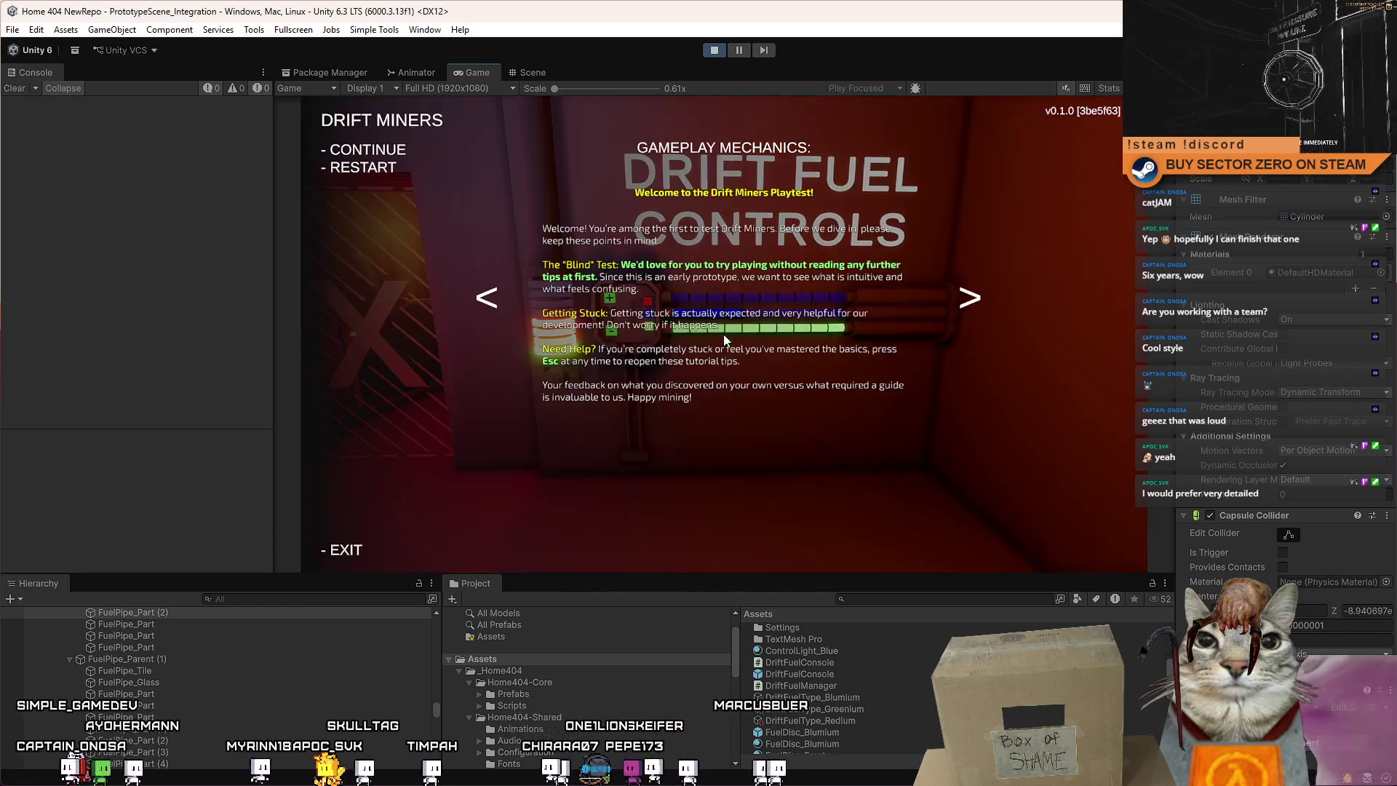
pyautogui.press('Escape')
pyautogui.click(741, 54)
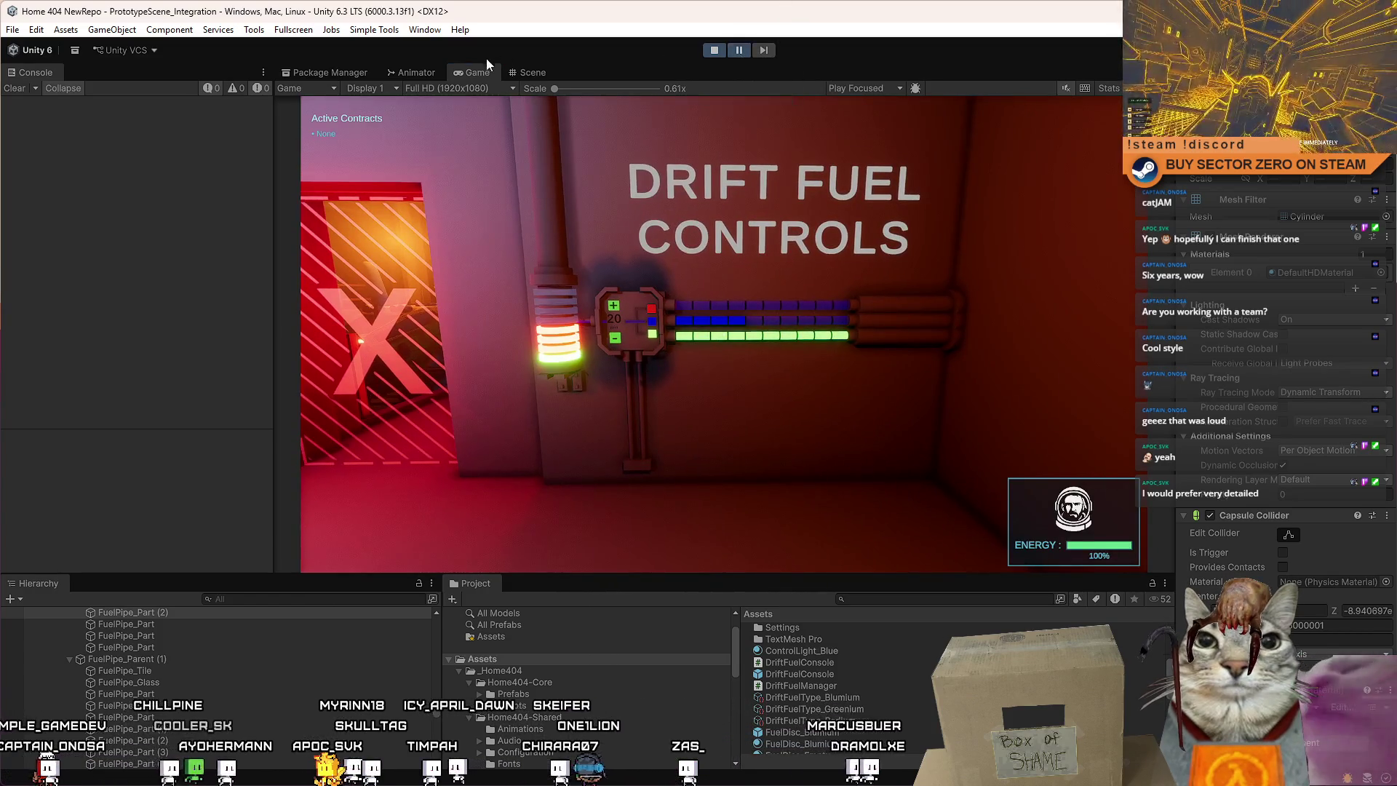
# In the Scene view, select the cylinder and shelf, then select and frame the fuel control panel.
pyautogui.click(533, 72)
pyautogui.click(757, 311)
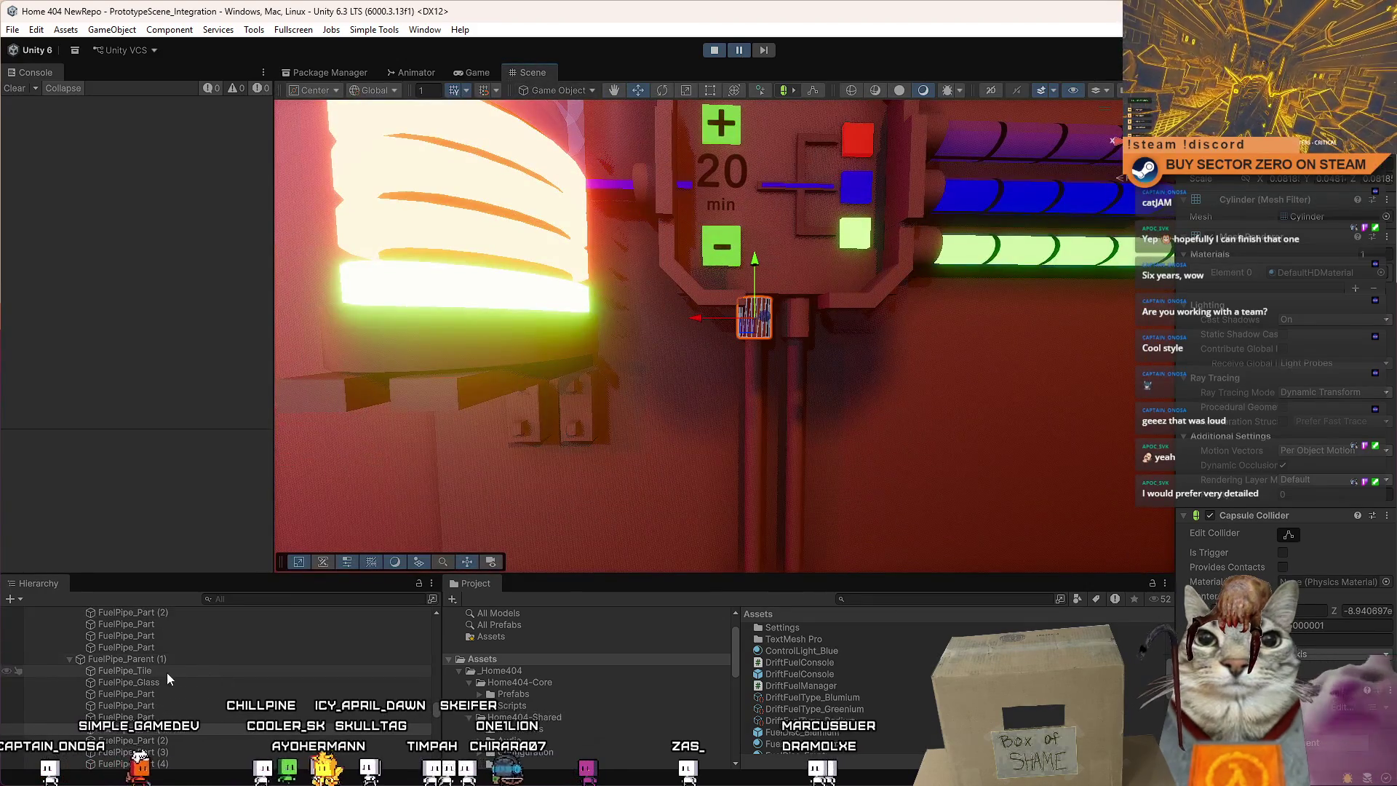
pyautogui.scroll(3)
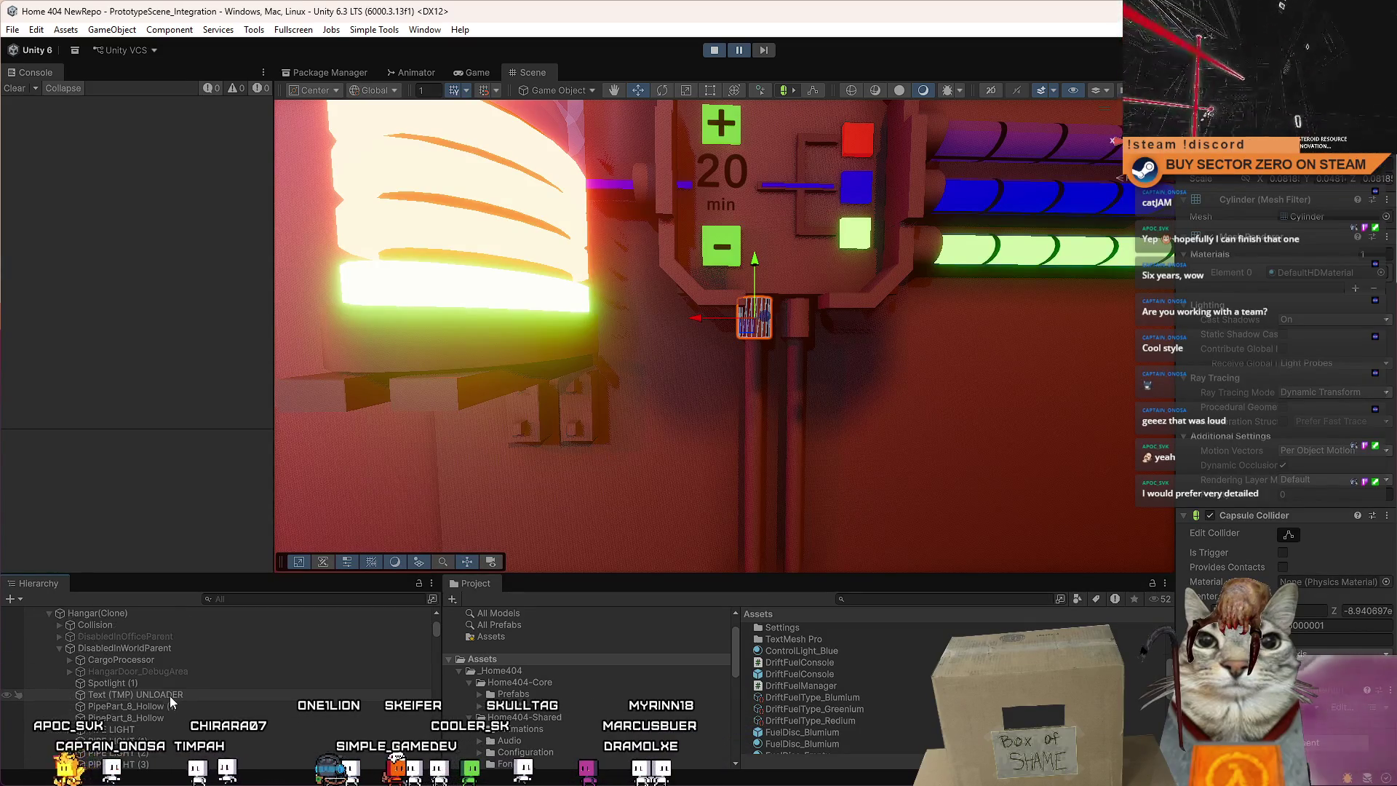
pyautogui.click(453, 395)
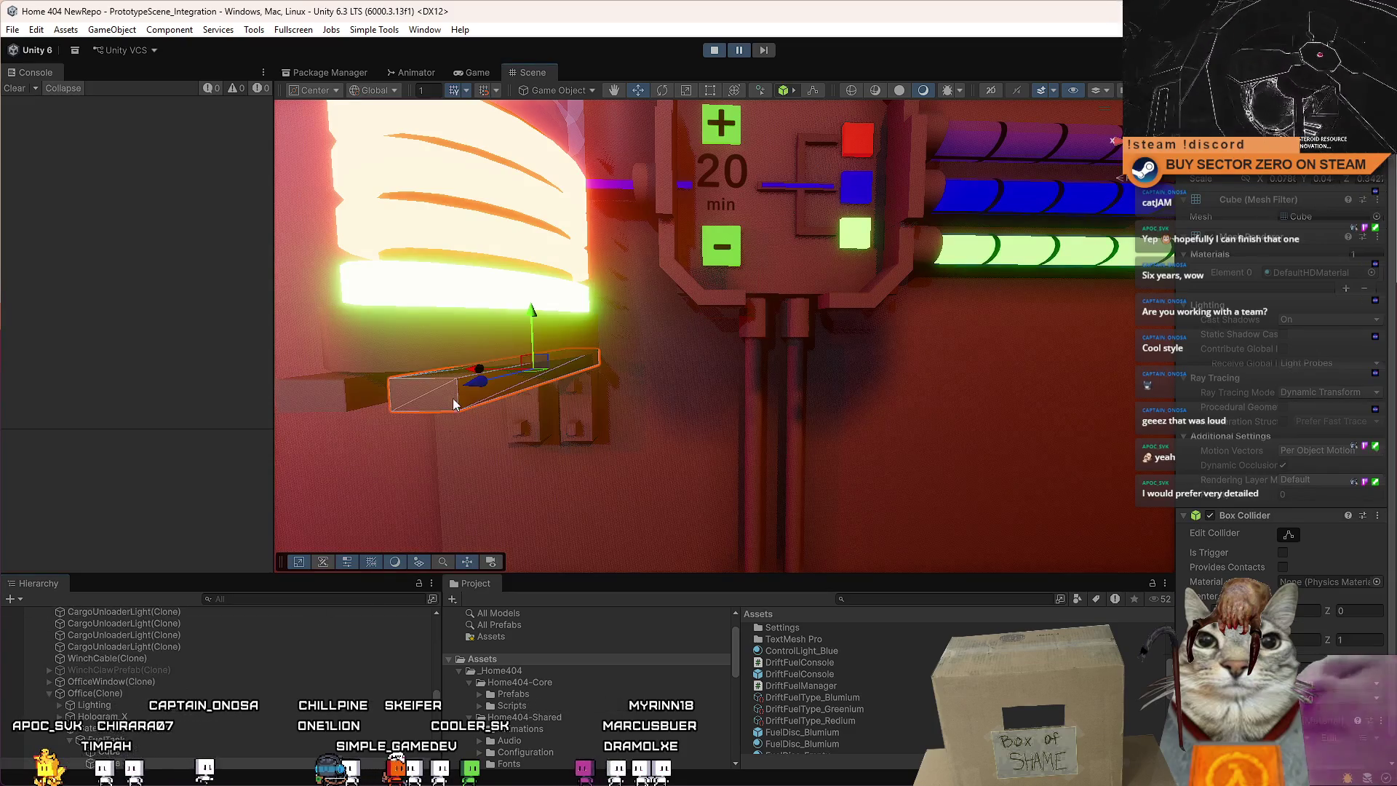
pyautogui.doubleClick(173, 728)
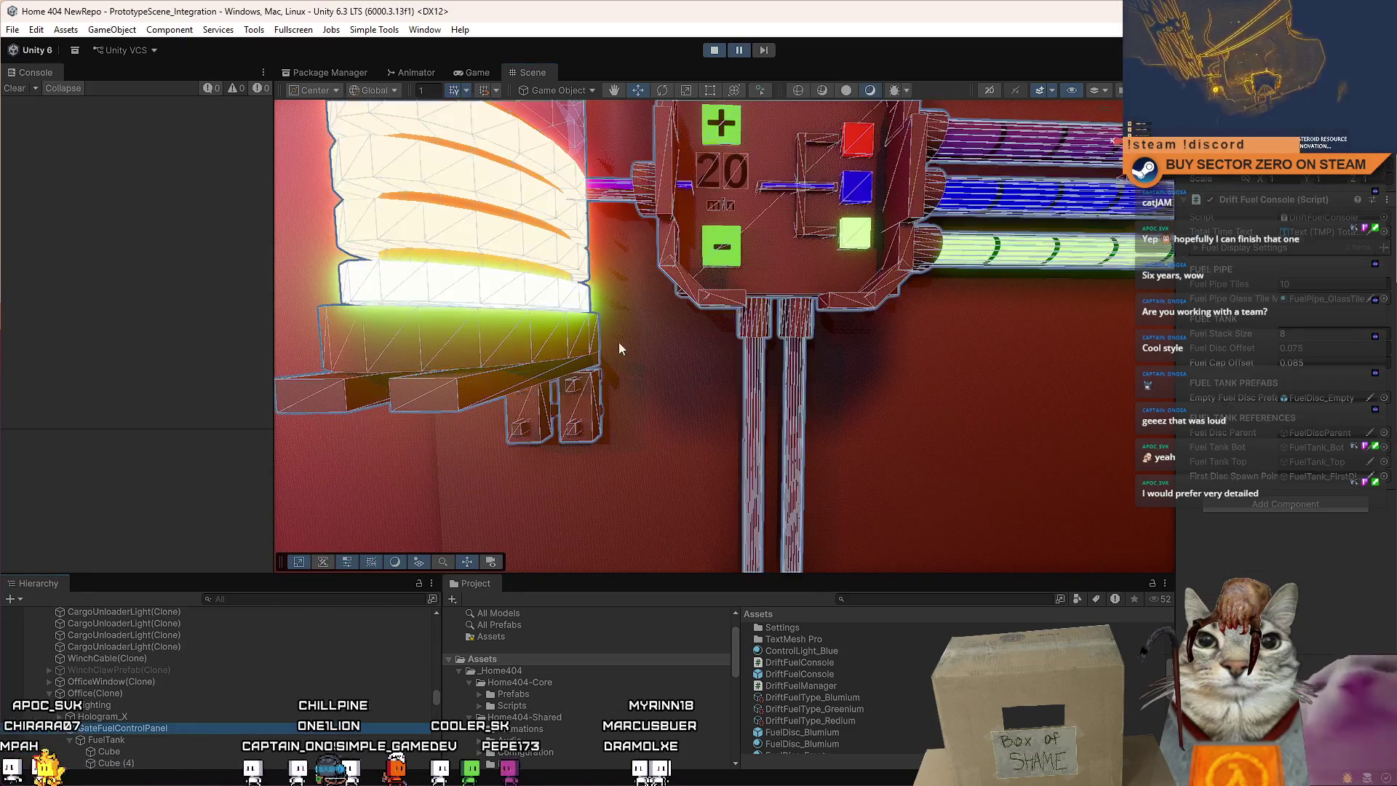
pyautogui.scroll(-3)
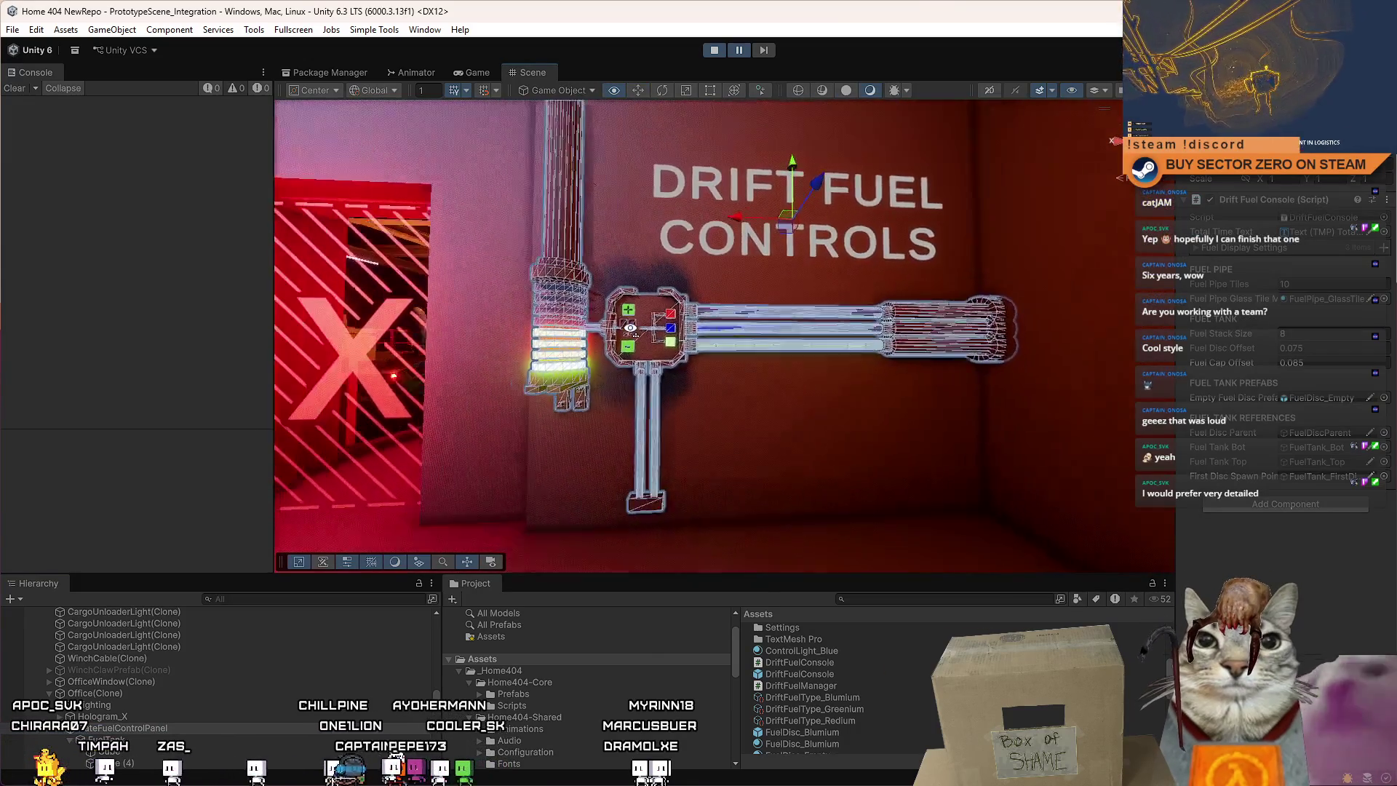
# Toggle the panel off and on, set Fuel Stack Size to 4, and resume play.
pyautogui.hotkey('alt', 'shift', 'a')
pyautogui.hotkey('alt', 'shift', 'a')
pyautogui.hotkey('alt', 'shift', 'a')
pyautogui.hotkey('alt', 'shift', 'a')
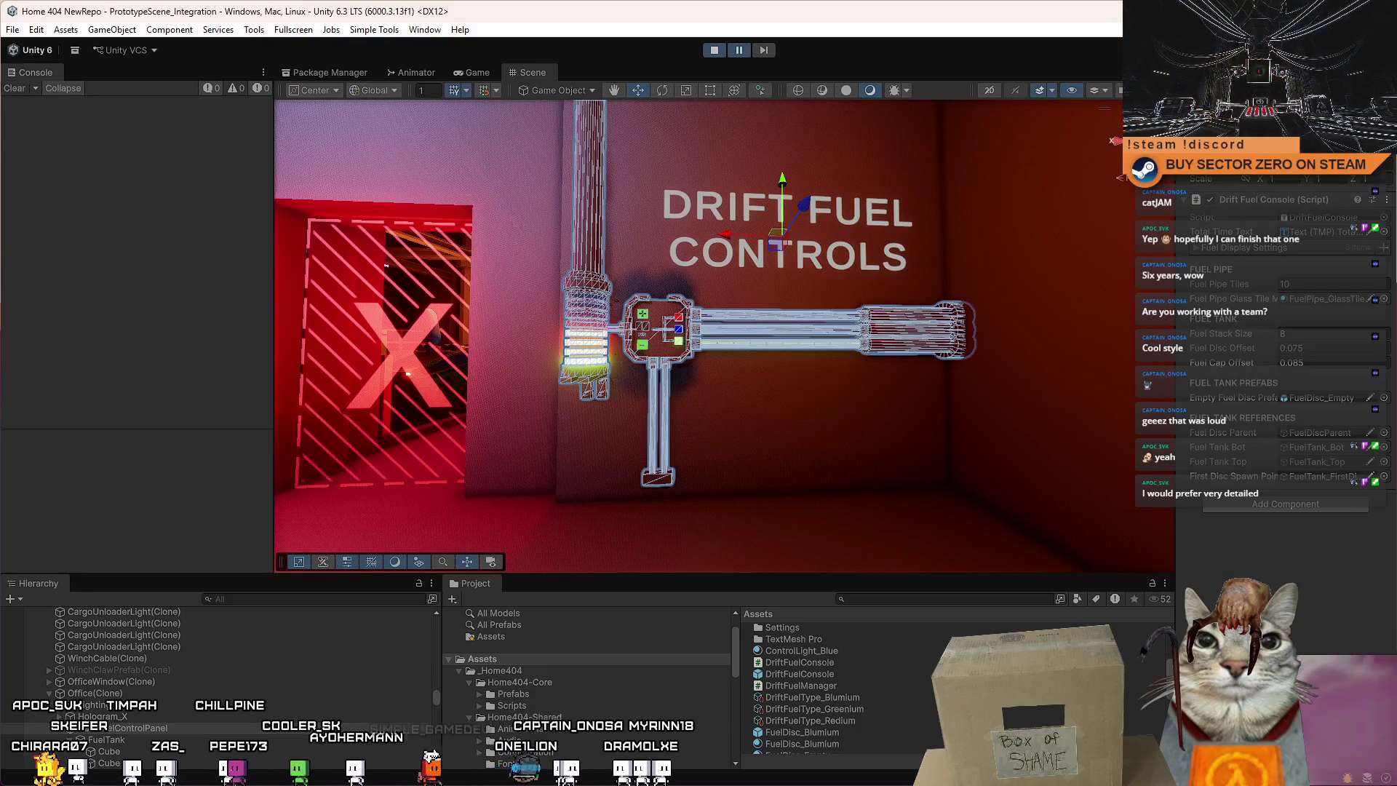
pyautogui.hotkey('alt', 'shift', 'a')
pyautogui.hotkey('alt', 'shift', 'a')
pyautogui.scroll(3)
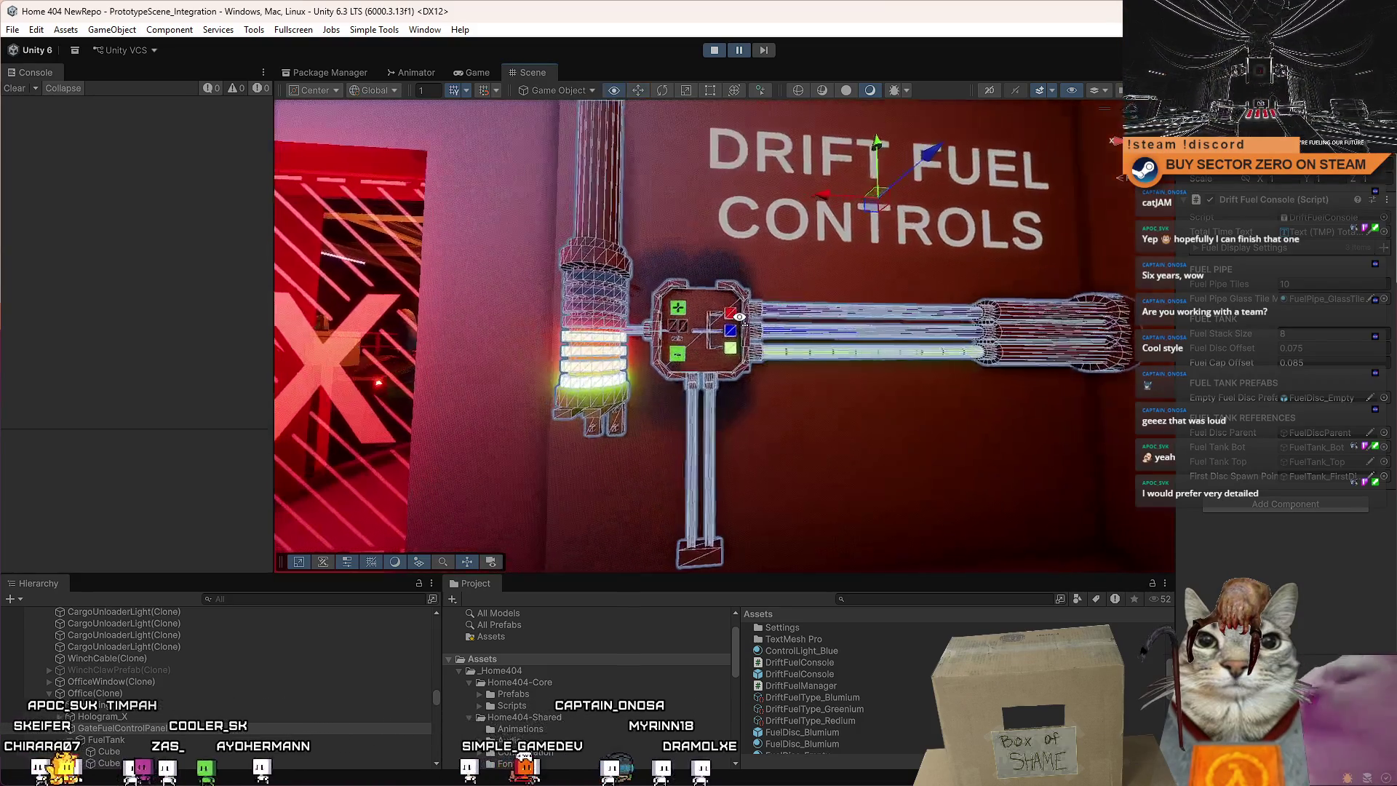
pyautogui.click(1330, 330)
pyautogui.write('4')
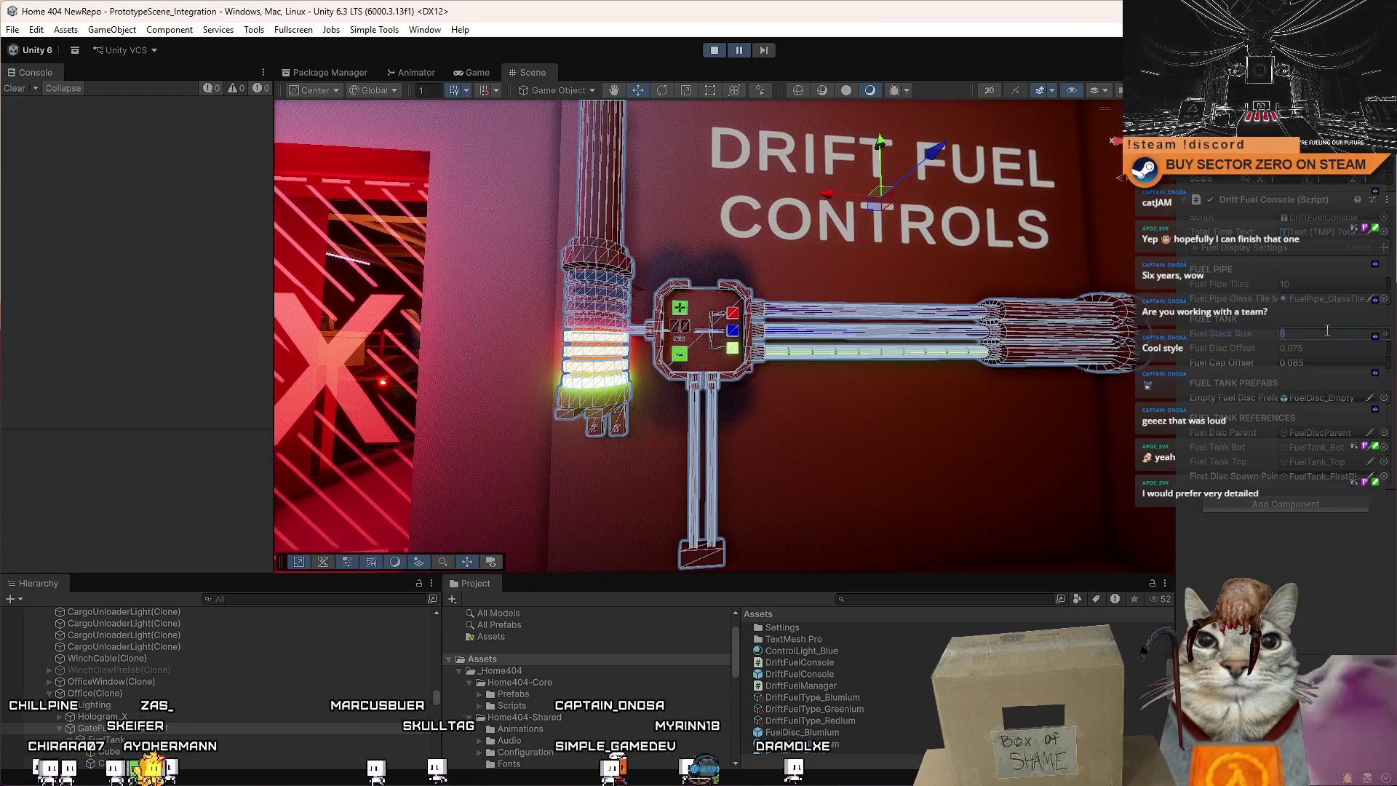
pyautogui.click(742, 55)
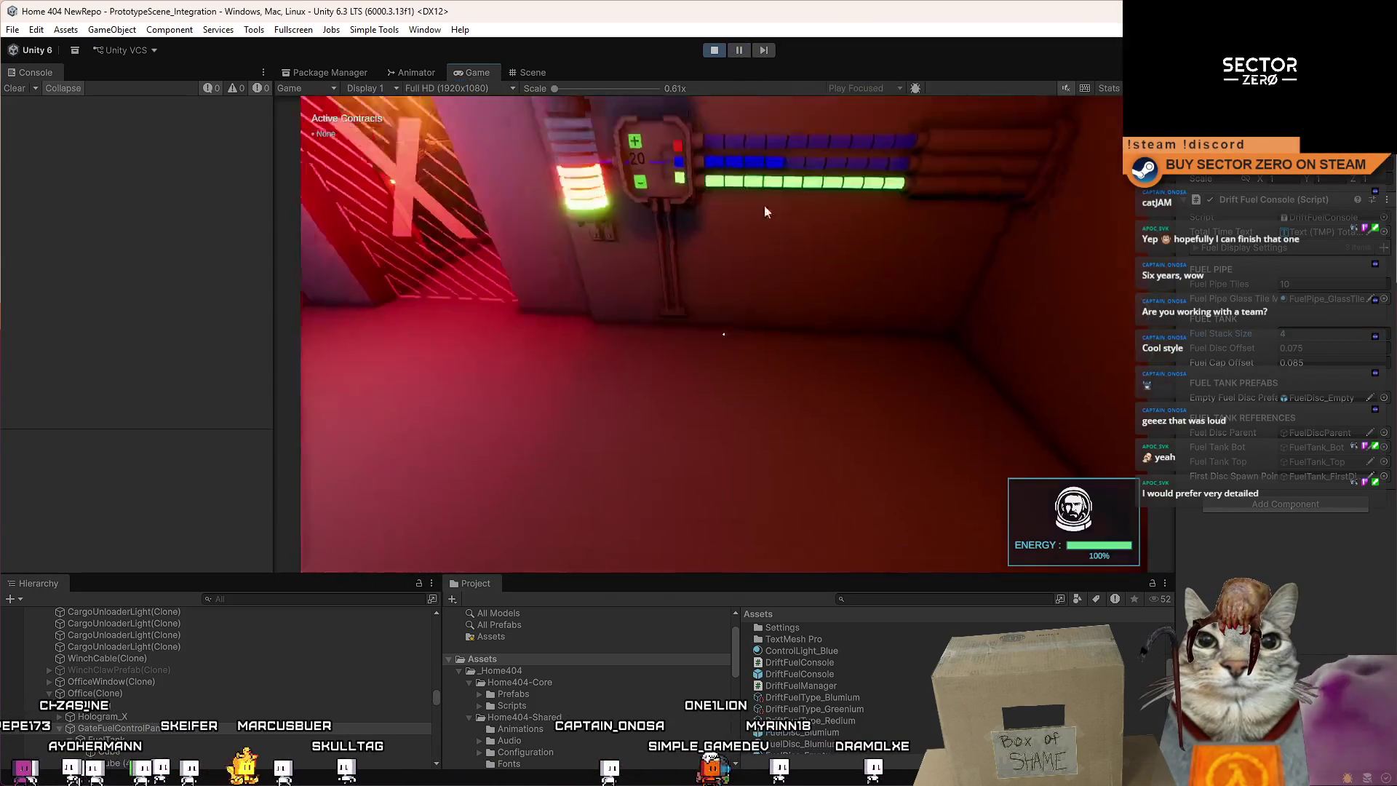
# Walk around the console area, viewing the lit tank, buttons and red door up close.
pyautogui.press('s')
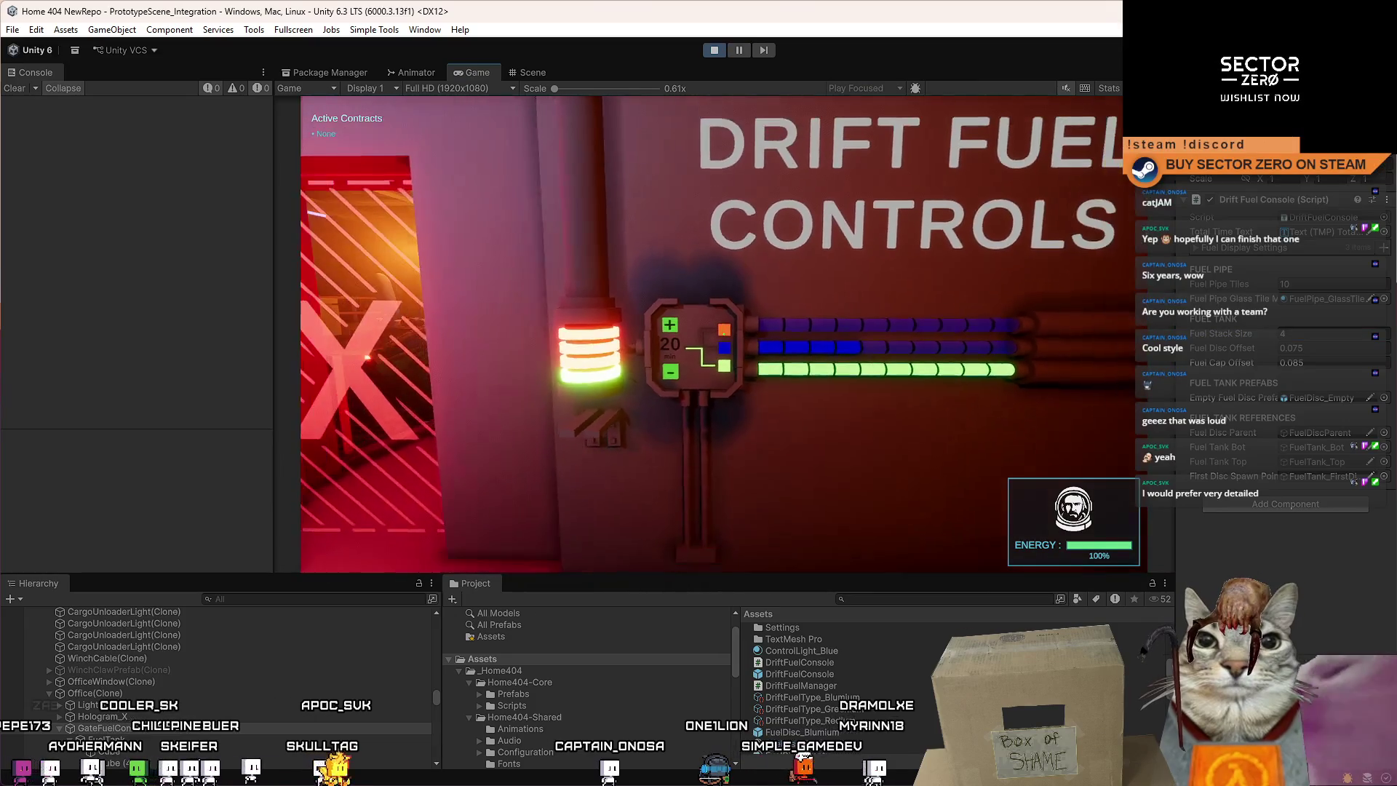
pyautogui.press('w')
pyautogui.press('s')
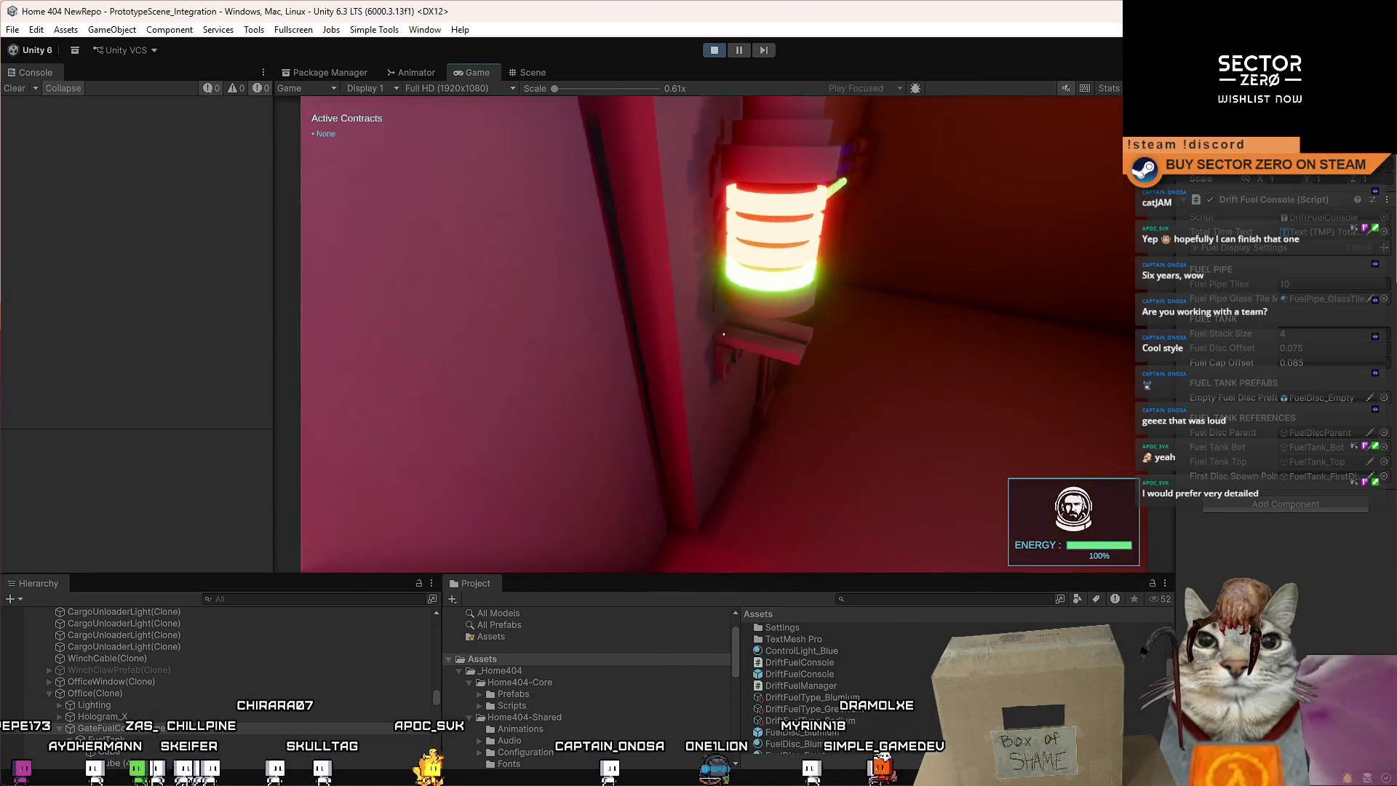
pyautogui.press('s')
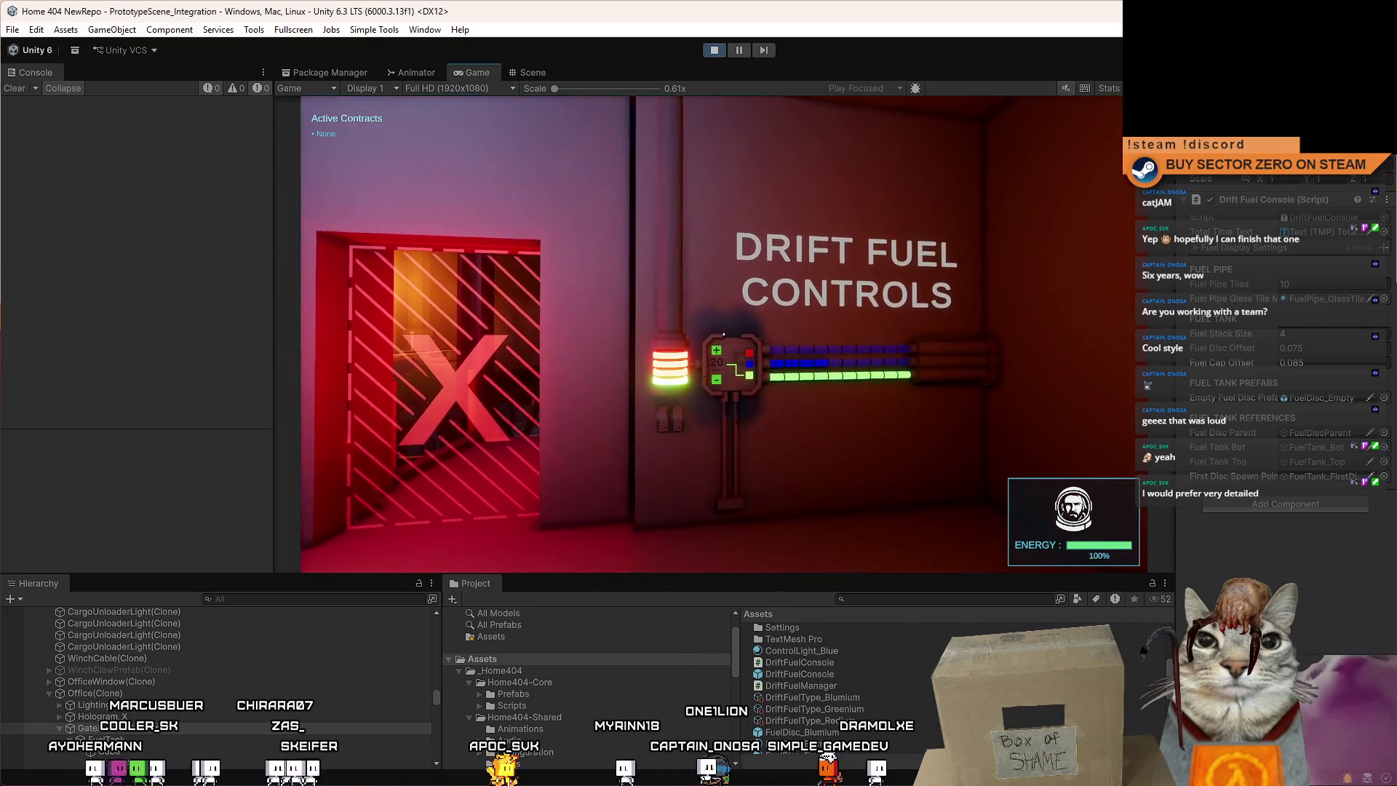
pyautogui.press('w')
pyautogui.press('a')
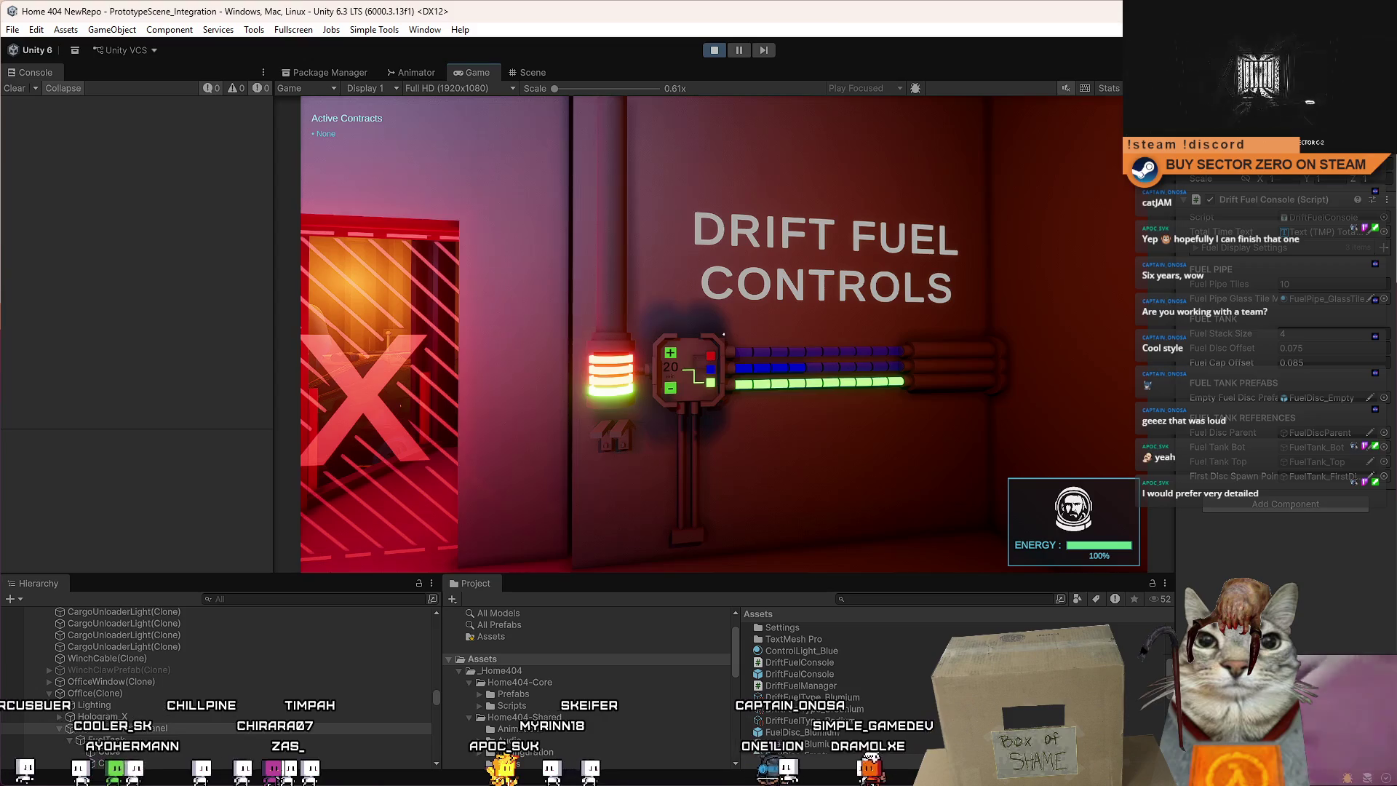
pyautogui.press('d')
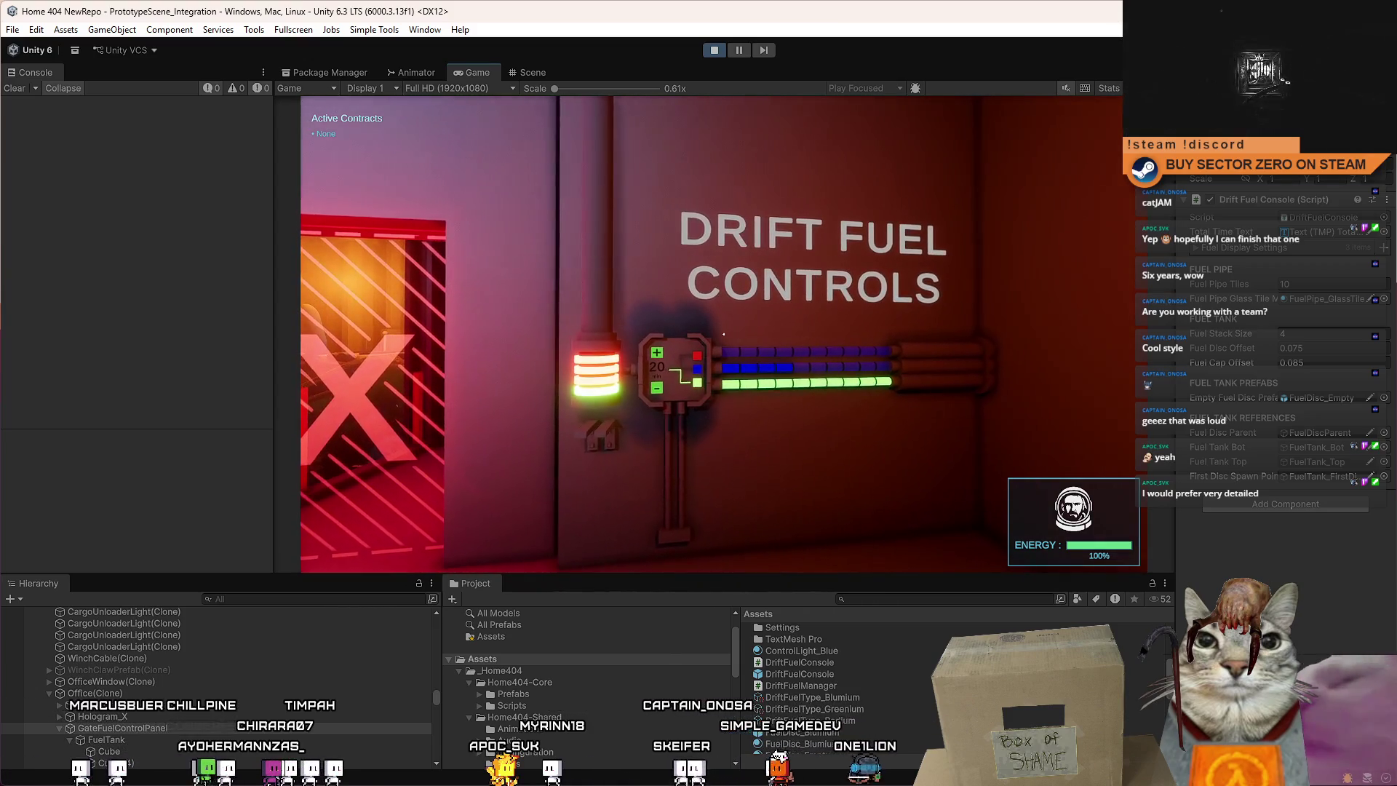
pyautogui.press('w')
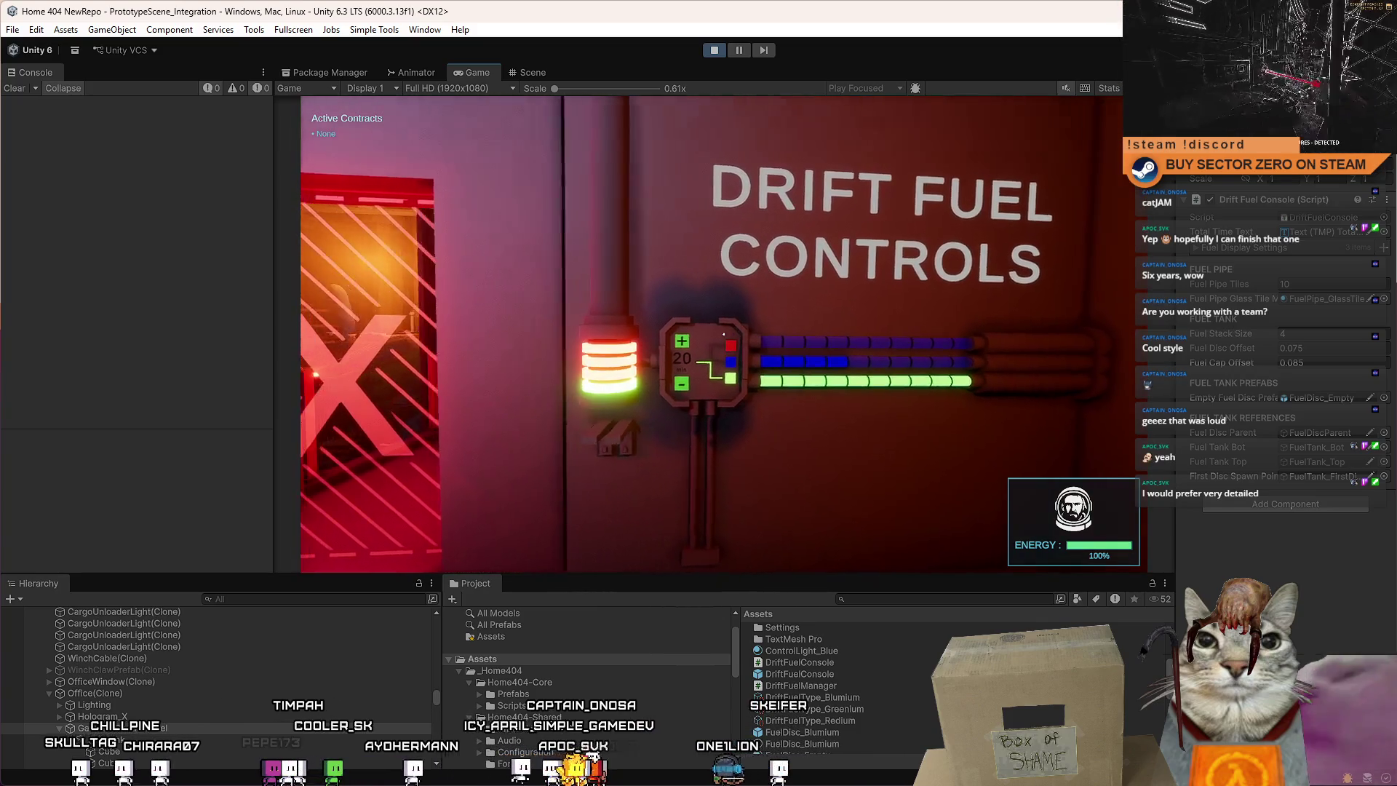
pyautogui.press('d')
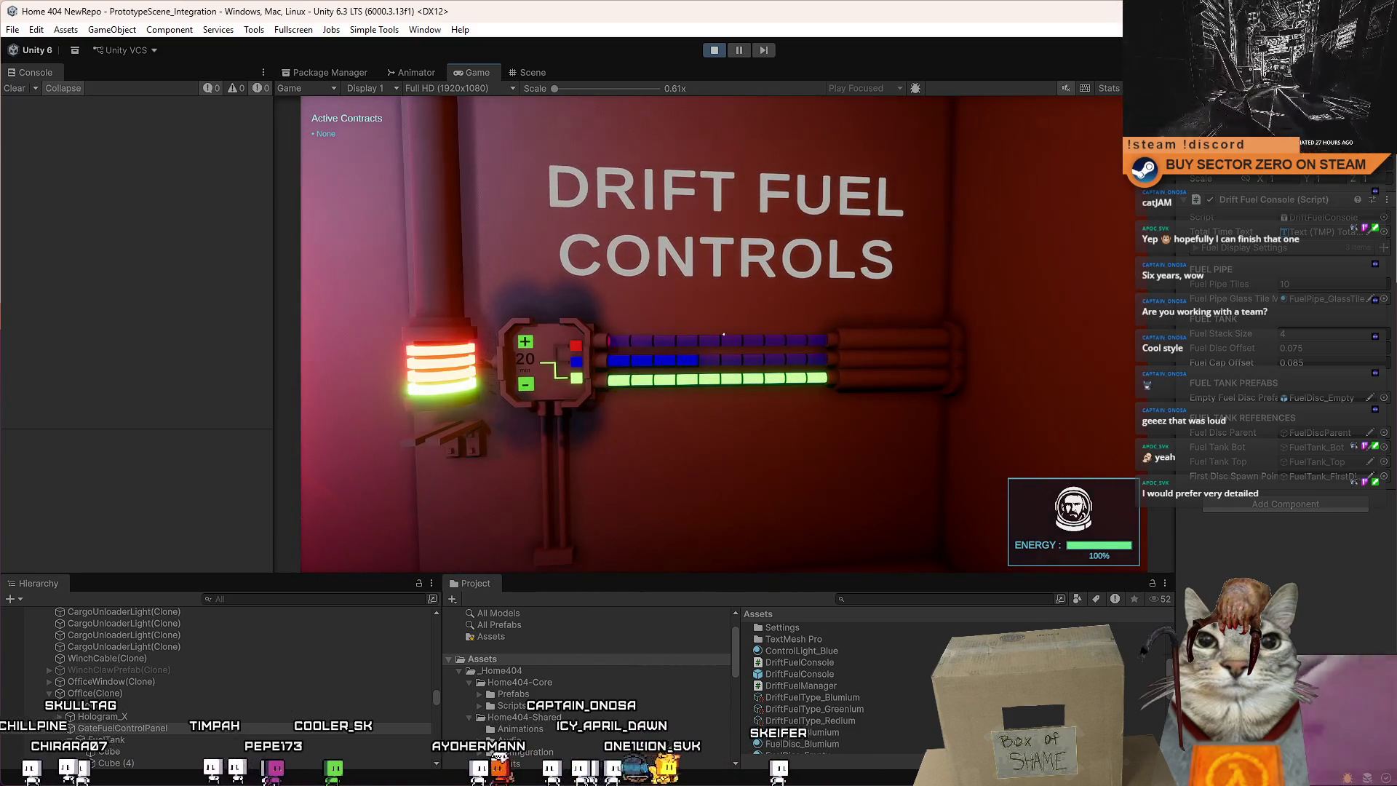
pyautogui.press('d')
pyautogui.press('w')
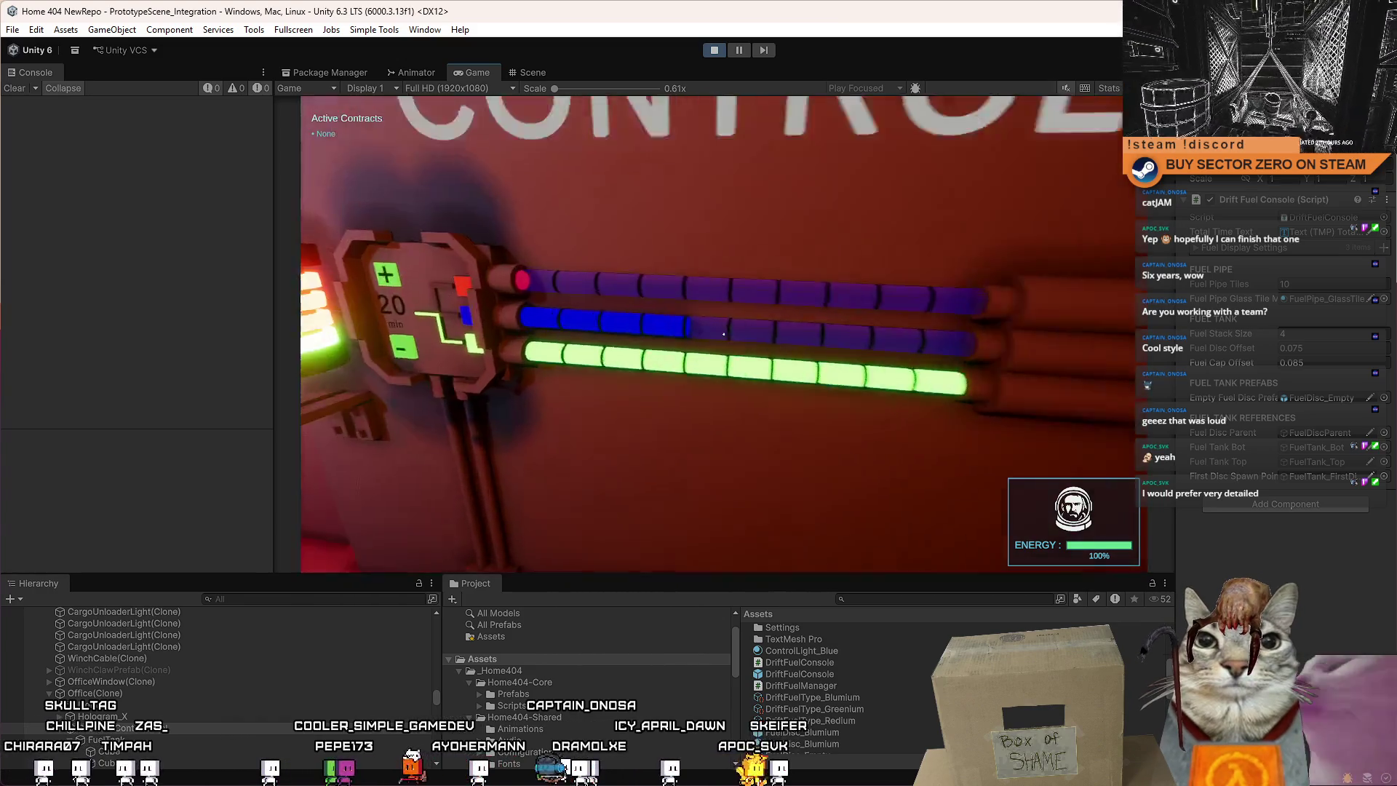
# Follow the pipes to where they enter the wall and return to the 20 min display.
pyautogui.press('d')
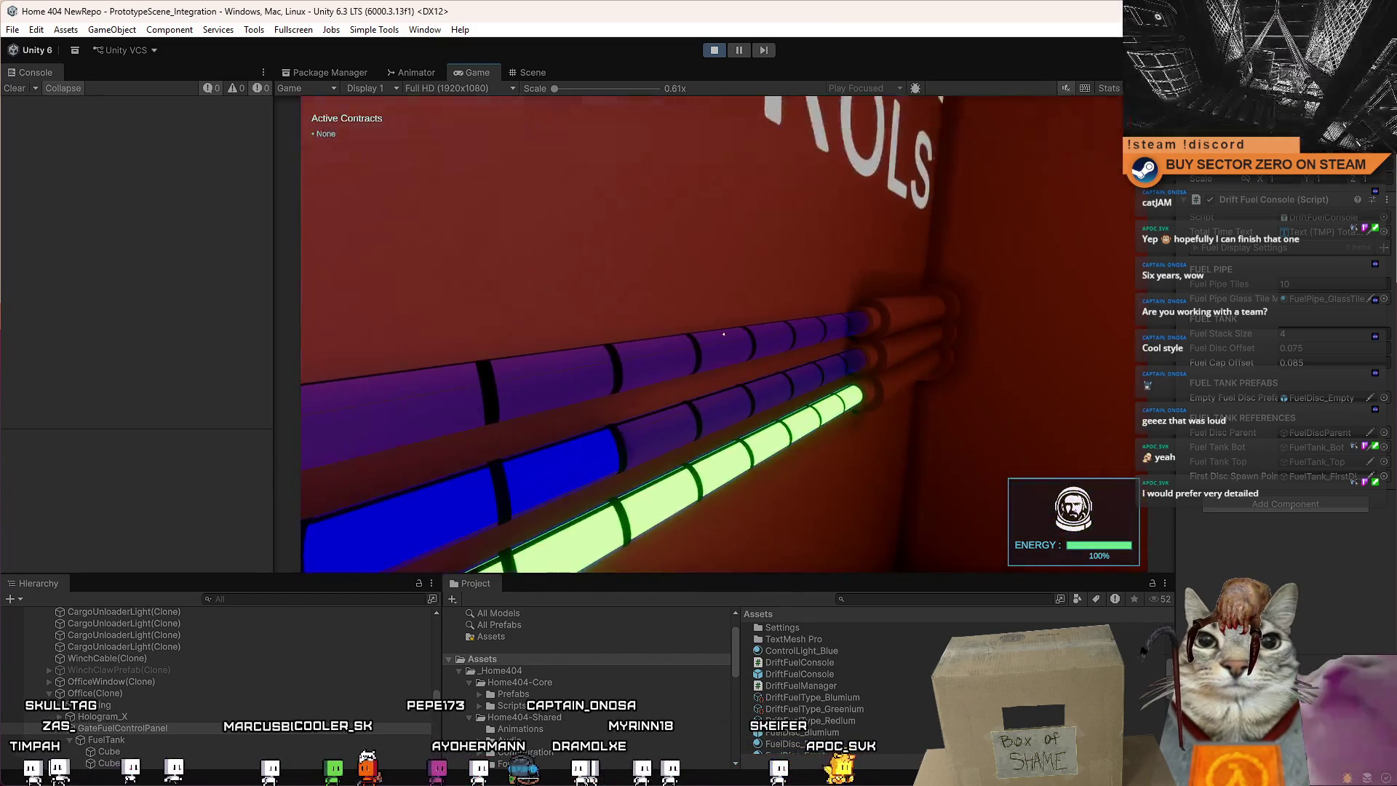
pyautogui.press('a')
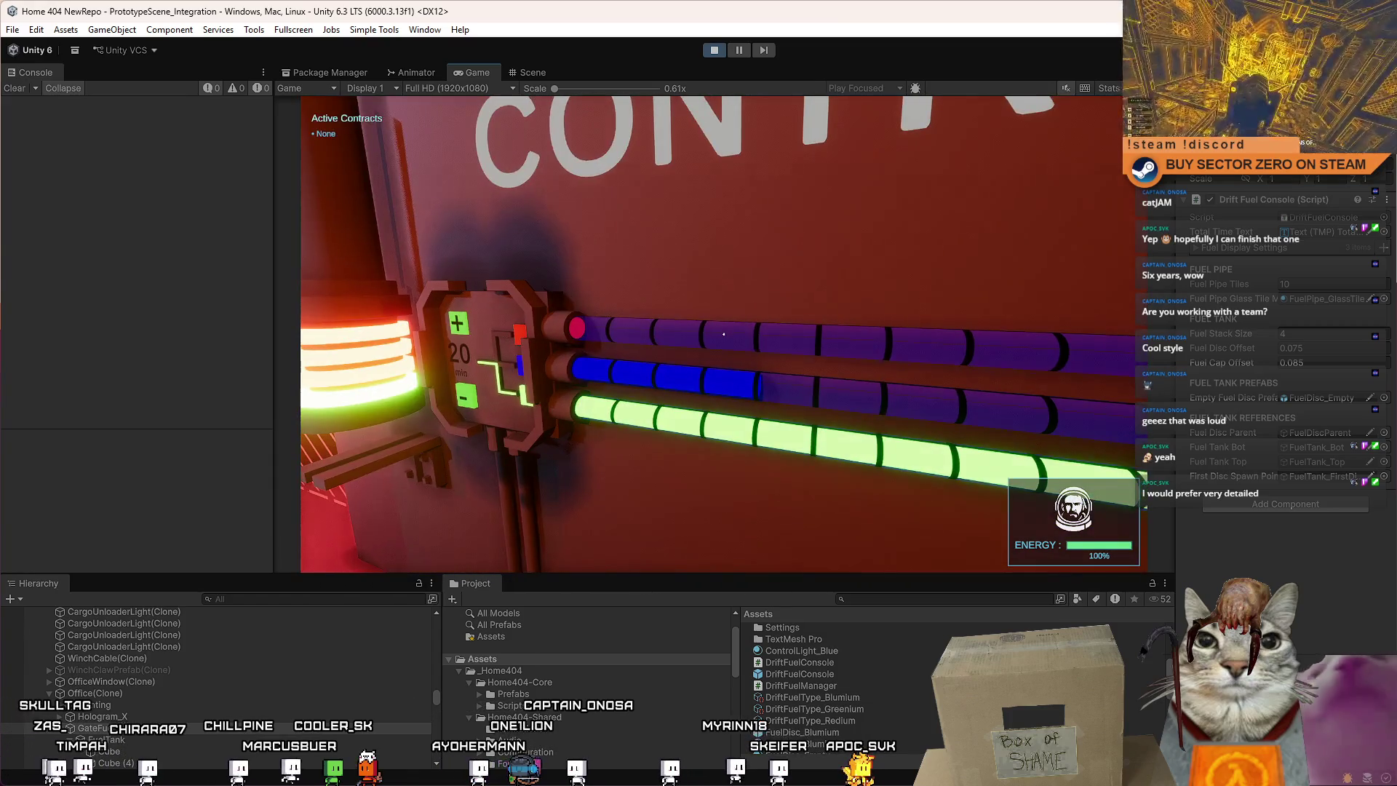
pyautogui.press('d')
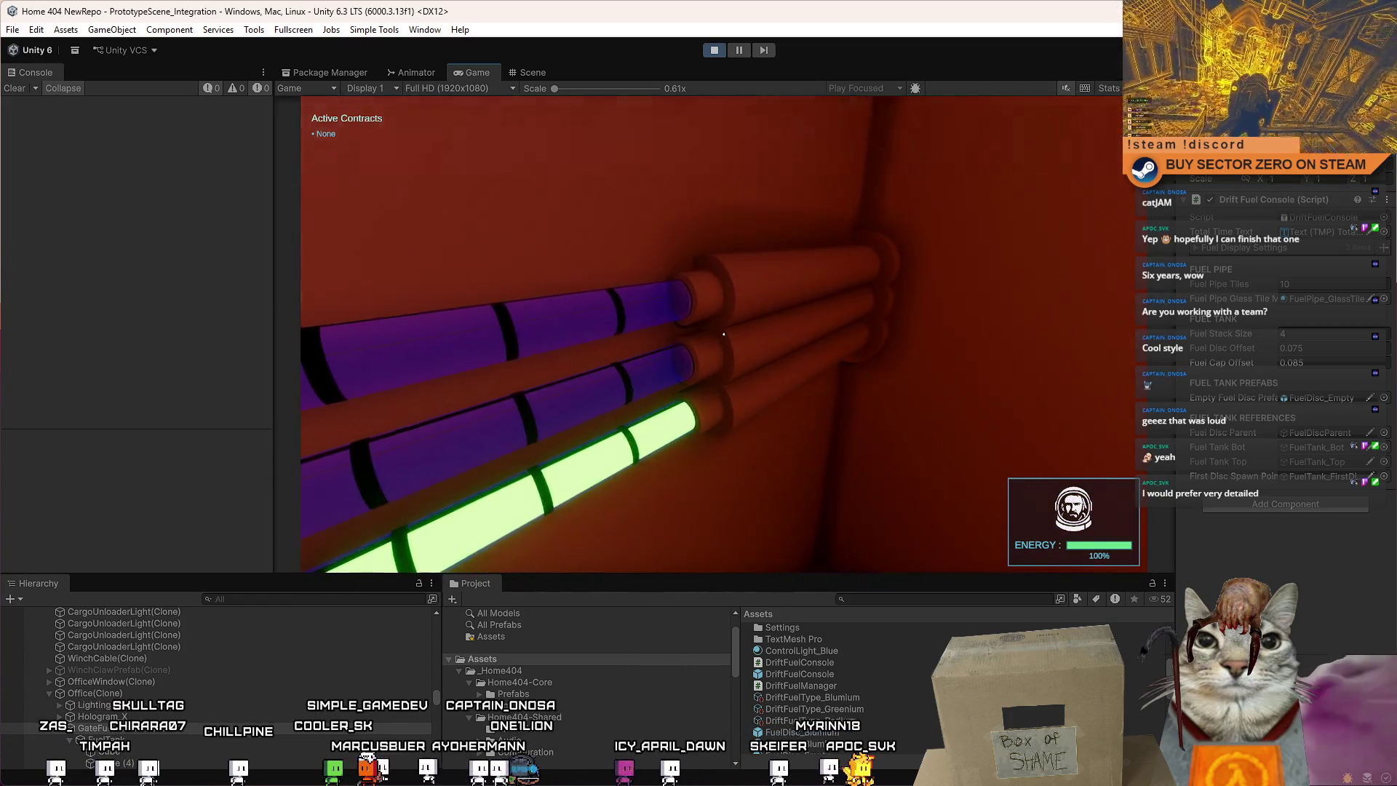
pyautogui.press('a')
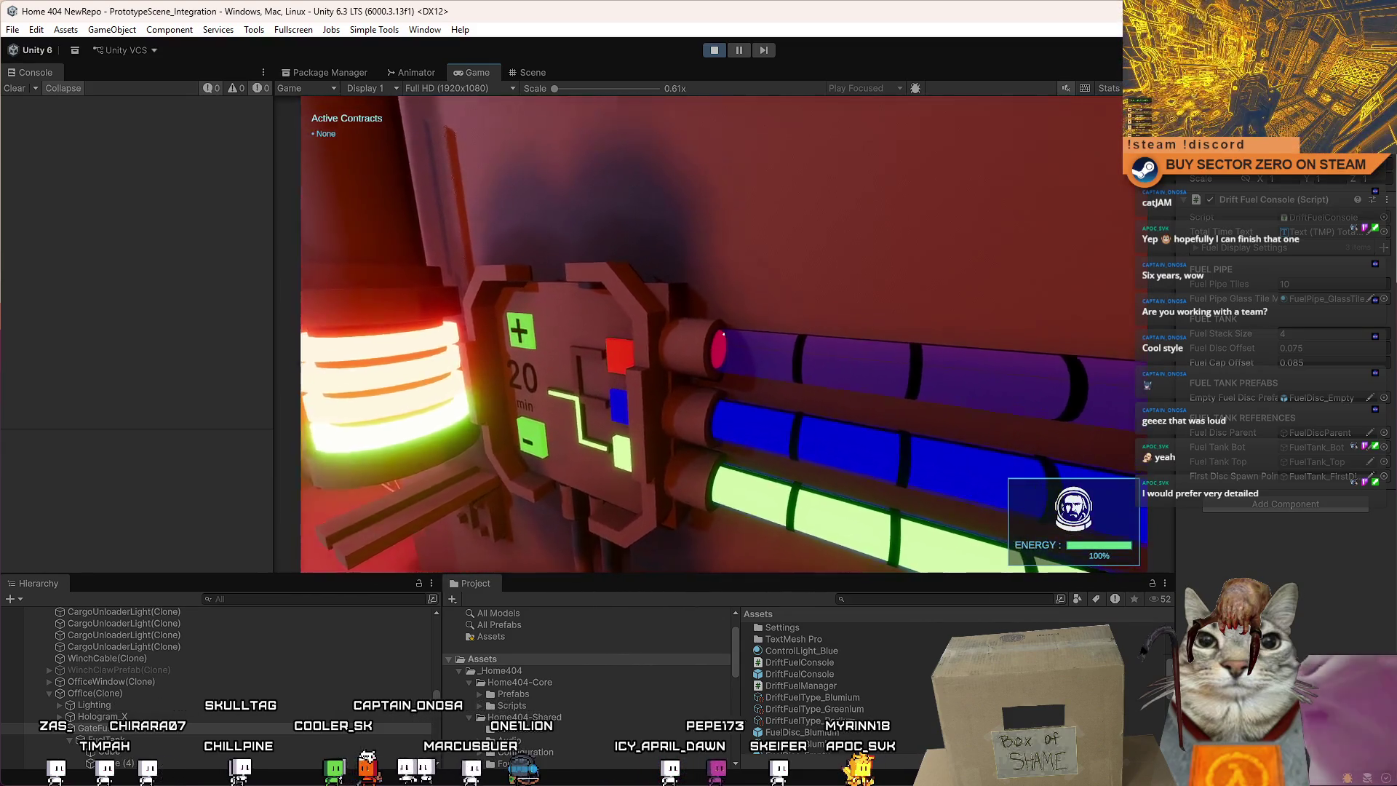
pyautogui.press('d')
pyautogui.press('a')
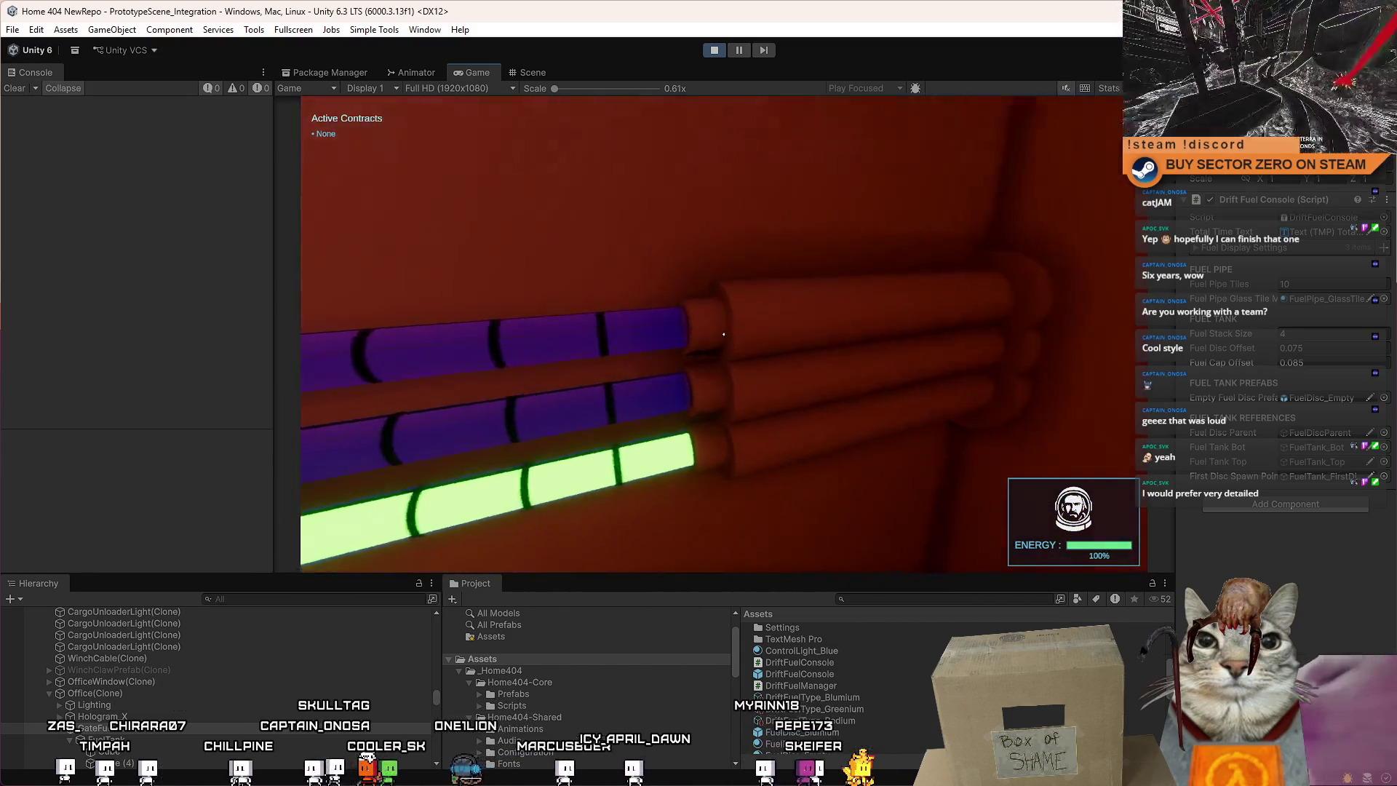
# Back off to frame the whole DRIFT FUEL CONTROLS sign, then pause the game.
pyautogui.press('s')
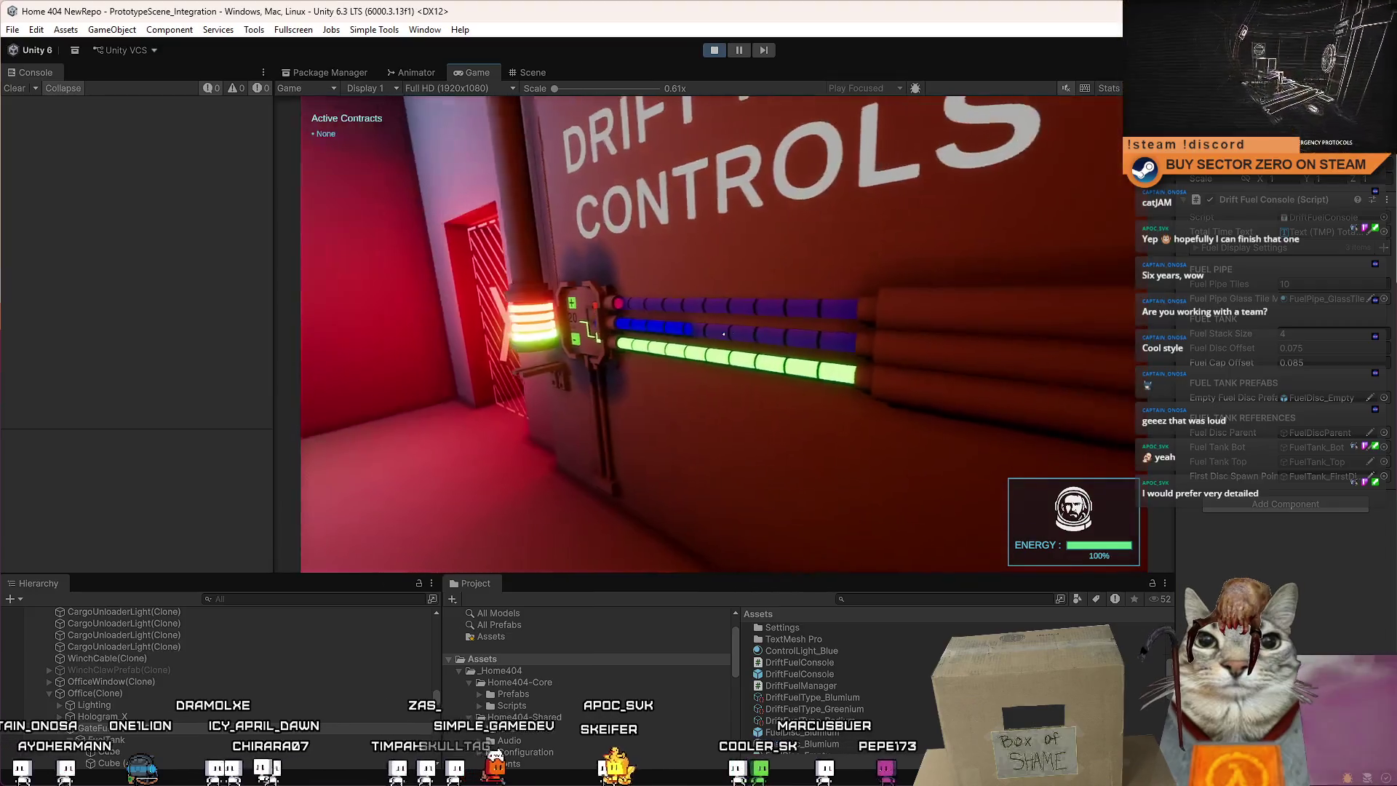
pyautogui.press('s')
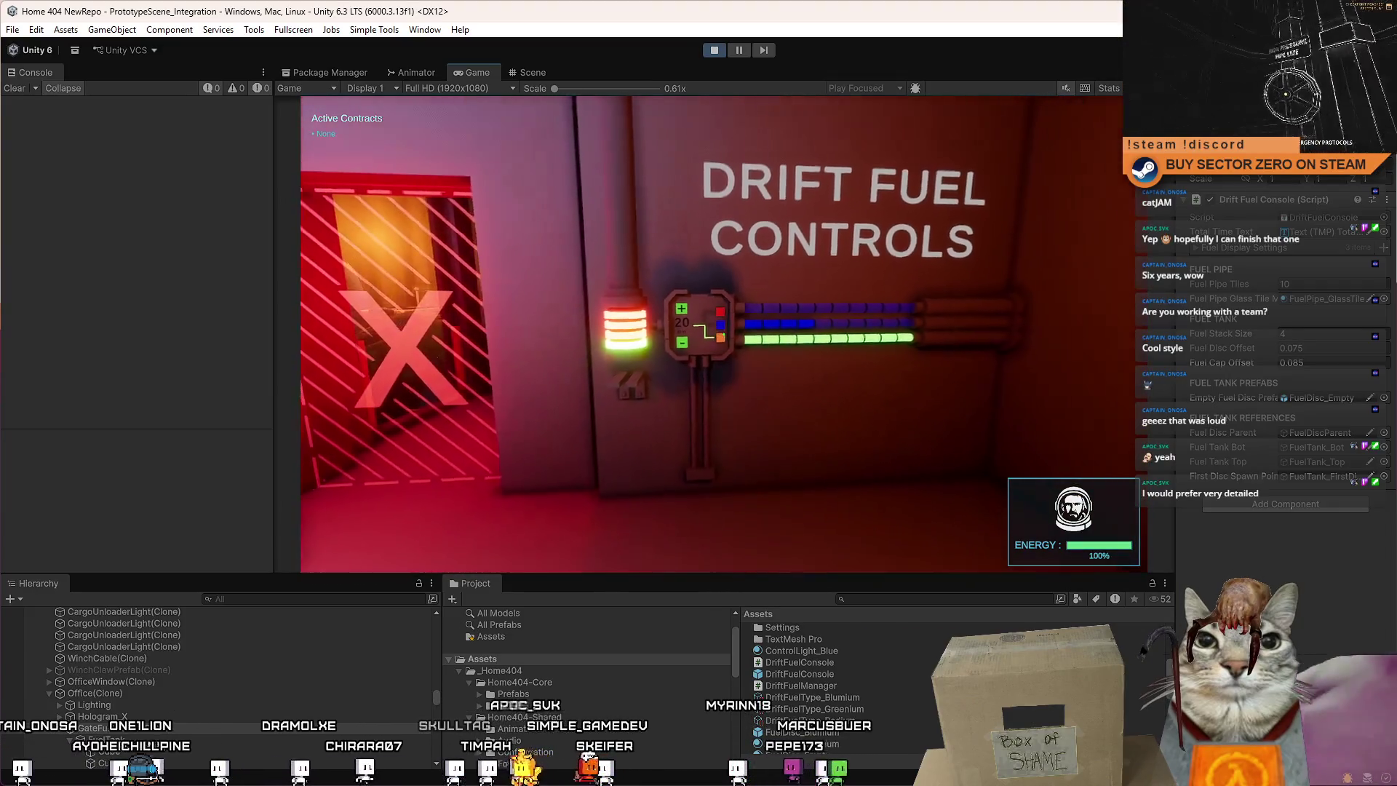
pyautogui.press('d')
pyautogui.press('a')
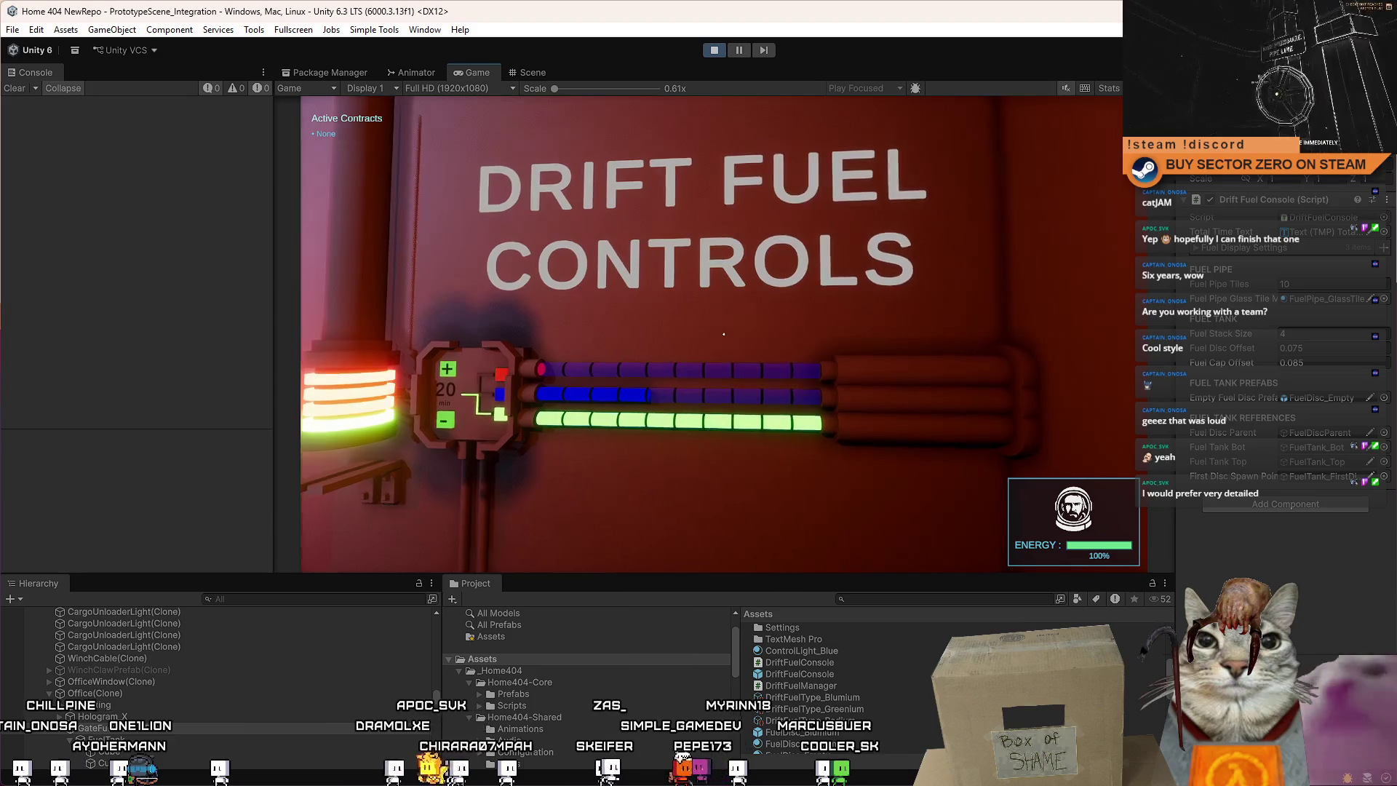
pyautogui.press('s')
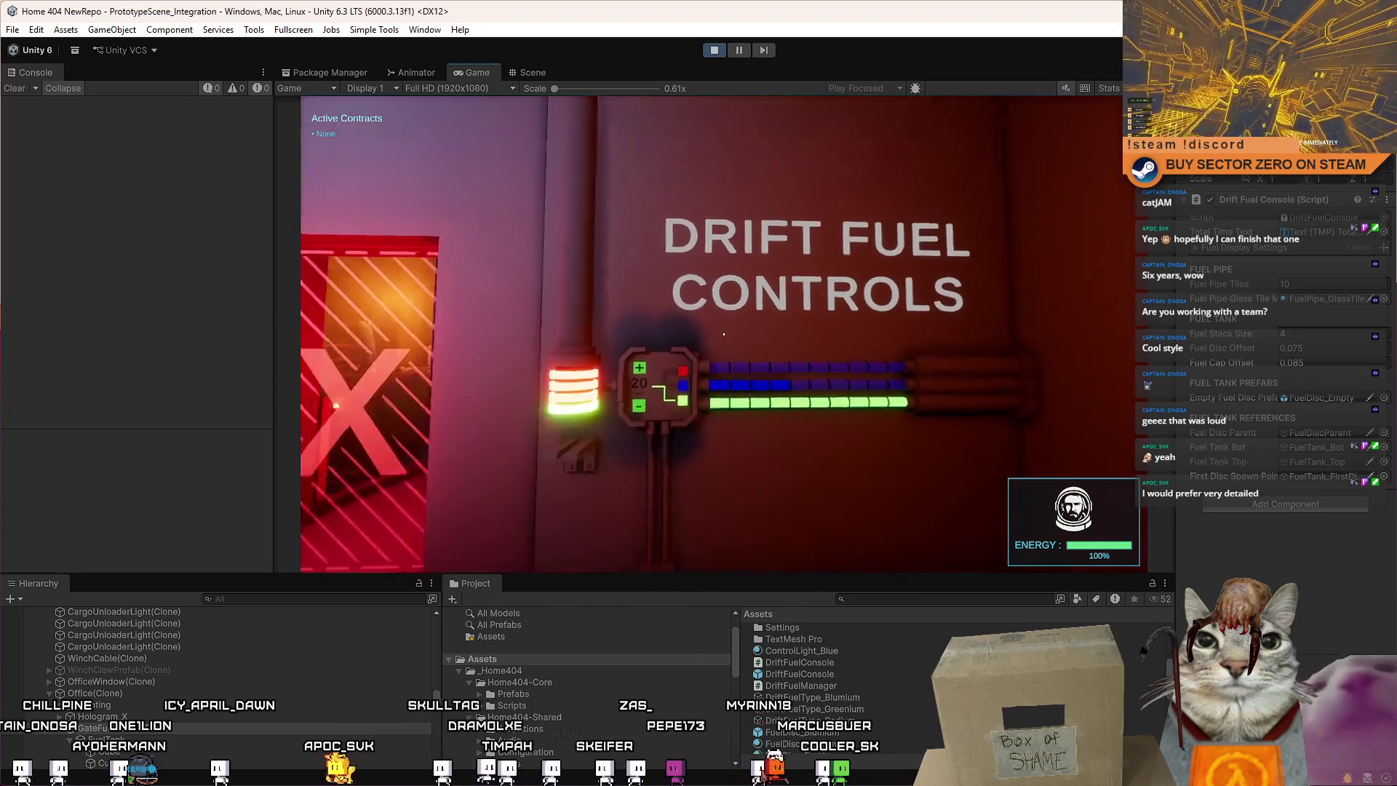
pyautogui.press('Escape')
pyautogui.click(735, 49)
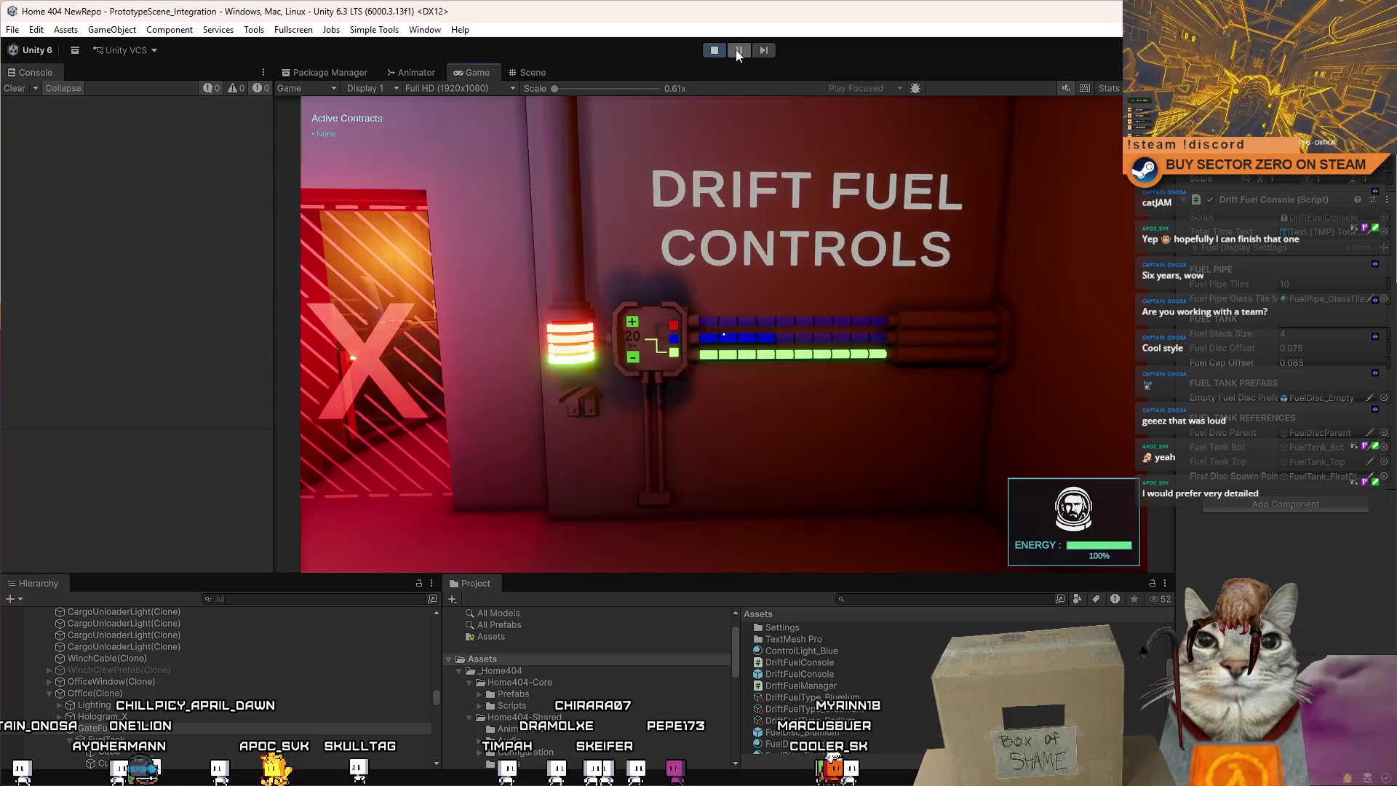
# Return to the Scene view and browse the Hierarchy past FuelTank to the UNLOADER text object.
pyautogui.hotkey('ctrl', '1')
pyautogui.click(753, 207)
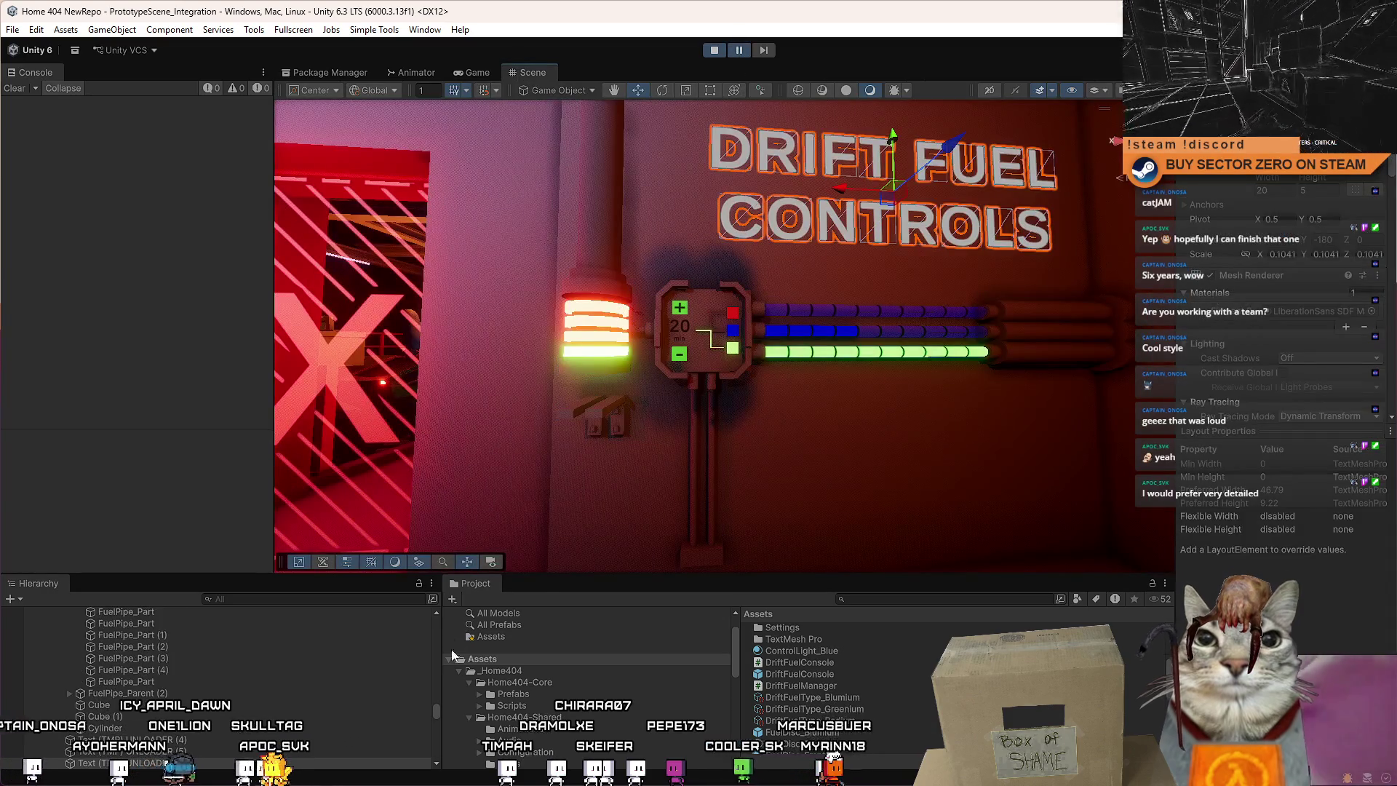
pyautogui.moveTo(435, 713); pyautogui.dragTo(444, 635)
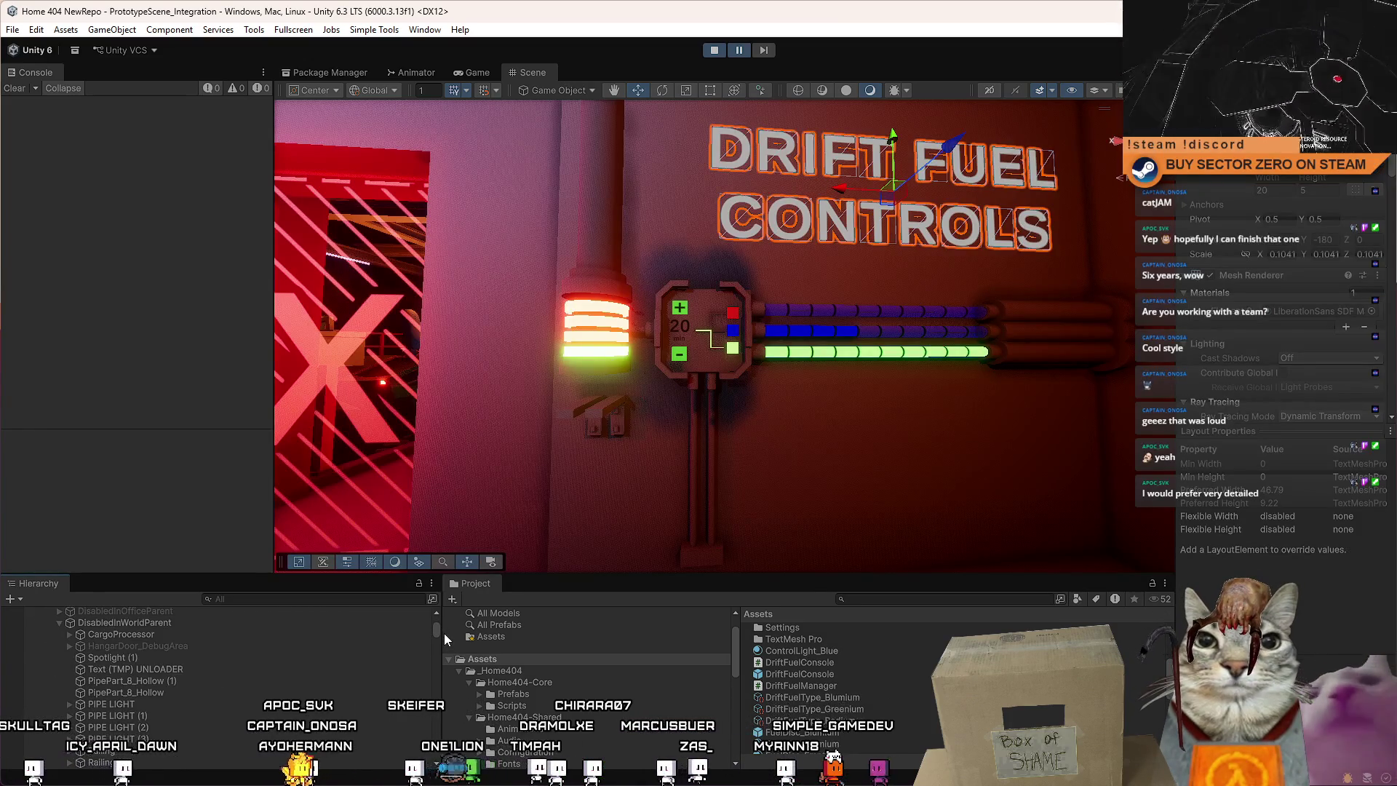
pyautogui.click(61, 623)
pyautogui.moveTo(431, 645); pyautogui.dragTo(429, 636)
pyautogui.scroll(-3)
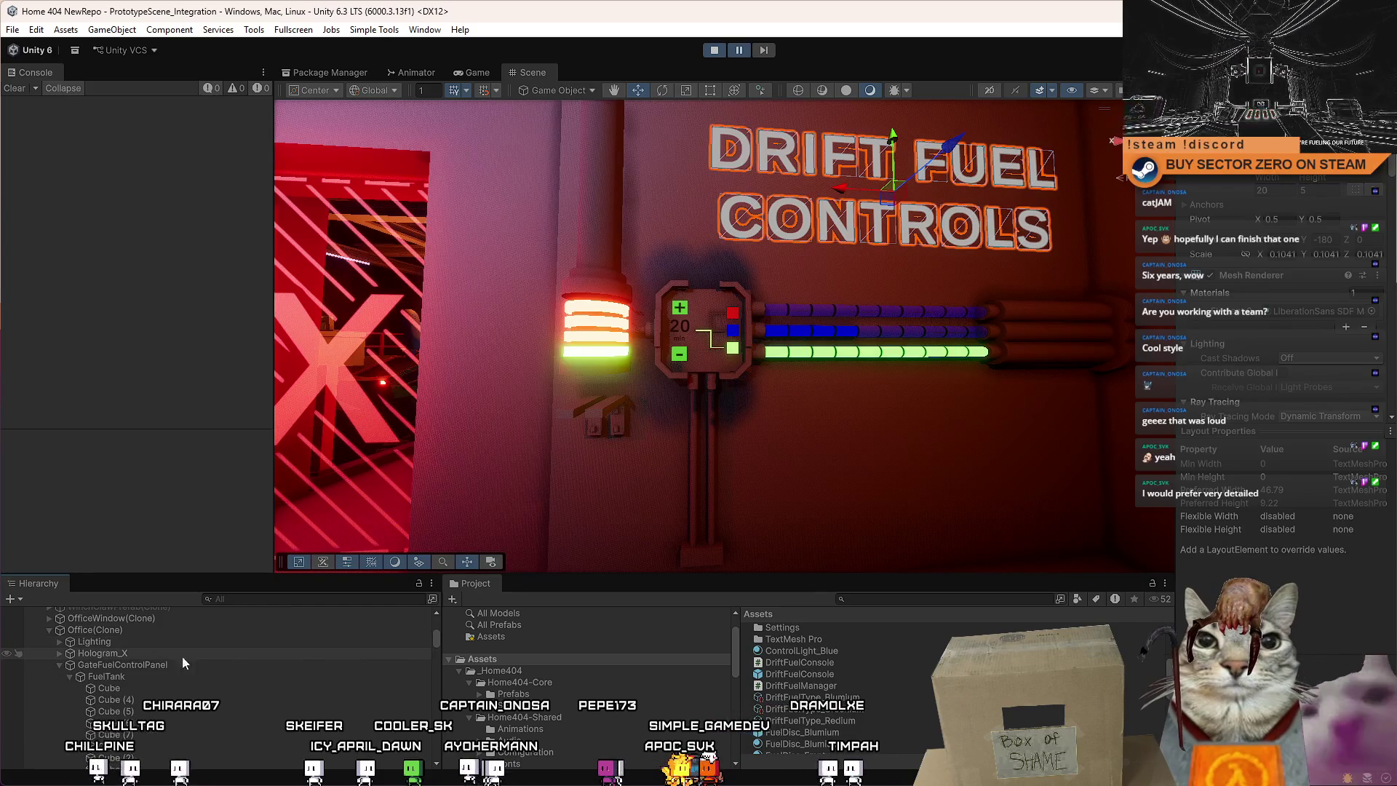
pyautogui.click(154, 676)
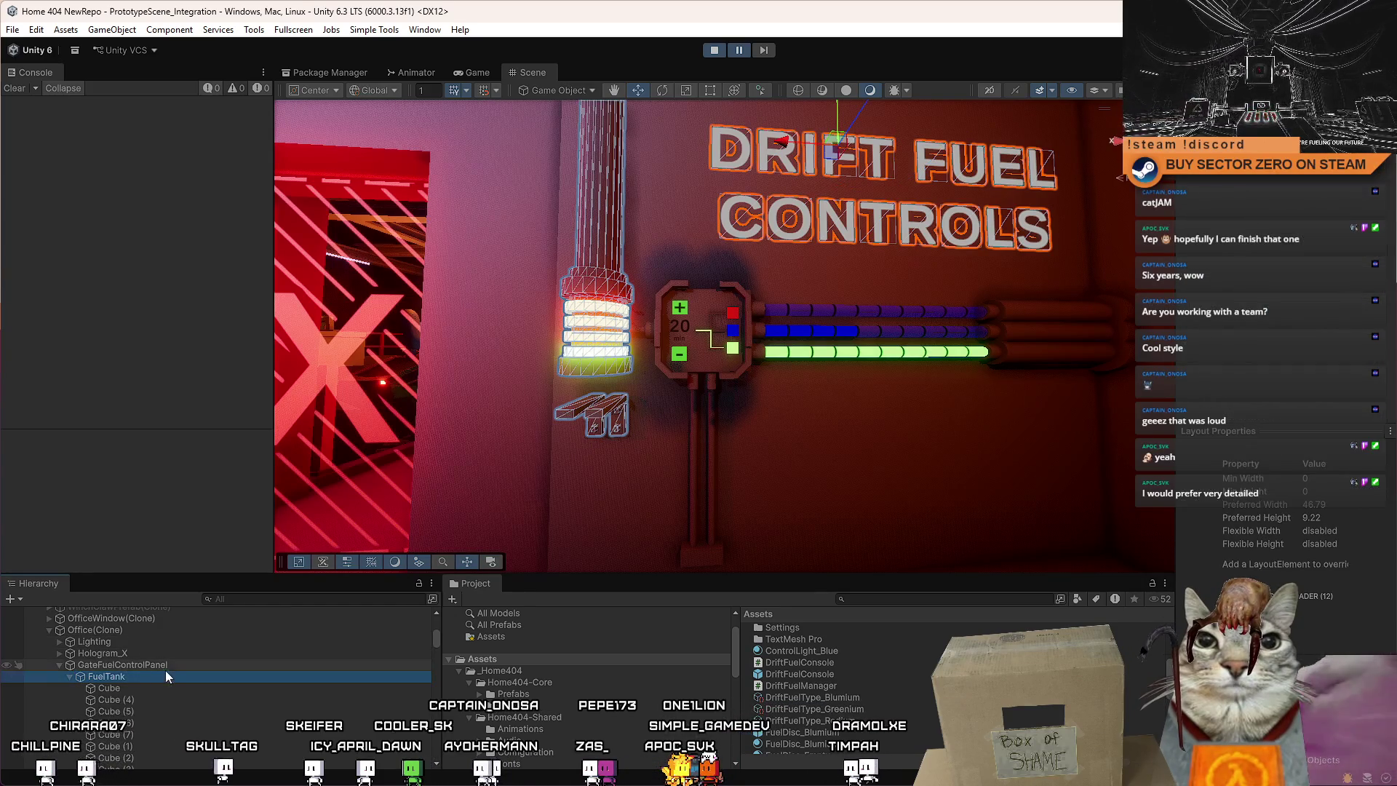
pyautogui.click(71, 678)
pyautogui.click(120, 688)
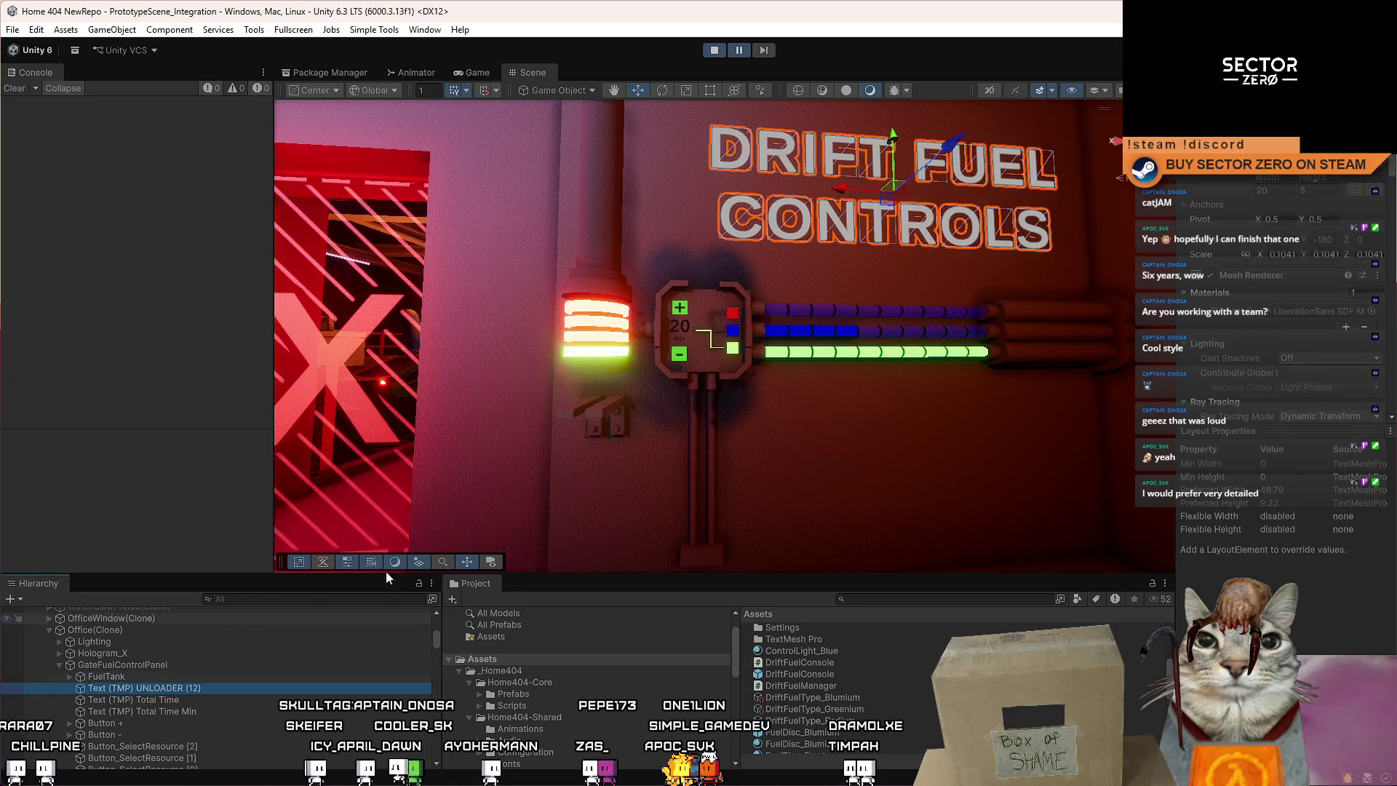
# Fly the camera in close on the fuel control panel and select the cube beside the blue light.
pyautogui.moveTo(832, 261); pyautogui.dragTo(693, 246)
pyautogui.press('a')
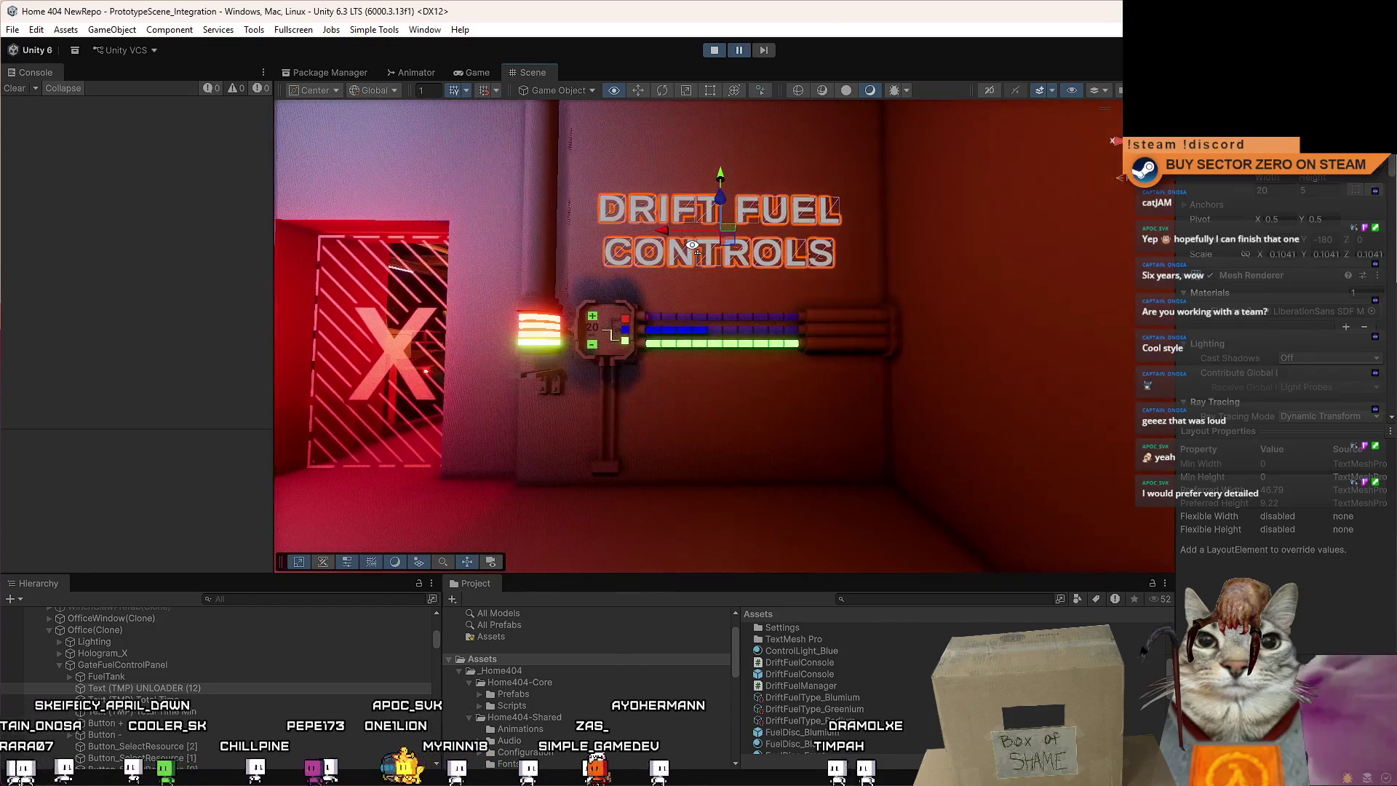
pyautogui.press('a')
pyautogui.press('d')
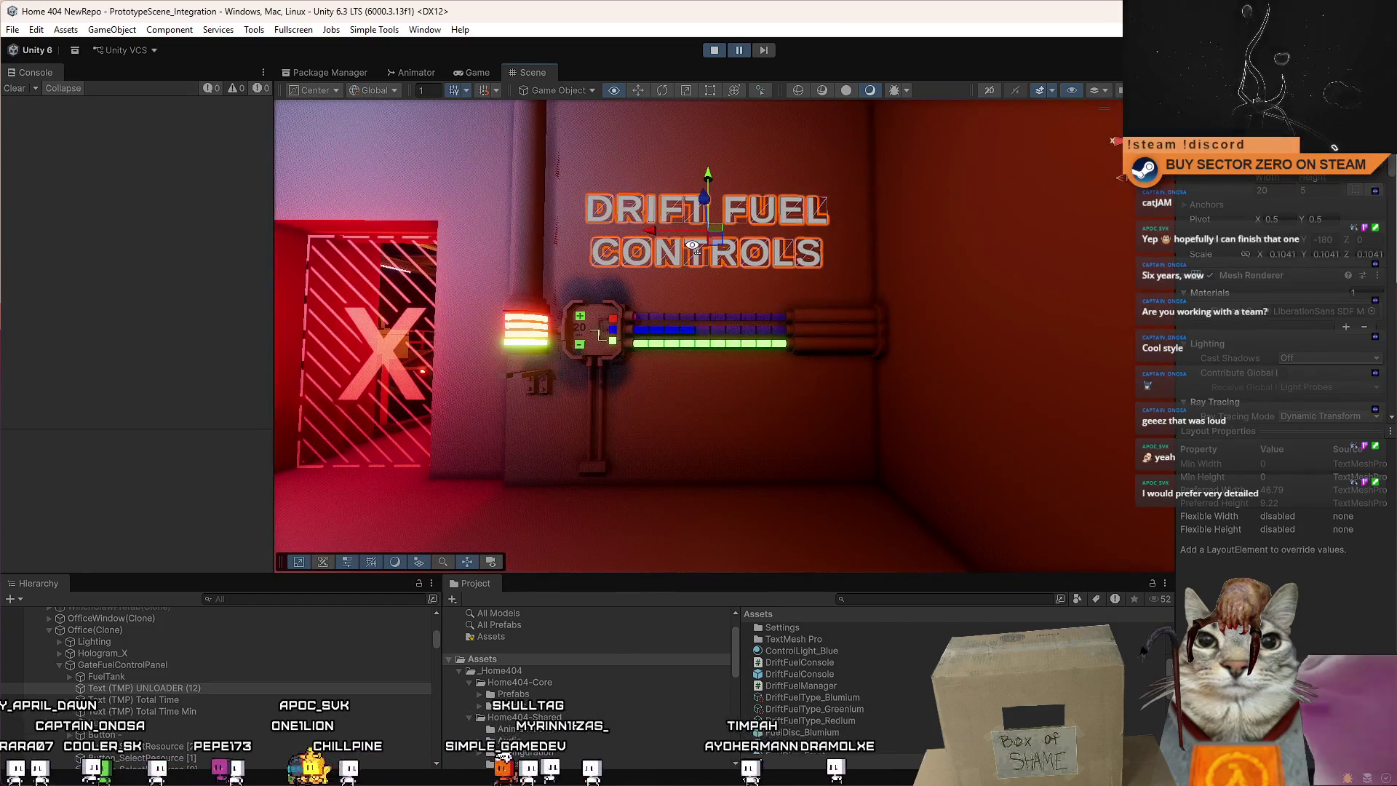
pyautogui.press('a')
pyautogui.press('a')
pyautogui.press('d')
pyautogui.press('a')
pyautogui.press('w')
pyautogui.press('s')
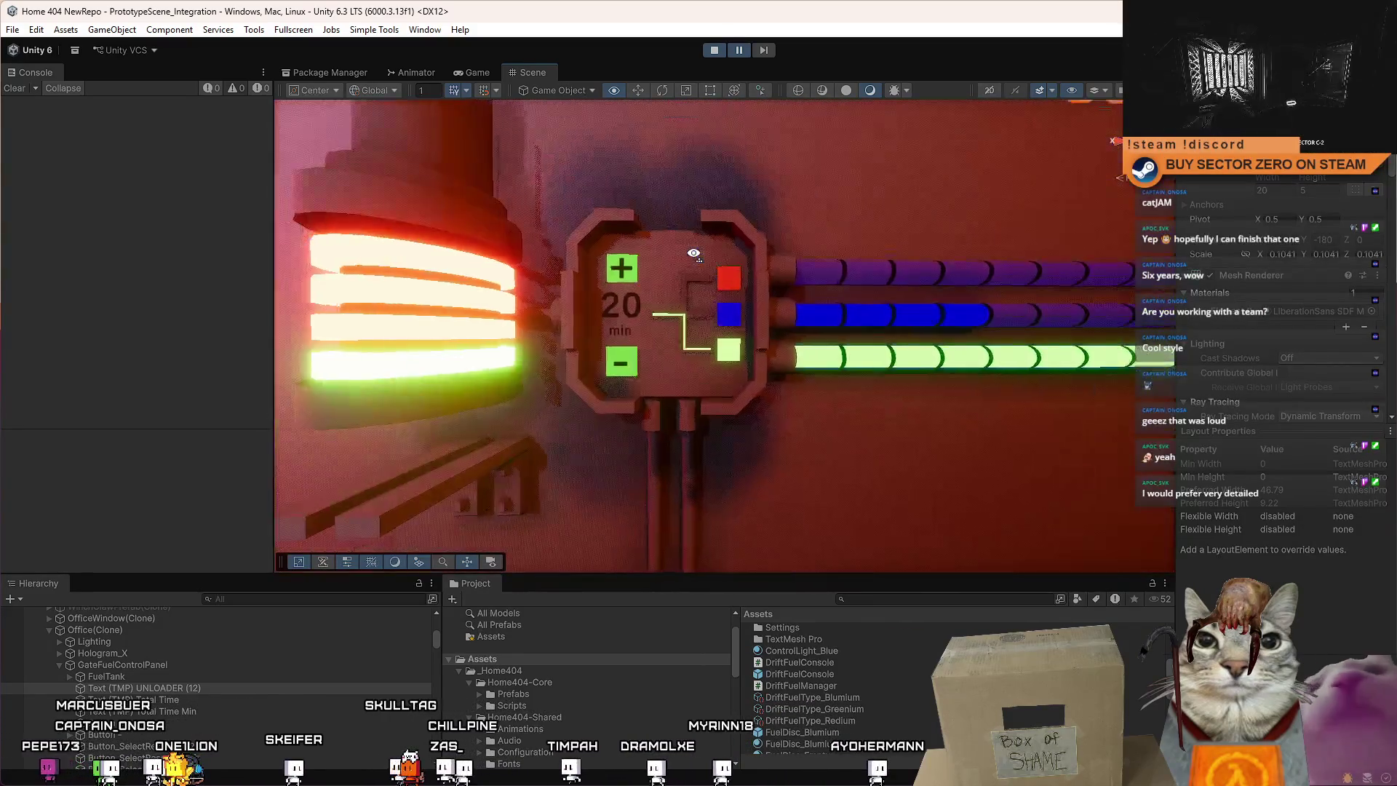
pyautogui.press('w')
pyautogui.press('d')
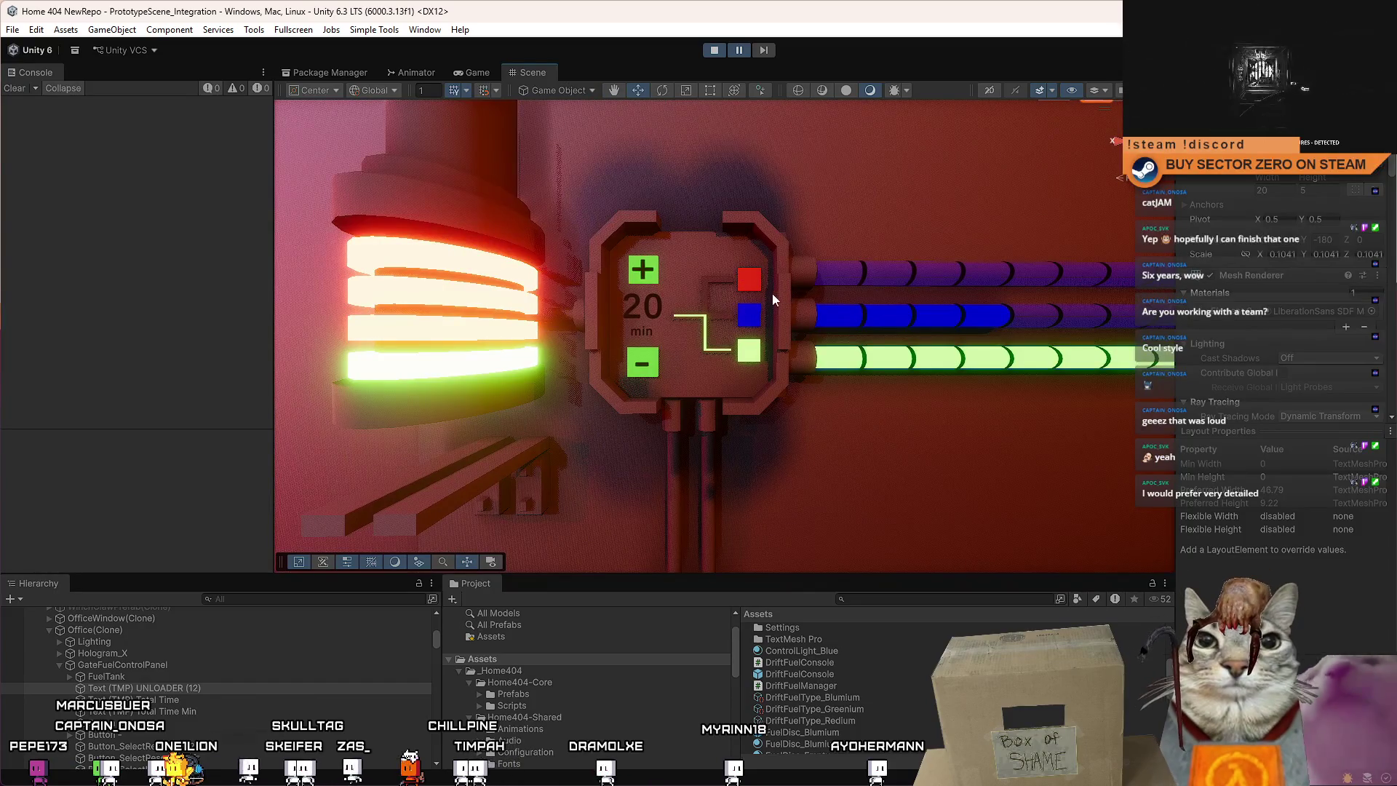
pyautogui.rightClick(761, 290)
pyautogui.press('d')
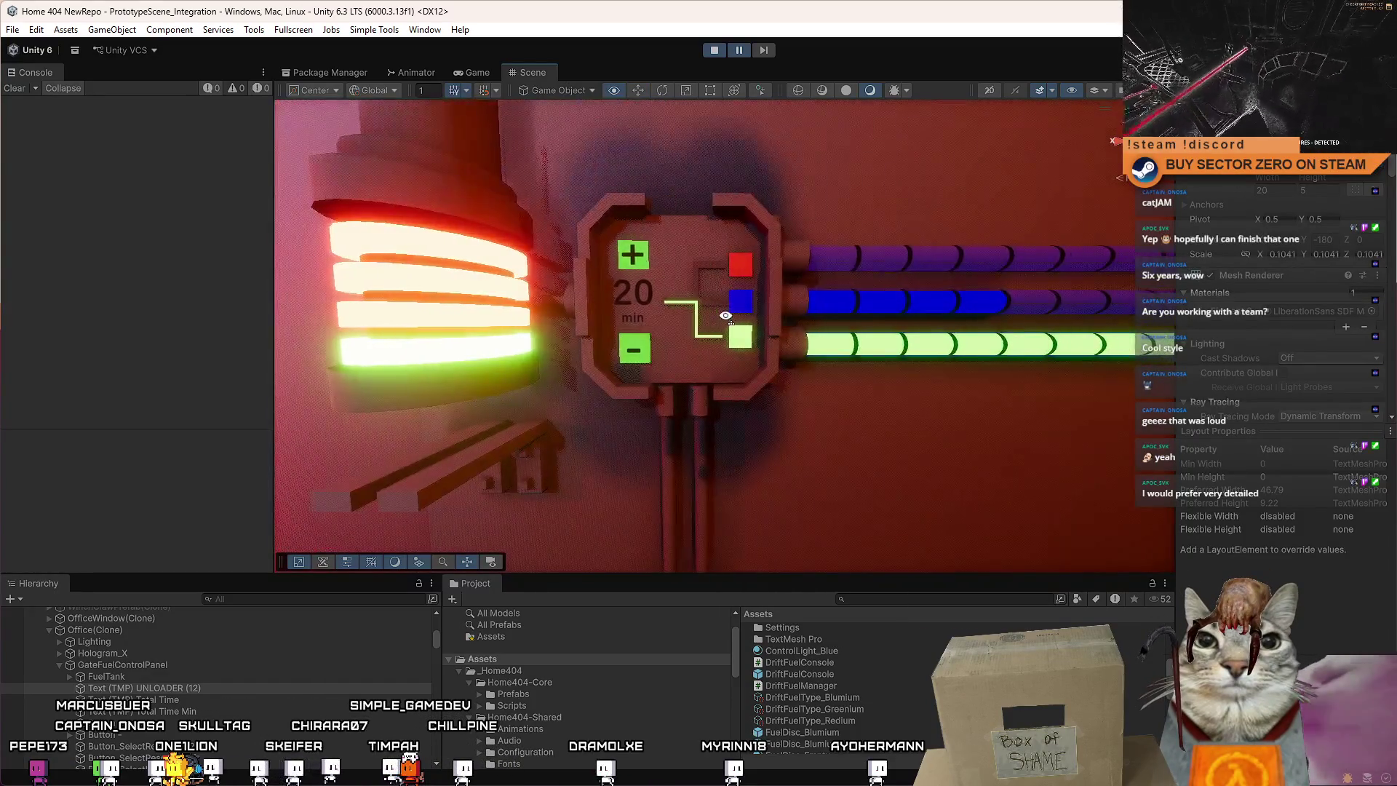
pyautogui.click(722, 315)
# Settle the camera slightly closer to the panel and select the red selector light.
pyautogui.press('w')
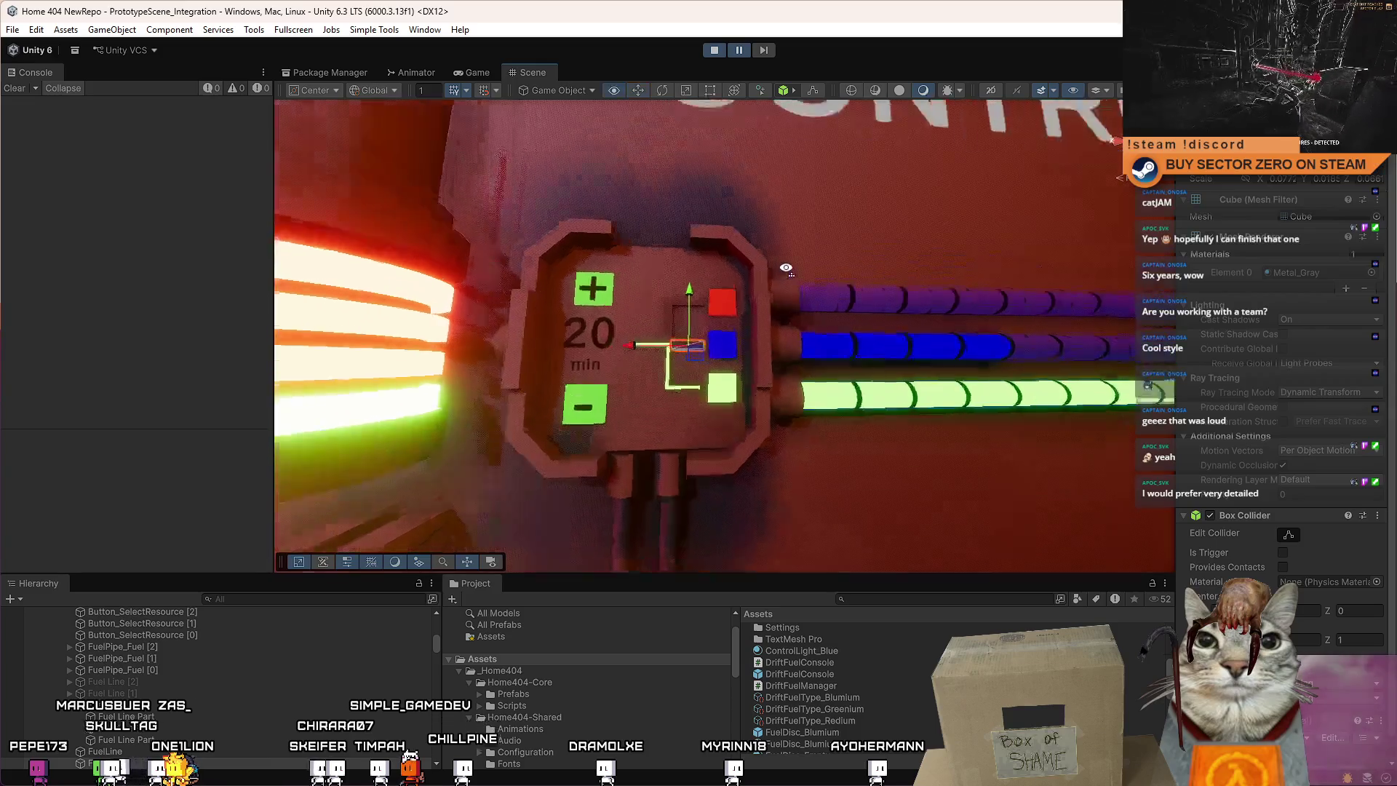
pyautogui.press('w')
pyautogui.press('s')
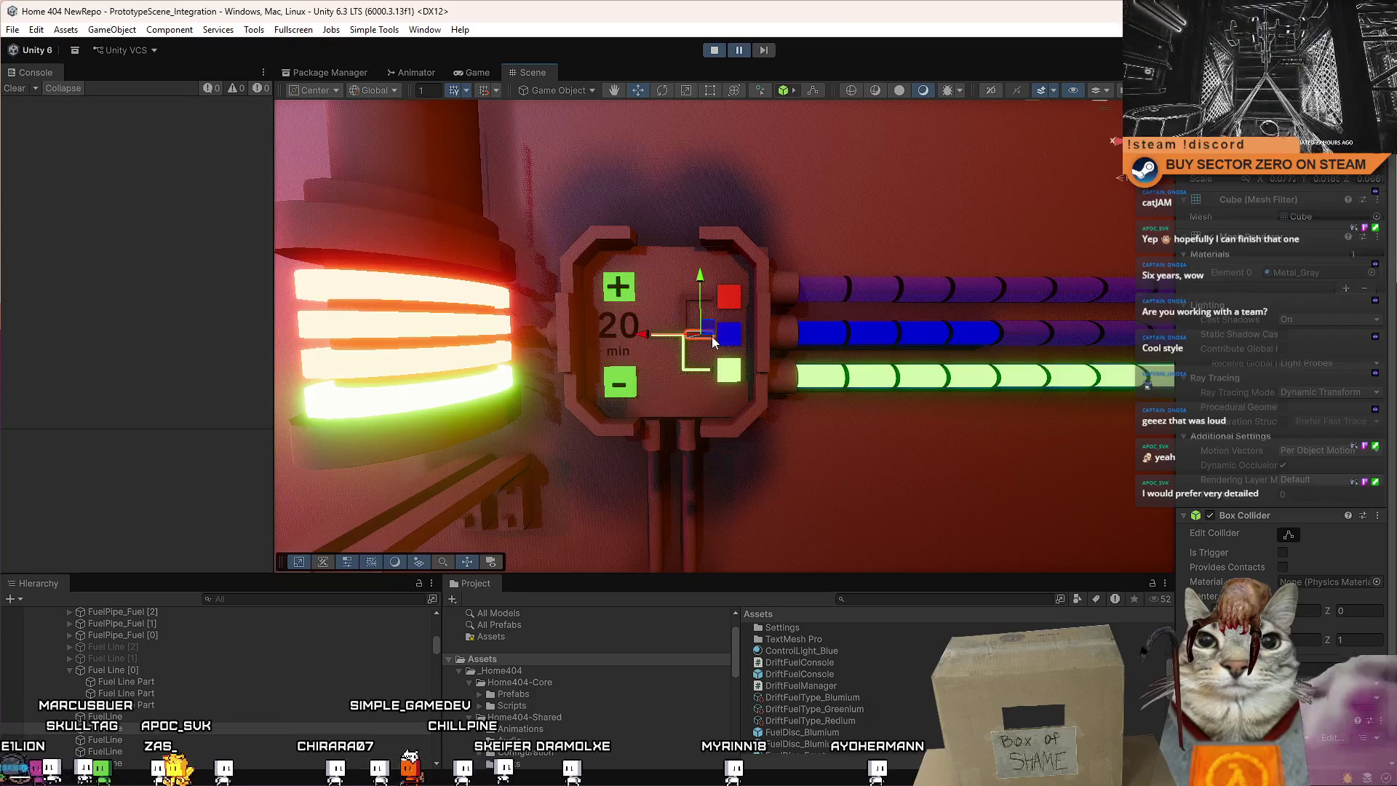
pyautogui.press('w')
pyautogui.press('s')
pyautogui.press('w')
pyautogui.press('s')
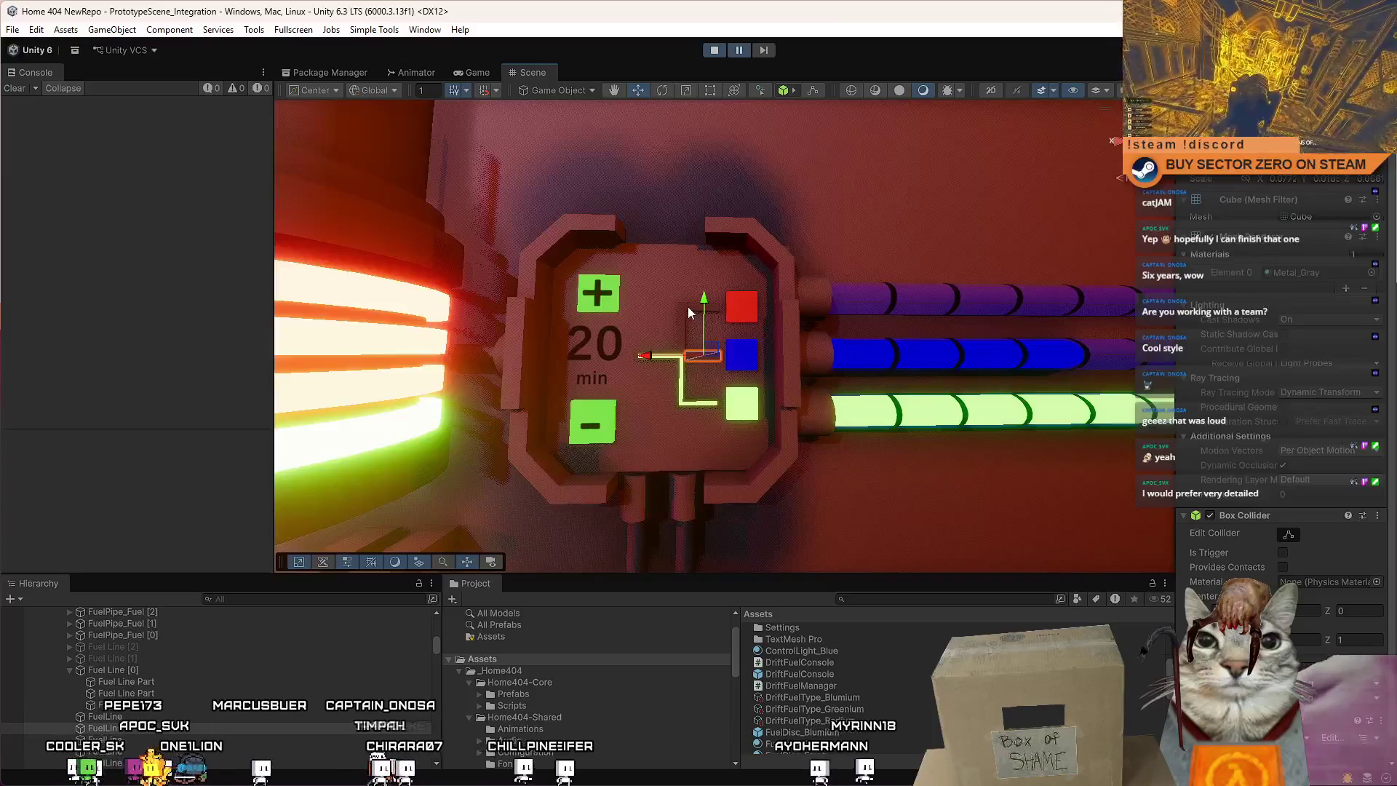
pyautogui.click(733, 308)
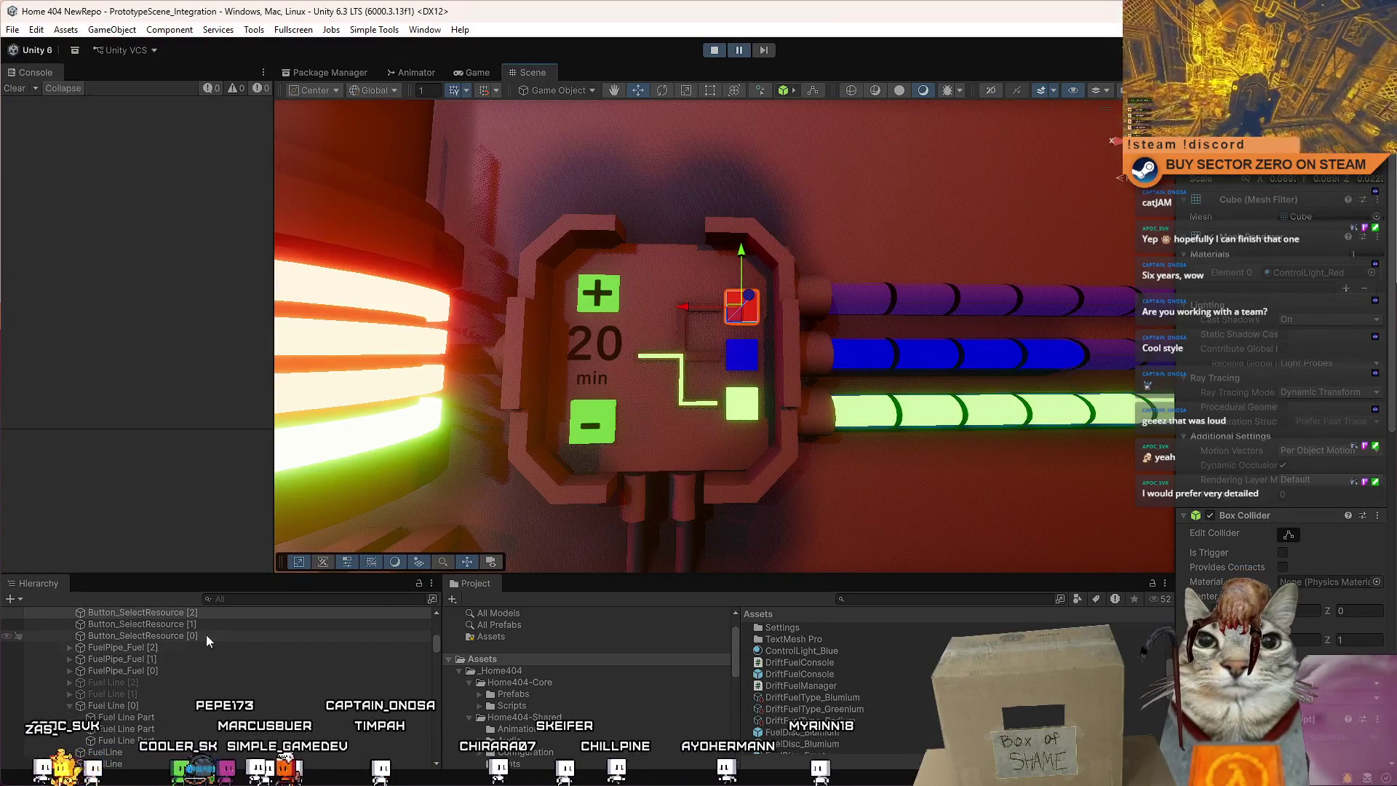
# Select all the Fuel Line pieces together and drag them left along the X axis.
pyautogui.click(205, 635)
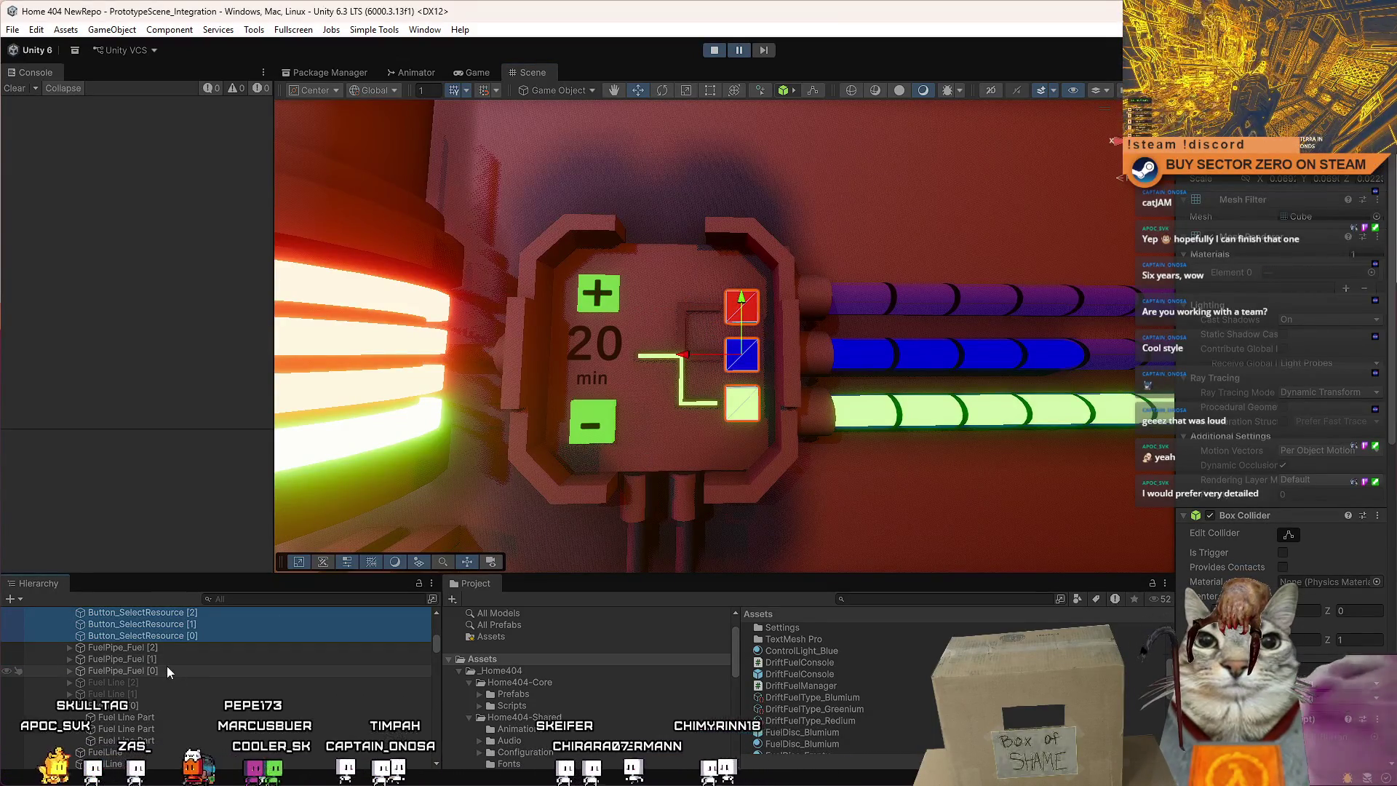
pyautogui.click(214, 706)
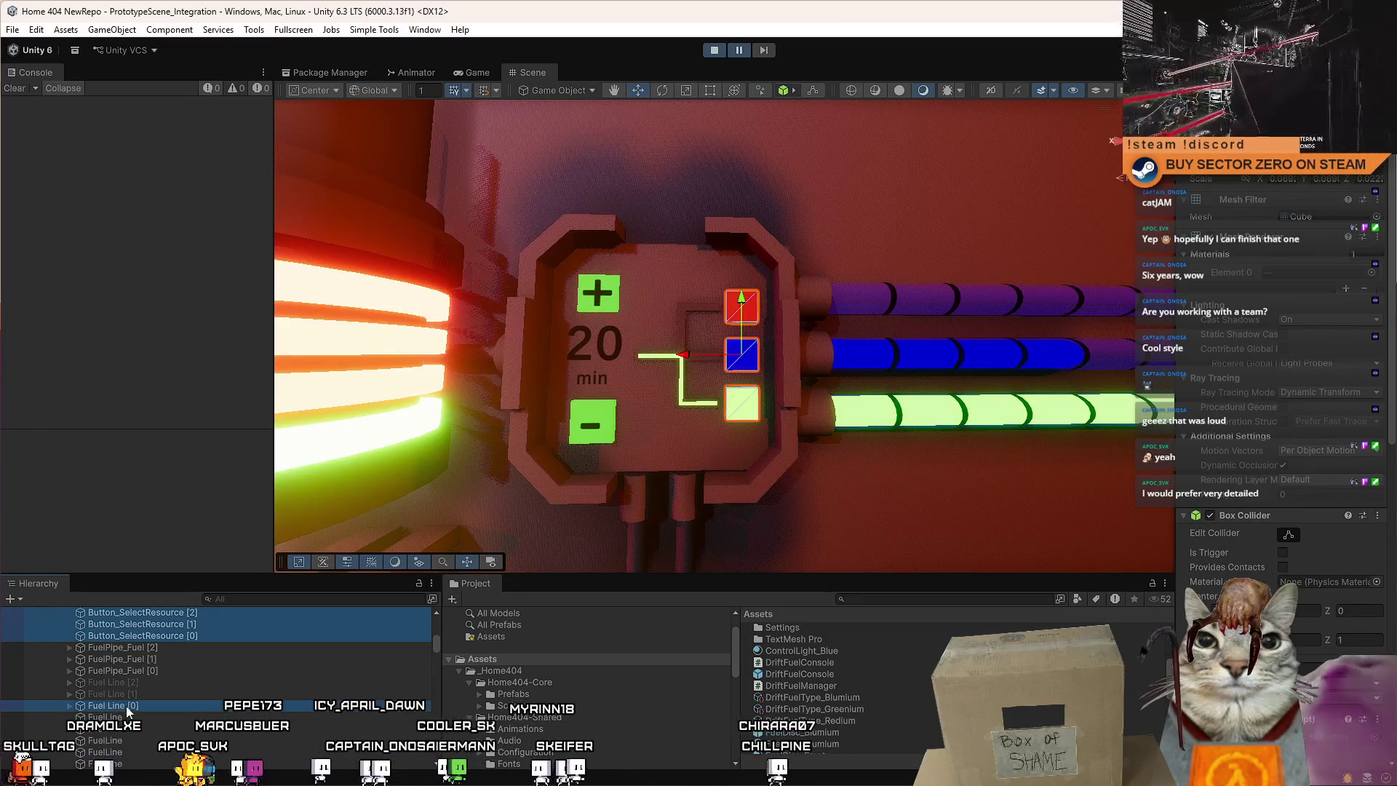
pyautogui.click(141, 694)
pyautogui.scroll(-3)
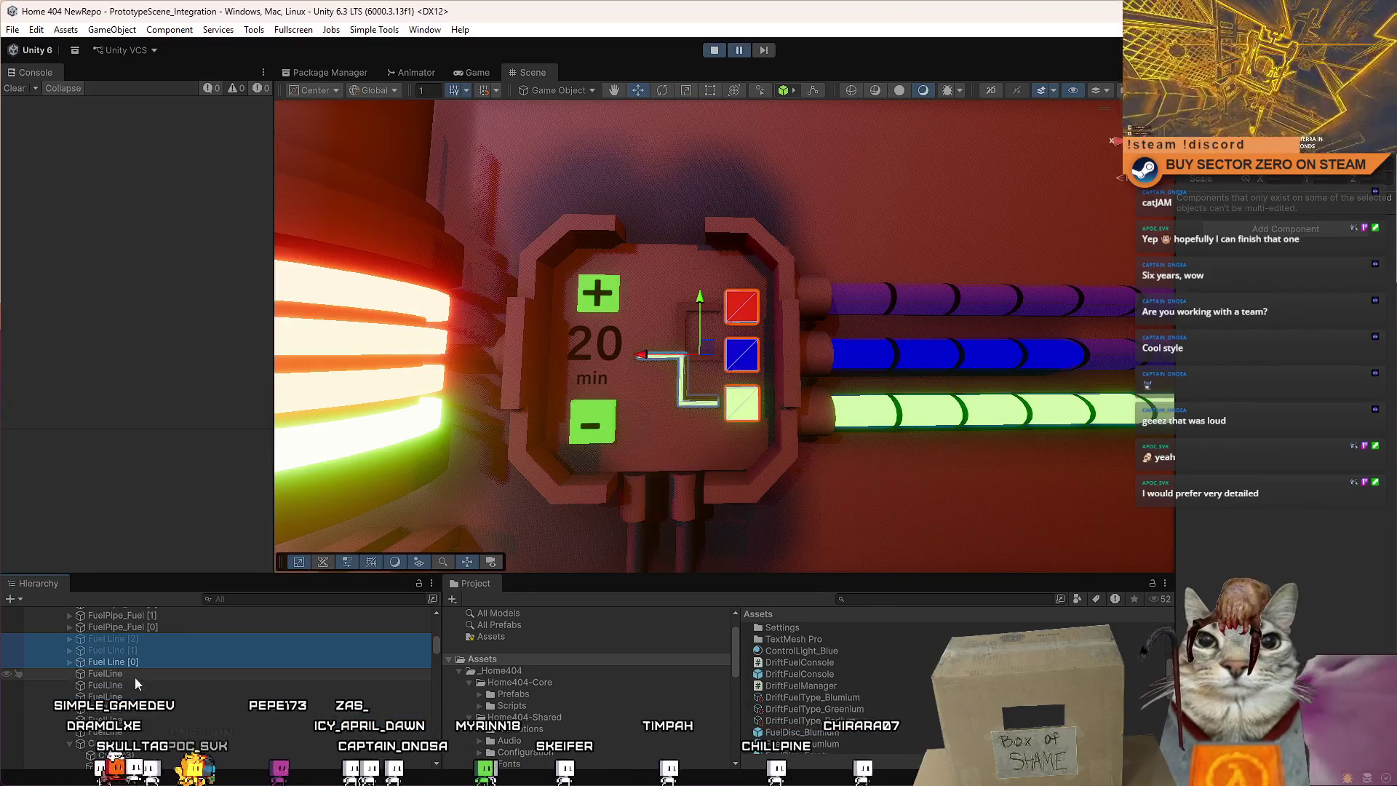
pyautogui.click(136, 688)
pyautogui.click(128, 720)
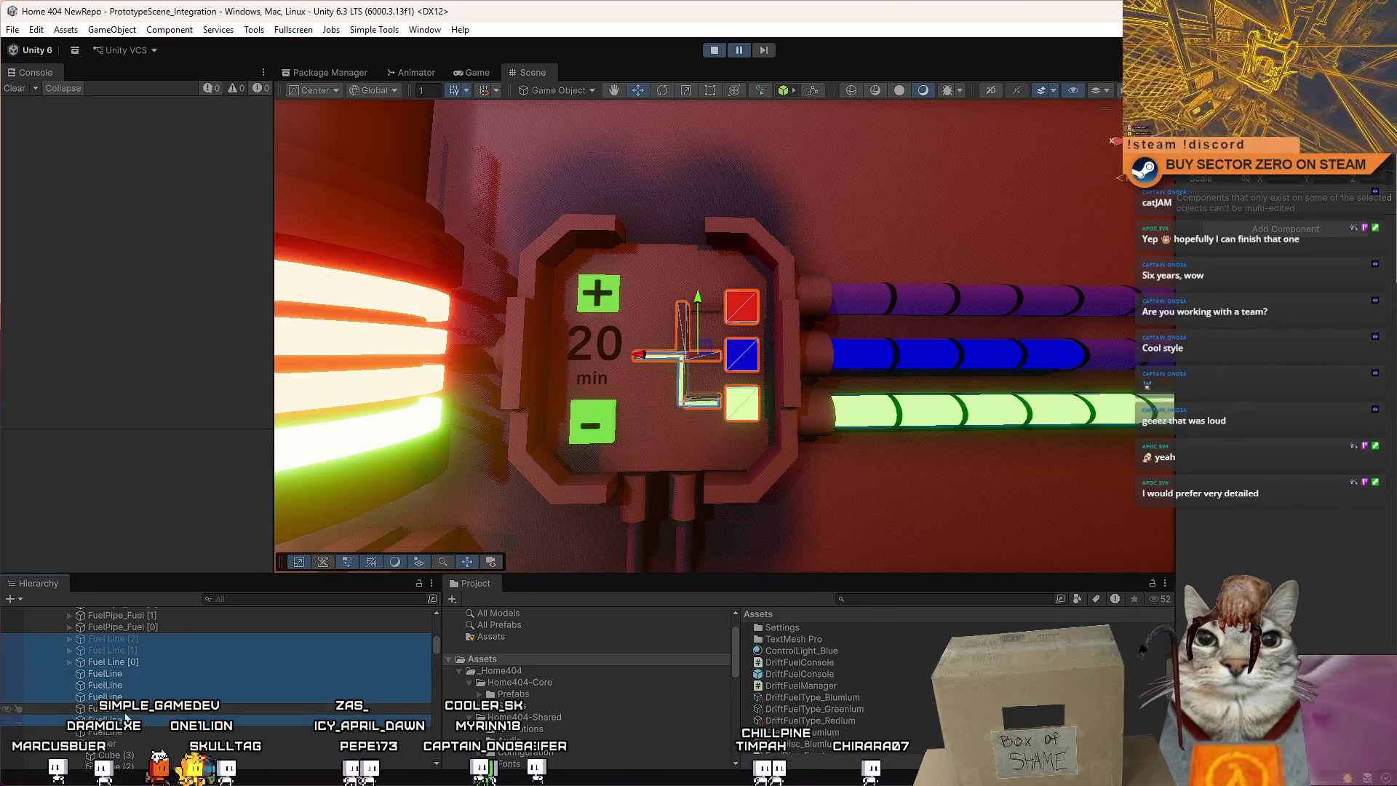
pyautogui.moveTo(647, 360); pyautogui.dragTo(632, 369)
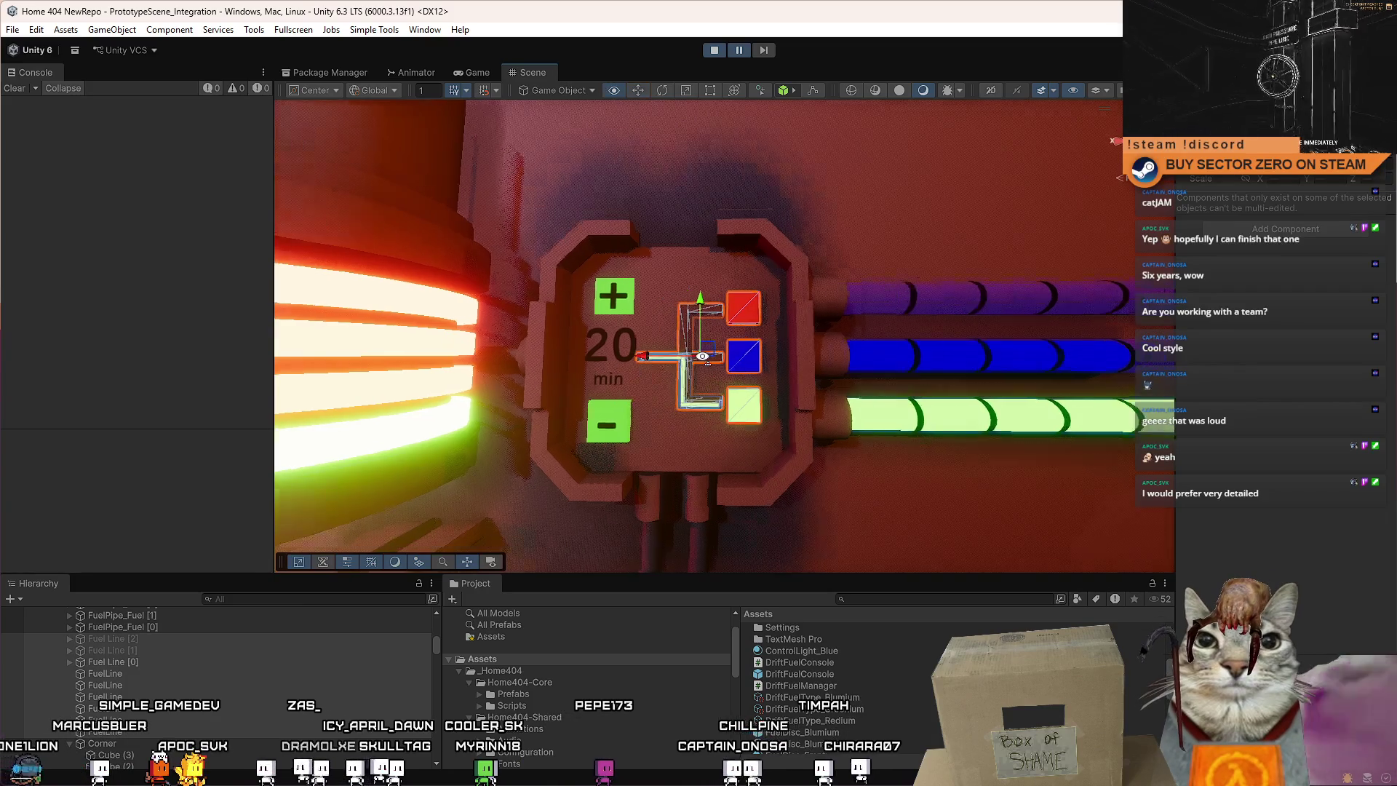
pyautogui.scroll(3)
pyautogui.scroll(-3)
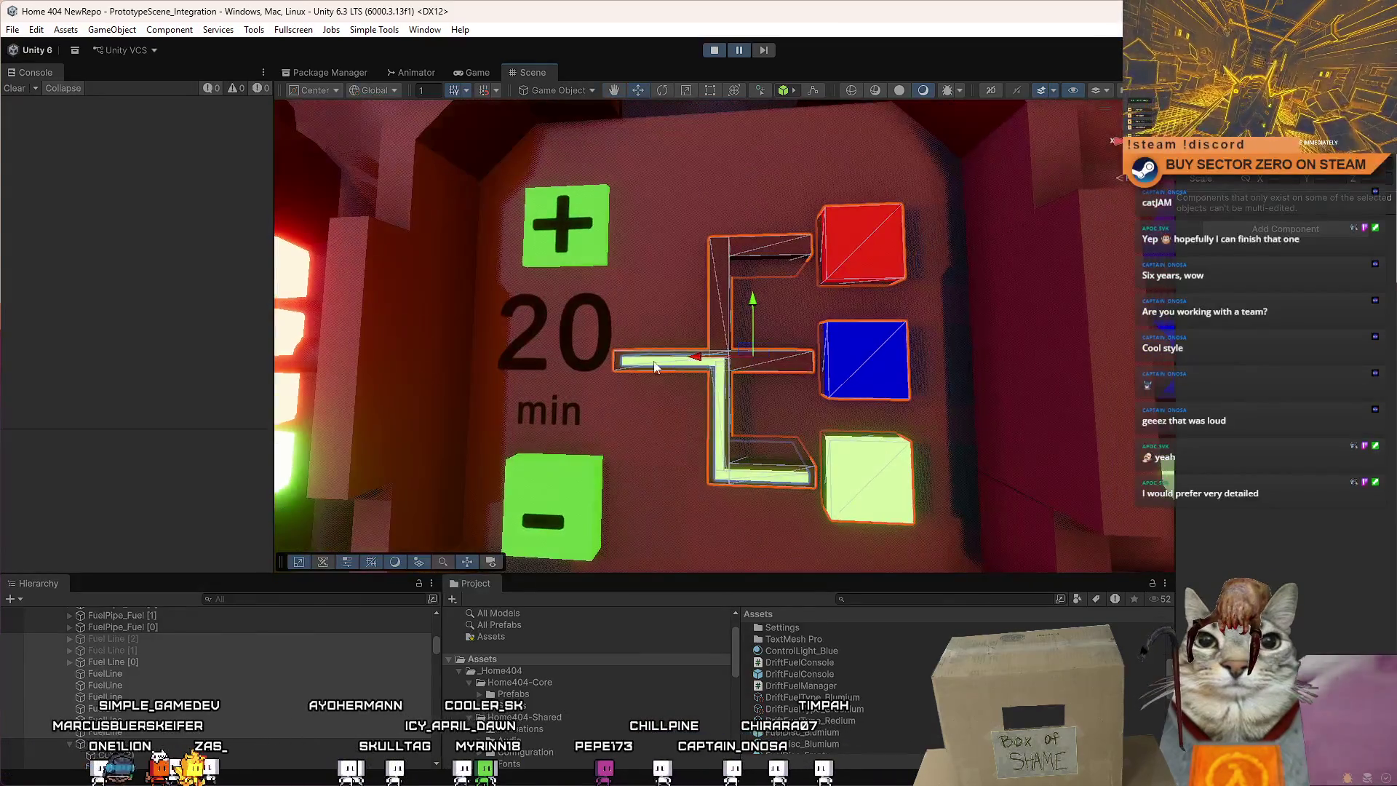
# Orbit around the console, checking a single fuel line part and the bar beside the red light.
pyautogui.click(646, 364)
pyautogui.moveTo(704, 366); pyautogui.dragTo(621, 348)
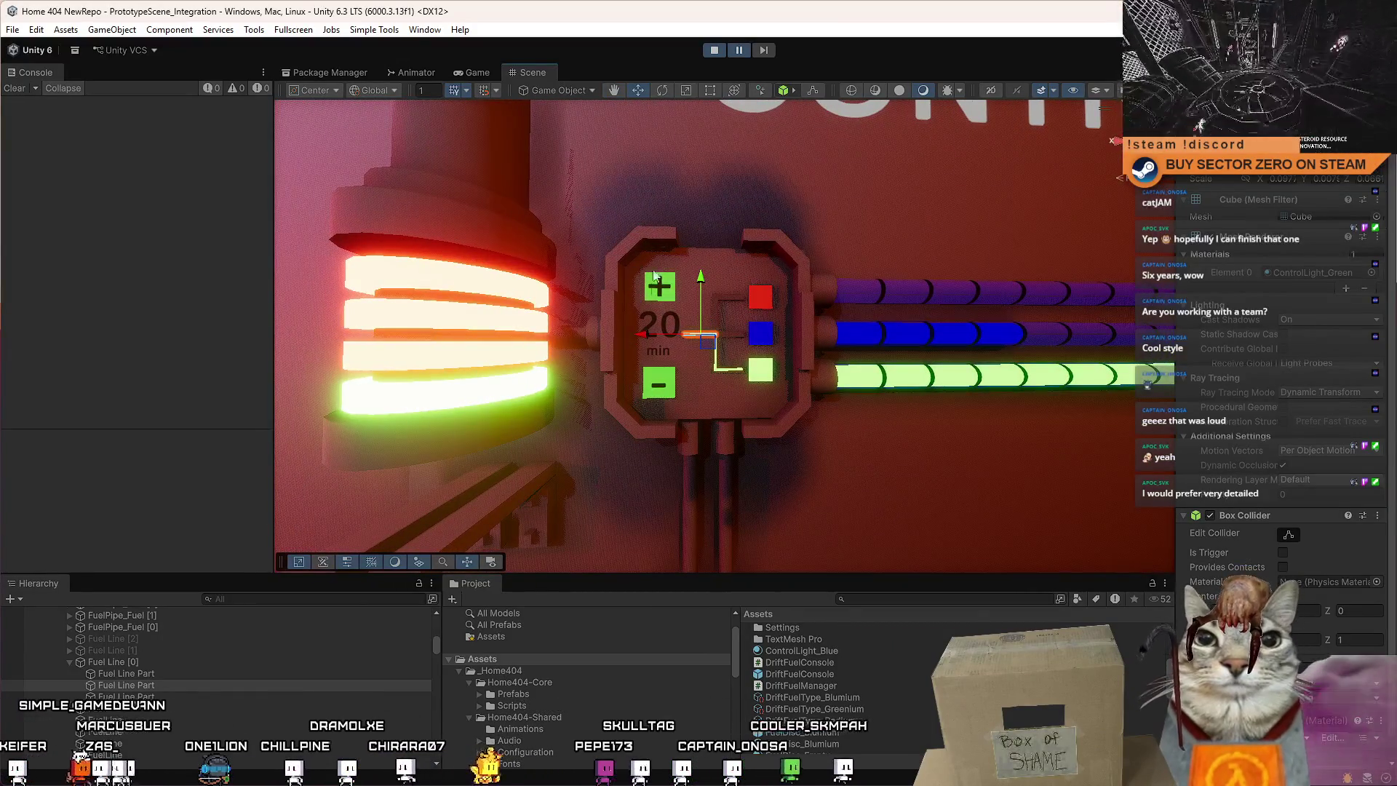
pyautogui.moveTo(690, 315); pyautogui.dragTo(743, 335)
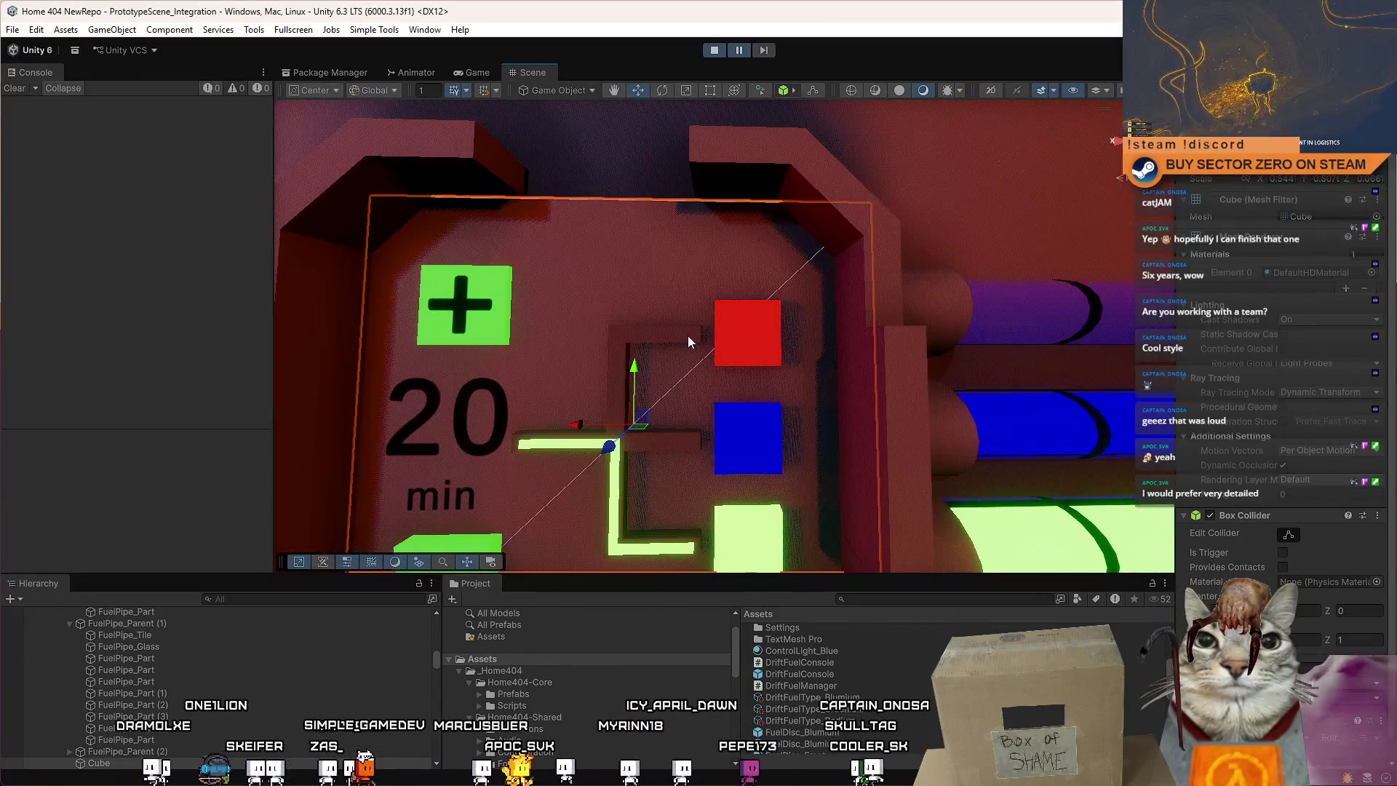
pyautogui.click(687, 334)
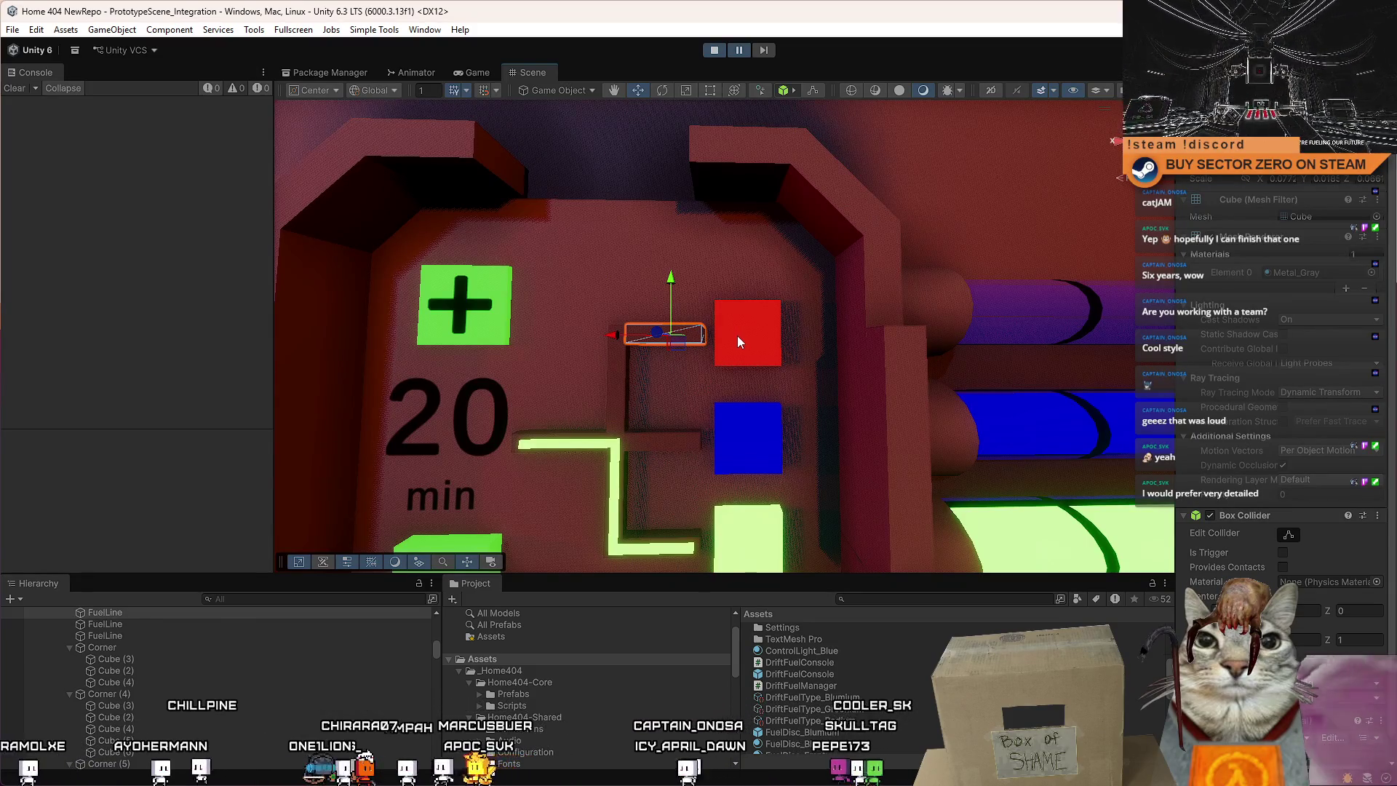
pyautogui.scroll(-3)
pyautogui.scroll(3)
pyautogui.scroll(-3)
pyautogui.scroll(3)
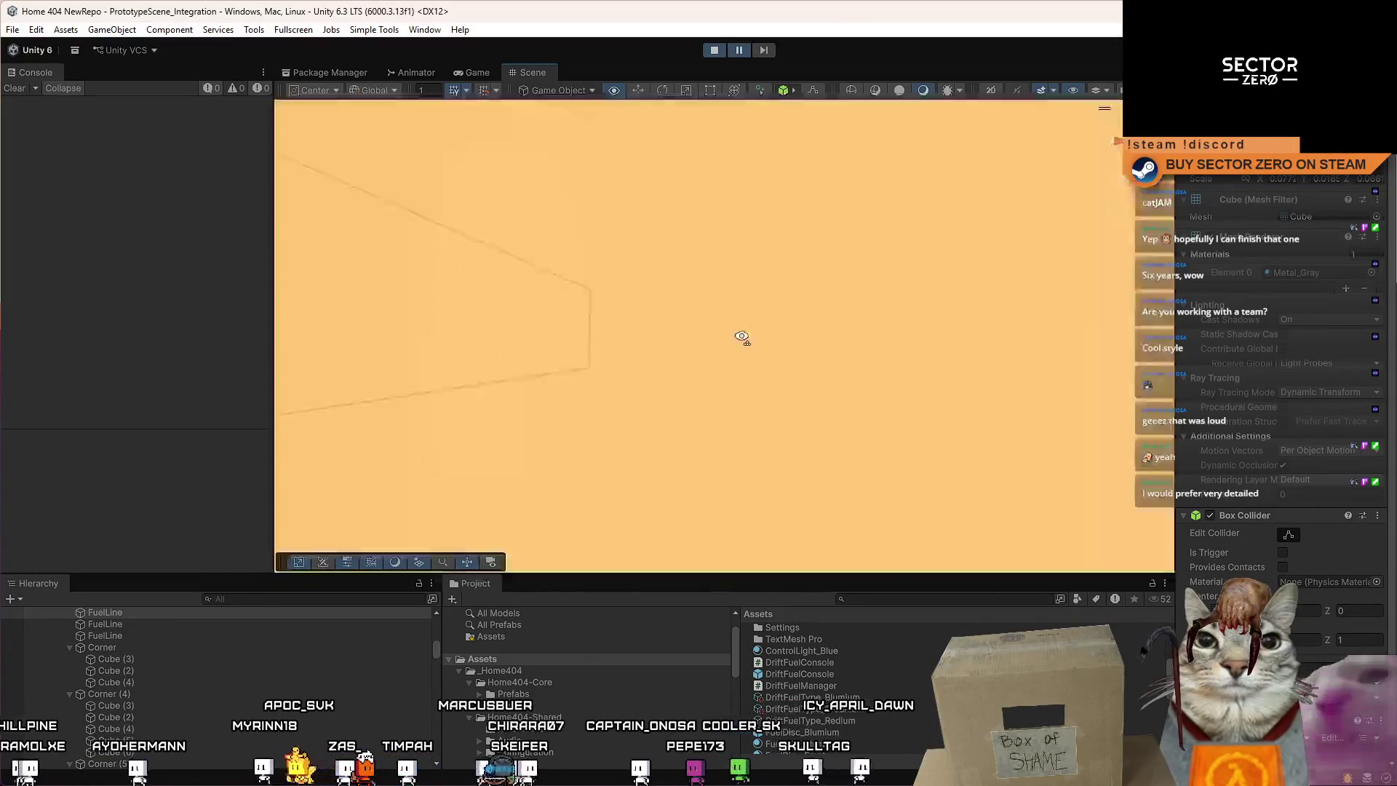
pyautogui.scroll(-3)
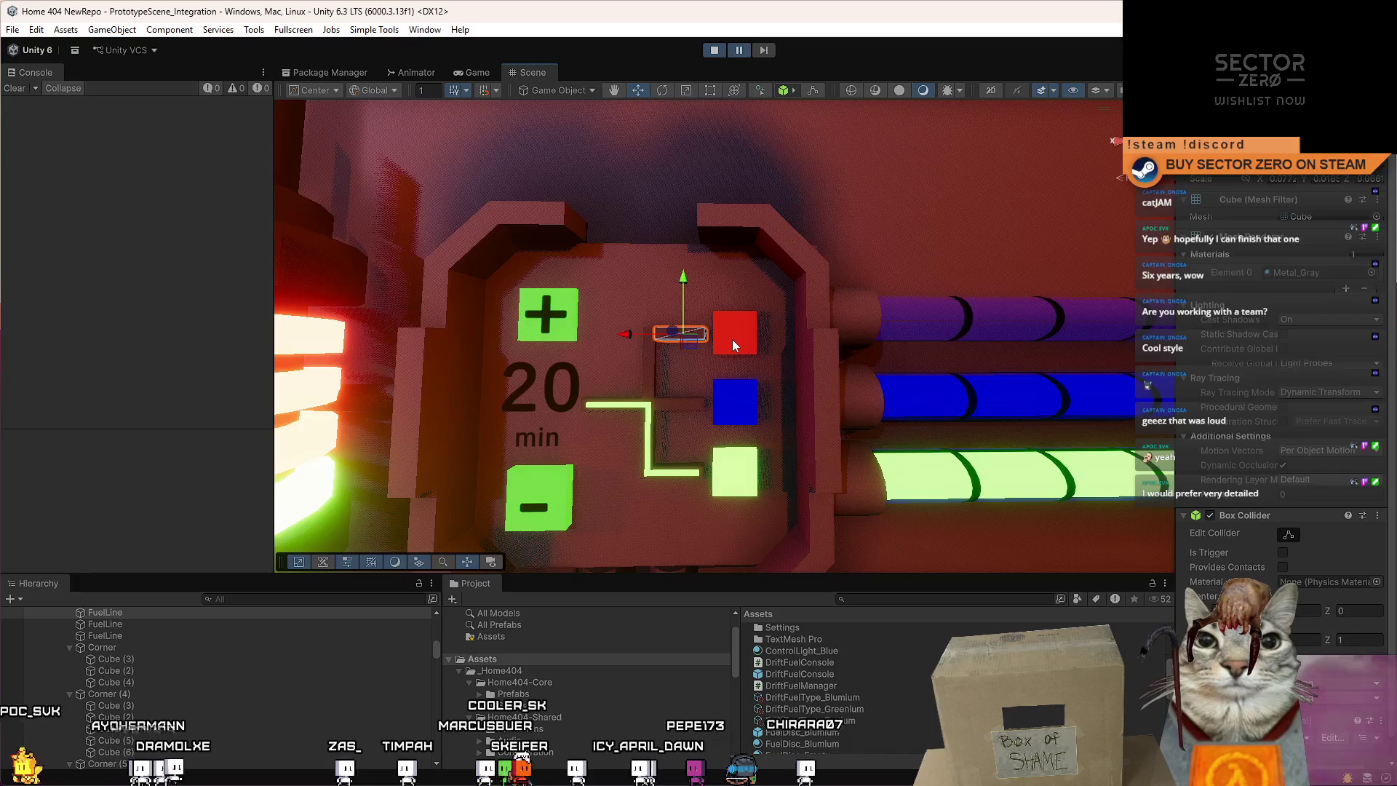
# Select the red selector light, then Button_SelectResource [2] in the Hierarchy.
pyautogui.click(735, 338)
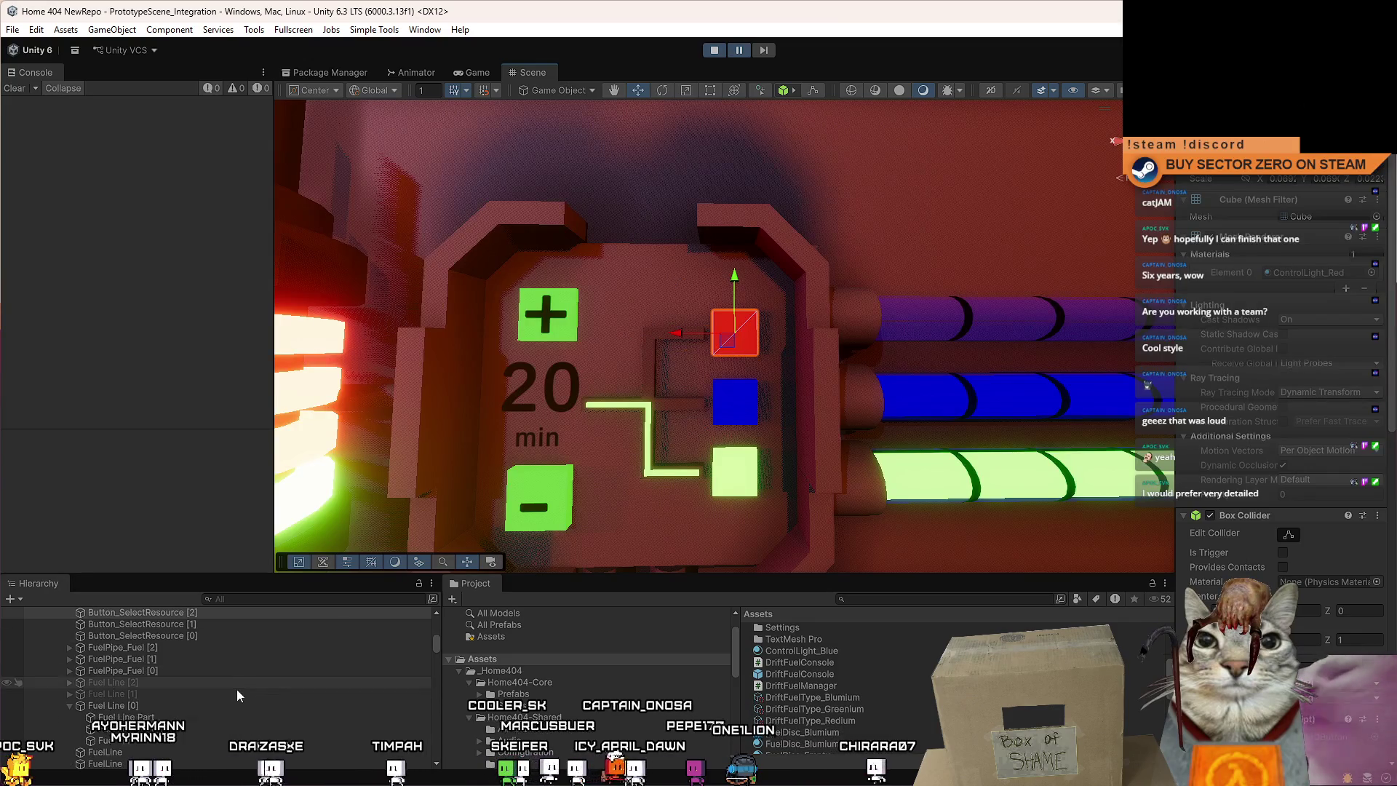
pyautogui.scroll(3)
pyautogui.click(223, 679)
pyautogui.click(221, 659)
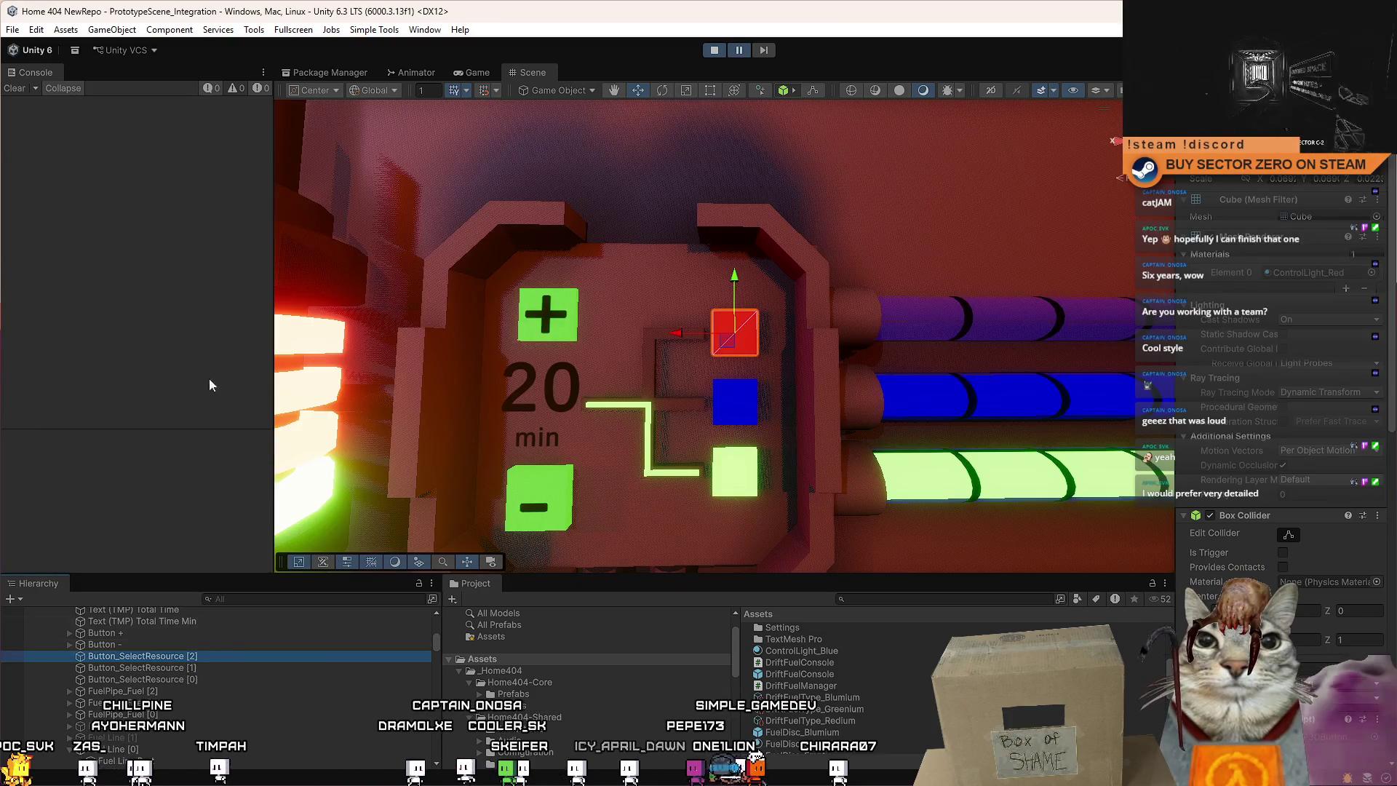
pyautogui.click(112, 29)
# Create a new cube and parent it under Button_SelectResource [0], the green light.
pyautogui.moveTo(219, 126)
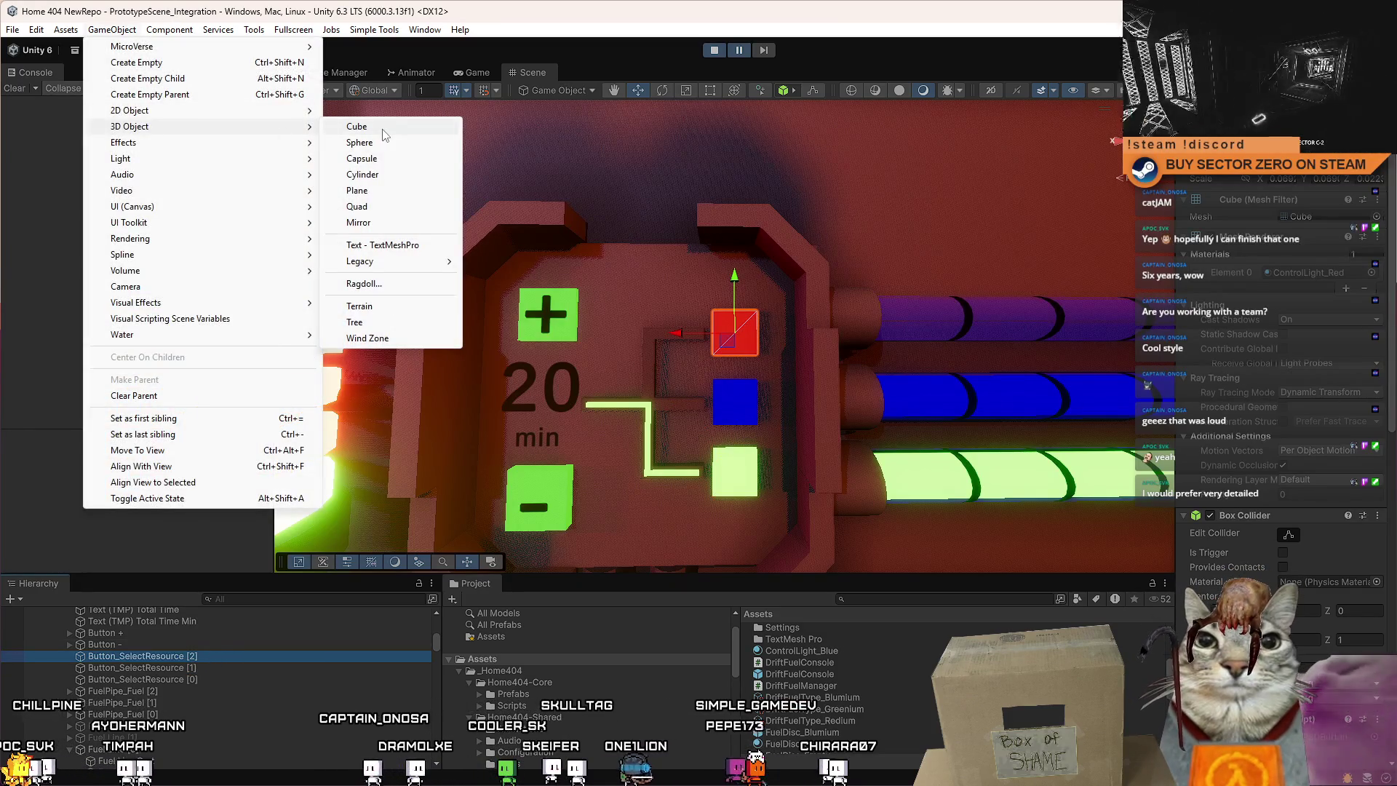
pyautogui.click(358, 126)
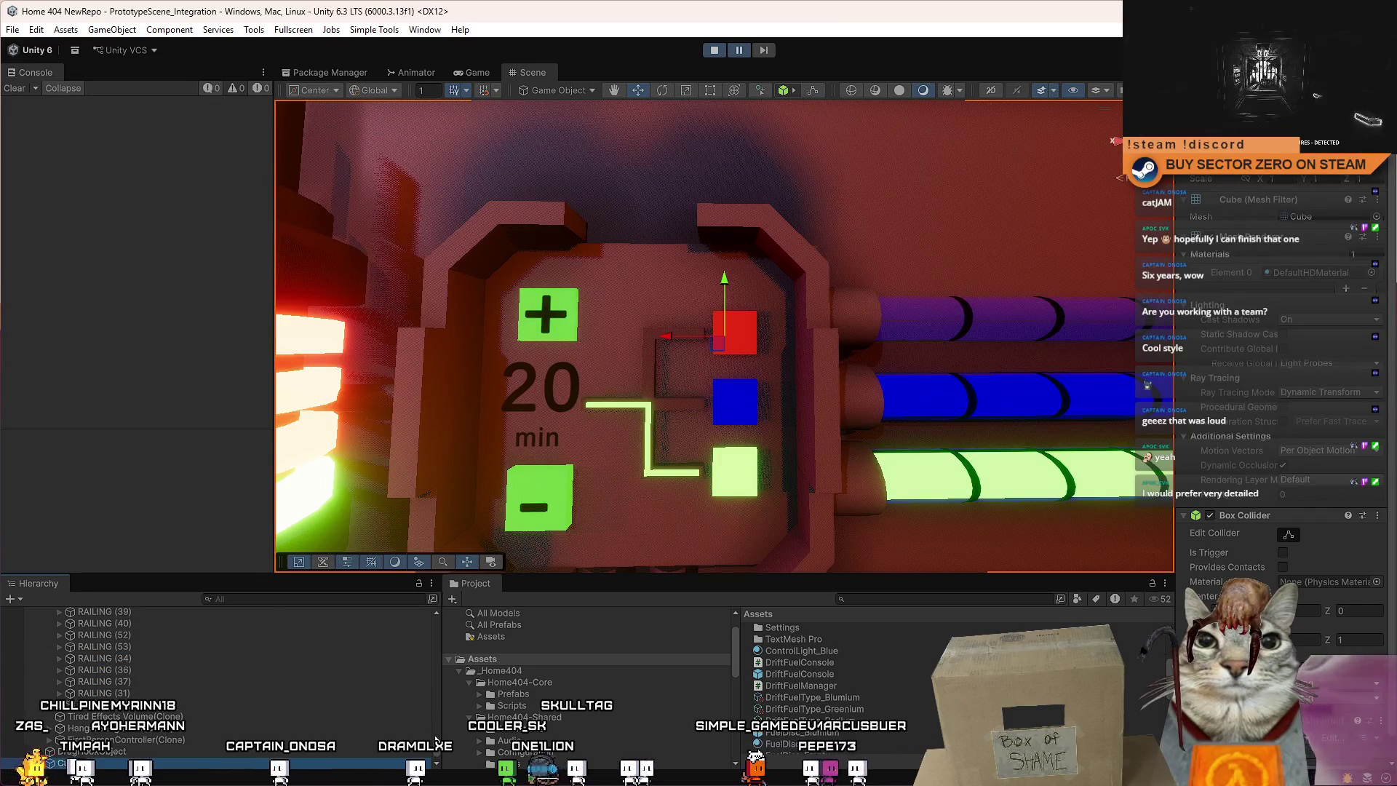
pyautogui.click(437, 762)
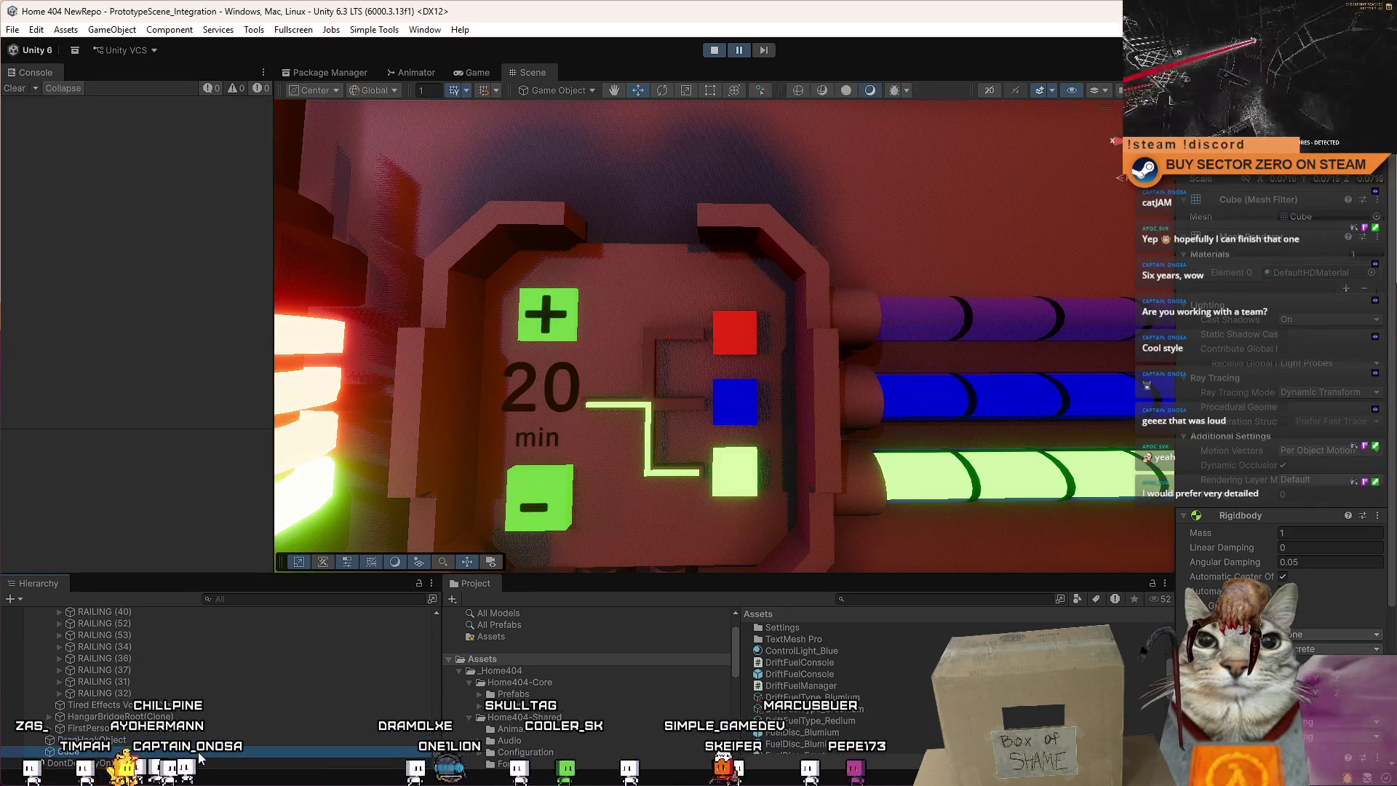
pyautogui.click(752, 335)
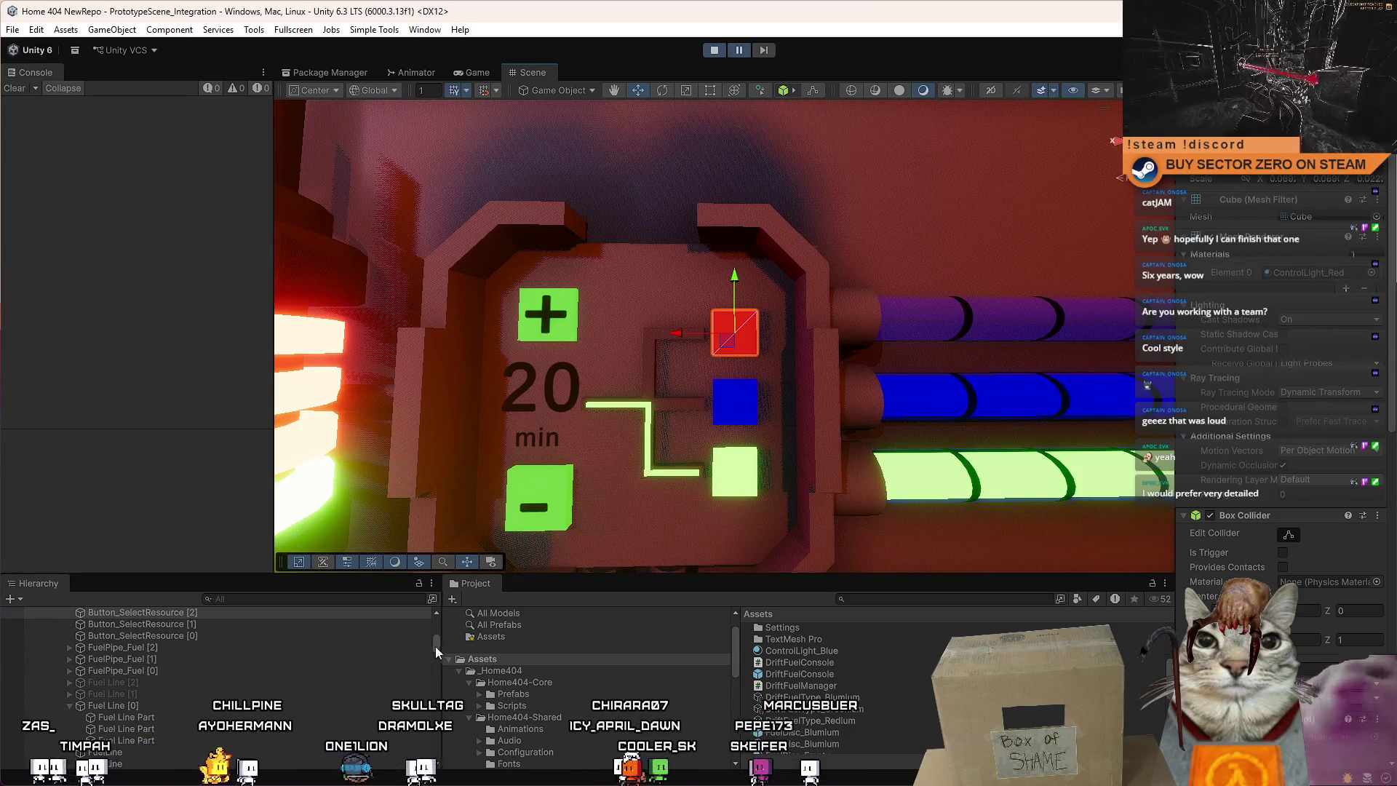
pyautogui.moveTo(437, 647); pyautogui.dragTo(439, 774)
pyautogui.click(229, 753)
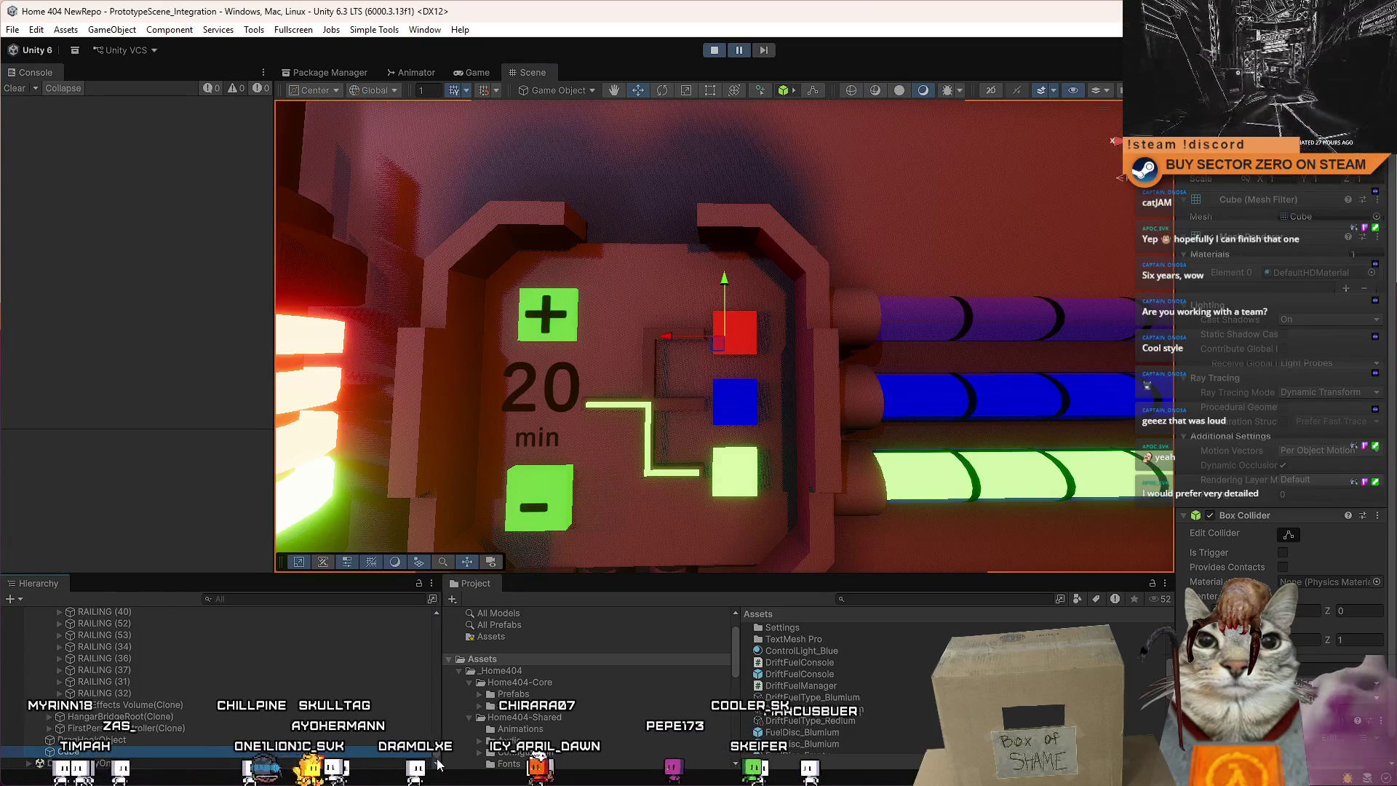
pyautogui.moveTo(436, 668); pyautogui.dragTo(438, 642)
pyautogui.click(224, 705)
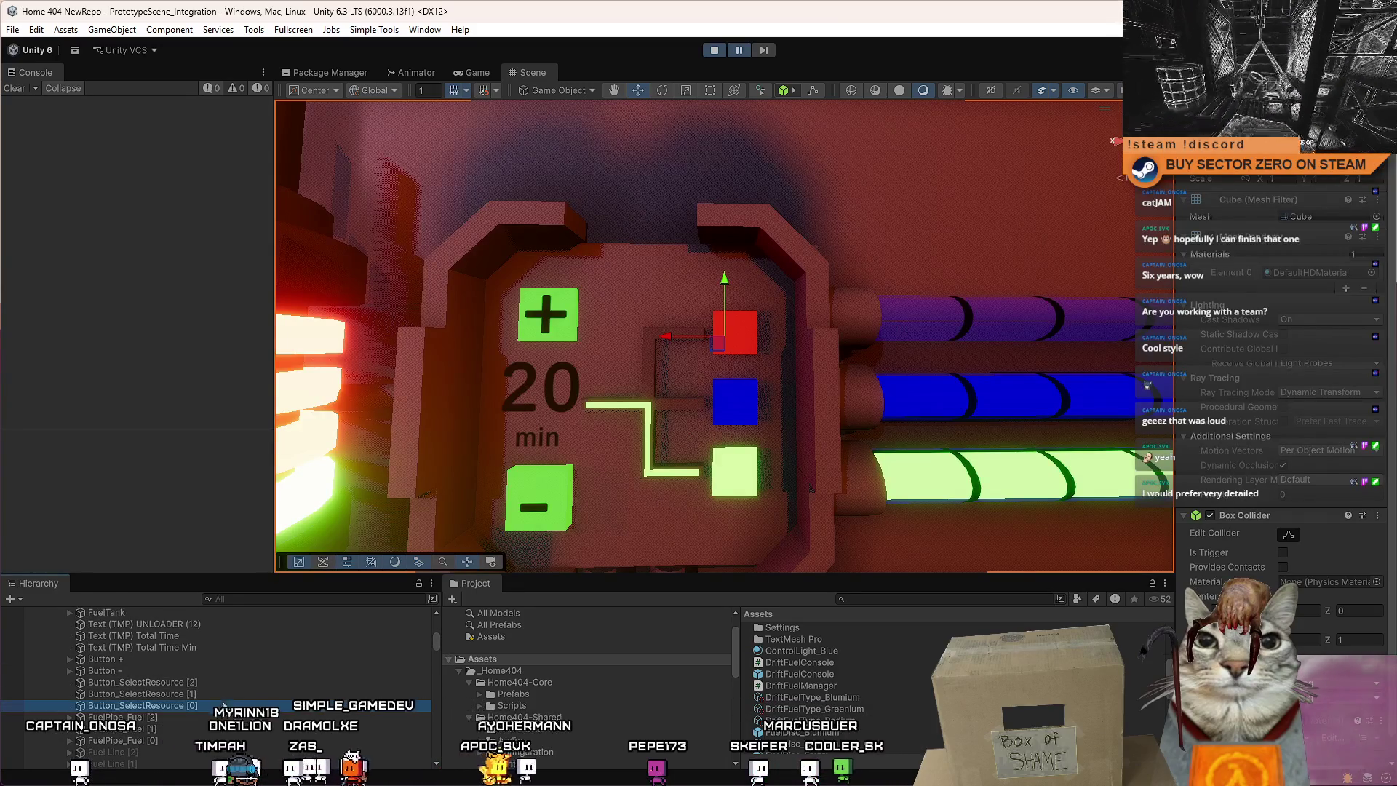
pyautogui.click(196, 718)
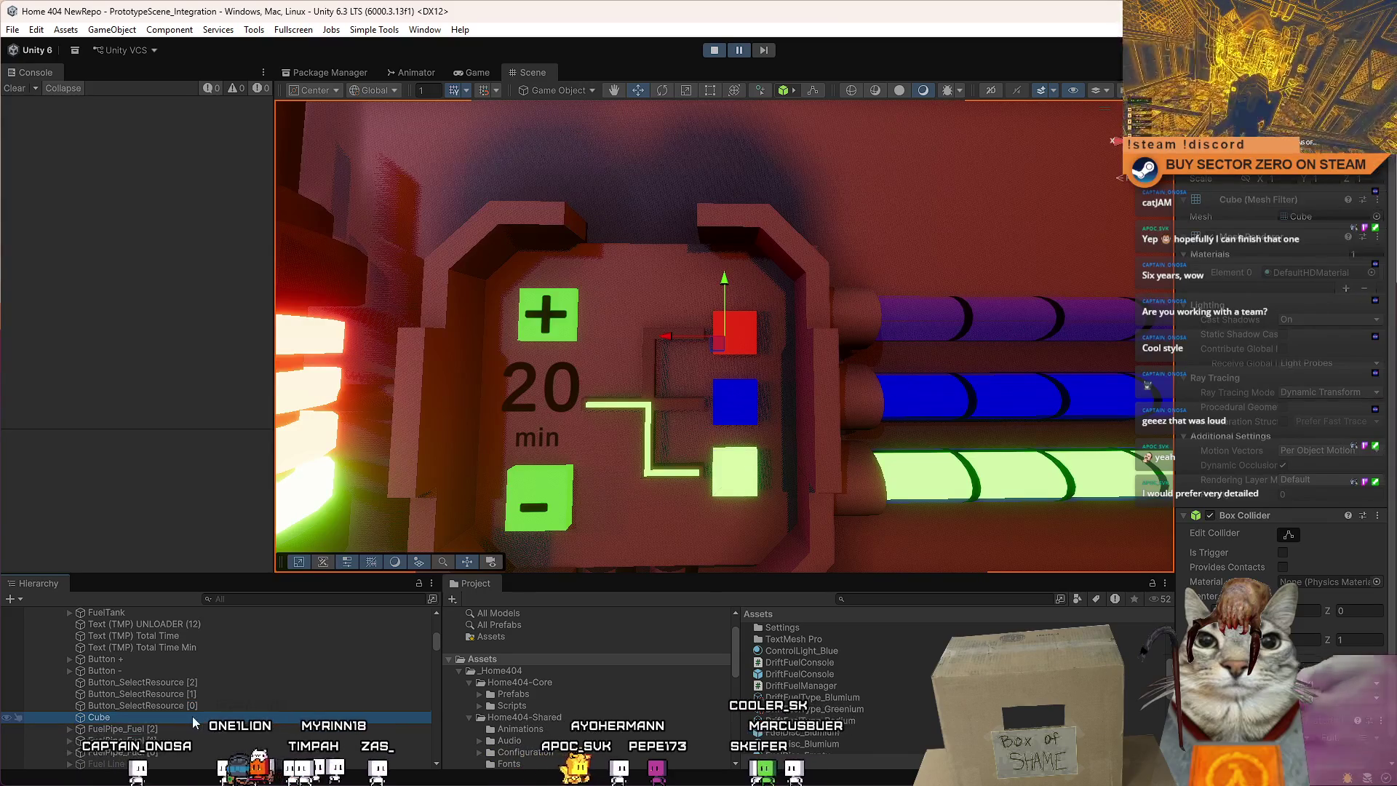
pyautogui.moveTo(216, 714); pyautogui.dragTo(102, 706)
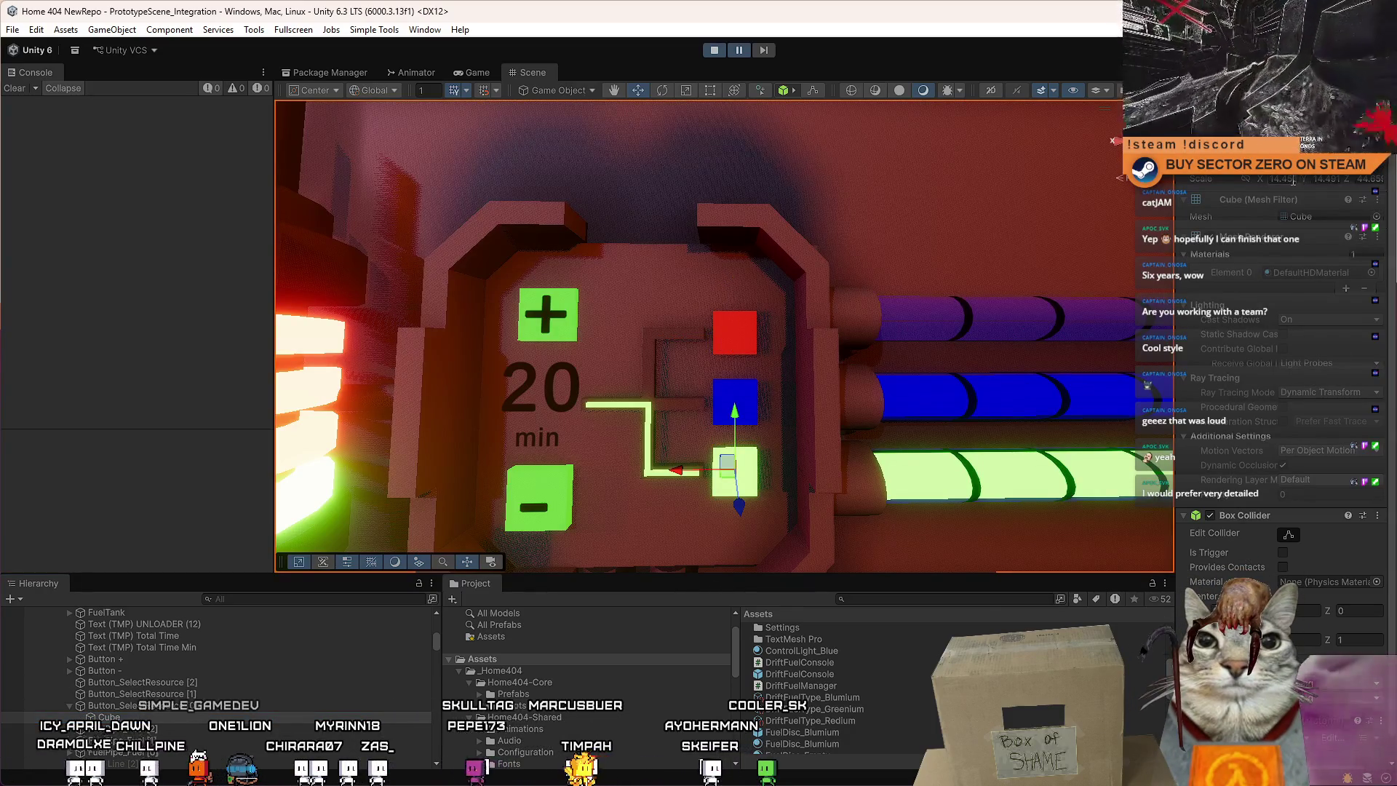
# Focus and orbit the view onto the glowing green light block on the console front.
pyautogui.moveTo(851, 342); pyautogui.dragTo(741, 355)
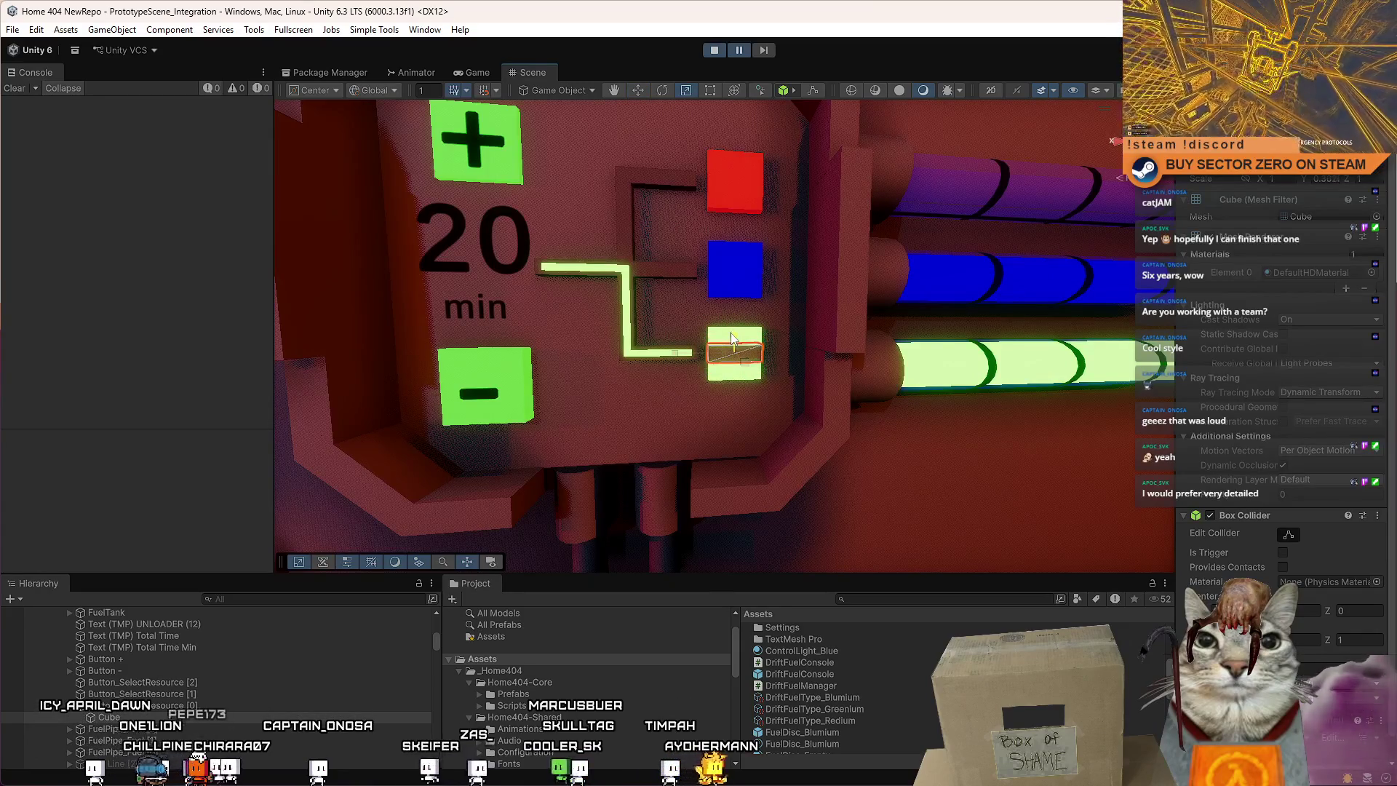
pyautogui.scroll(3)
pyautogui.moveTo(726, 339); pyautogui.dragTo(722, 347)
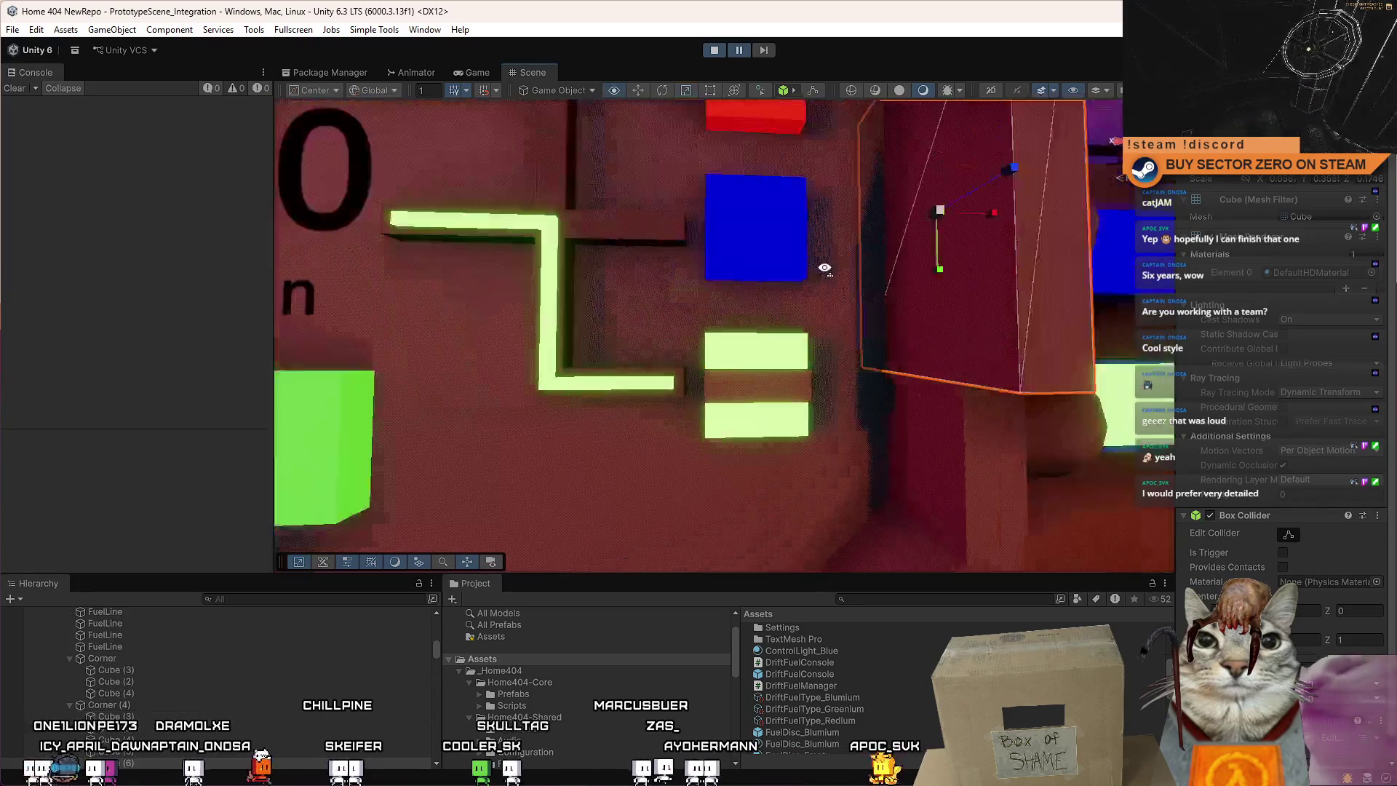
pyautogui.press('f')
pyautogui.moveTo(829, 265); pyautogui.dragTo(827, 320)
pyautogui.scroll(3)
pyautogui.click(728, 361)
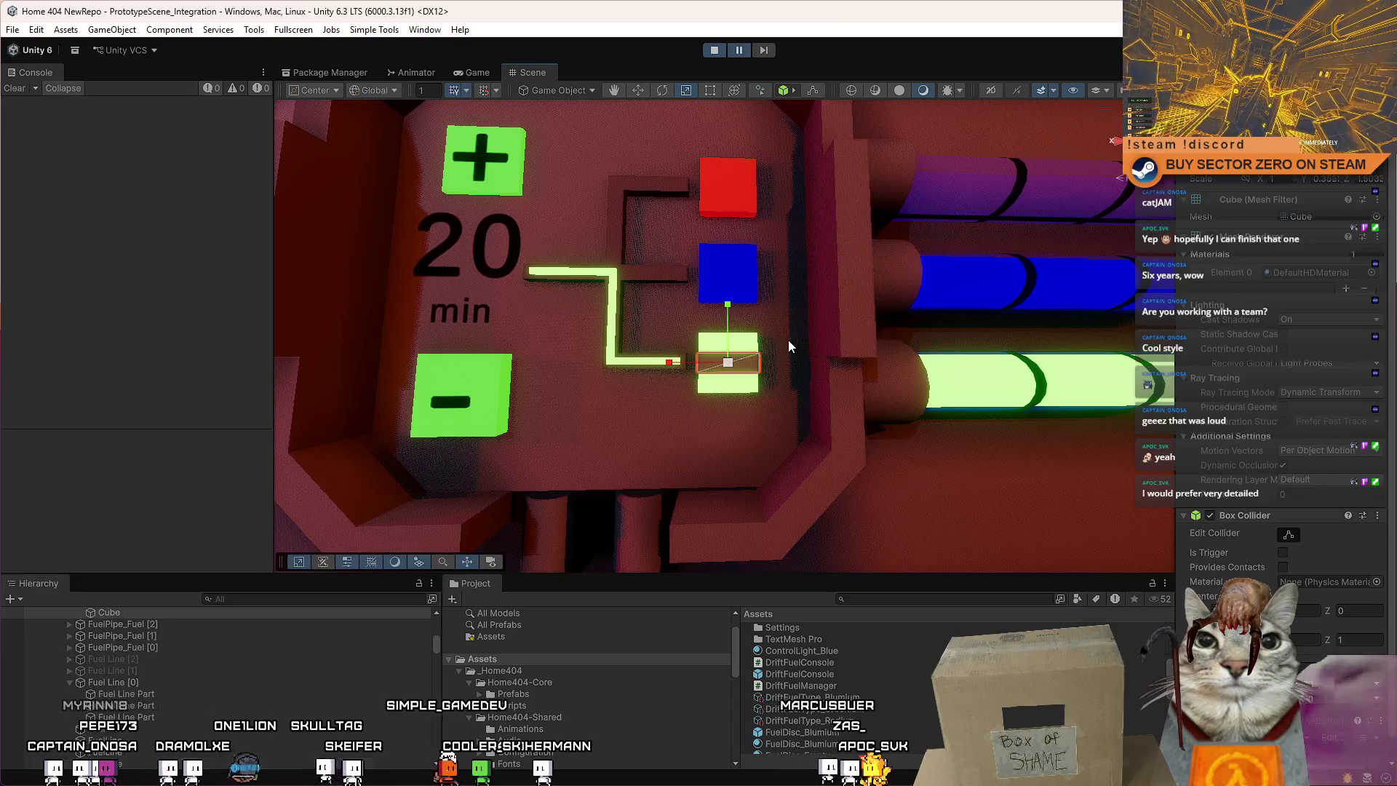
pyautogui.click(726, 380)
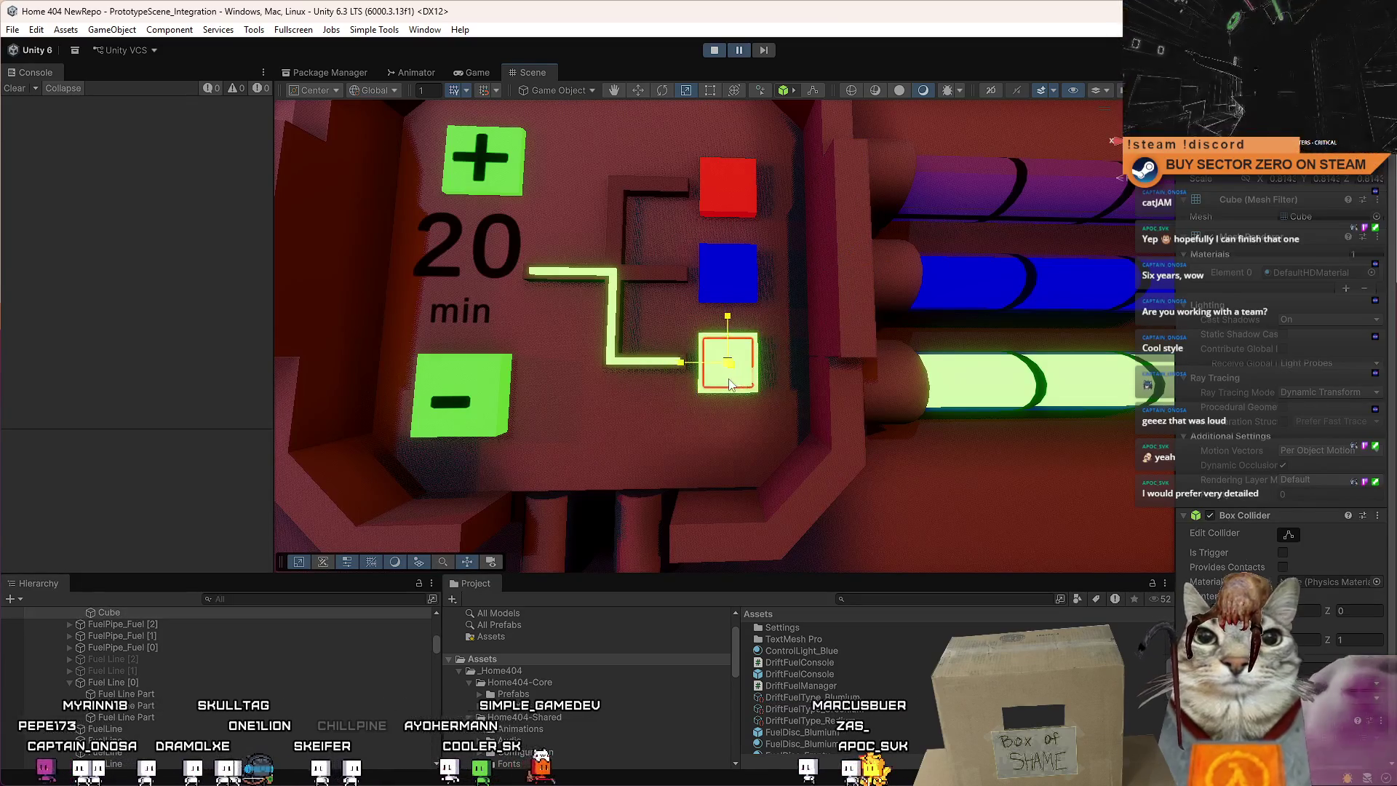
# With the Move tool active, select the small square frame inside the green light.
pyautogui.press('w')
pyautogui.moveTo(723, 392); pyautogui.dragTo(711, 364)
pyautogui.click(711, 363)
pyautogui.scroll(3)
pyautogui.scroll(3)
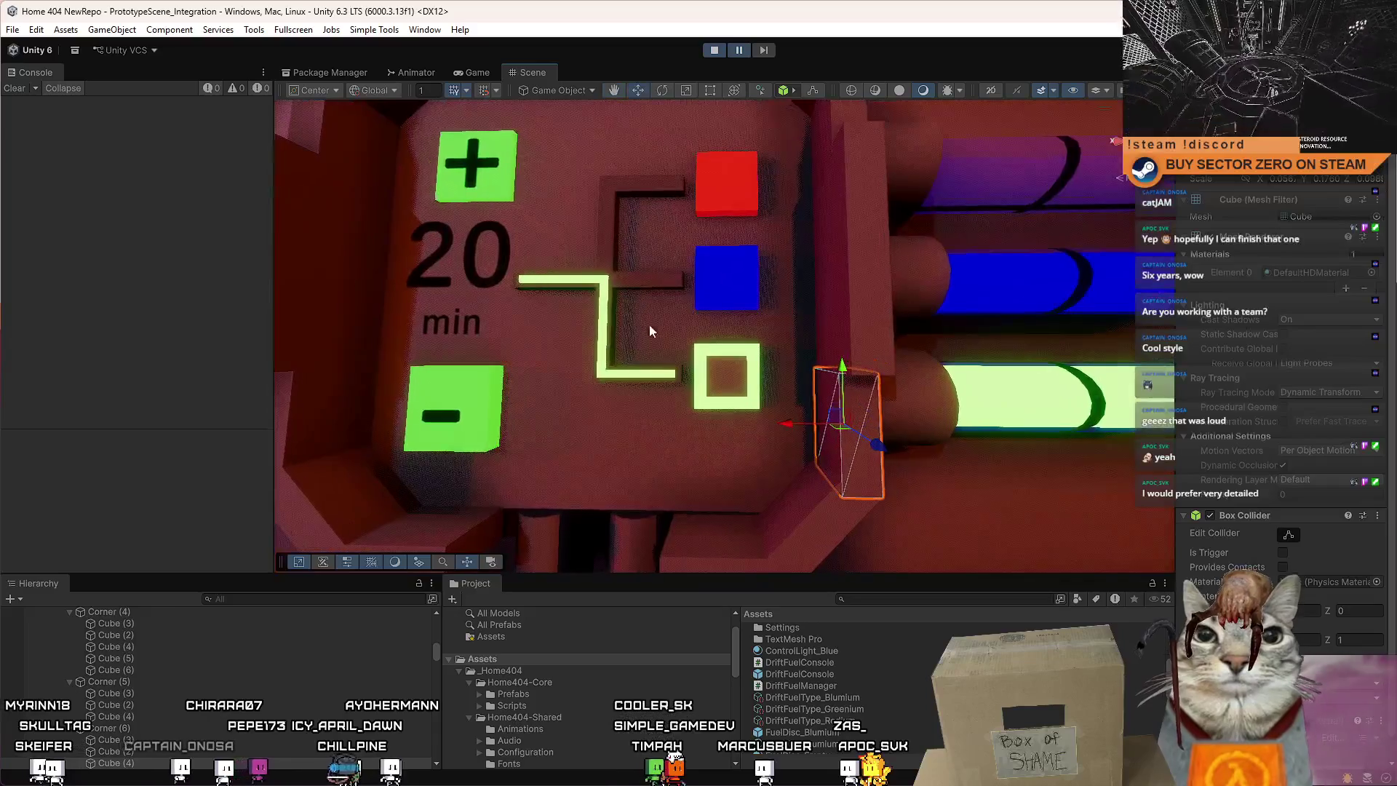
pyautogui.click(736, 369)
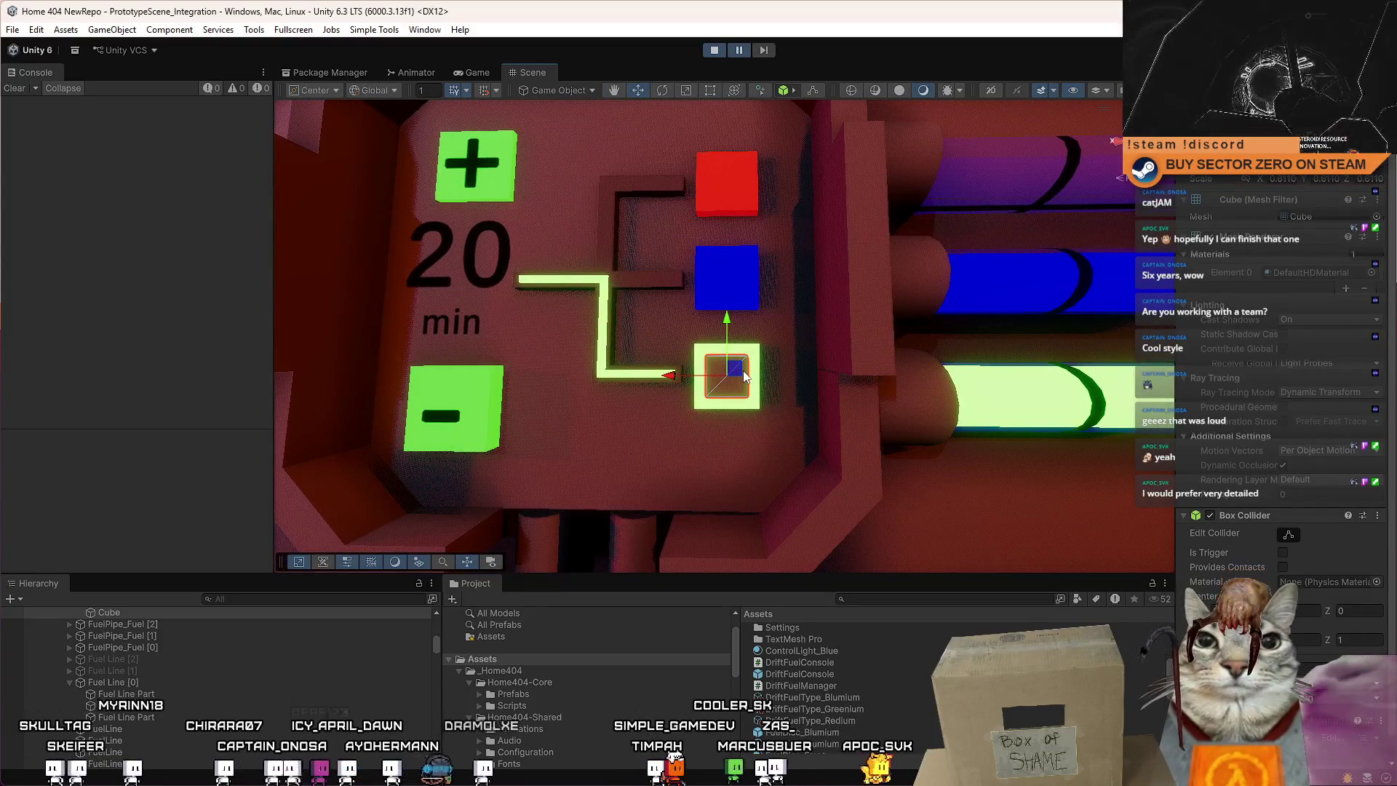
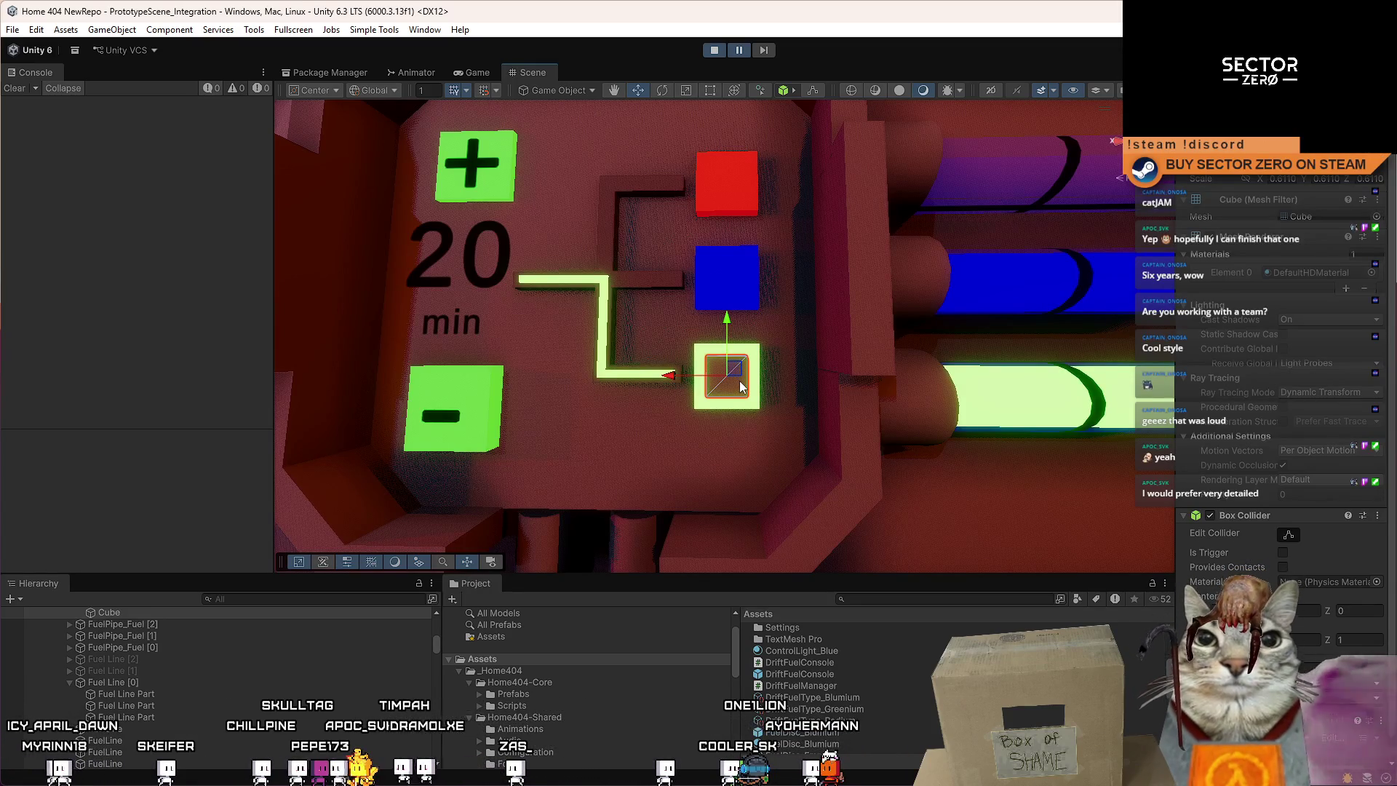
# Select the tall connector and the glowing square button in turn, framing each in view.
pyautogui.press('r')
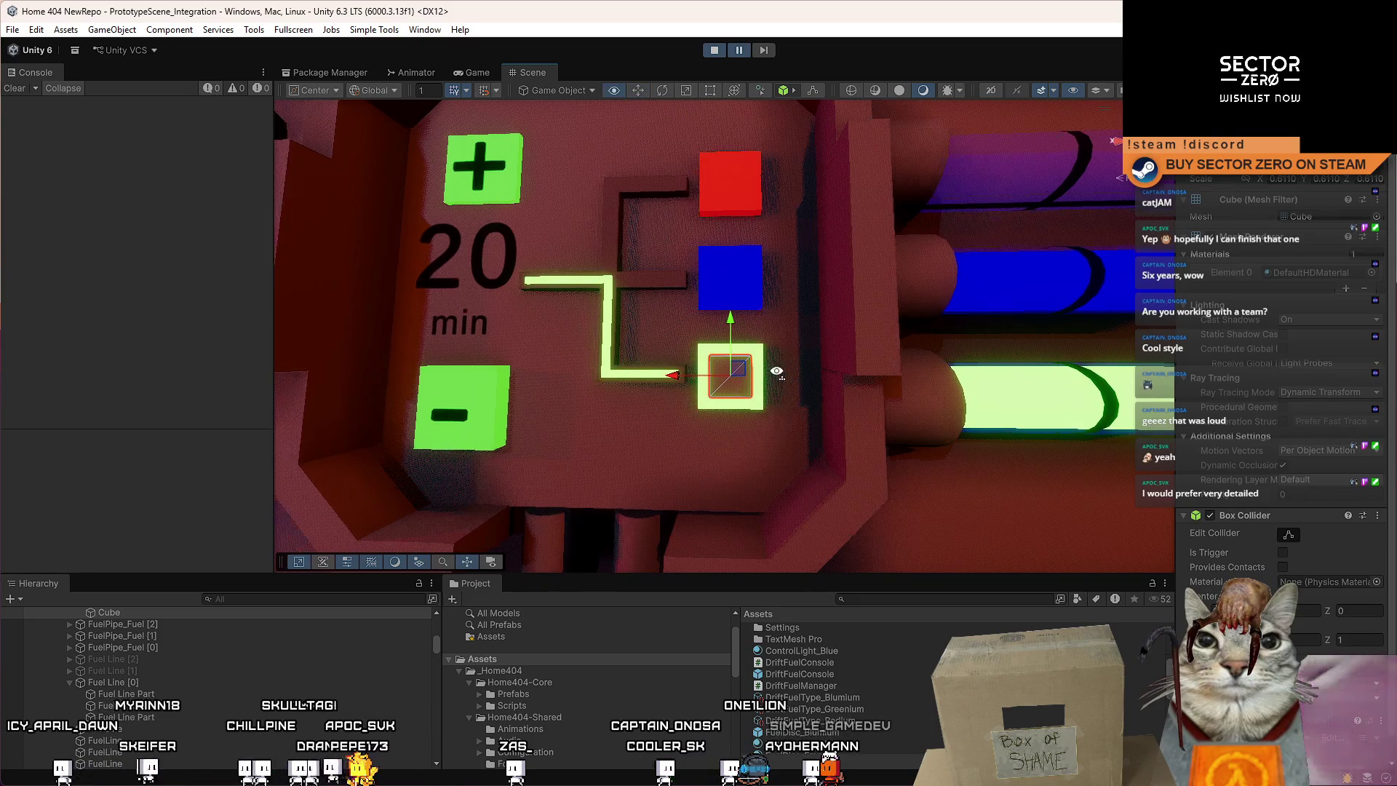
pyautogui.click(842, 377)
pyautogui.press('f')
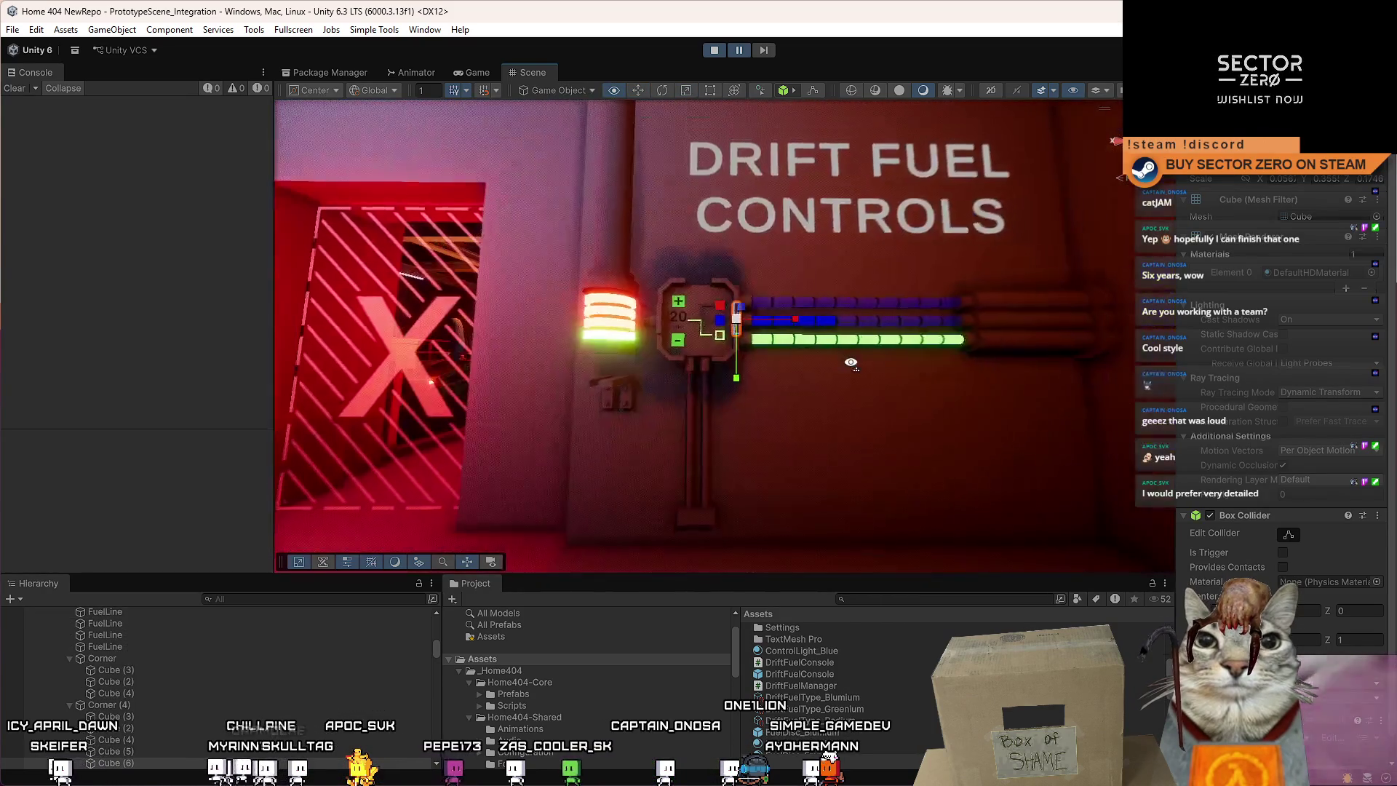
pyautogui.click(707, 339)
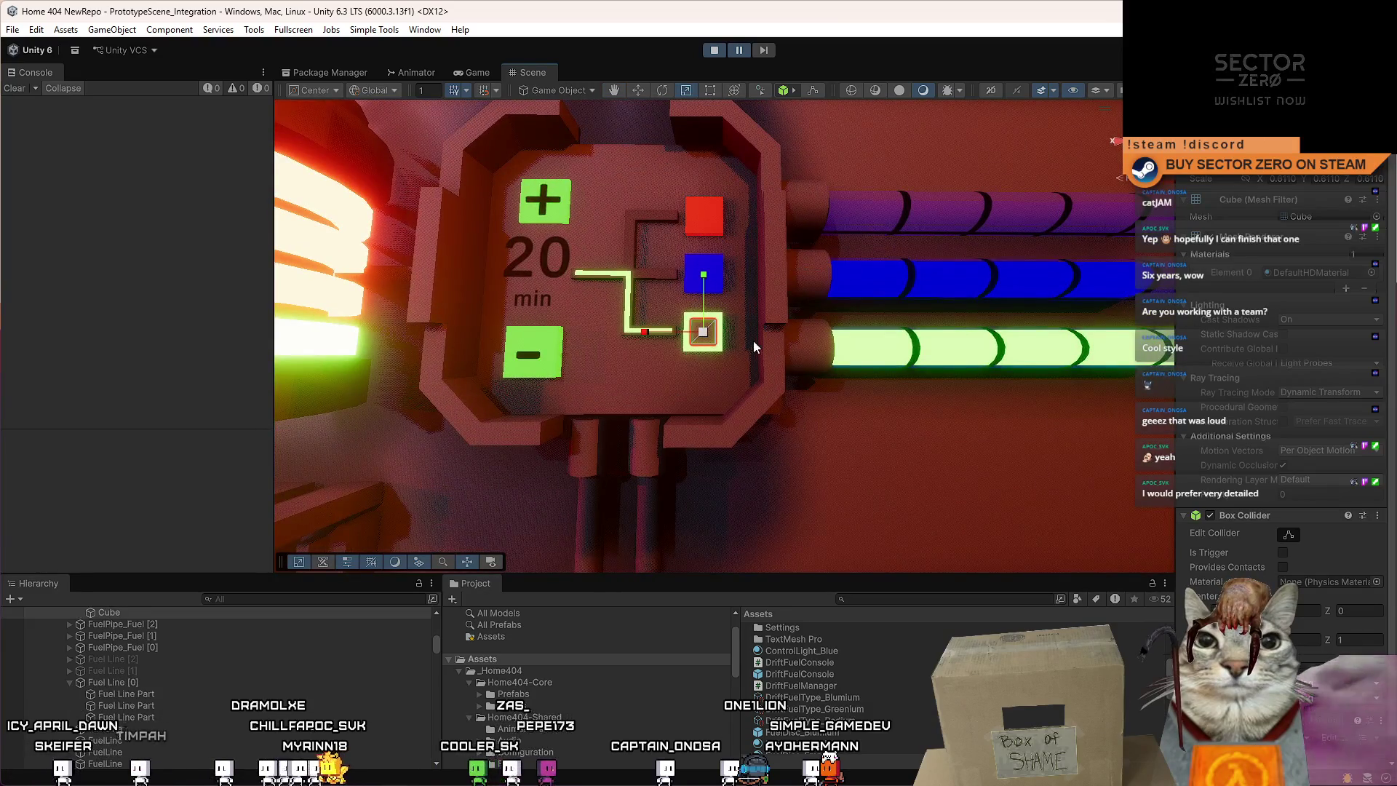
pyautogui.press('f')
# Give the button's inner cube ControlLight_Green, then replace it with Metal_Gray.
pyautogui.click(623, 327)
pyautogui.click(1372, 272)
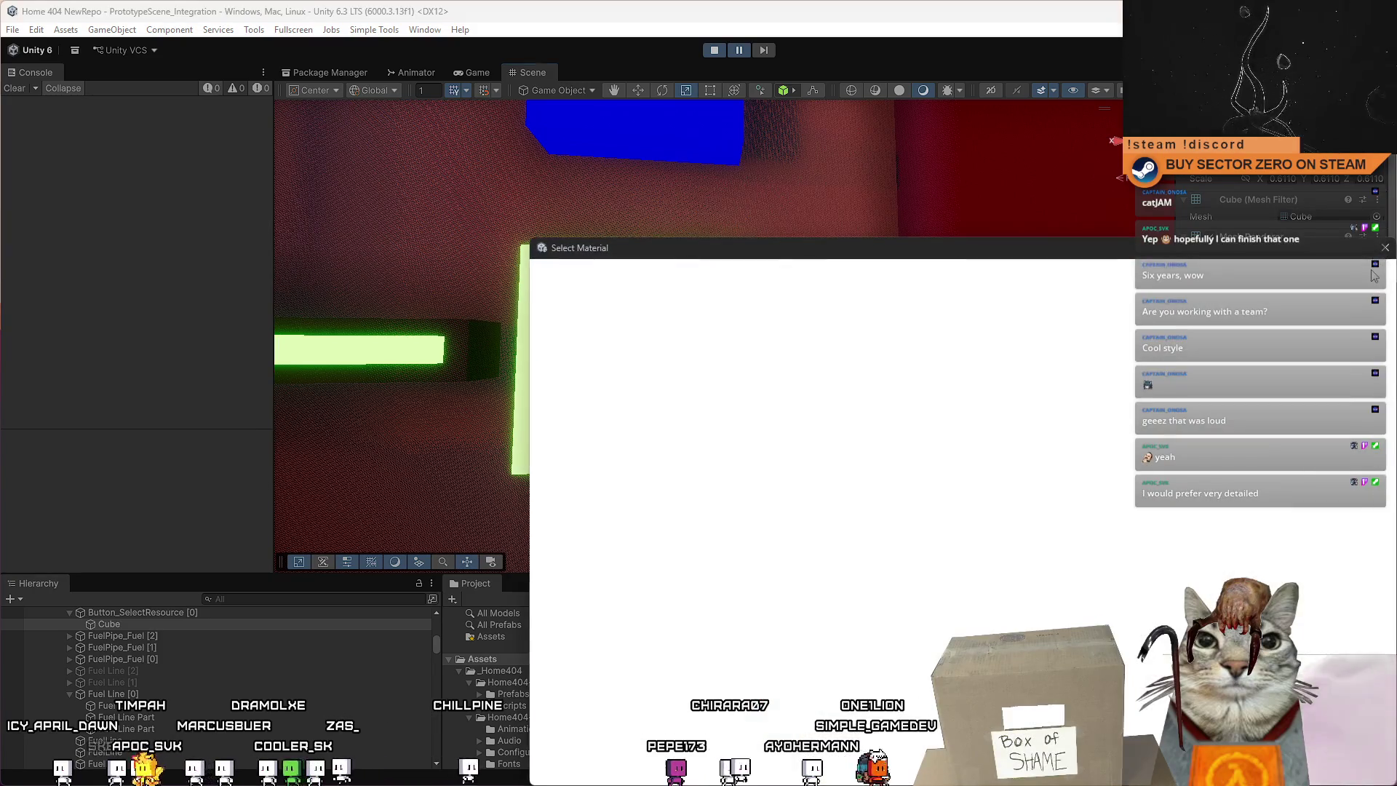
pyautogui.write('control light gr')
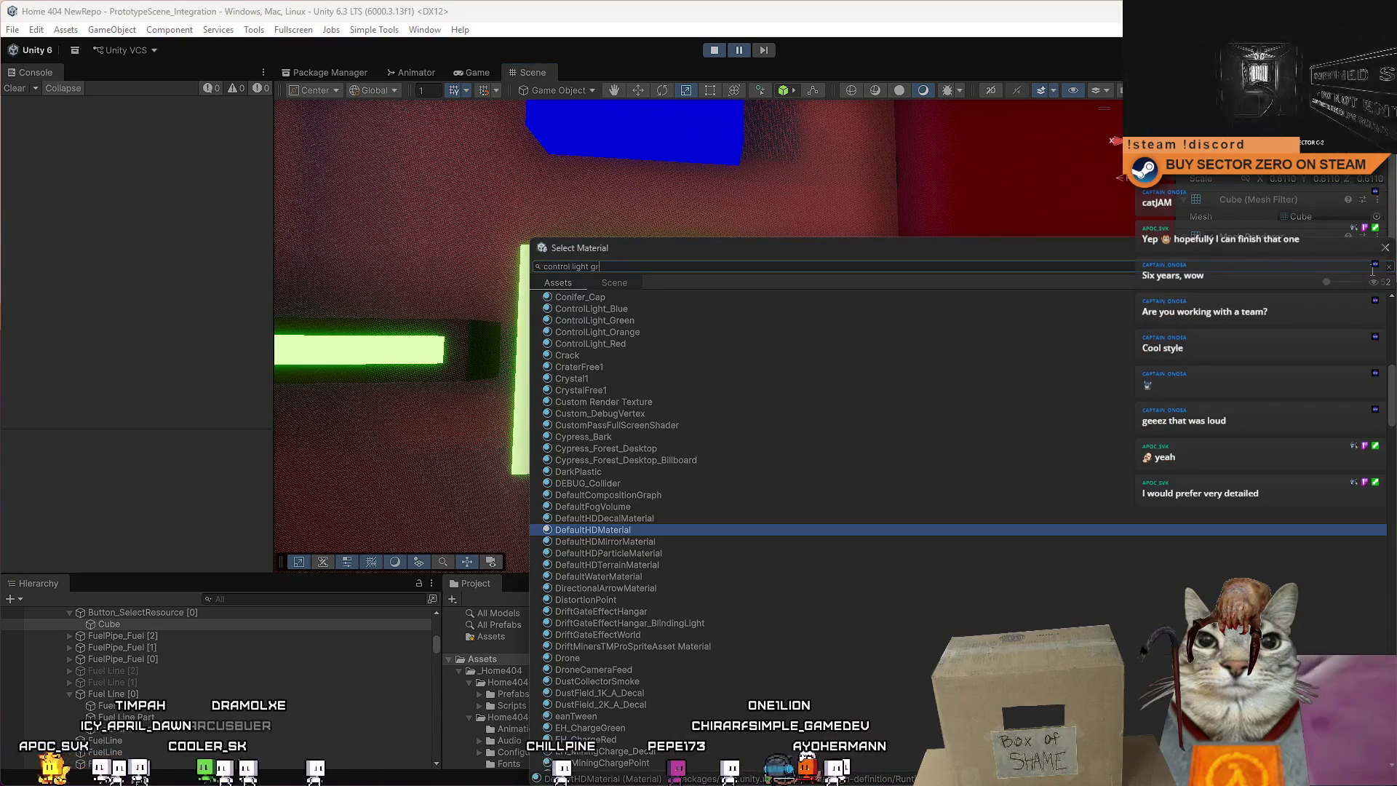
pyautogui.press('Return')
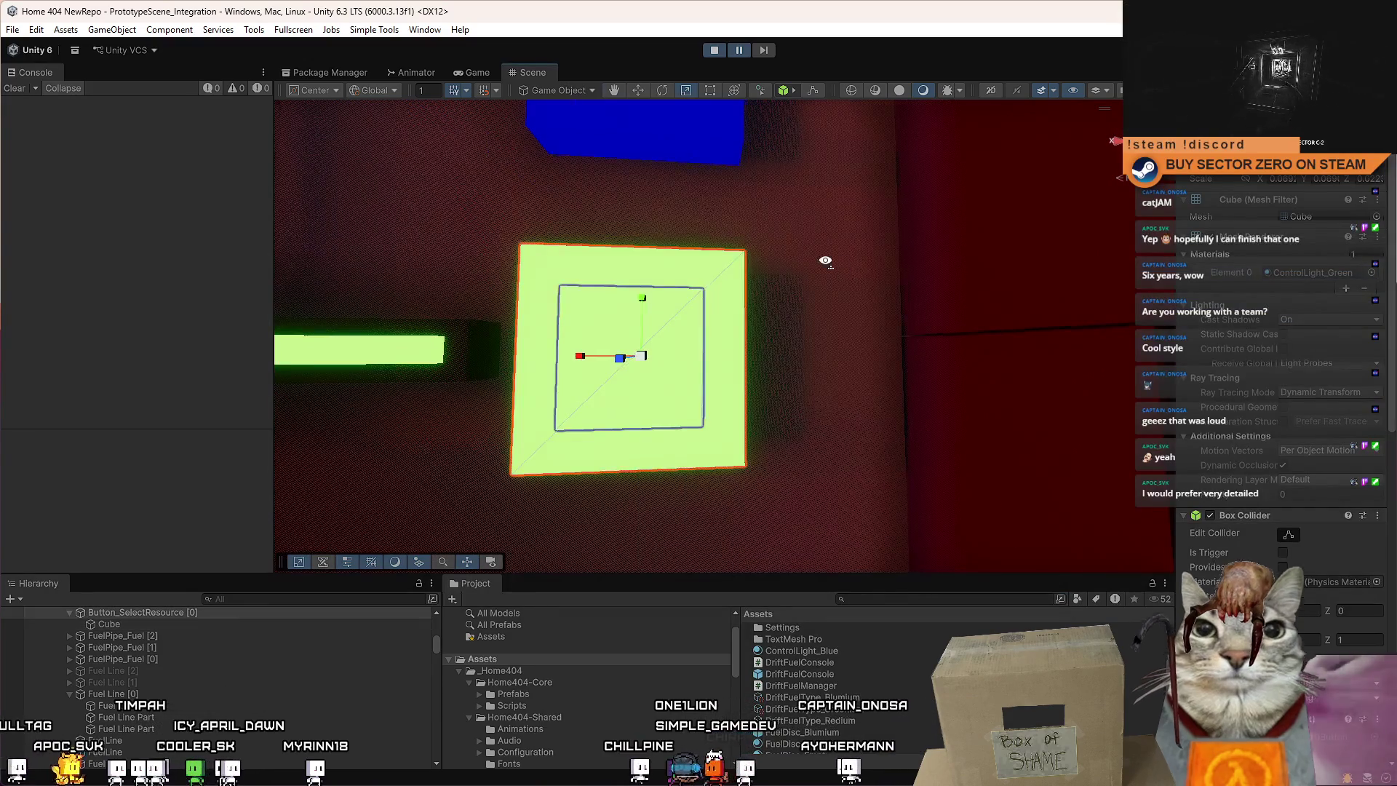
pyautogui.press('f')
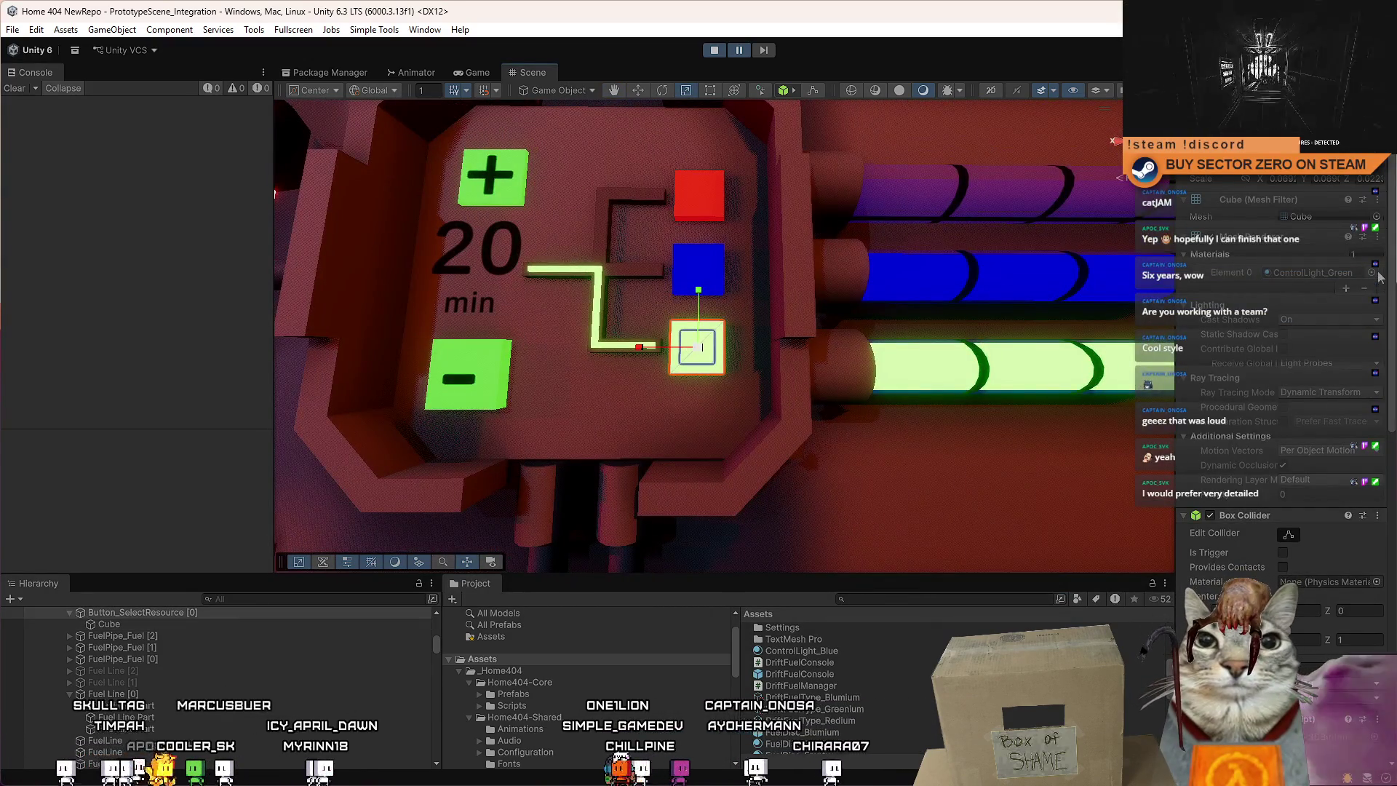
pyautogui.click(1372, 273)
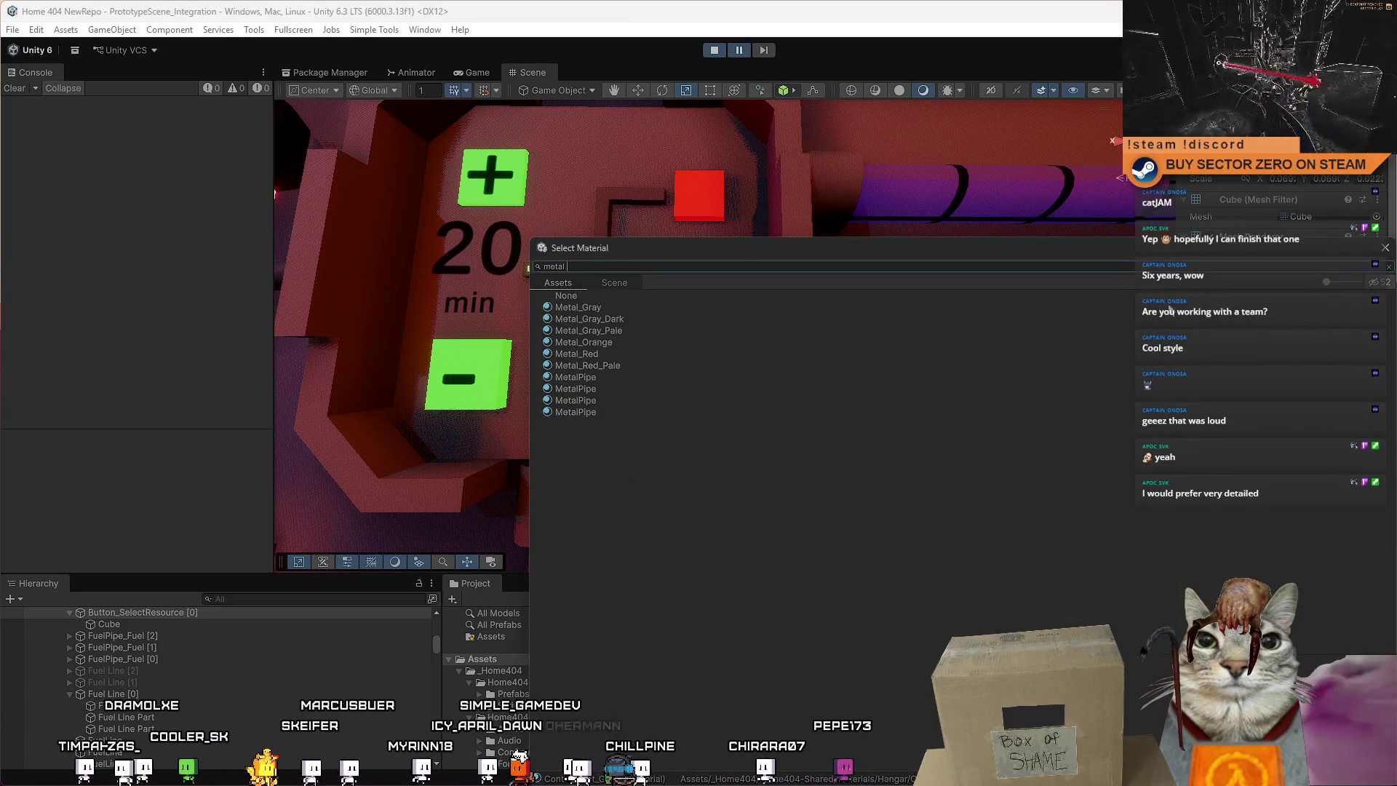
pyautogui.doubleClick(601, 307)
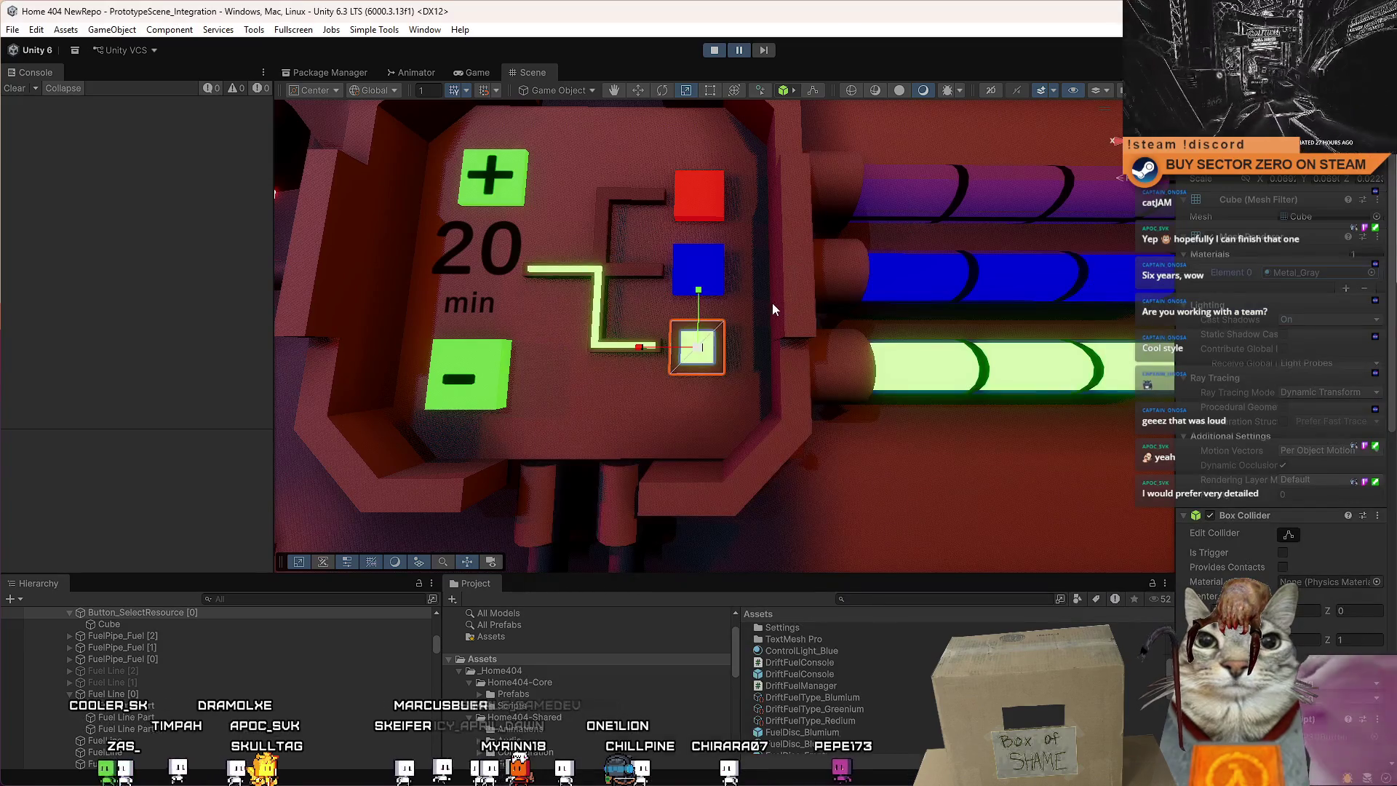
# Select the thin connector beside the lights and bring up the Game view.
pyautogui.click(773, 324)
pyautogui.scroll(-3)
pyautogui.scroll(3)
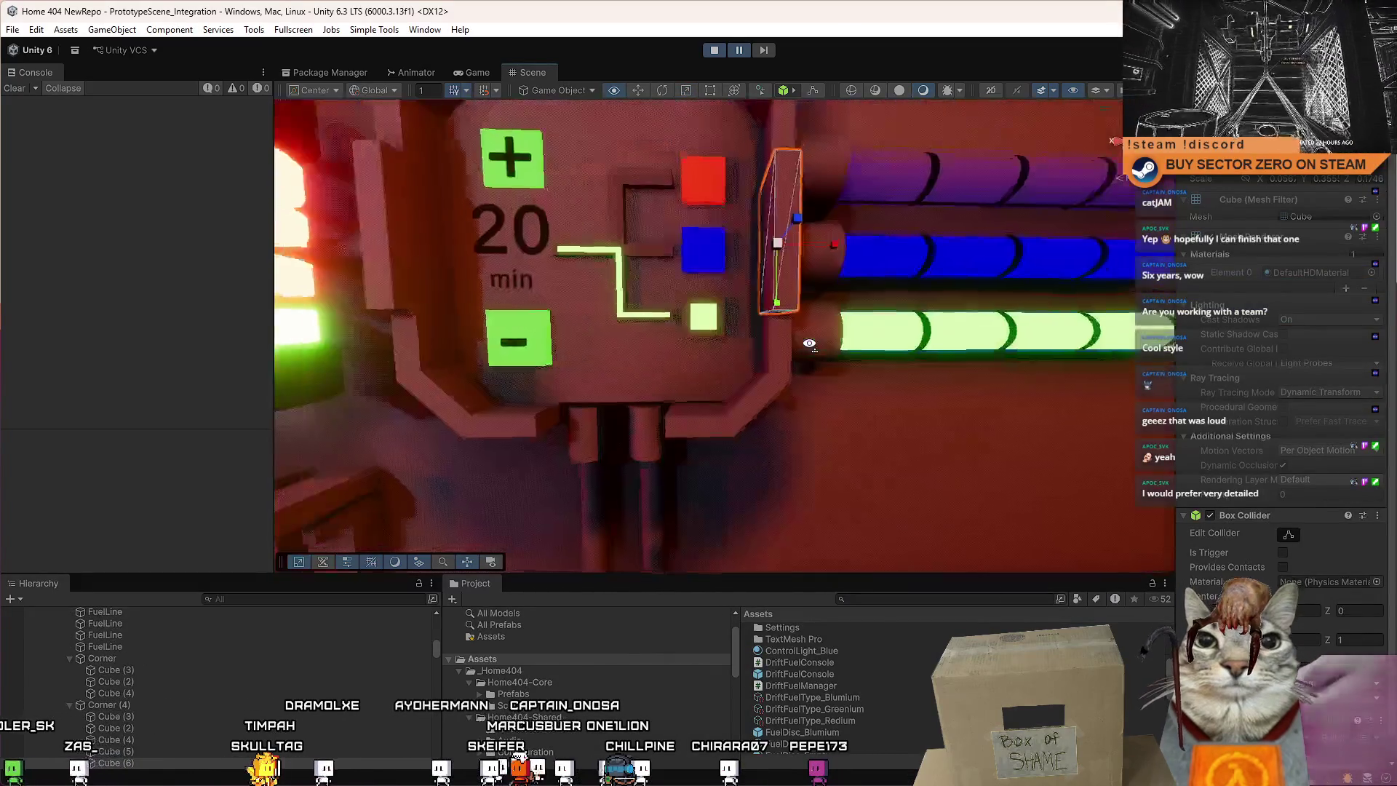
pyautogui.click(482, 72)
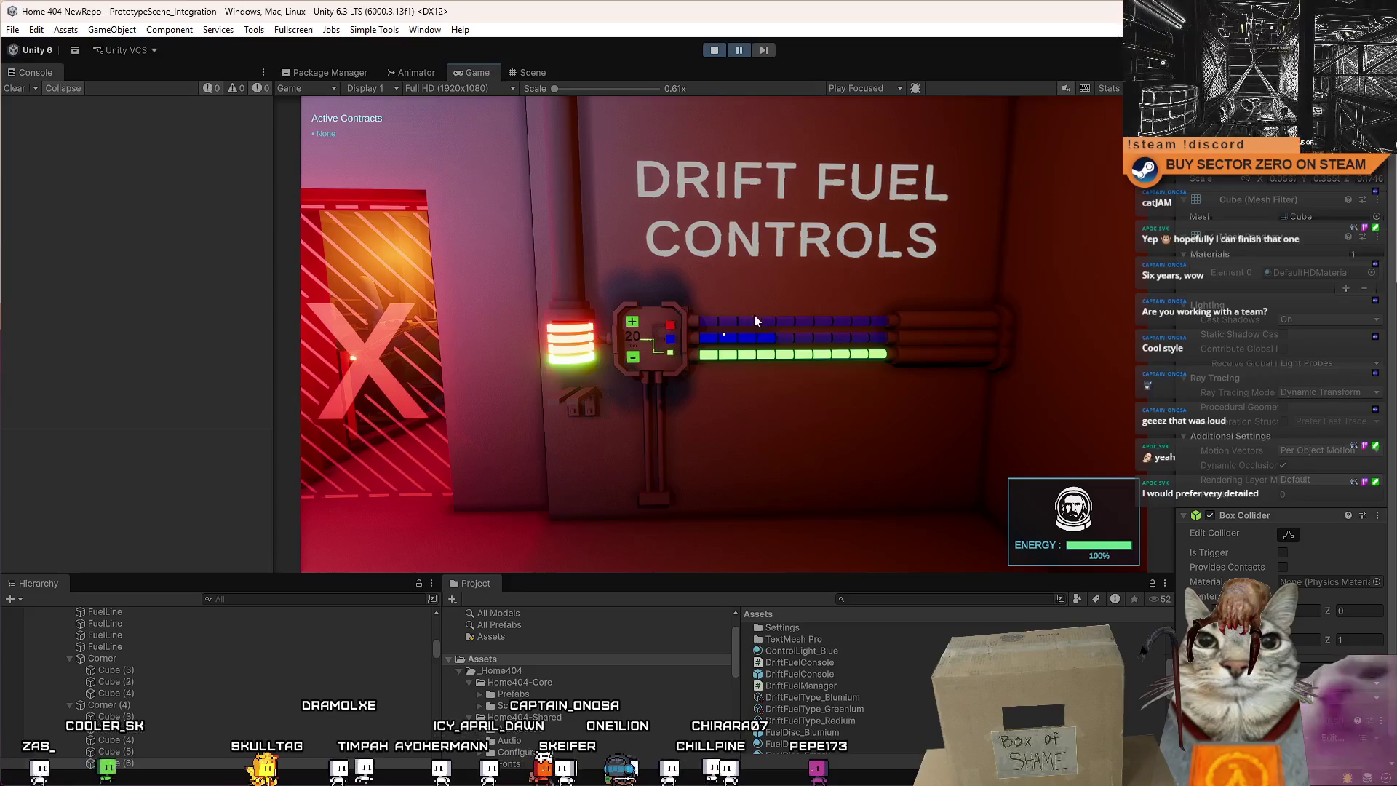
# Walk the player up to and around the fuel panel, toggle the pause menu, then go back to Scene view.
pyautogui.press('w')
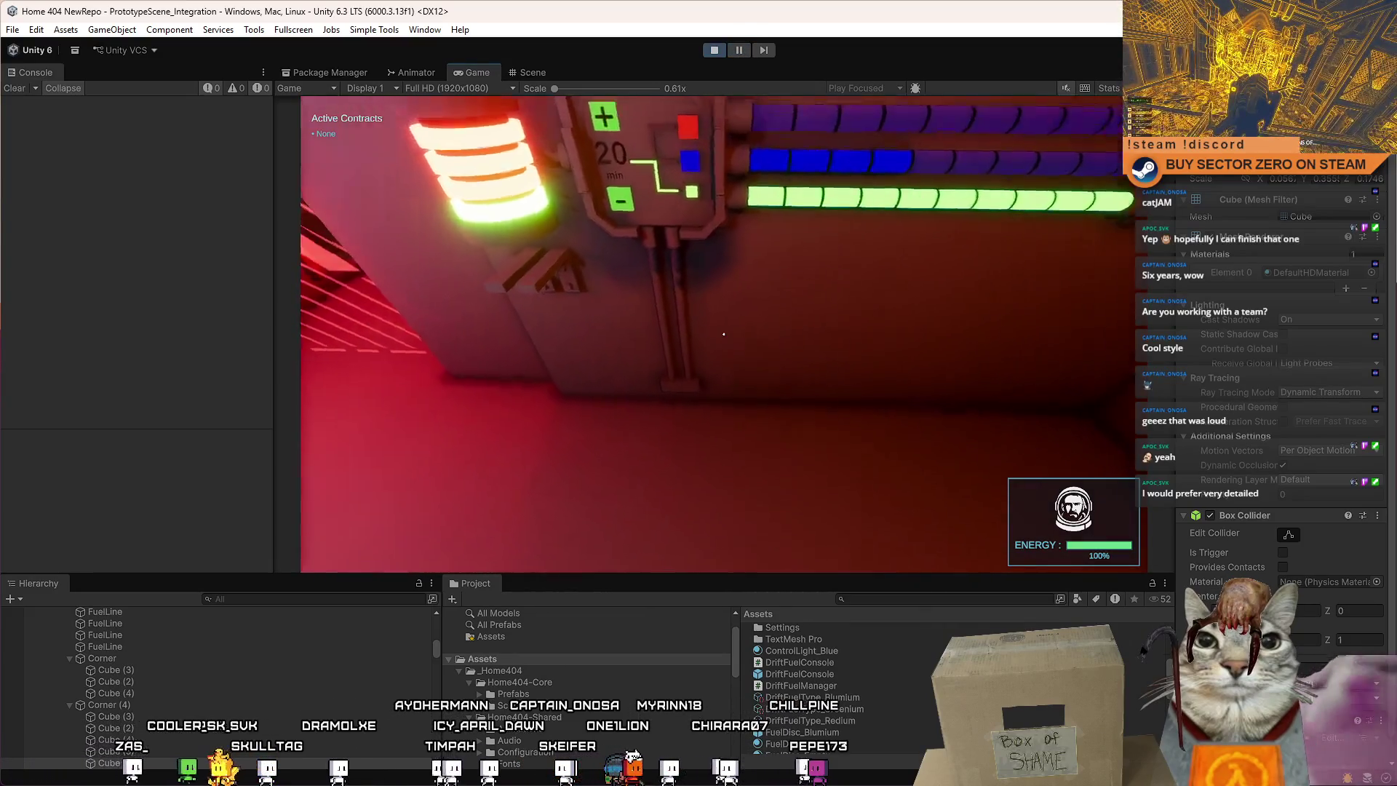
pyautogui.press('w')
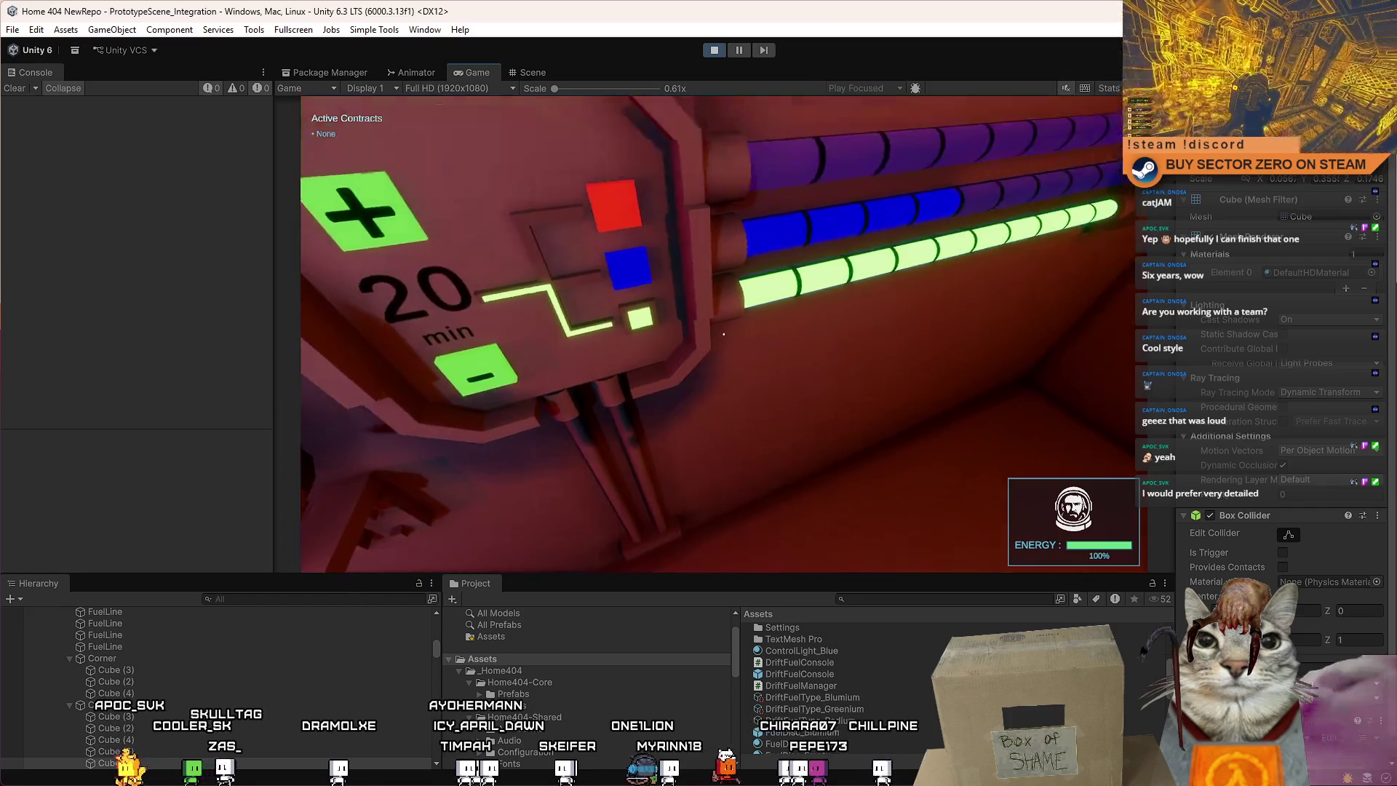
pyautogui.press('a')
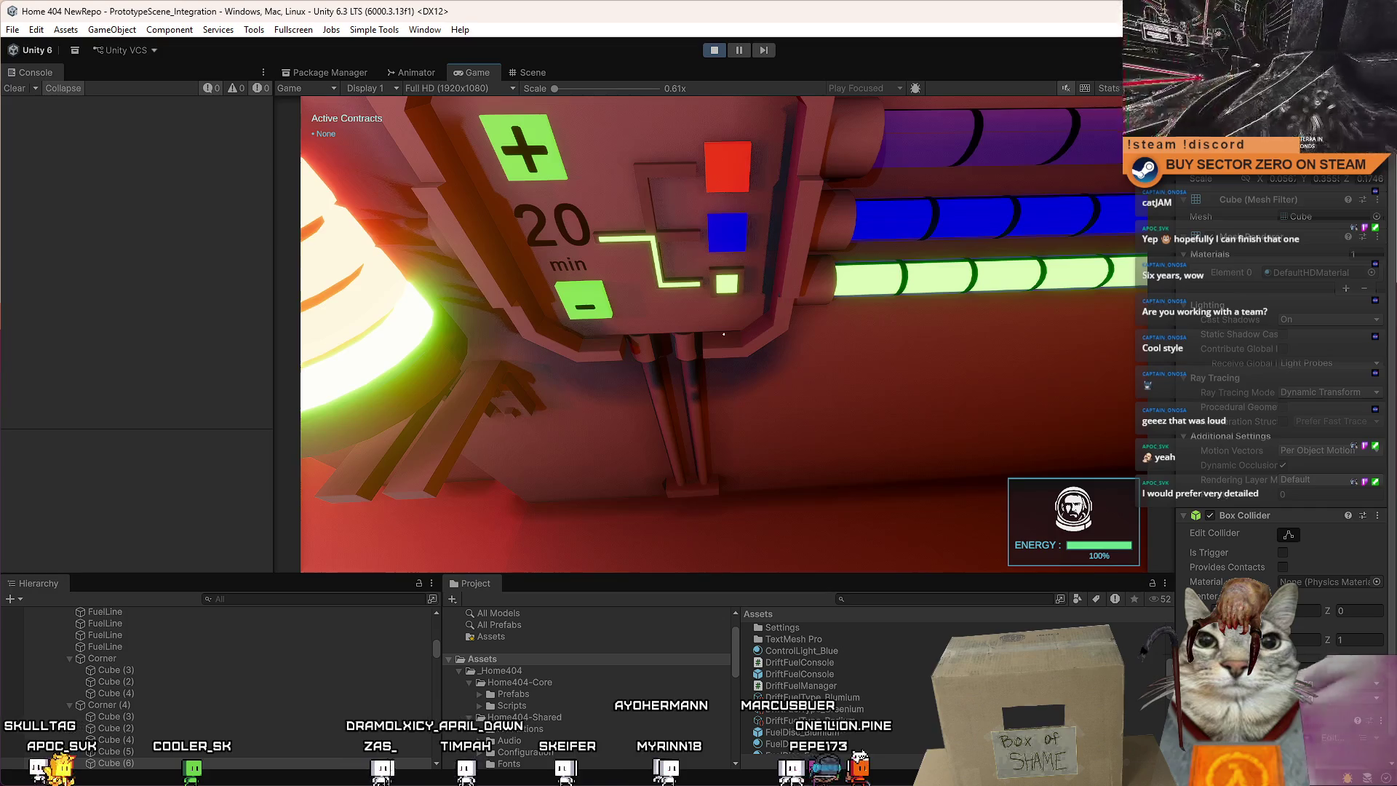
pyautogui.press('a')
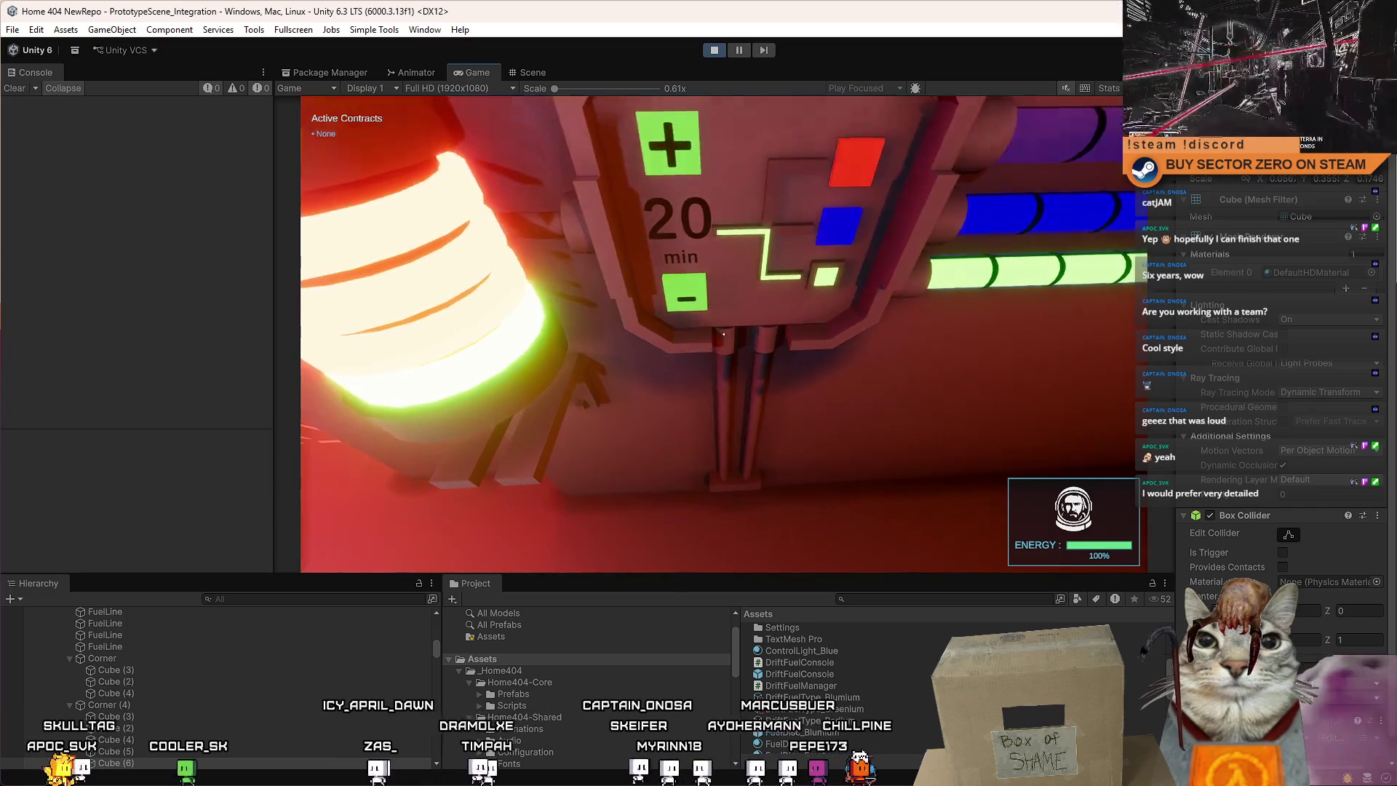
pyautogui.press('d')
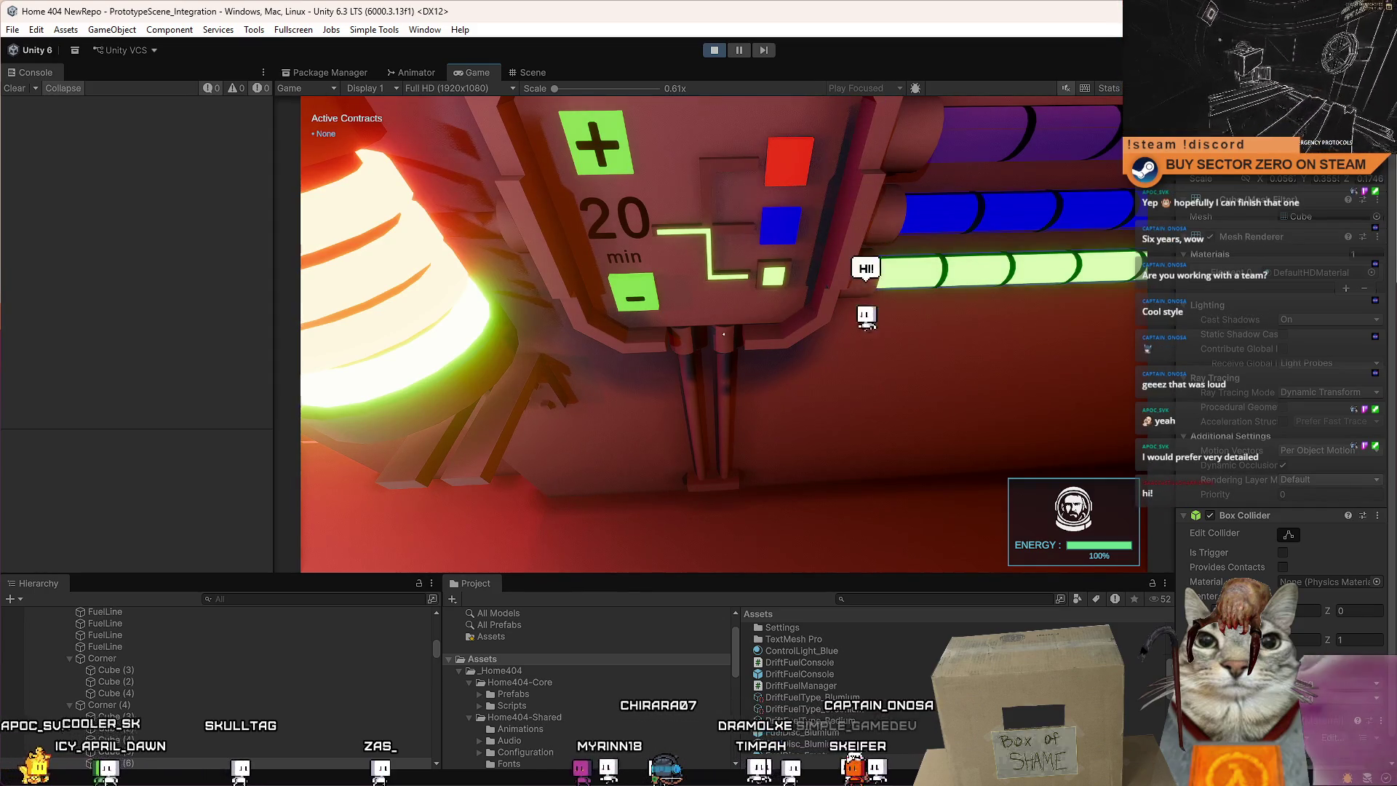
pyautogui.press('space')
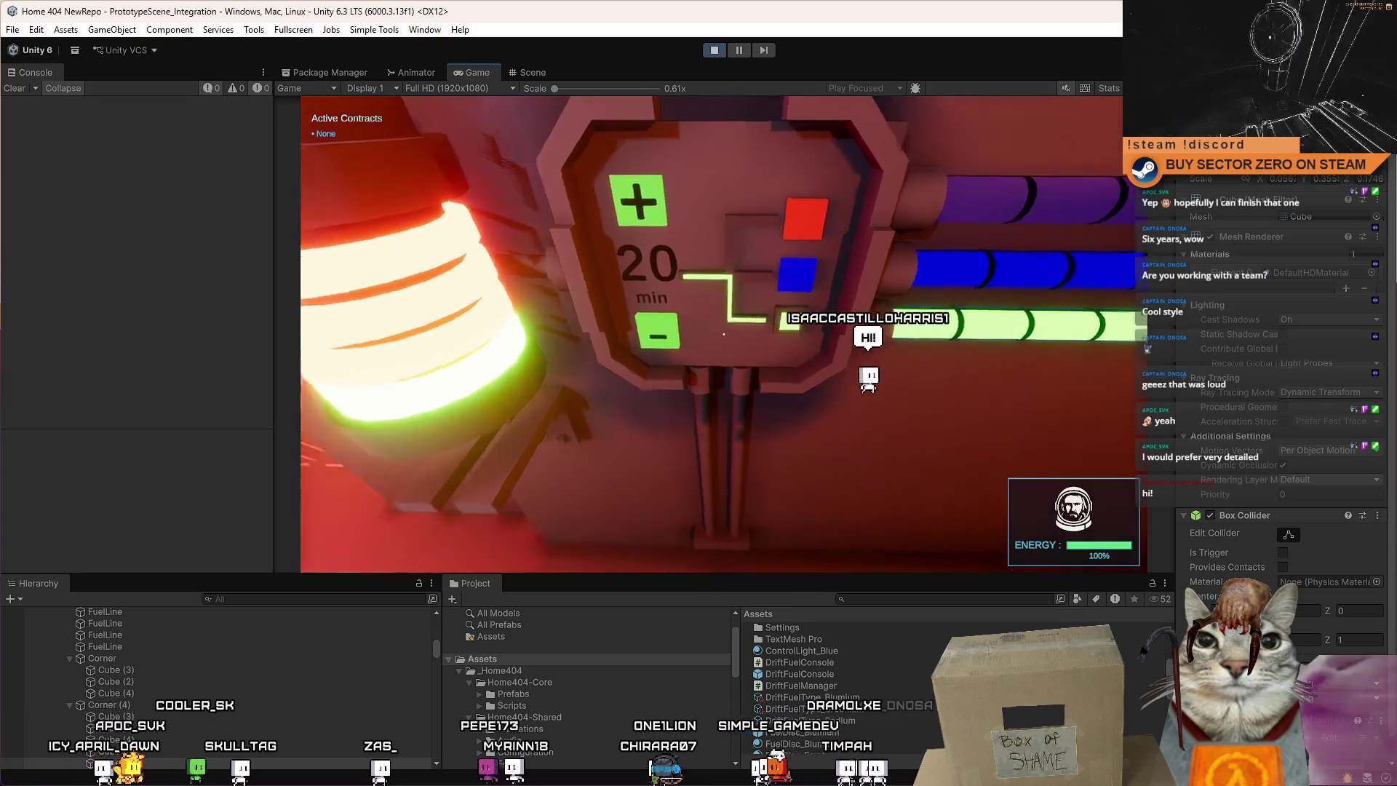
pyautogui.press('d')
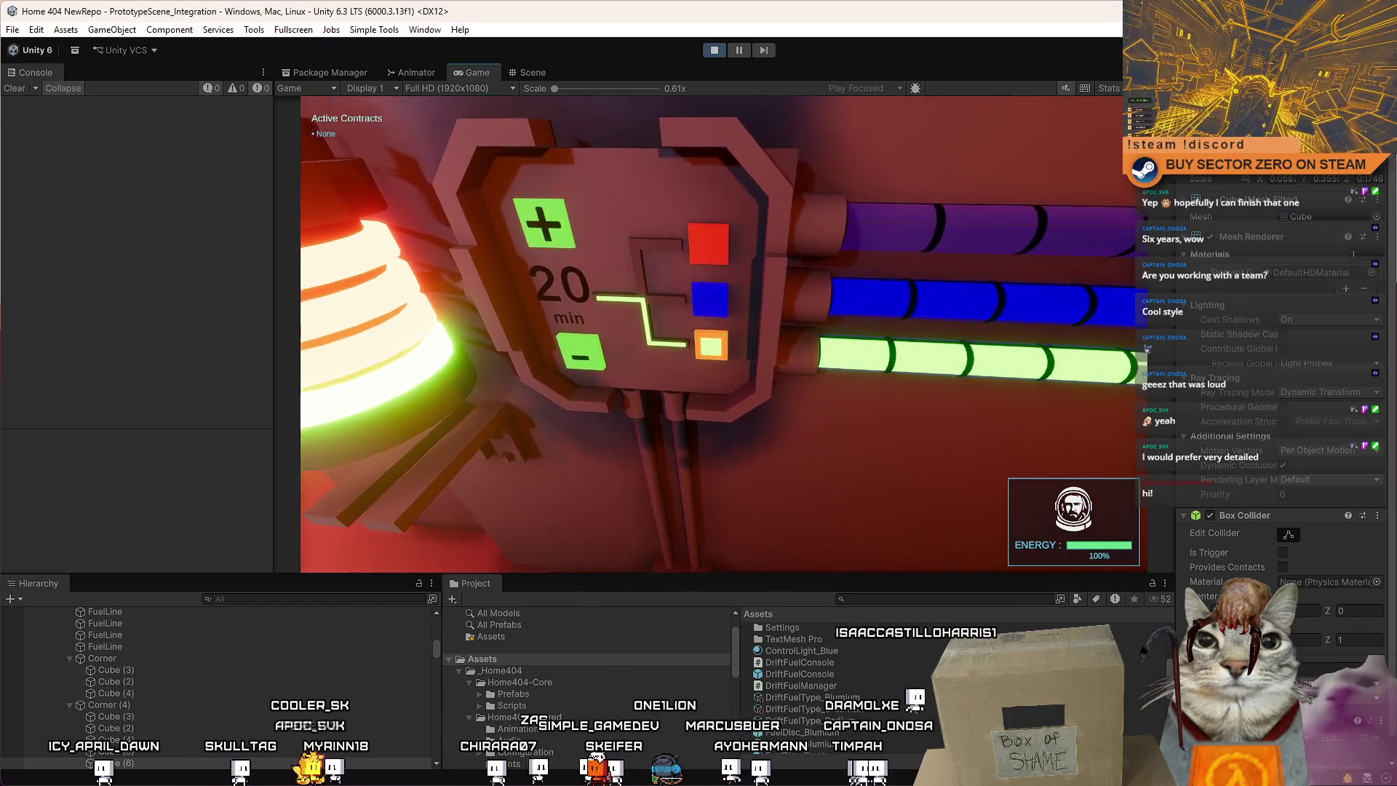
pyautogui.press('Escape')
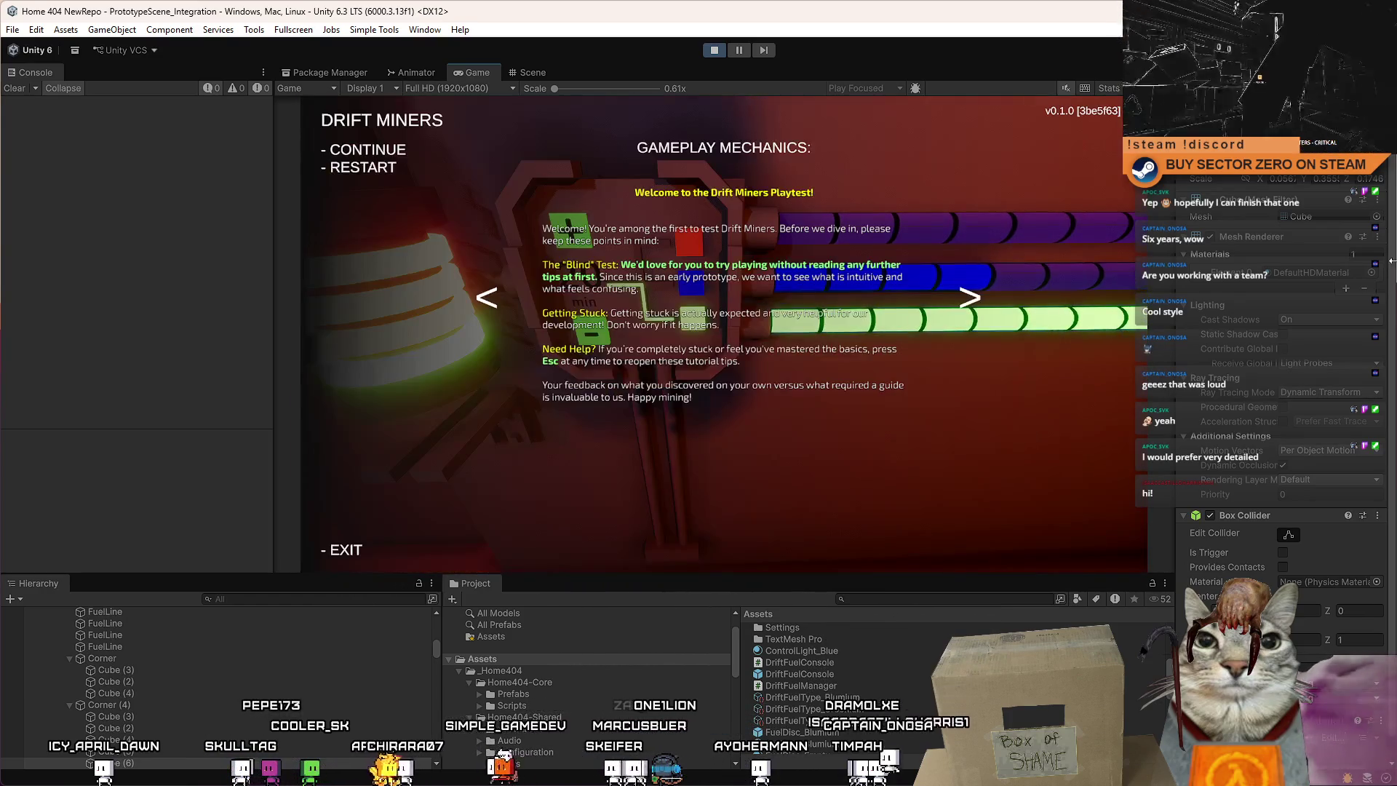
pyautogui.press('Escape')
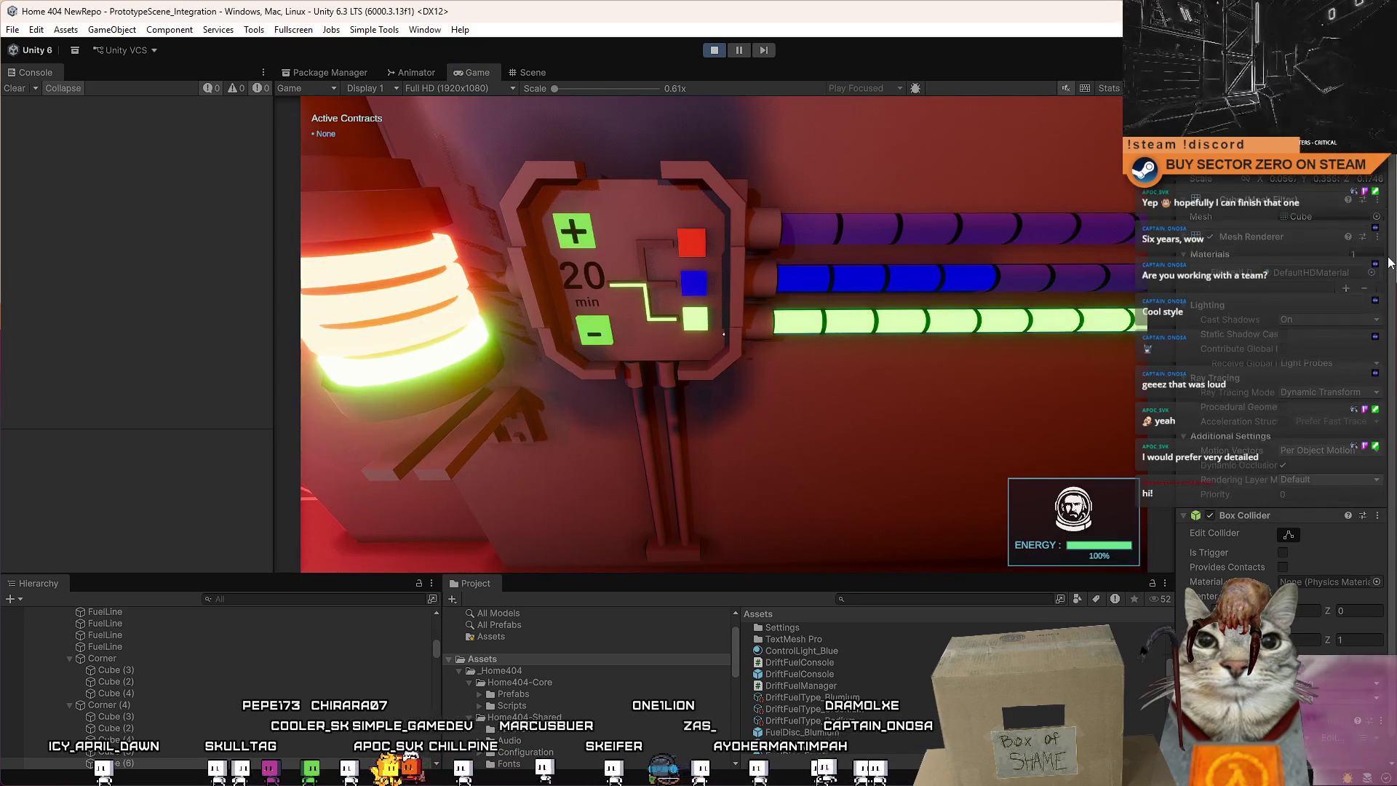
pyautogui.click(528, 72)
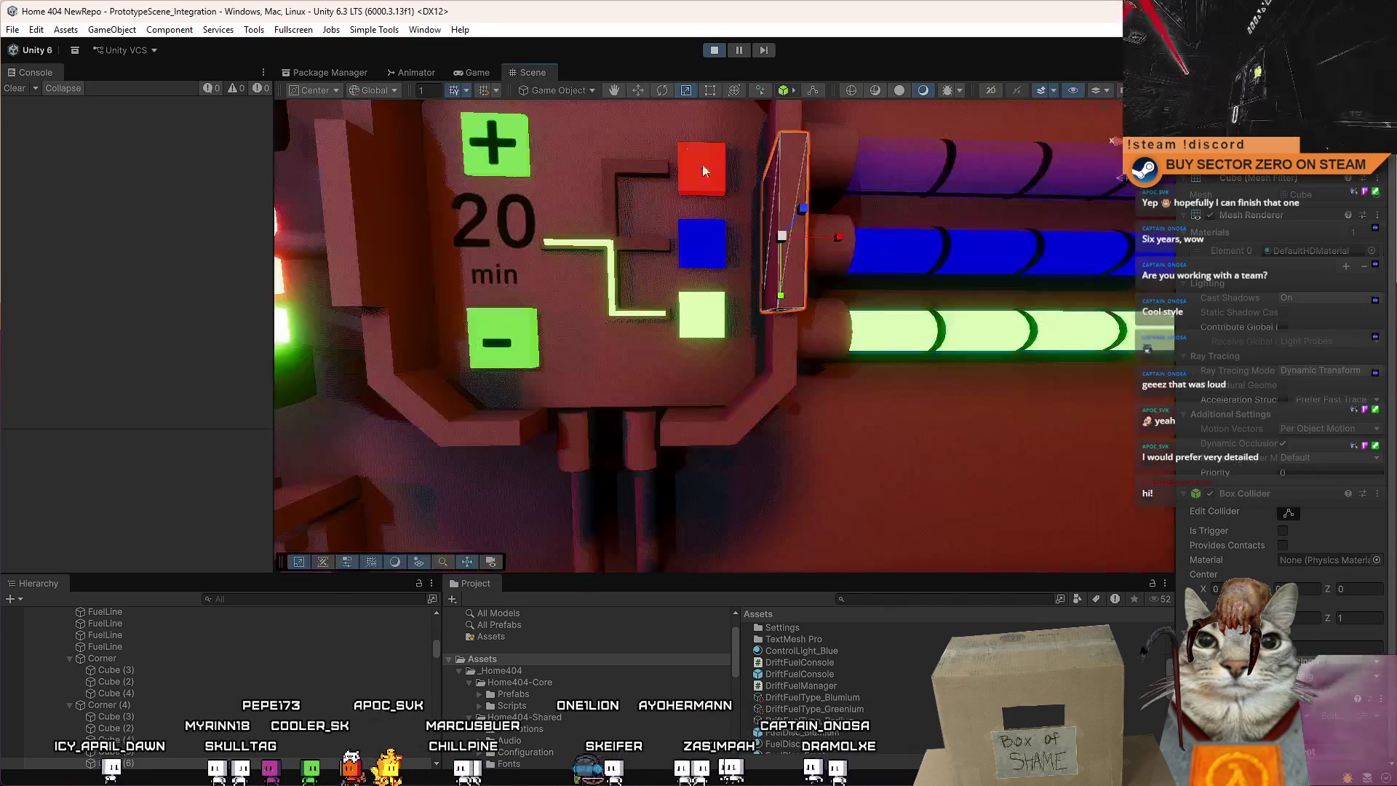
# Select Button_SelectResource [0] and set its Default Material to Metal_Gray.
pyautogui.click(711, 302)
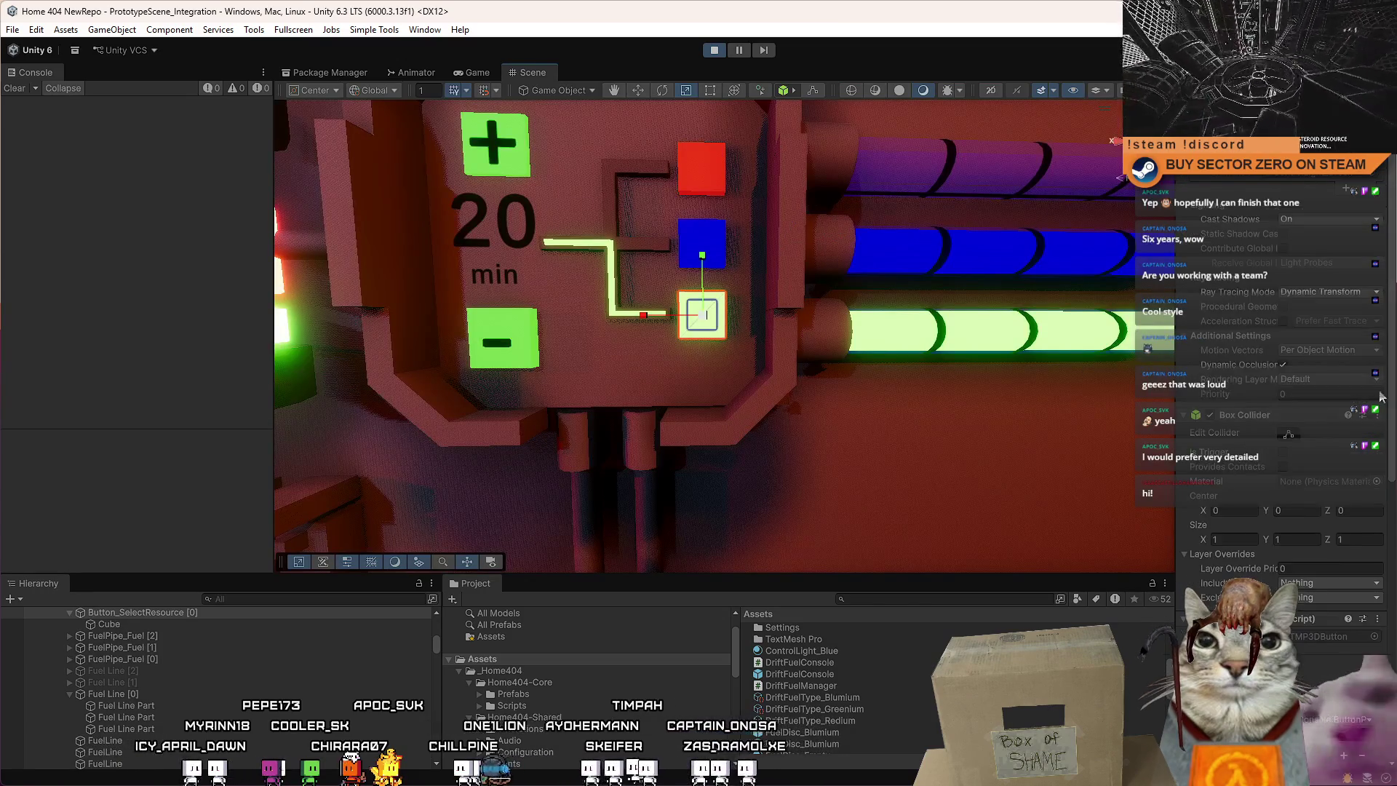
pyautogui.scroll(-3)
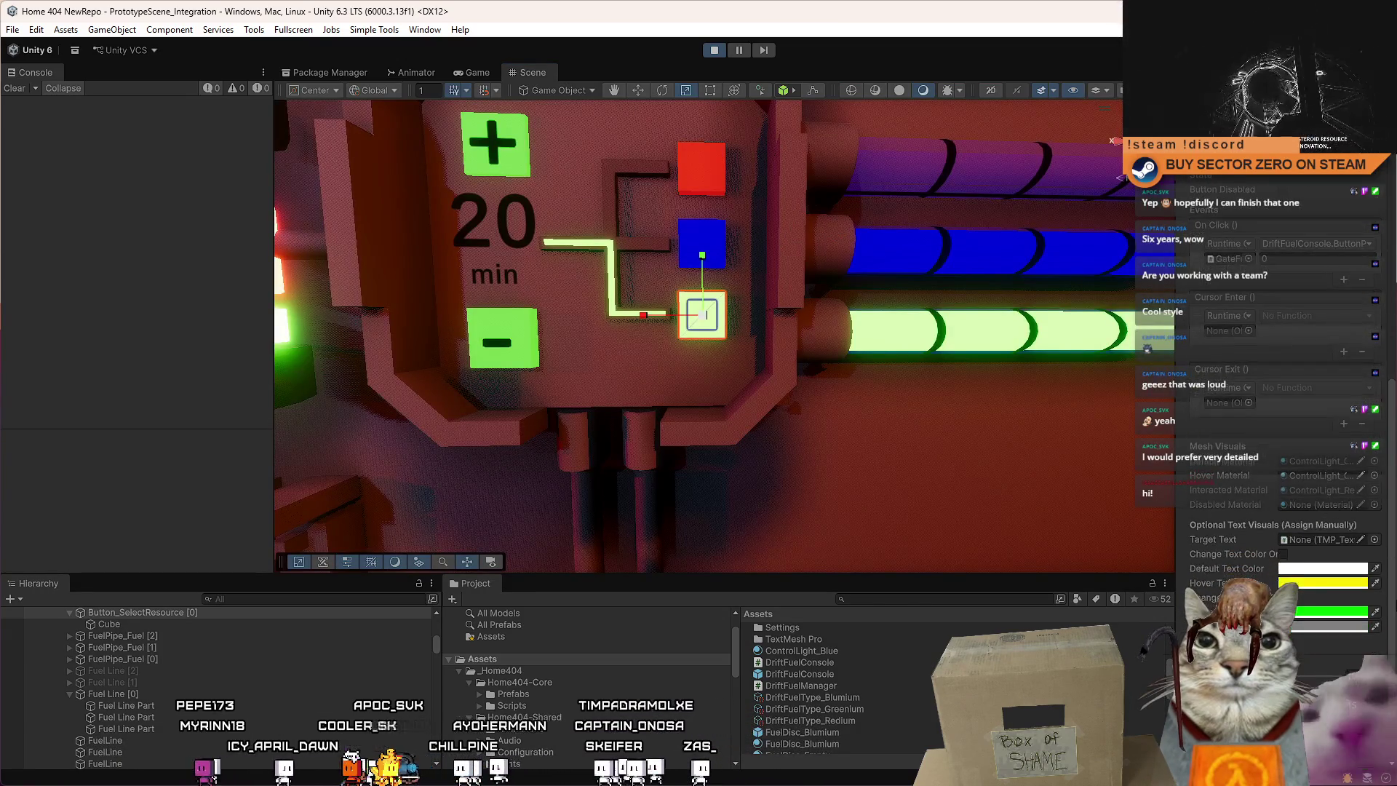
pyautogui.moveTo(1174, 466); pyautogui.dragTo(1086, 466)
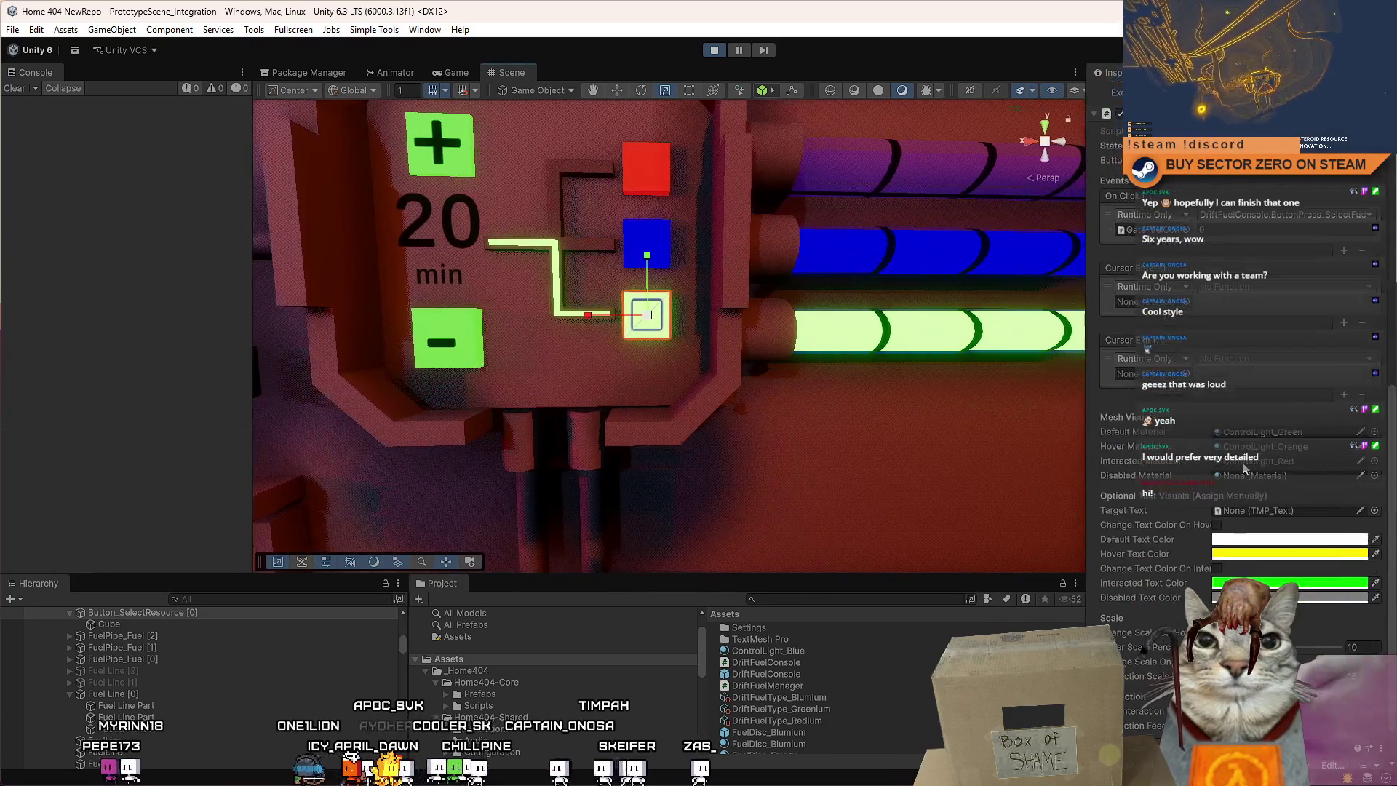
pyautogui.click(1375, 432)
pyautogui.write('m')
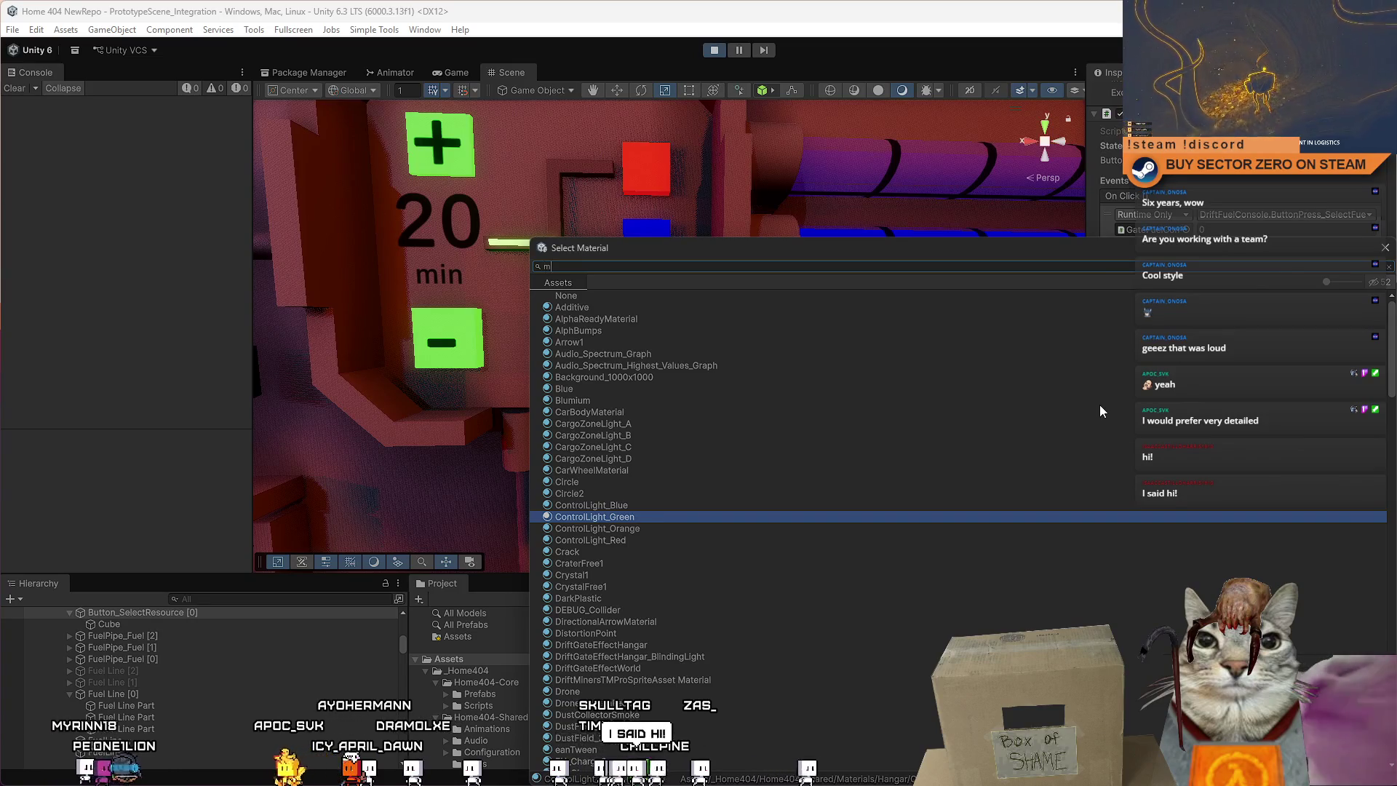
pyautogui.write('etal')
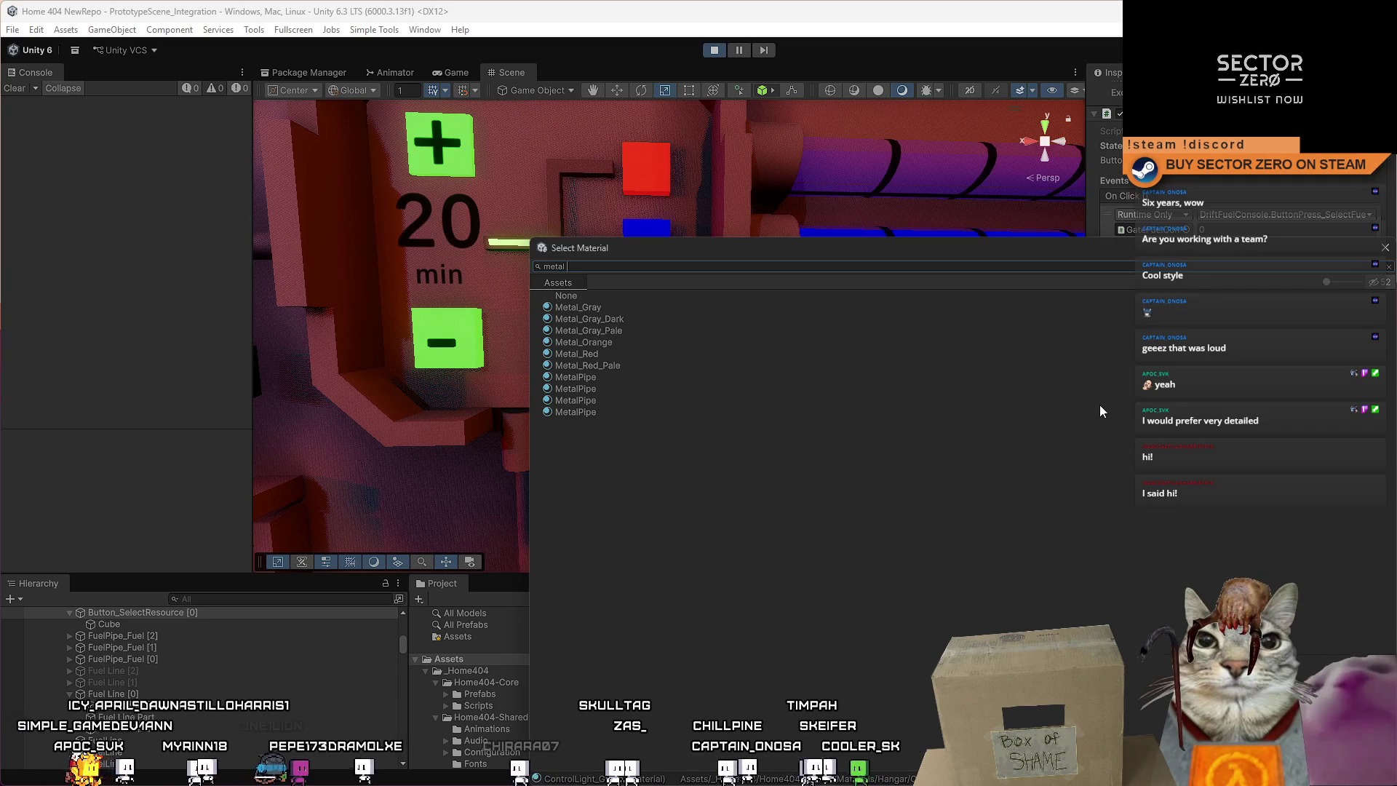
pyautogui.doubleClick(588, 309)
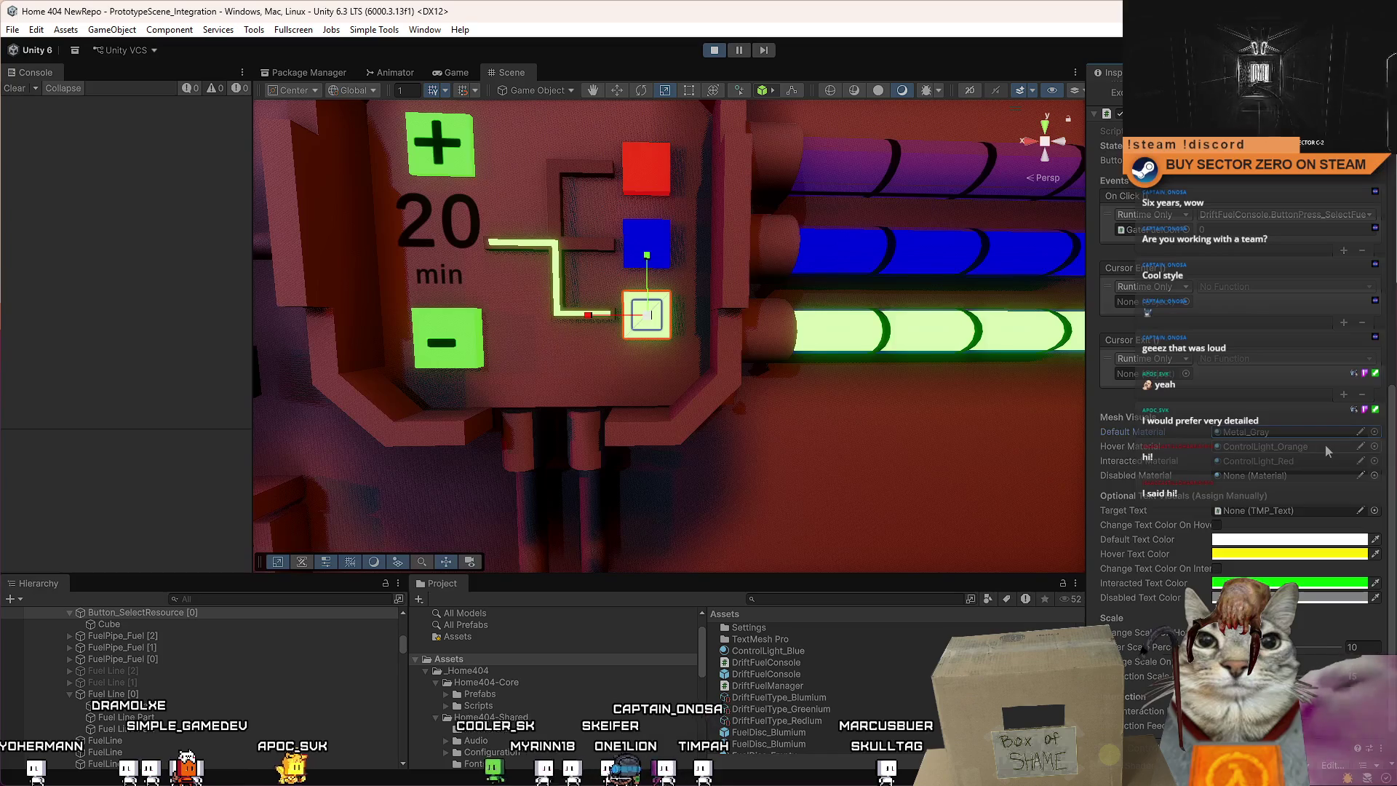
# Set the cube's Mesh Renderer material to Metal_Gray, then to Metal_Gray_Dark.
pyautogui.moveTo(1394, 452); pyautogui.dragTo(1389, 167)
pyautogui.click(1374, 273)
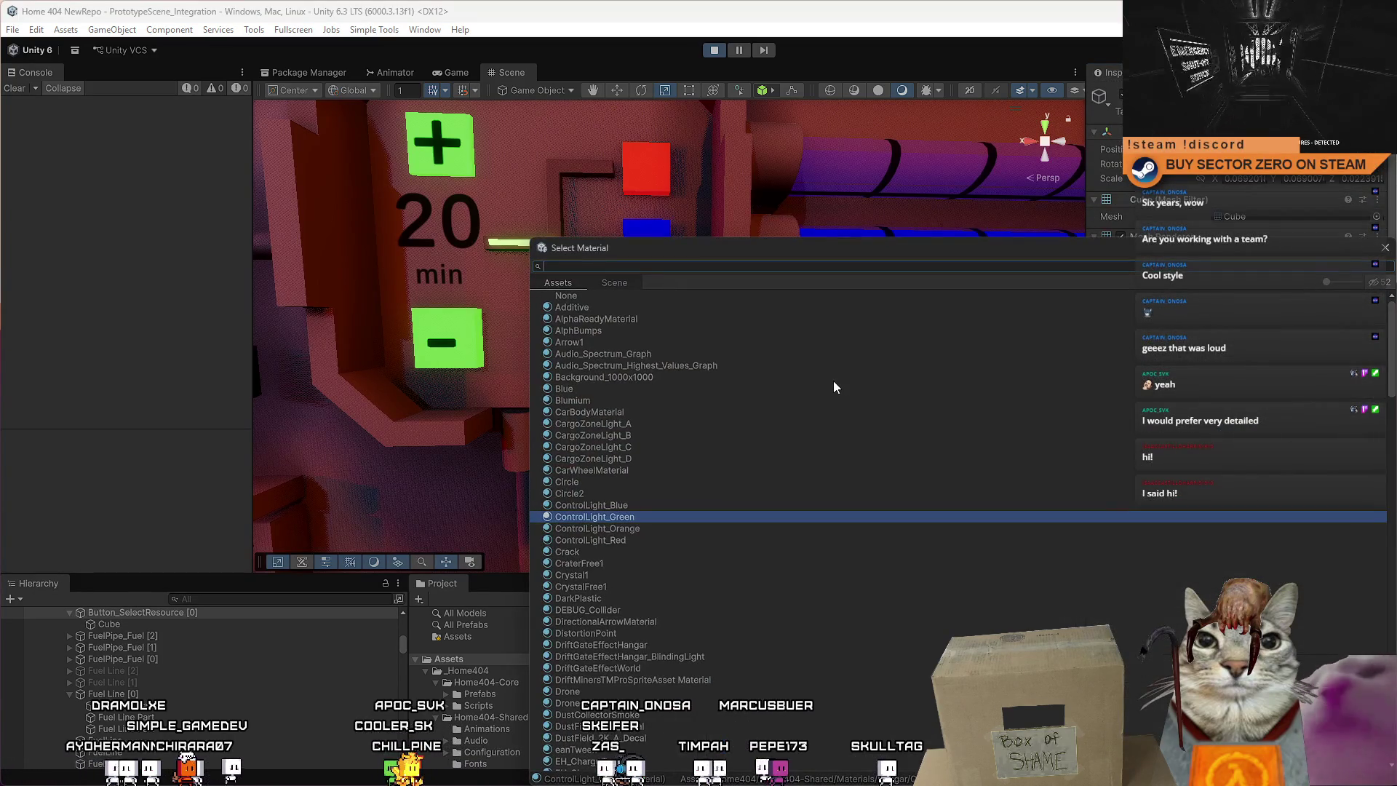
pyautogui.write('ron')
pyautogui.press('BackSpace')
pyautogui.press('BackSpace')
pyautogui.press('BackSpace')
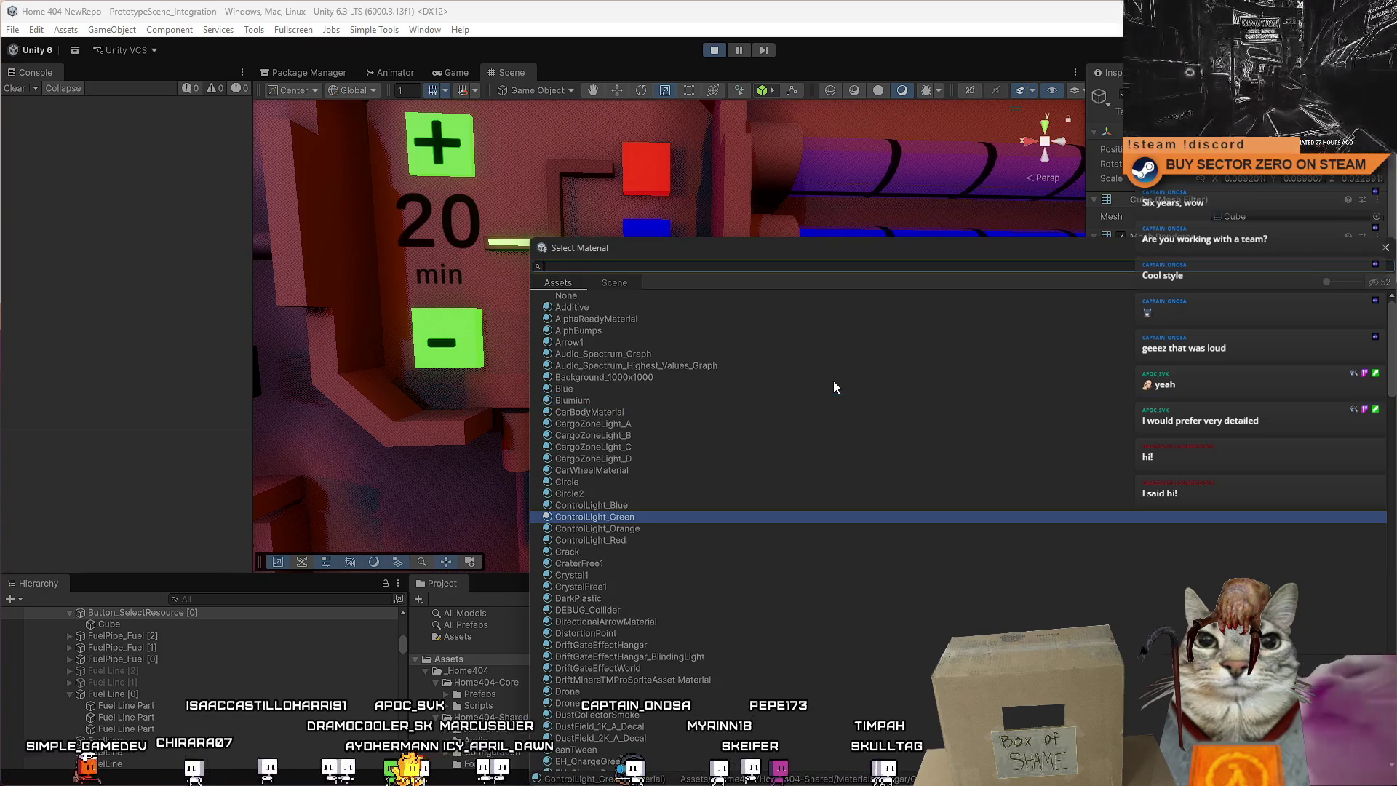
pyautogui.write('metal gra')
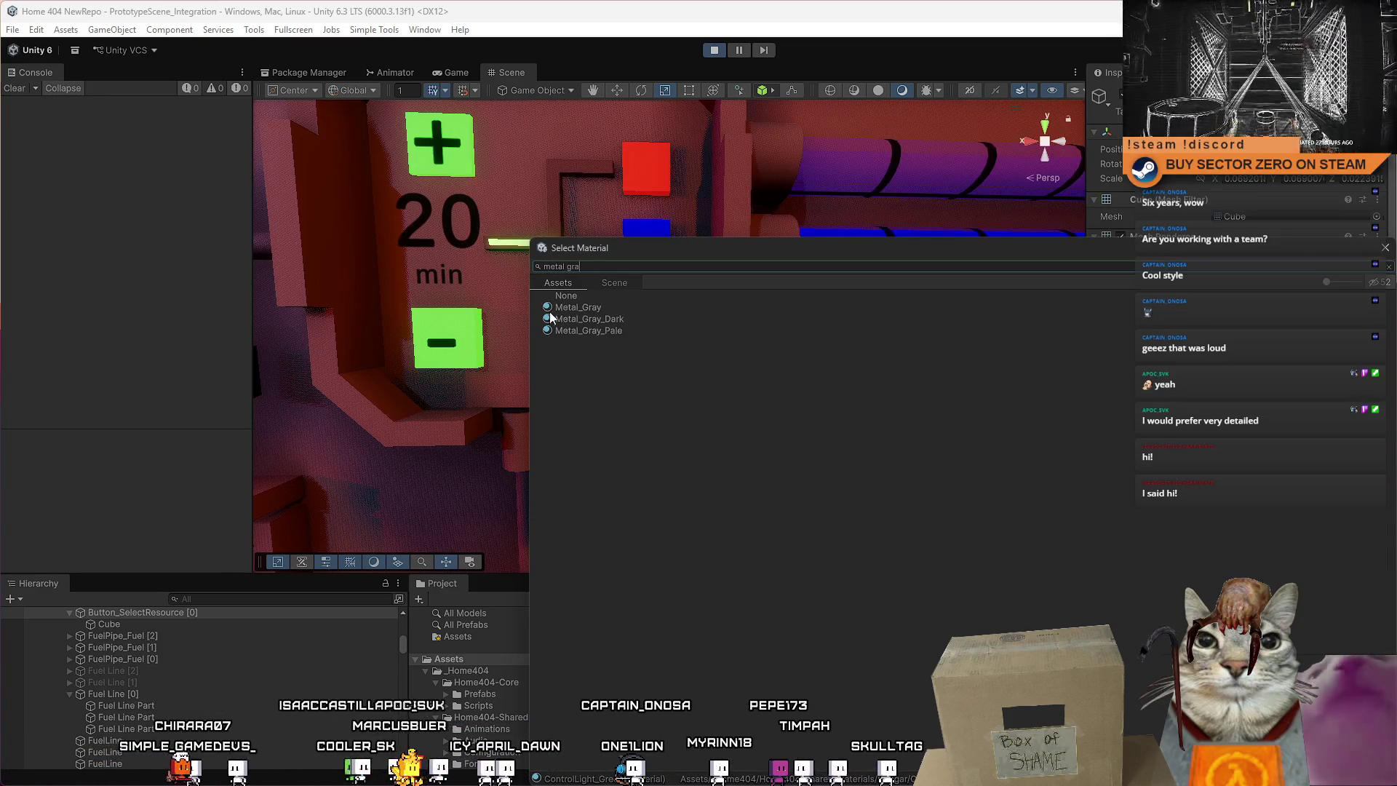
pyautogui.doubleClick(582, 307)
pyautogui.click(1372, 272)
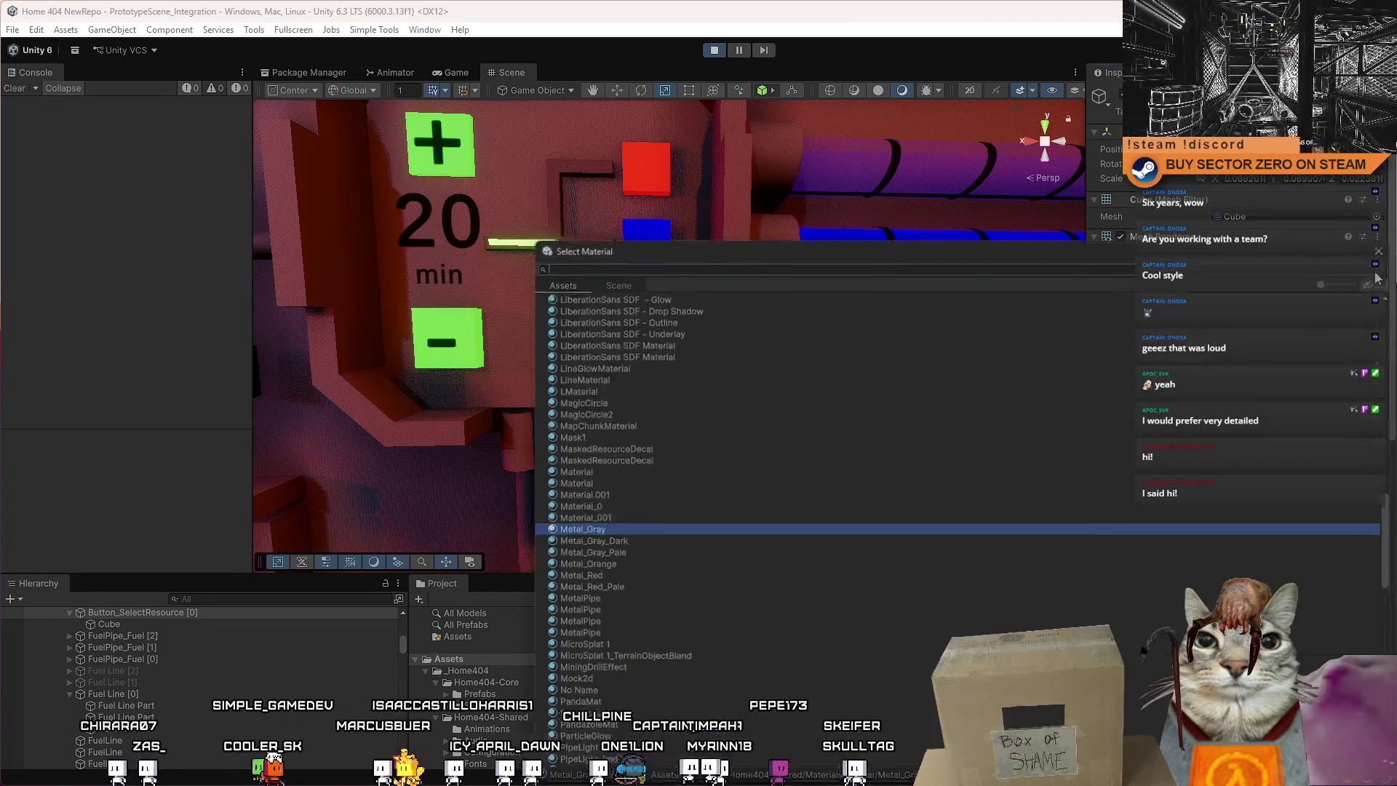
pyautogui.write('metal dark')
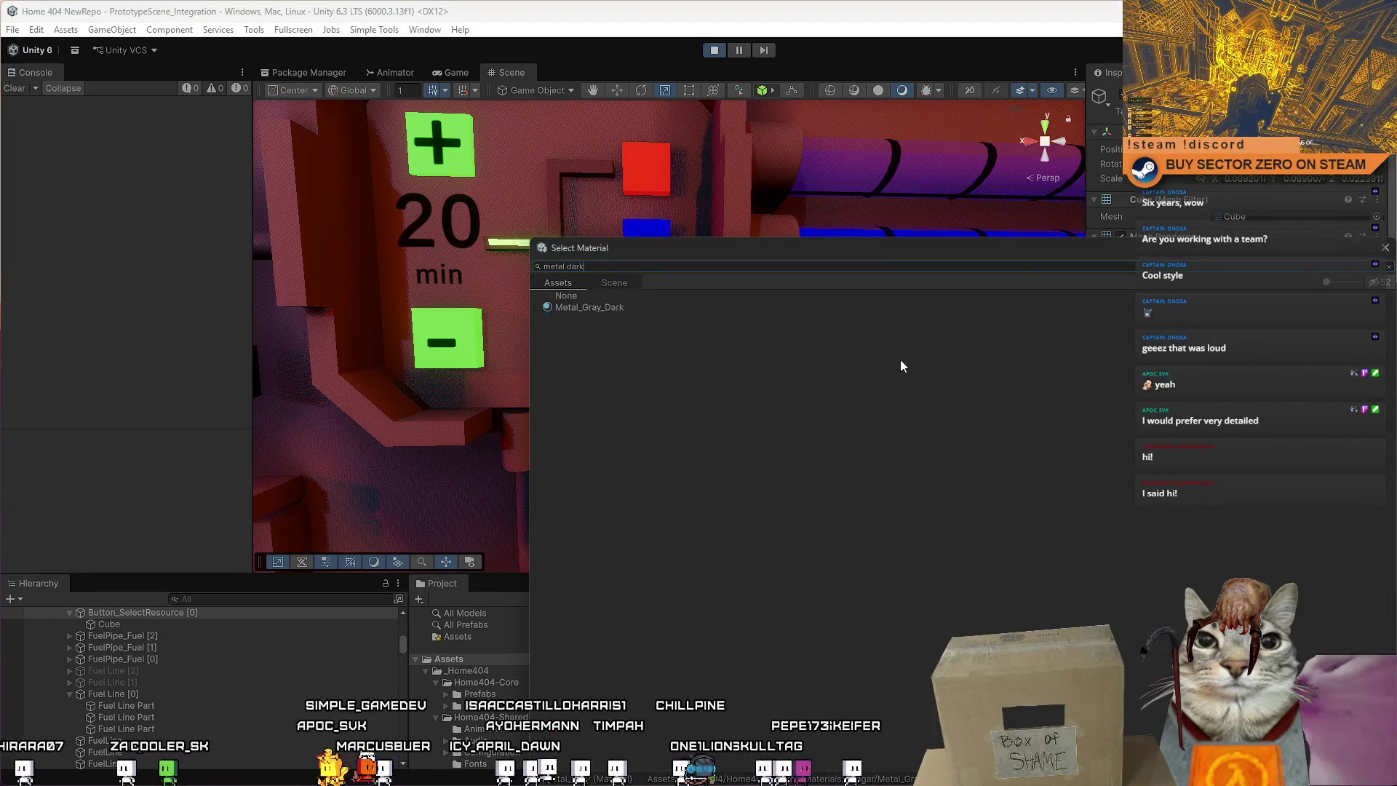
pyautogui.press('Return')
# Set the button's Default Material to Metal_Gray_Dark and view it in the running game.
pyautogui.click(741, 333)
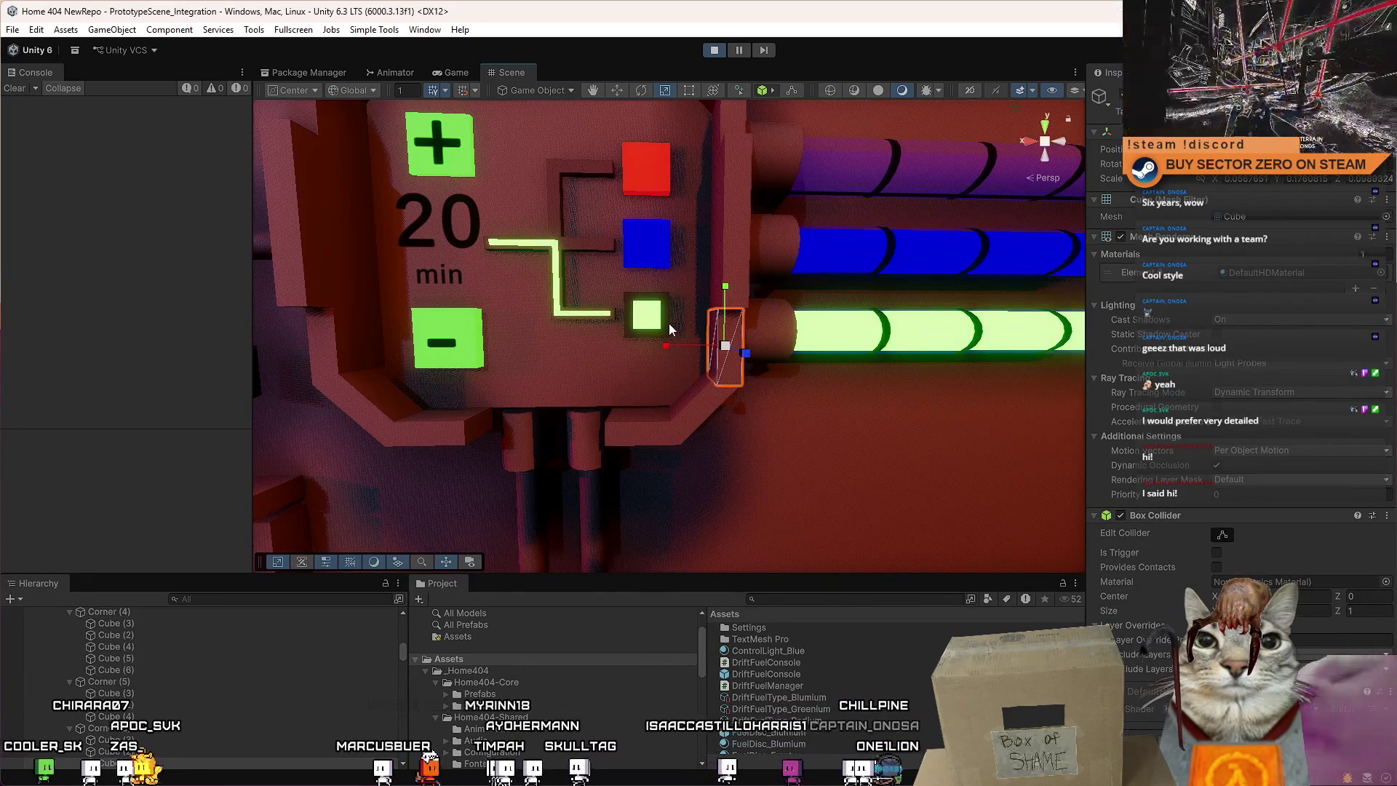
pyautogui.click(670, 323)
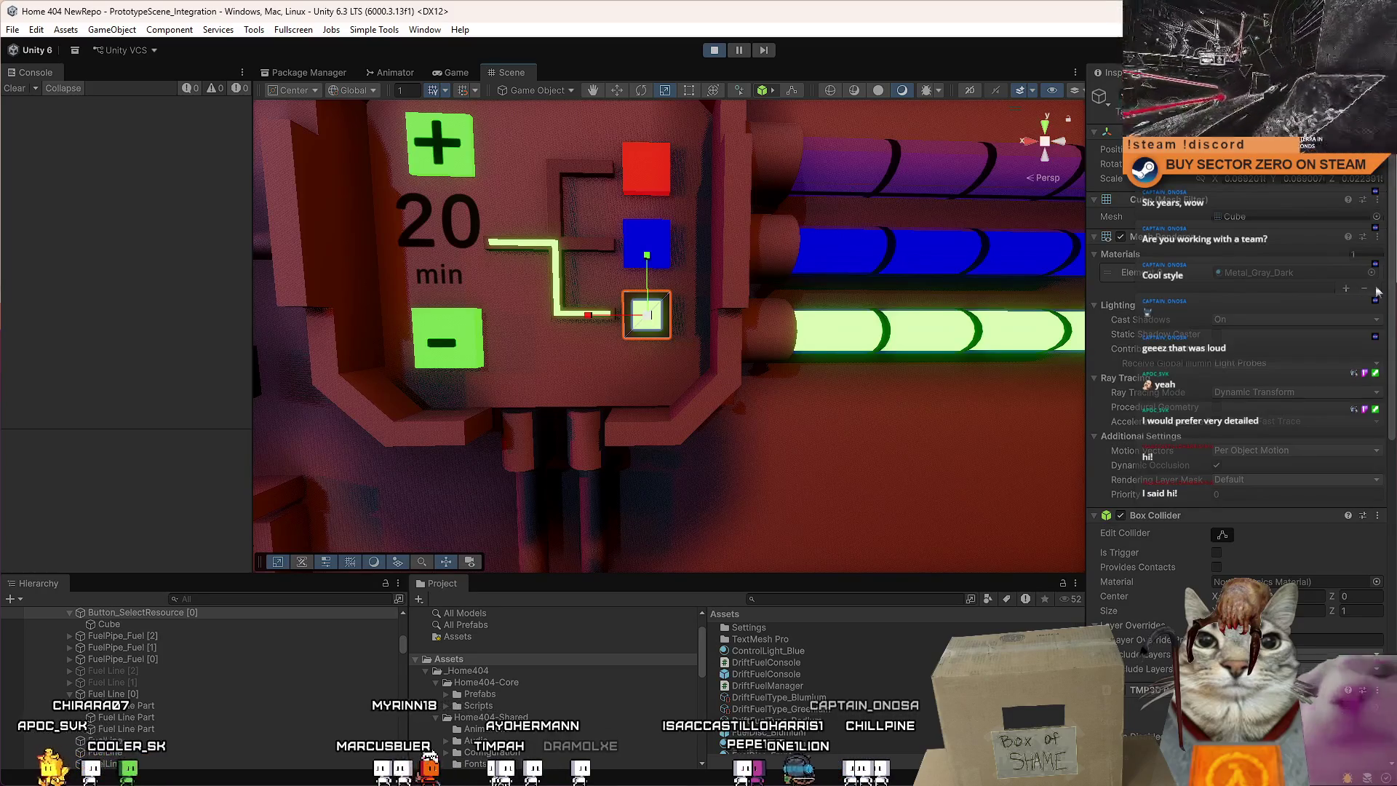
pyautogui.scroll(-3)
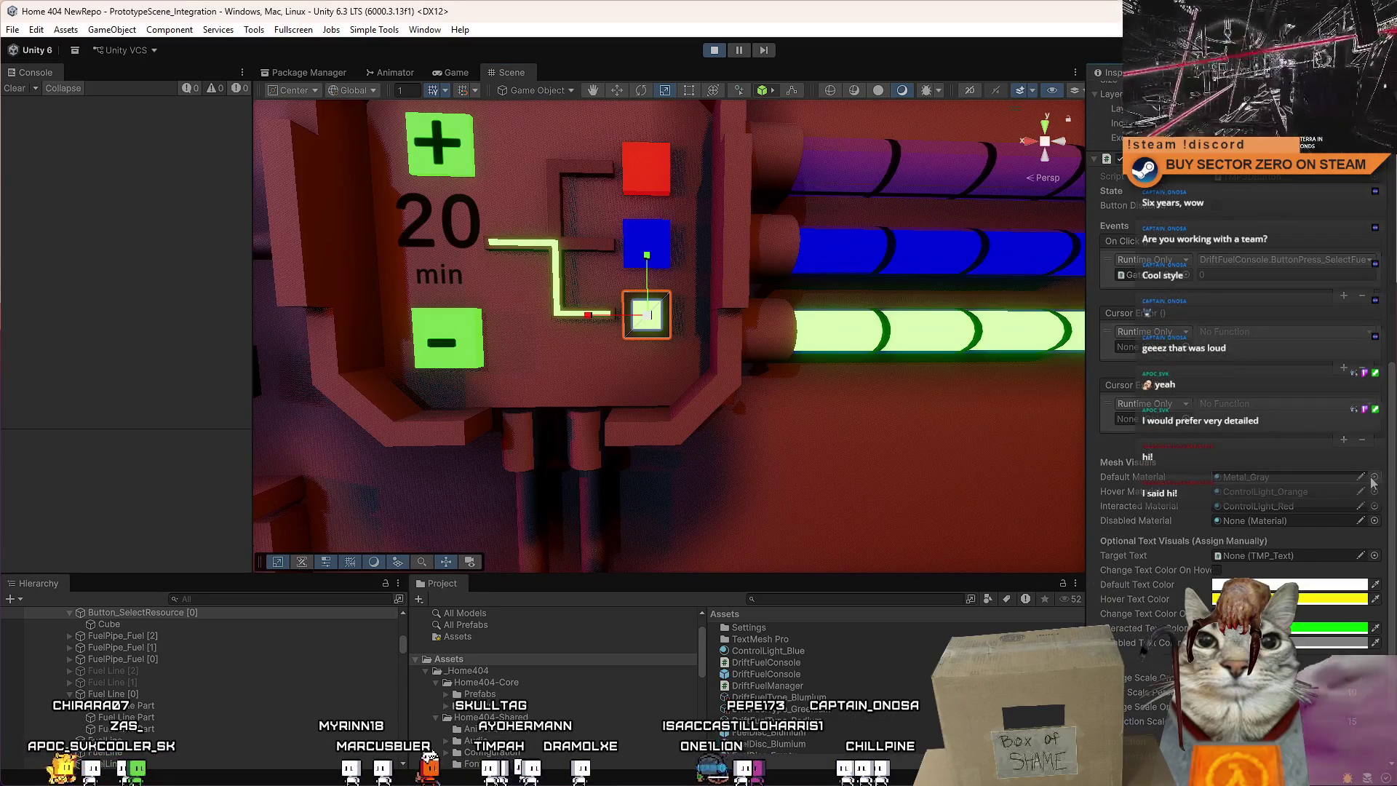
pyautogui.click(1374, 477)
pyautogui.write('ray da')
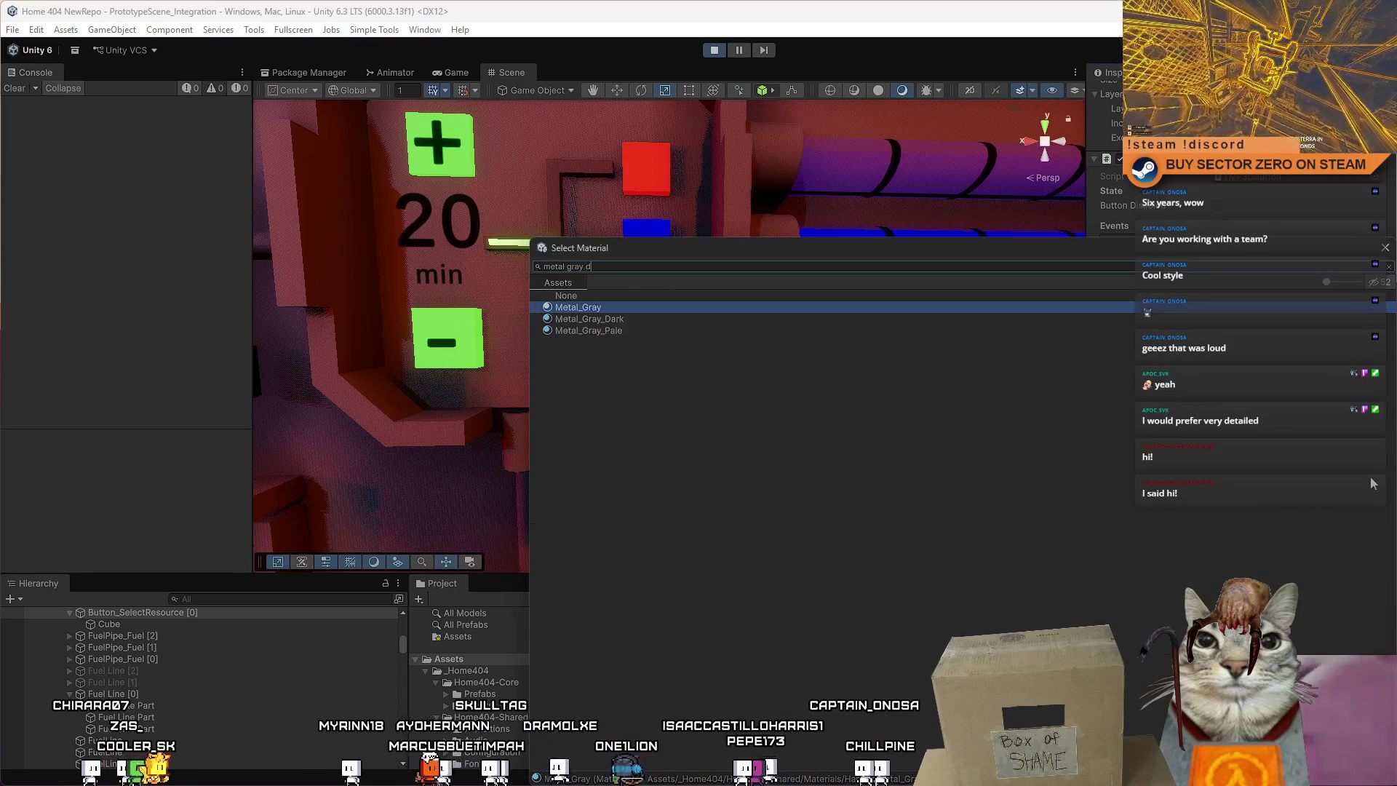
pyautogui.press('Down')
pyautogui.press('Return')
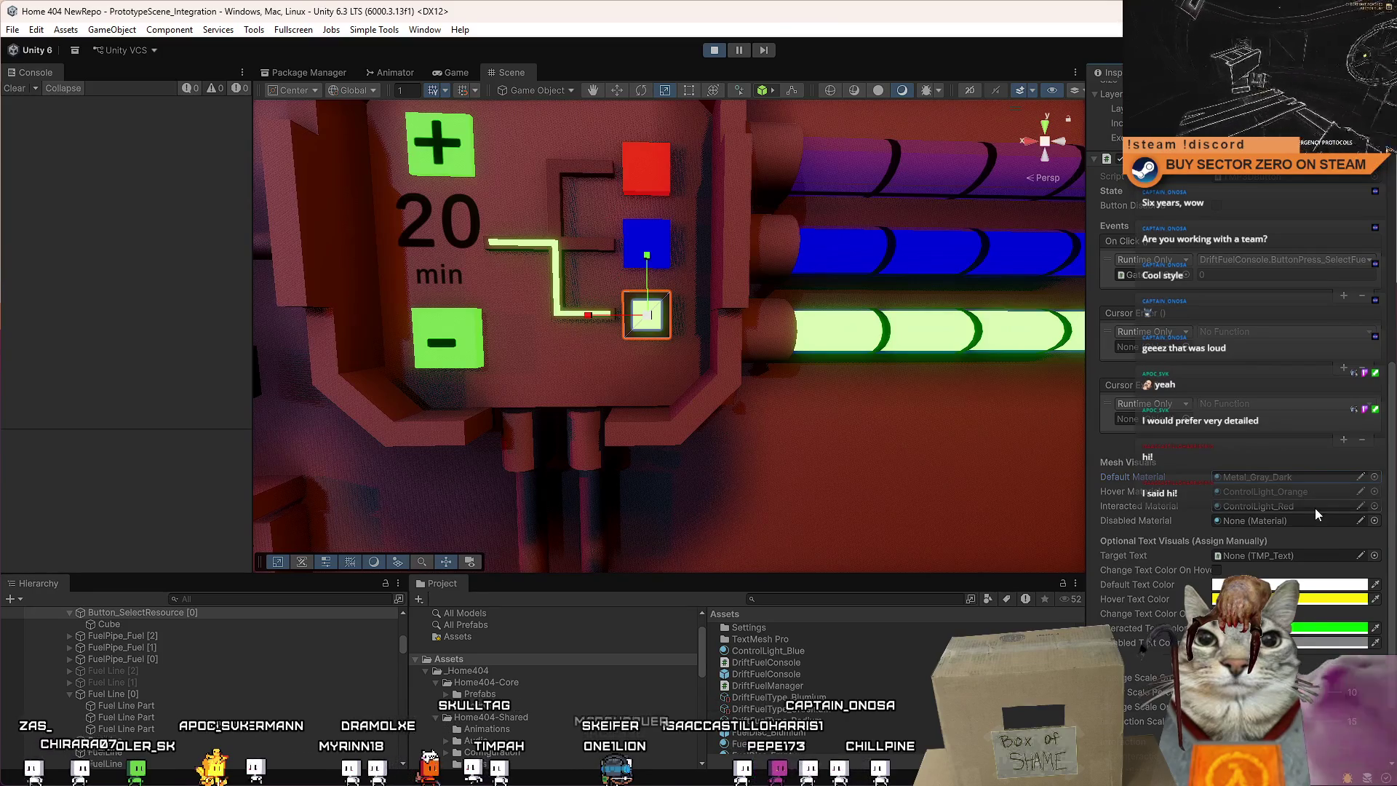
pyautogui.click(455, 72)
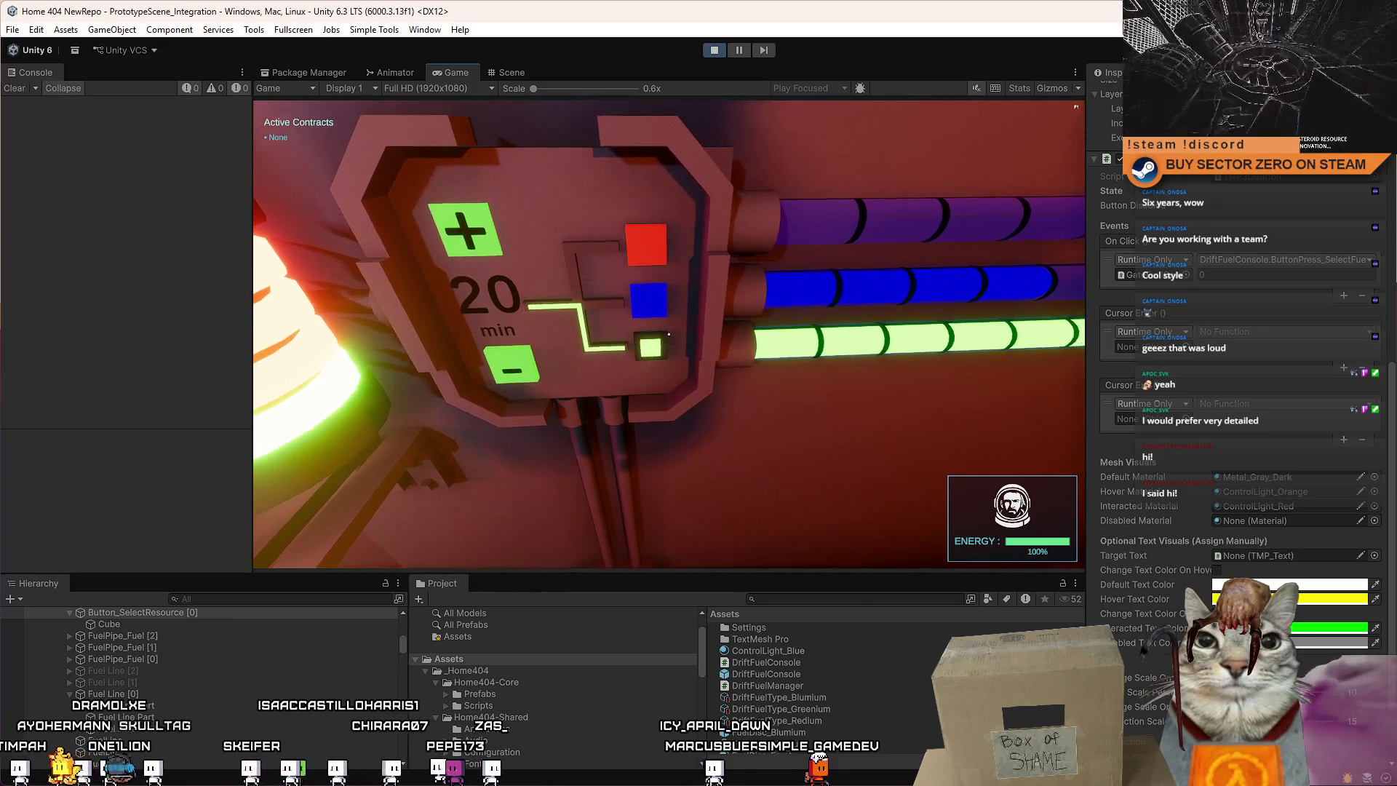
pyautogui.press('s')
pyautogui.click(669, 334)
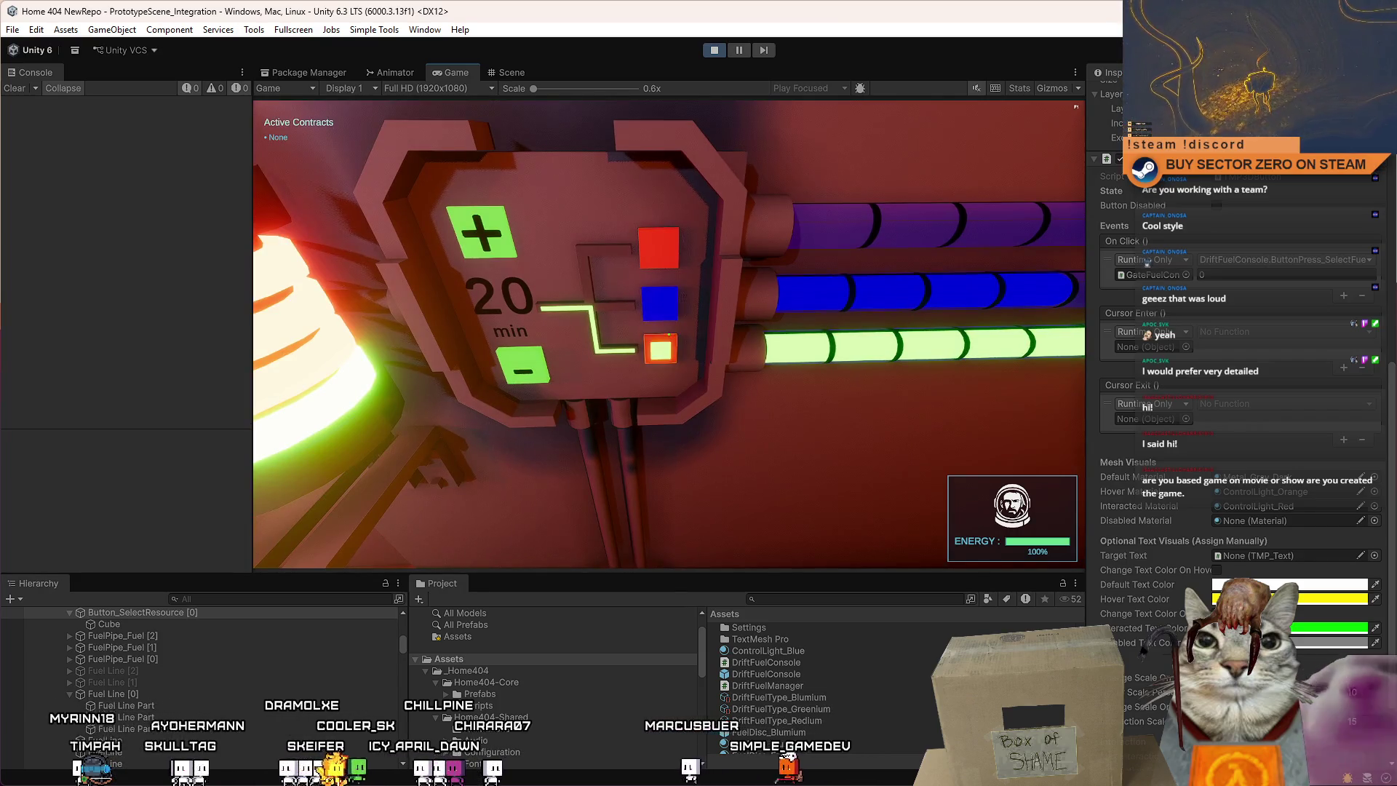
pyautogui.press('s')
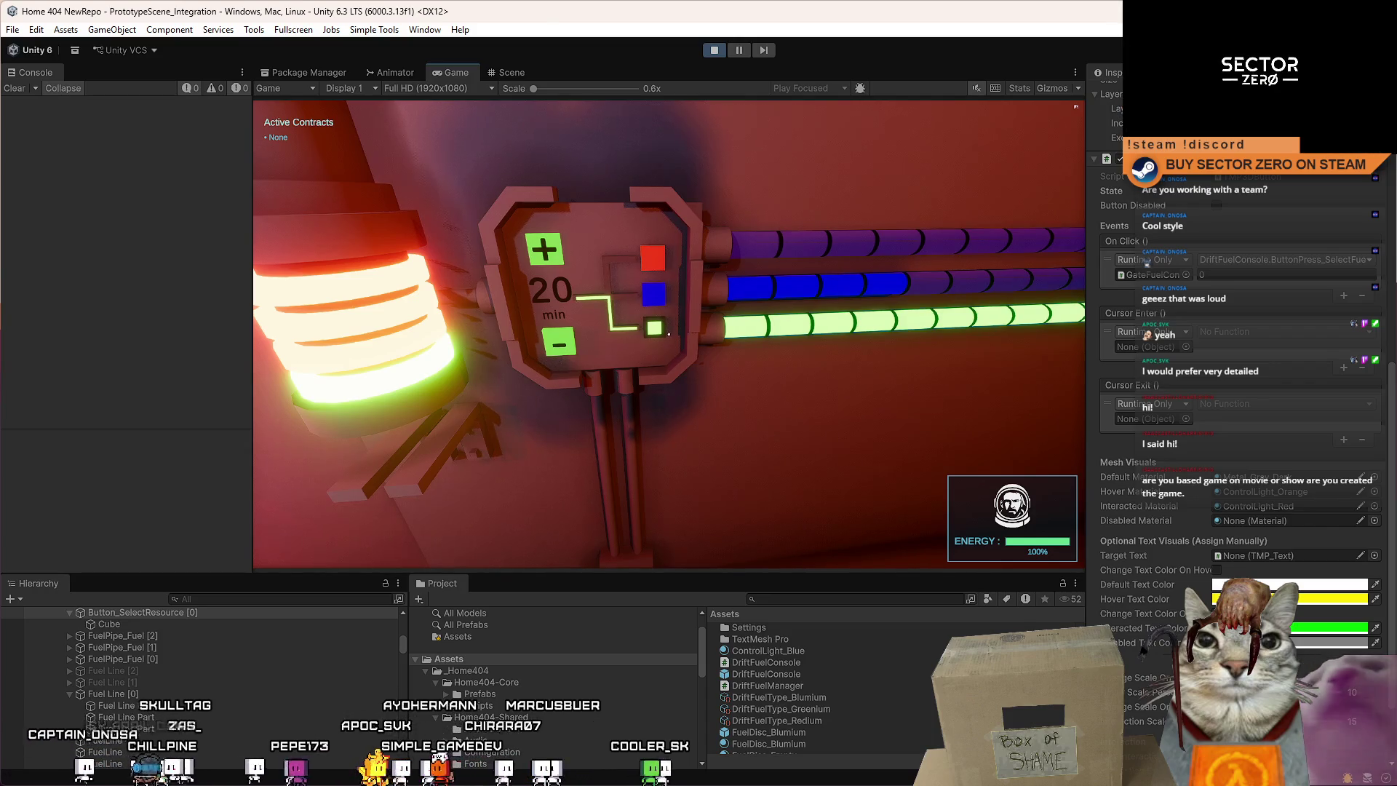
pyautogui.press('w')
pyautogui.press('s')
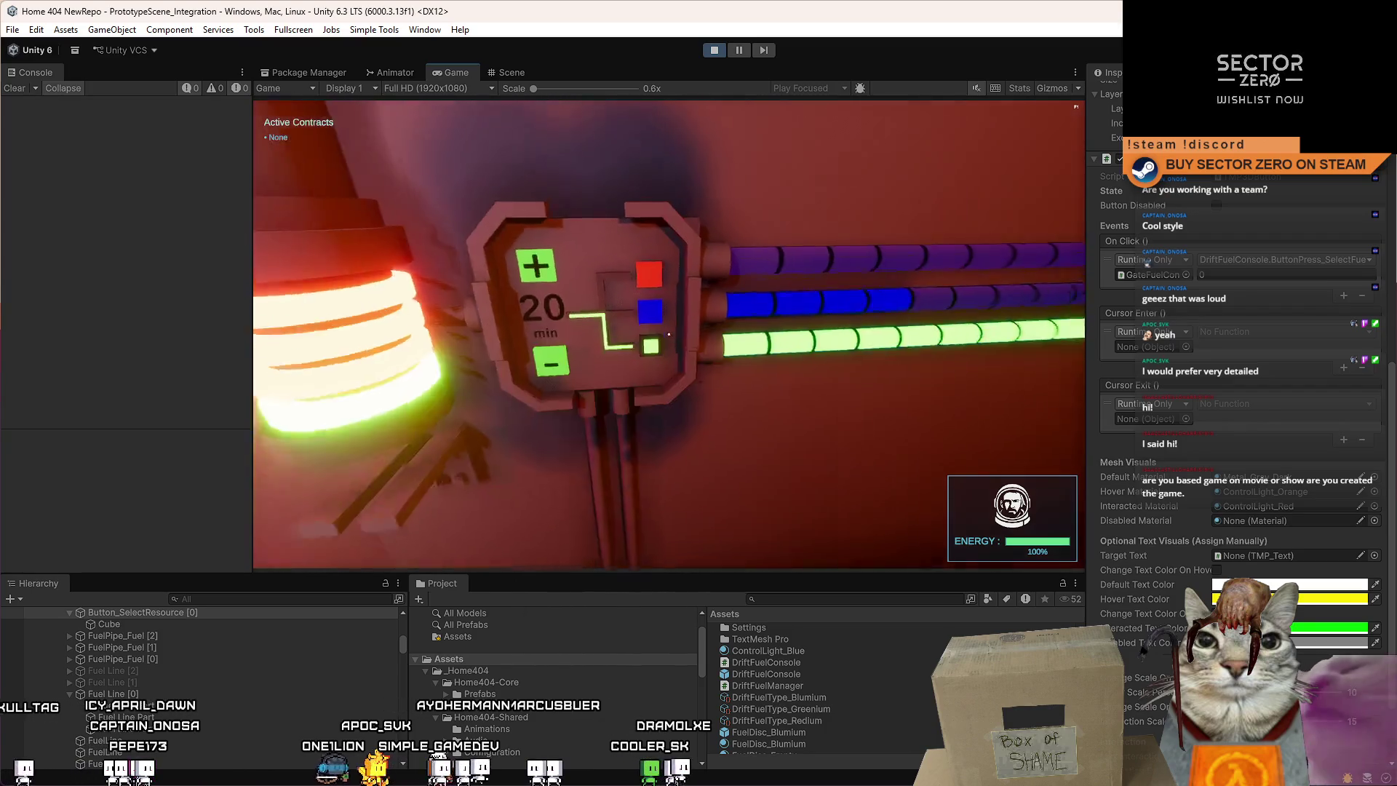
pyautogui.press('Escape')
pyautogui.press('Escape')
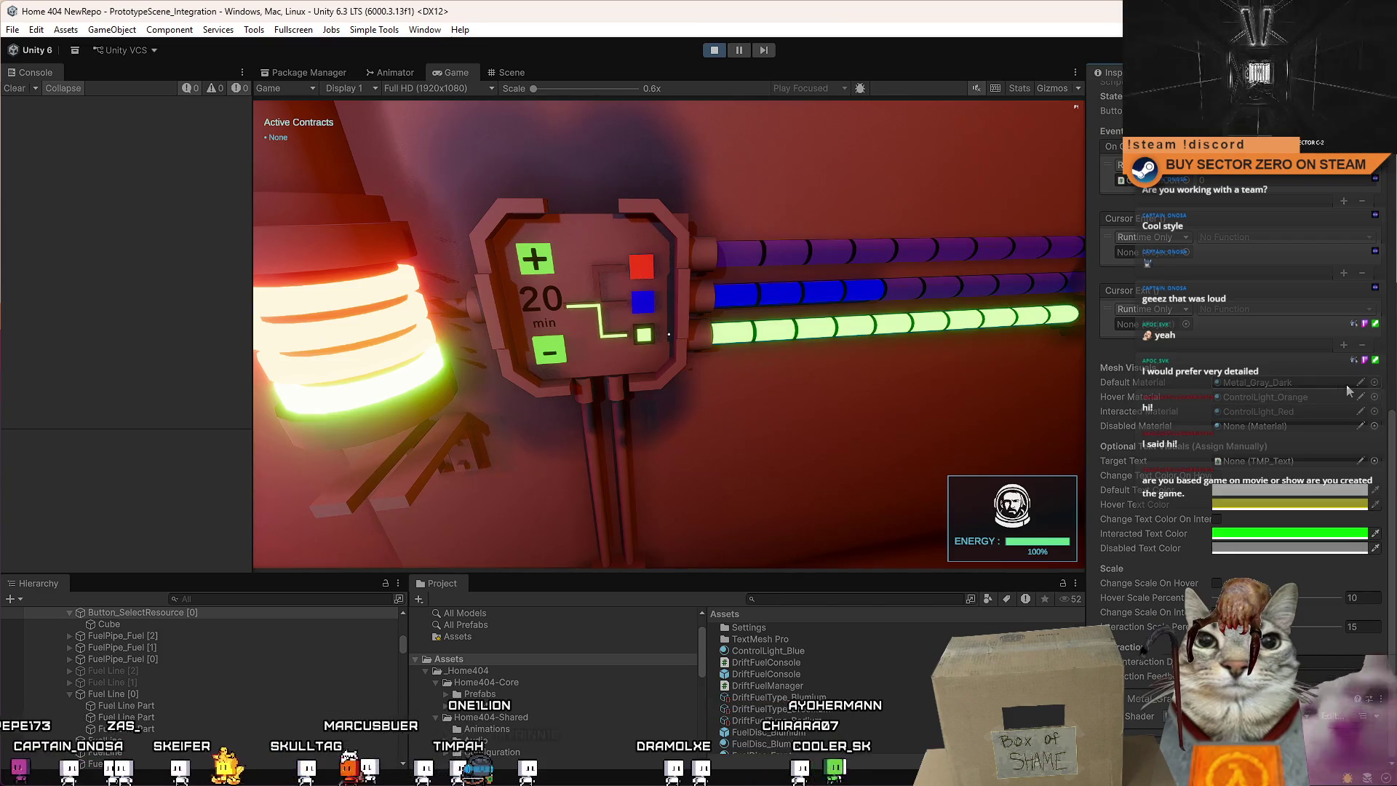
# Set the button's Hover Material to Metal_Gray_Dark and test it at the panel in play.
pyautogui.click(1375, 397)
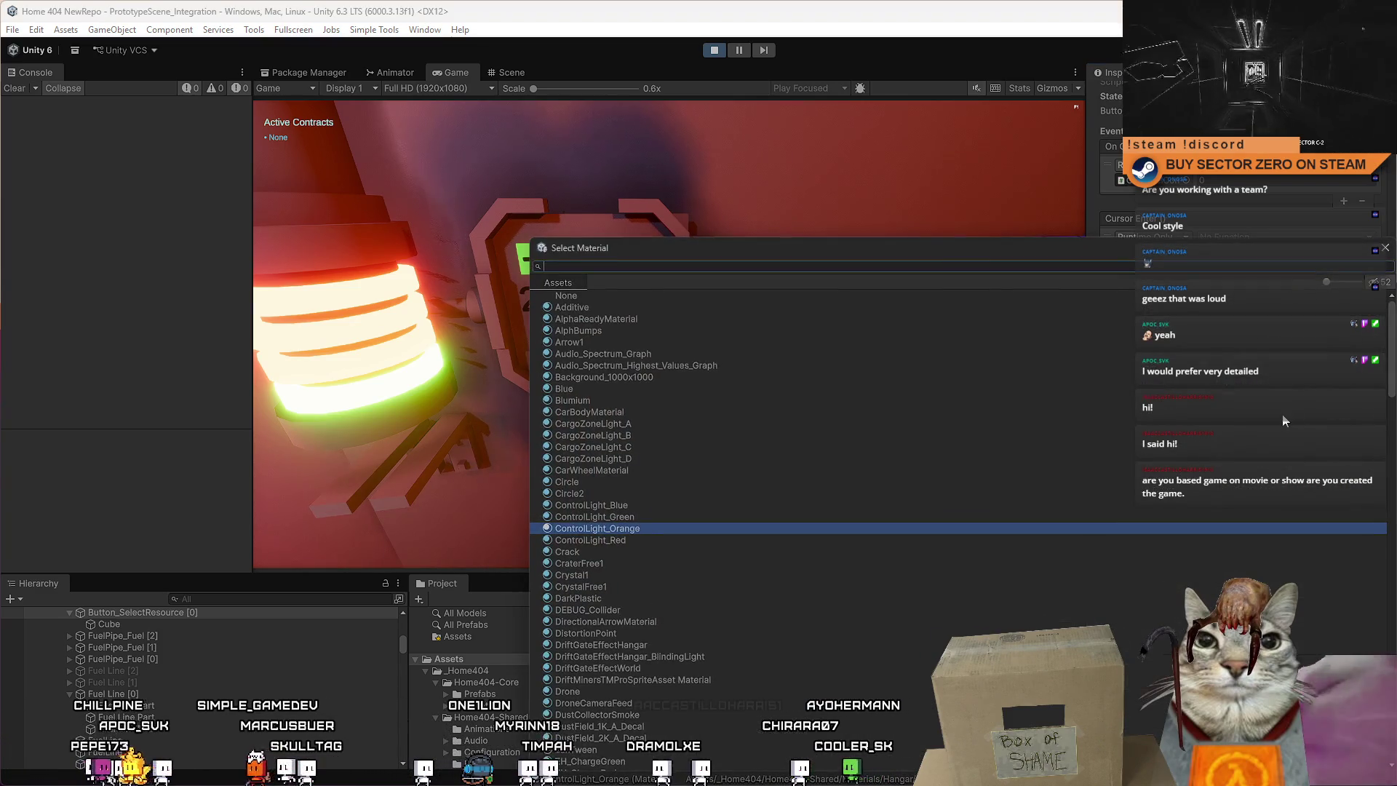
pyautogui.write('metal gray dark')
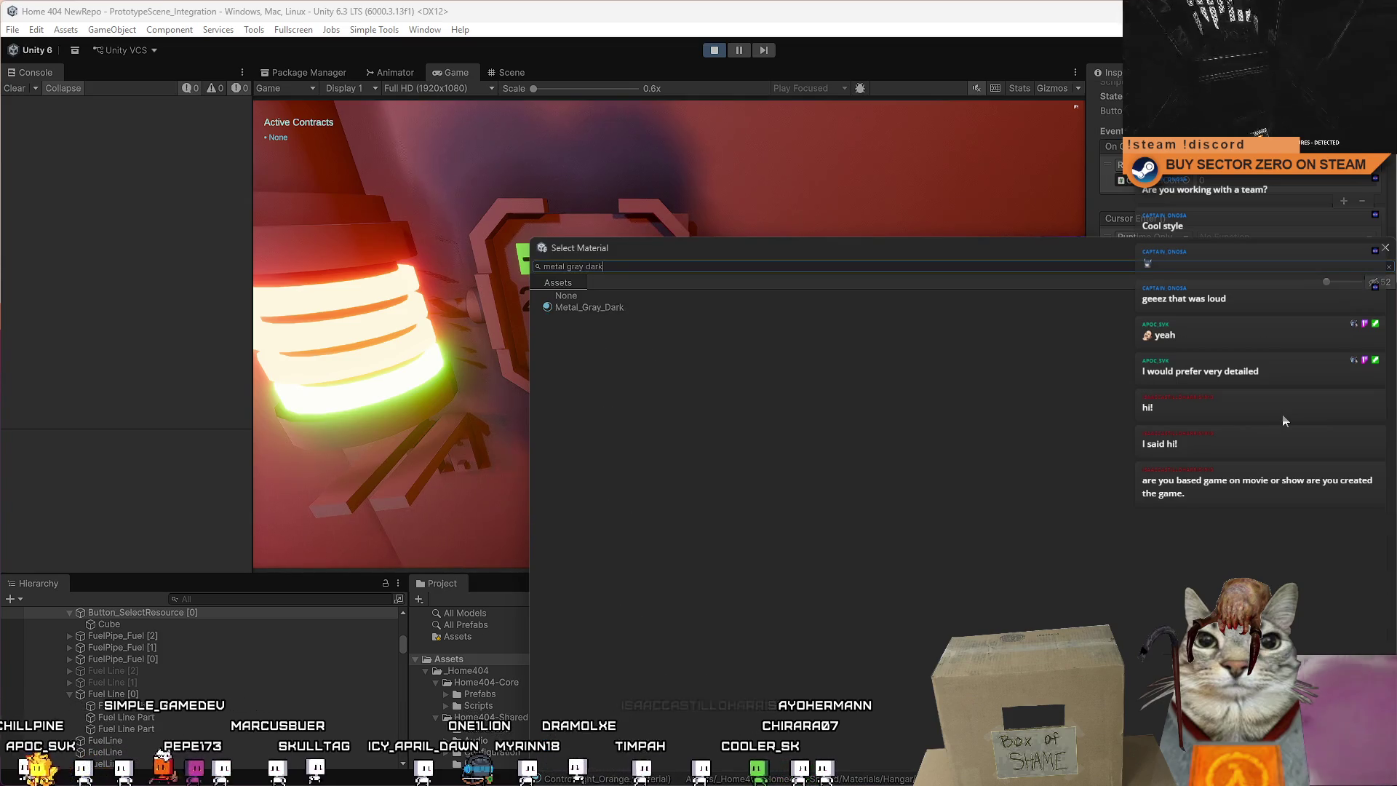
pyautogui.press('Return')
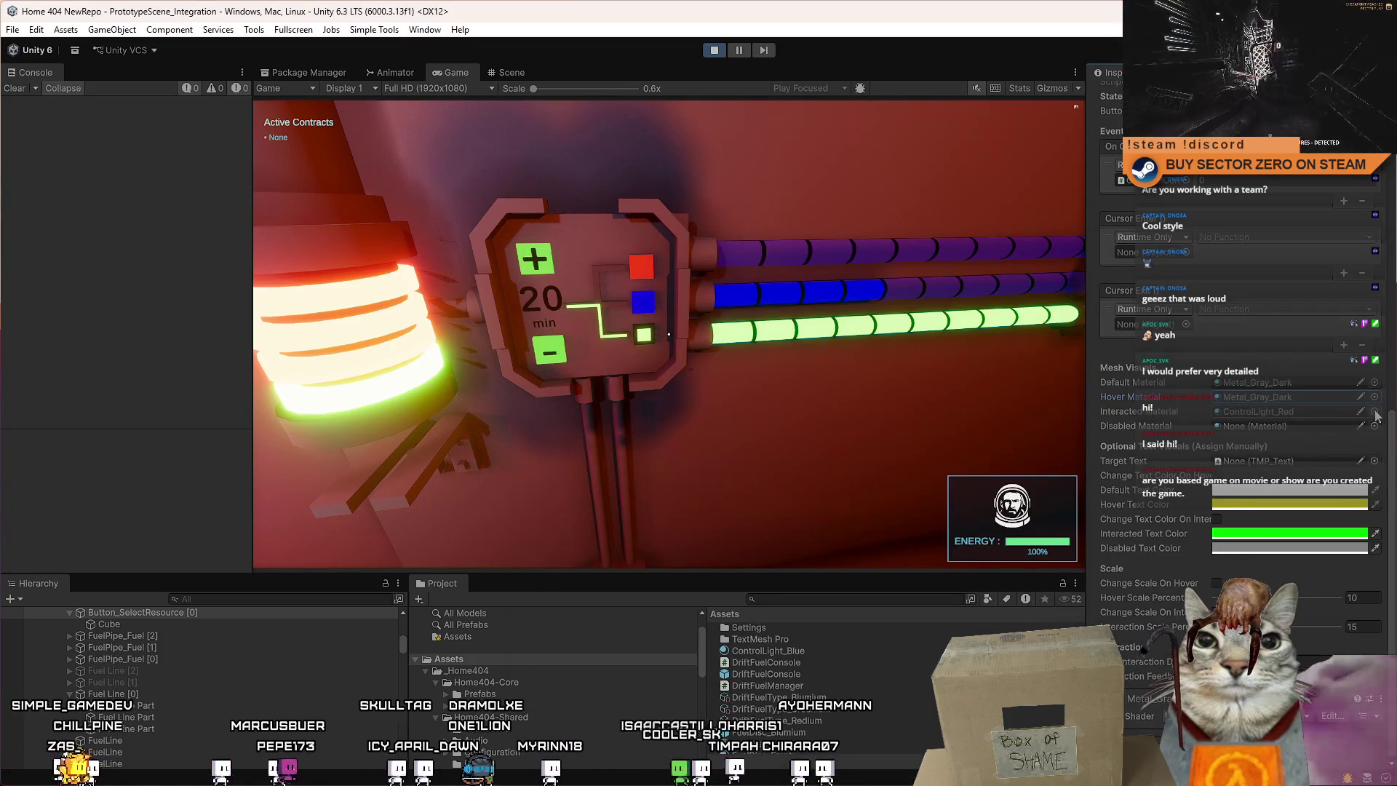
pyautogui.click(795, 399)
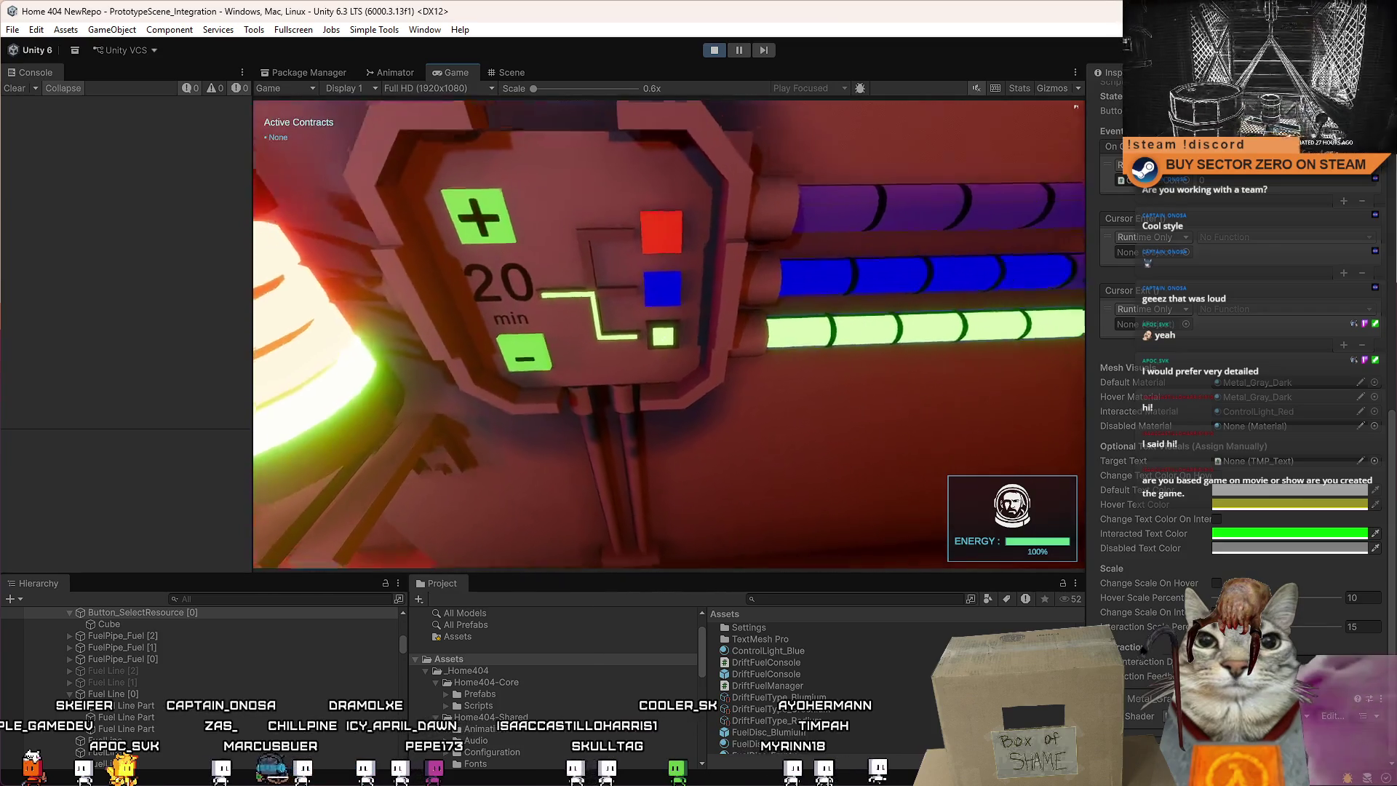
pyautogui.press('Escape')
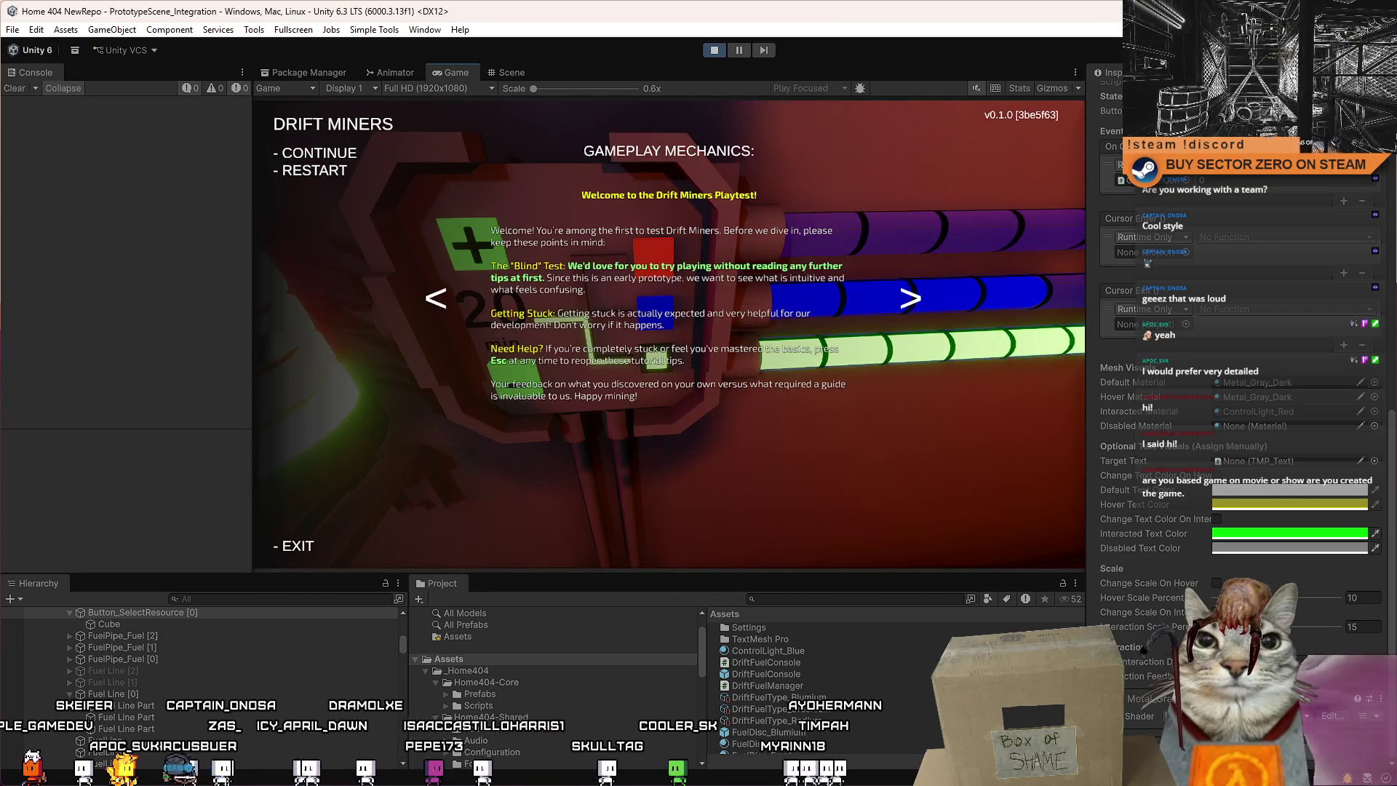
pyautogui.press('Escape')
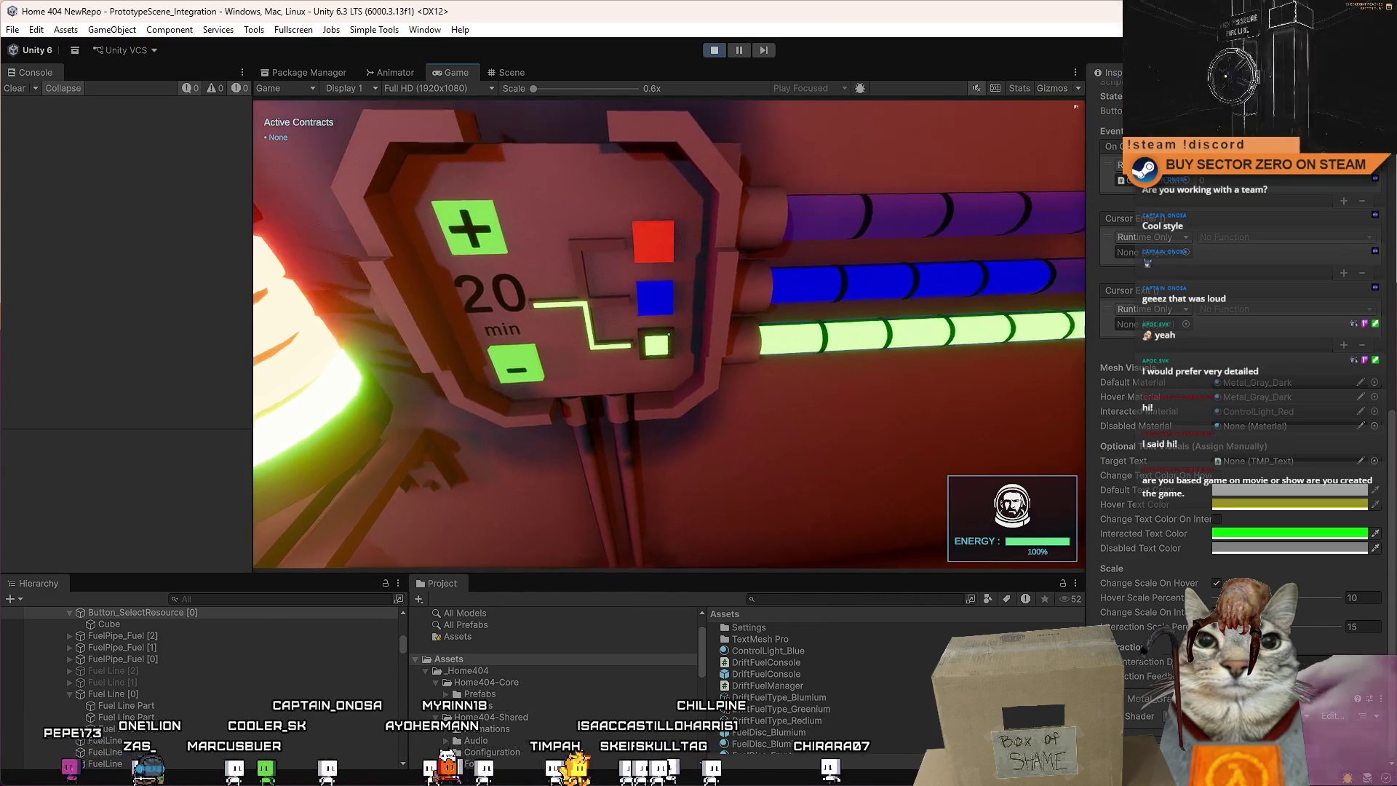
# Lower the button's Hover Scale Percent to 5 and test the result in play mode.
pyautogui.press('Escape')
pyautogui.click(1368, 595)
pyautogui.write('5')
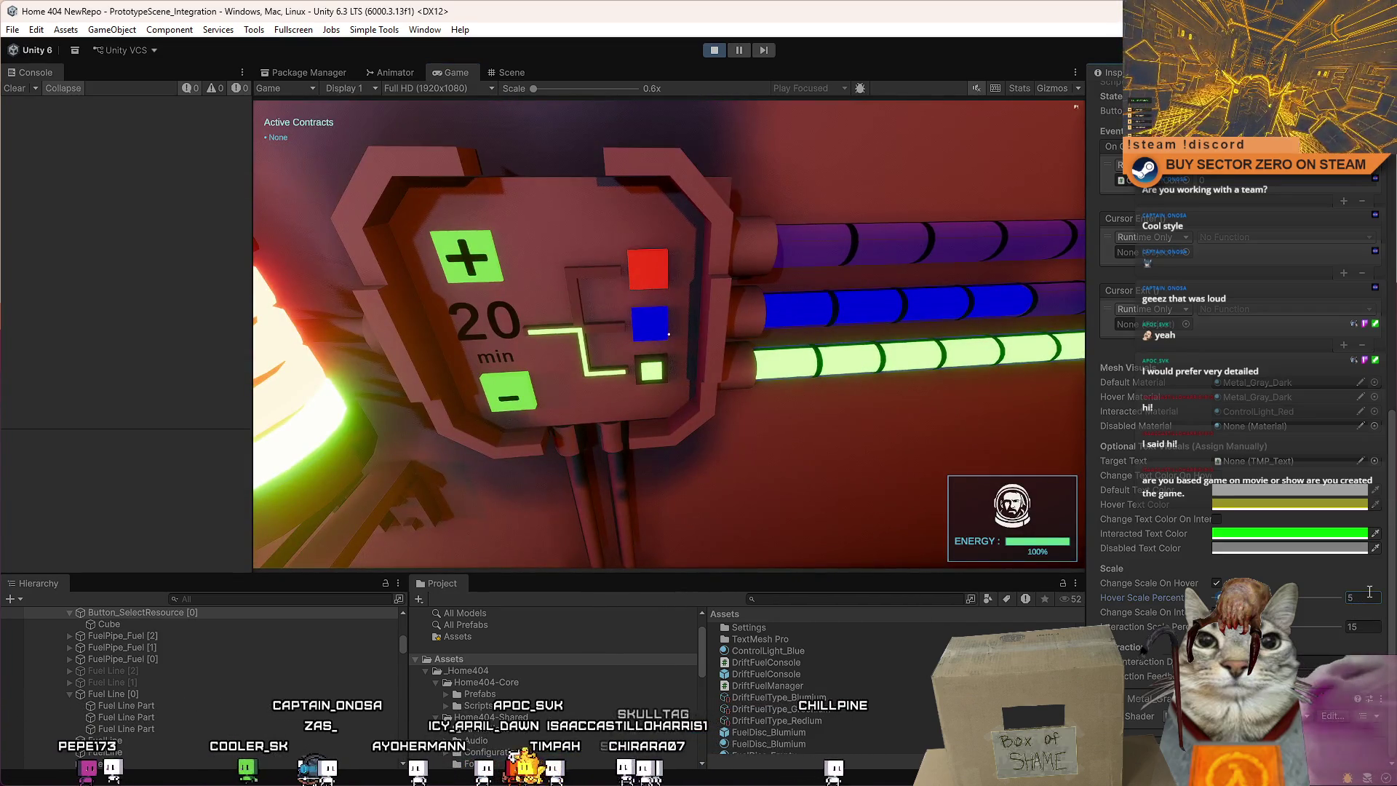
pyautogui.click(728, 364)
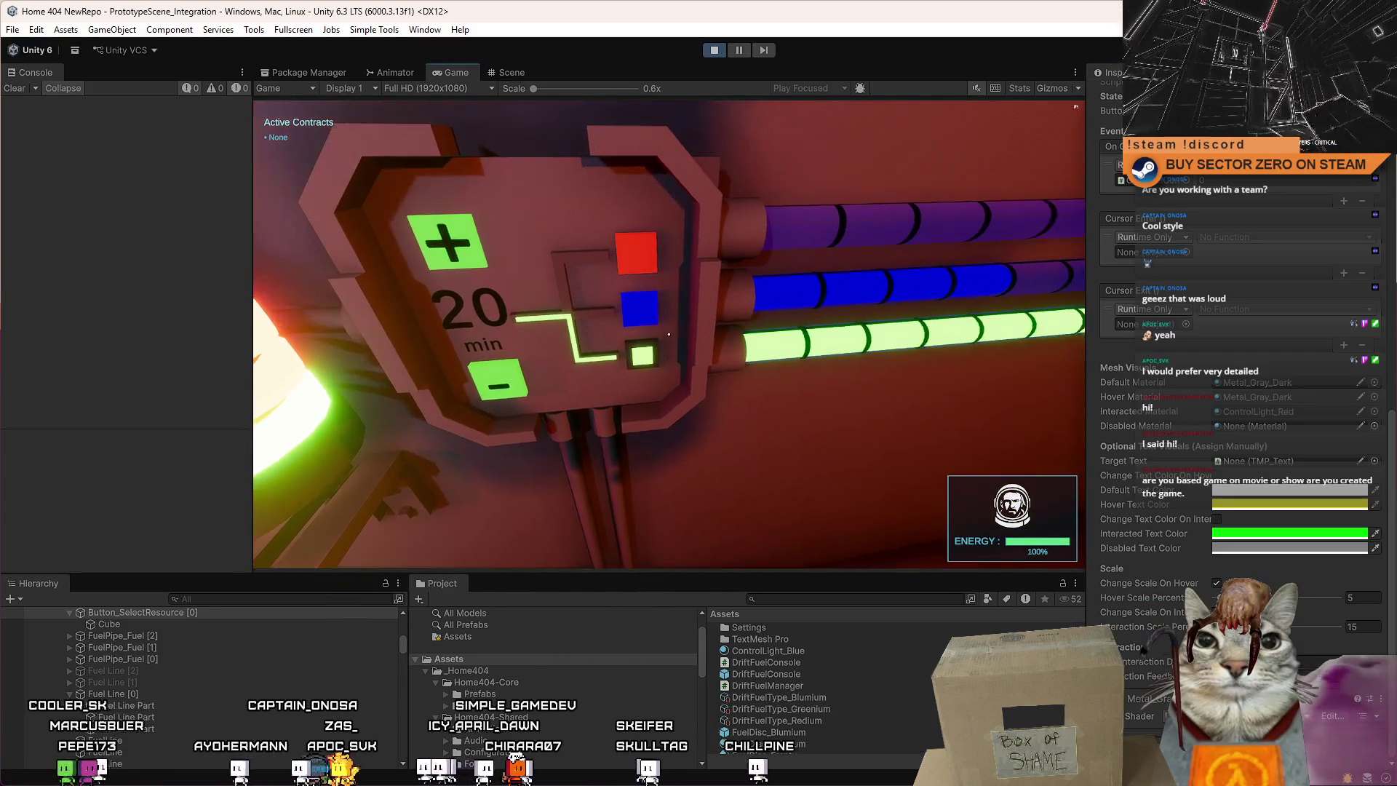
pyautogui.press('Escape')
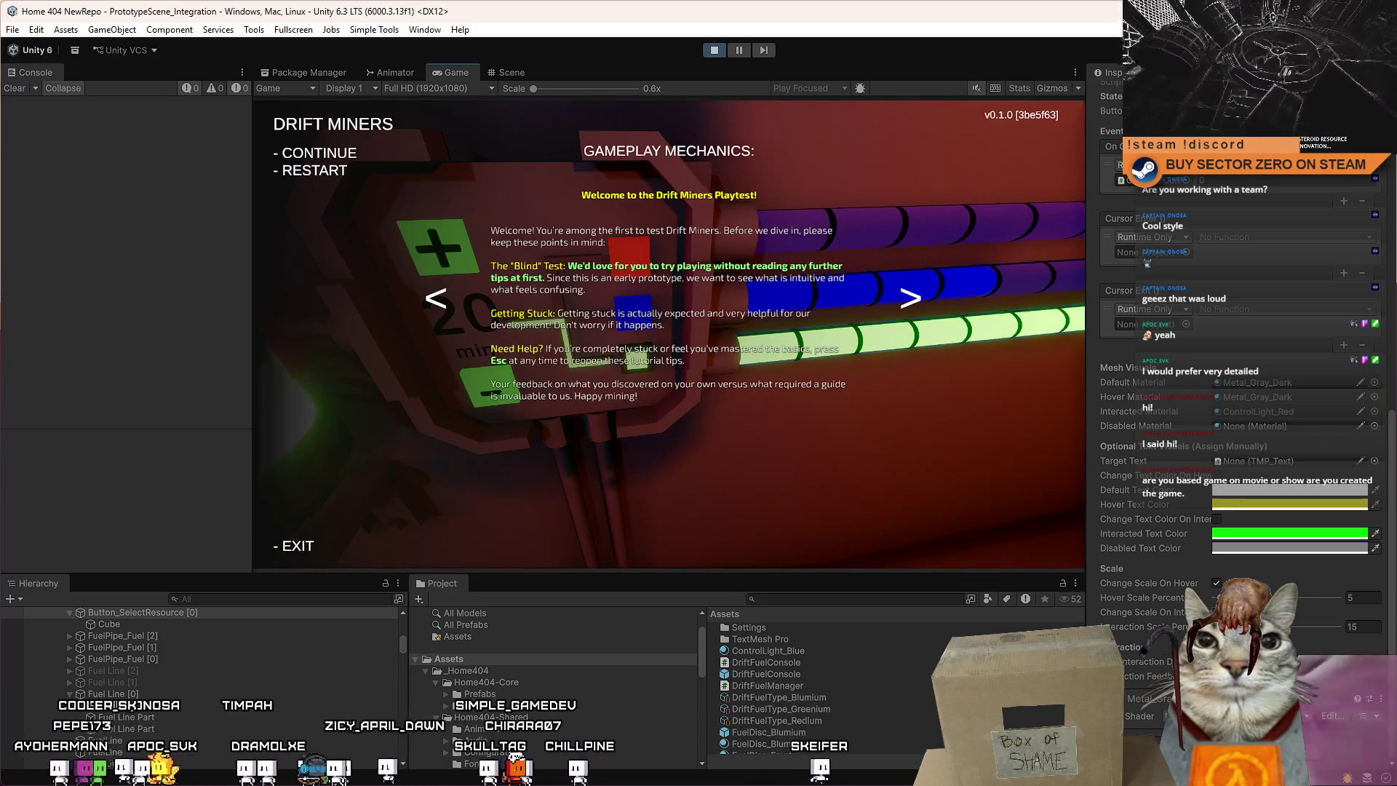
pyautogui.press('Escape')
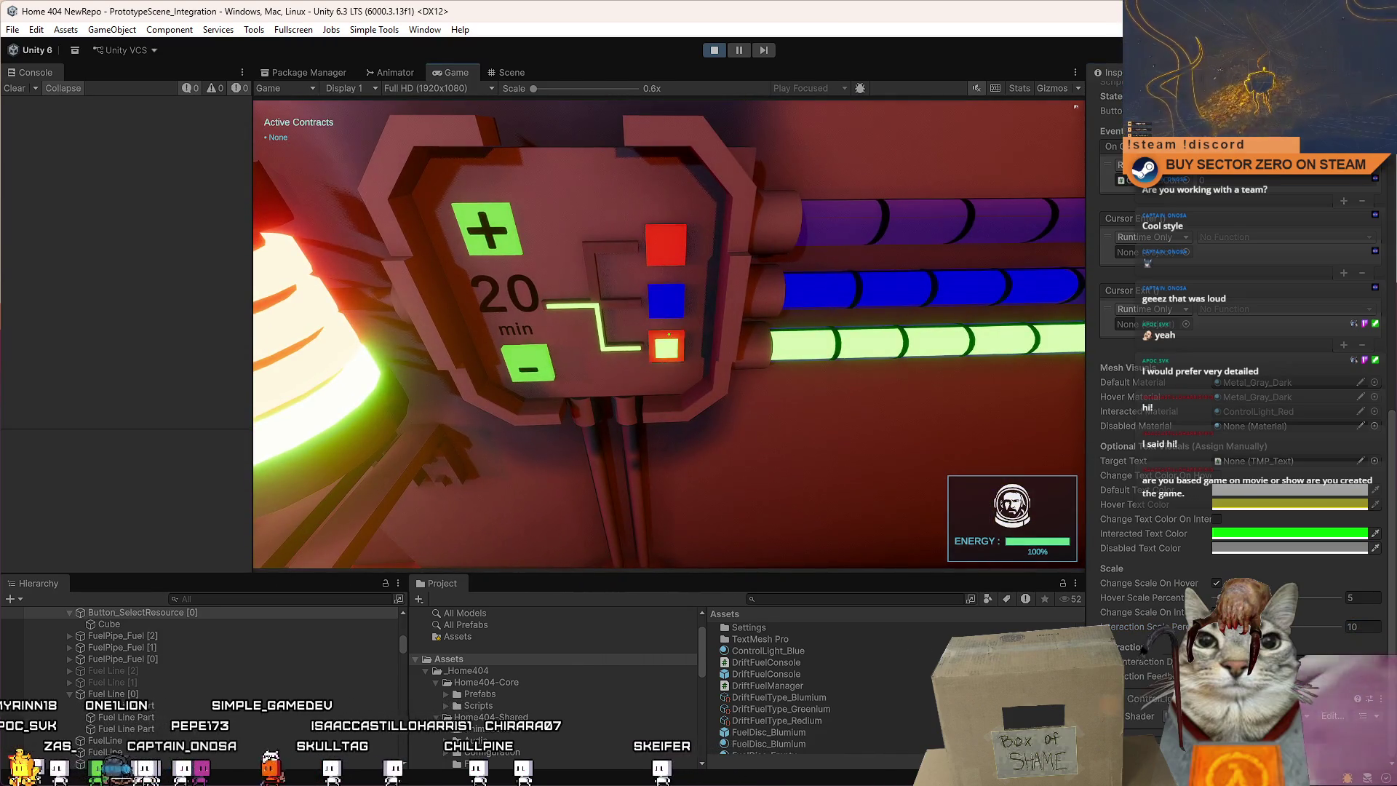
pyautogui.press('Escape')
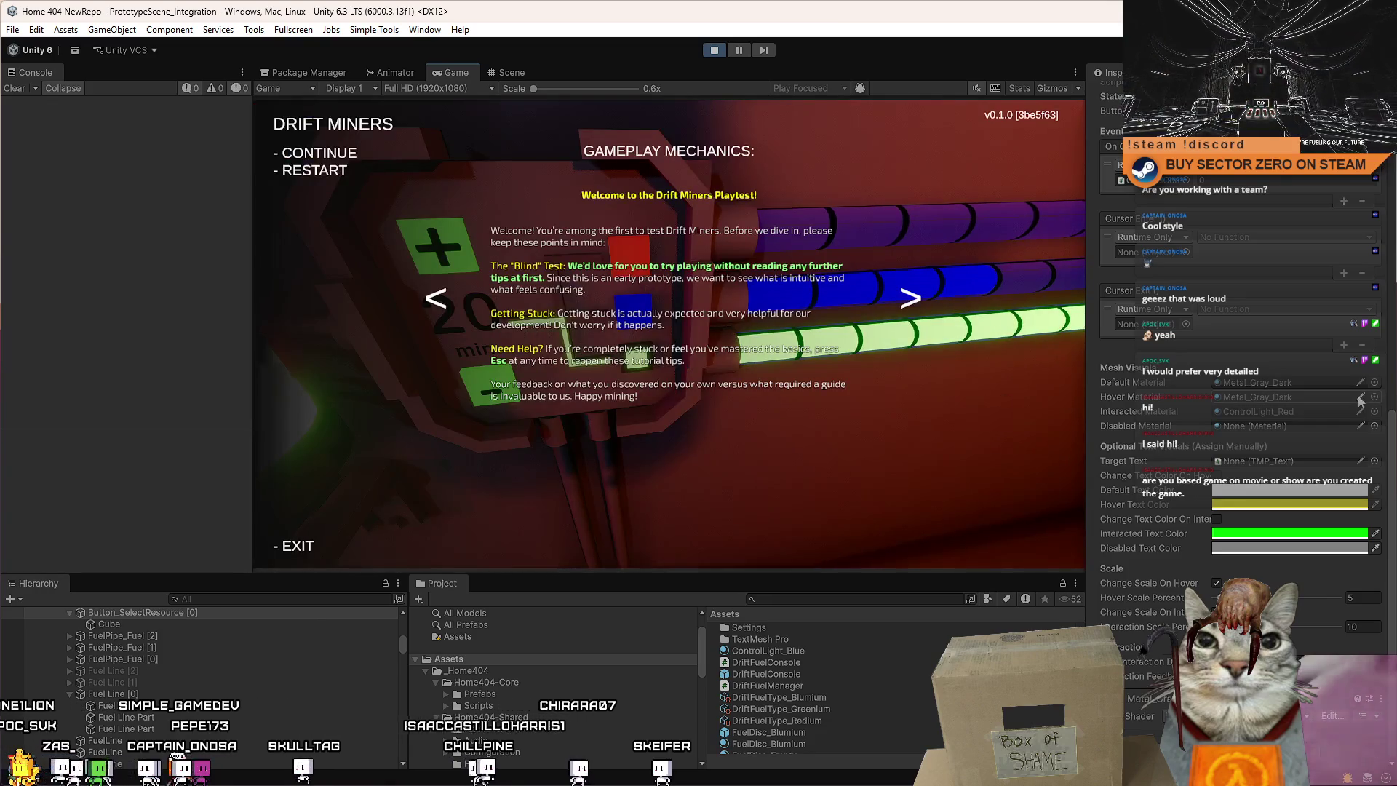
pyautogui.click(1375, 412)
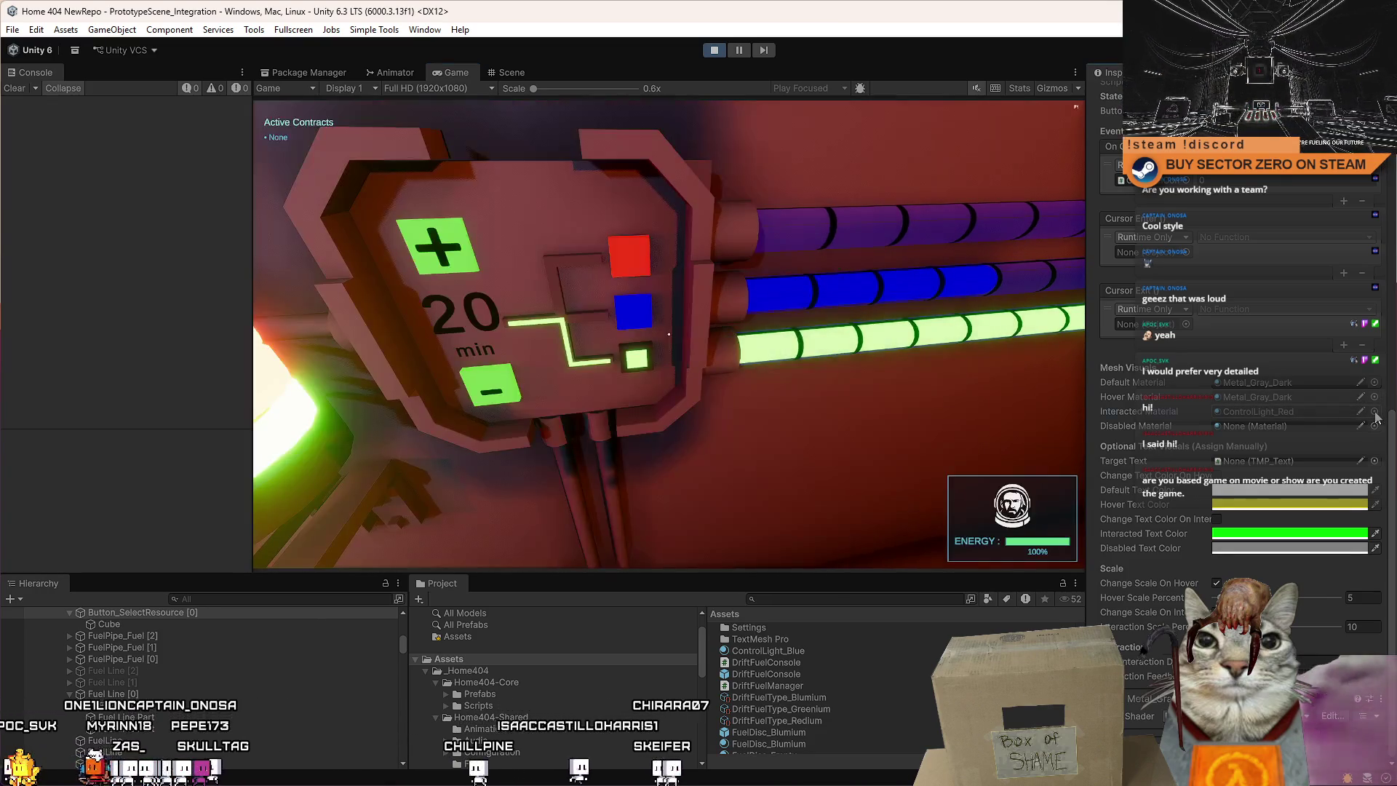
# Assign Metal_Gray_Dark as the button's Interaction Material.
pyautogui.write('metal gray')
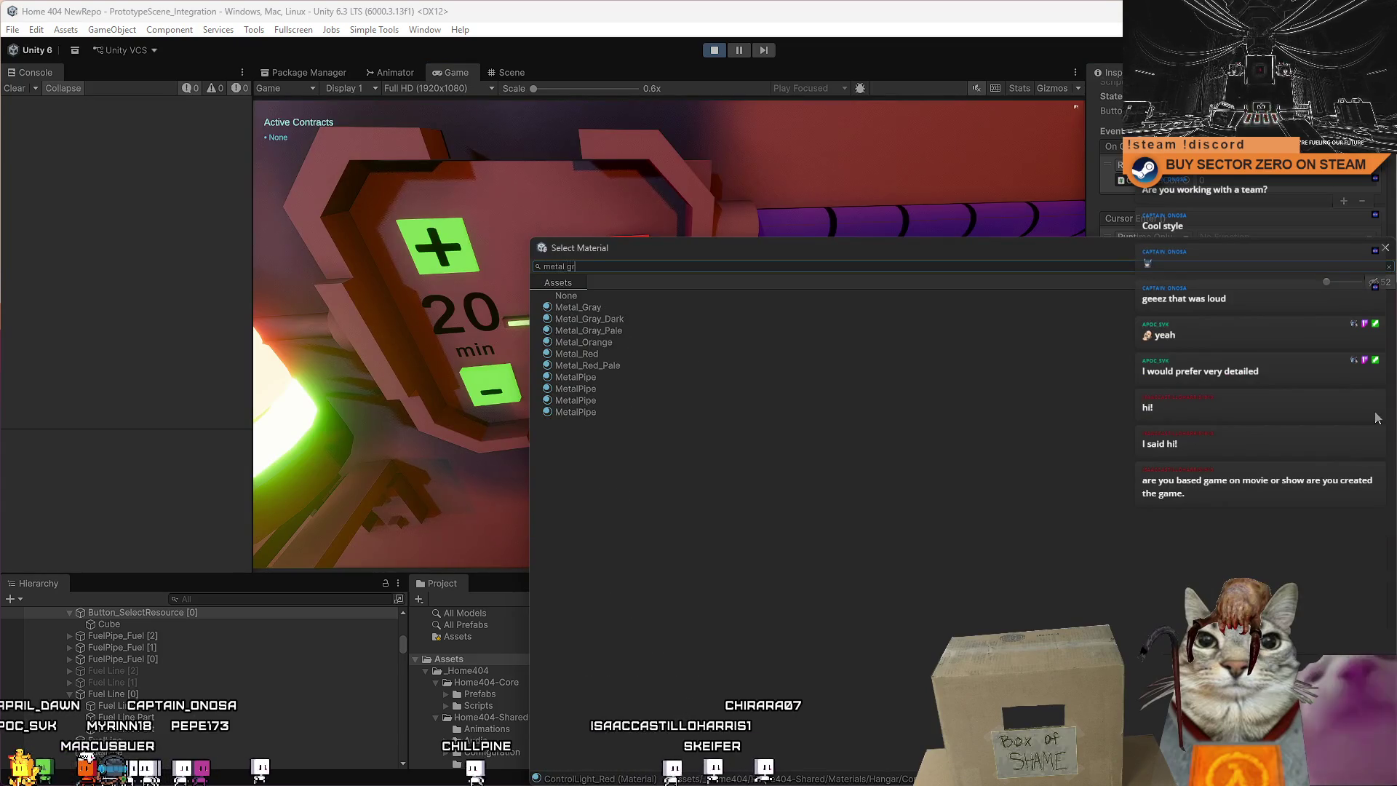
pyautogui.click(579, 319)
pyautogui.click(683, 368)
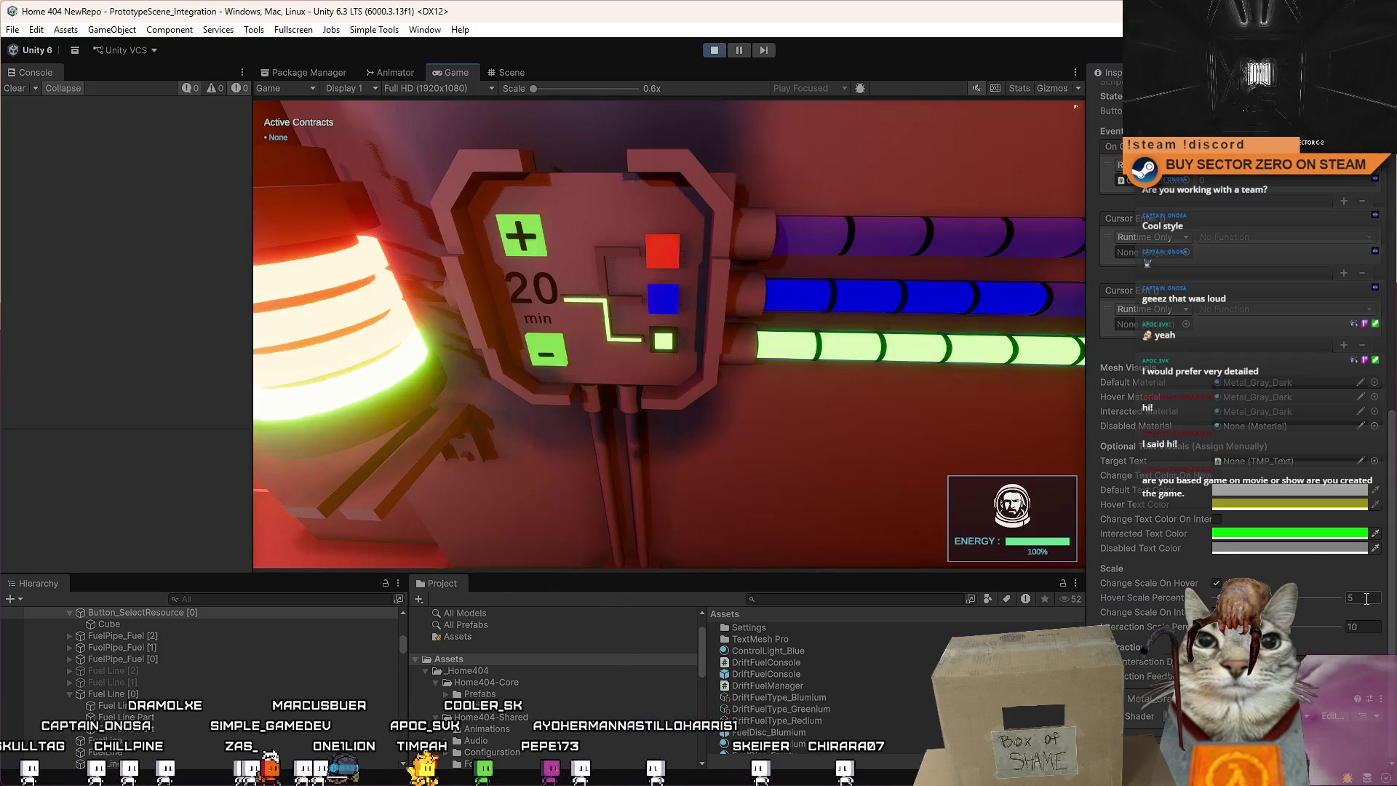
# Set Hover Scale Percent to 10 and Interaction Scale Percent to 20.
pyautogui.click(1362, 598)
pyautogui.write('10')
pyautogui.press('Tab')
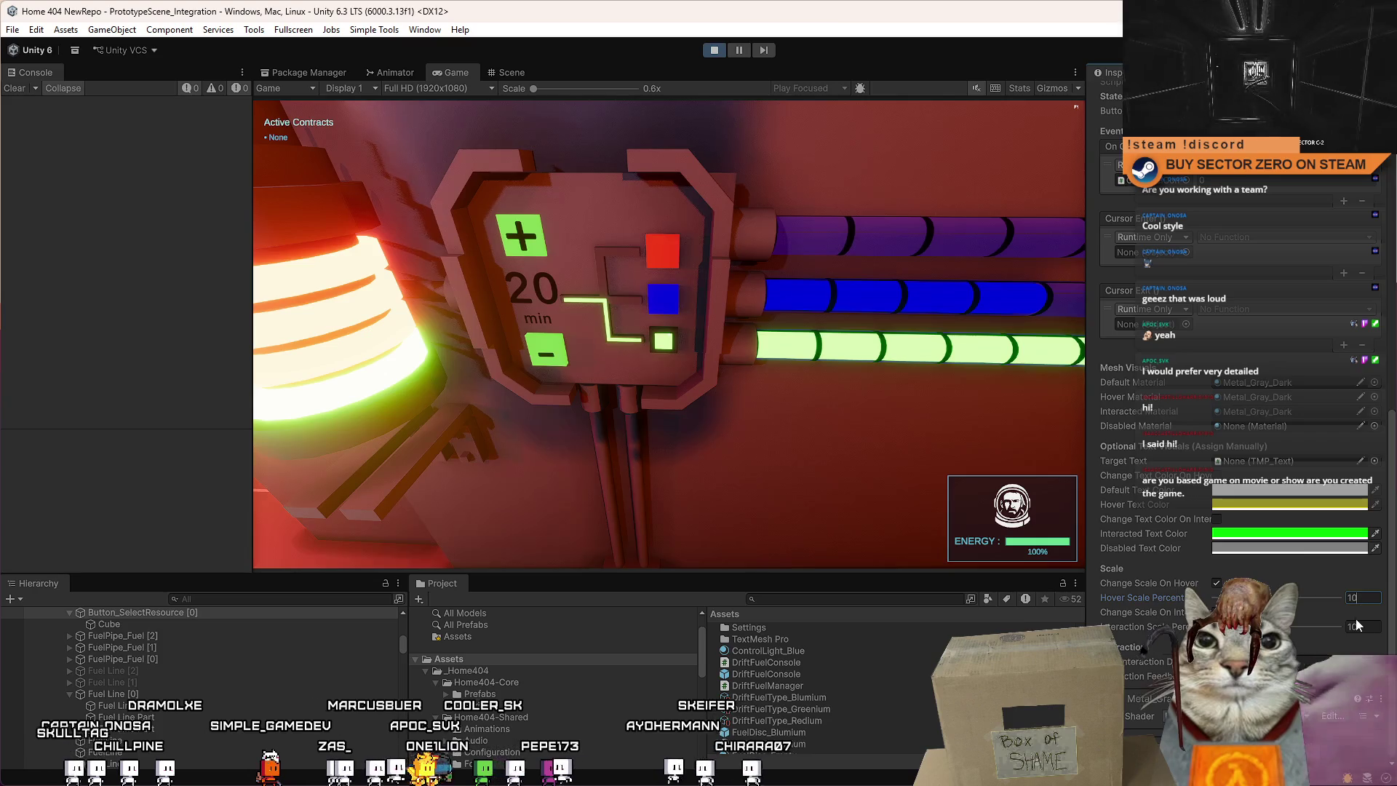
pyautogui.write('20')
pyautogui.click(991, 564)
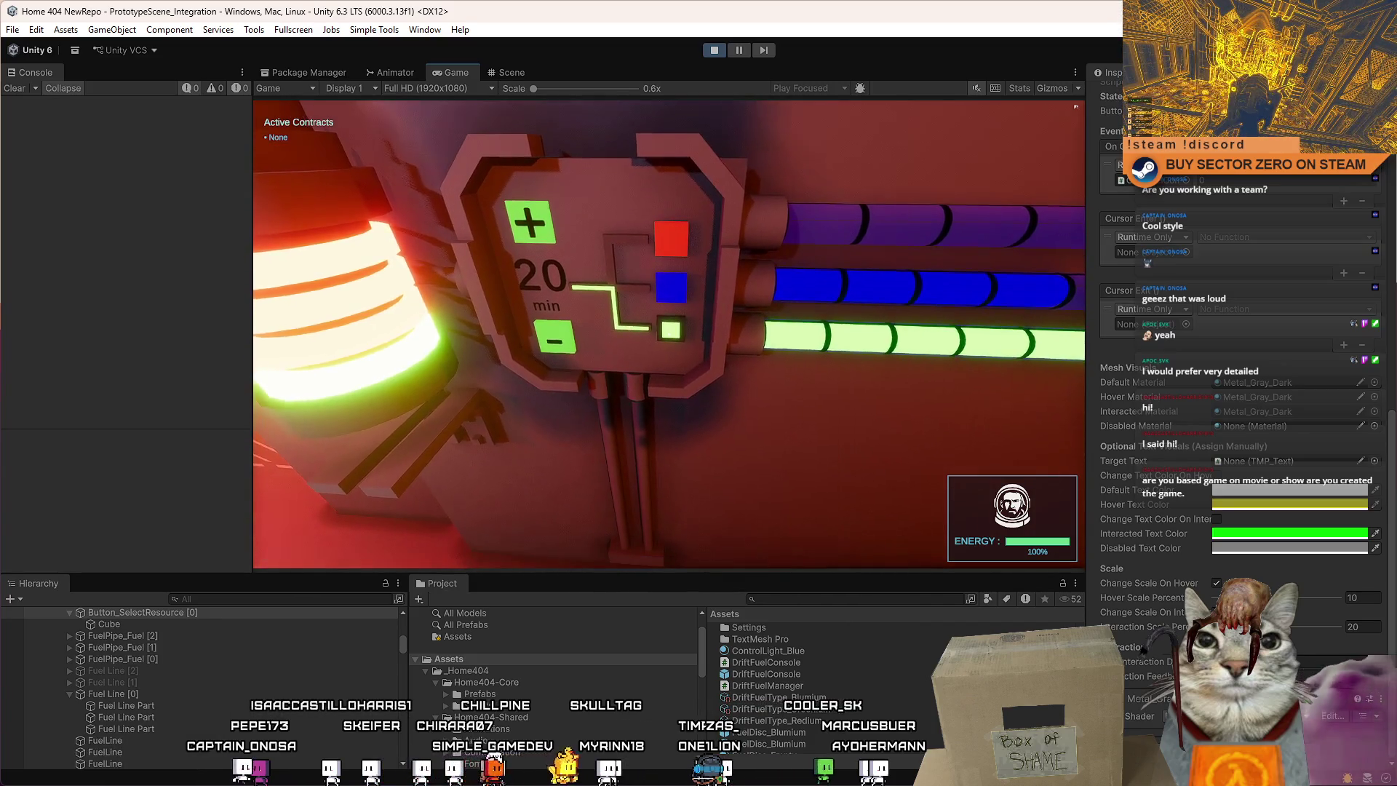
pyautogui.press('Escape')
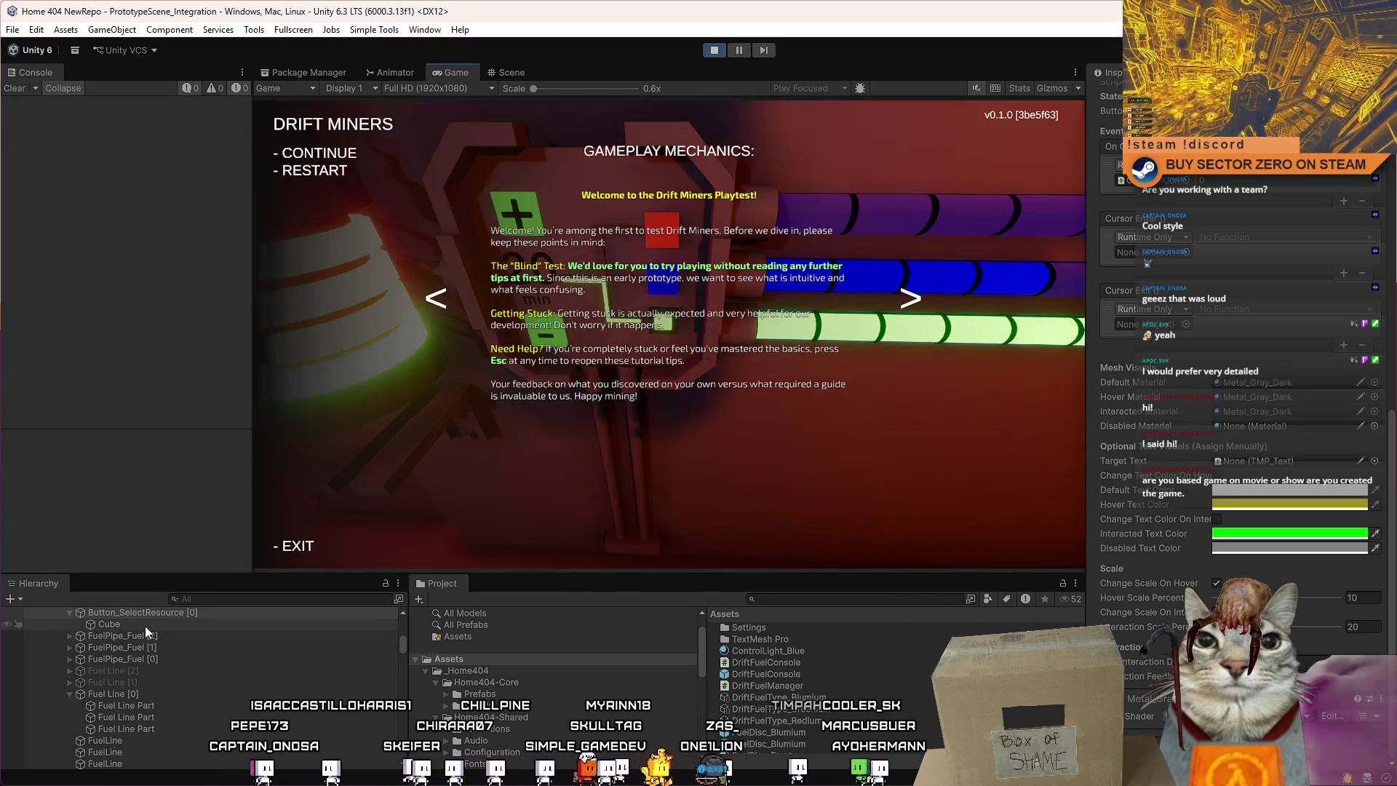
# Remove the Box Collider component from the Cube under the resource button.
pyautogui.click(145, 626)
pyautogui.rightClick(1158, 515)
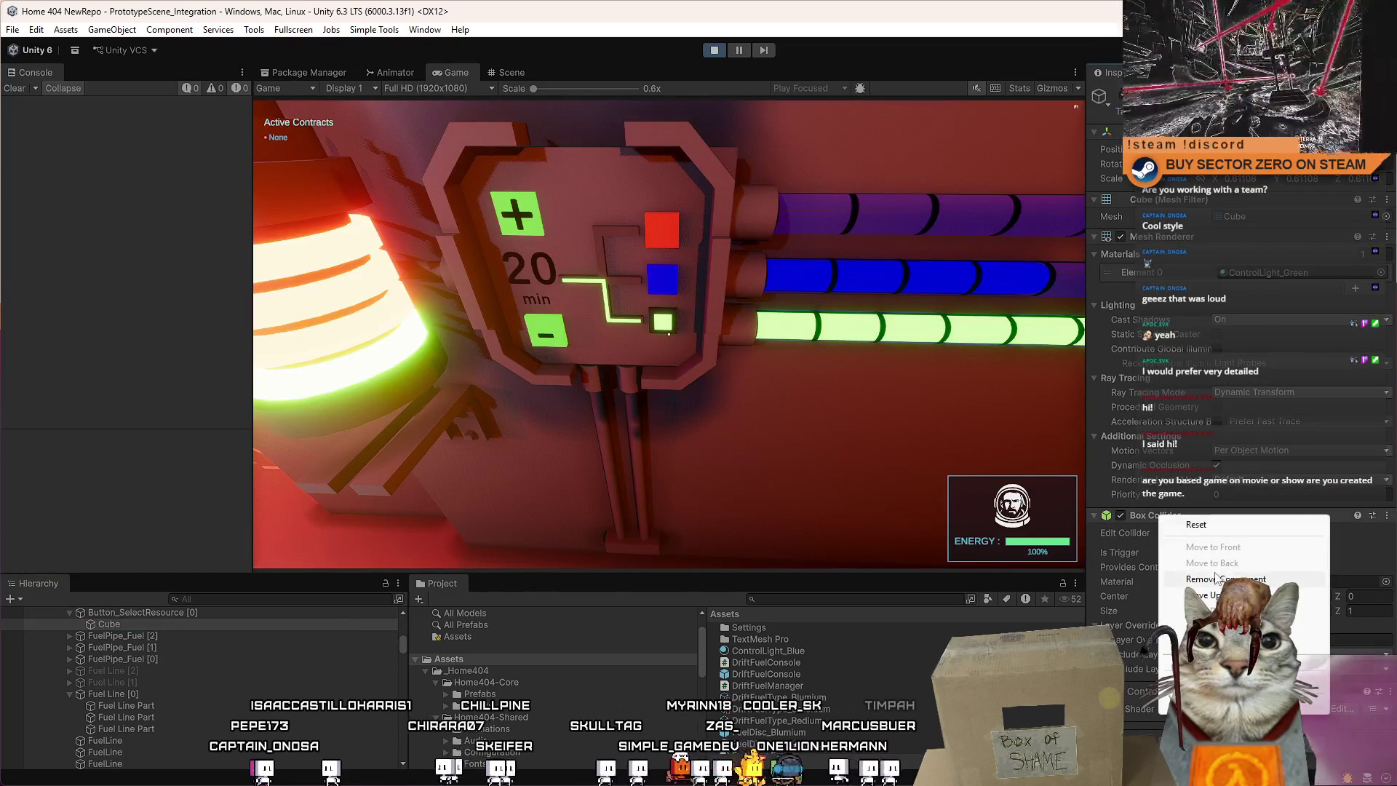
pyautogui.click(1215, 578)
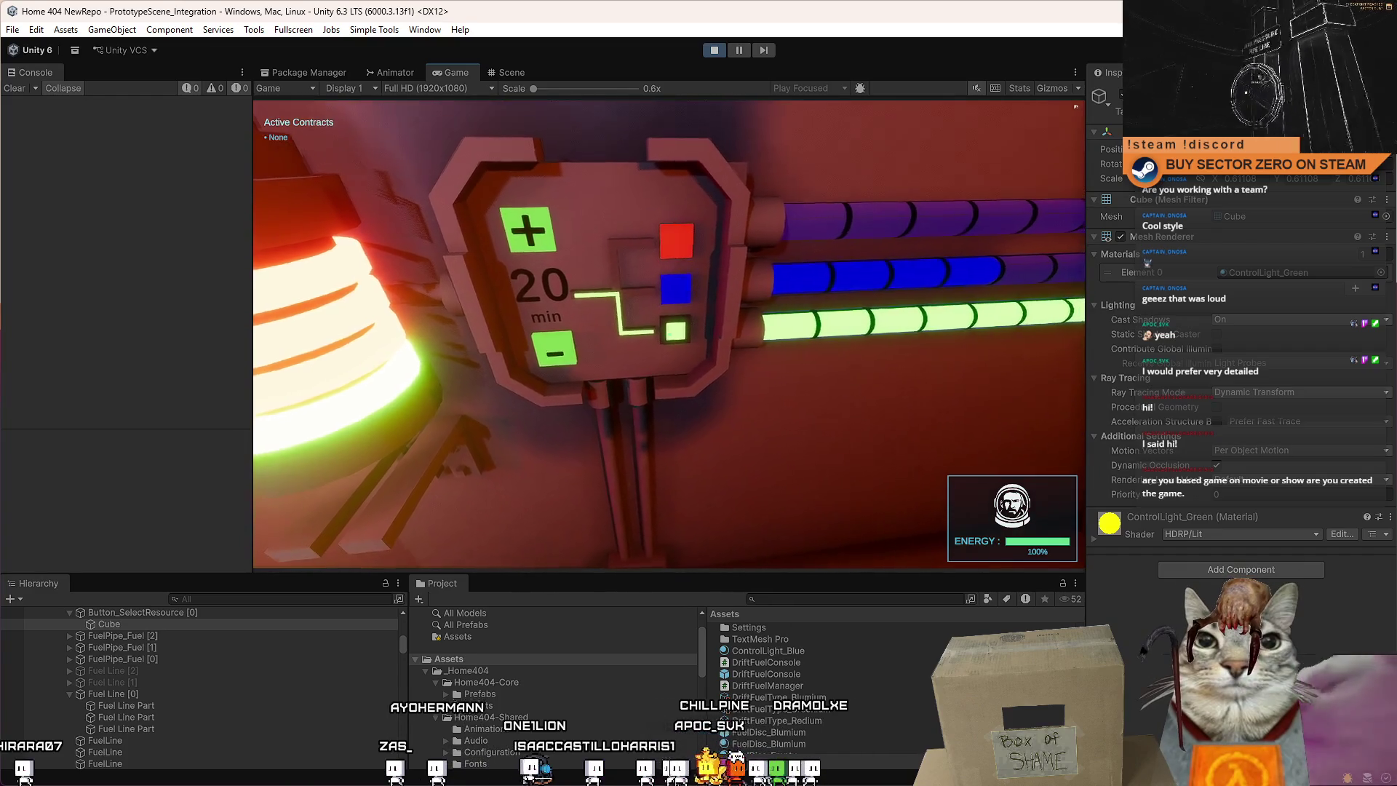
pyautogui.press('s')
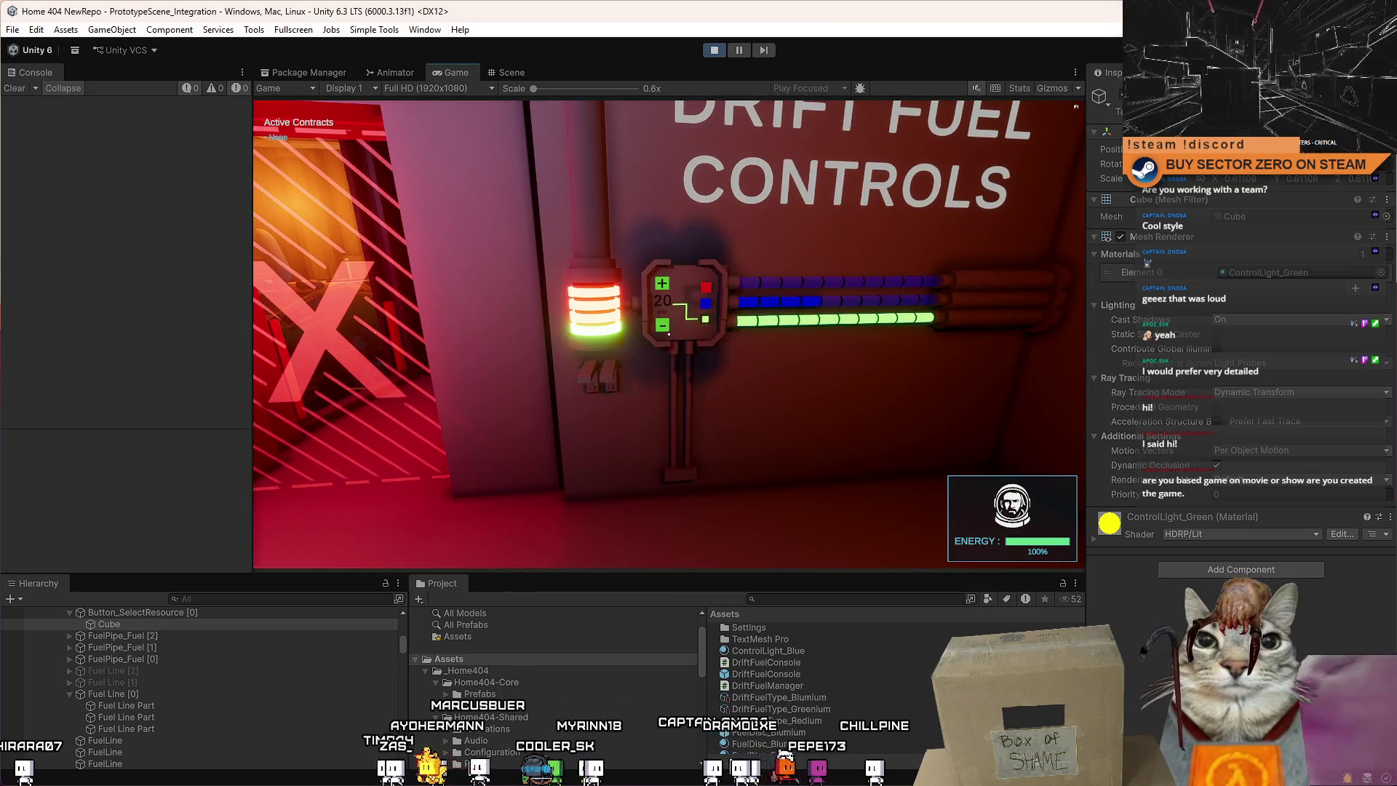
# Walk along the wall by the fuel panel, looking toward the X door and green stair room.
pyautogui.press('d')
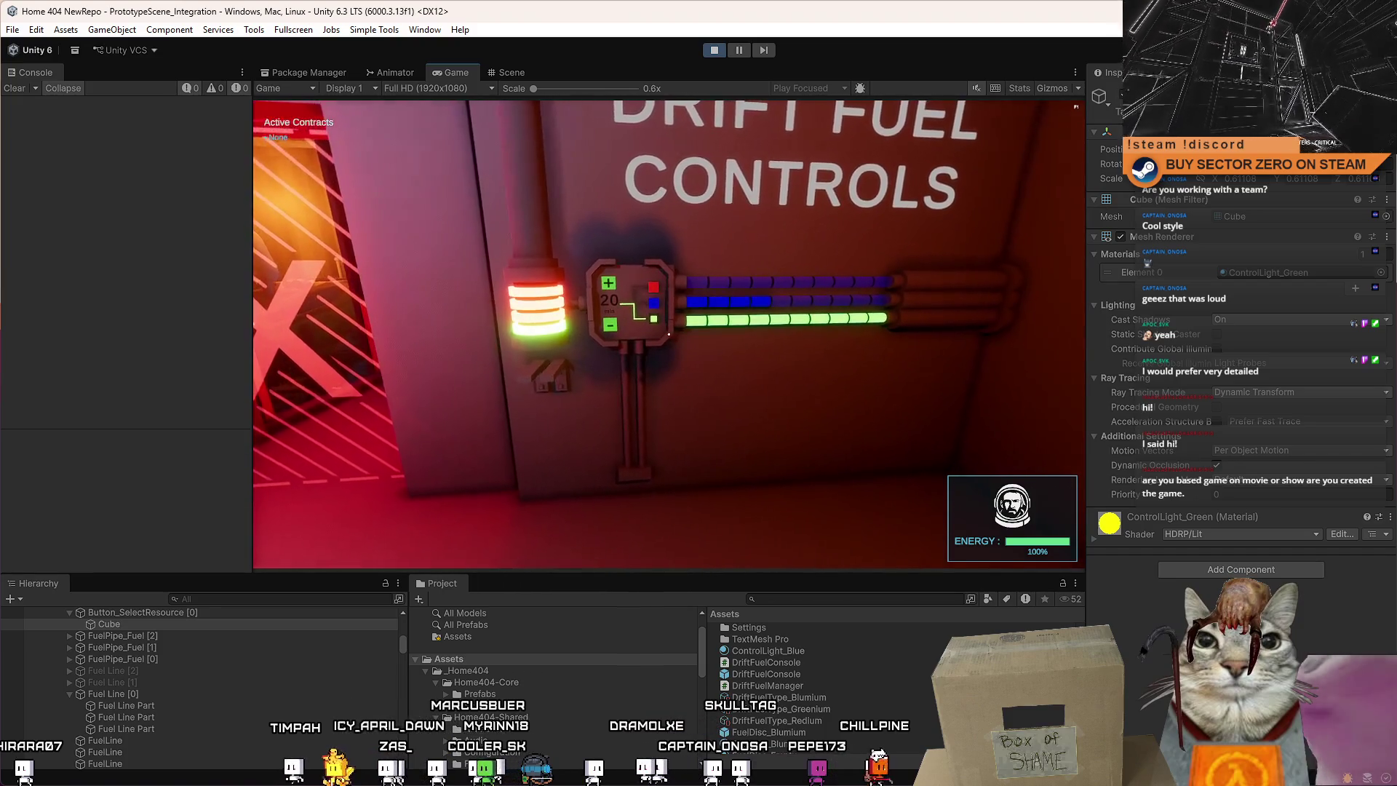
pyautogui.press('a')
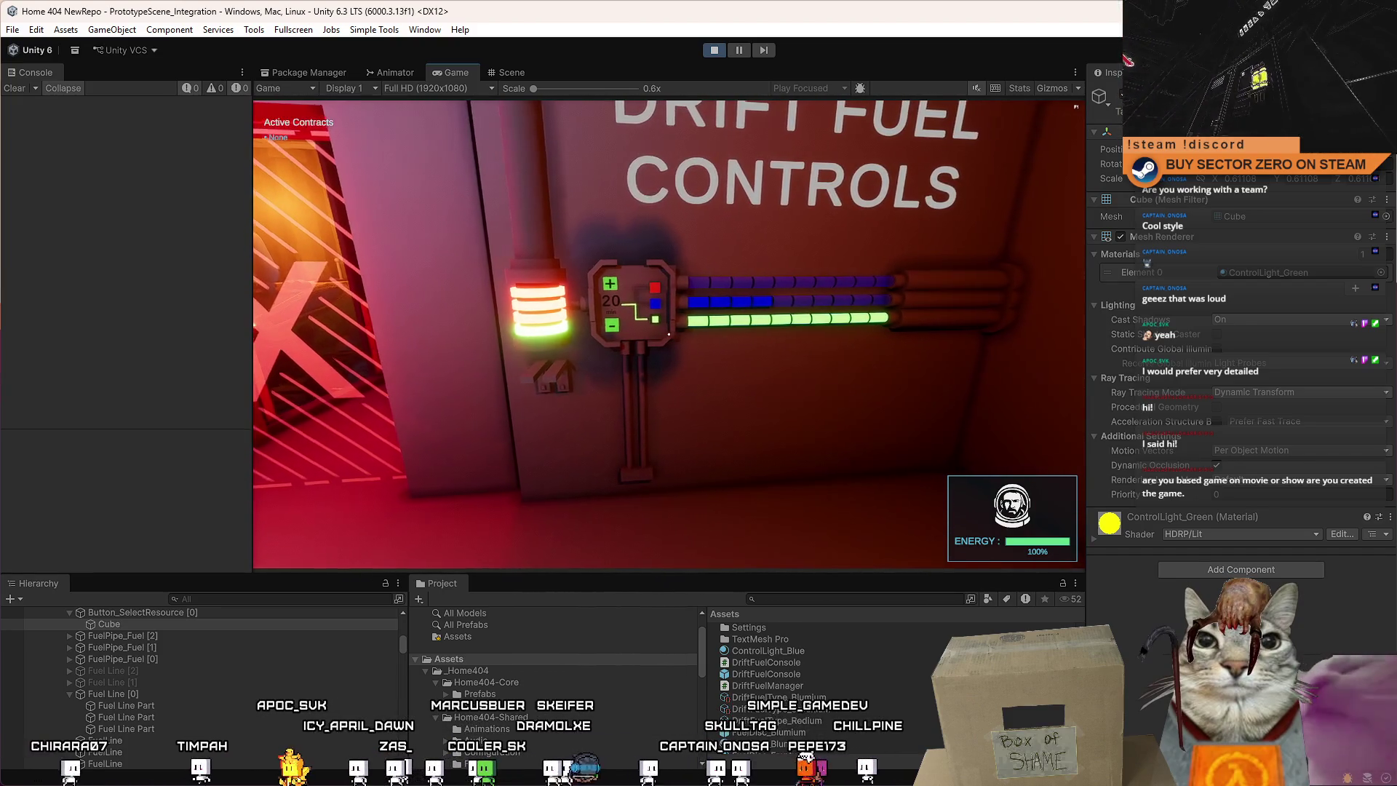
pyautogui.press('d')
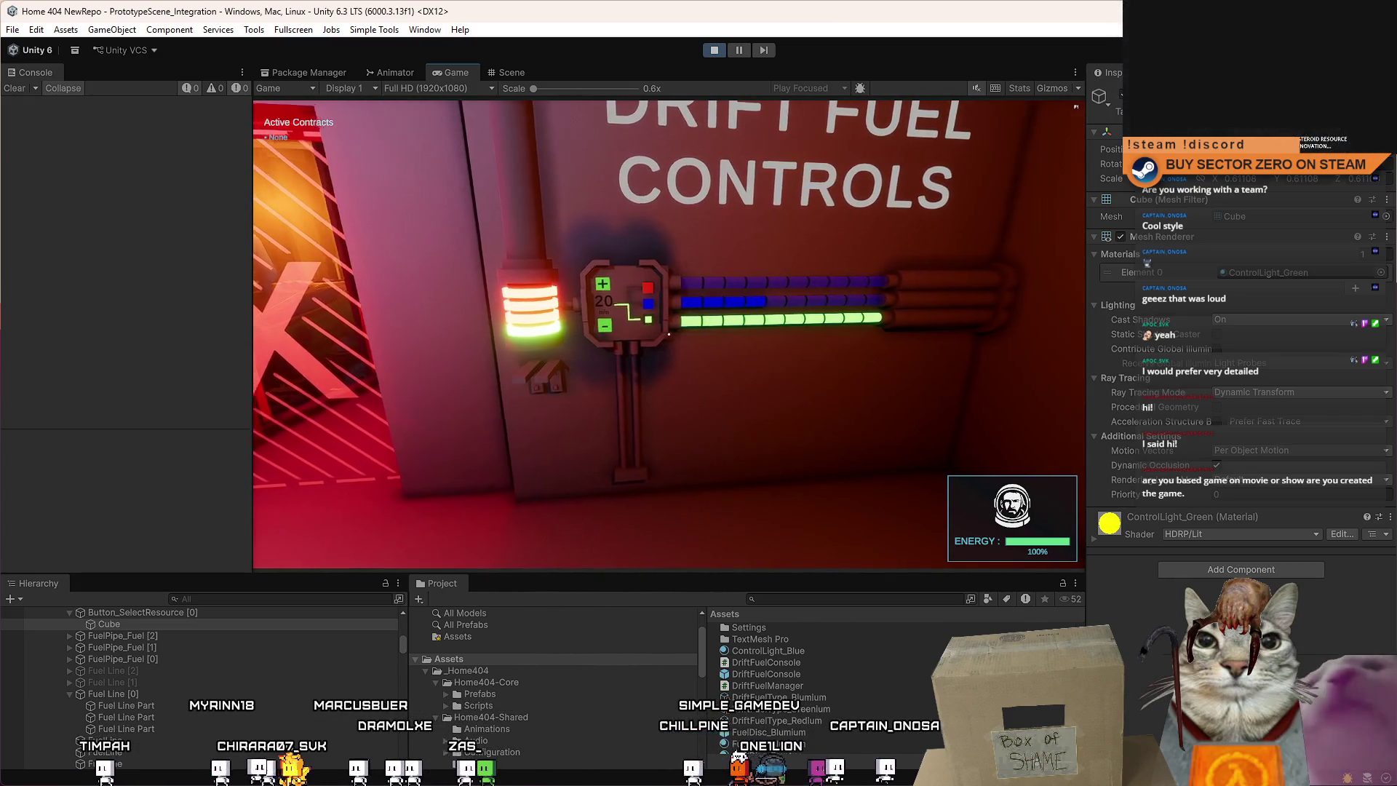
pyautogui.press('d')
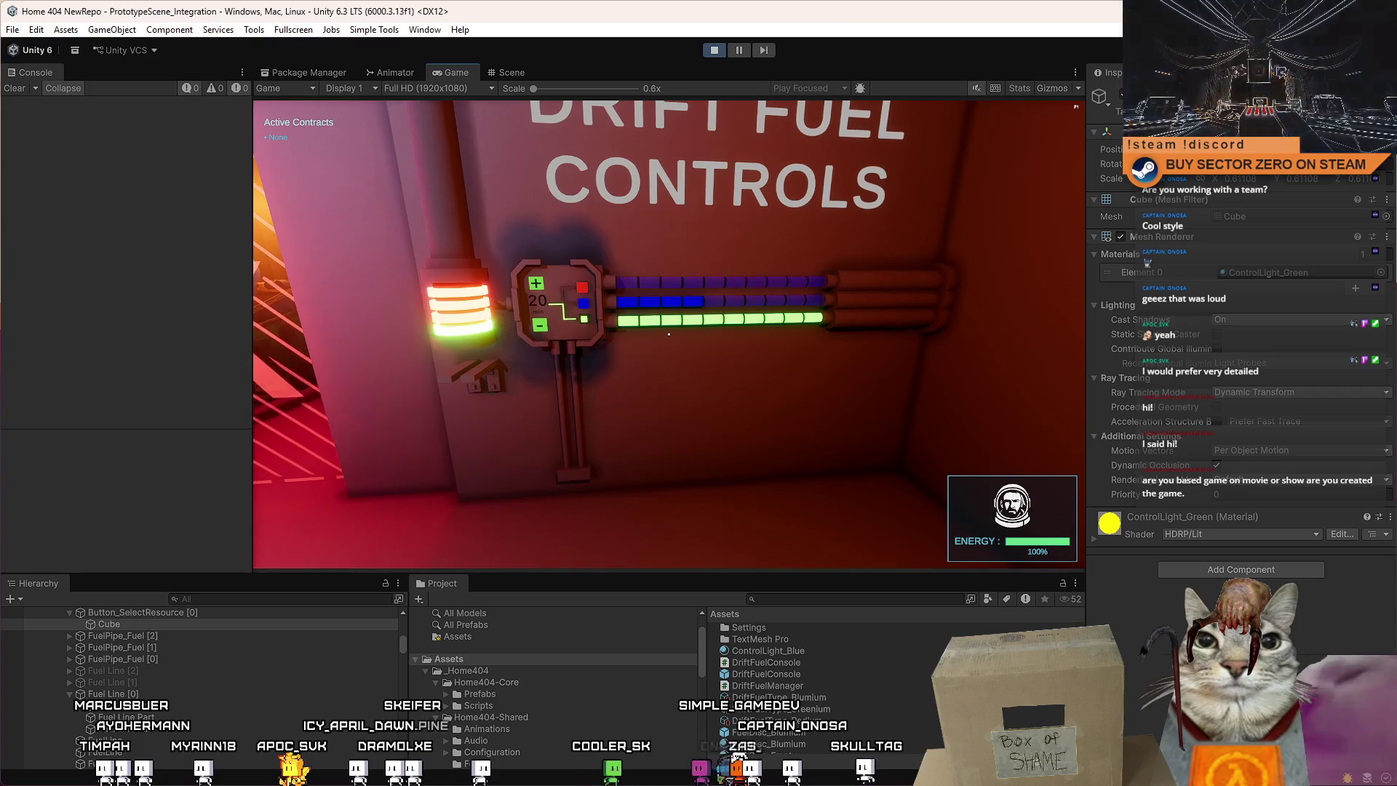
pyautogui.press('a')
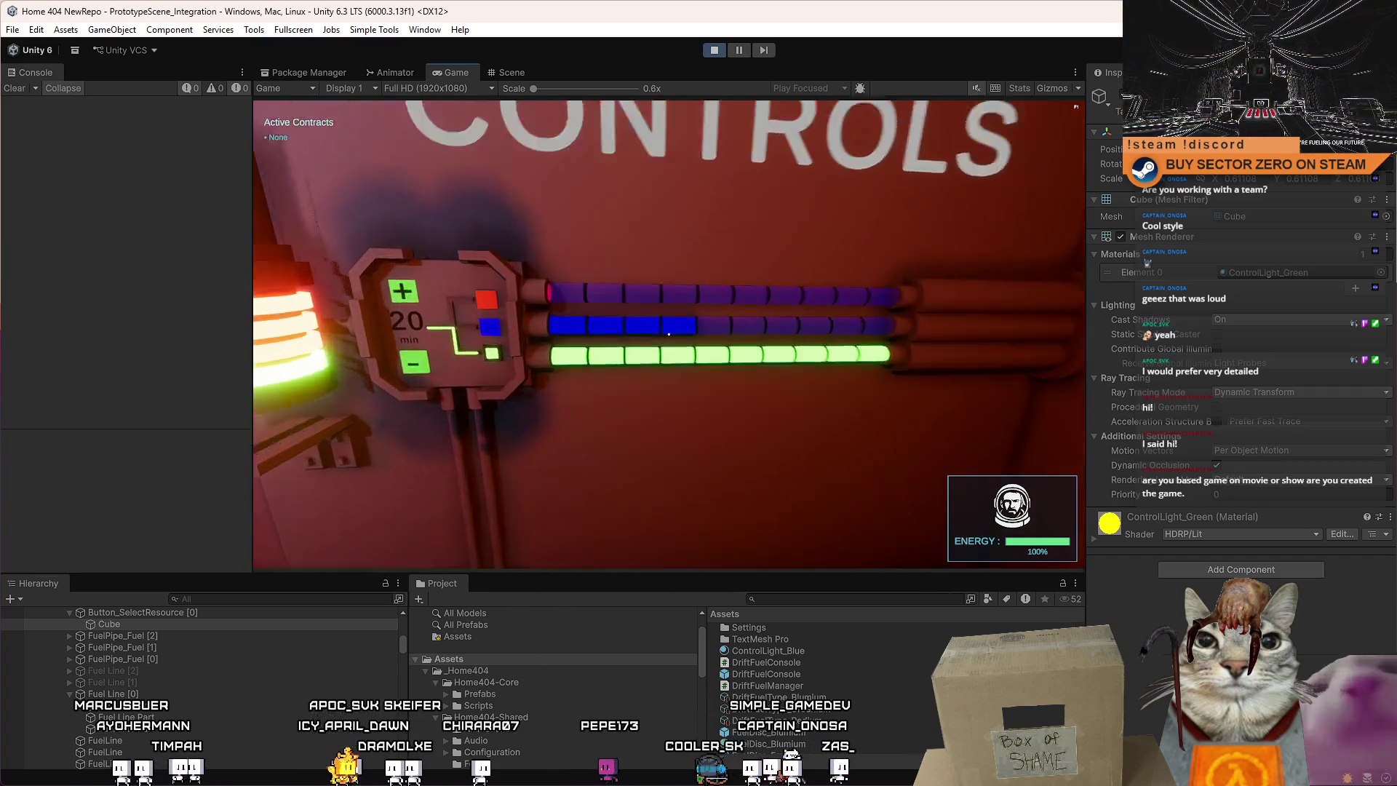
pyautogui.press('a')
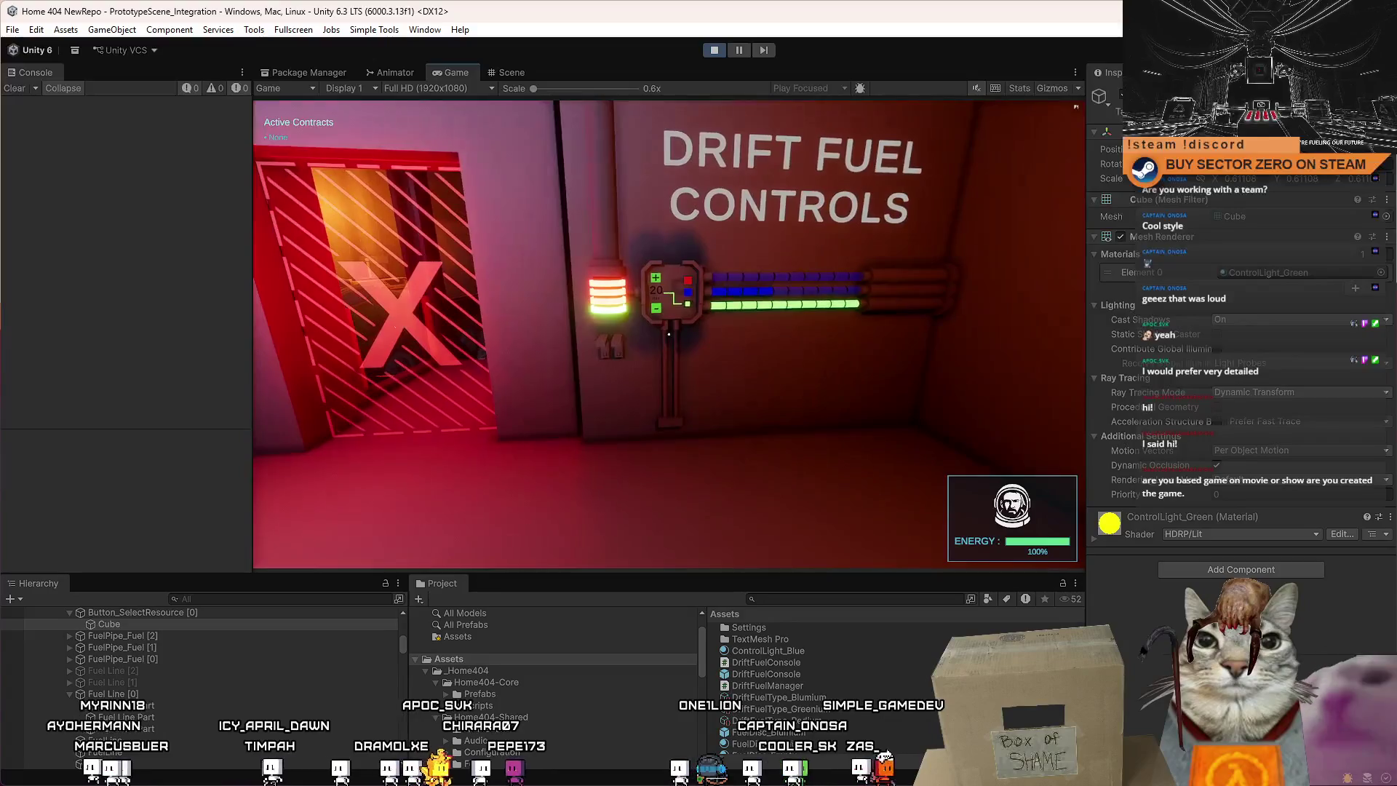
pyautogui.press('w')
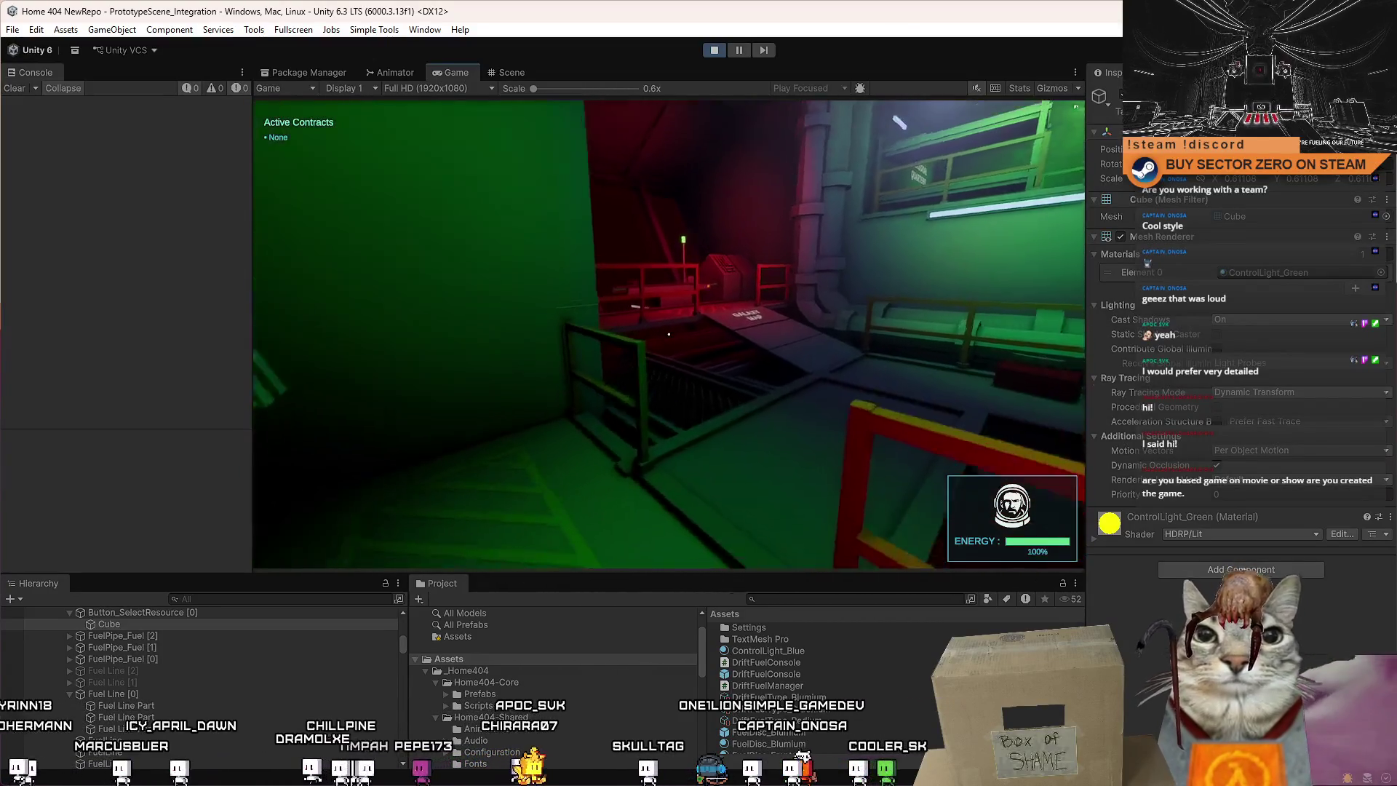
# Repeatedly approach and back away from the Drift Fuel Controls panel to inspect it and its pipes.
pyautogui.press('w')
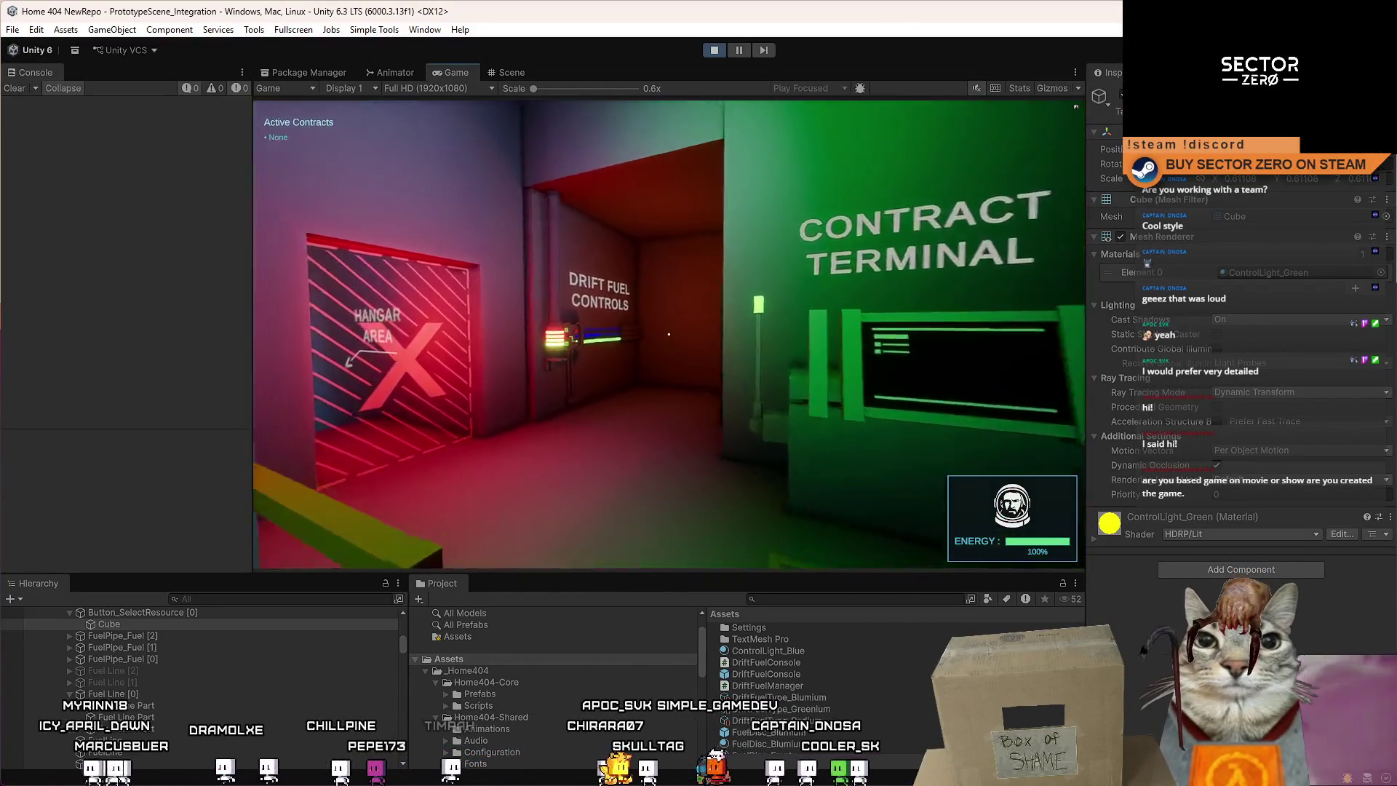
pyautogui.press('w')
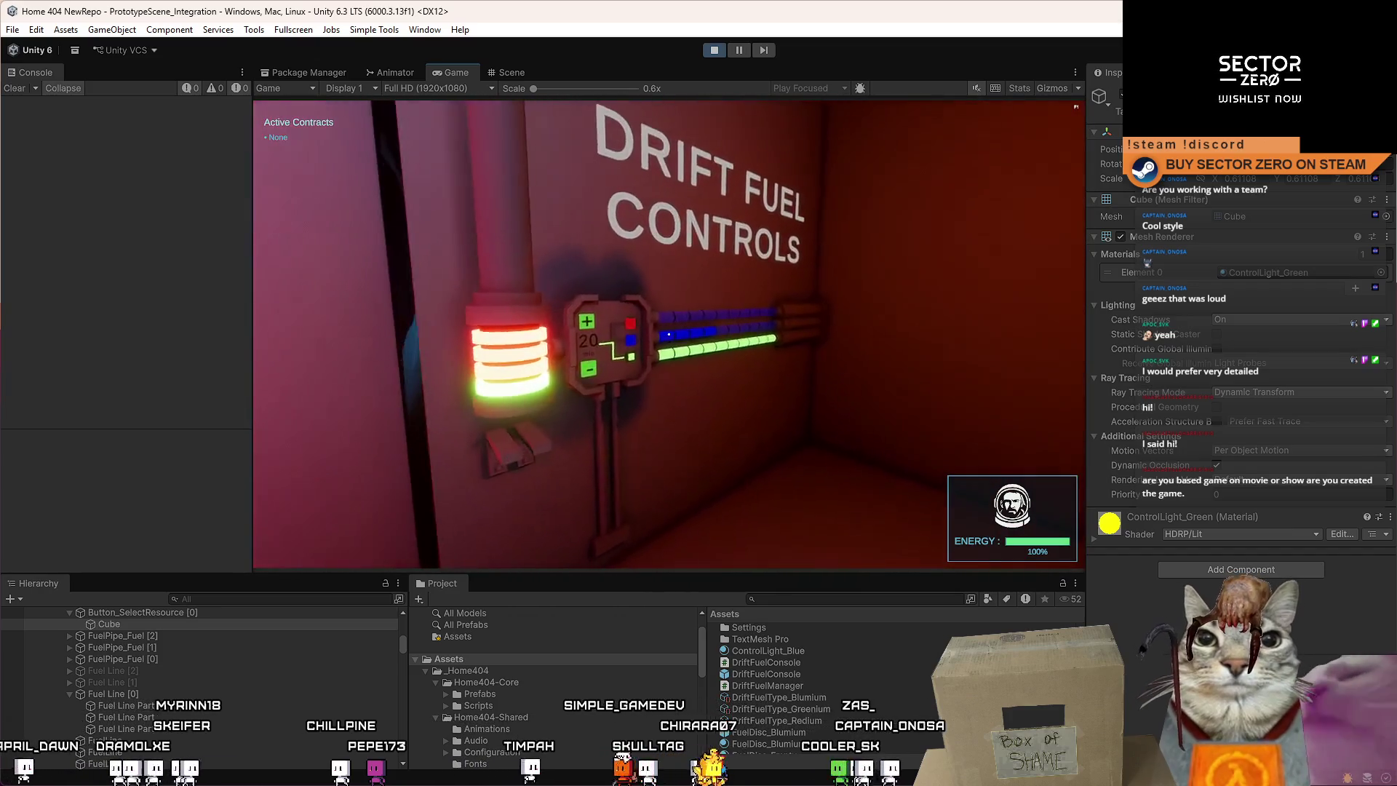
pyautogui.press('s')
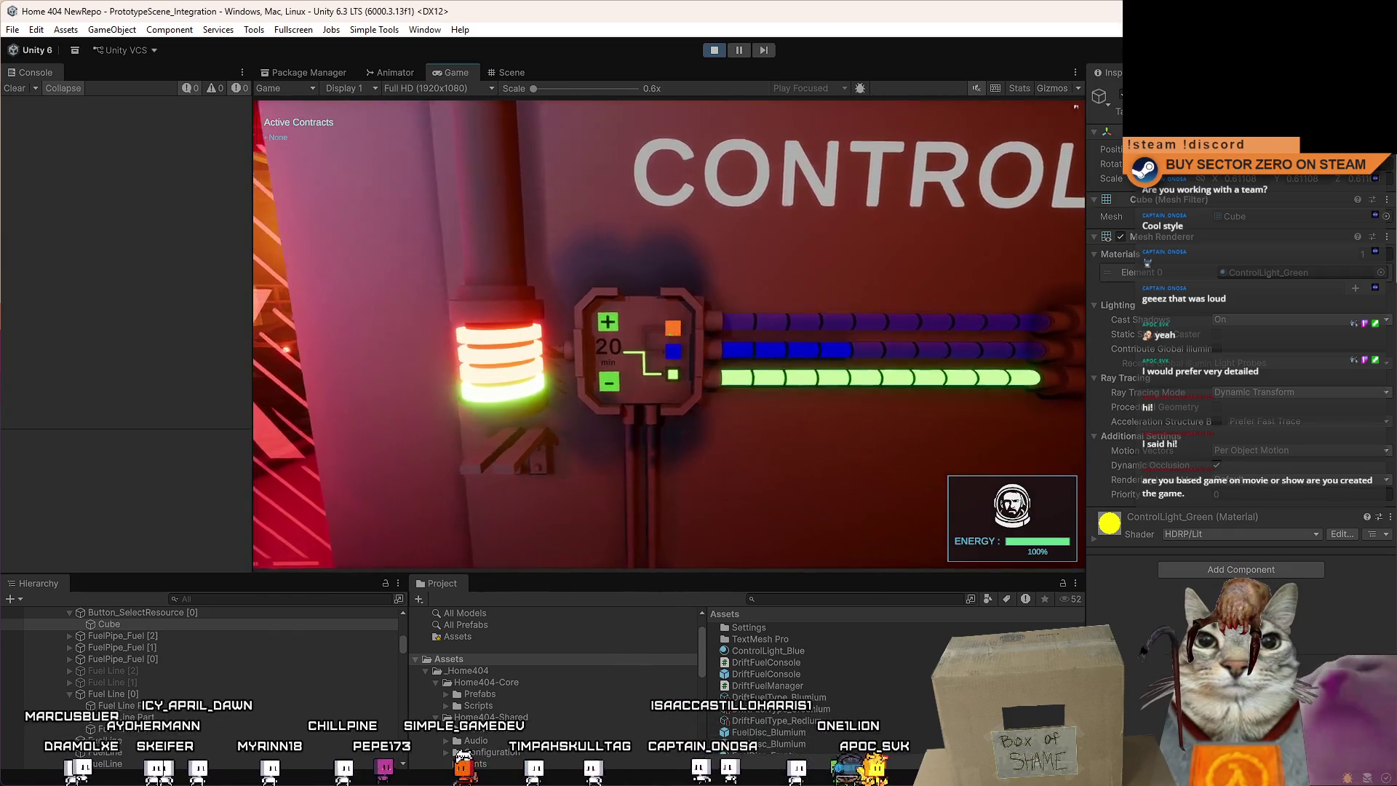
pyautogui.press('w')
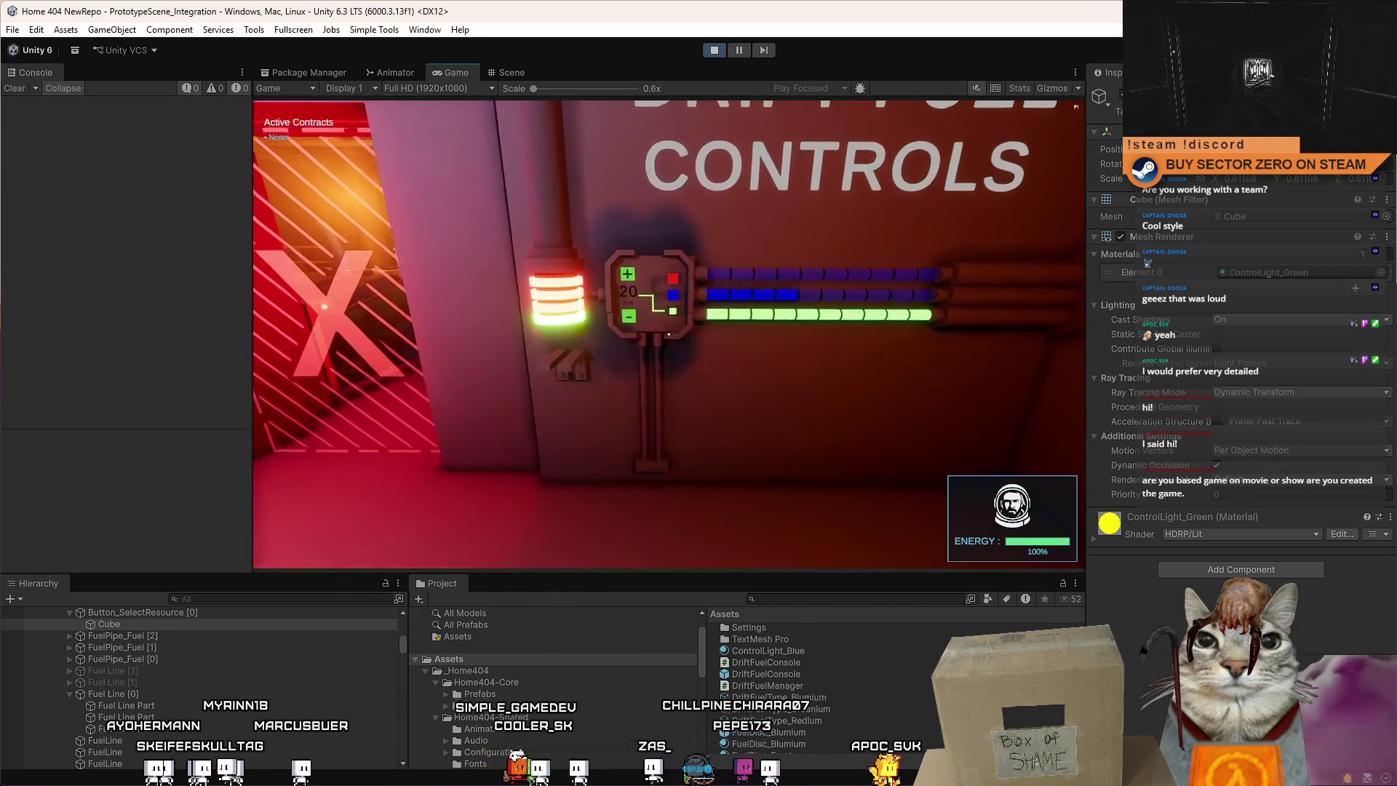
pyautogui.press('w')
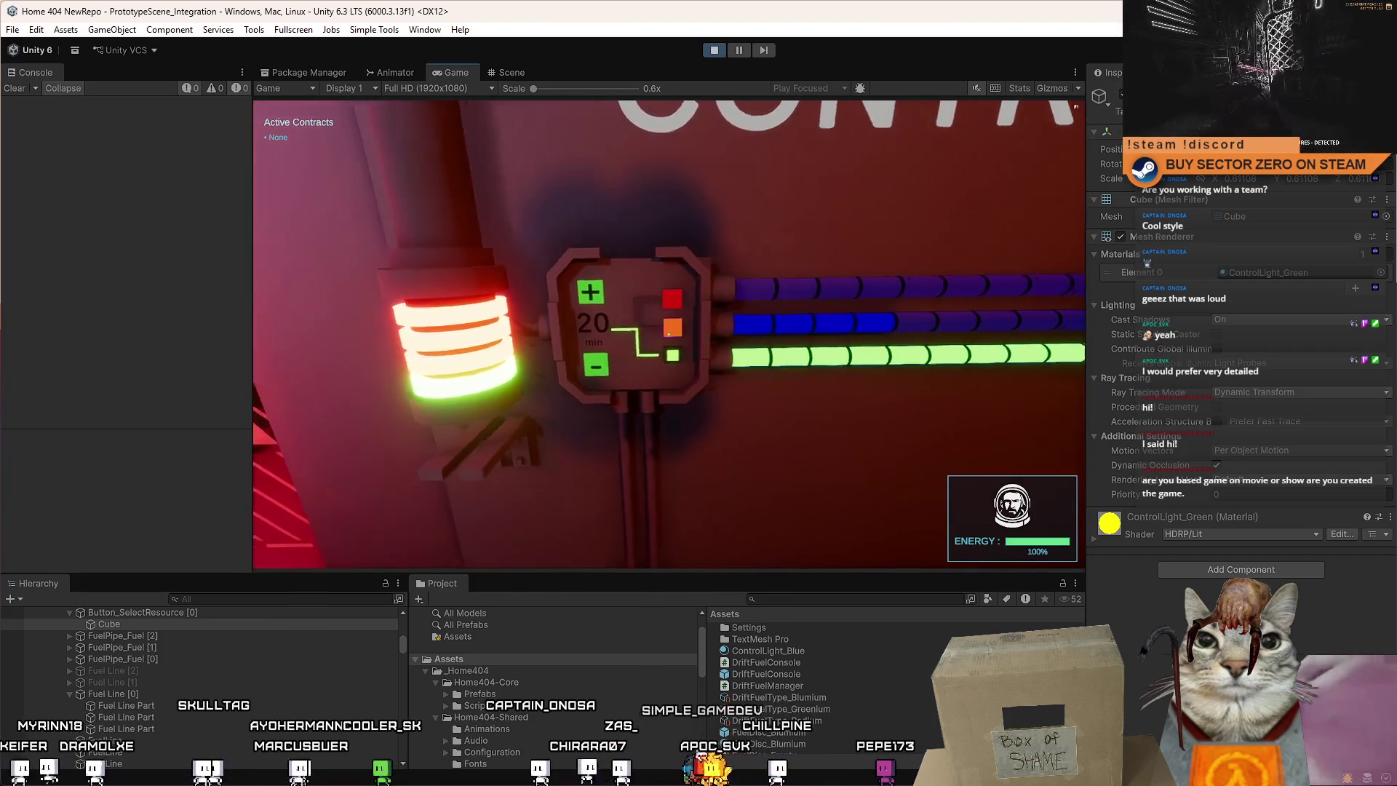
pyautogui.press('w')
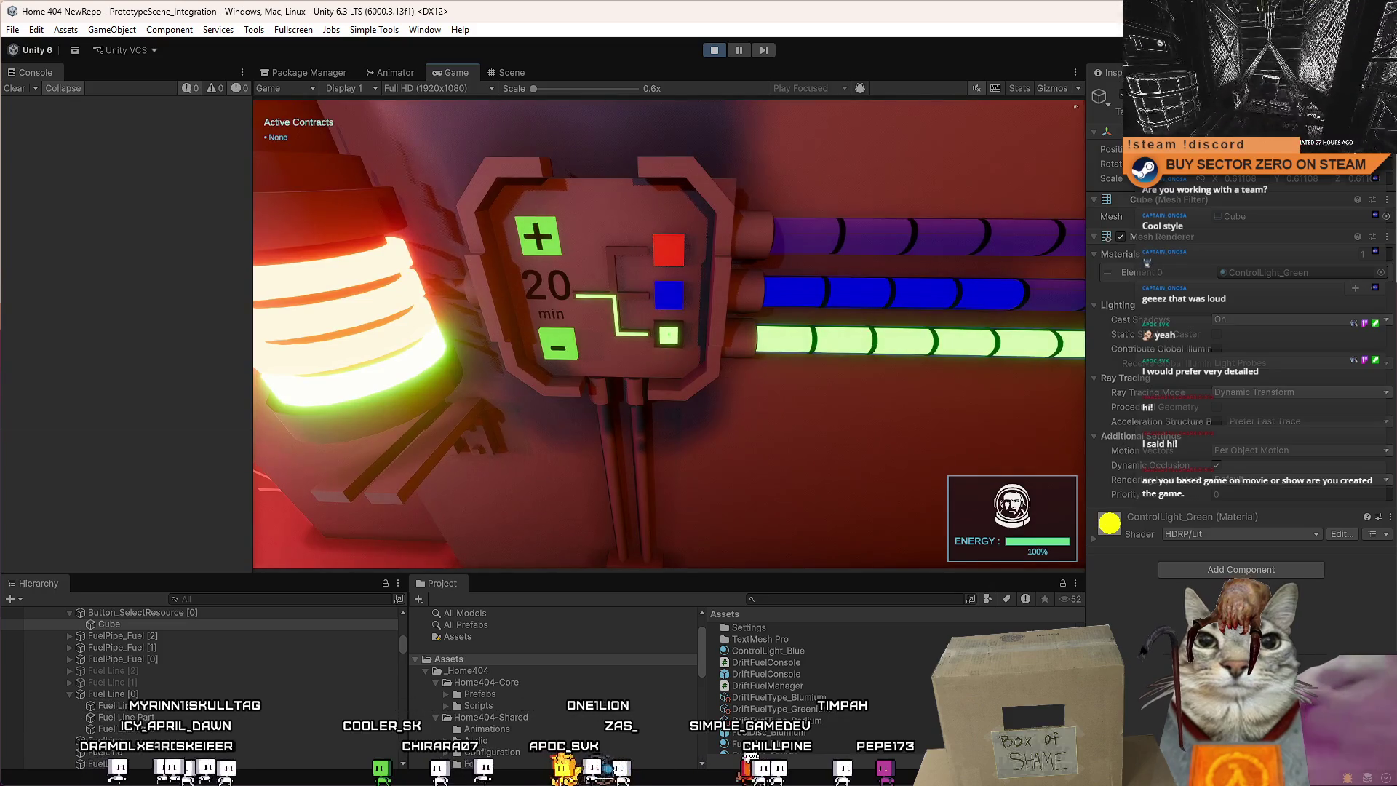
pyautogui.press('s')
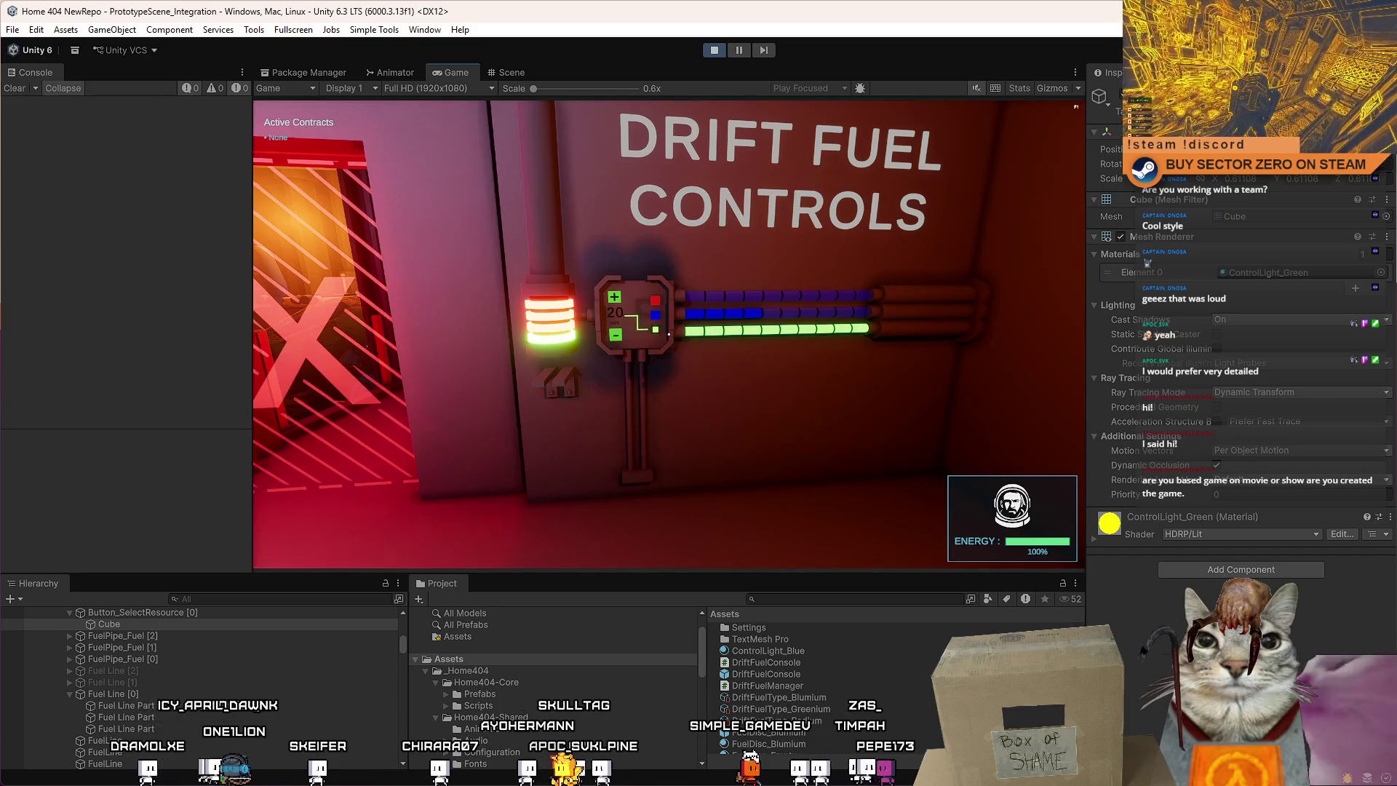
pyautogui.press('w')
pyautogui.press('d')
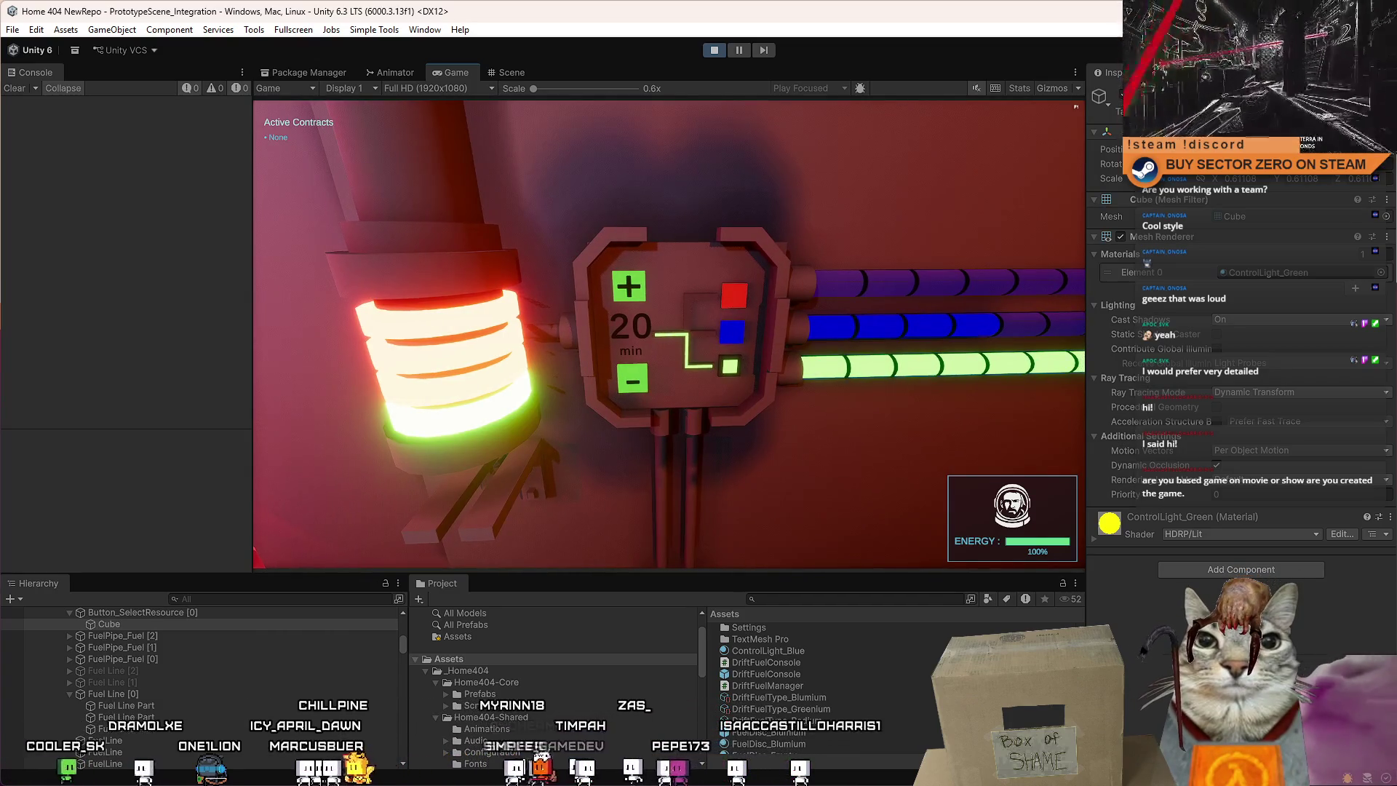
pyautogui.press('d')
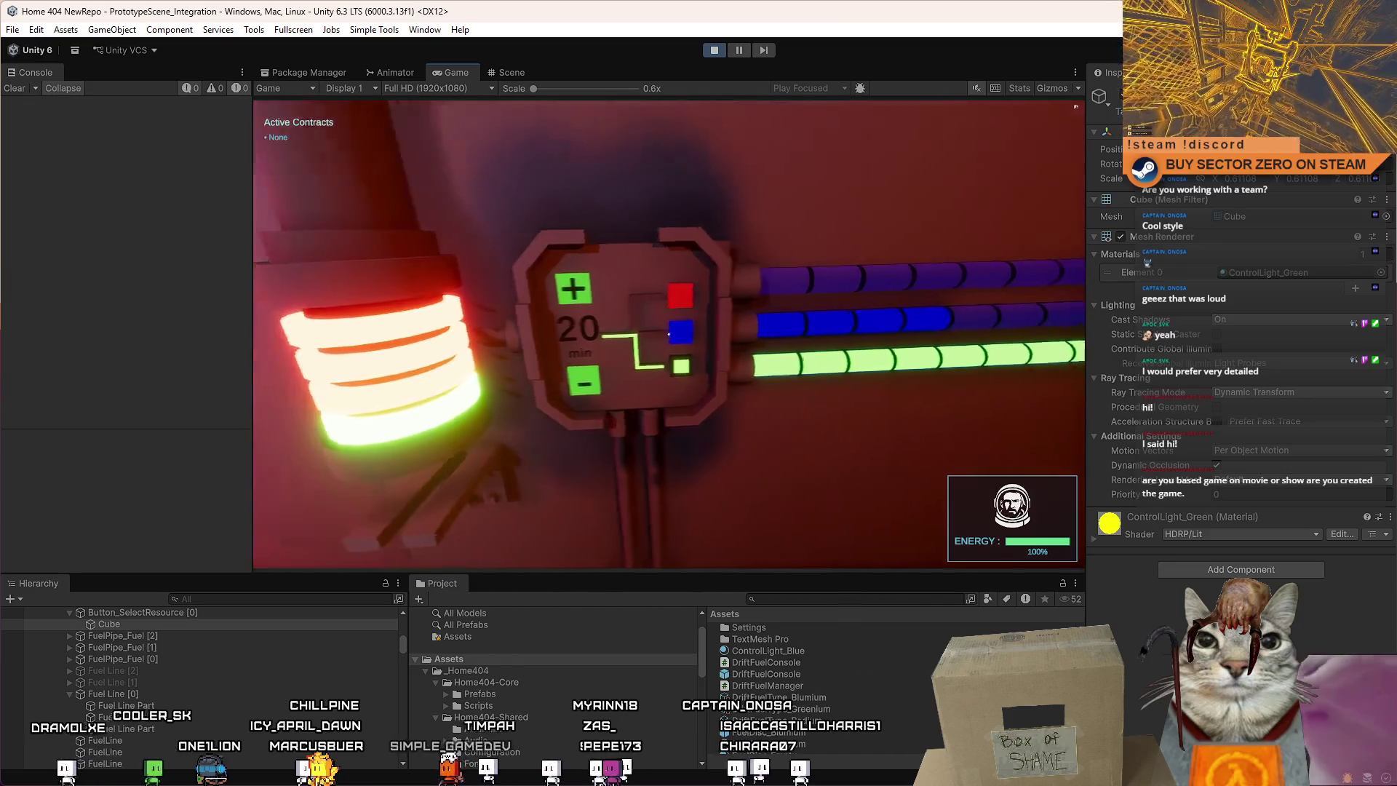
pyautogui.press('a')
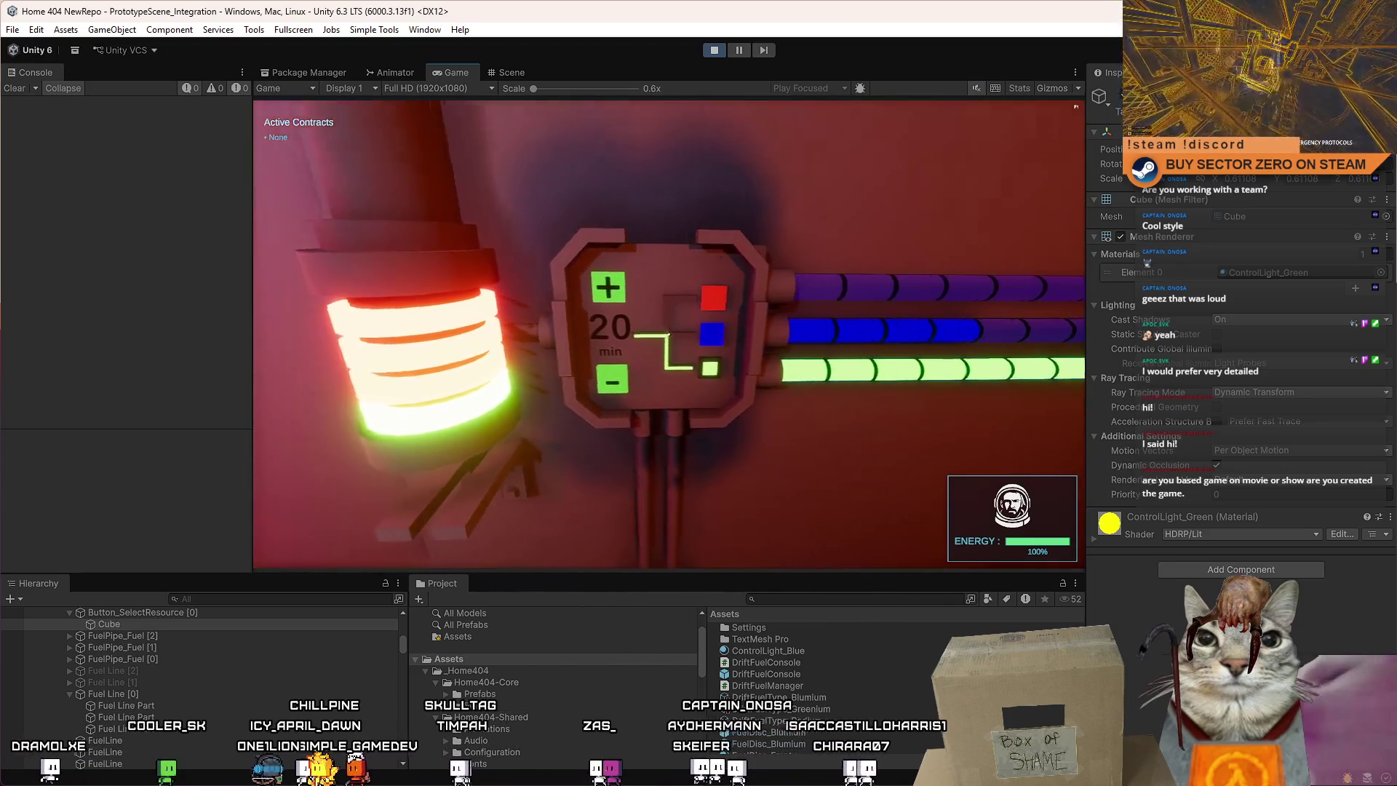
pyautogui.press('s')
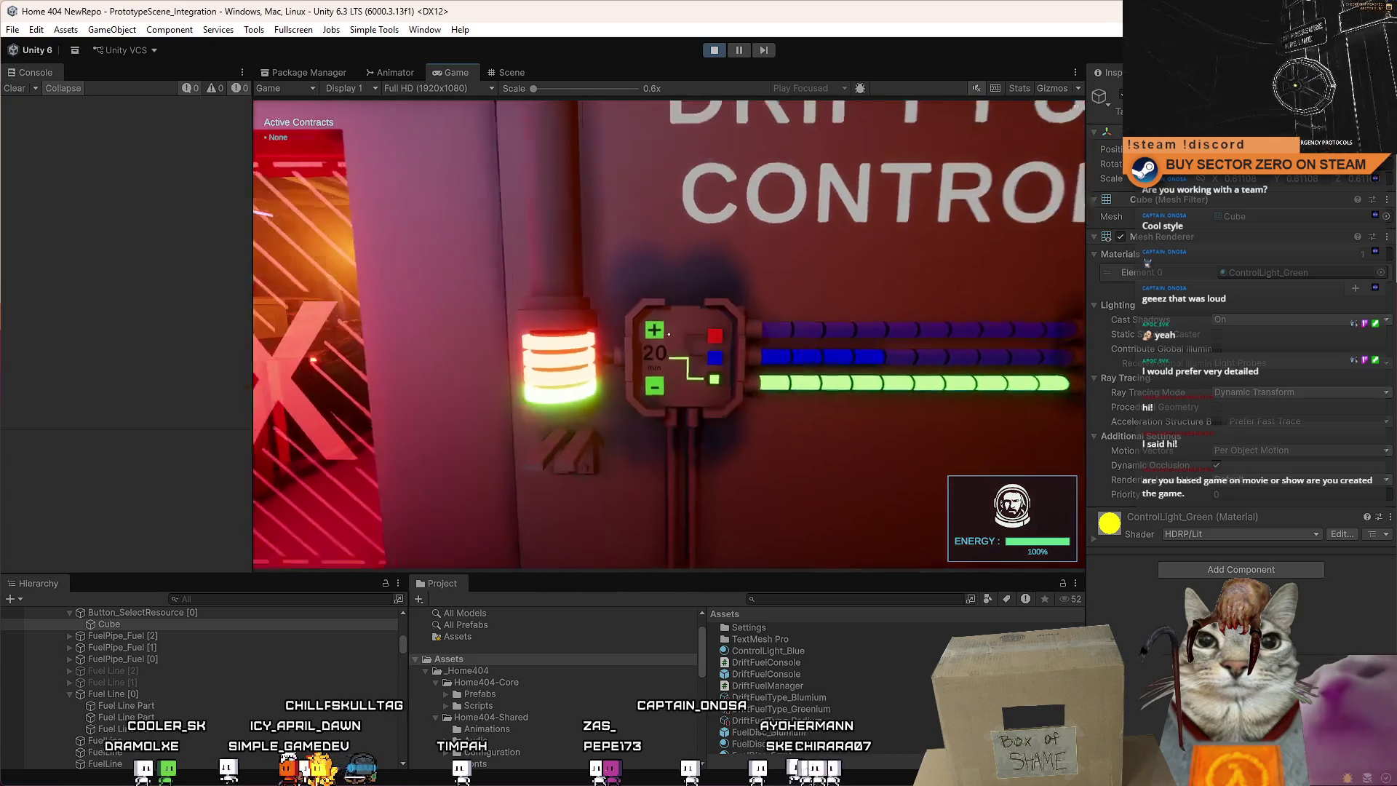
pyautogui.press('w')
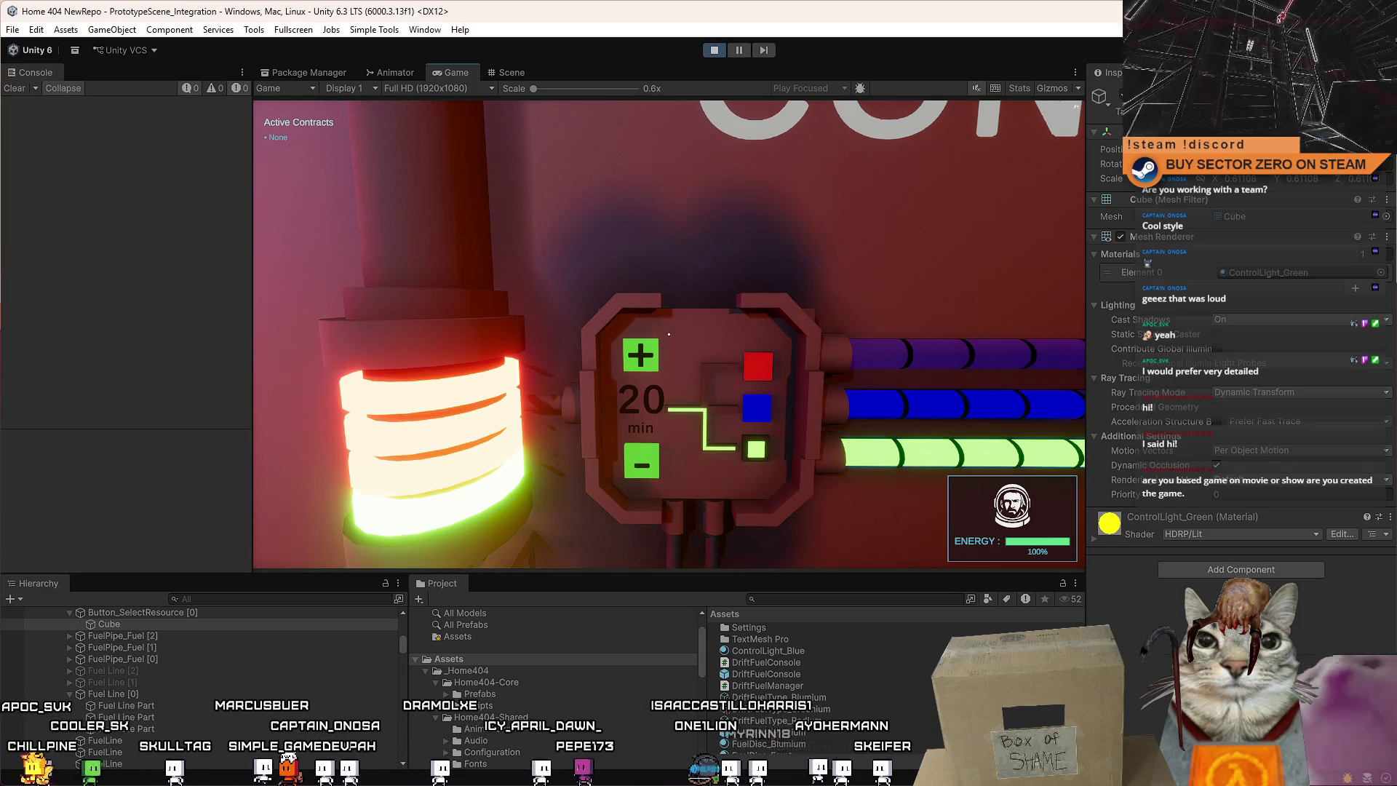
# View the wall and X door from farther back, then open the game's pause menu.
pyautogui.press('Escape')
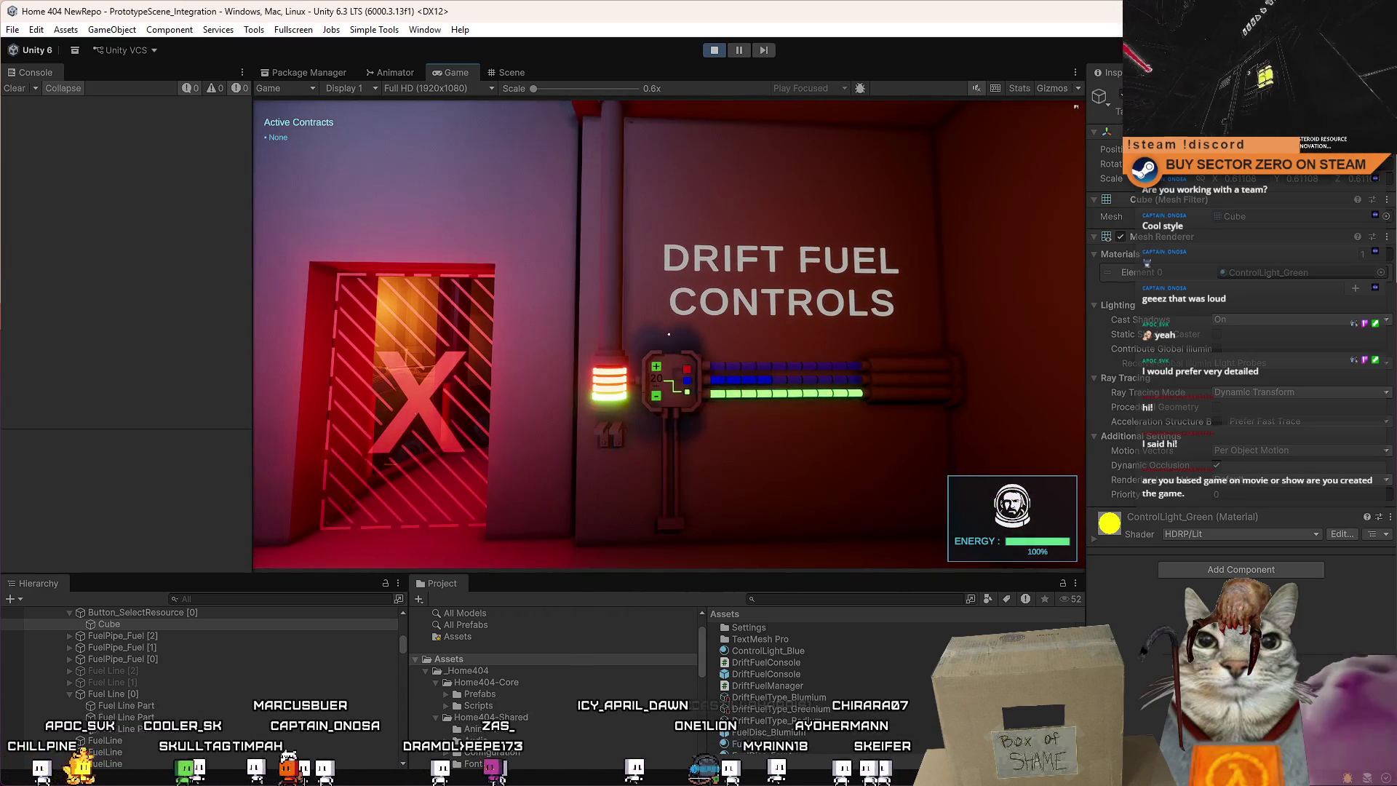
pyautogui.press('w')
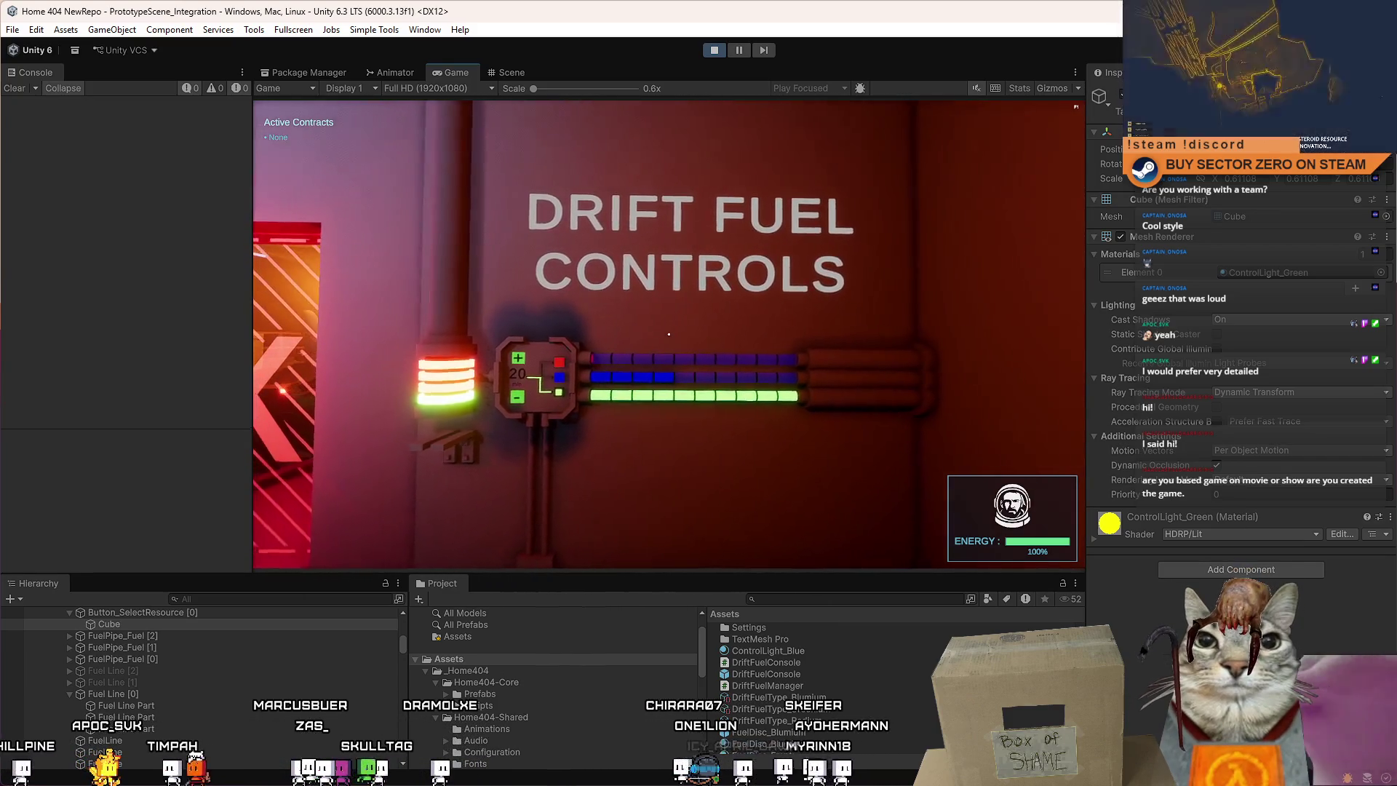
pyautogui.press('a')
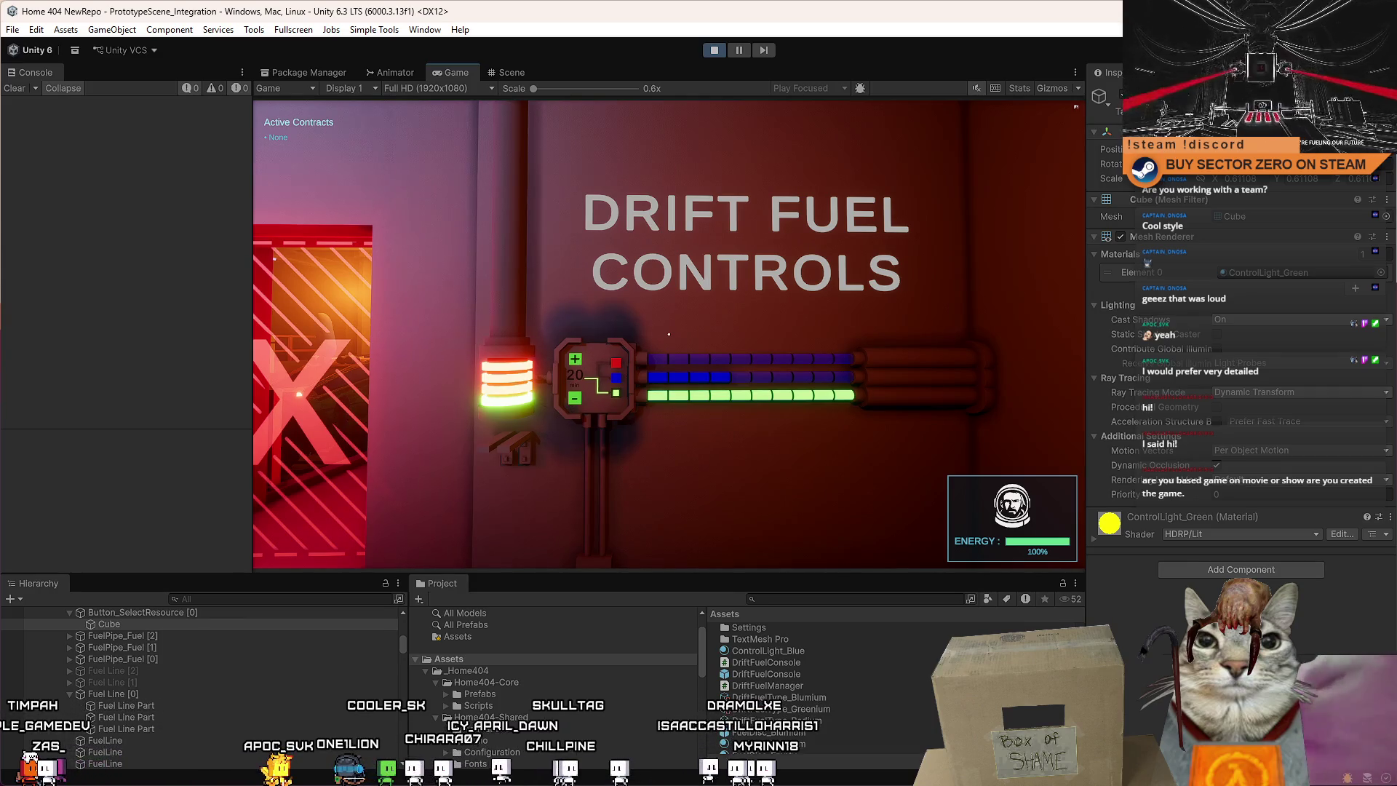
pyautogui.press('s')
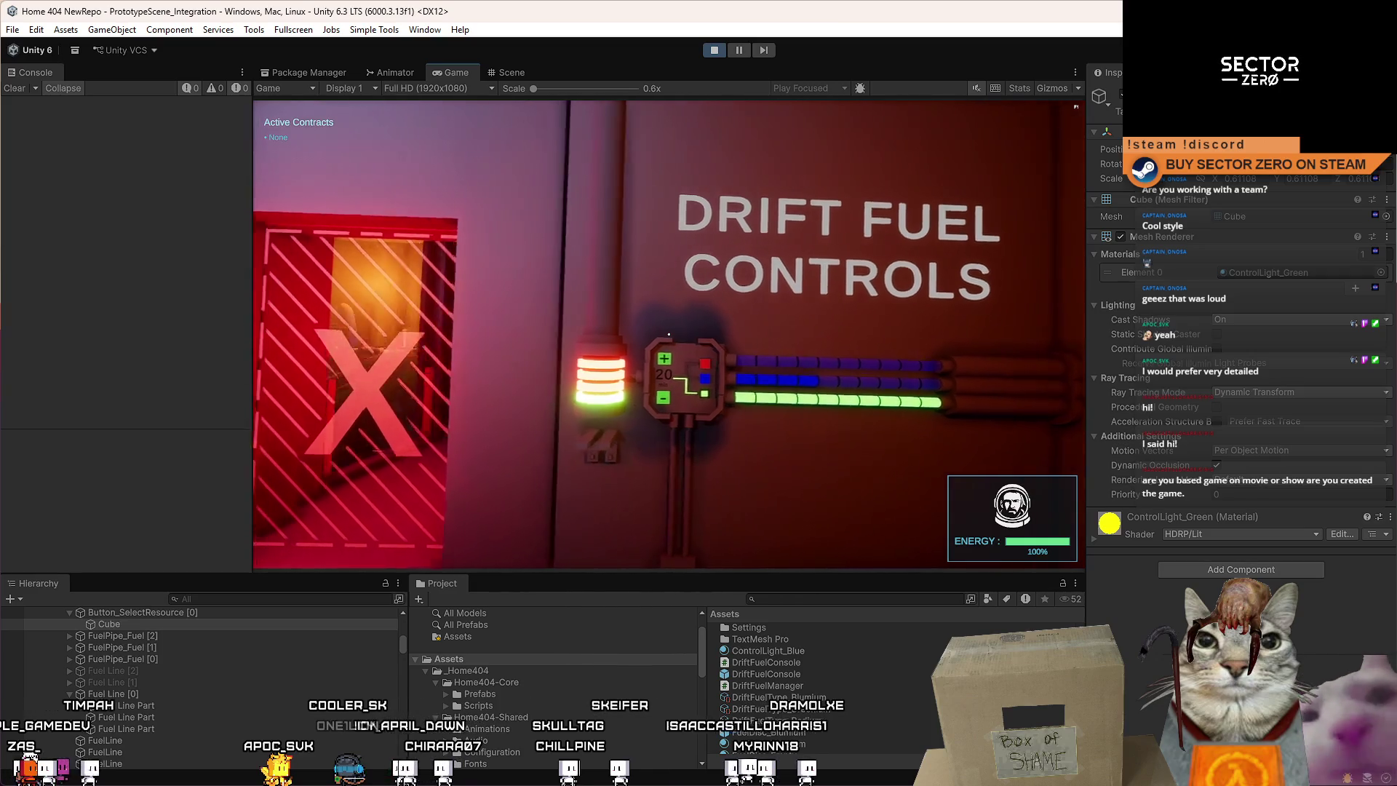
pyautogui.press('Escape')
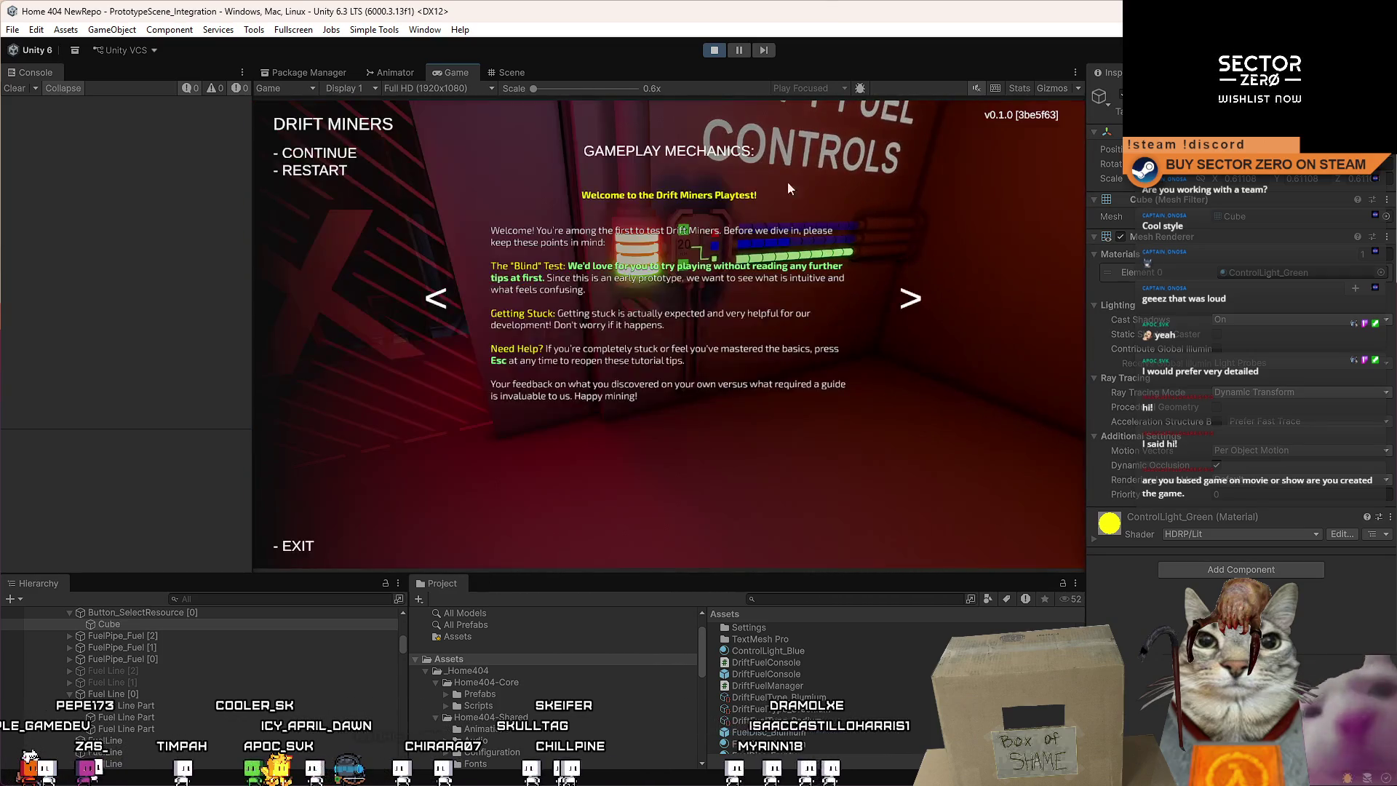
# Close the pause menu, pause Play mode, and select GateFuelControlPanel in the Hierarchy.
pyautogui.press('Escape')
pyautogui.hotkey('ctrl', 'shift', 'p')
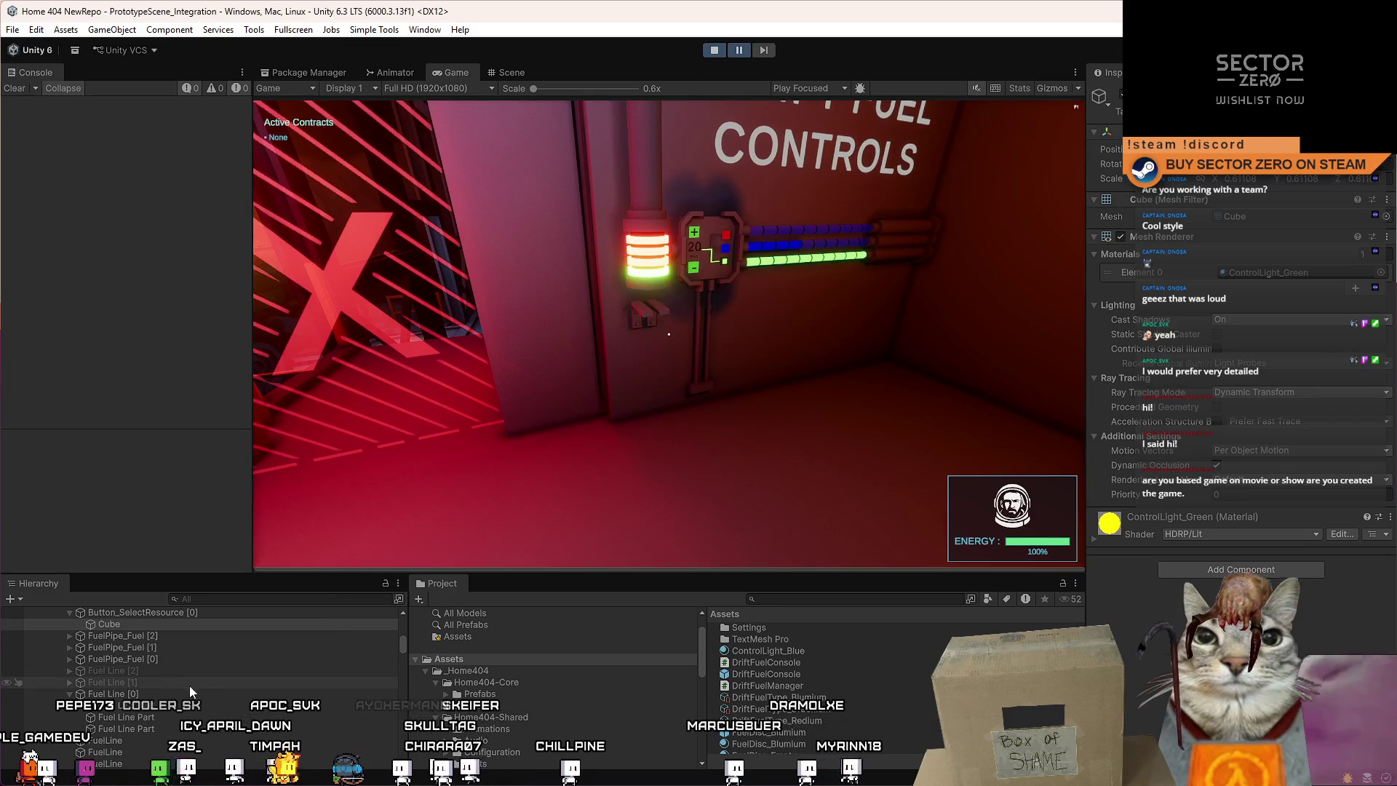
pyautogui.scroll(3)
pyautogui.scroll(3)
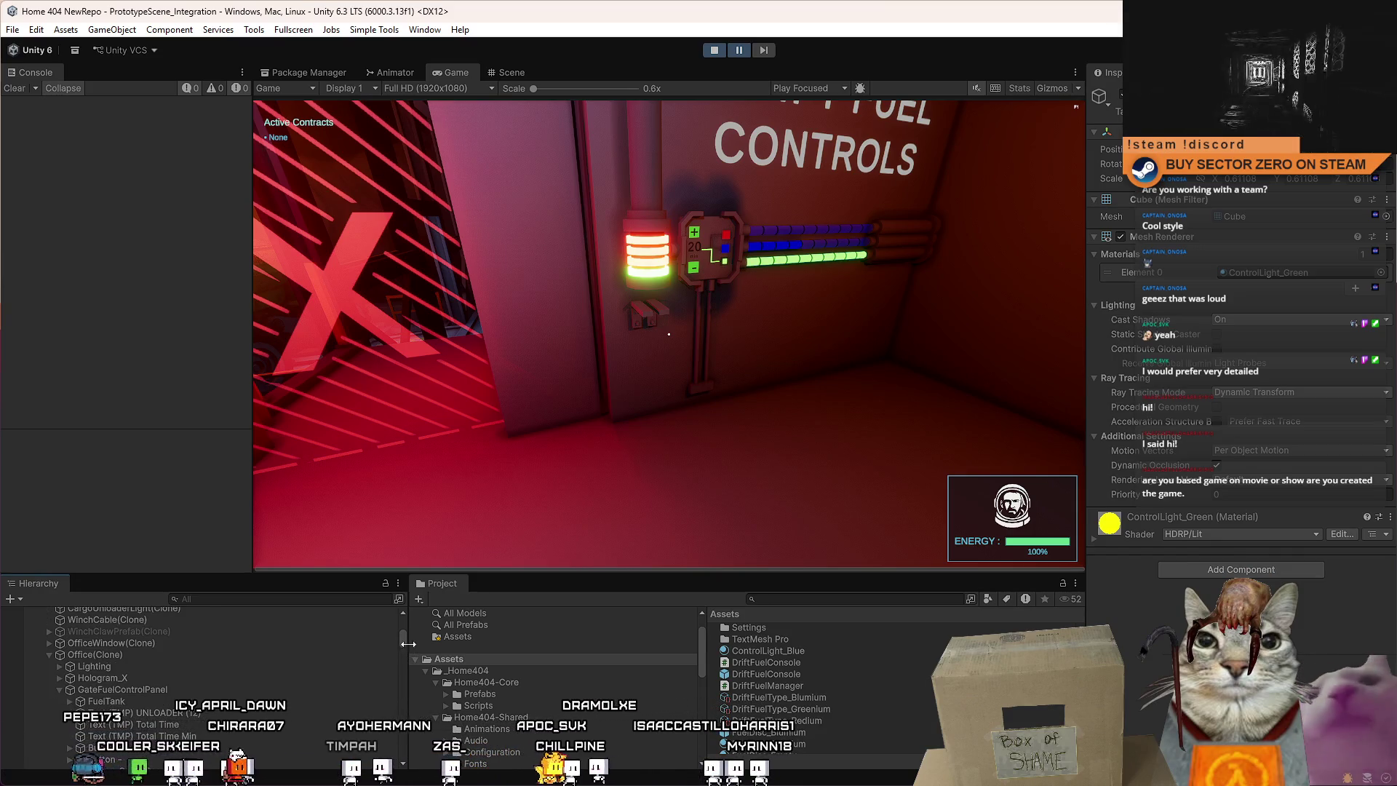
pyautogui.click(120, 689)
pyautogui.click(504, 72)
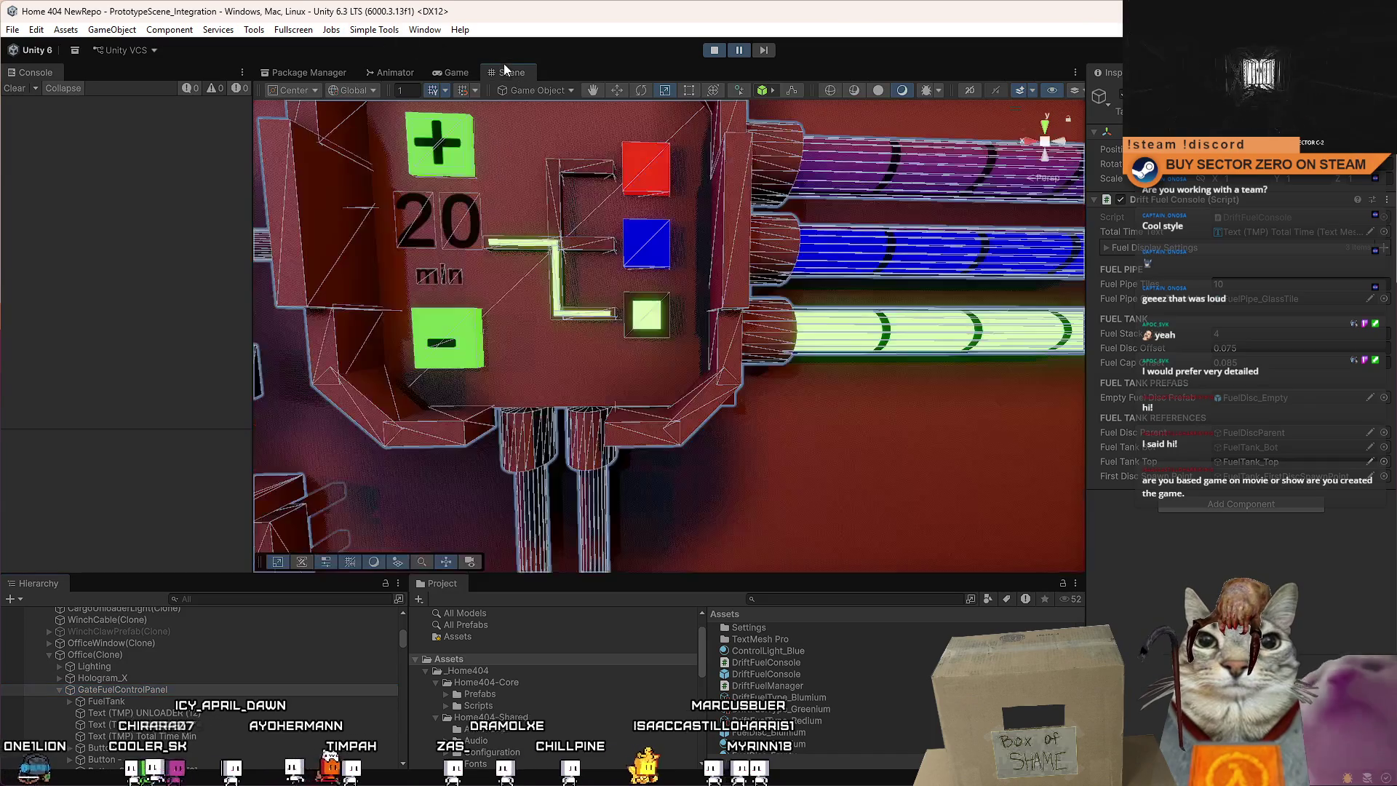
pyautogui.scroll(-3)
pyautogui.moveTo(786, 370); pyautogui.dragTo(842, 658)
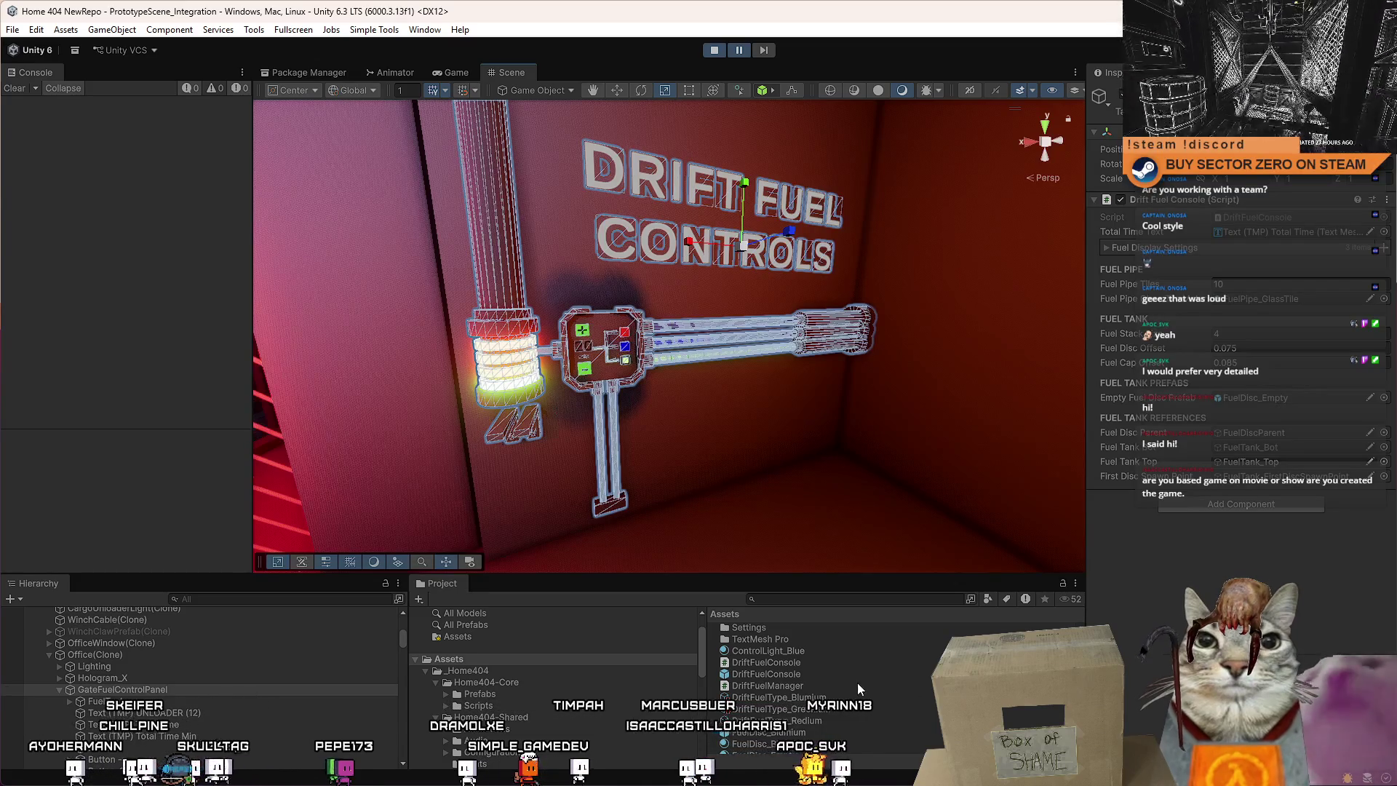
pyautogui.click(819, 675)
pyautogui.moveTo(821, 676); pyautogui.dragTo(876, 544)
pyautogui.moveTo(823, 421); pyautogui.dragTo(815, 424)
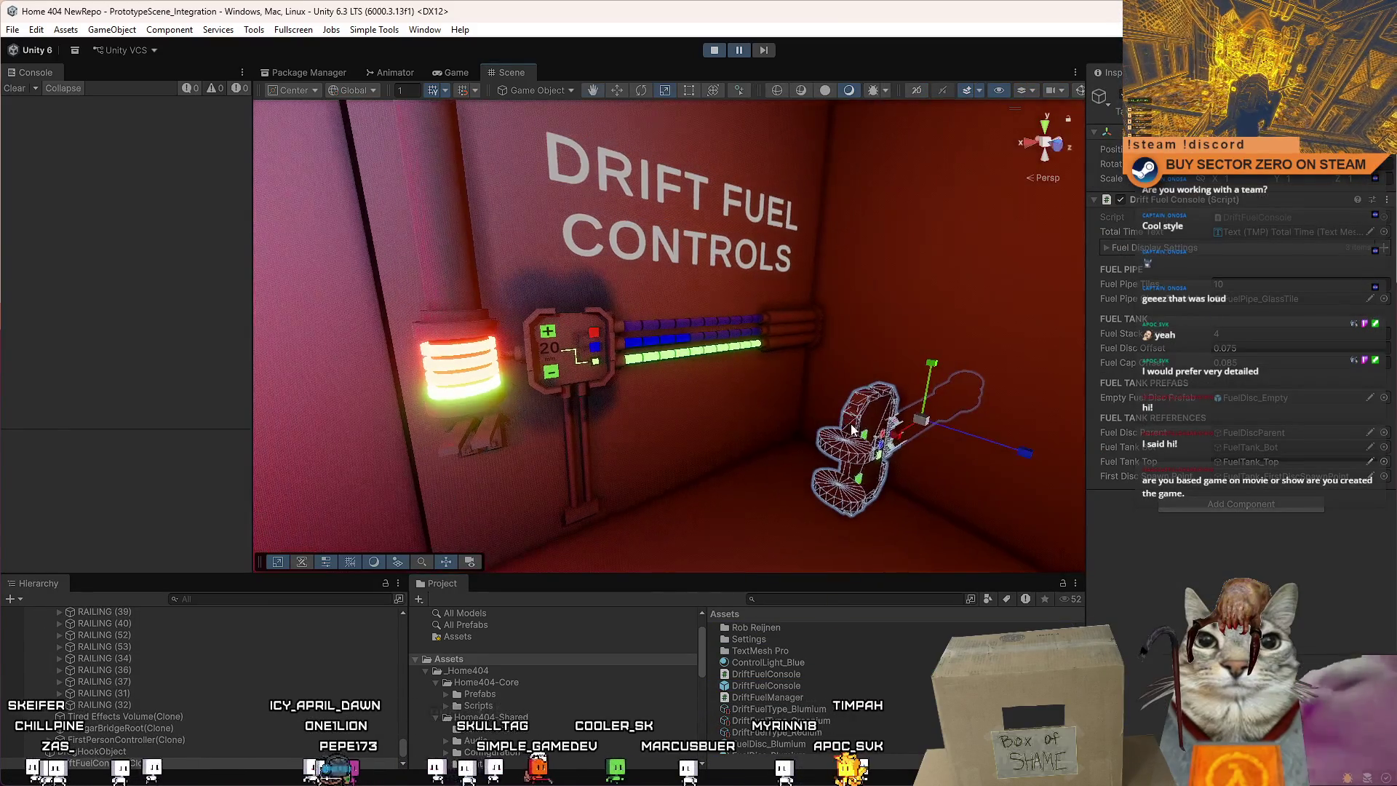
pyautogui.press('Delete')
pyautogui.click(461, 324)
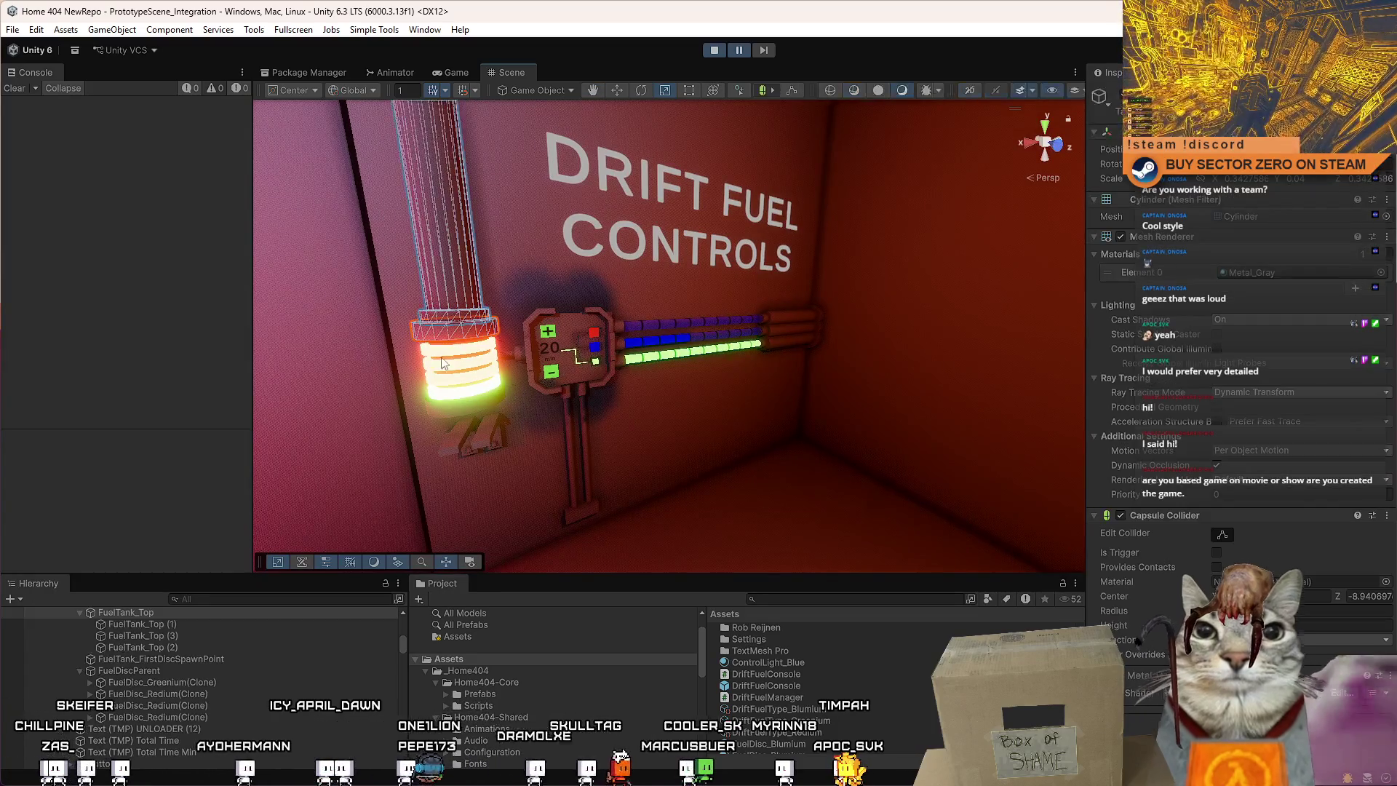
pyautogui.moveTo(404, 659); pyautogui.dragTo(403, 623)
pyautogui.click(457, 315)
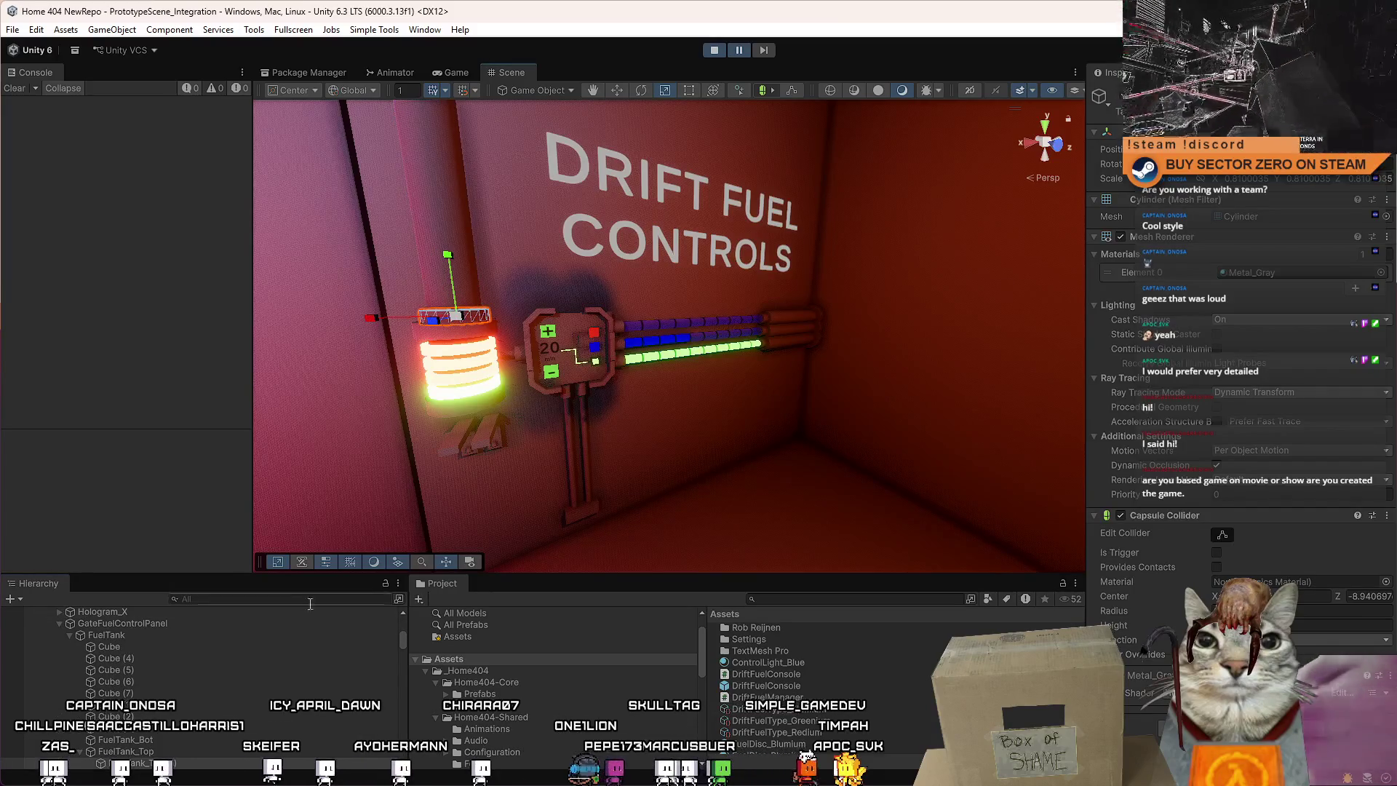
# Rename GateFuelControlPanel to DriftFuelConsole in the Hierarchy.
pyautogui.click(180, 626)
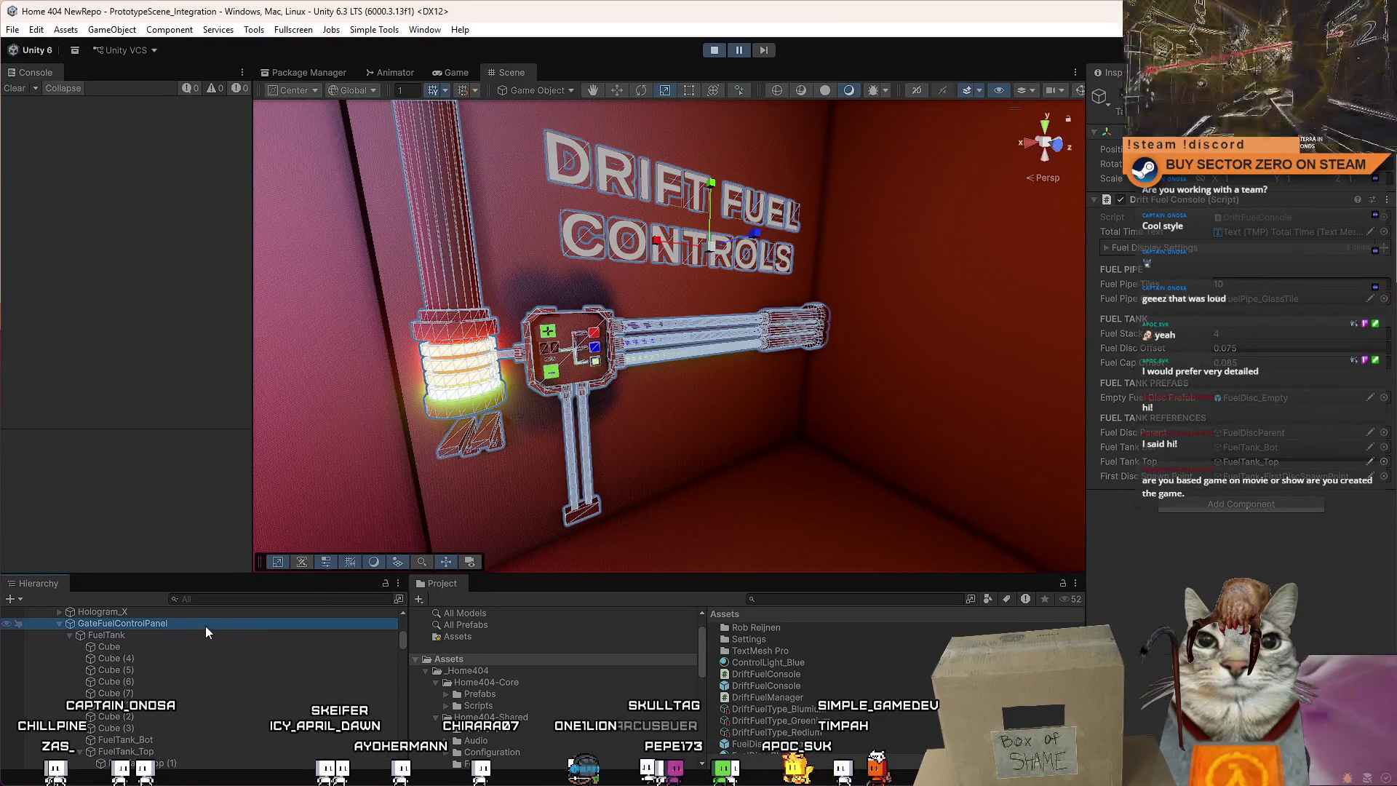
pyautogui.click(217, 623)
pyautogui.write('Drift')
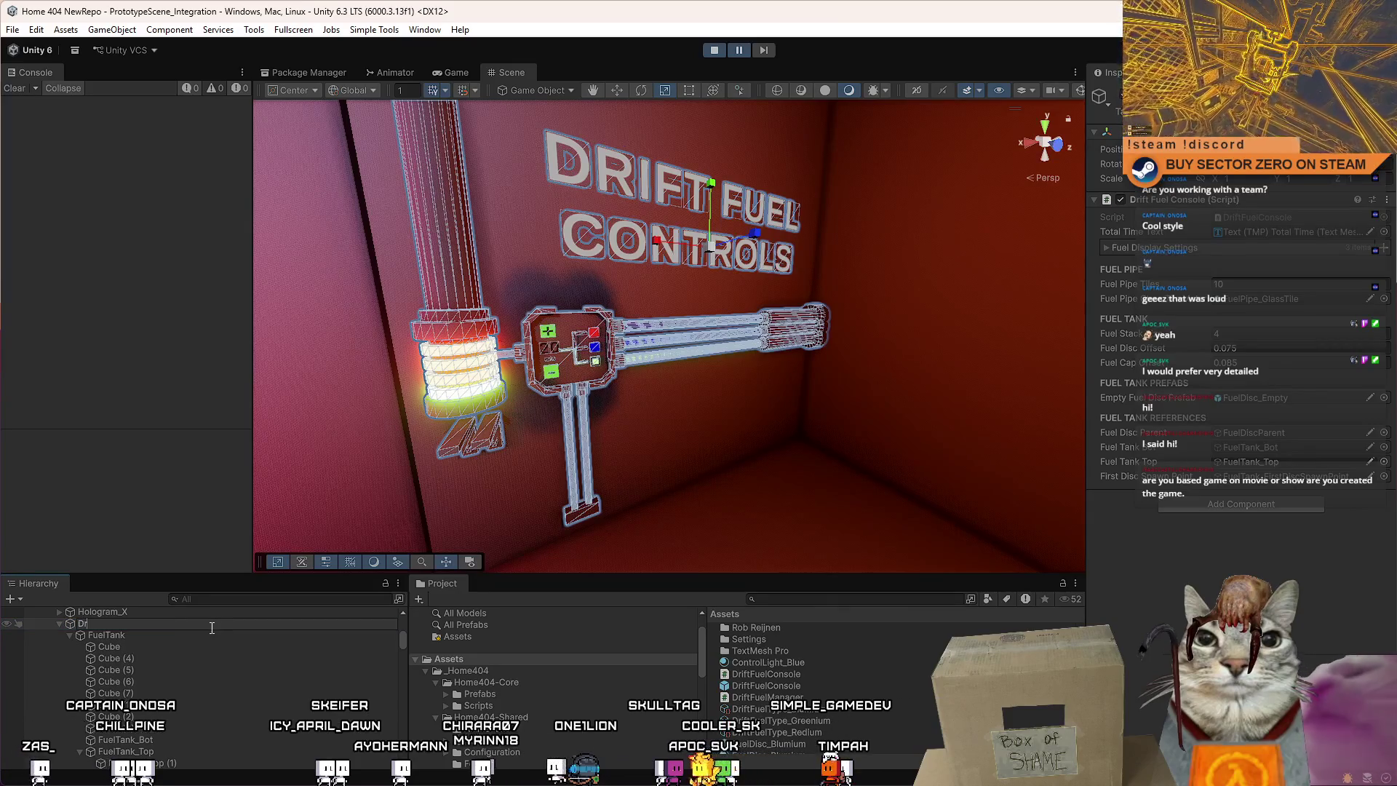
pyautogui.write('Fuel')
pyautogui.write('Console')
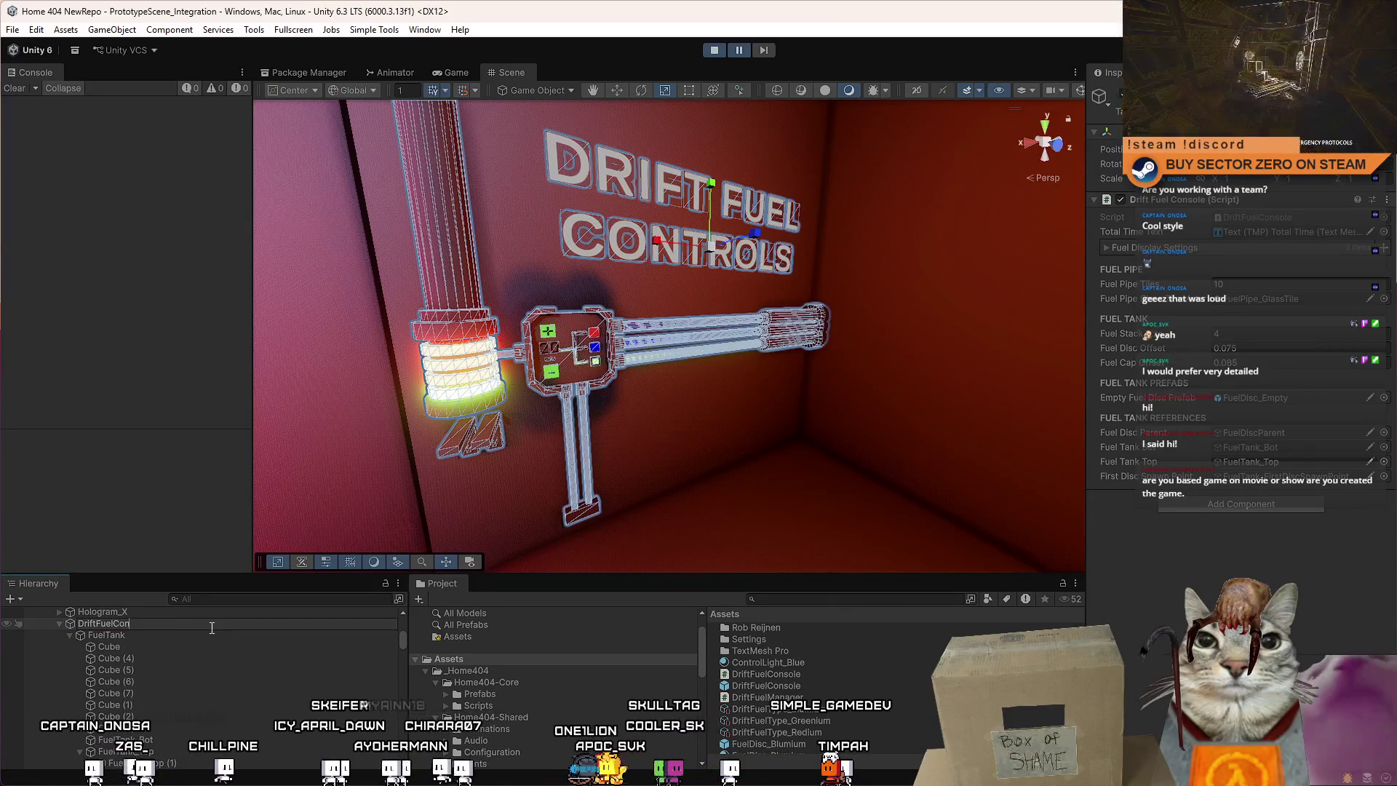
pyautogui.press('Return')
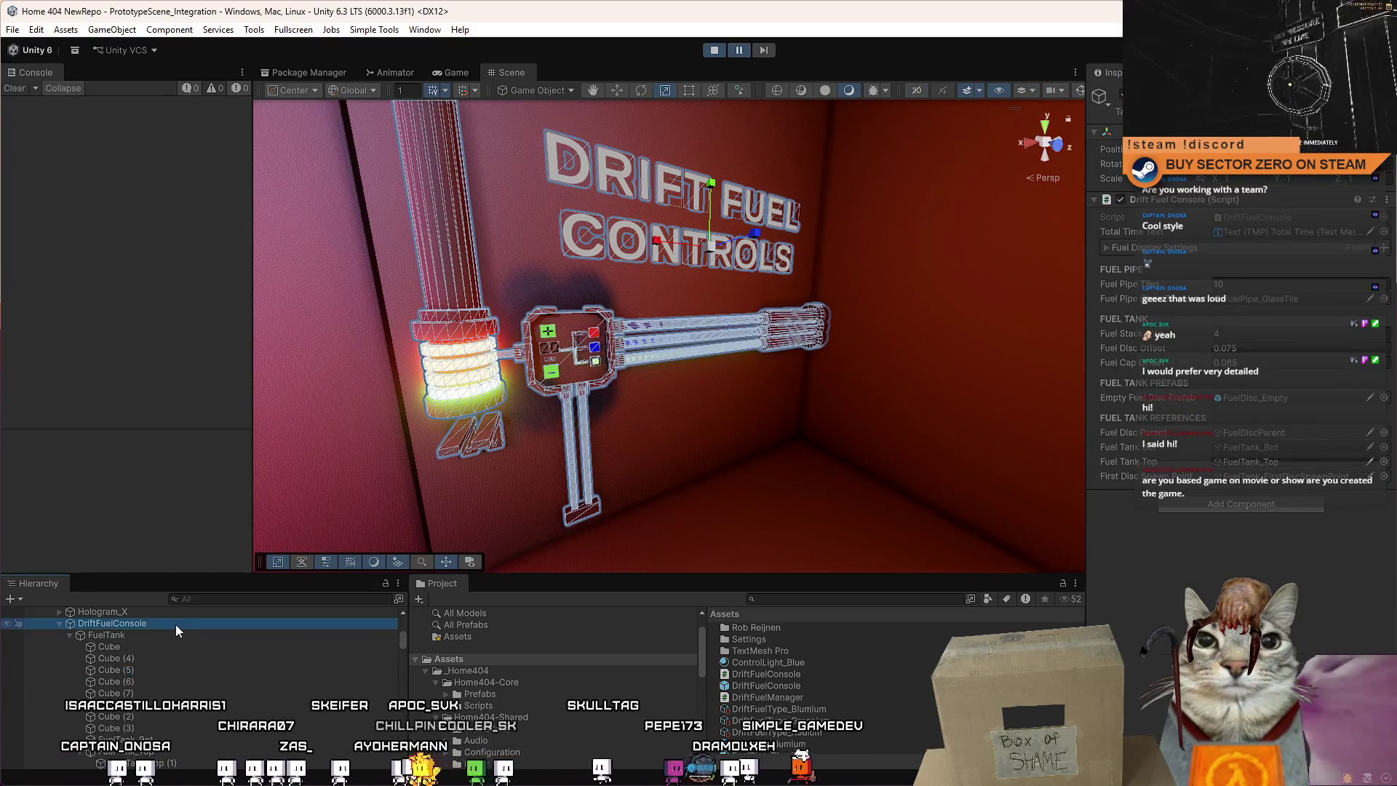
# Overwrite the DriftFuelConsole prefab with the renamed panel, then stop Play mode.
pyautogui.moveTo(168, 626); pyautogui.dragTo(786, 685)
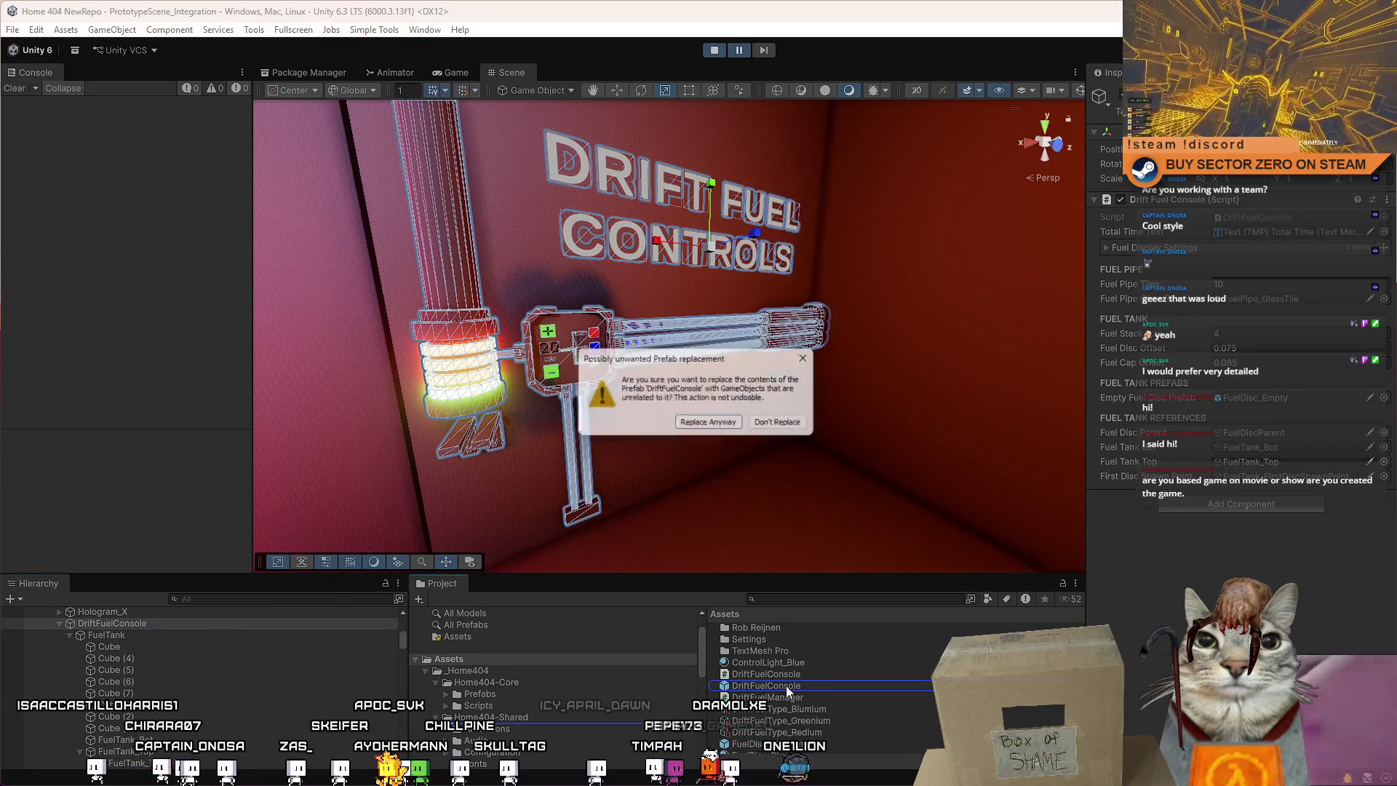
pyautogui.click(711, 424)
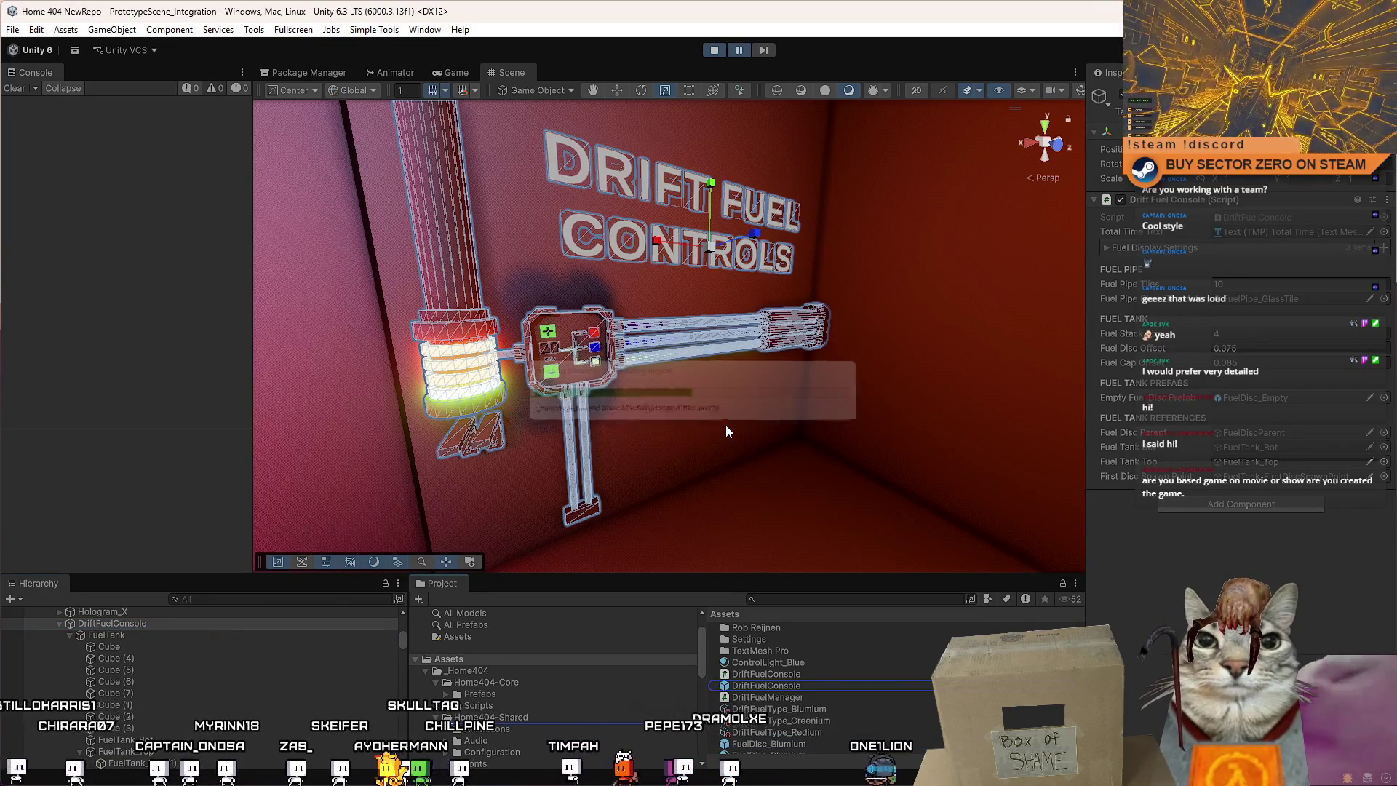
pyautogui.click(141, 623)
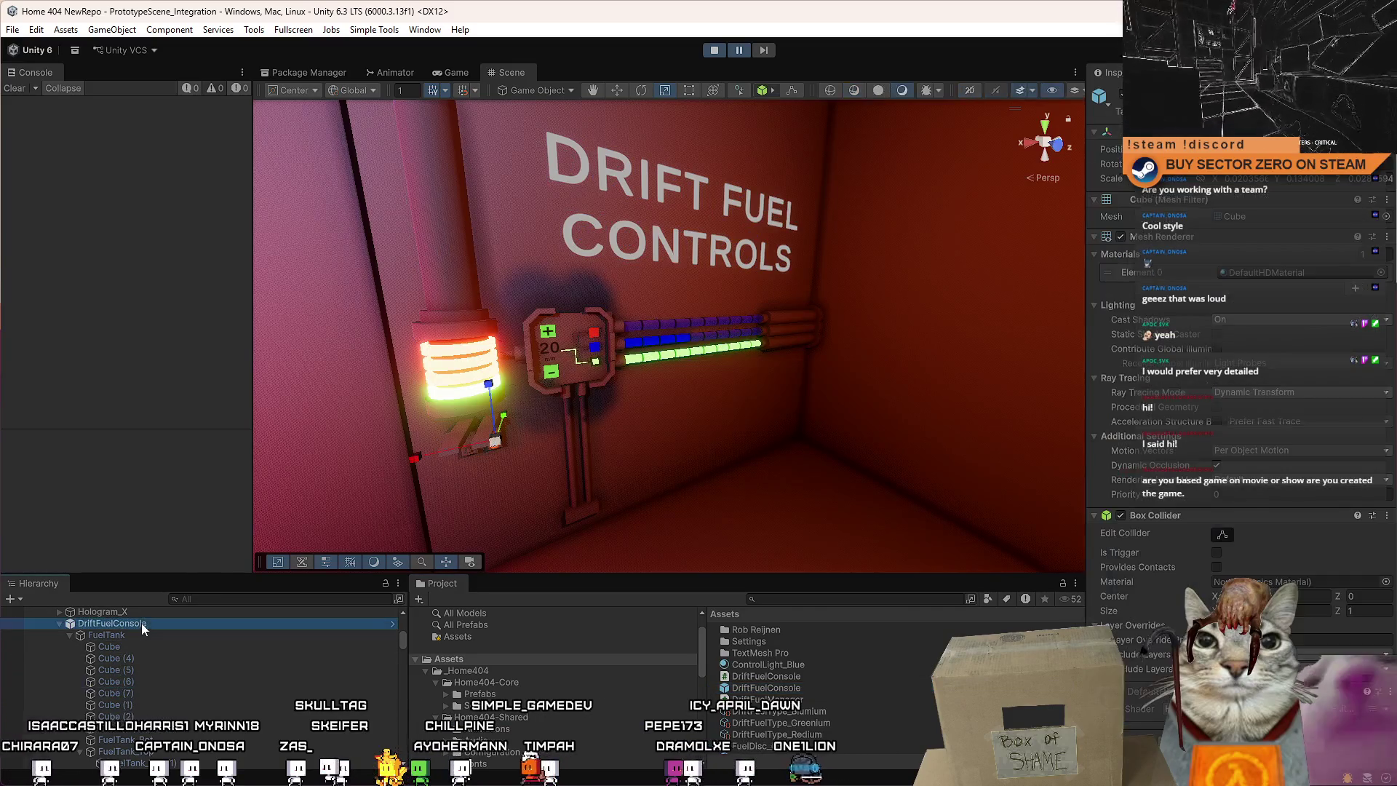
pyautogui.click(715, 50)
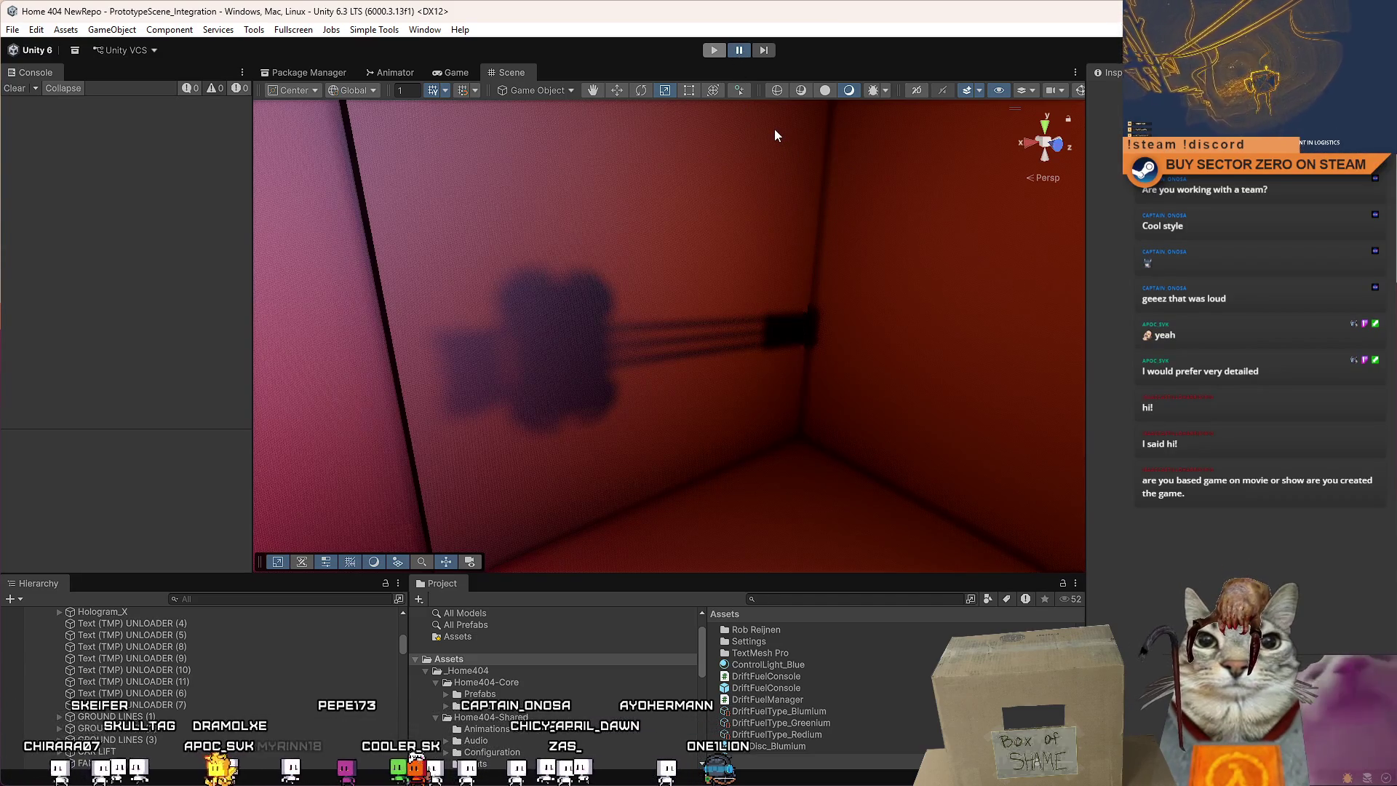
# Exit Play mode to return to the editable PrototypeScene_Integration scene.
pyautogui.hotkey('ctrl', 'p')
pyautogui.write('t:prefab off')
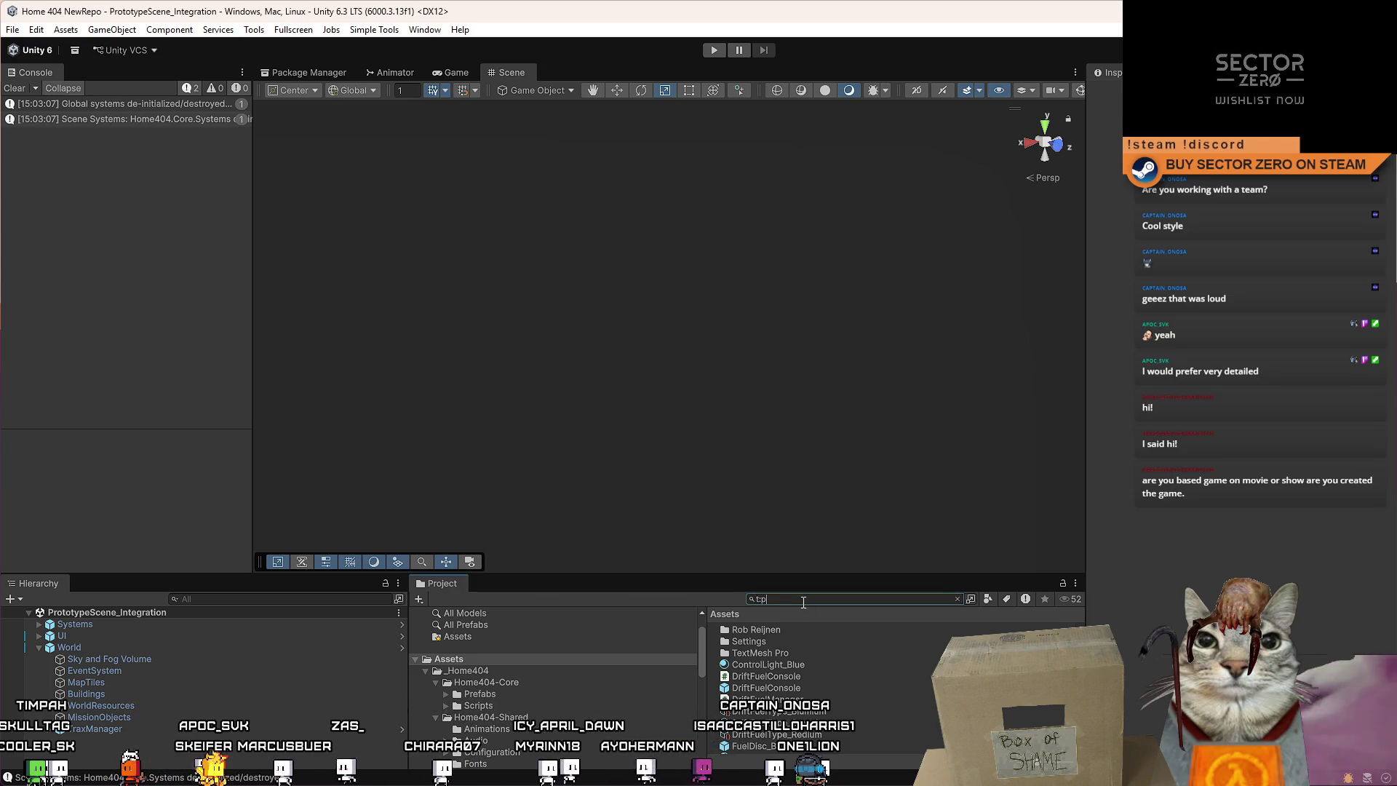
# Open the Office prefab in Prefab Mode and select its GateFuelControlPanel.
pyautogui.write('ce')
pyautogui.doubleClick(744, 628)
pyautogui.moveTo(822, 370); pyautogui.dragTo(679, 267)
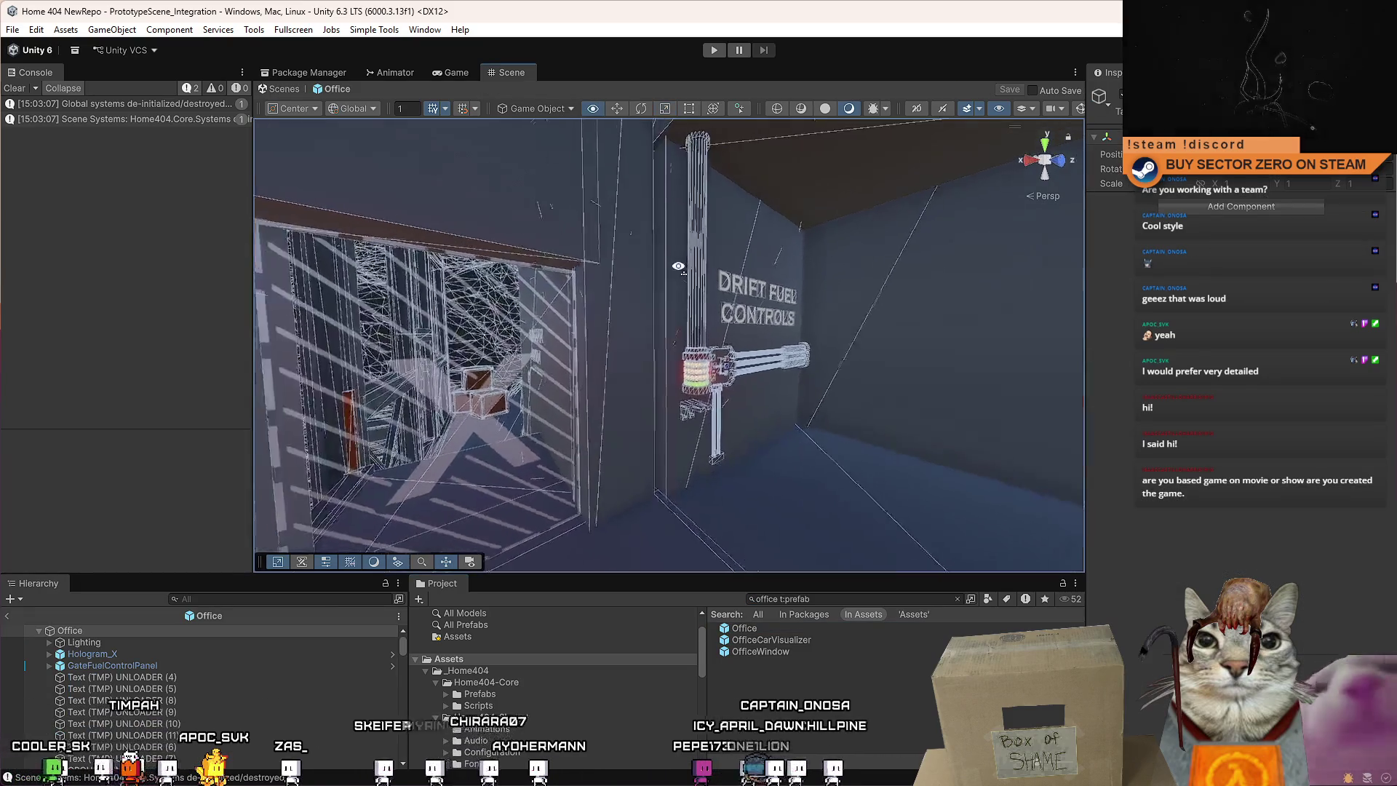
pyautogui.doubleClick(112, 665)
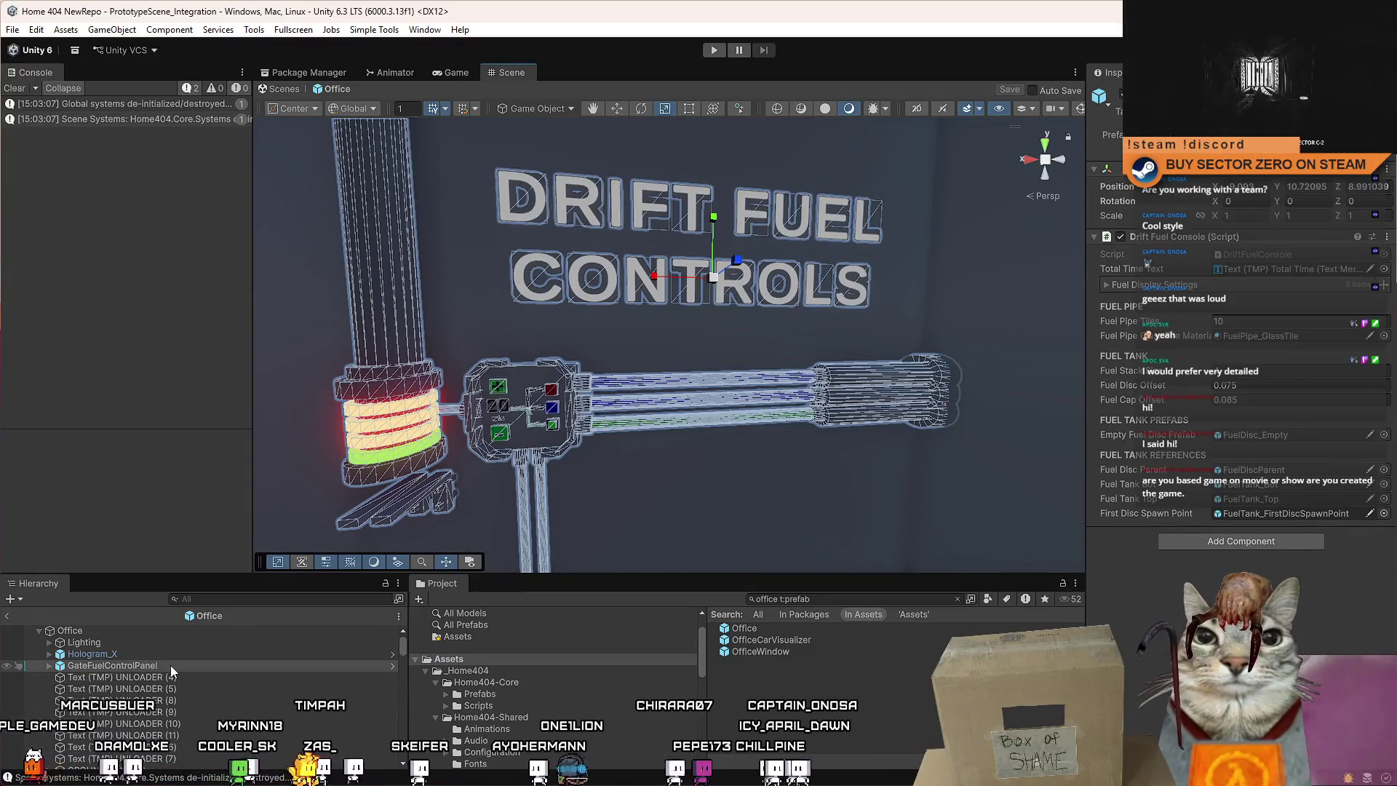
pyautogui.click(103, 684)
pyautogui.click(152, 666)
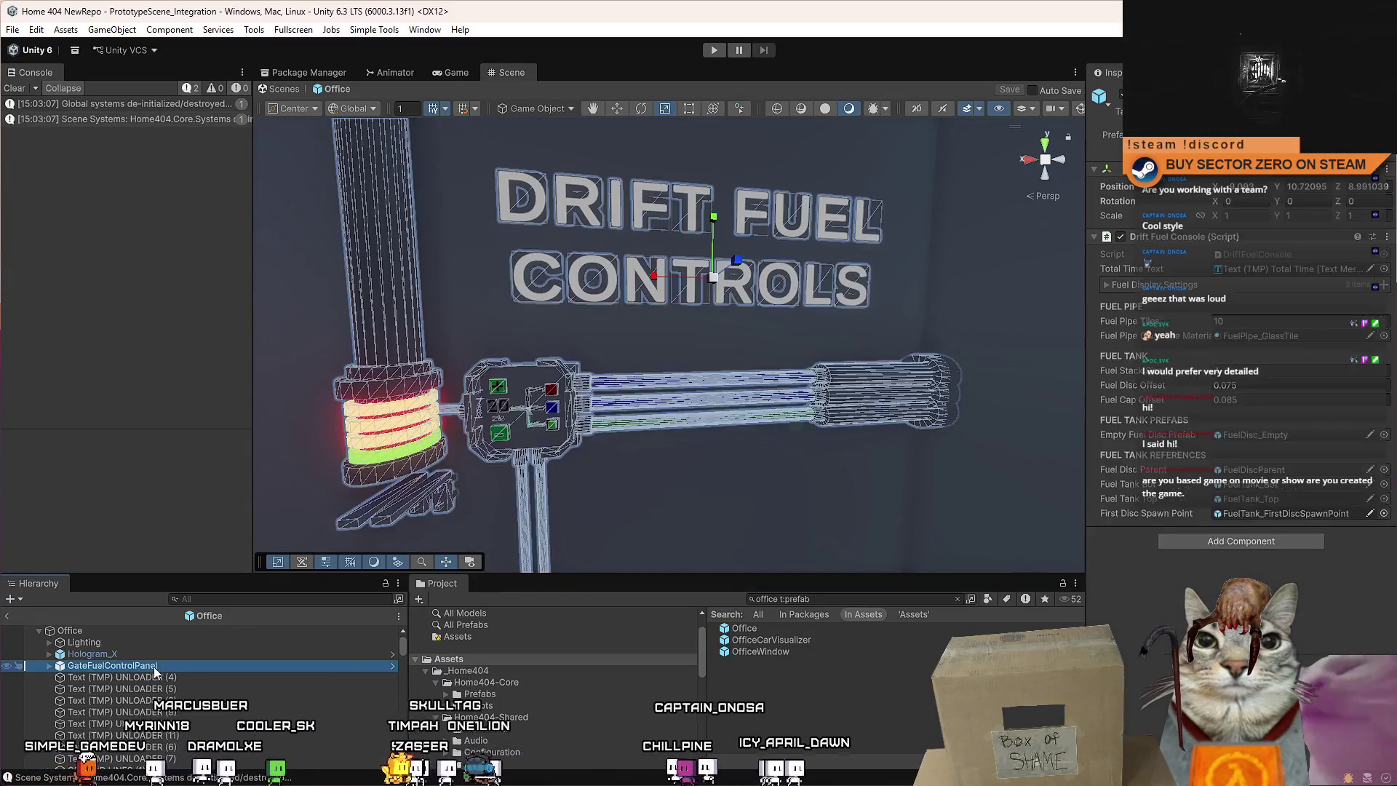
pyautogui.click(838, 599)
pyautogui.write('drift fuel con')
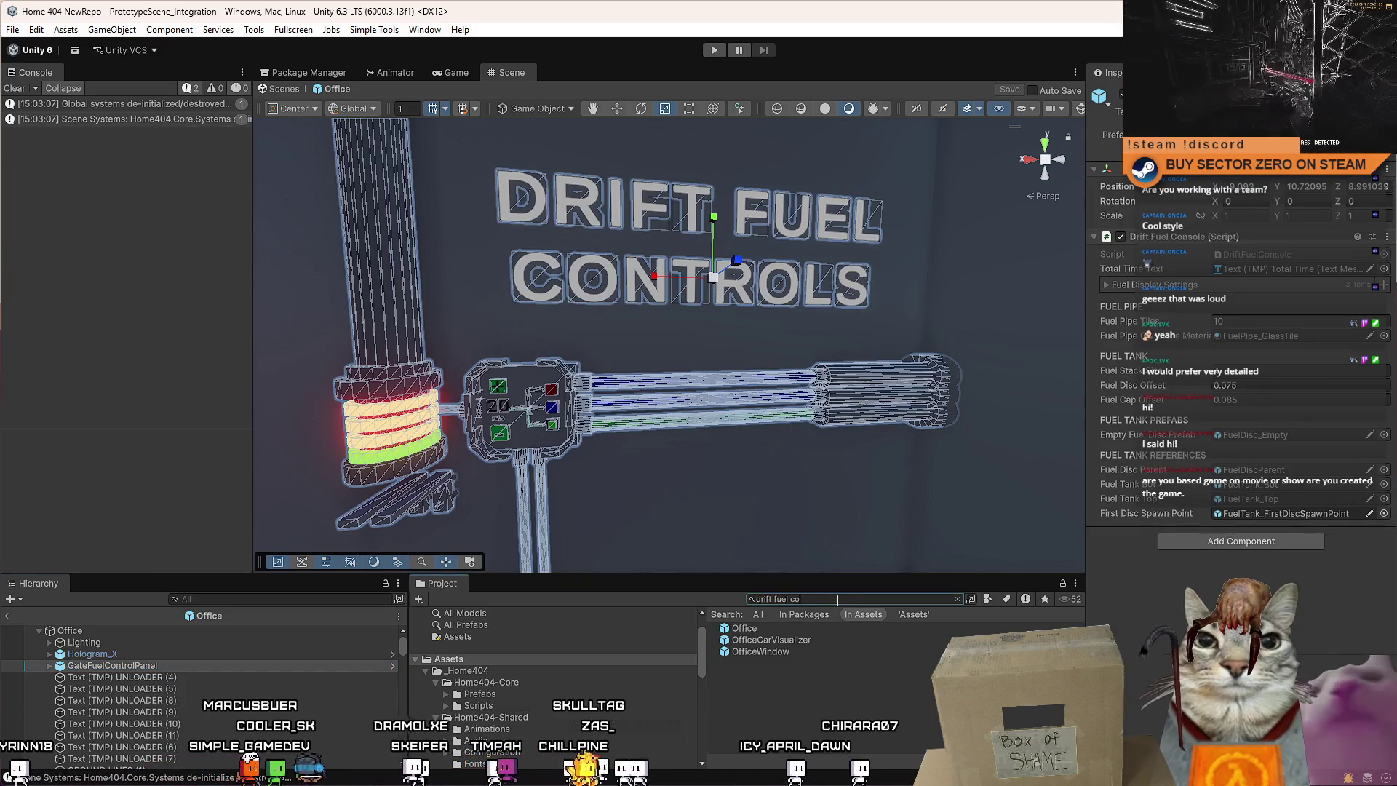
# Unpack GateFuelControlPanel and add a DriftFuelConsole instance below Hologram_X in Office.
pyautogui.rightClick(166, 668)
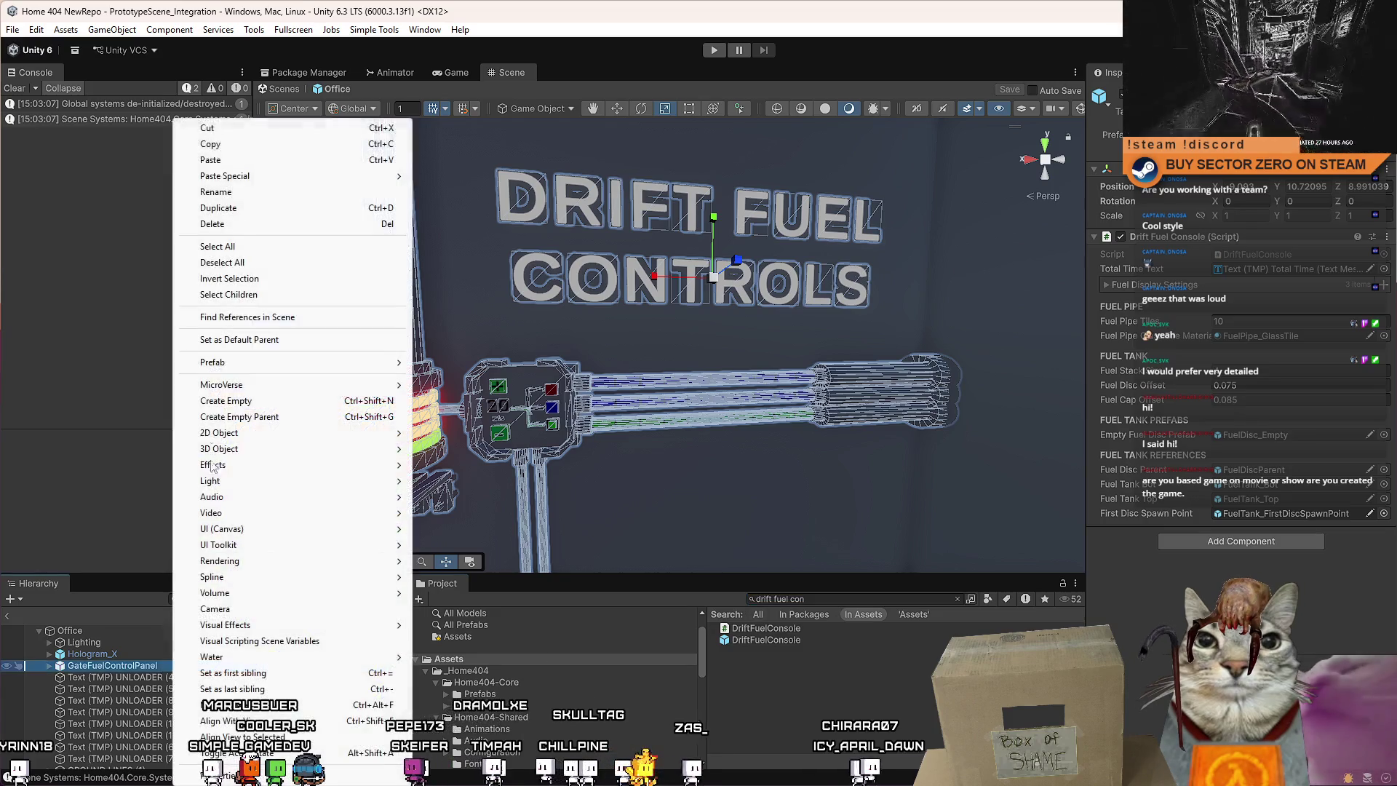
pyautogui.moveTo(348, 369)
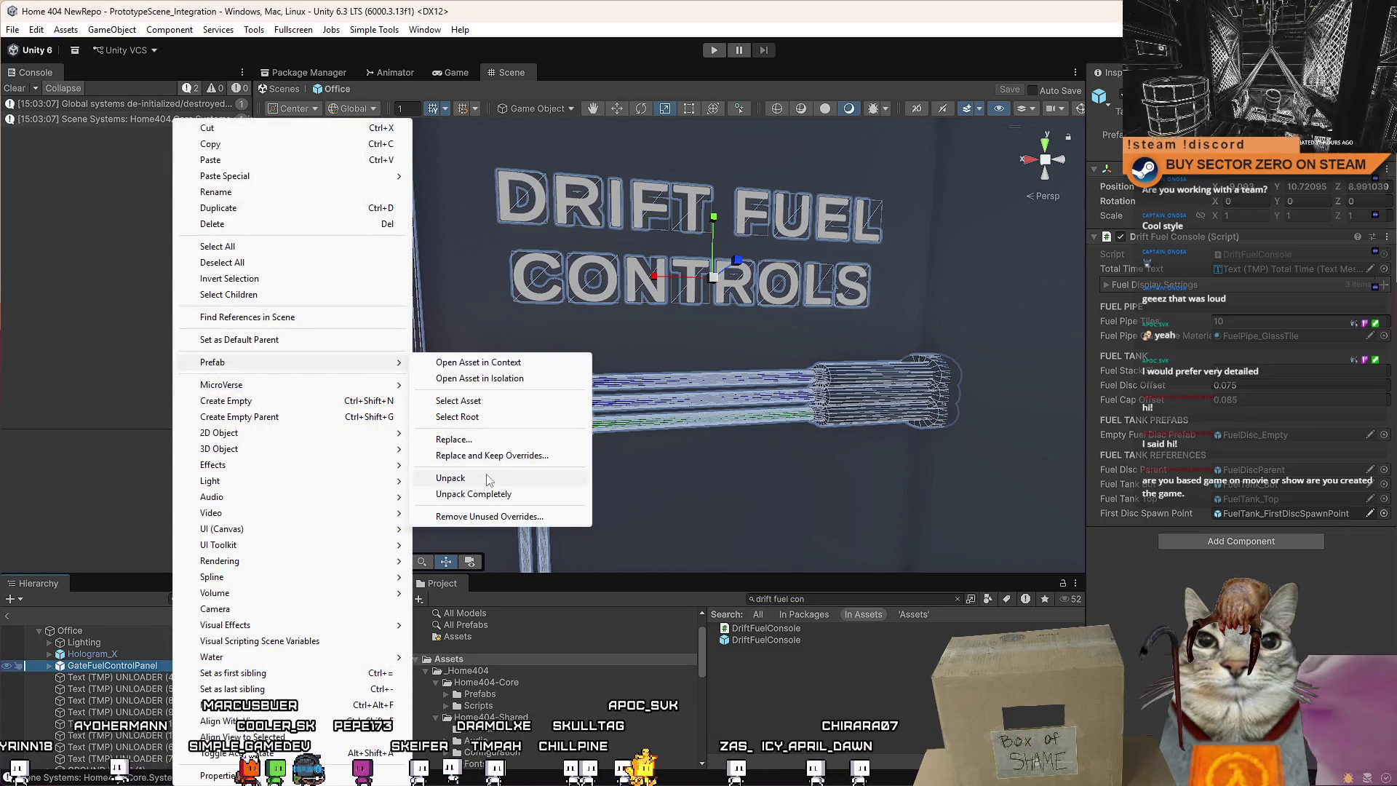
pyautogui.click(487, 478)
pyautogui.click(775, 639)
pyautogui.moveTo(775, 640); pyautogui.dragTo(123, 664)
pyautogui.click(190, 677)
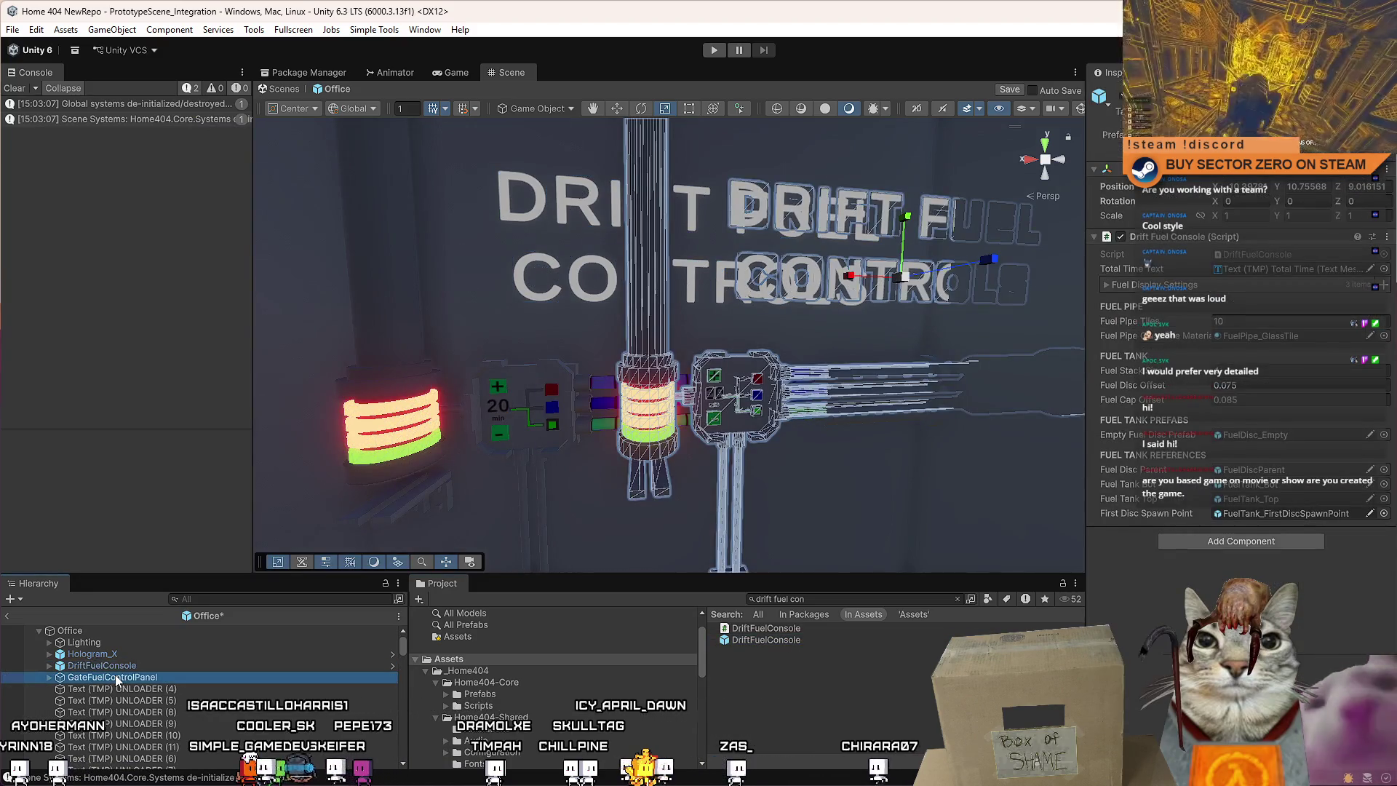
# Copy the old panel's world position and paste it onto DriftFuelConsole.
pyautogui.rightClick(1140, 177)
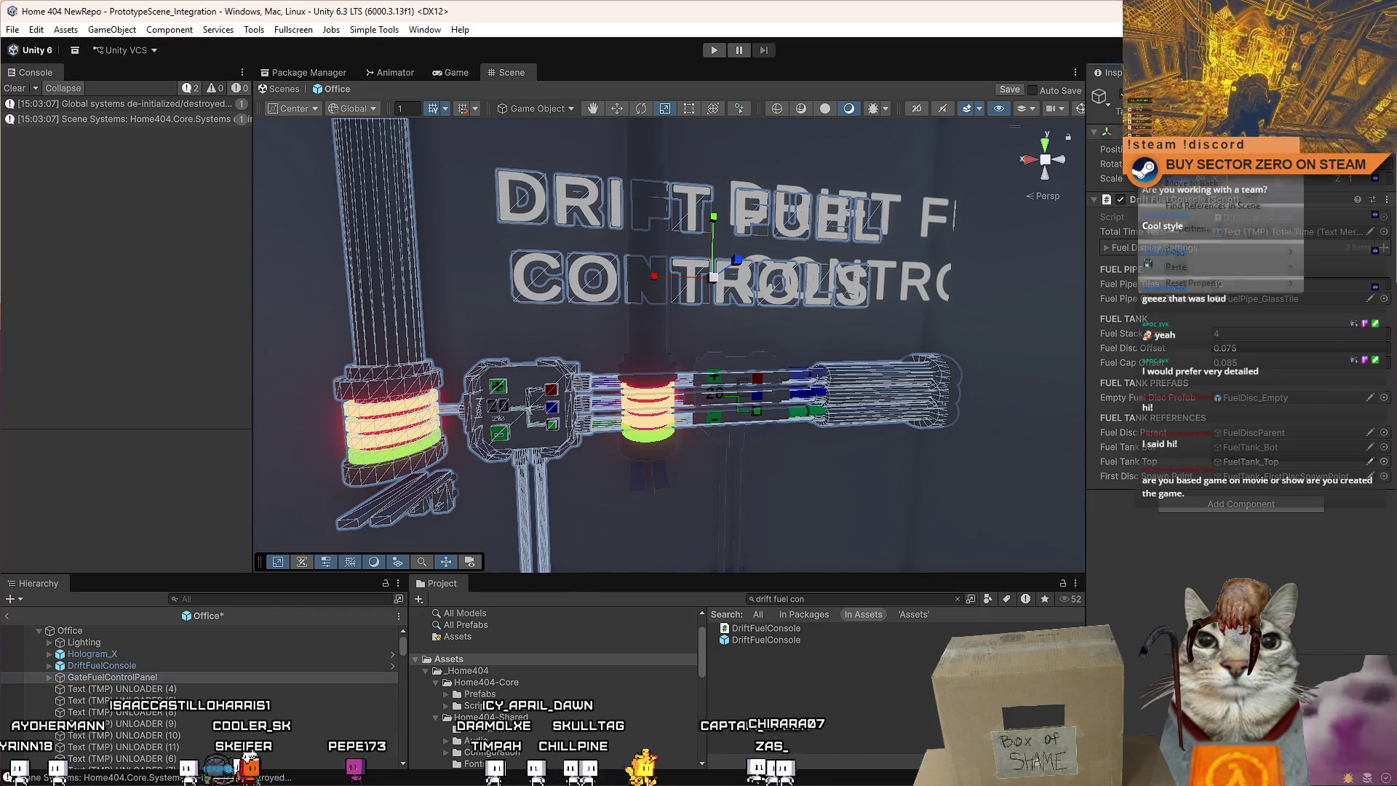
pyautogui.moveTo(1215, 258)
pyautogui.click(1059, 316)
pyautogui.click(131, 688)
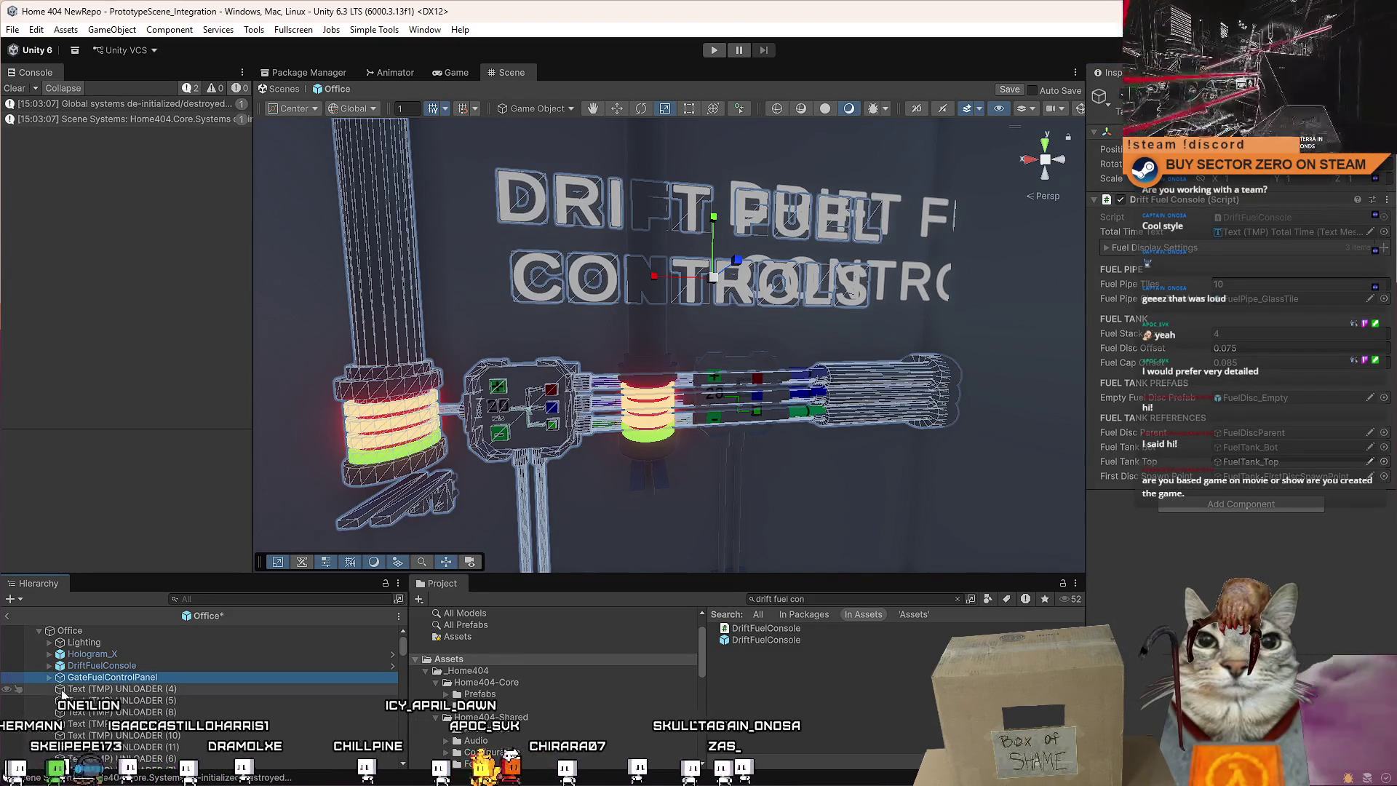
pyautogui.doubleClick(101, 665)
pyautogui.rightClick(1127, 186)
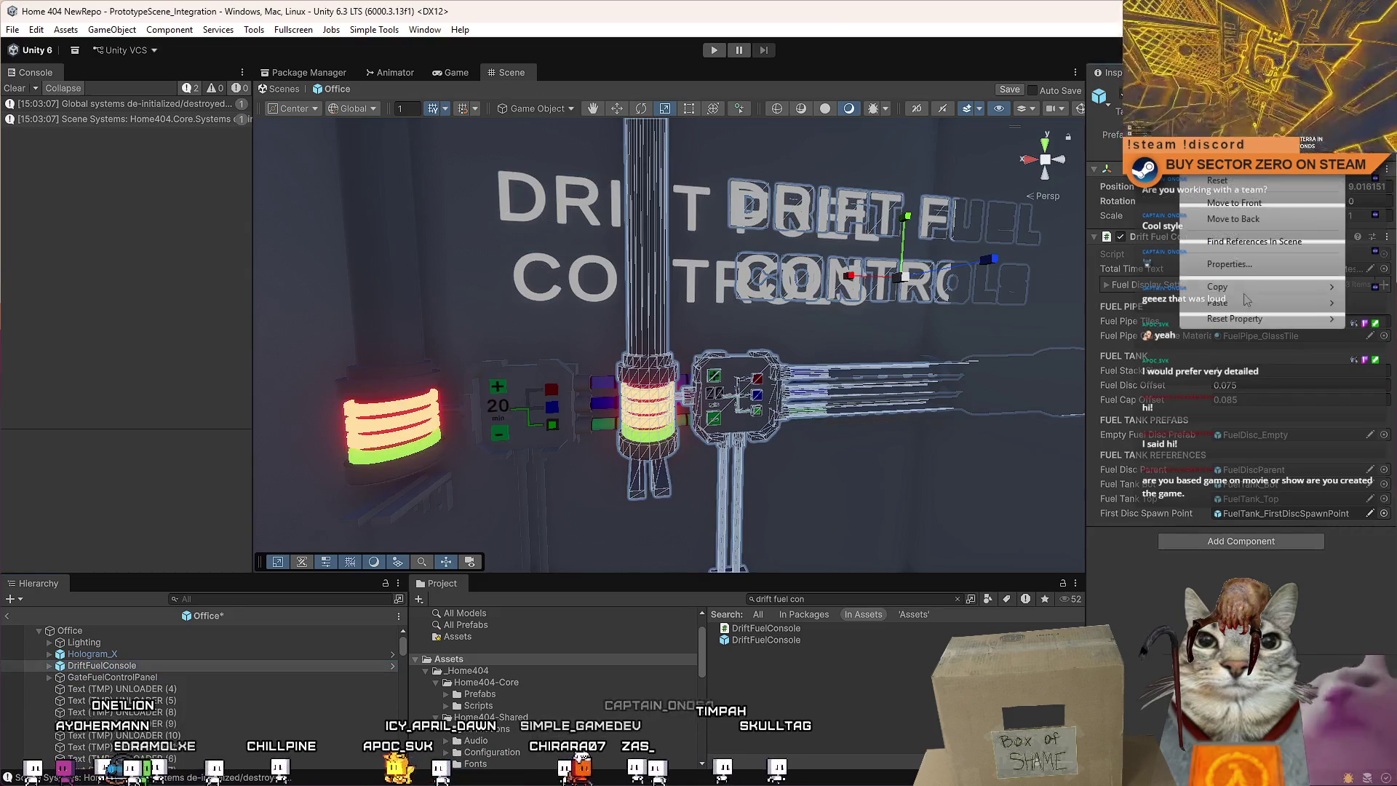
pyautogui.moveTo(1165, 294)
pyautogui.click(1126, 355)
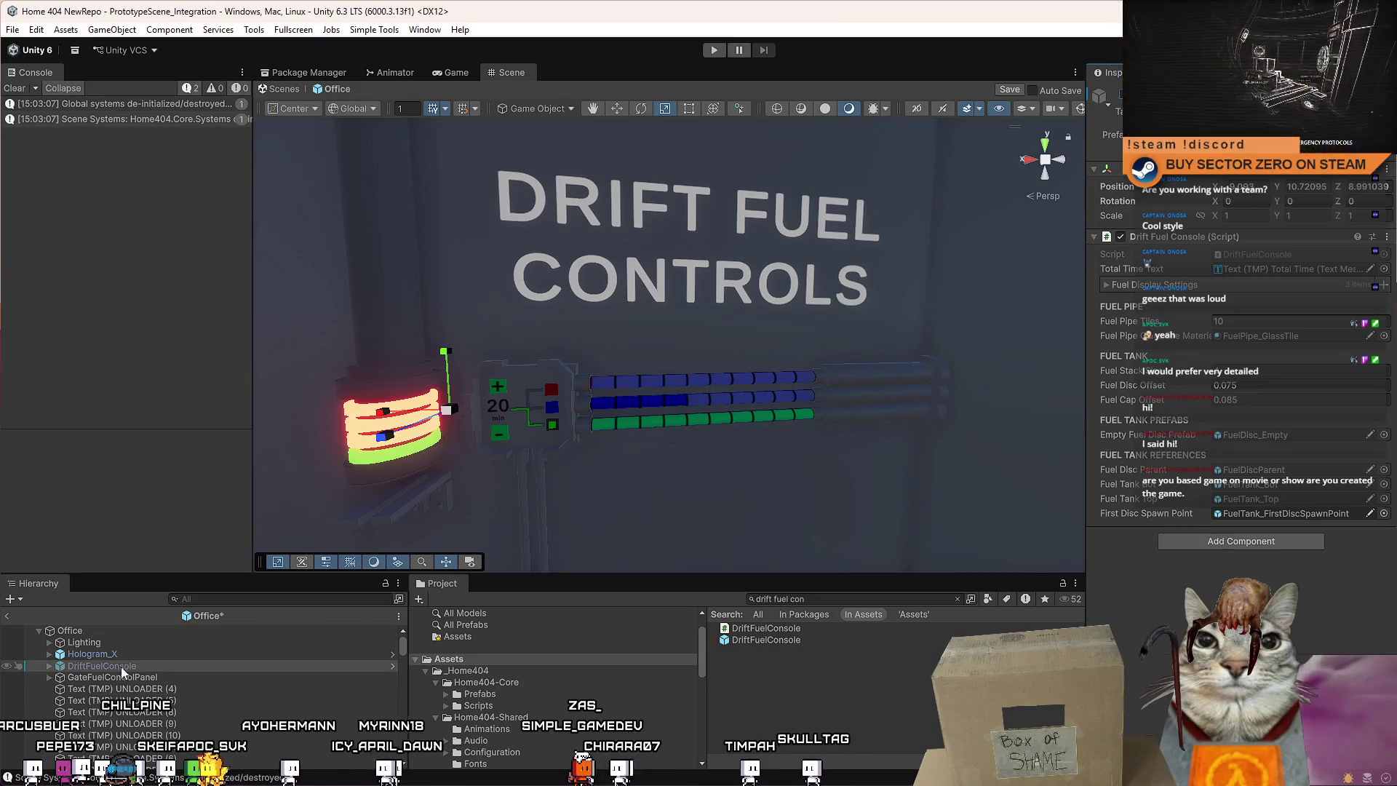
# Delete the old GateFuelControlPanel and make sure DriftFuelConsole is enabled.
pyautogui.click(94, 677)
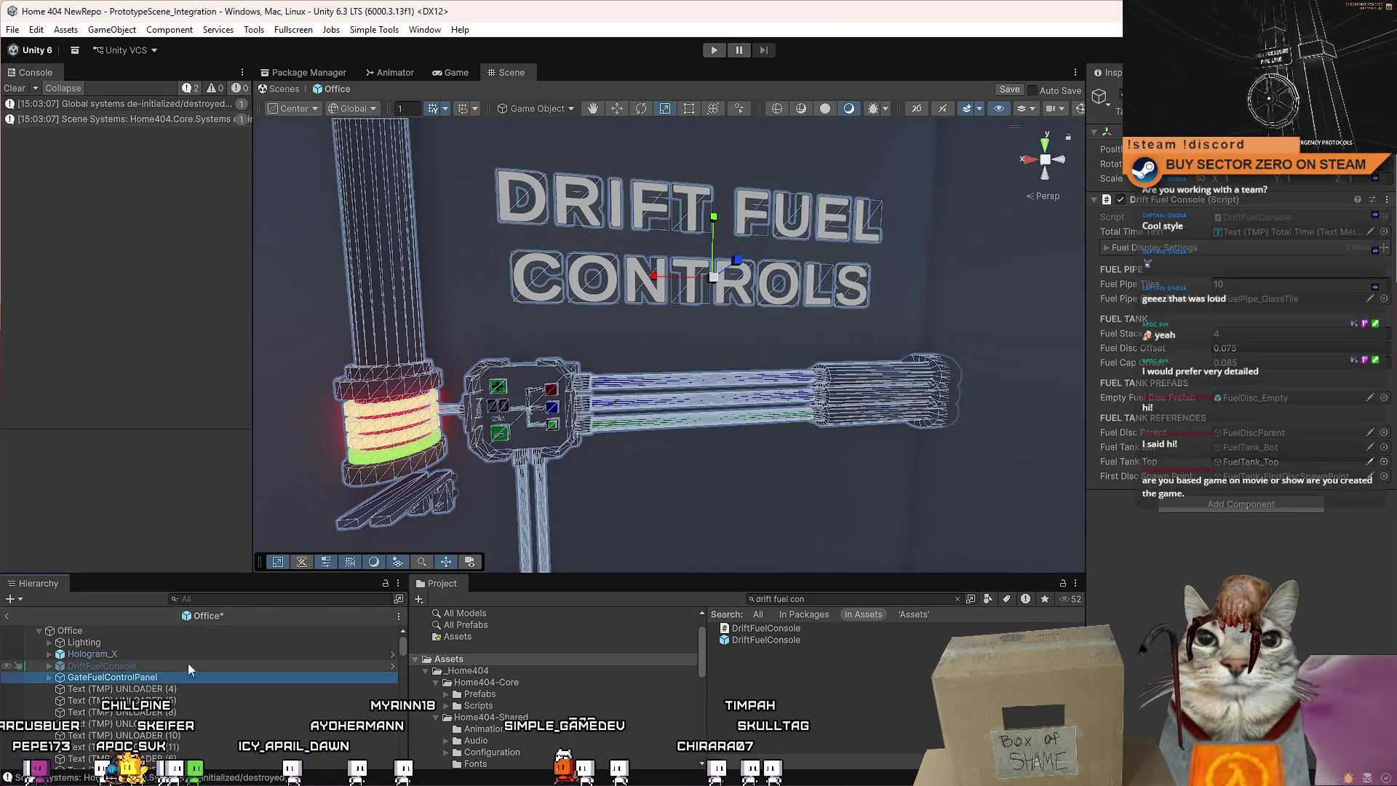
pyautogui.click(617, 268)
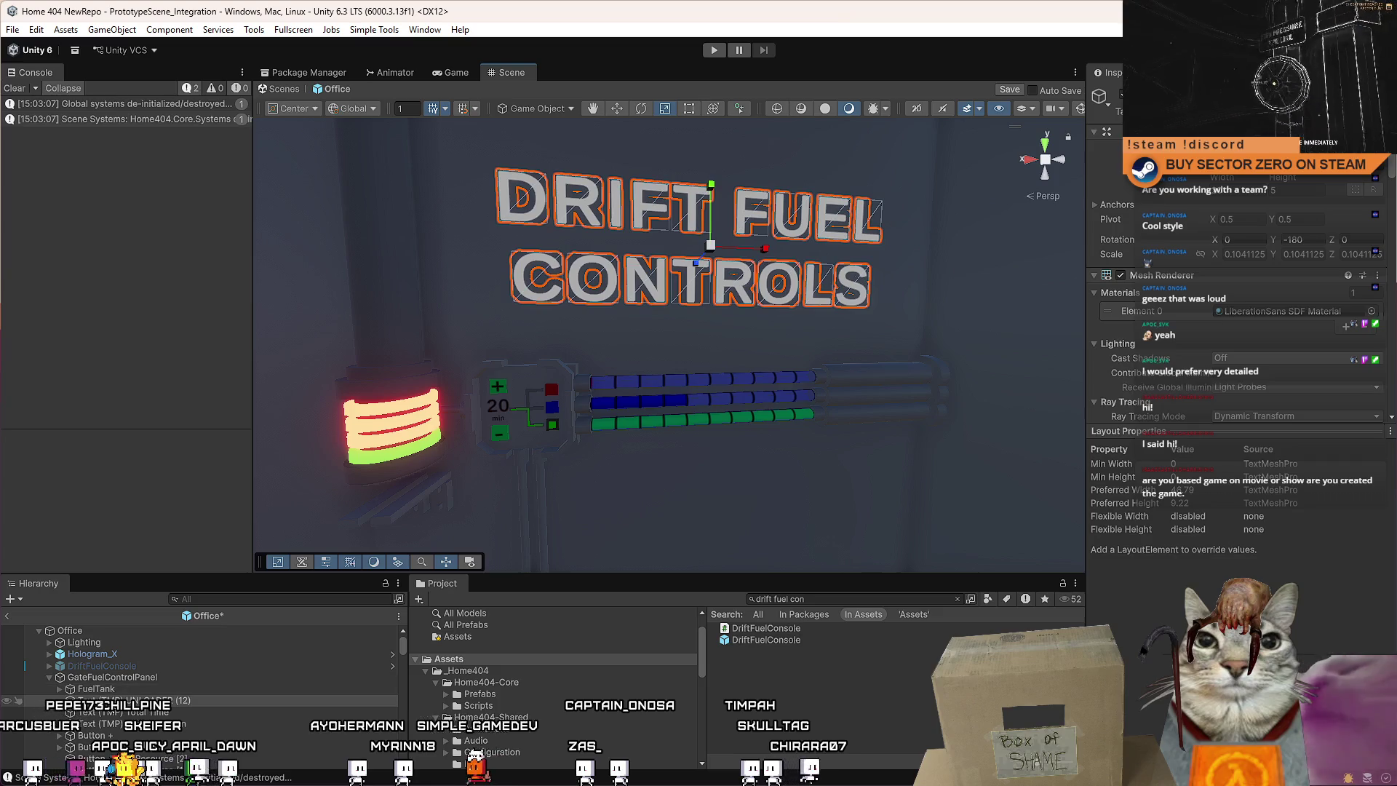
pyautogui.click(127, 689)
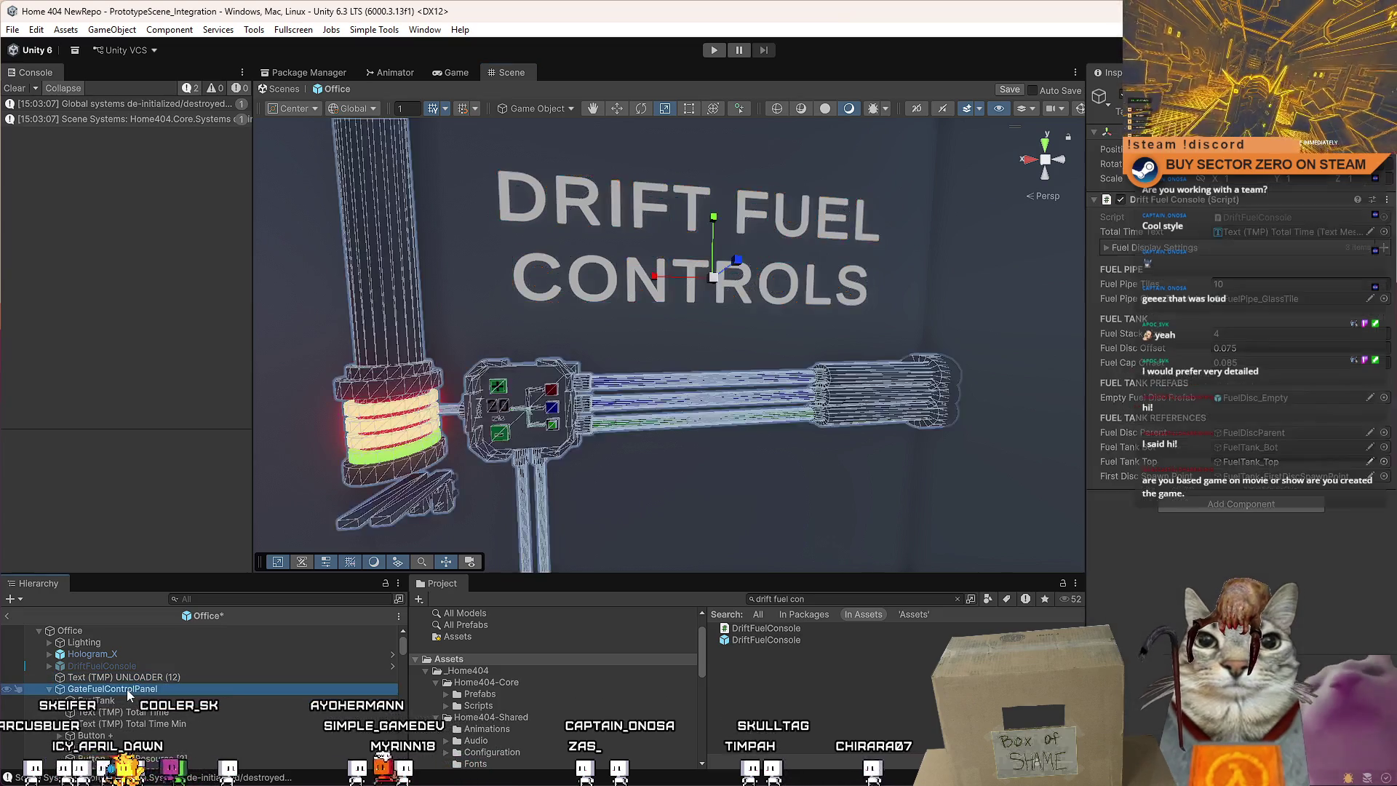
pyautogui.press('Delete')
pyautogui.click(109, 666)
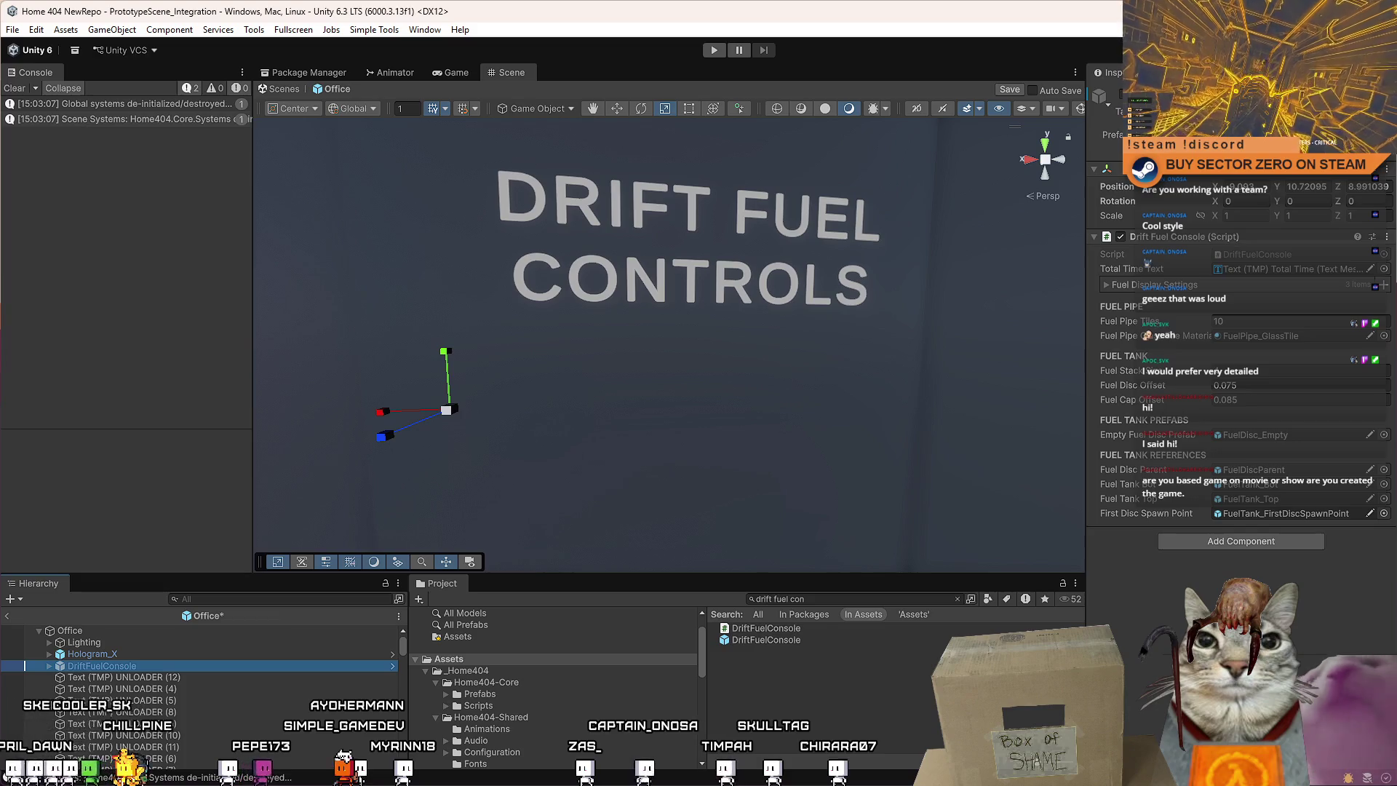
pyautogui.hotkey('alt', 'shift', 'a')
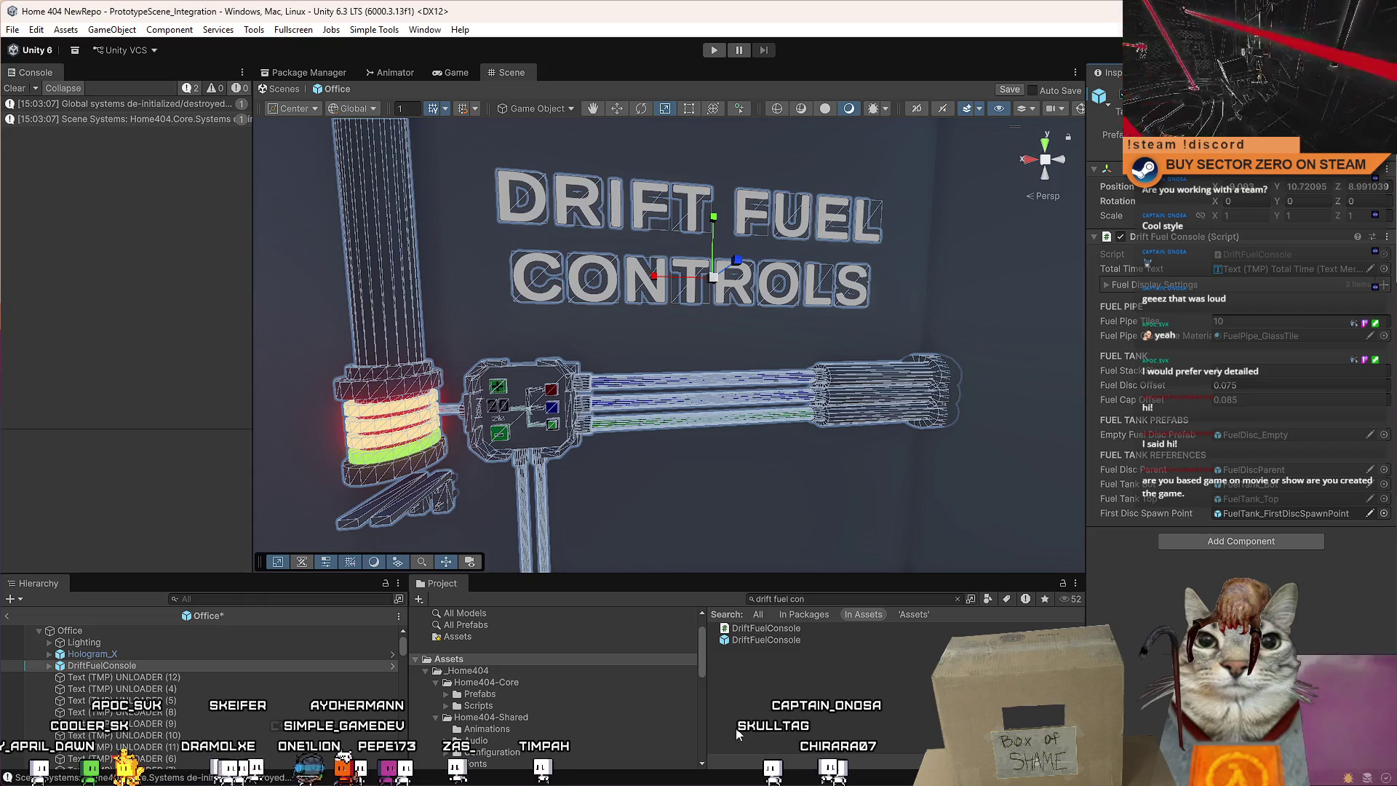
# Save the Office prefab and view the fuel controls wall.
pyautogui.click(867, 715)
pyautogui.hotkey('ctrl', 's')
pyautogui.moveTo(796, 430); pyautogui.dragTo(794, 509)
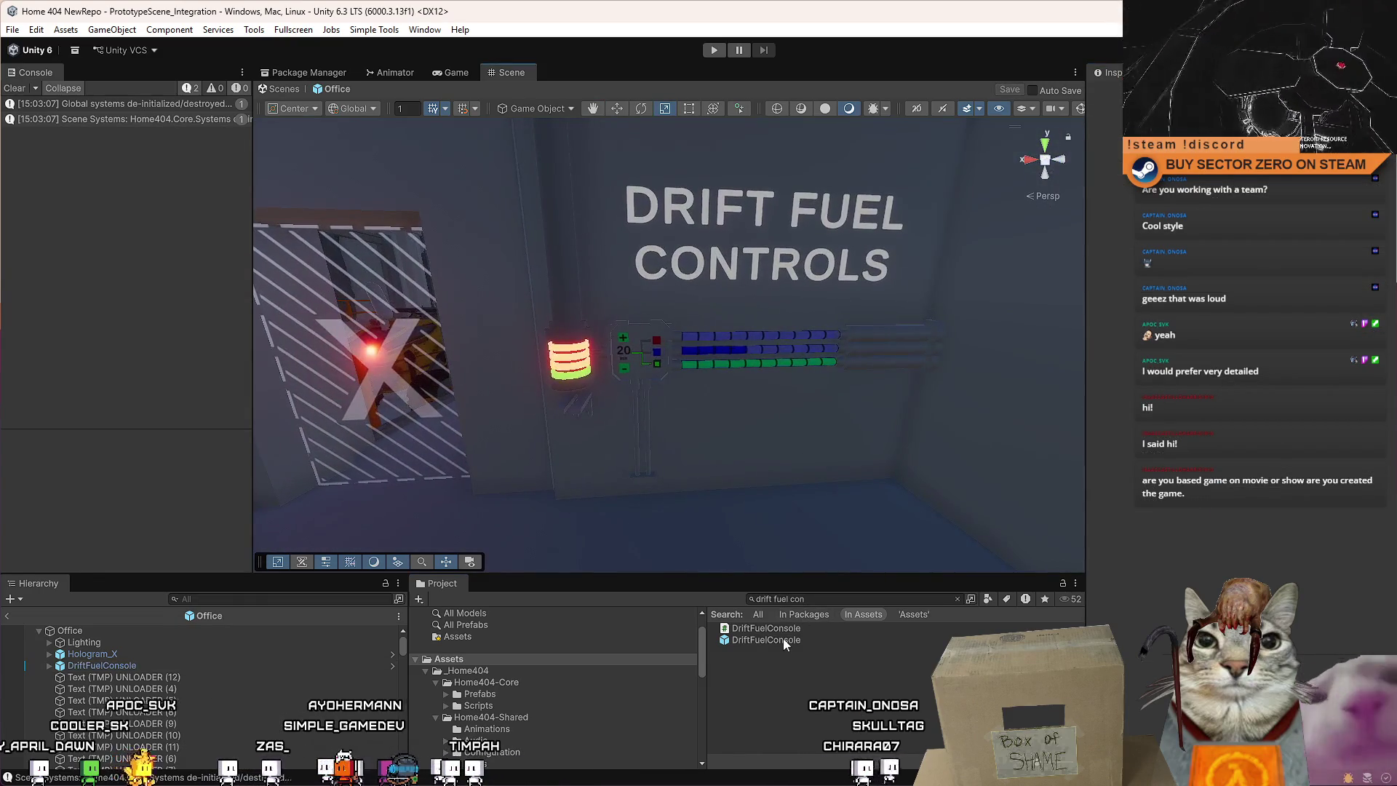
pyautogui.click(783, 639)
# Open the DriftFuelConsole prefab in Prefab Mode and save it.
pyautogui.doubleClick(766, 640)
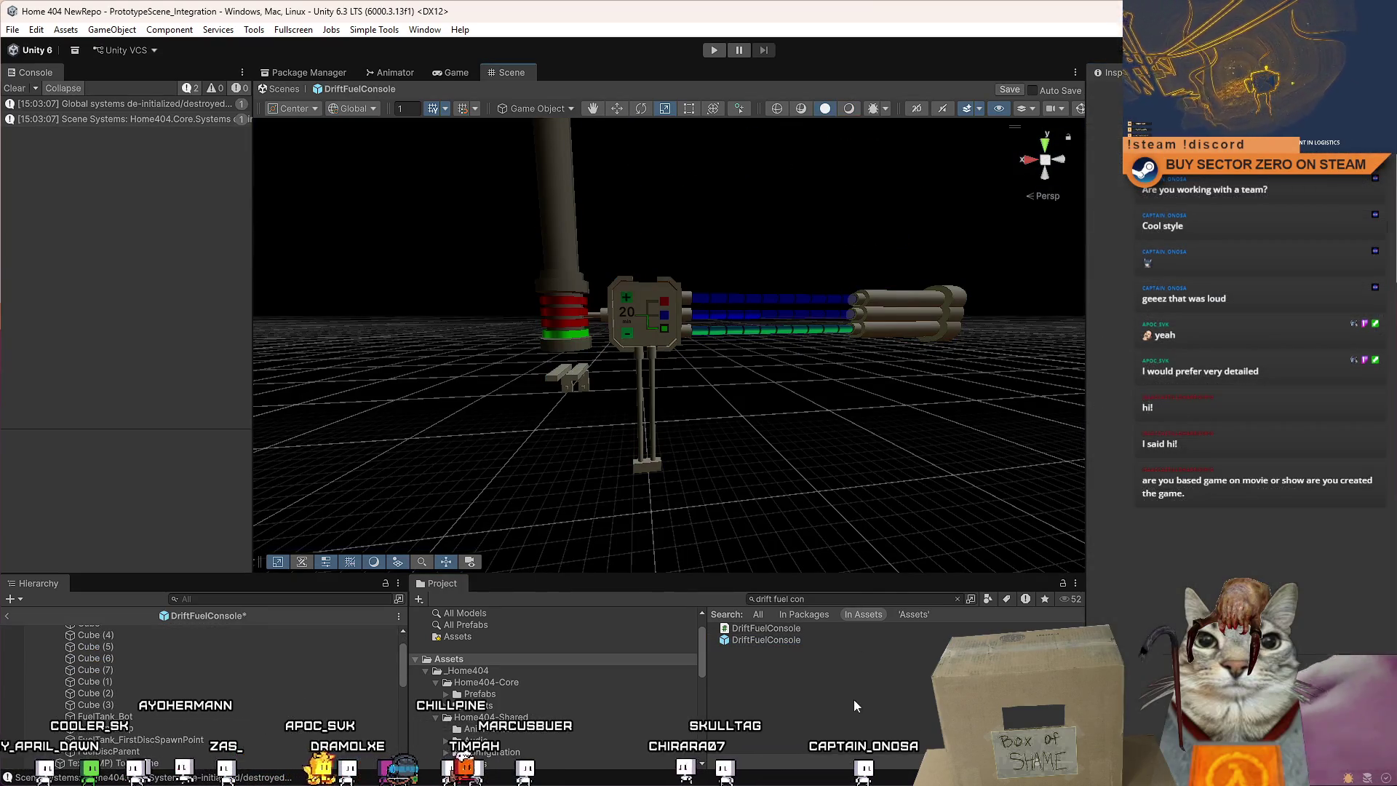
pyautogui.hotkey('ctrl', 's')
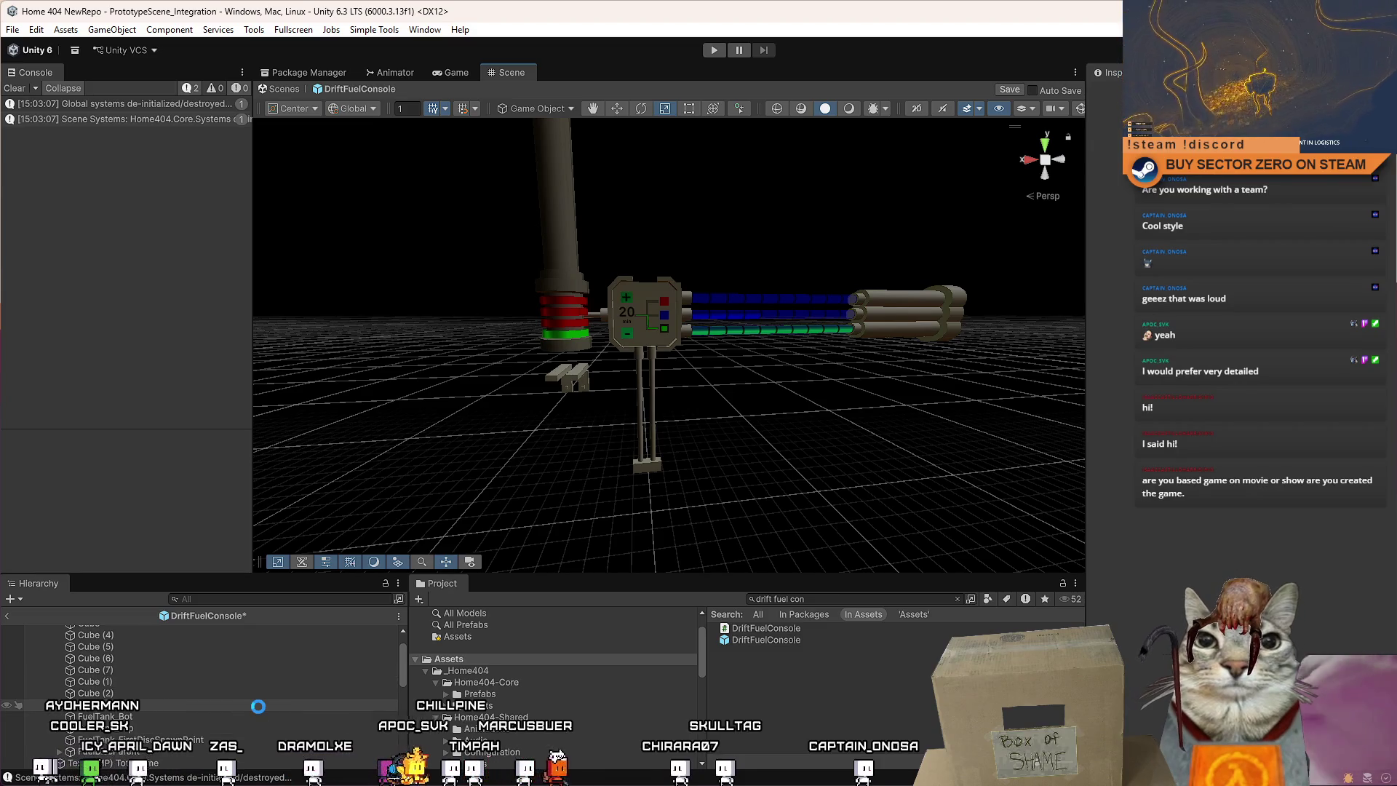
pyautogui.scroll(3)
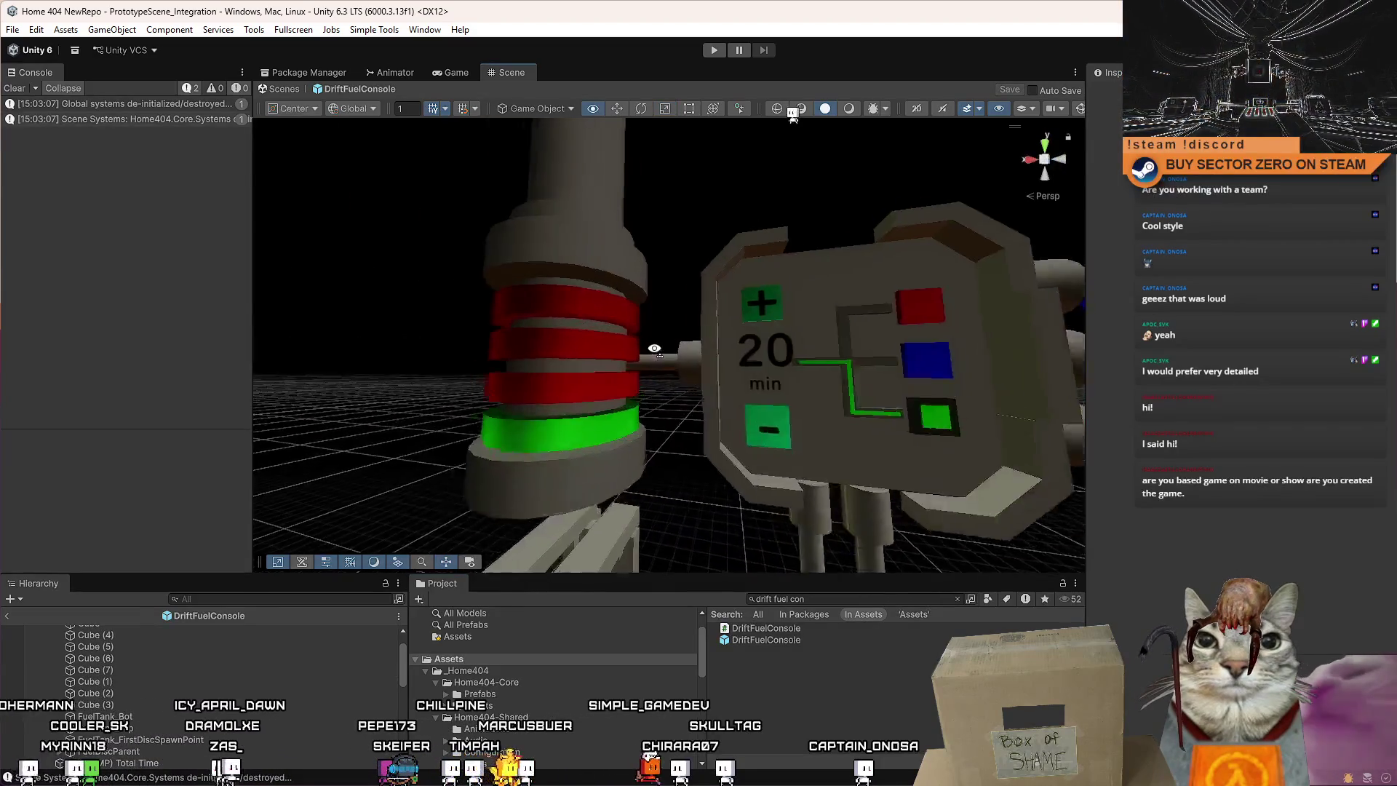
pyautogui.scroll(-3)
pyautogui.scroll(3)
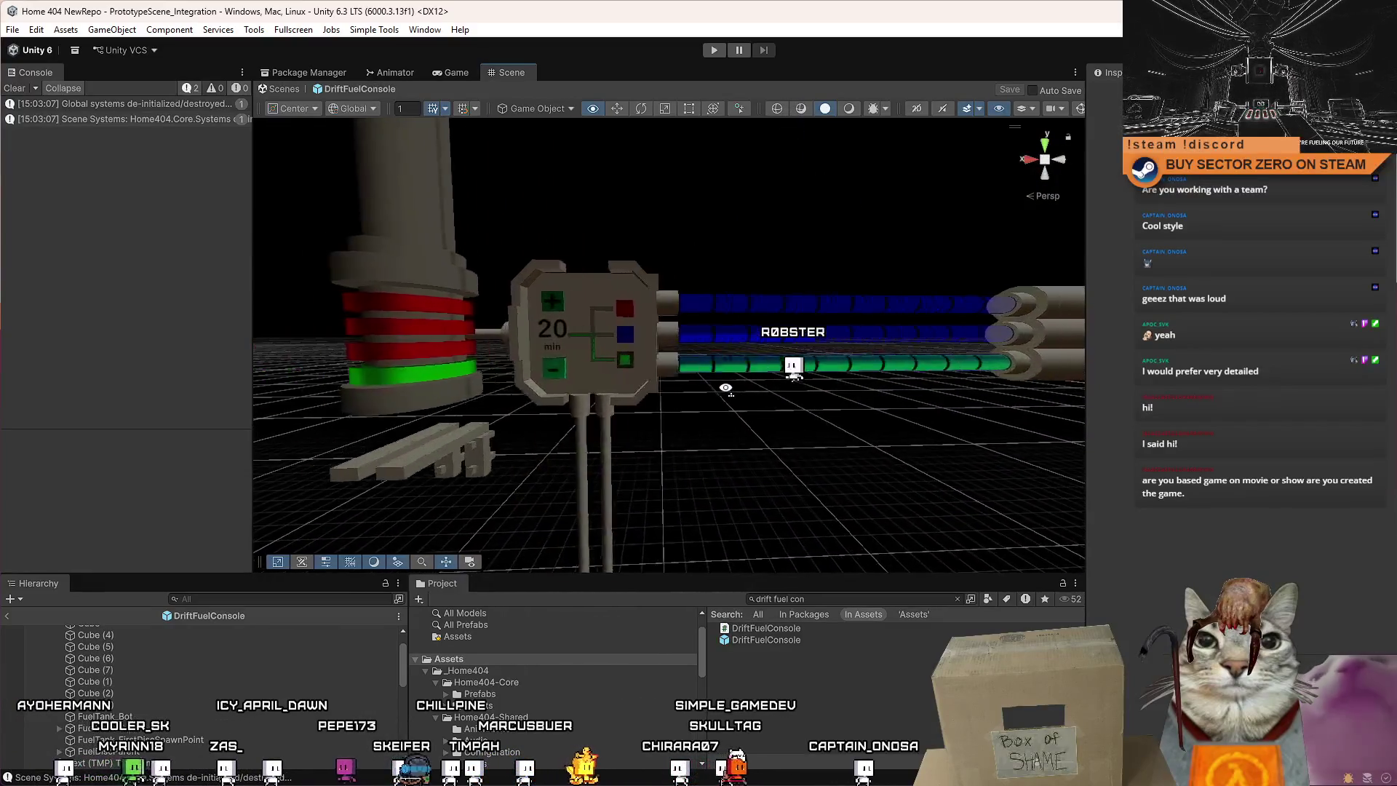
# Select all FuelDisc clones on the fuel tank and delete them.
pyautogui.click(641, 408)
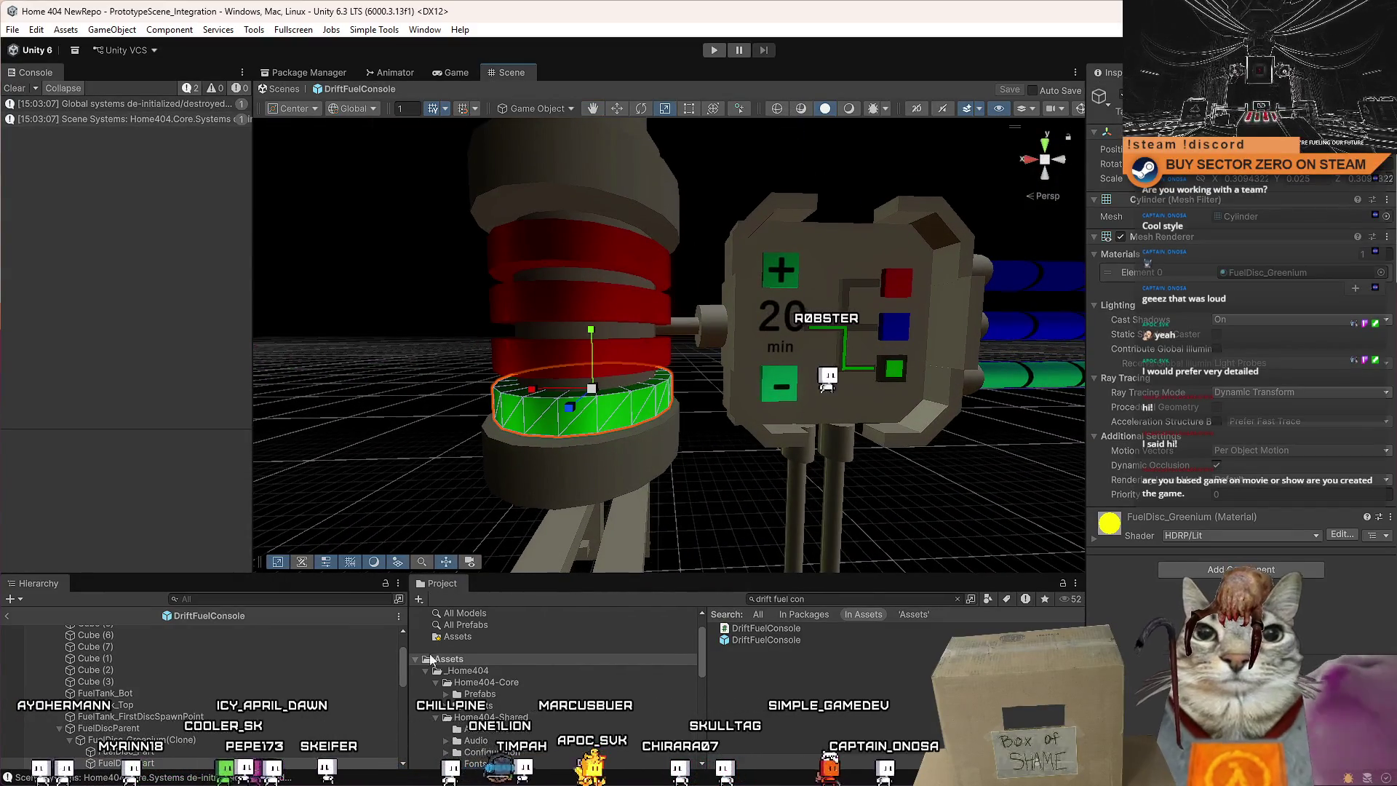
pyautogui.click(190, 698)
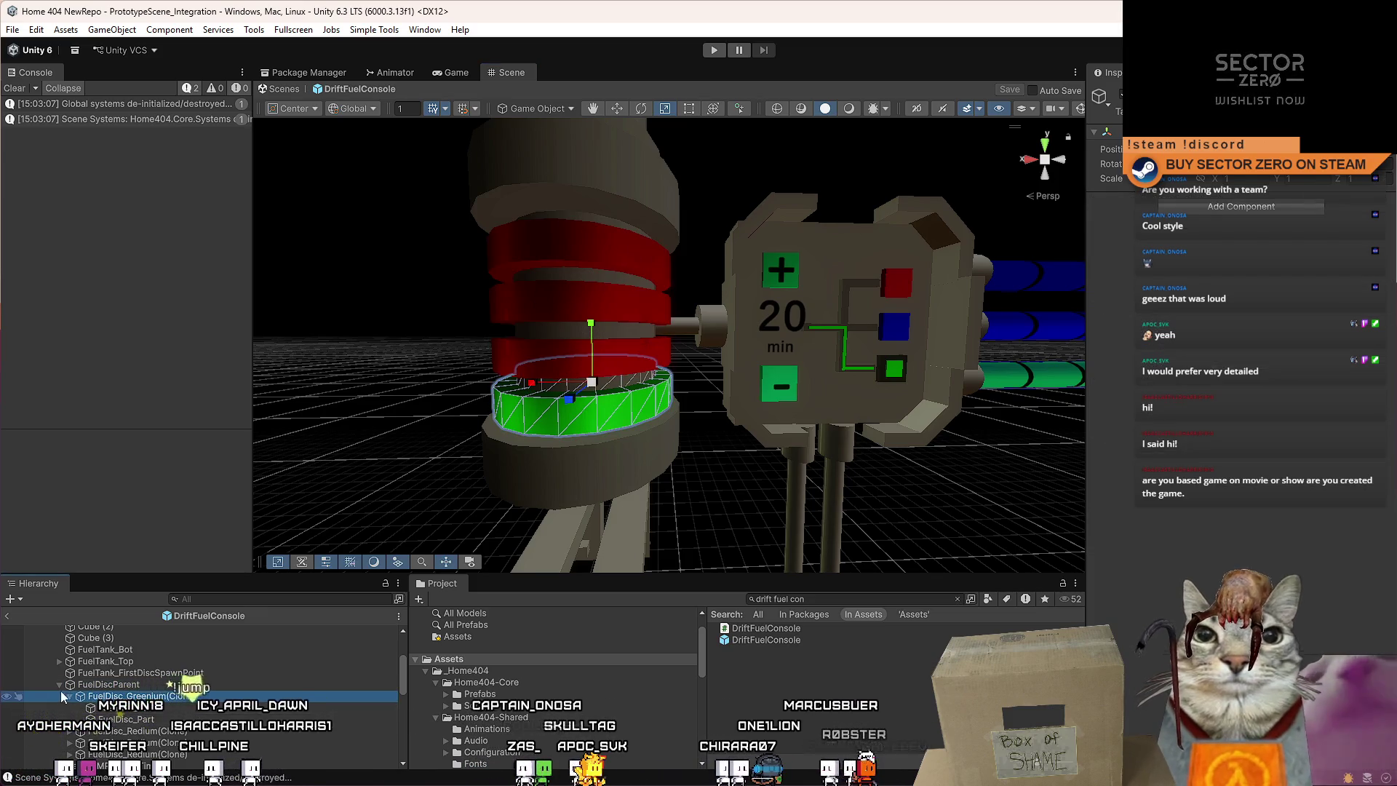
pyautogui.click(148, 726)
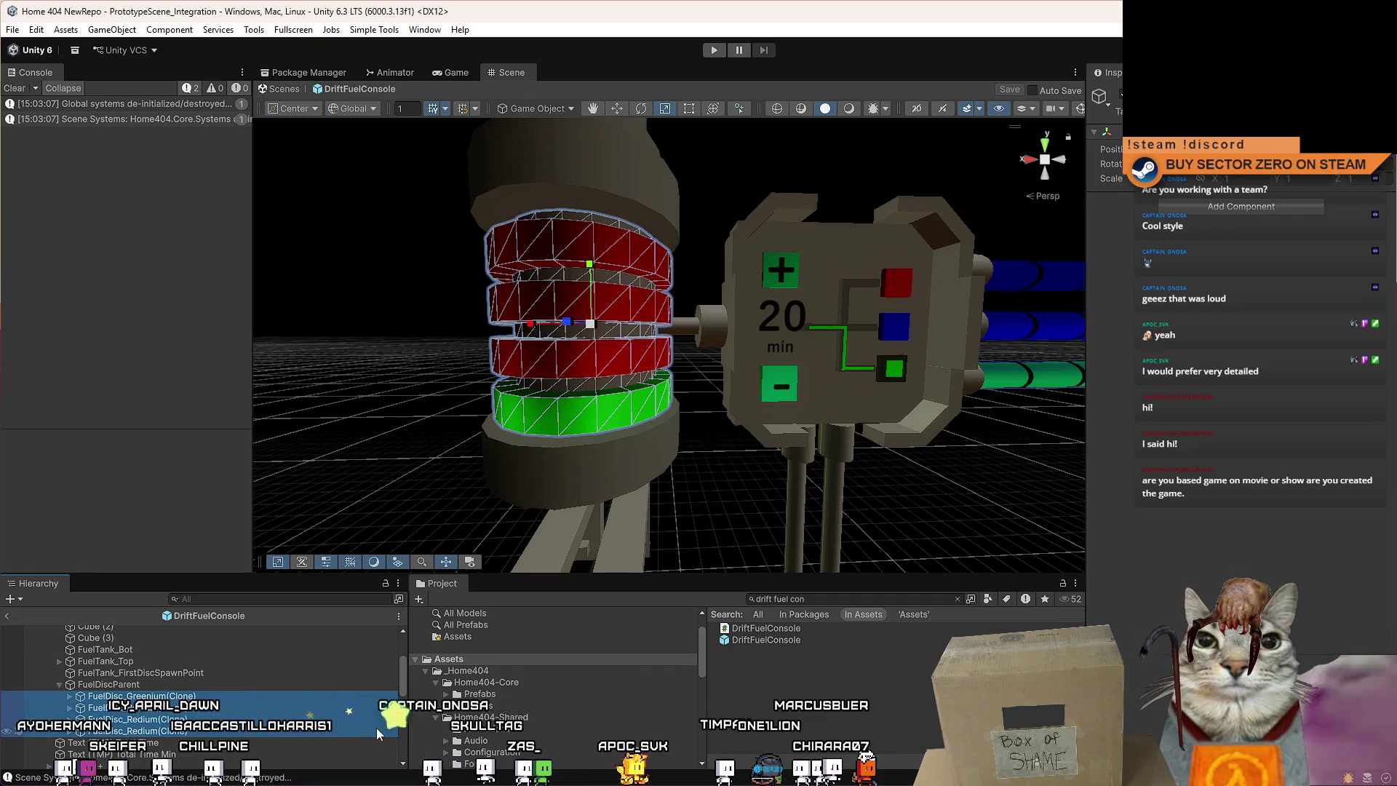
pyautogui.press('Delete')
pyautogui.moveTo(753, 570); pyautogui.dragTo(734, 376)
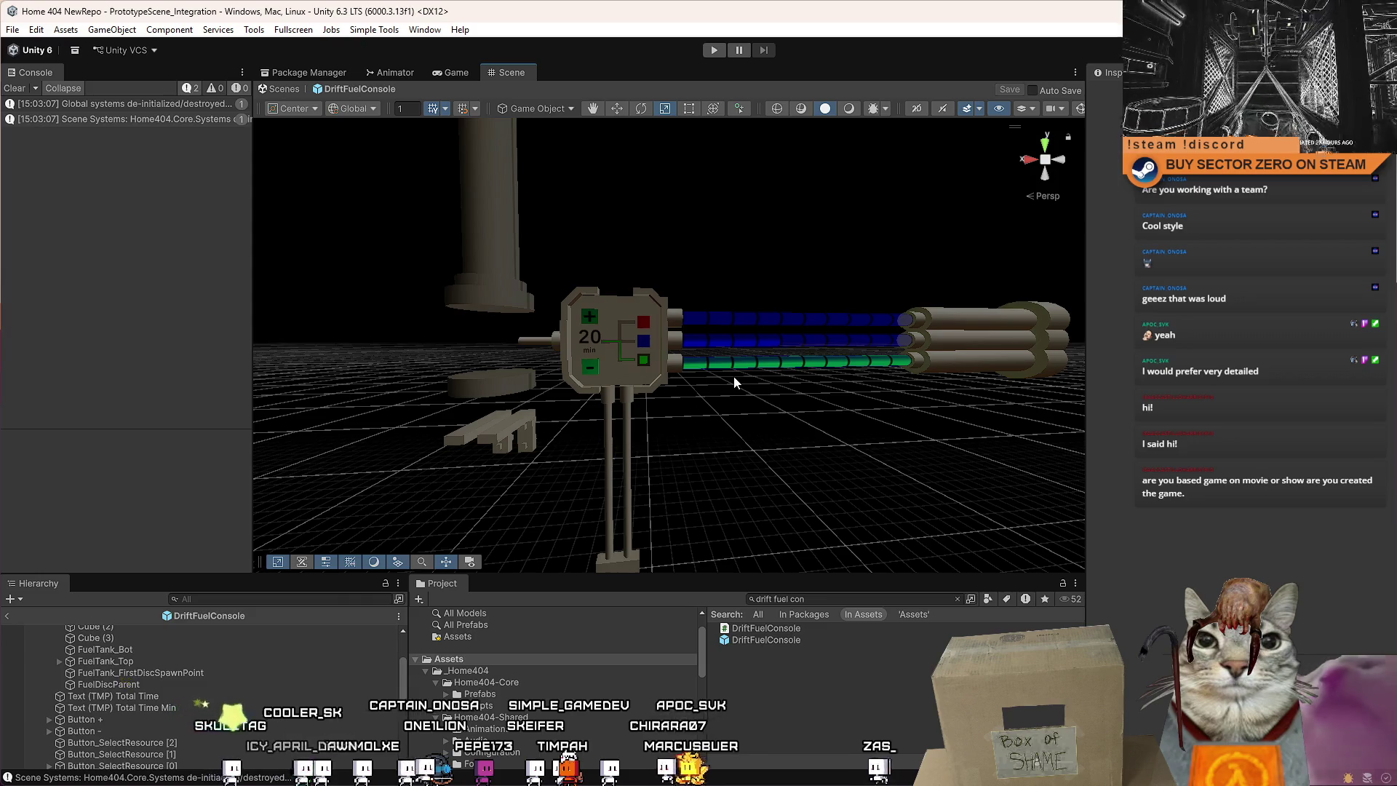
pyautogui.moveTo(773, 559); pyautogui.dragTo(627, 493)
pyautogui.click(566, 356)
pyautogui.moveTo(559, 376); pyautogui.dragTo(618, 371)
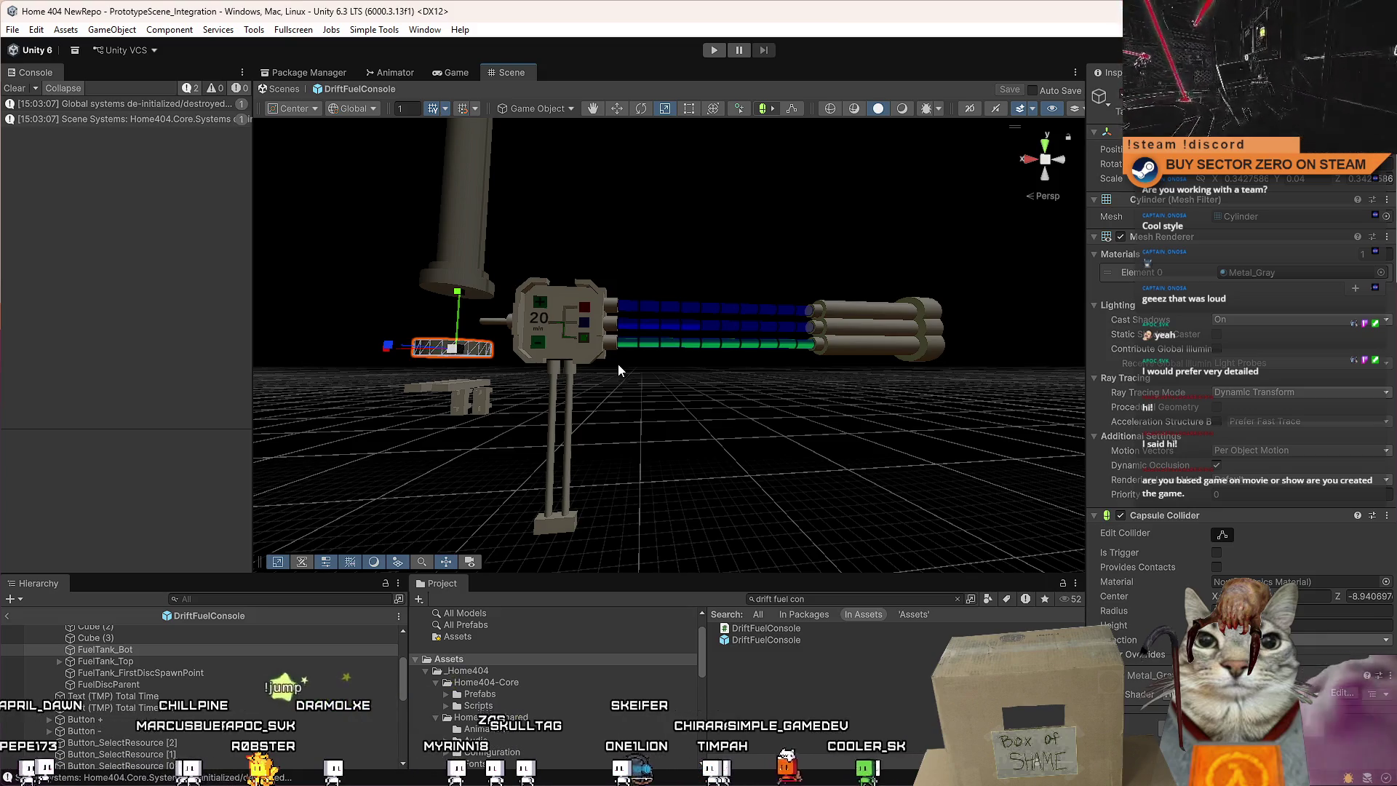
pyautogui.moveTo(629, 365); pyautogui.dragTo(691, 397)
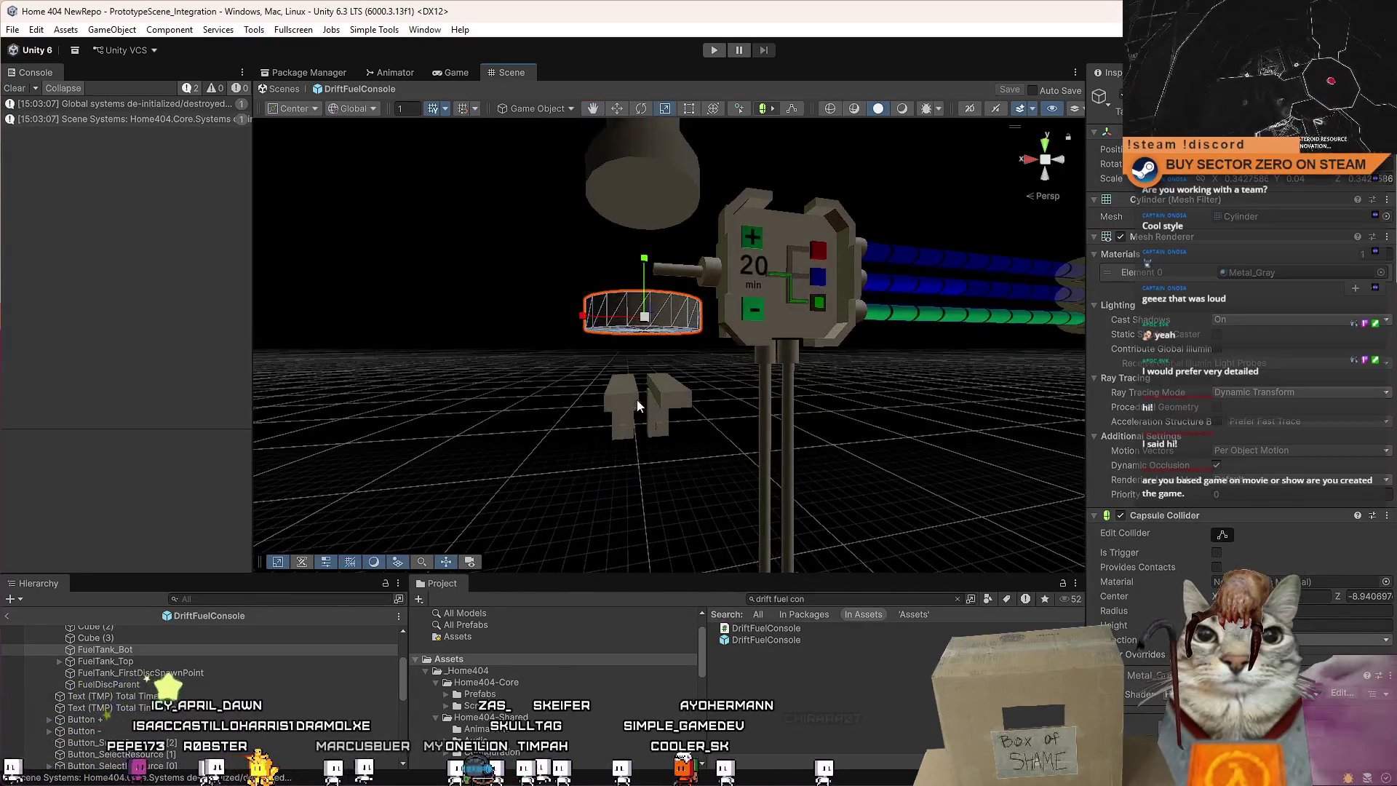
pyautogui.click(157, 649)
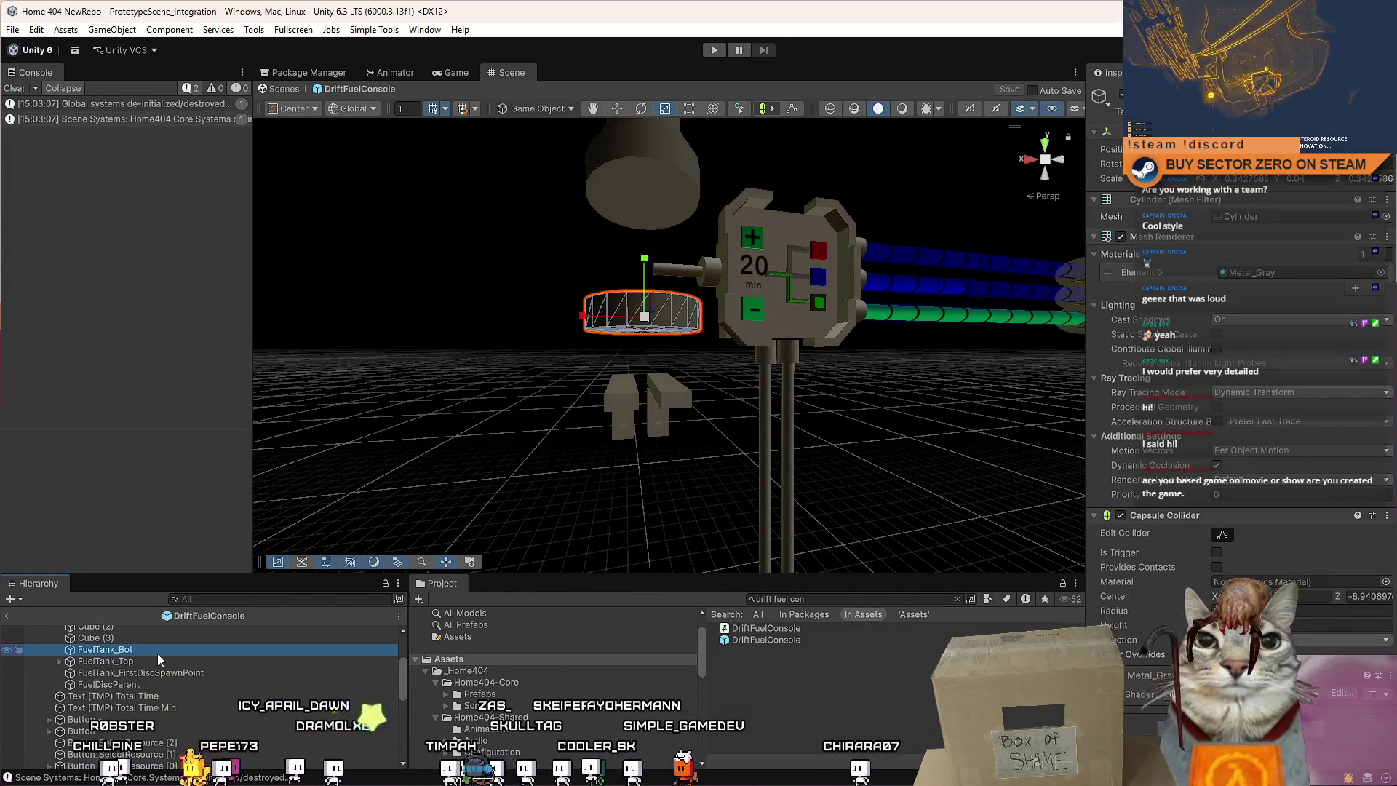
# Create an empty GameObject beside FuelTank_Bot and make the ring its child.
pyautogui.rightClick(157, 653)
pyautogui.click(271, 403)
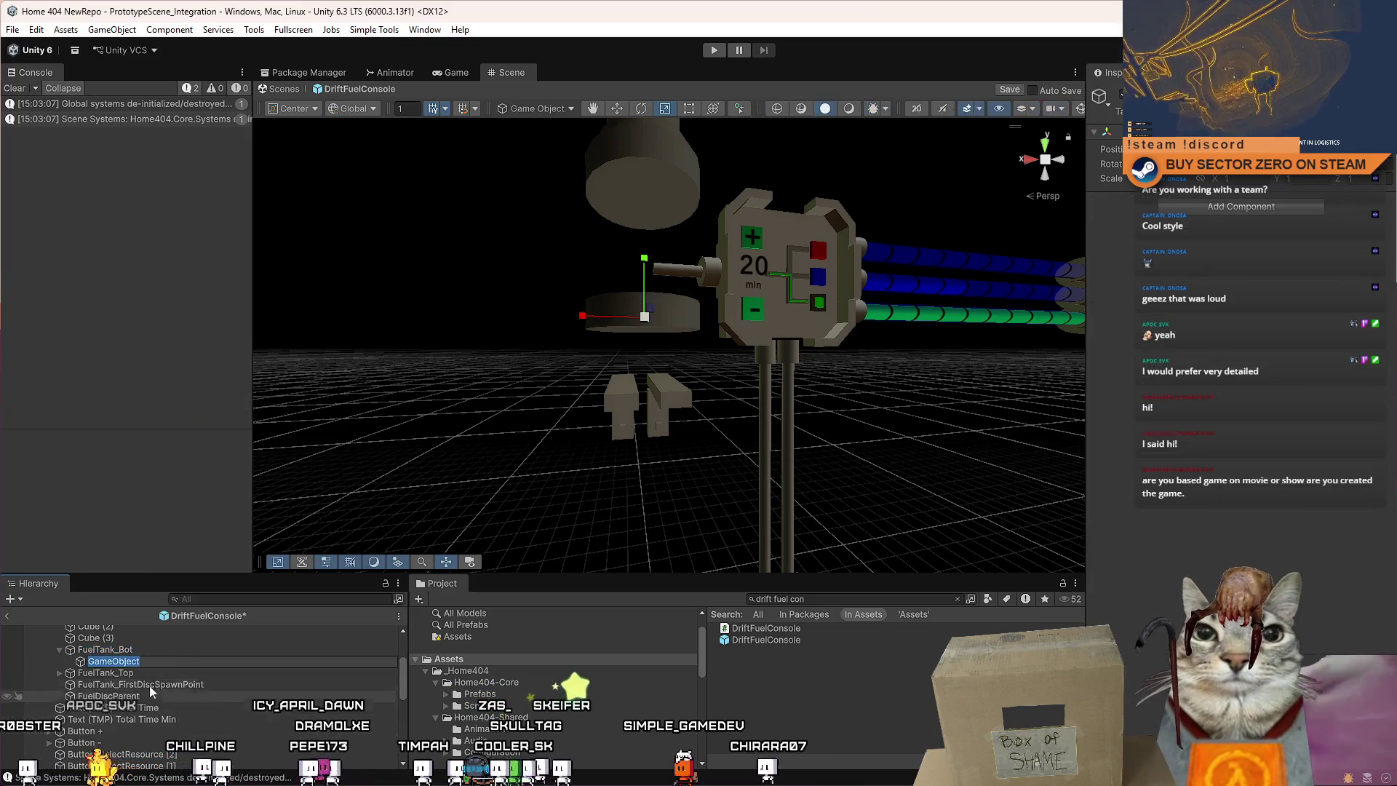
pyautogui.moveTo(142, 644); pyautogui.dragTo(141, 645)
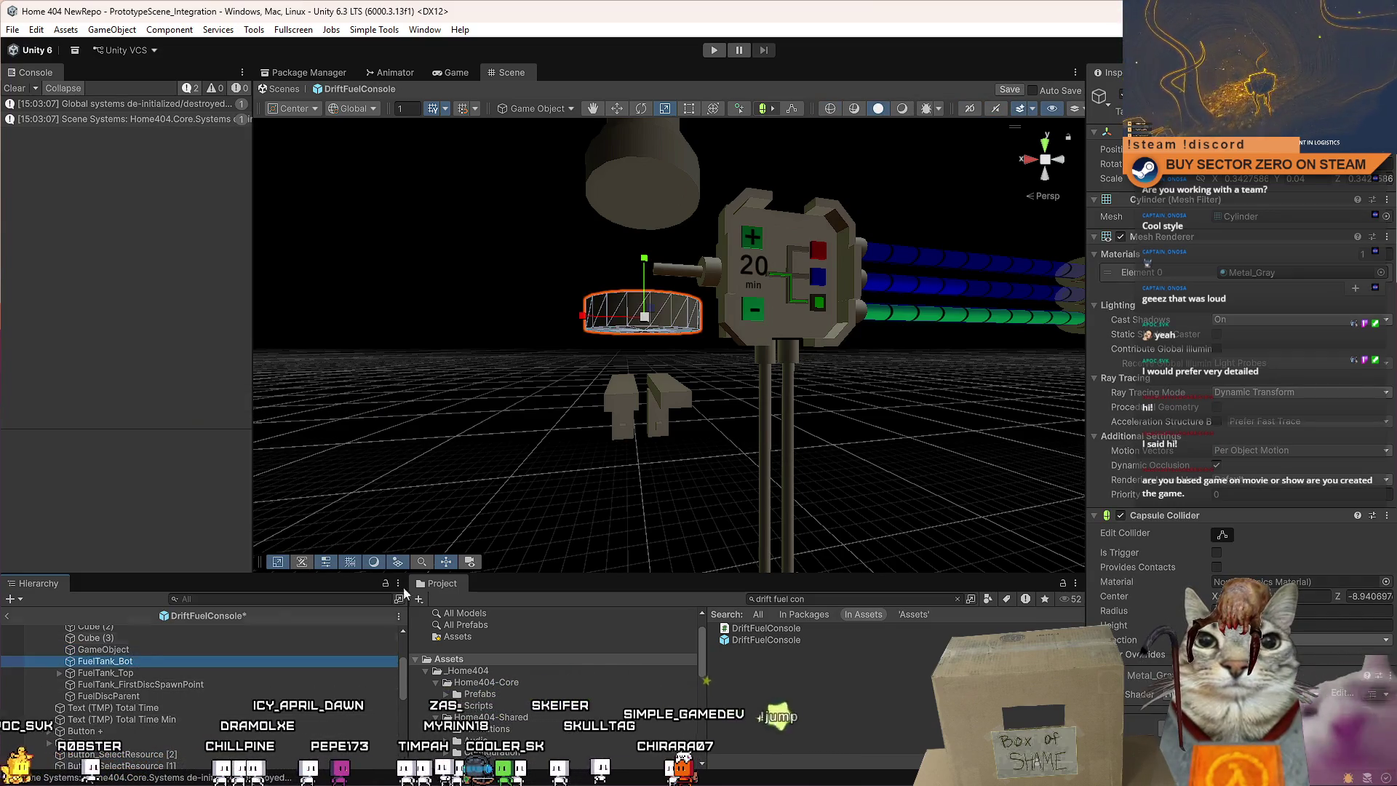
pyautogui.moveTo(1288, 182); pyautogui.dragTo(1180, 209)
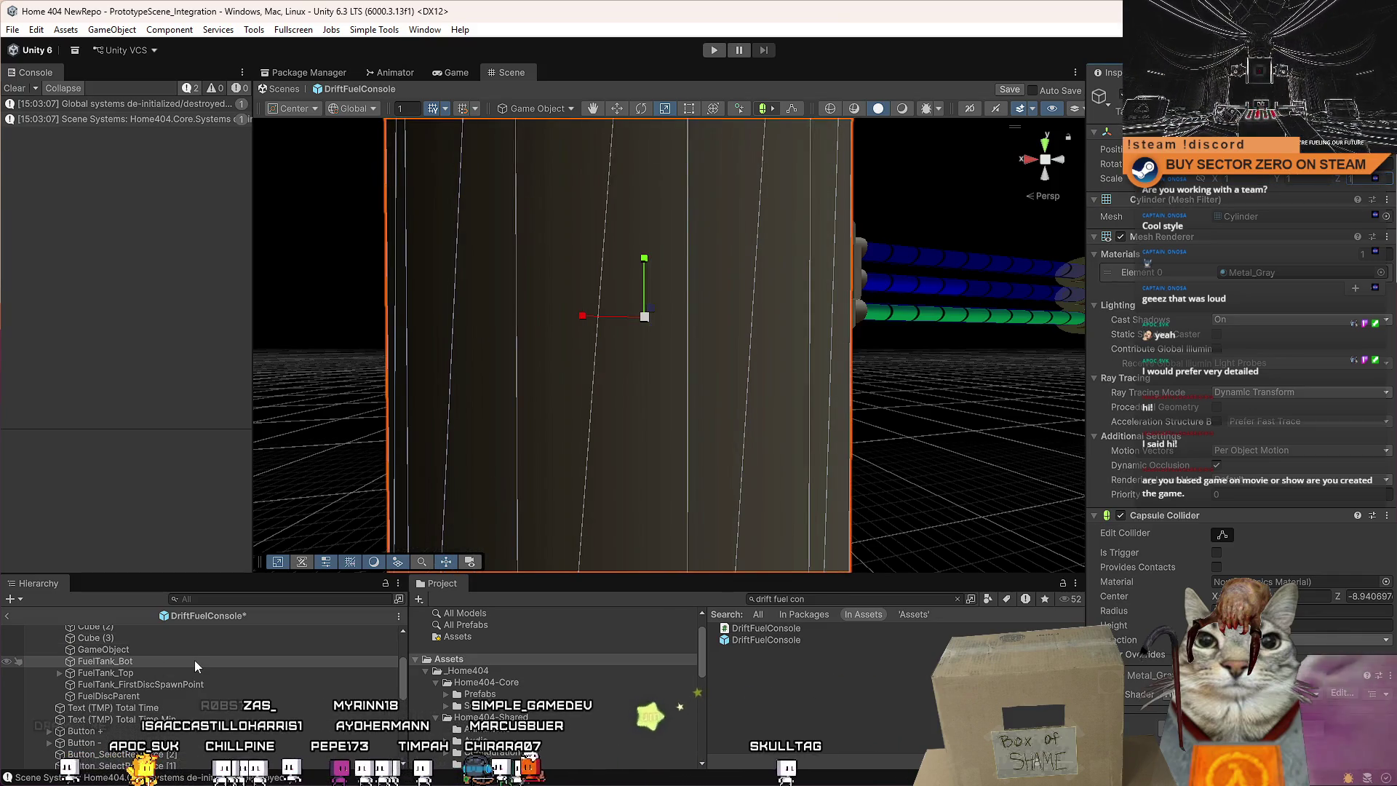
pyautogui.hotkey('ctrl', 'z')
pyautogui.hotkey('ctrl', 'z')
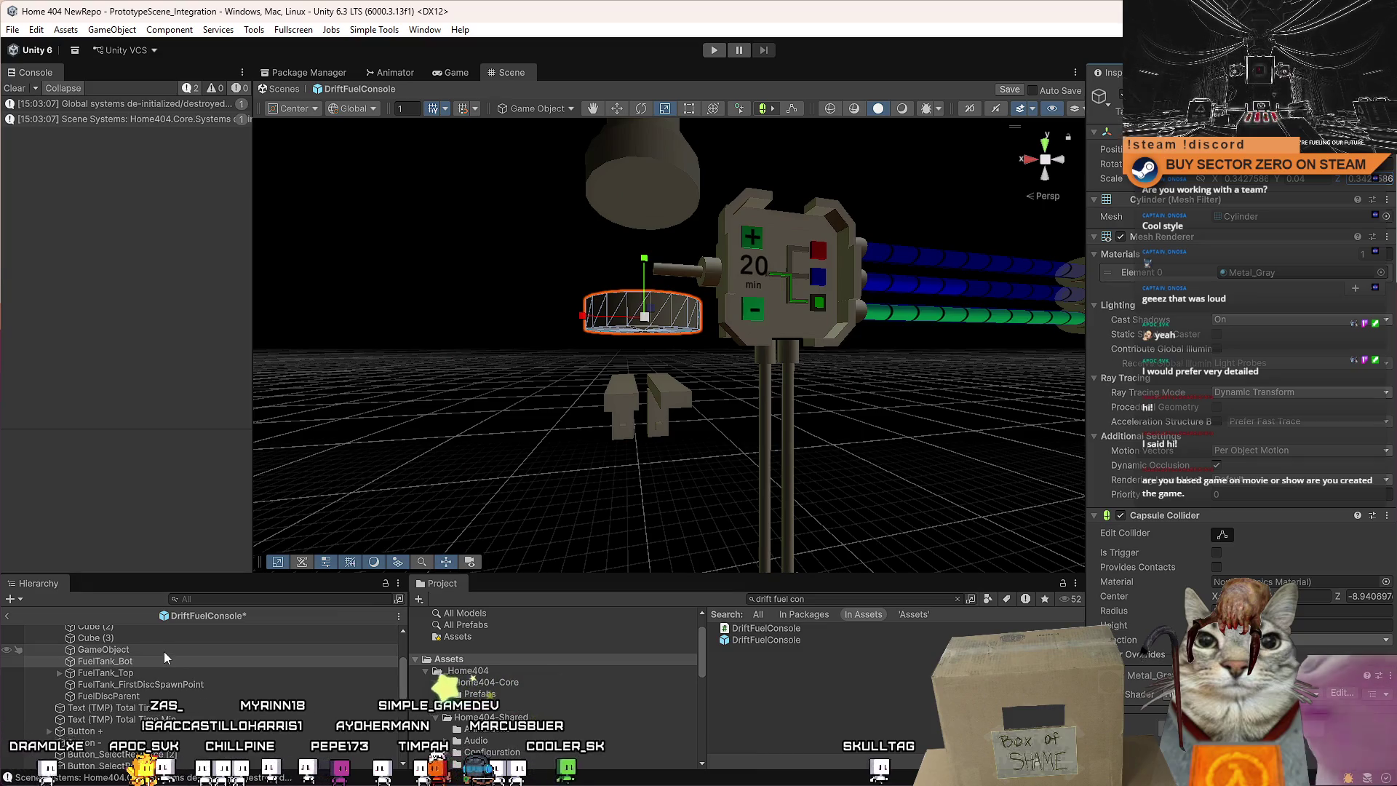
pyautogui.click(164, 652)
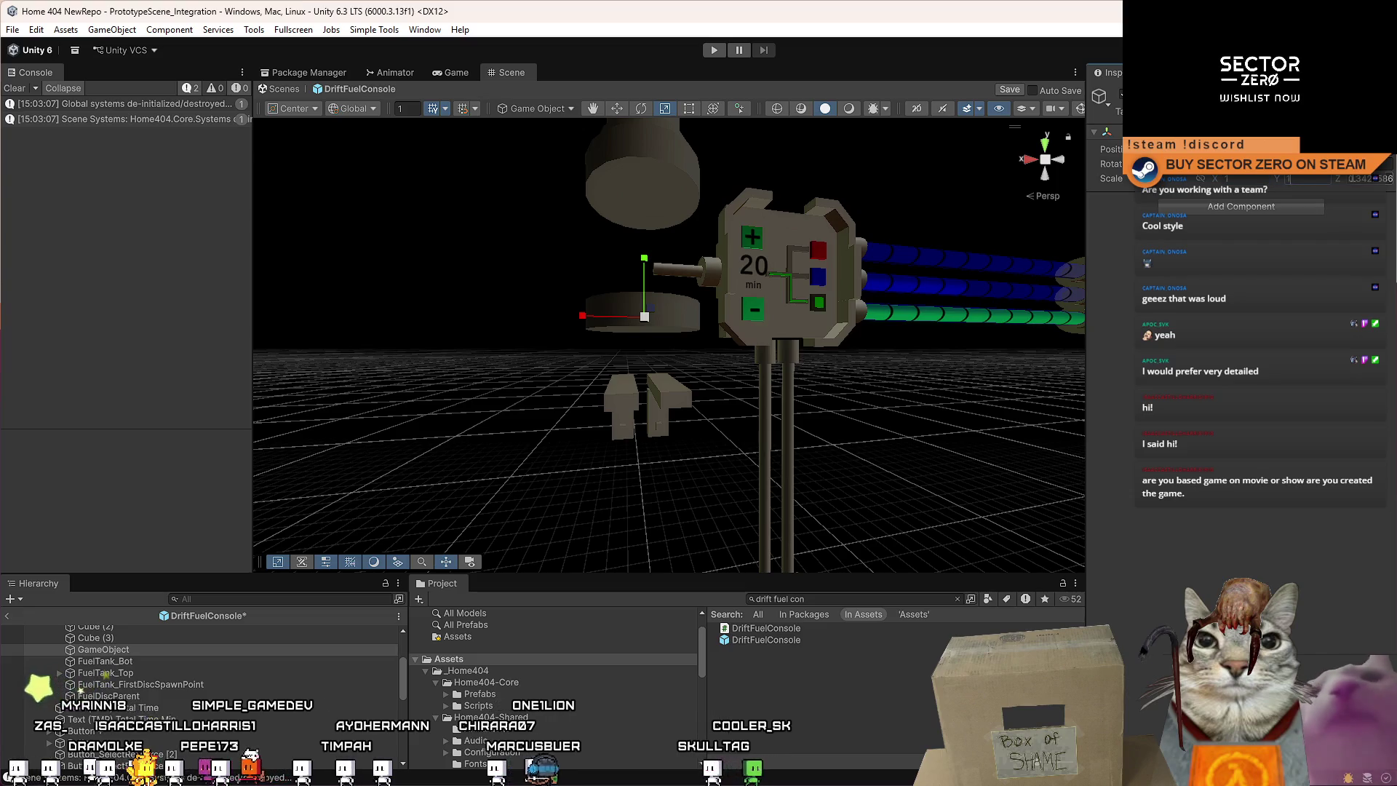
pyautogui.click(157, 662)
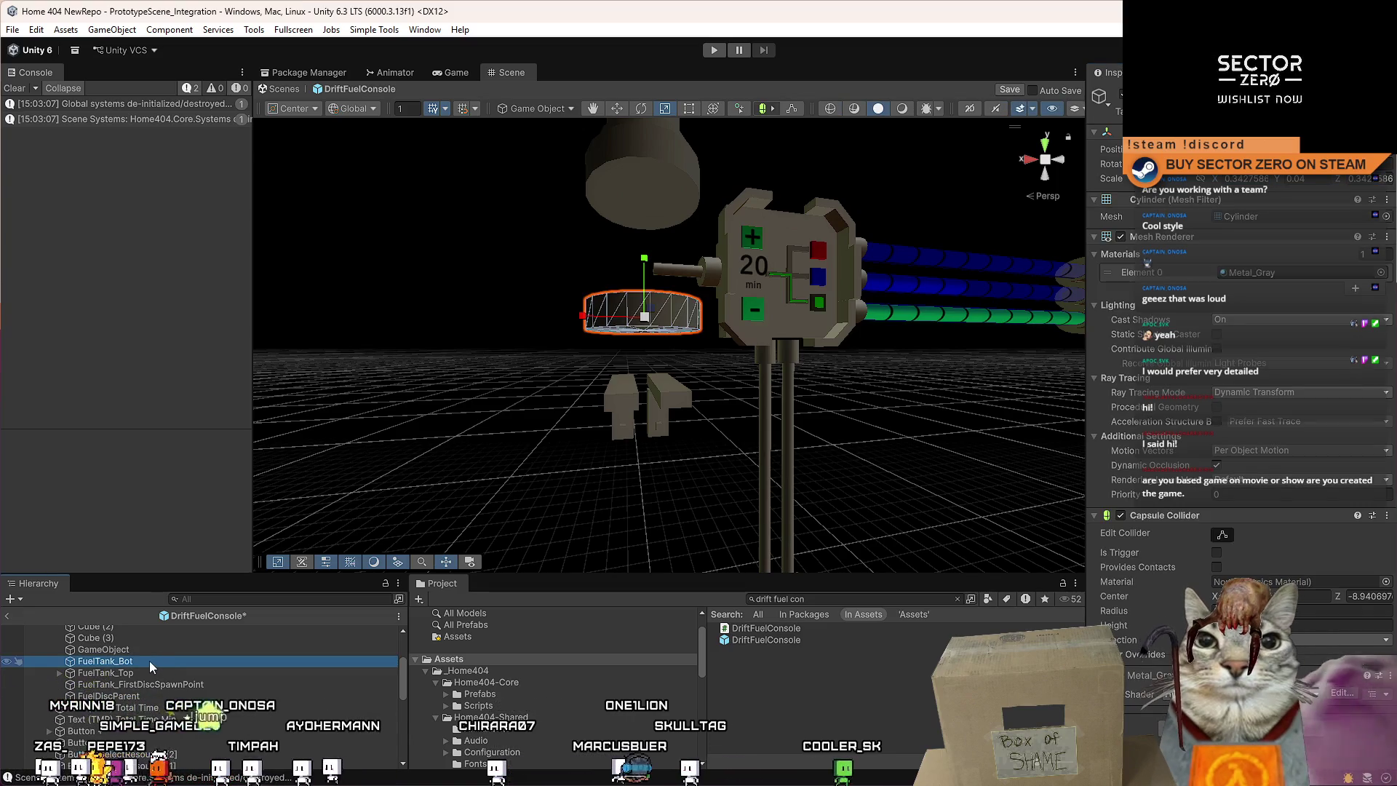
pyautogui.moveTo(145, 652); pyautogui.dragTo(151, 649)
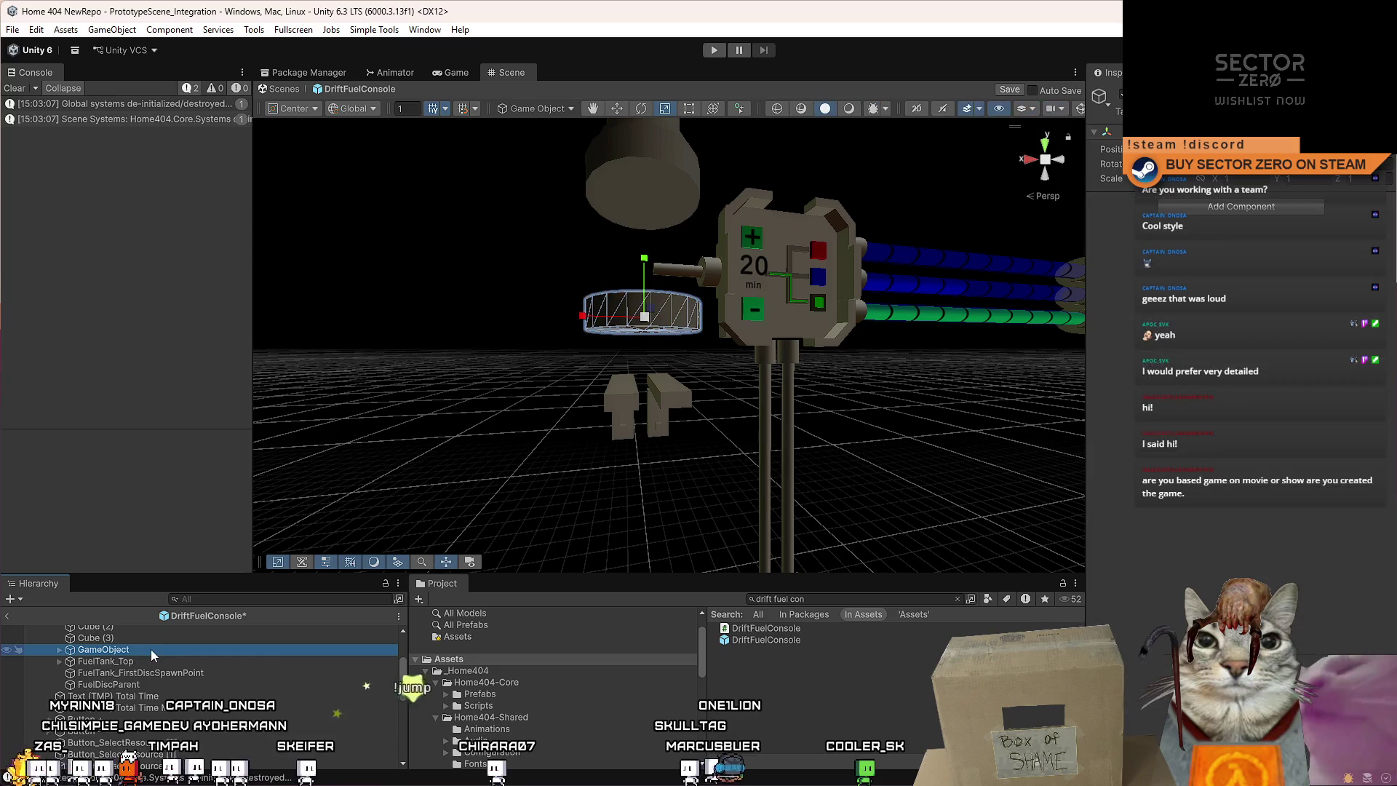
# Name the parent FuelTank_Bot and the child ring FuelTank_Bot_Part.
pyautogui.click(115, 660)
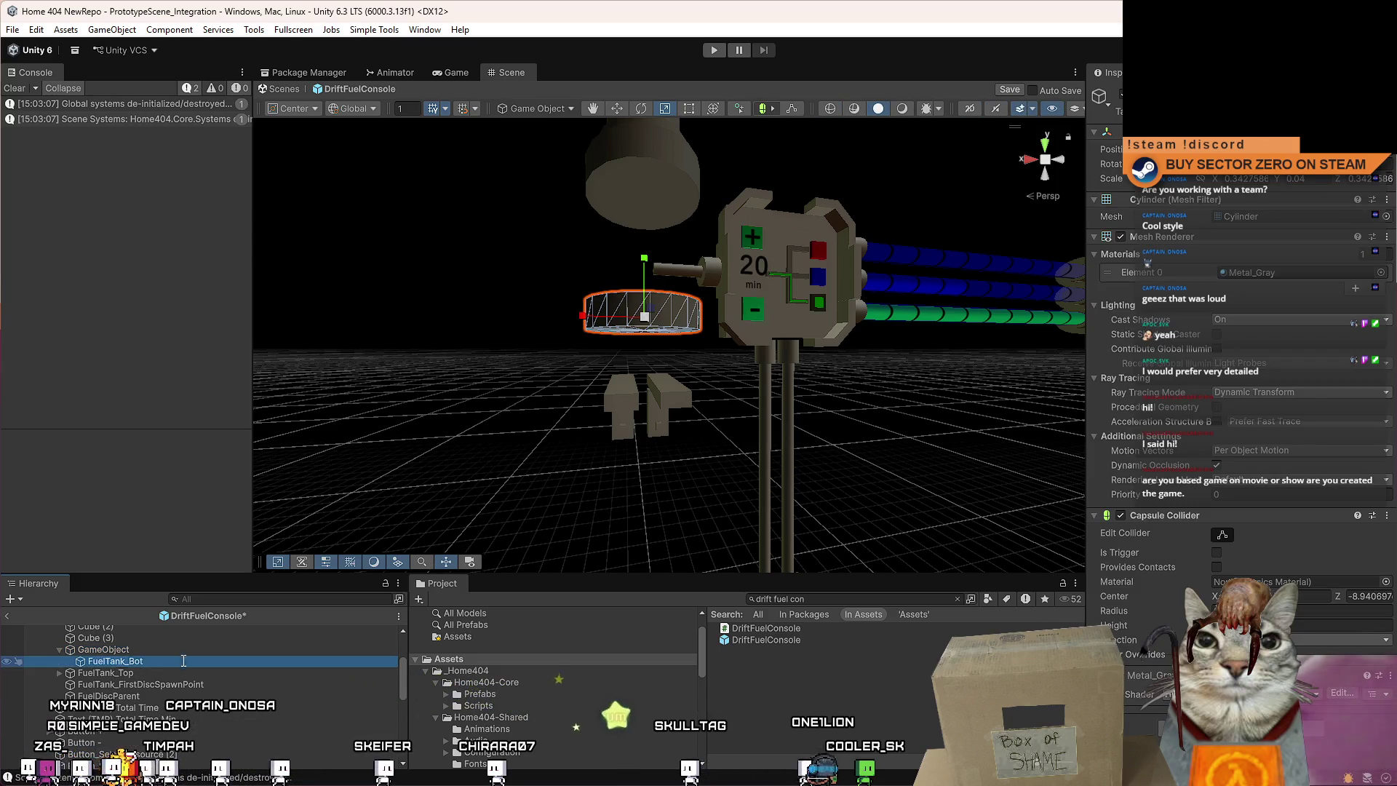
pyautogui.click(151, 651)
pyautogui.press('F2')
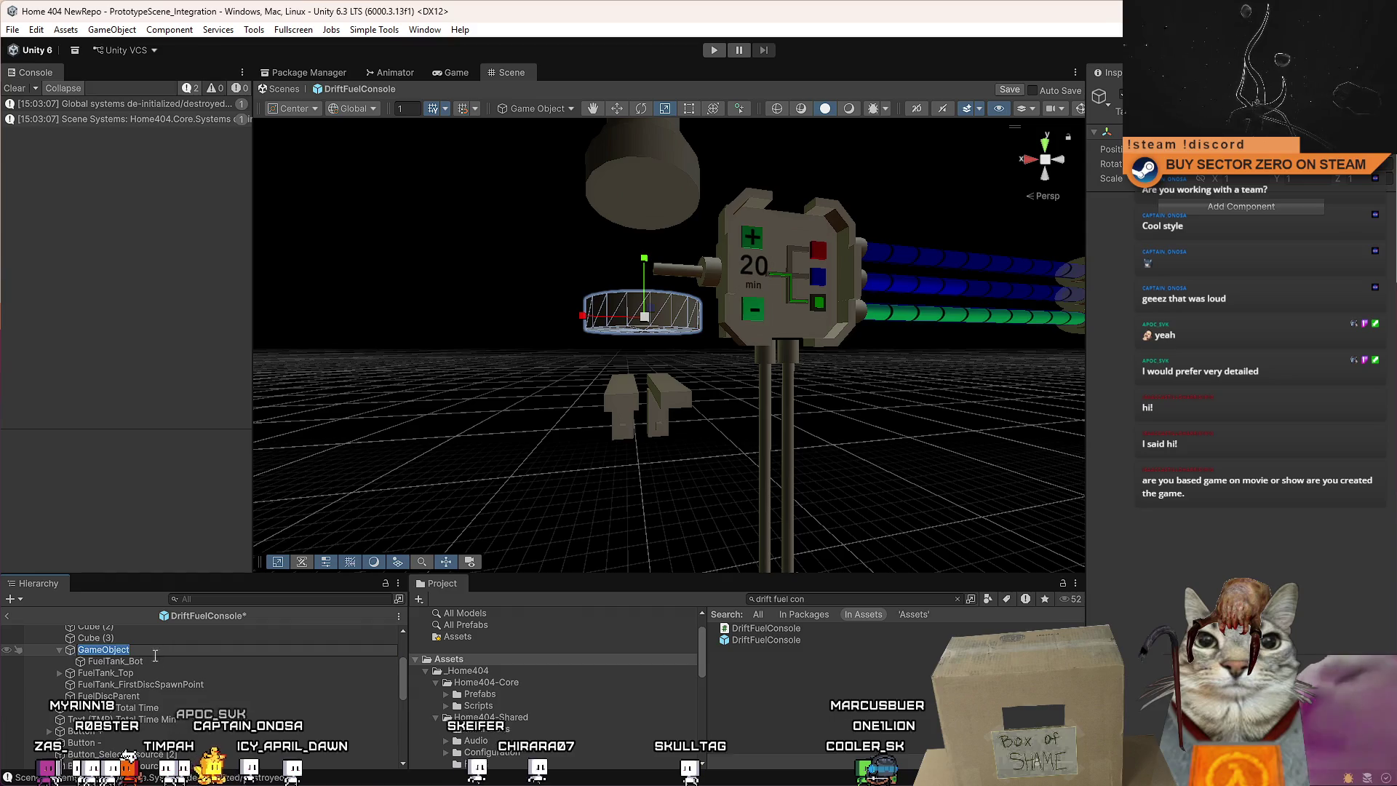
pyautogui.write('FuelTank_Bot')
pyautogui.click(159, 659)
pyautogui.press('F2')
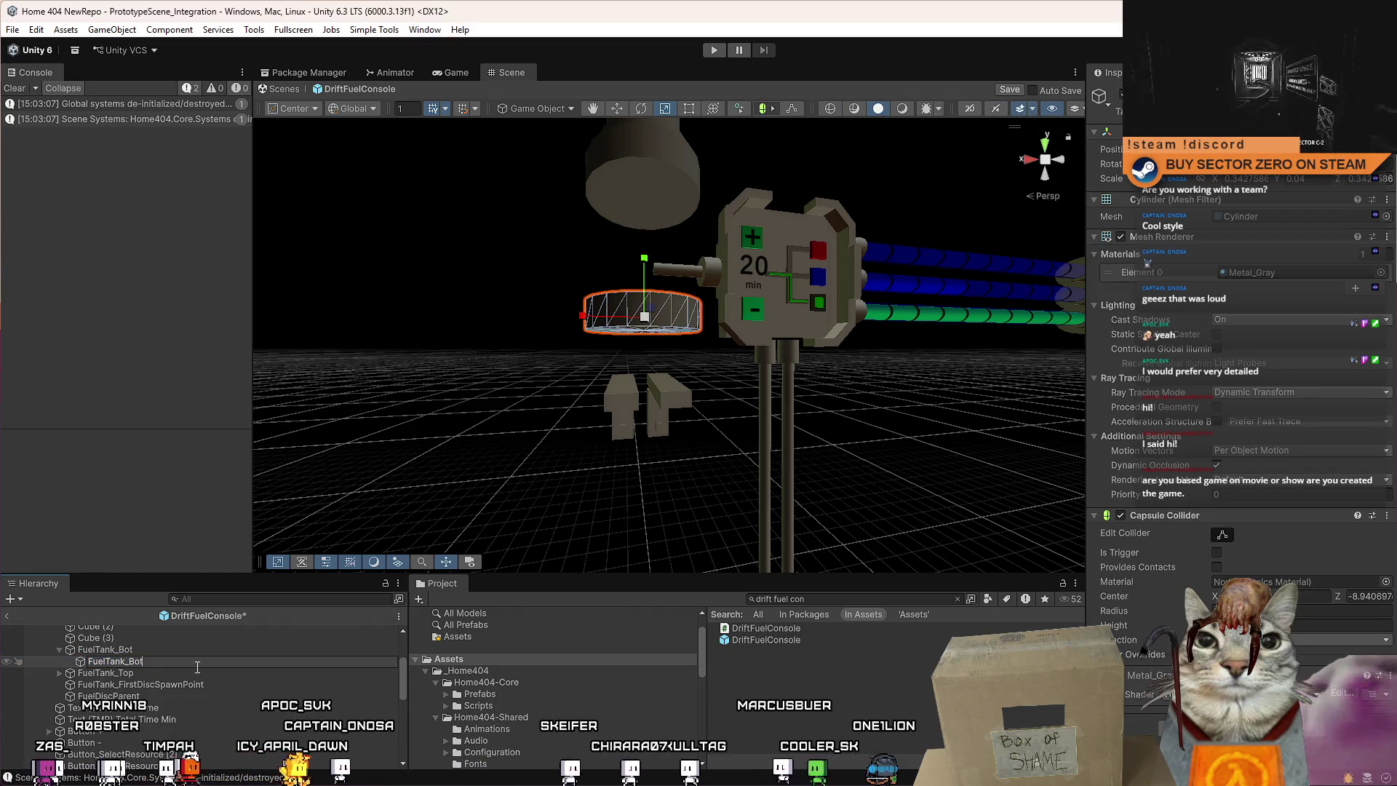
pyautogui.write('_Part')
pyautogui.press('Return')
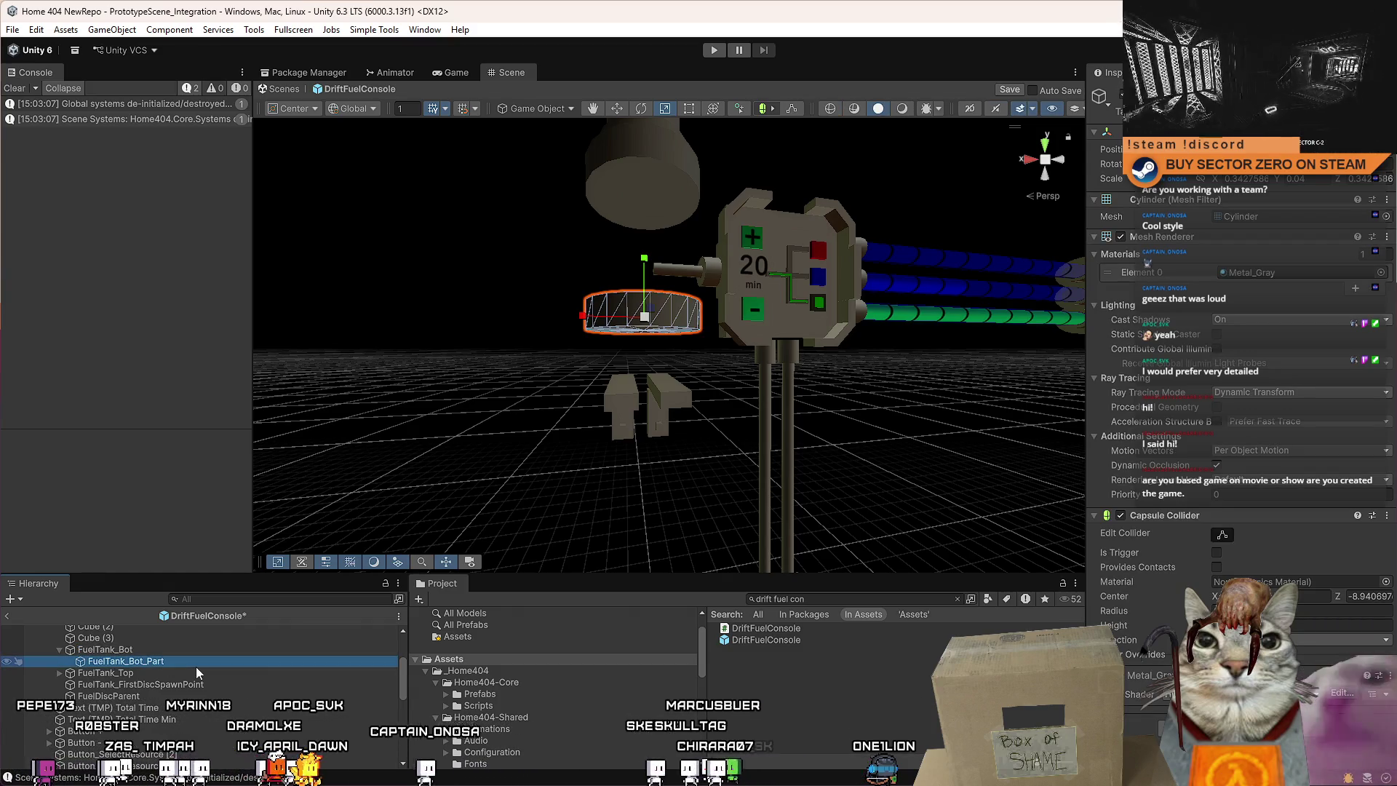
pyautogui.click(681, 386)
# Select the stand's left panel, right panel and horizontal beam in the Scene view.
pyautogui.press('f')
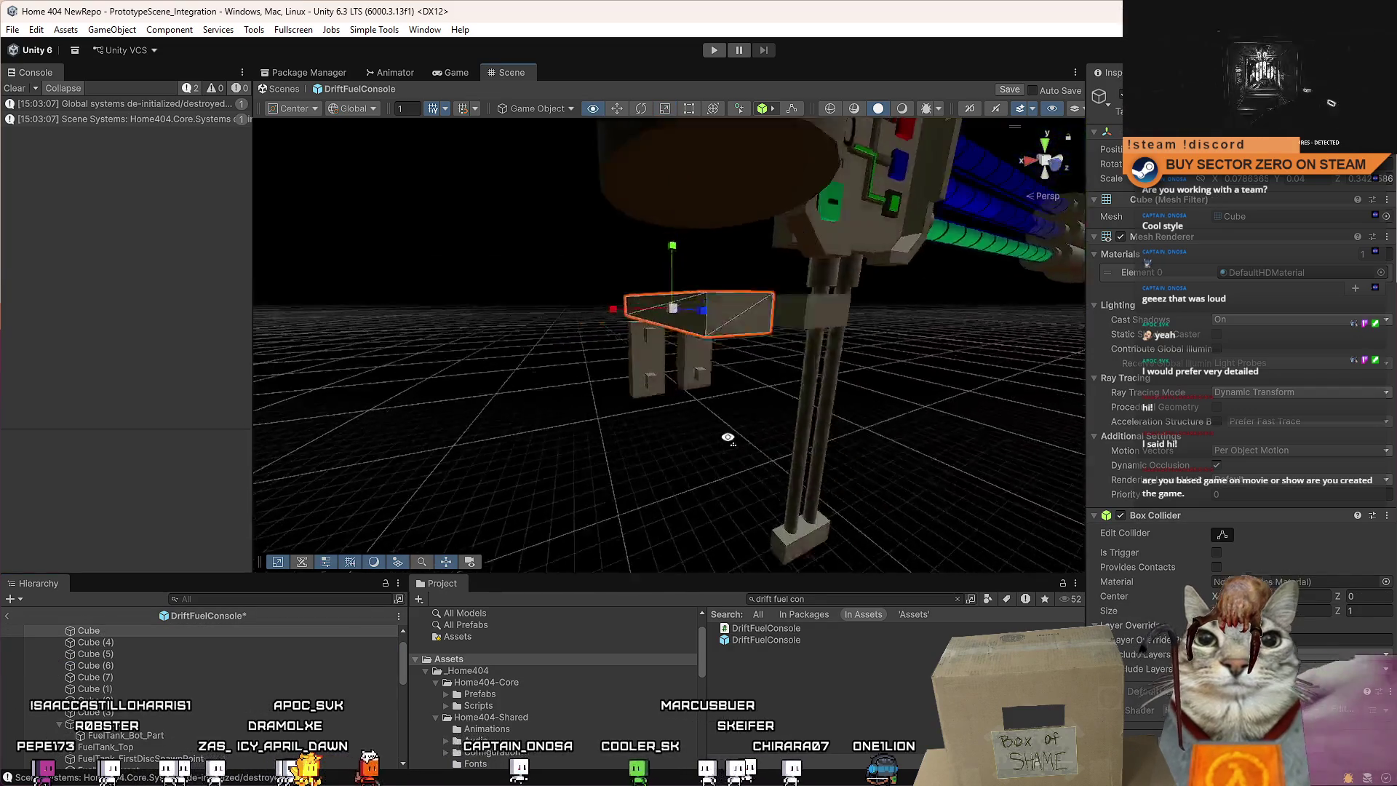
pyautogui.click(640, 415)
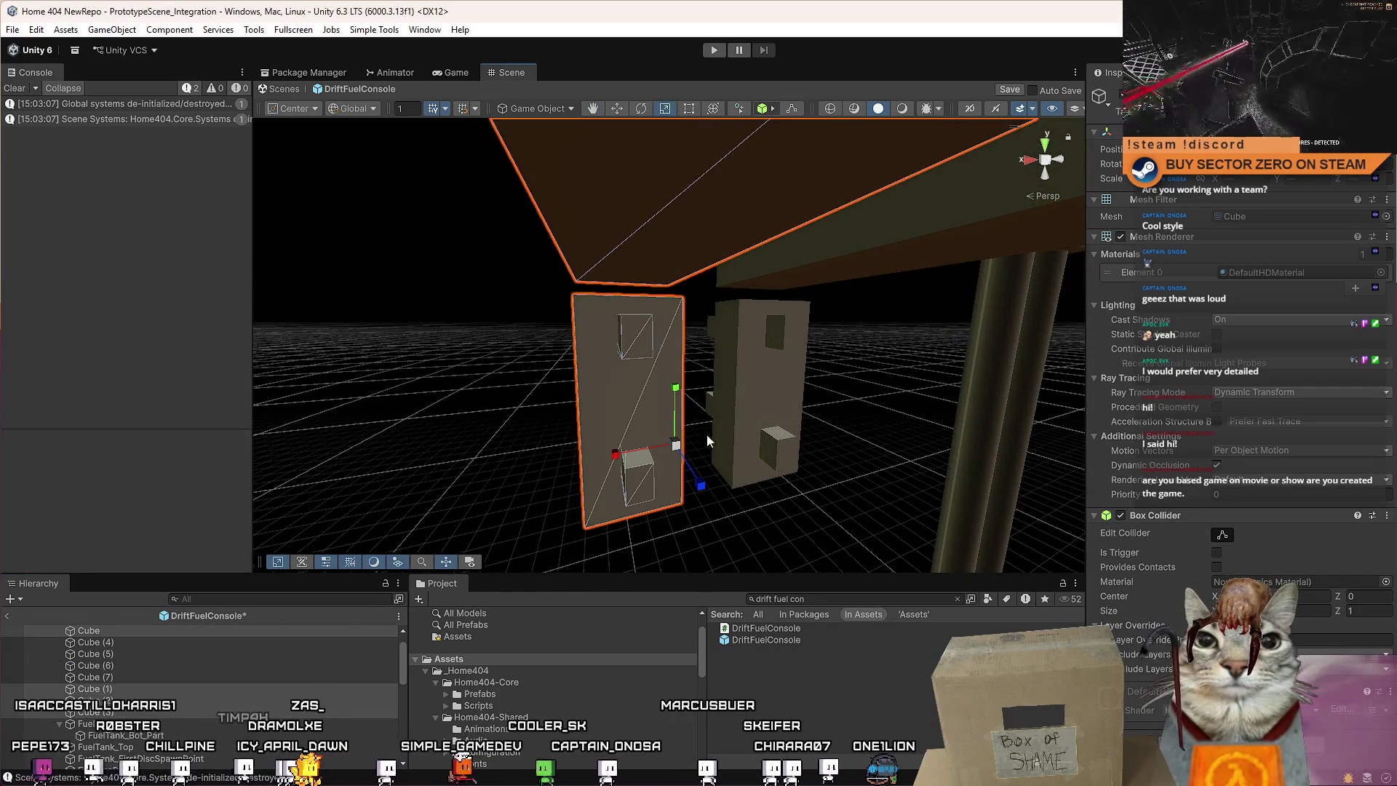
pyautogui.click(770, 367)
pyautogui.click(797, 268)
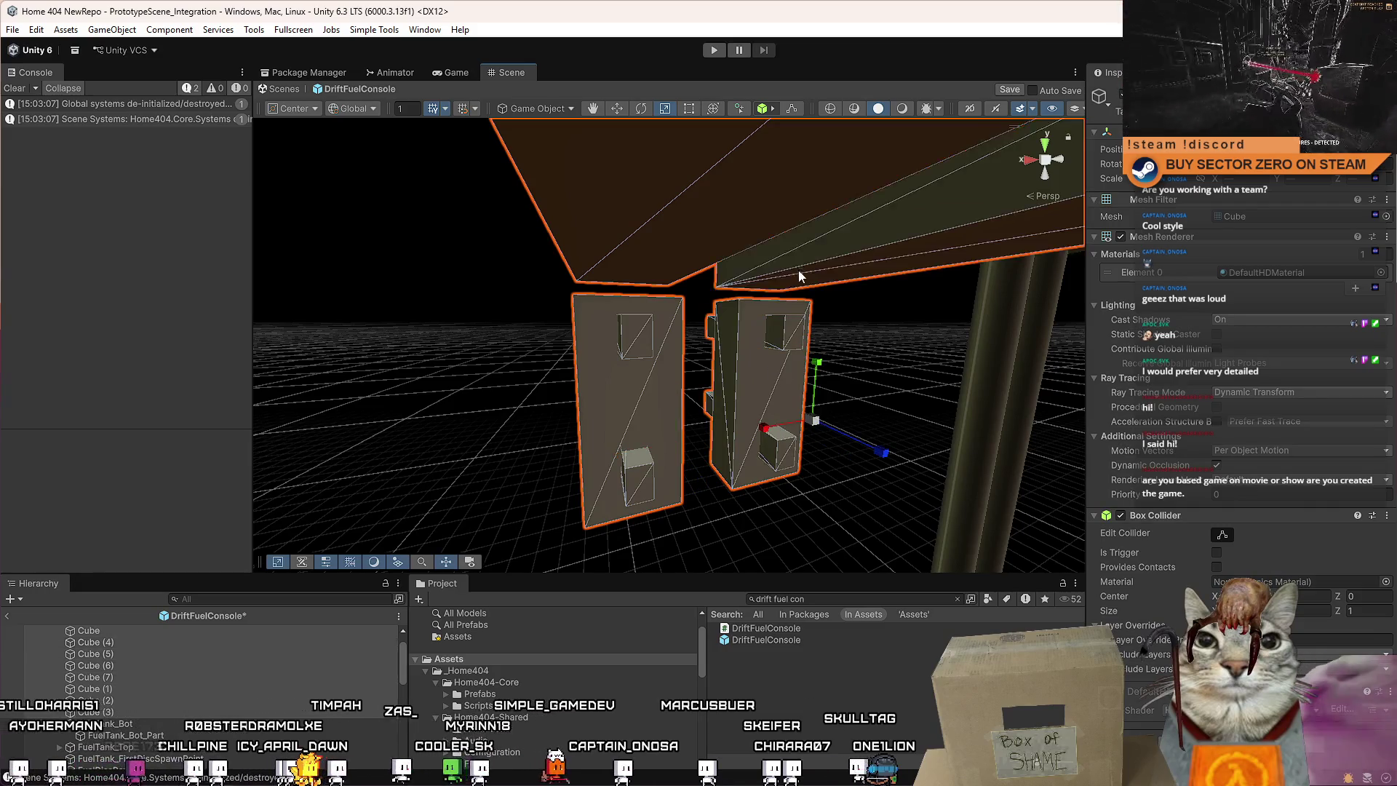
pyautogui.press('f')
# Move Cube (1) to Cube (3) under FuelTank_Bot and select Cube through Cube (3).
pyautogui.scroll(-3)
pyautogui.moveTo(137, 640); pyautogui.dragTo(141, 675)
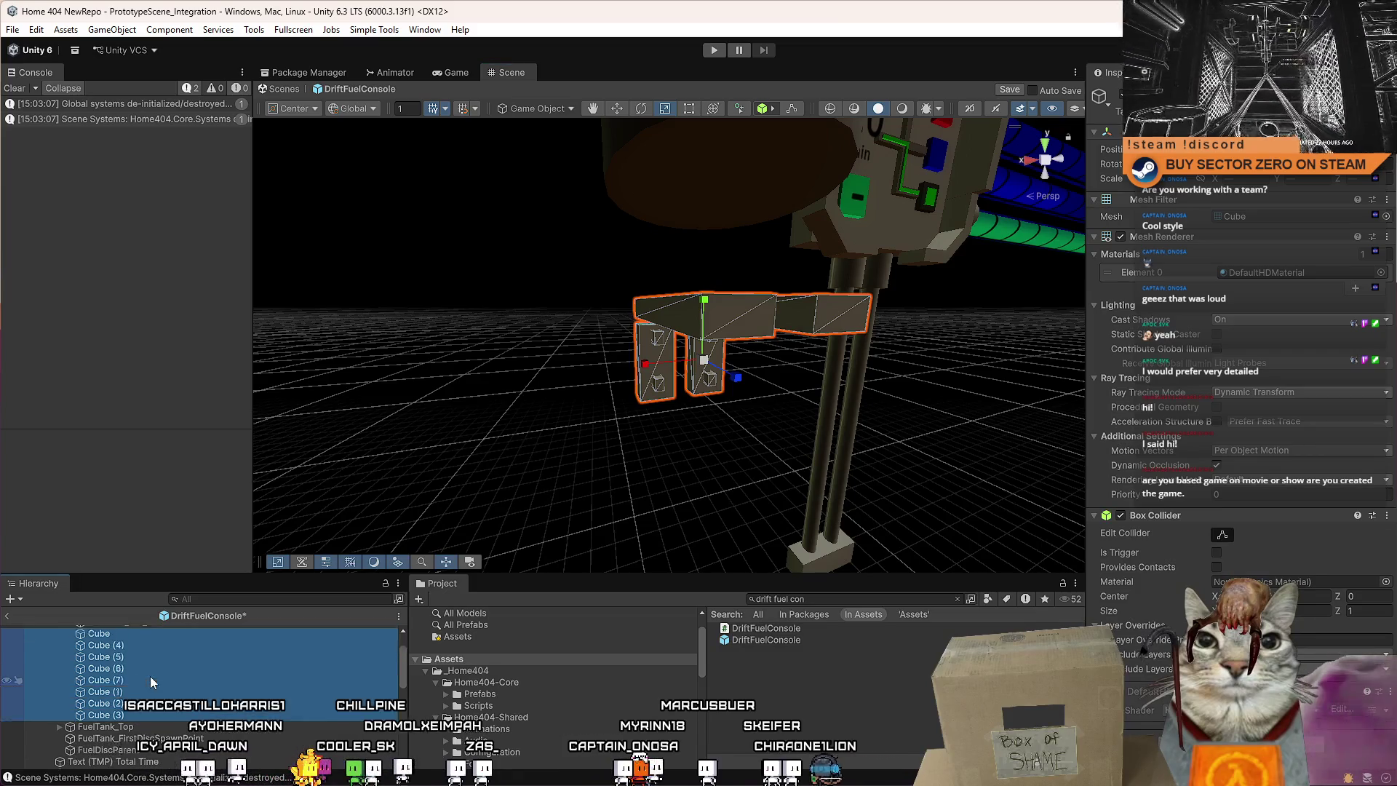
pyautogui.click(166, 666)
pyautogui.click(137, 677)
pyautogui.scroll(-3)
pyautogui.scroll(3)
pyautogui.click(142, 715)
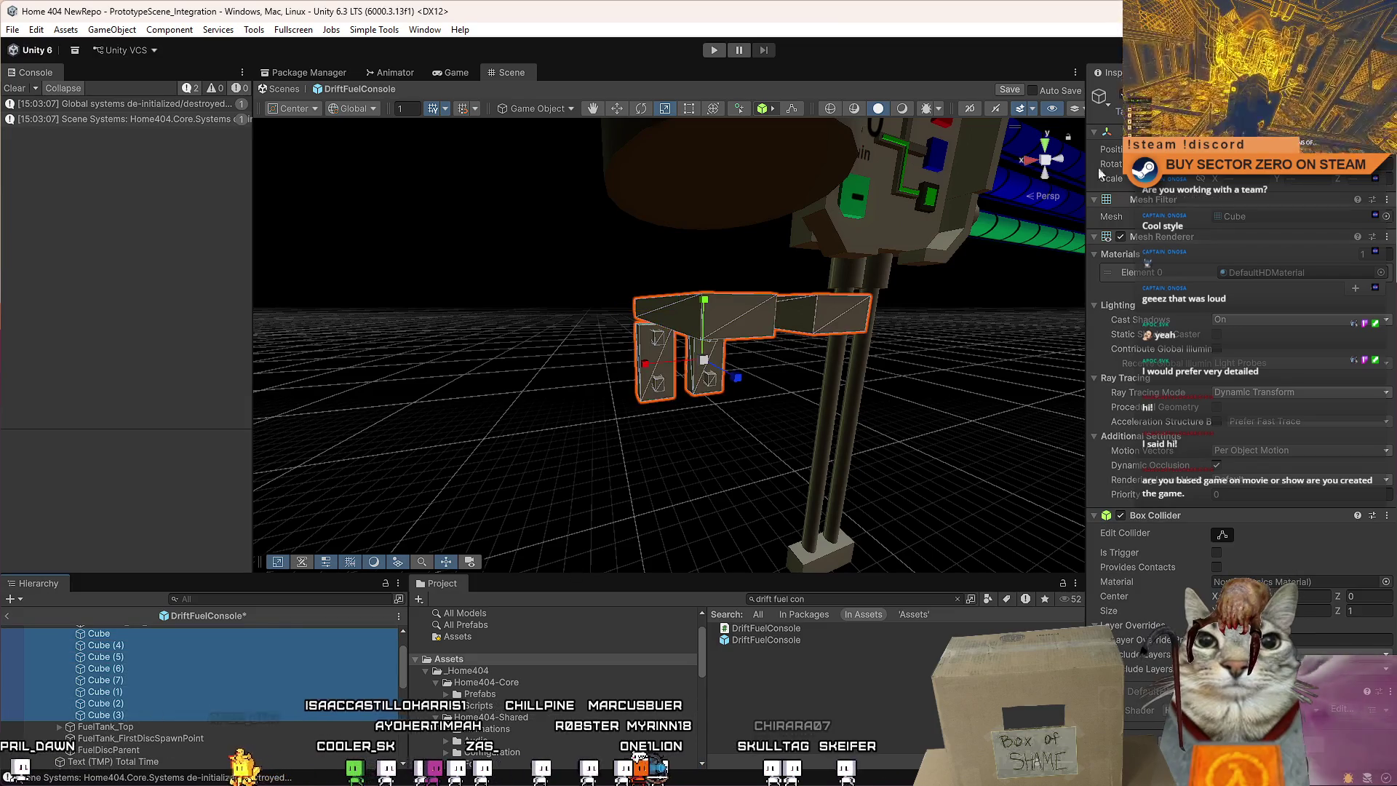